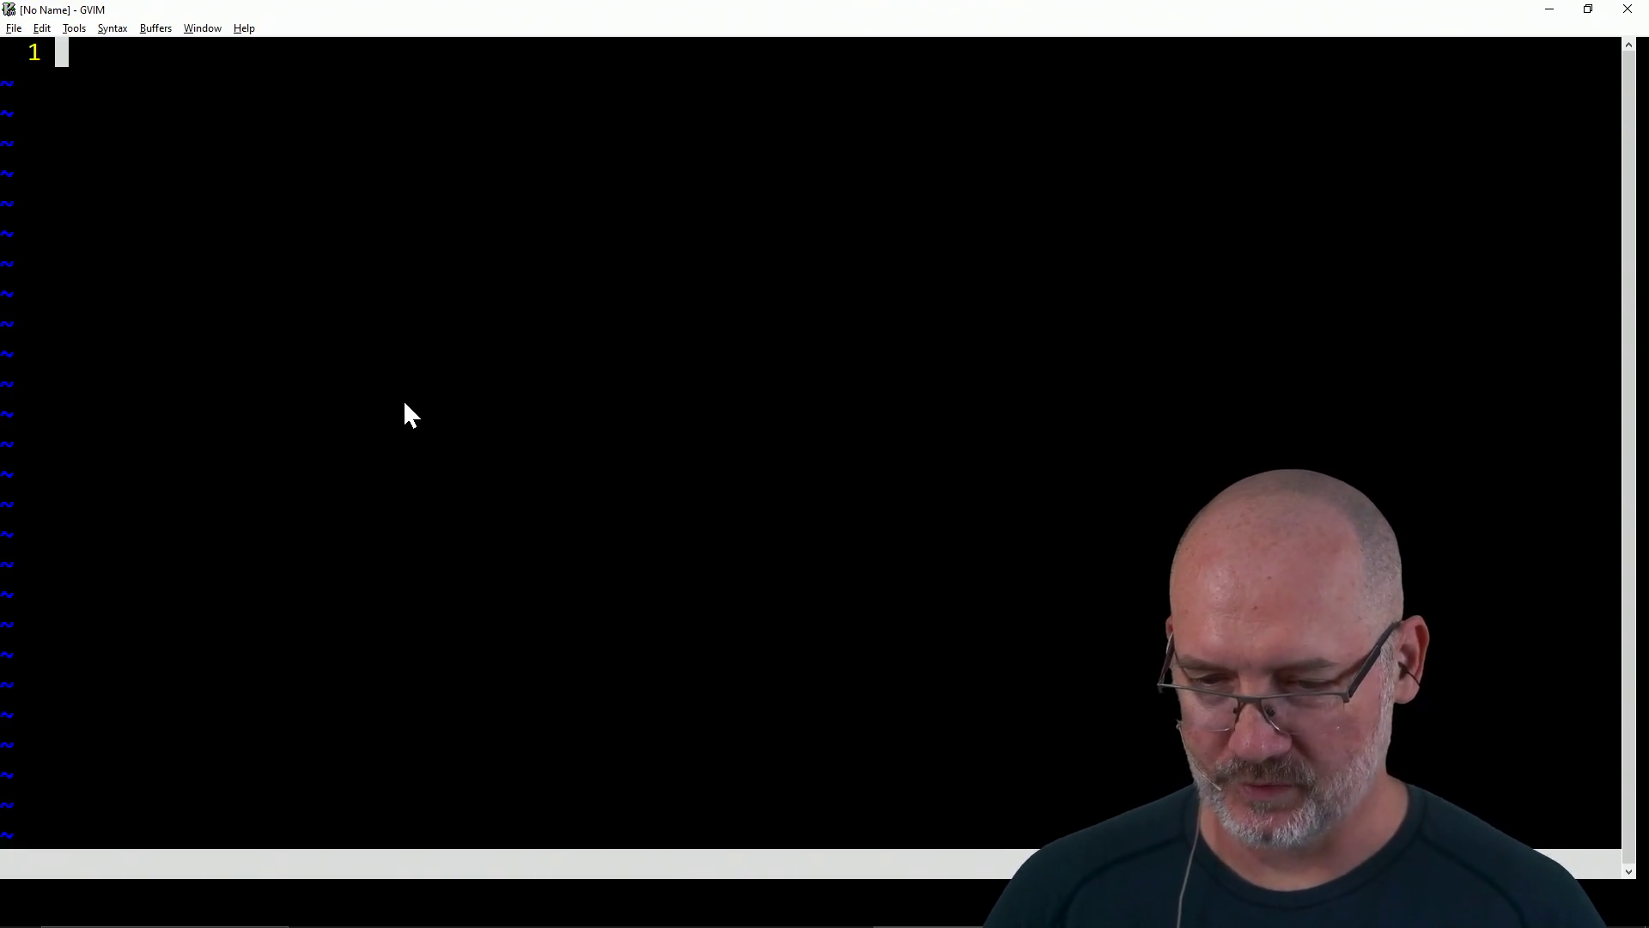
# - Change the working directory to the Projects learncodethehardway.com folder
pyautogui.write(':e')
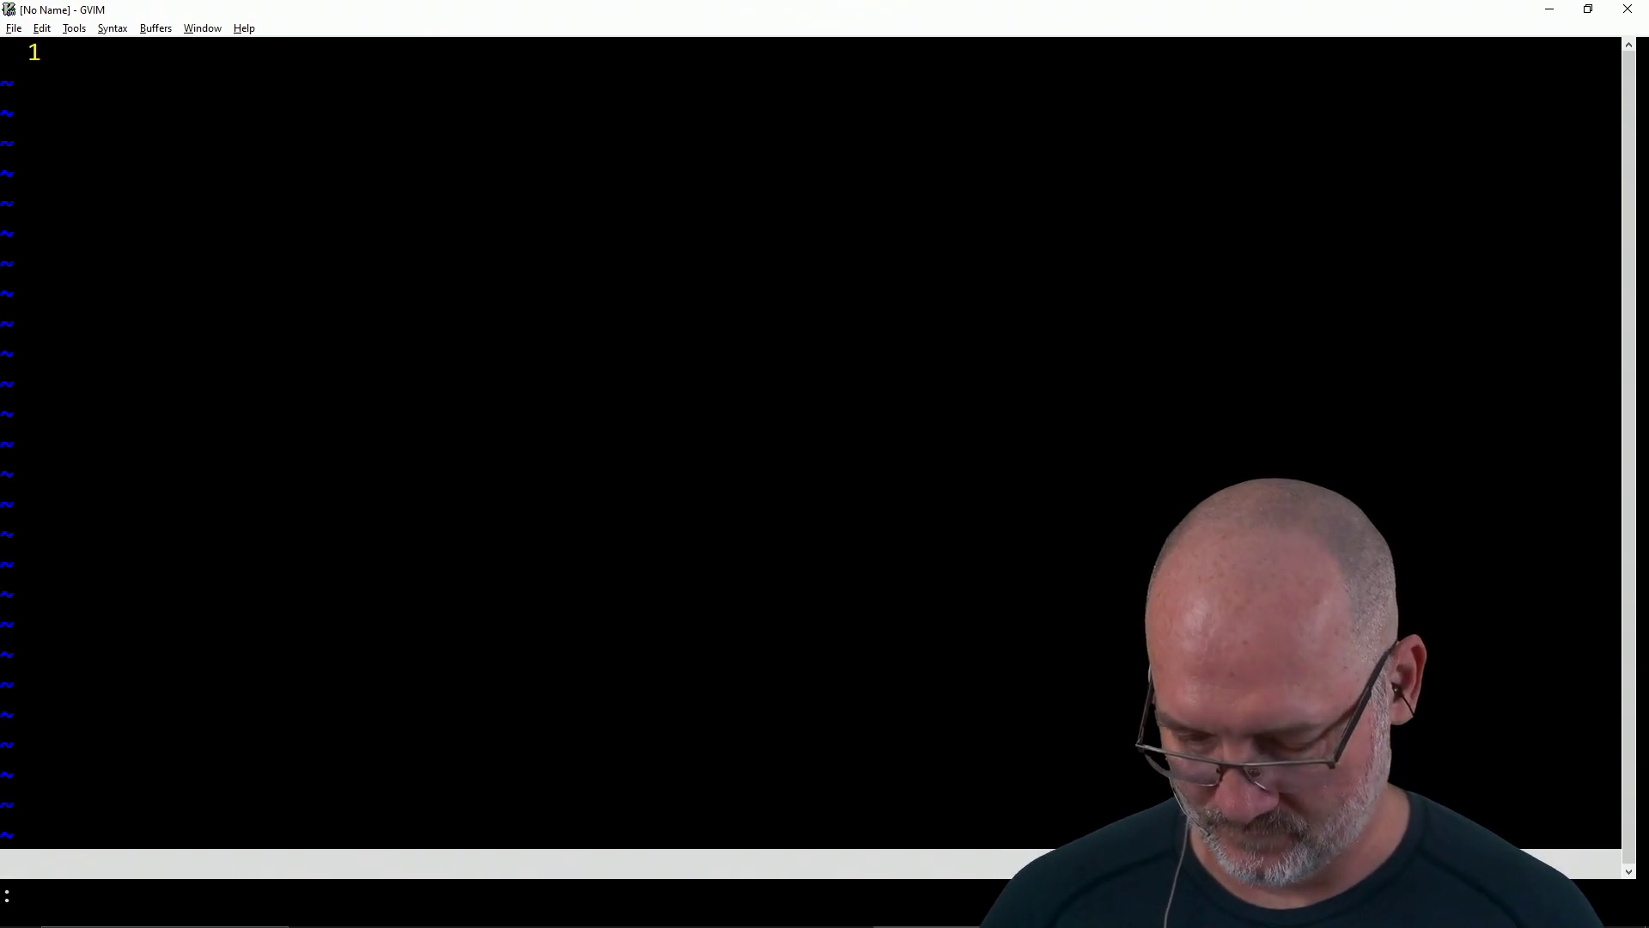
pyautogui.press('BackSpace')
pyautogui.write('cd ')
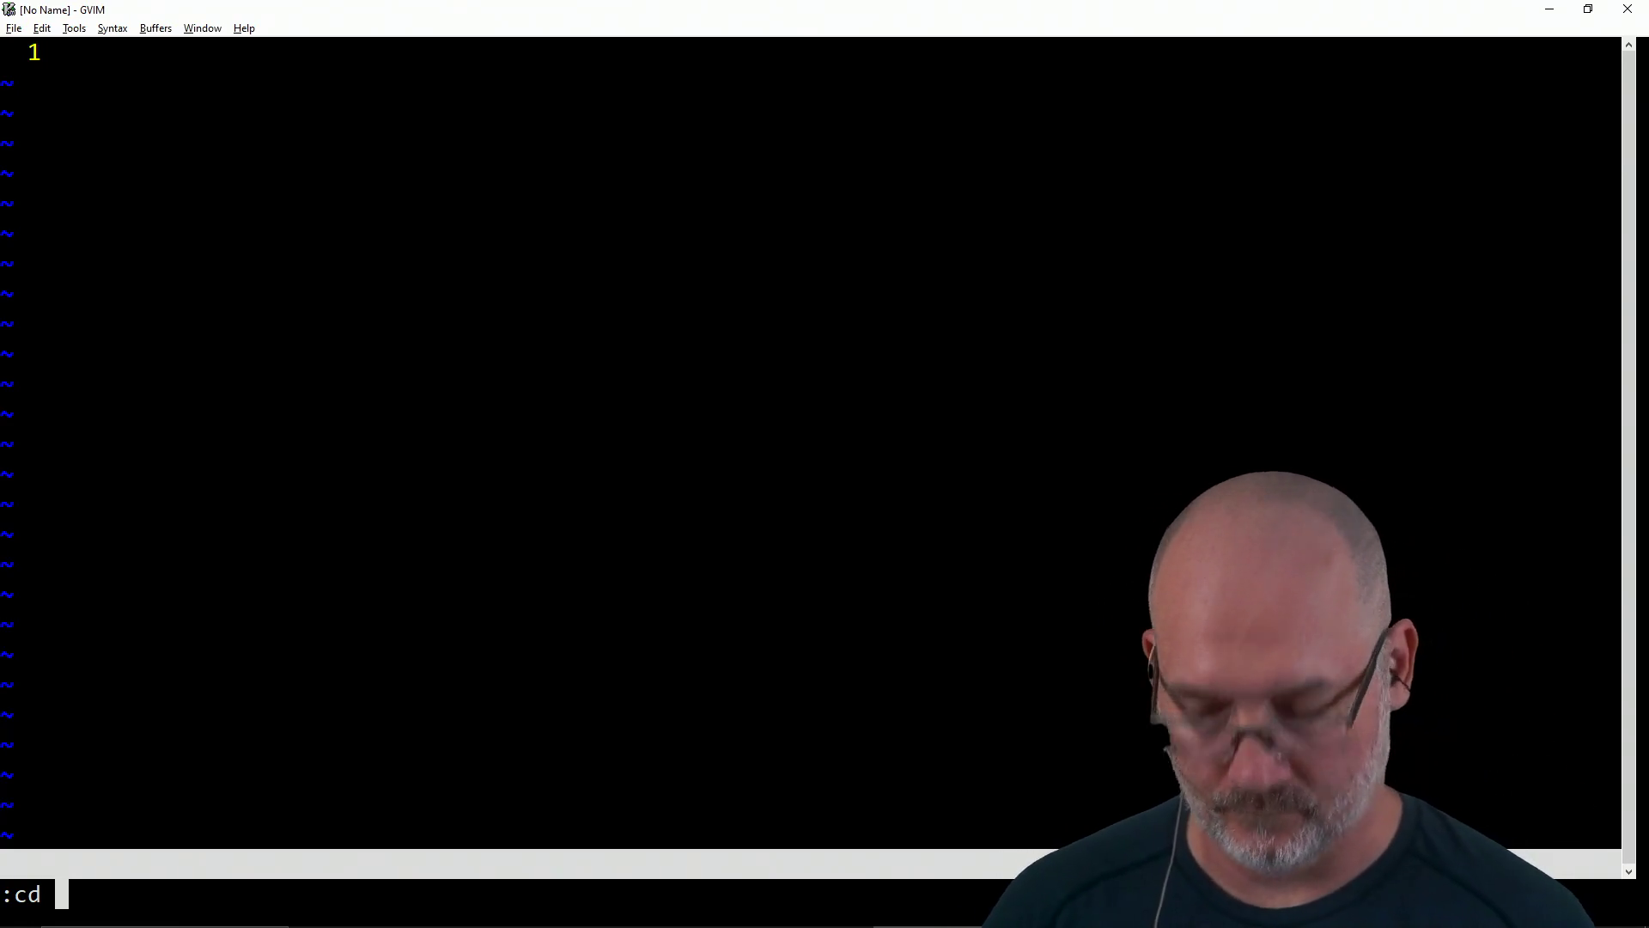
pyautogui.write('~/p')
pyautogui.write('roj')
pyautogui.press('Tab')
pyautogui.write('learn')
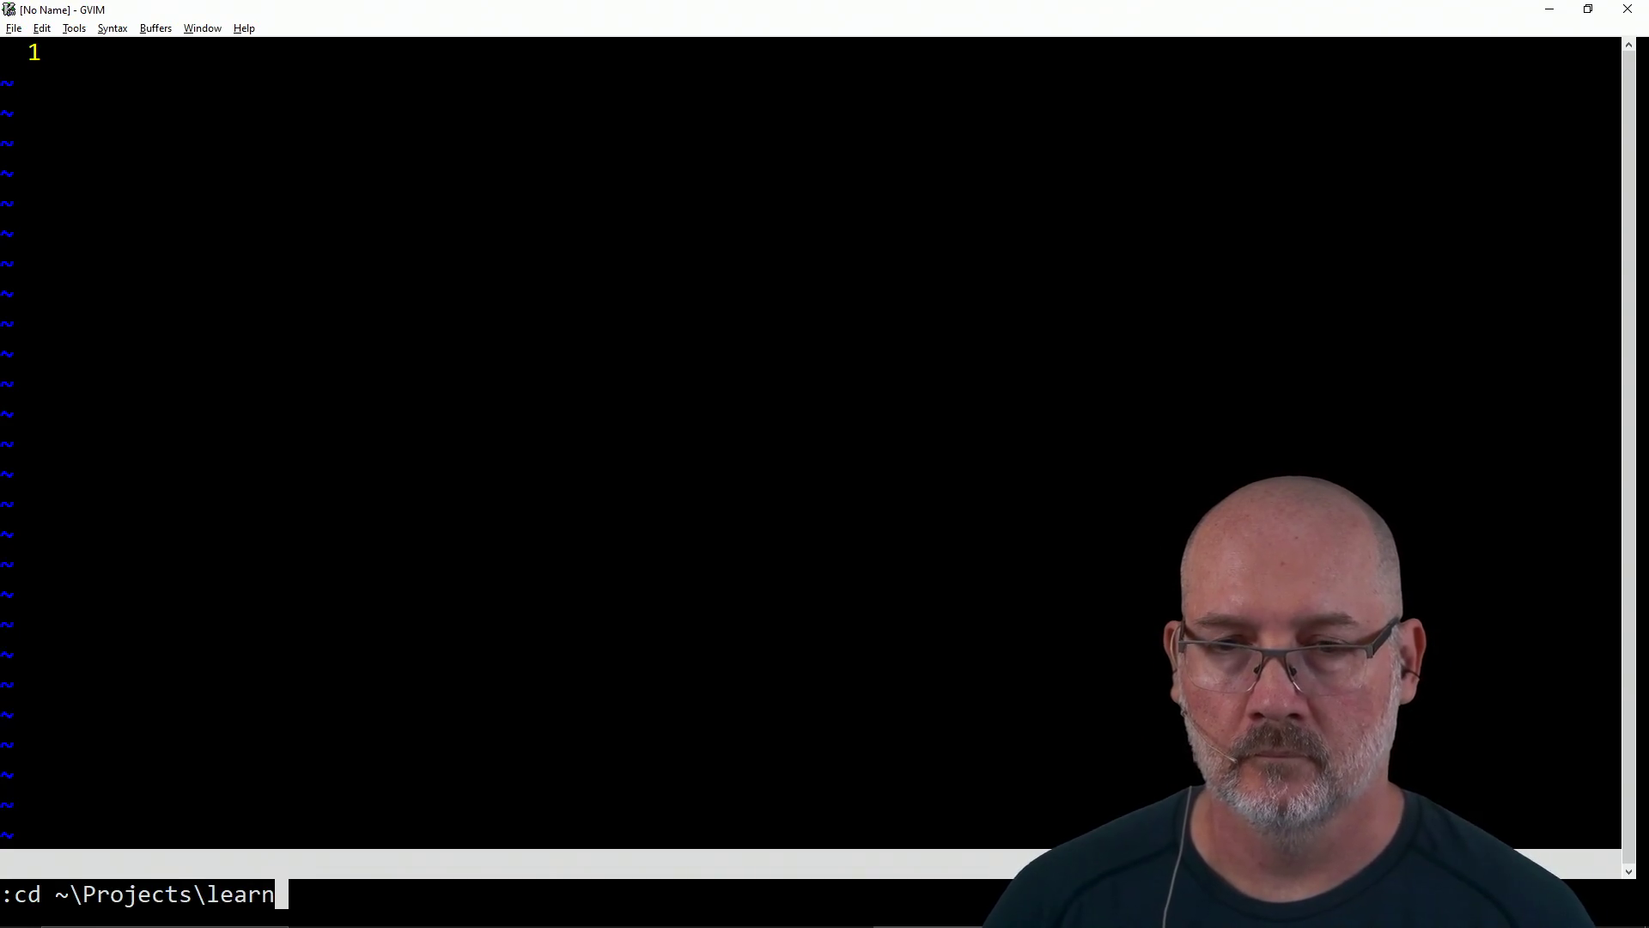
pyautogui.press('Tab')
pyautogui.press('Return')
# - Change the working directory to ~/Projects/raycaster
pyautogui.write(':cd ~/Pro')
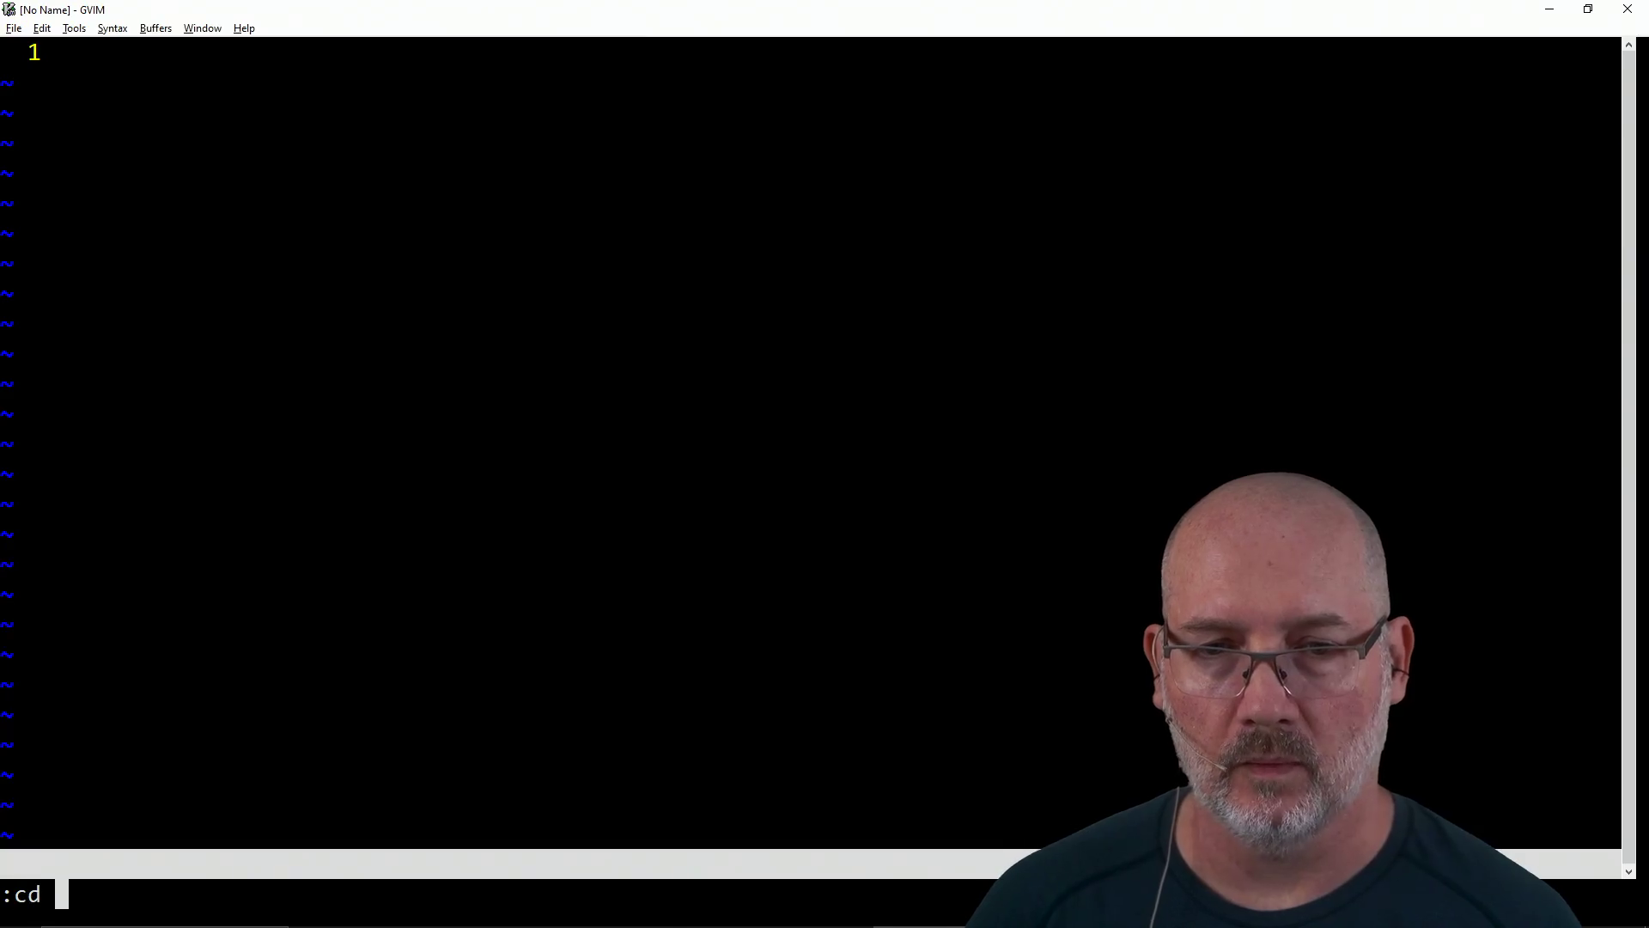
pyautogui.press('Tab')
pyautogui.write('ray')
pyautogui.press('Tab')
pyautogui.press('Return')
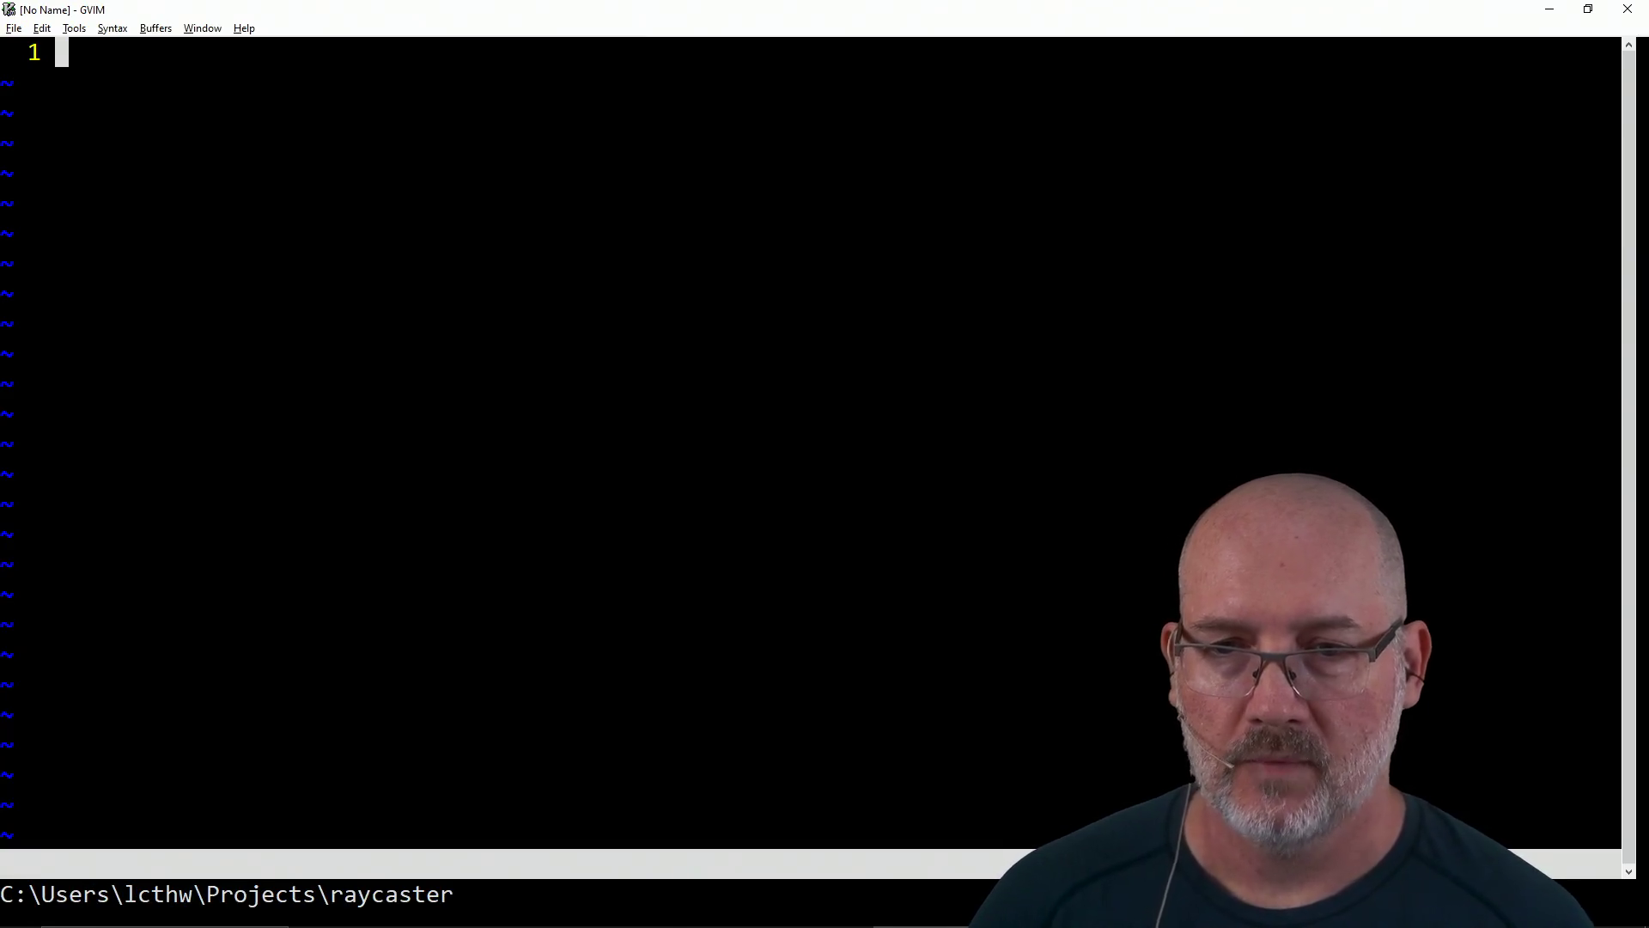
# - Move into the raycaster project's builddir folder with :cd
pyautogui.write(':Cd bu')
pyautogui.press('BackSpace')
pyautogui.press('BackSpace')
pyautogui.press('BackSpace')
pyautogui.write('ce')
pyautogui.press('BackSpace')
pyautogui.press('BackSpace')
pyautogui.write('d bui')
pyautogui.press('Tab')
pyautogui.press('Return')
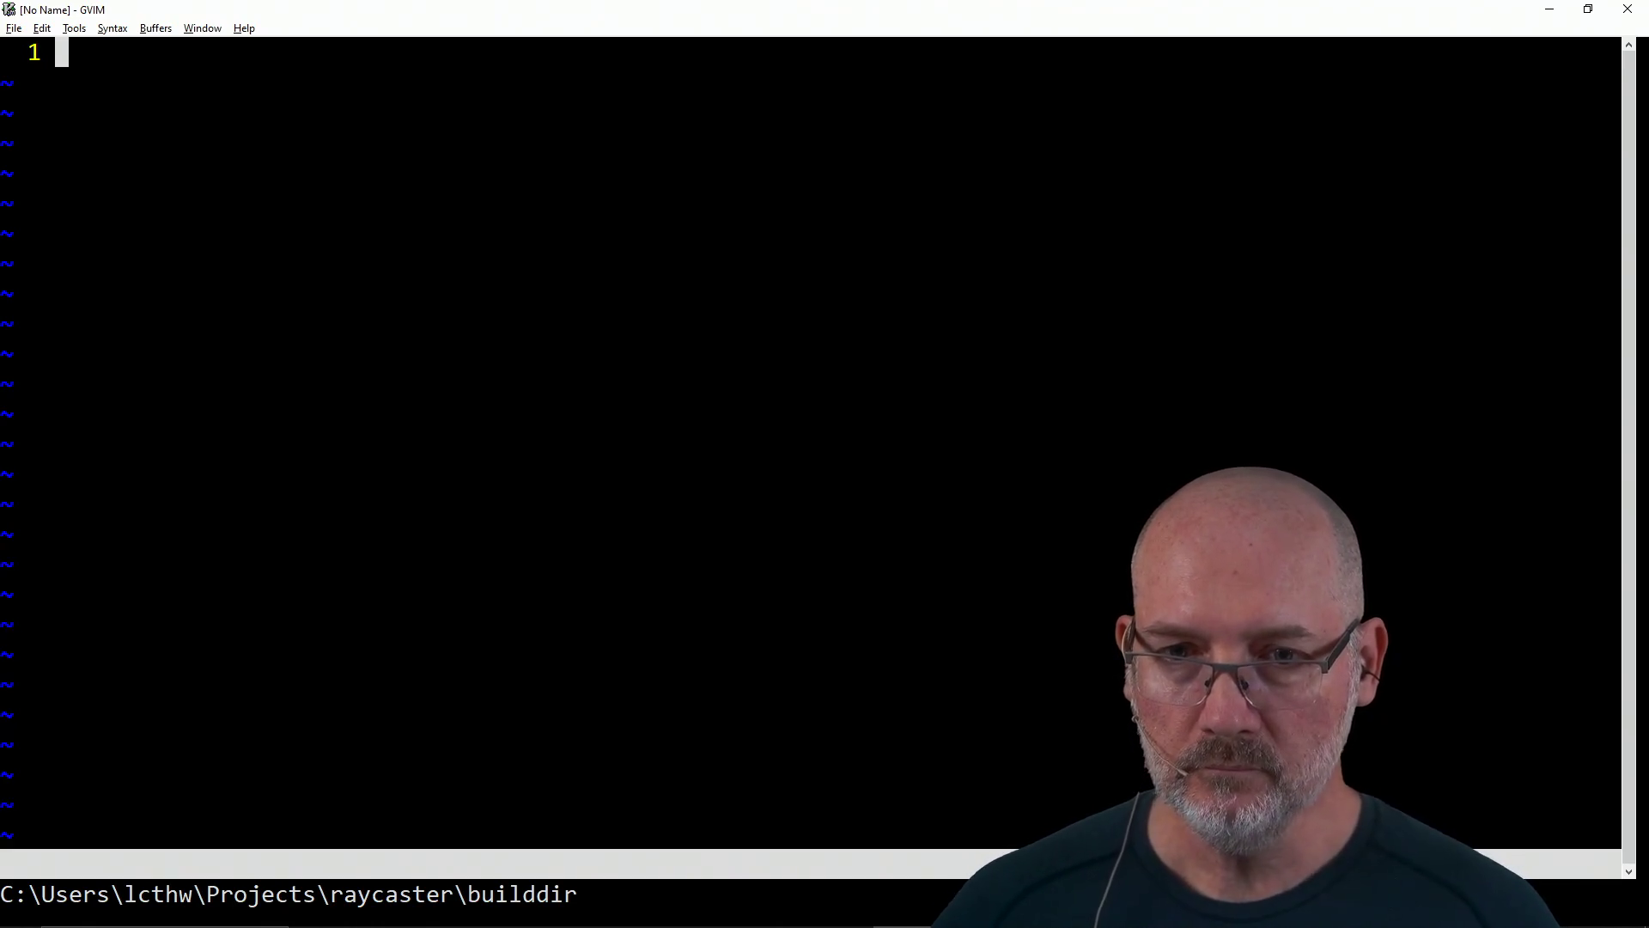
# - Source the project settings file ..\.vimrc_proj
pyautogui.hotkey('shift', ';')
pyautogui.write('so ..\\.vimrc_proj')
pyautogui.press('Return')
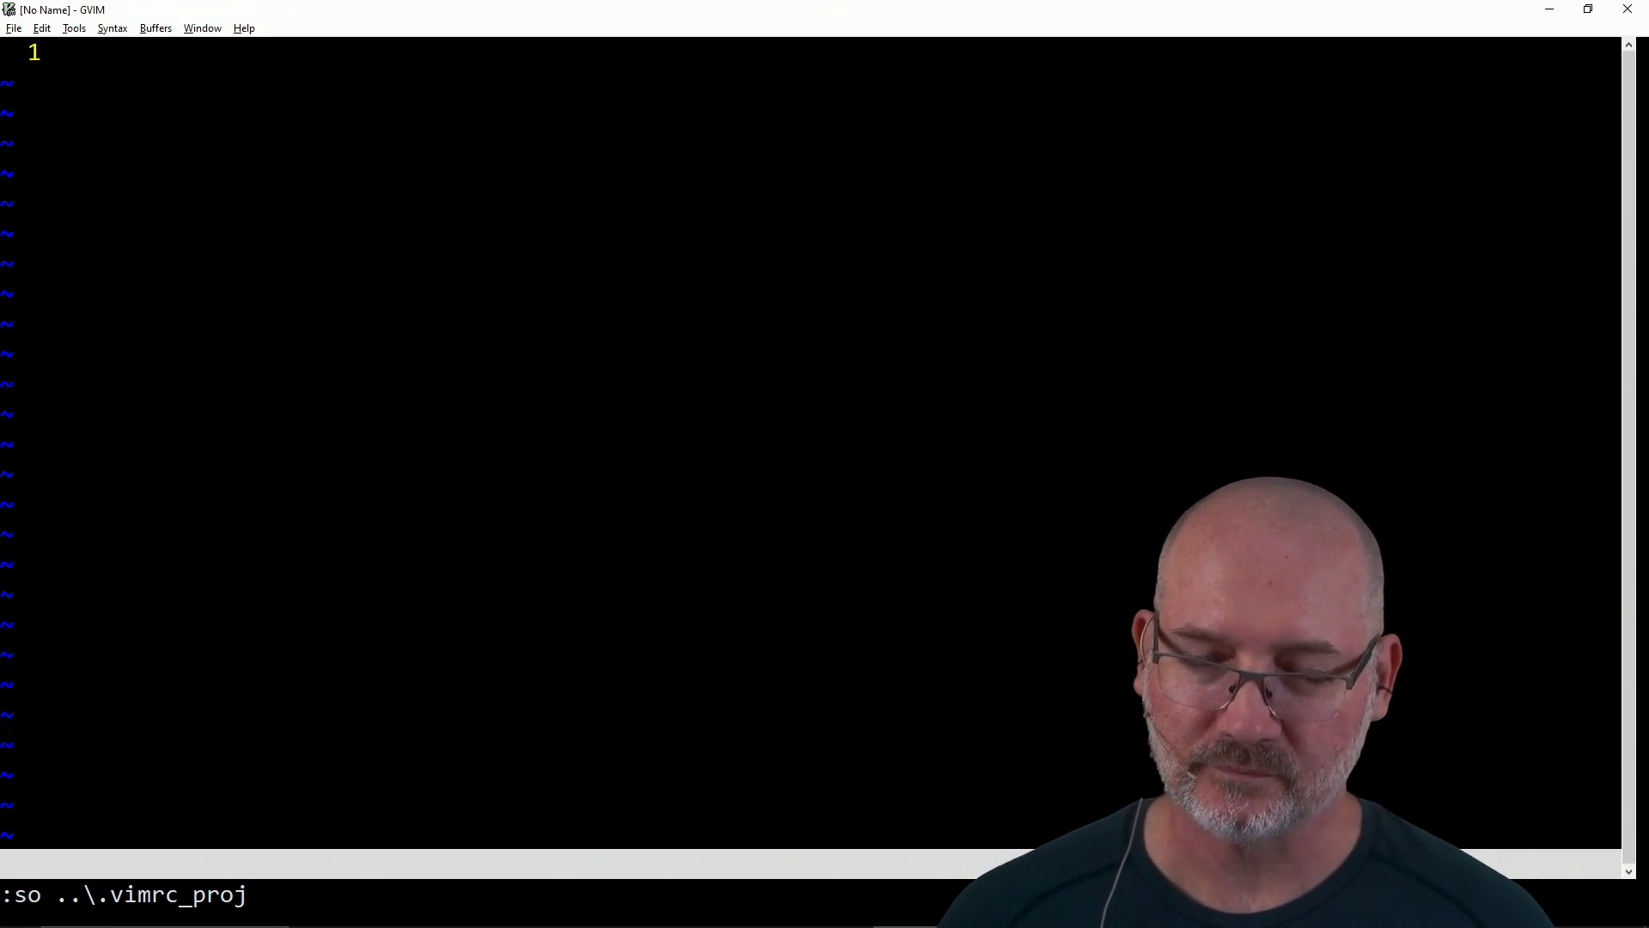
pyautogui.hotkey('alt', 'Tab')
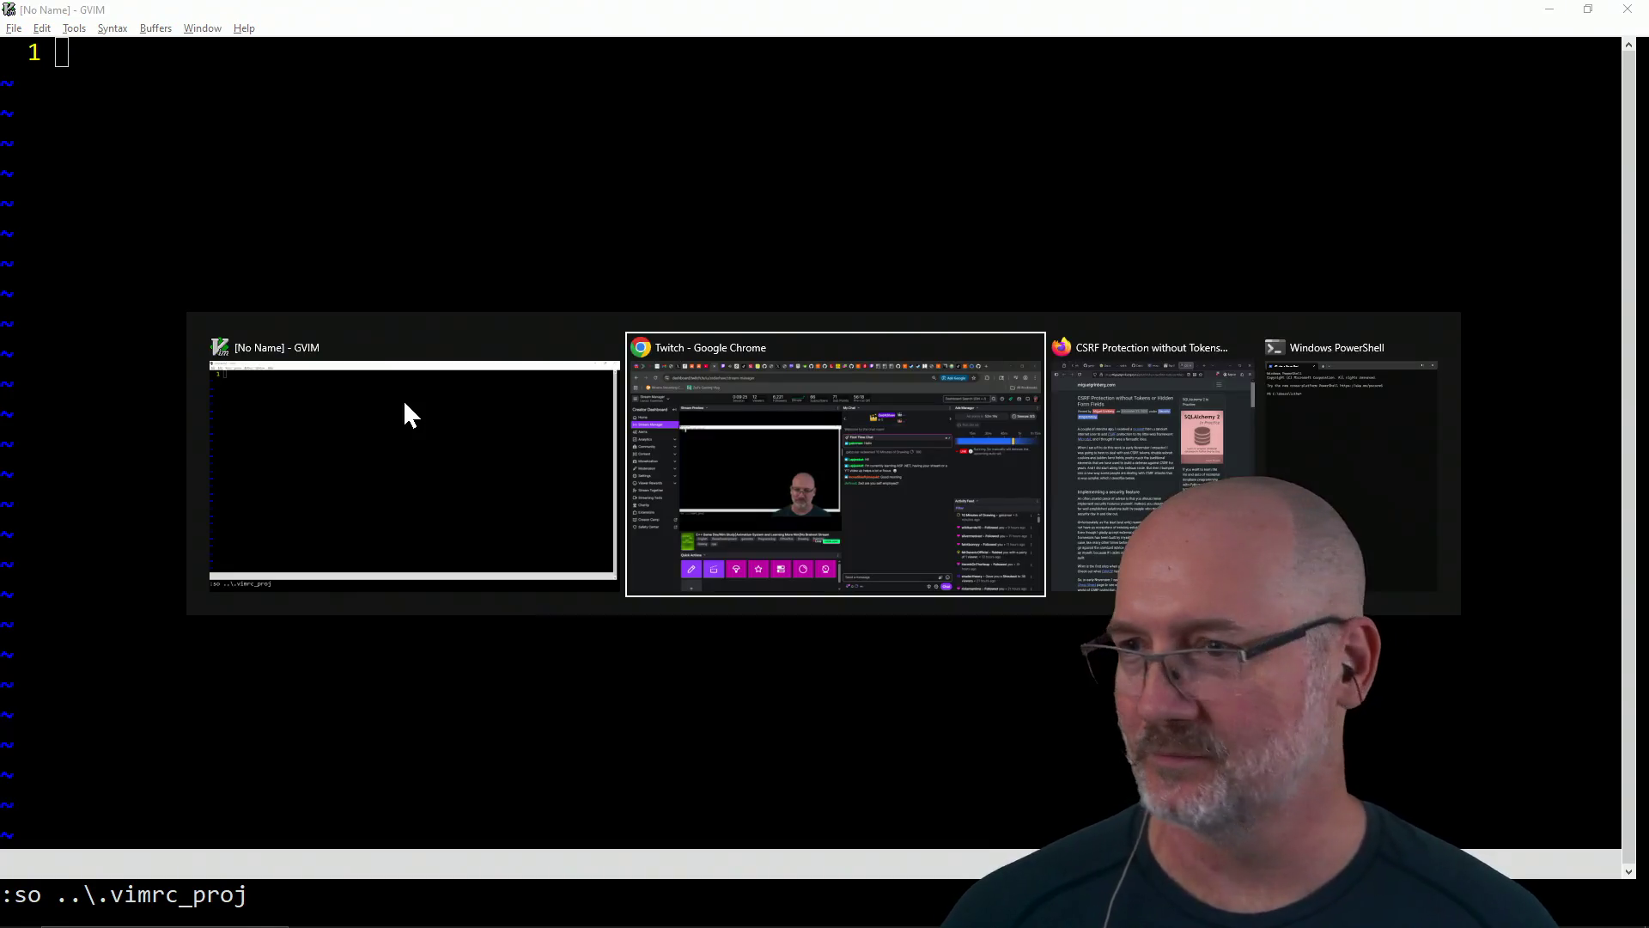
# - In PowerShell, change into the .\Projects\raycaster\ folder
pyautogui.hotkey('alt', 'Tab')
pyautogui.hotkey('alt', 'Tab')
pyautogui.write('cd pro')
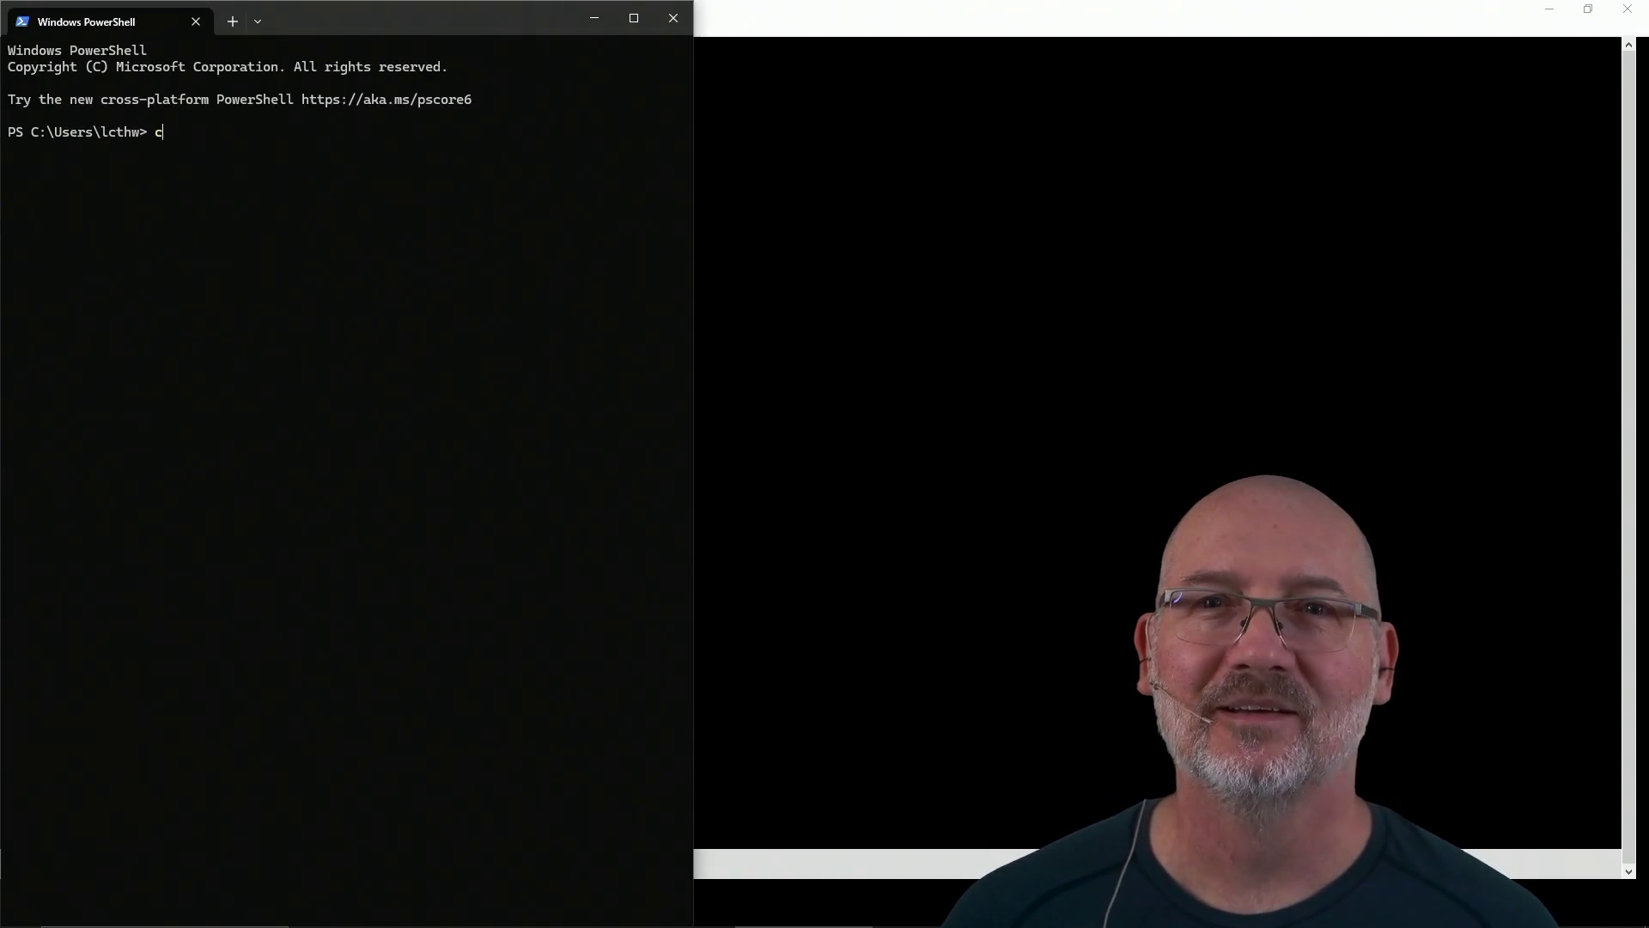
pyautogui.press('BackSpace')
pyautogui.press('BackSpace')
pyautogui.press('BackSpace')
pyautogui.write('pr')
pyautogui.press('Tab')
pyautogui.write('ray')
pyautogui.press('Tab')
pyautogui.press('Return')
# - Run make to build the project, then return to GVIM
pyautogui.write('make')
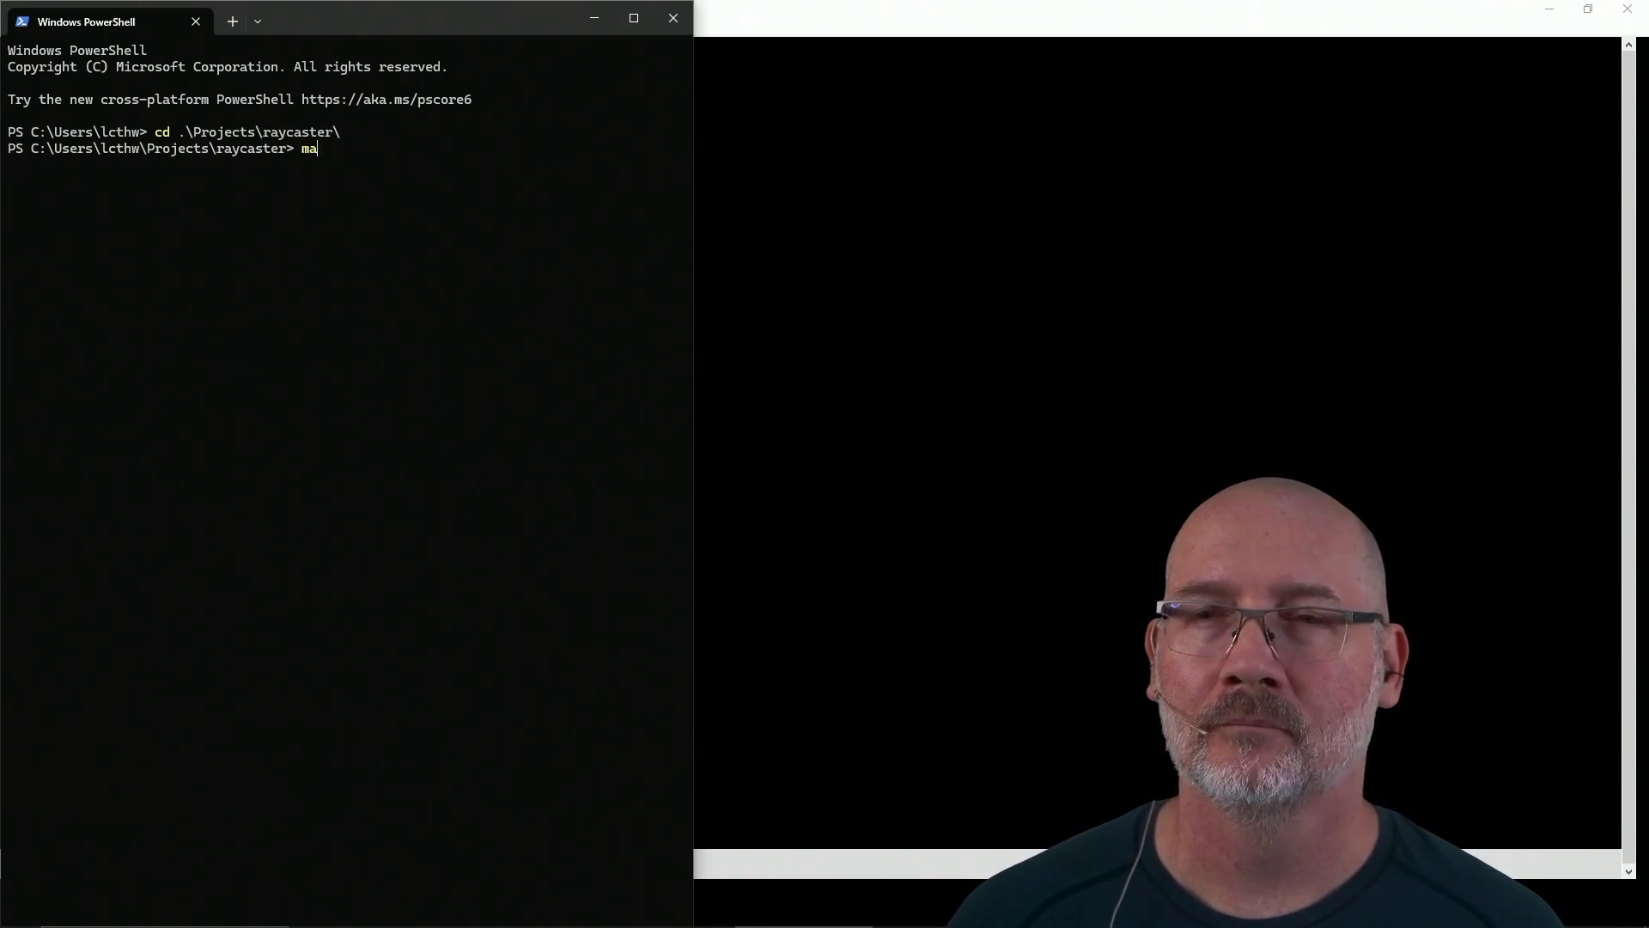
pyautogui.press('Return')
pyautogui.hotkey('alt', 'Tab')
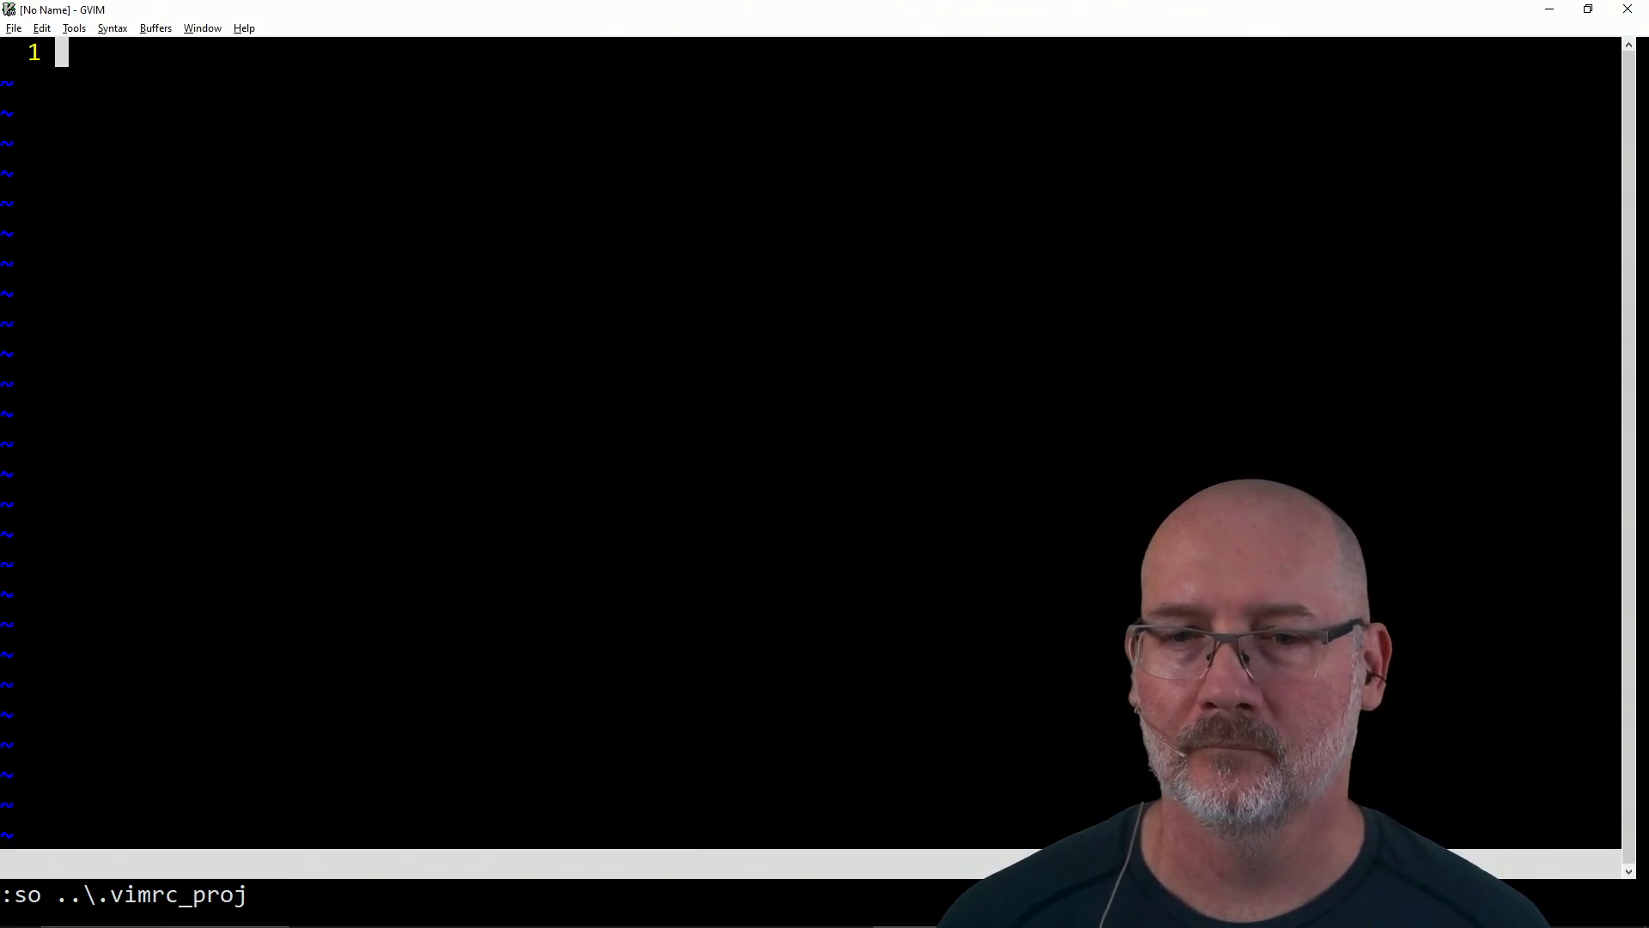
# - Open the test file tests\animate2.cpp through the file finder
pyautogui.press('F5')
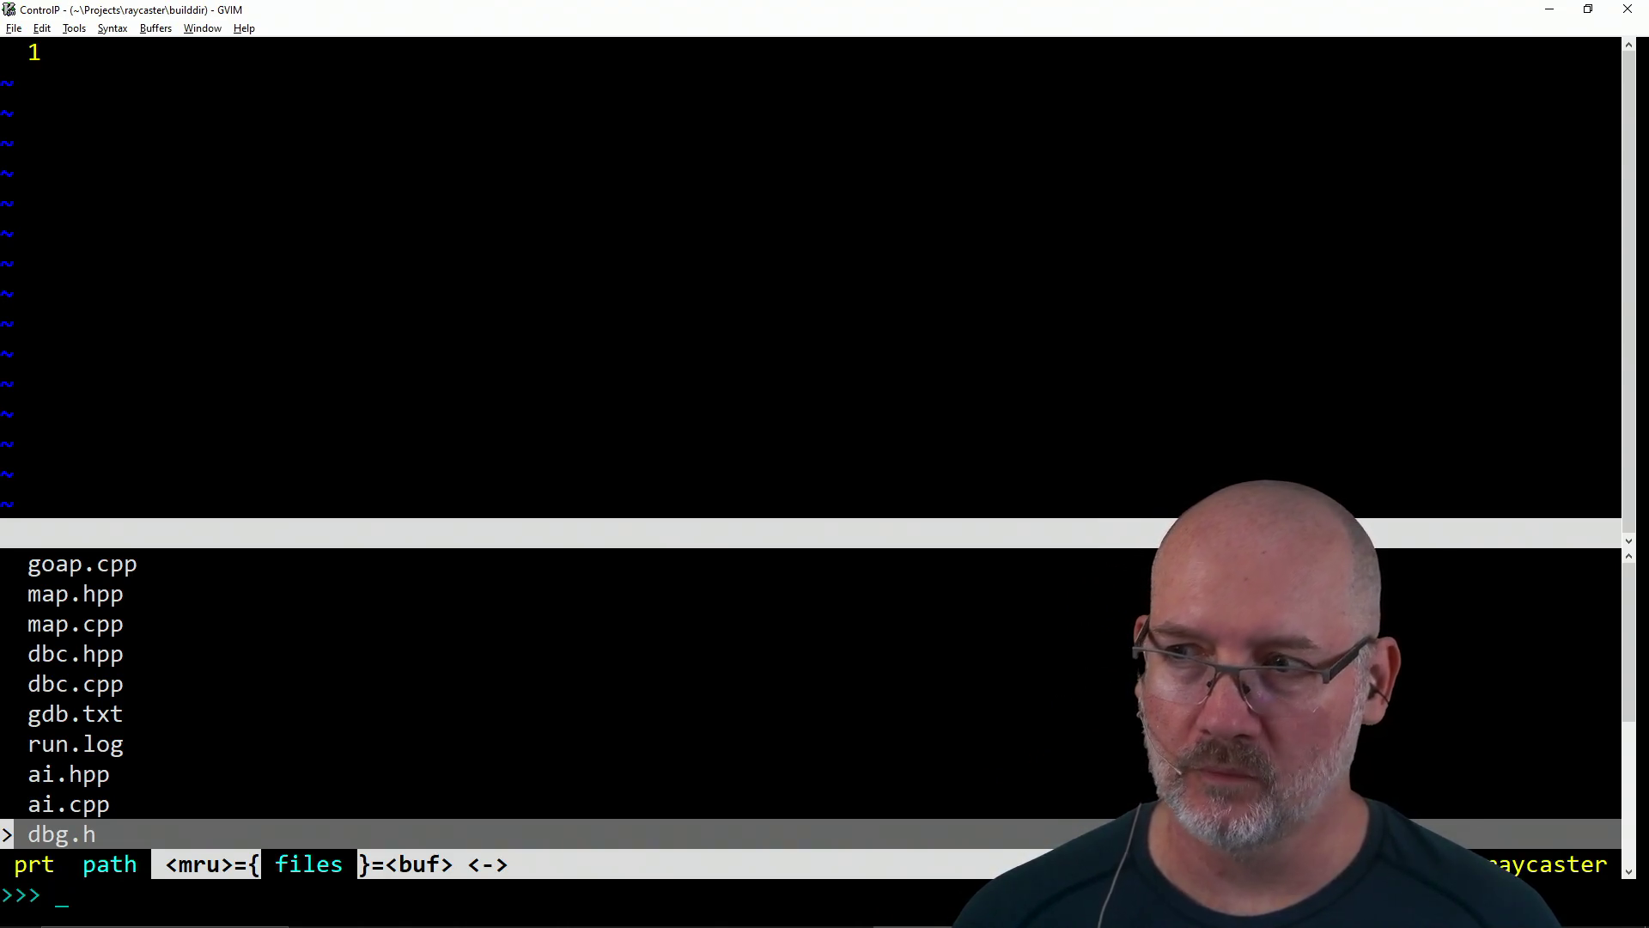
pyautogui.write('animate2')
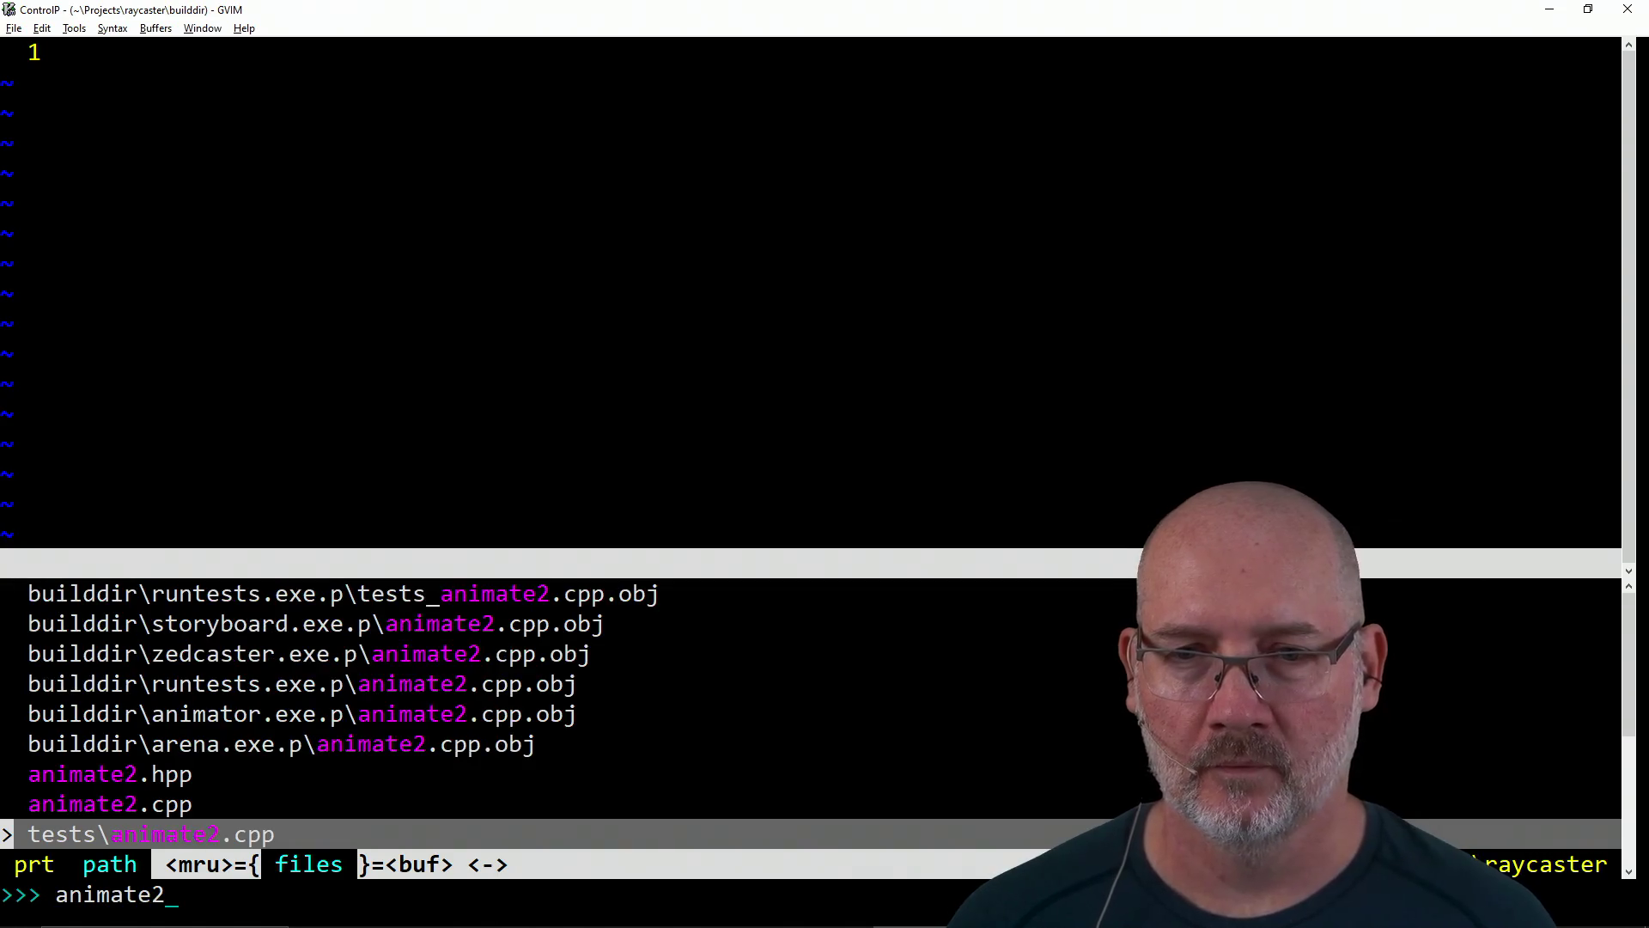
pyautogui.press('Return')
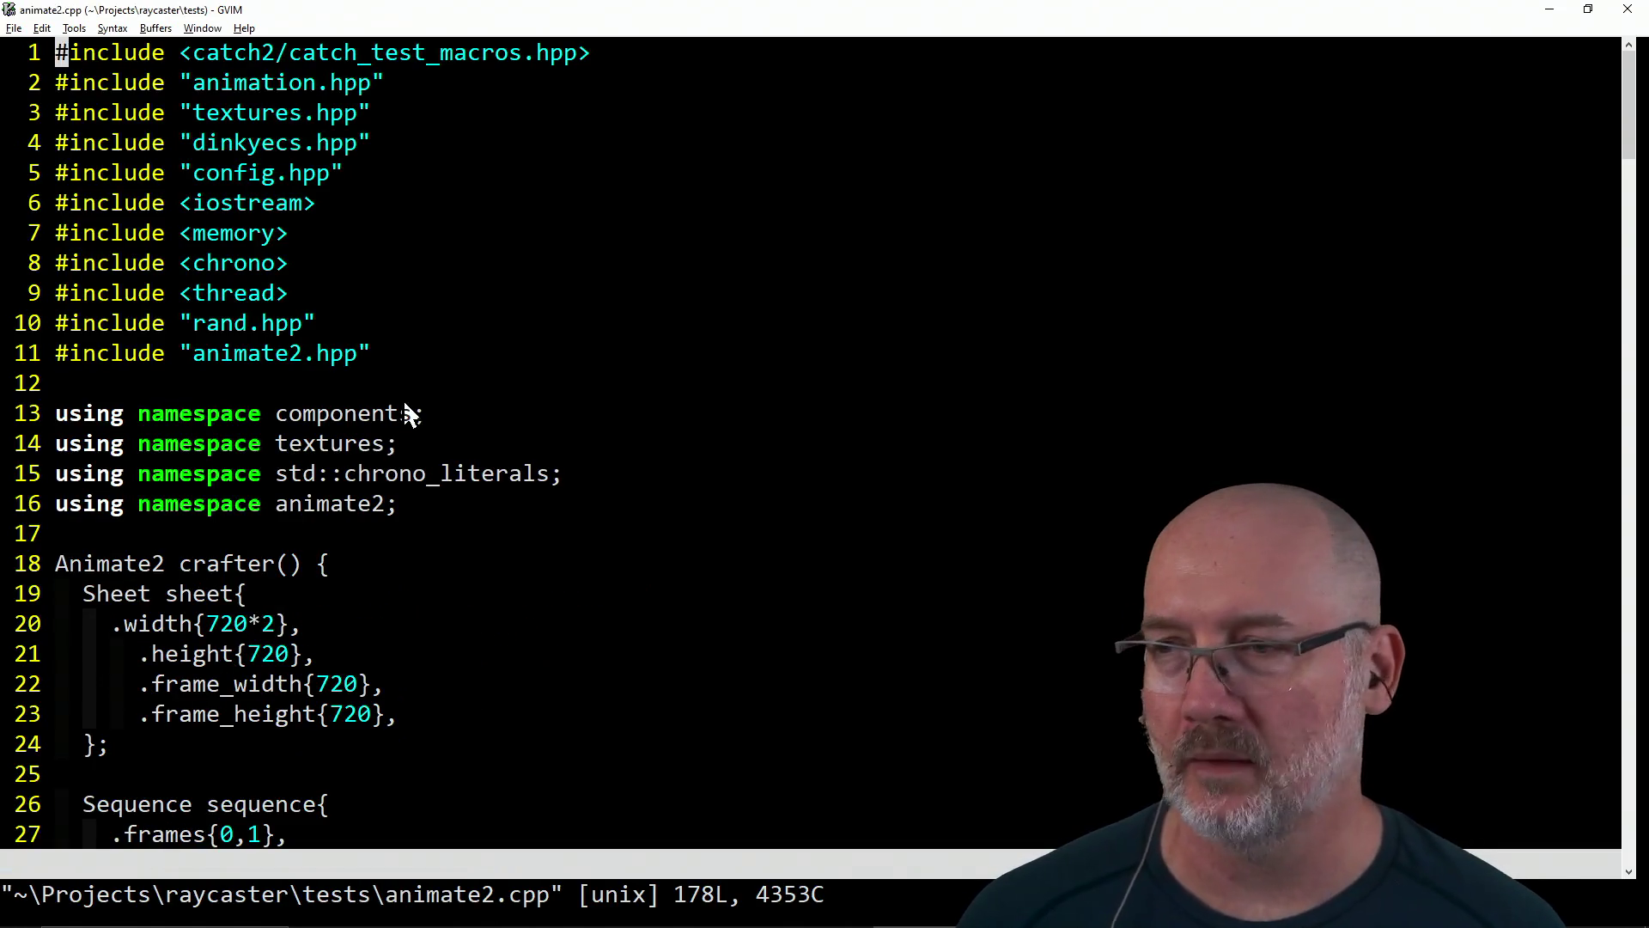
# - Open the source animate2.cpp in a vertical split, keeping focus on the left test pane
pyautogui.hotkey('ctrl', 'w')
pyautogui.press('v')
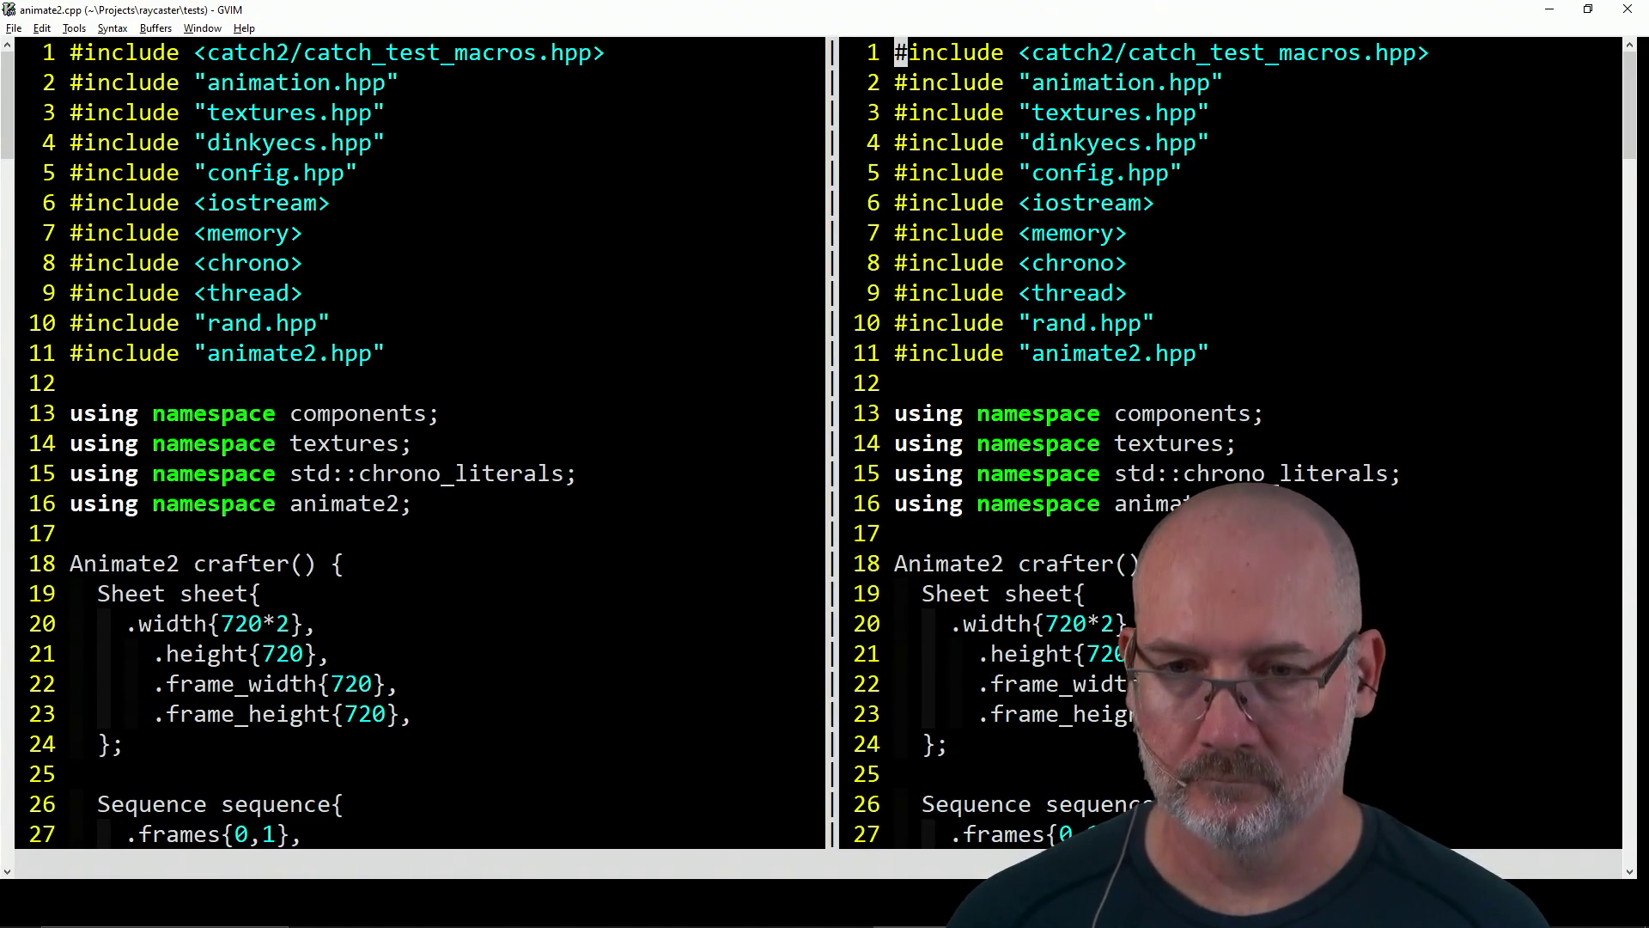
pyautogui.hotkey('ctrl', 'p')
pyautogui.write('animate2')
pyautogui.press('Return')
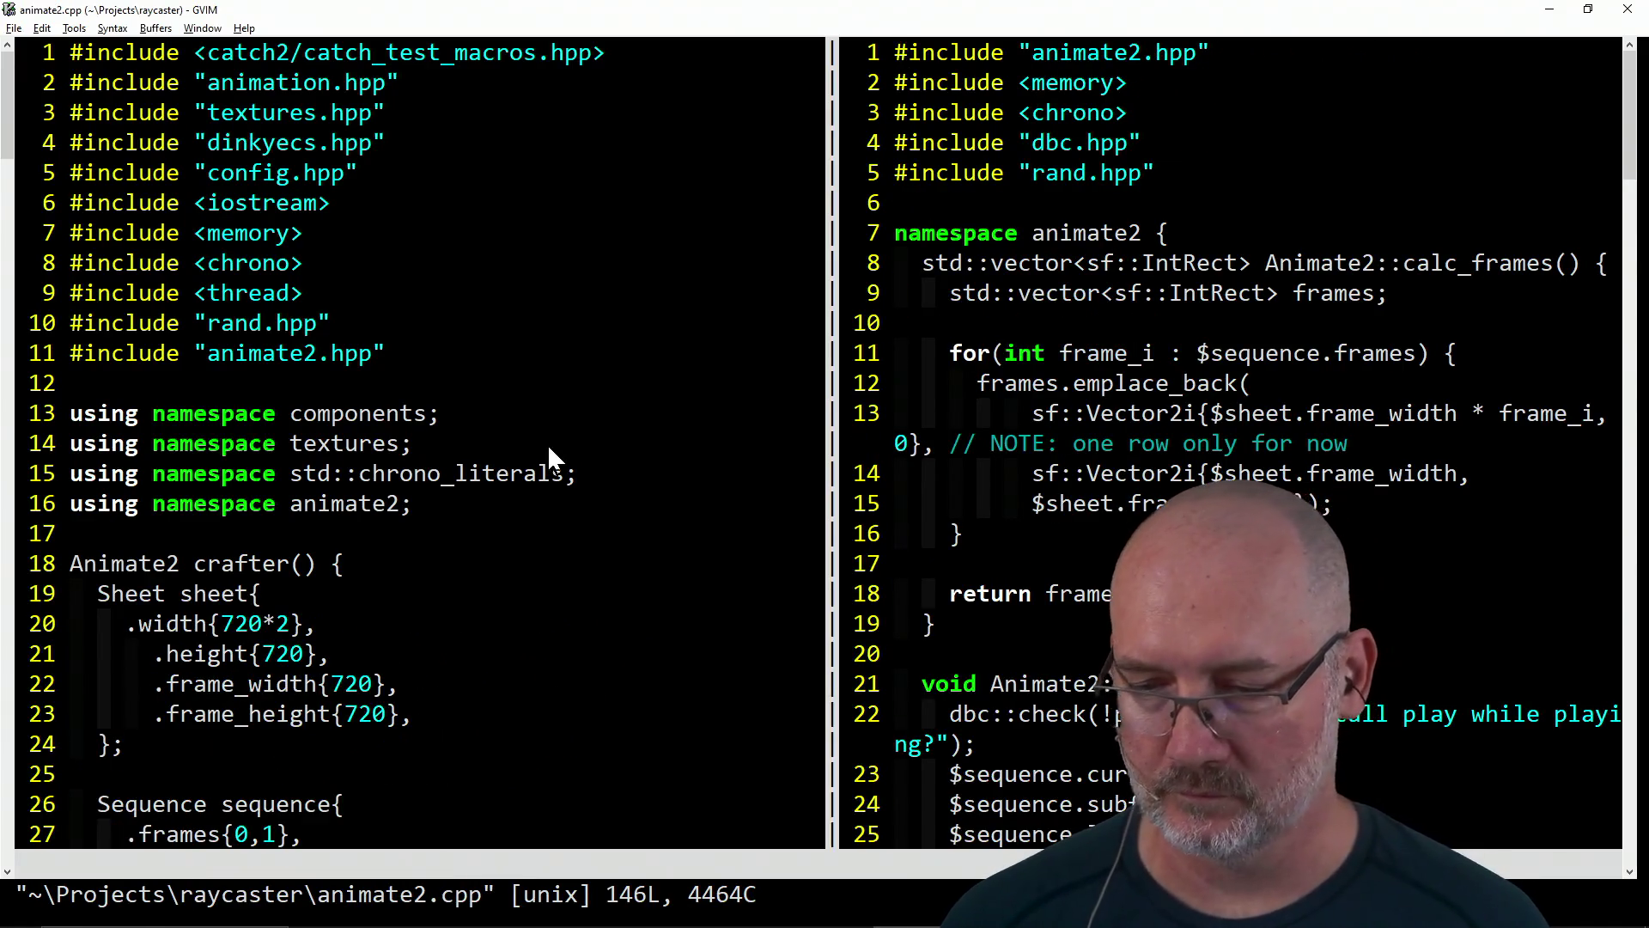
pyautogui.click(395, 541)
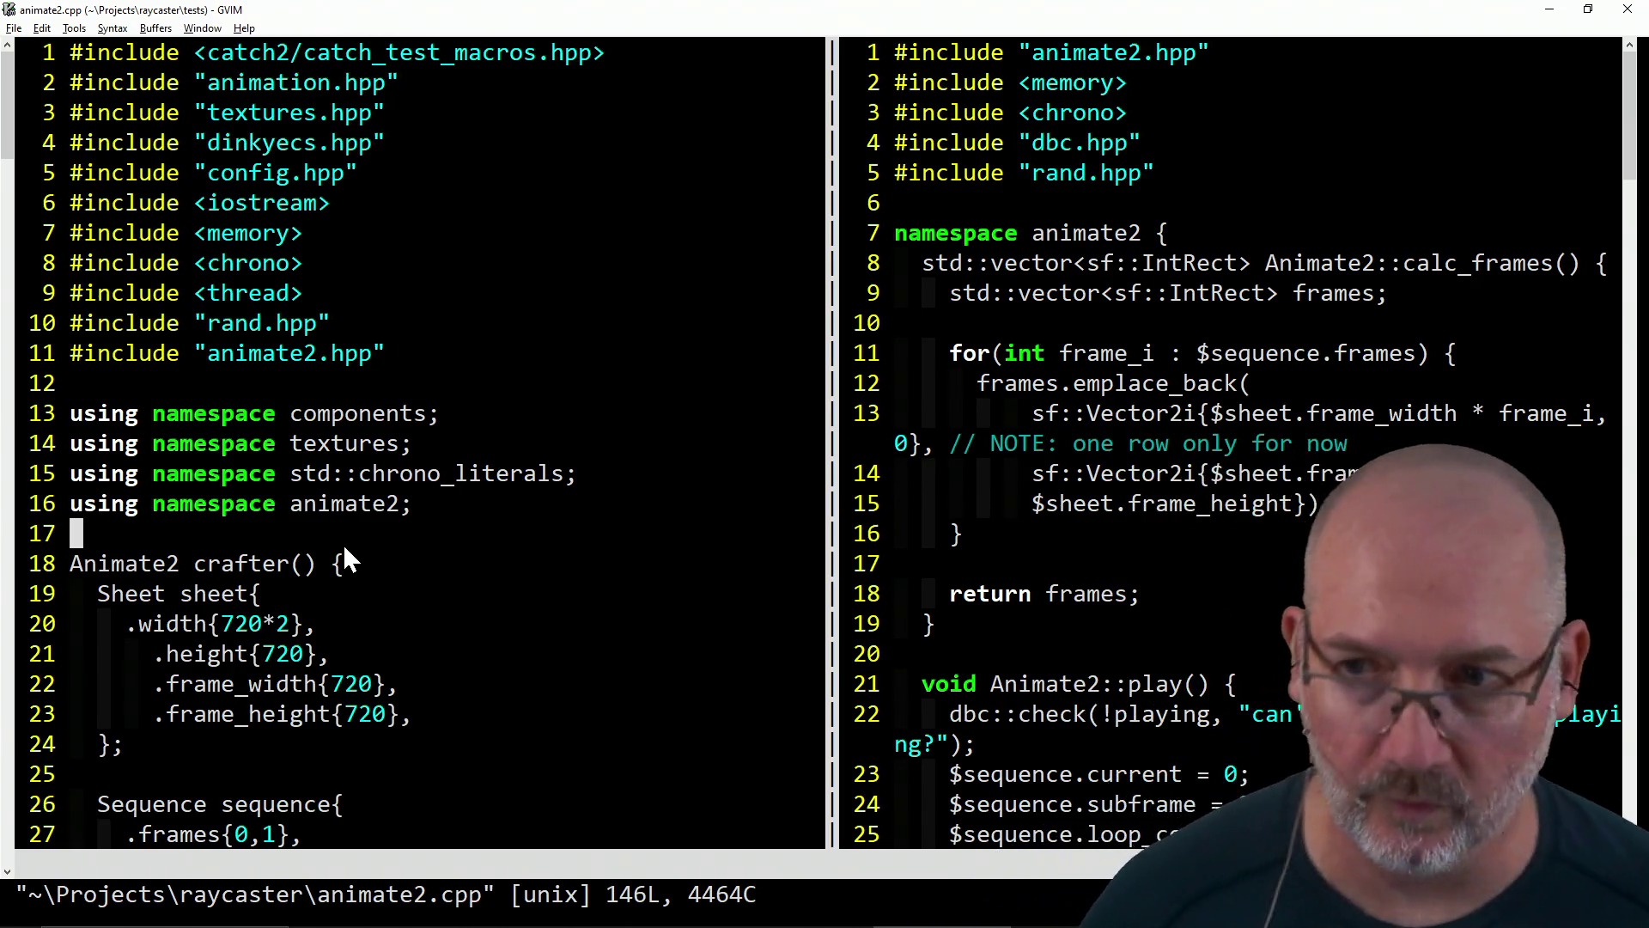
pyautogui.hotkey('alt', 'Tab')
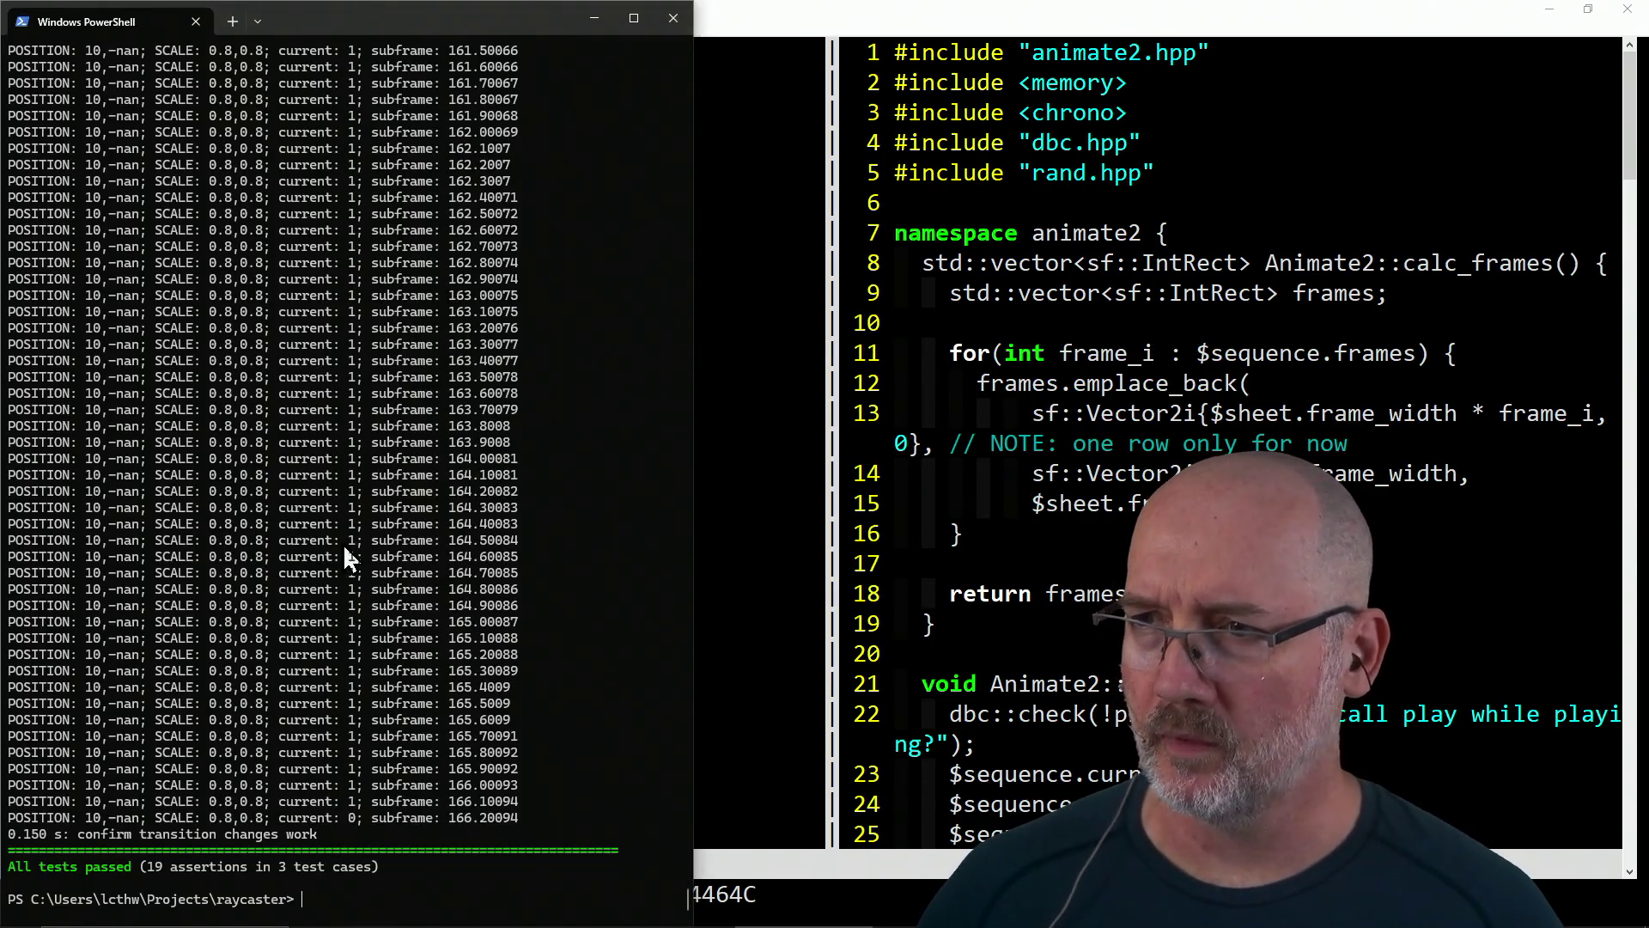
# - Check the PowerShell log showing 19 assertions in 3 test cases passed, then go back to GVIM
pyautogui.hotkey('alt', 'Tab')
pyautogui.hotkey('alt', 'Tab')
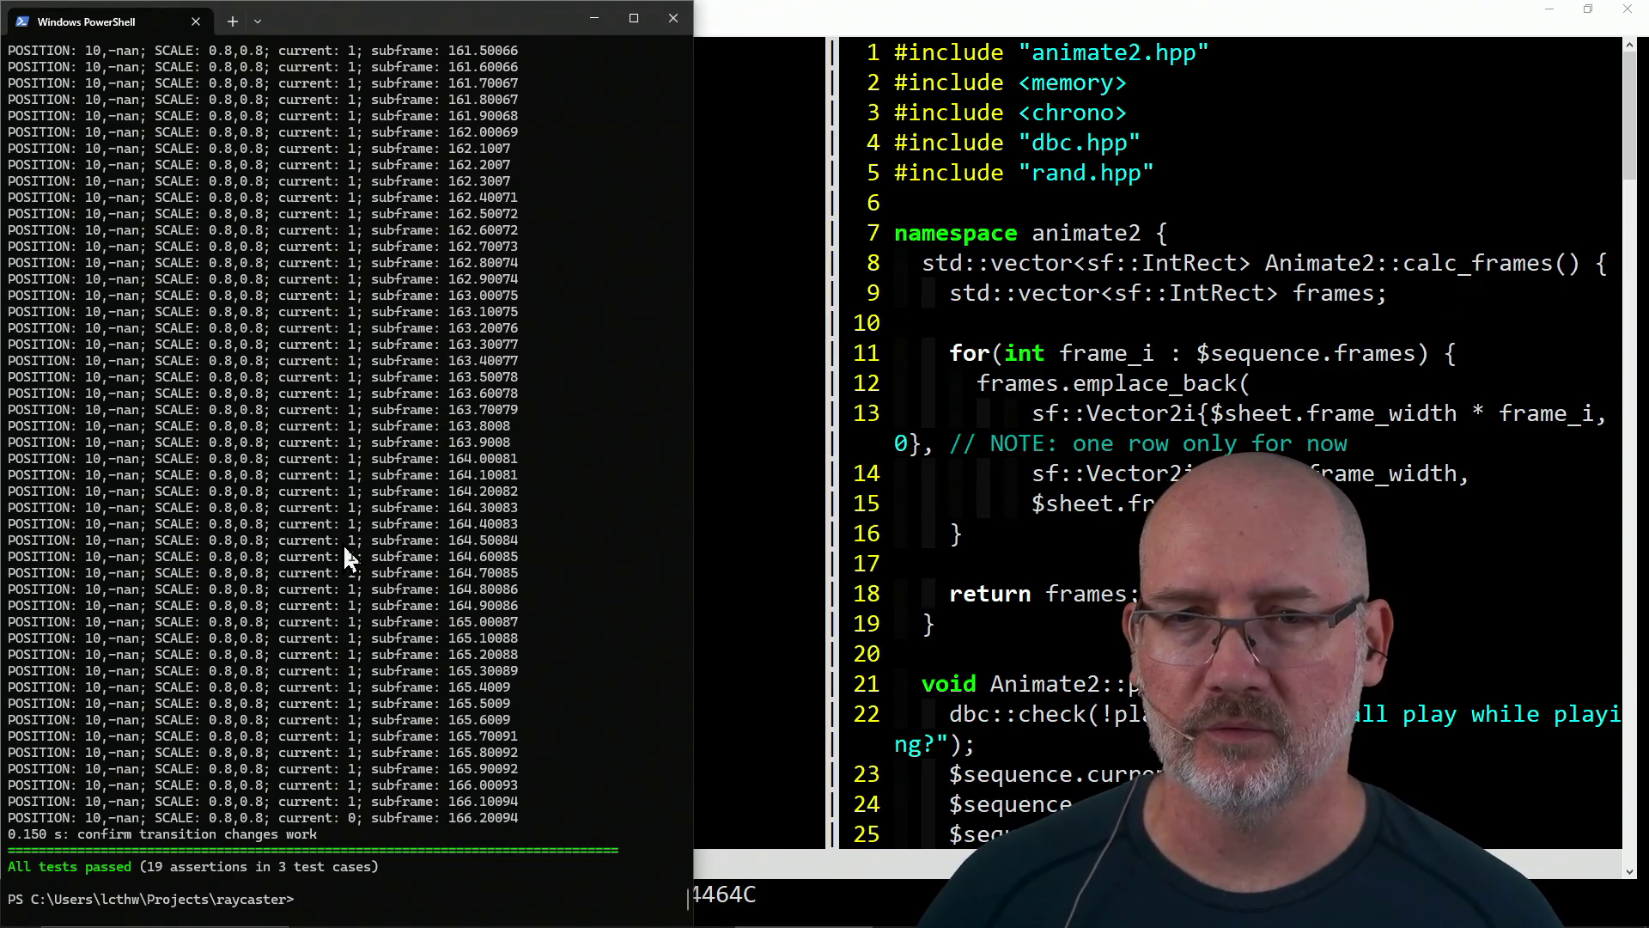
pyautogui.scroll(20, 273, 486)
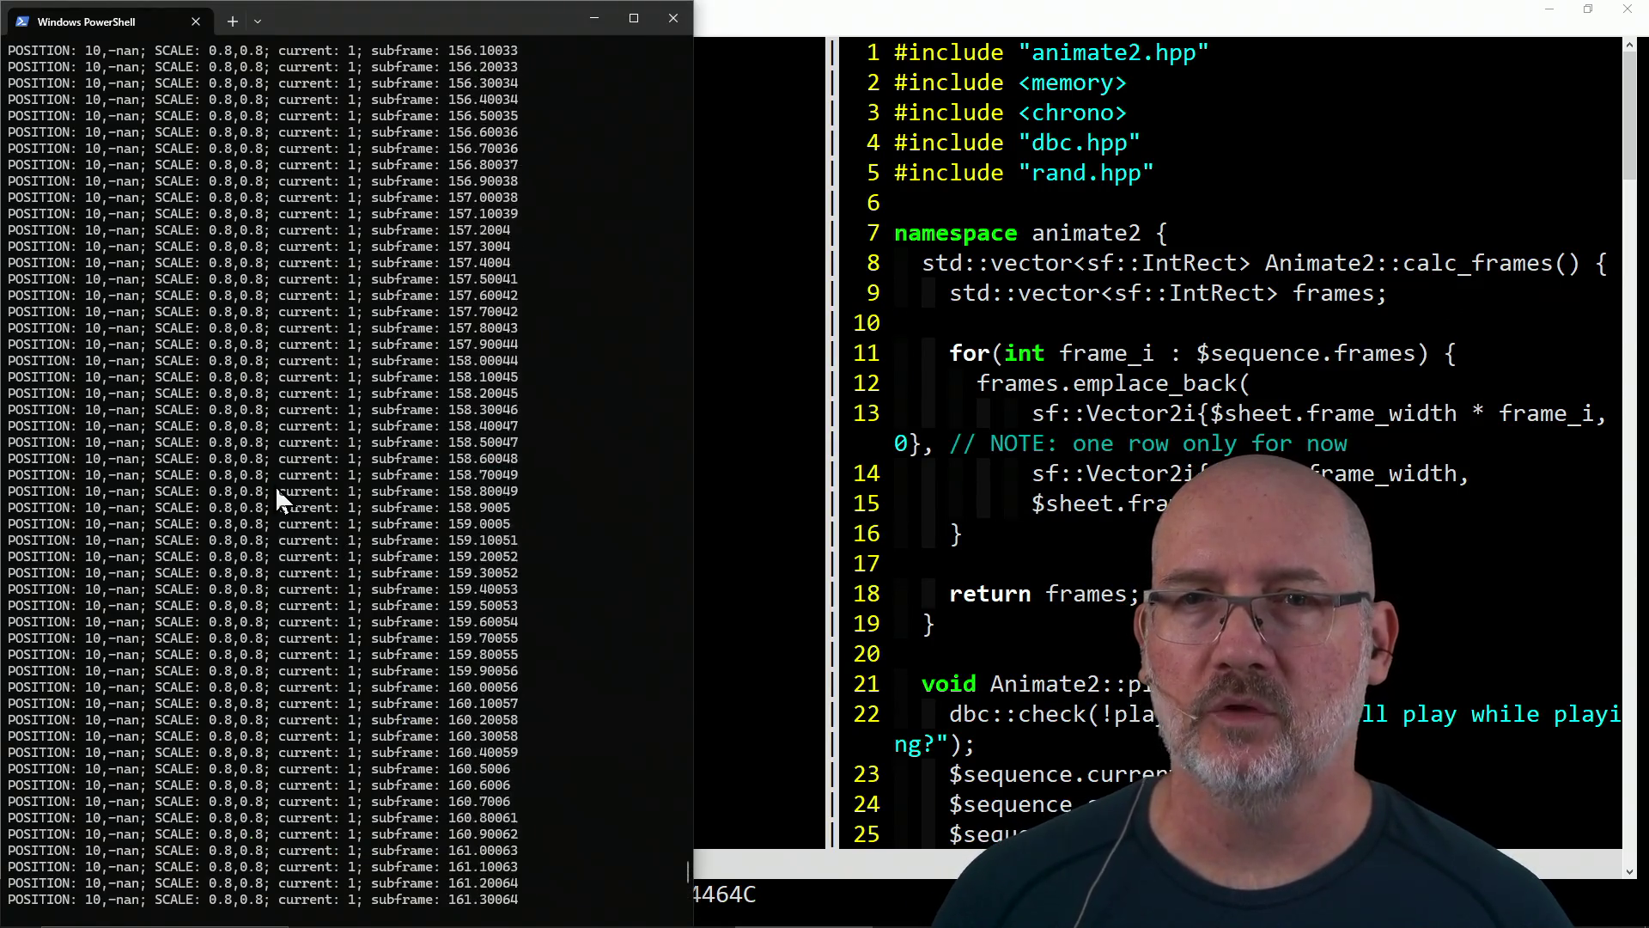
pyautogui.scroll(20, 277, 490)
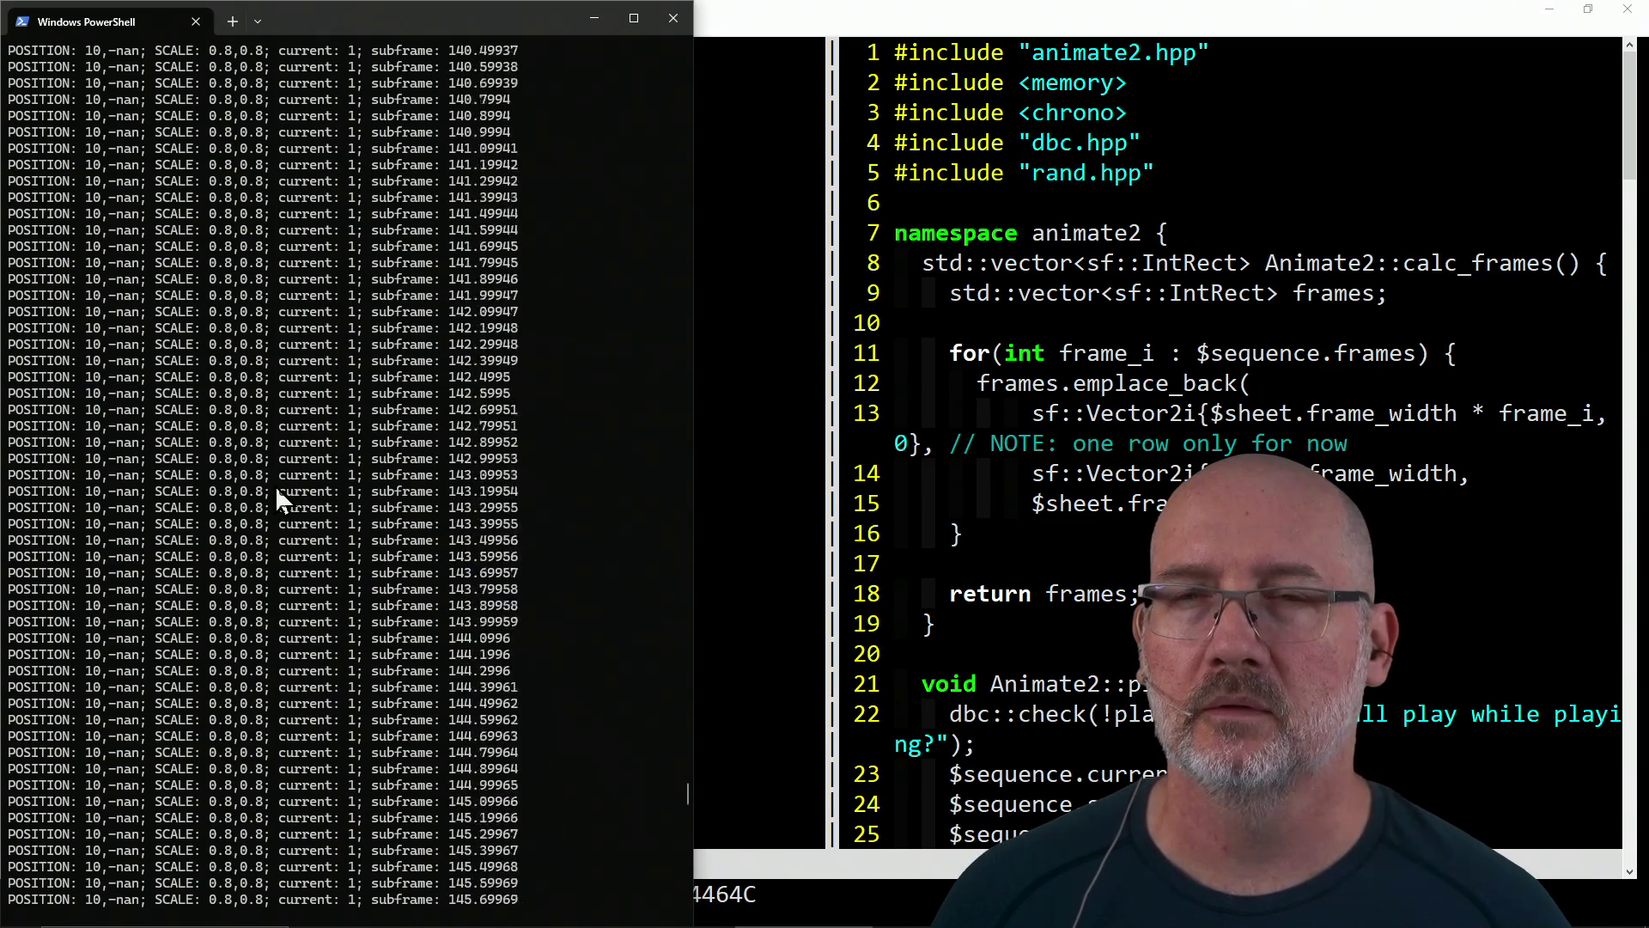
pyautogui.scroll(-20, 276, 491)
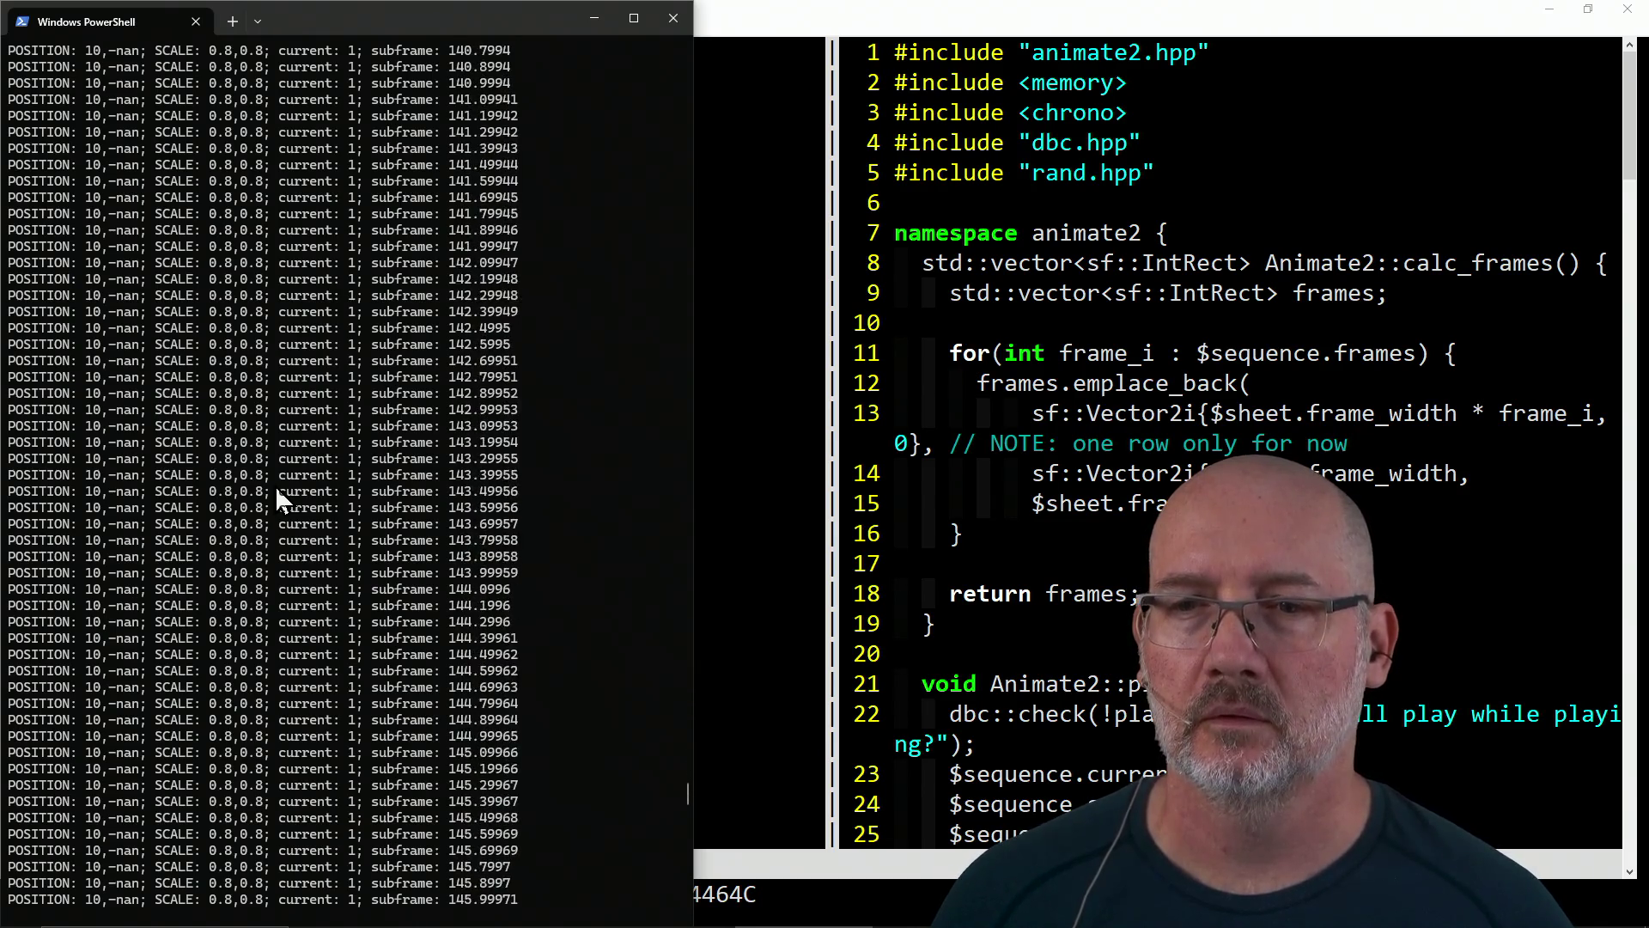
pyautogui.hotkey('ctrl', 'c')
pyautogui.hotkey('alt', 'Tab')
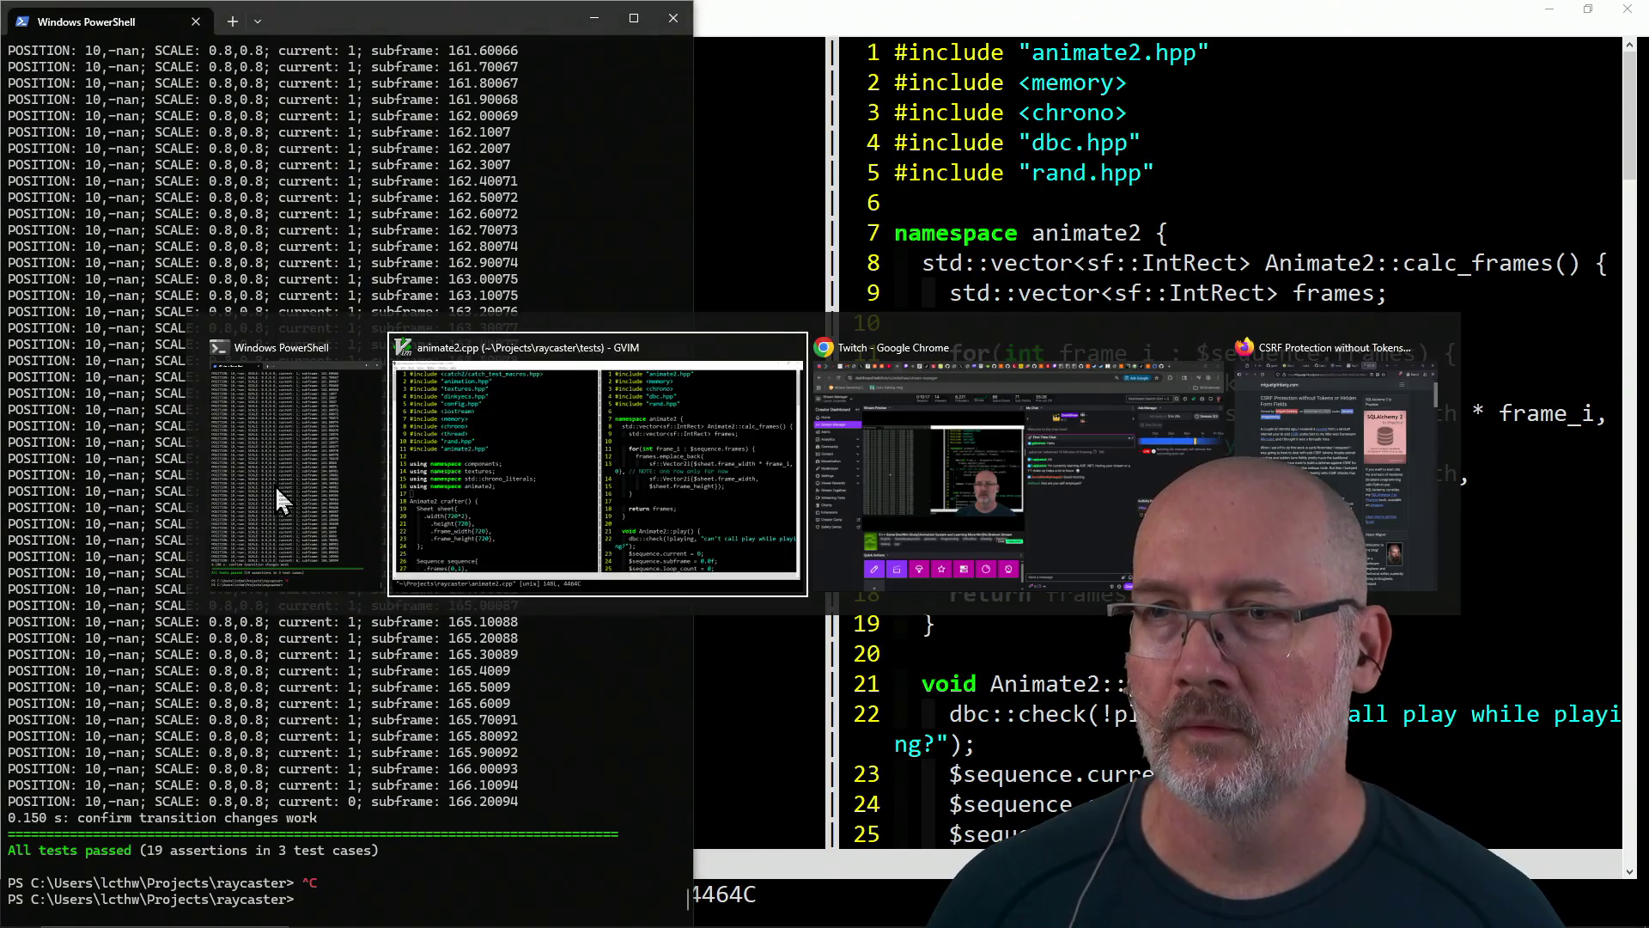
pyautogui.press('Tab')
pyautogui.press('Tab')
pyautogui.press('Tab')
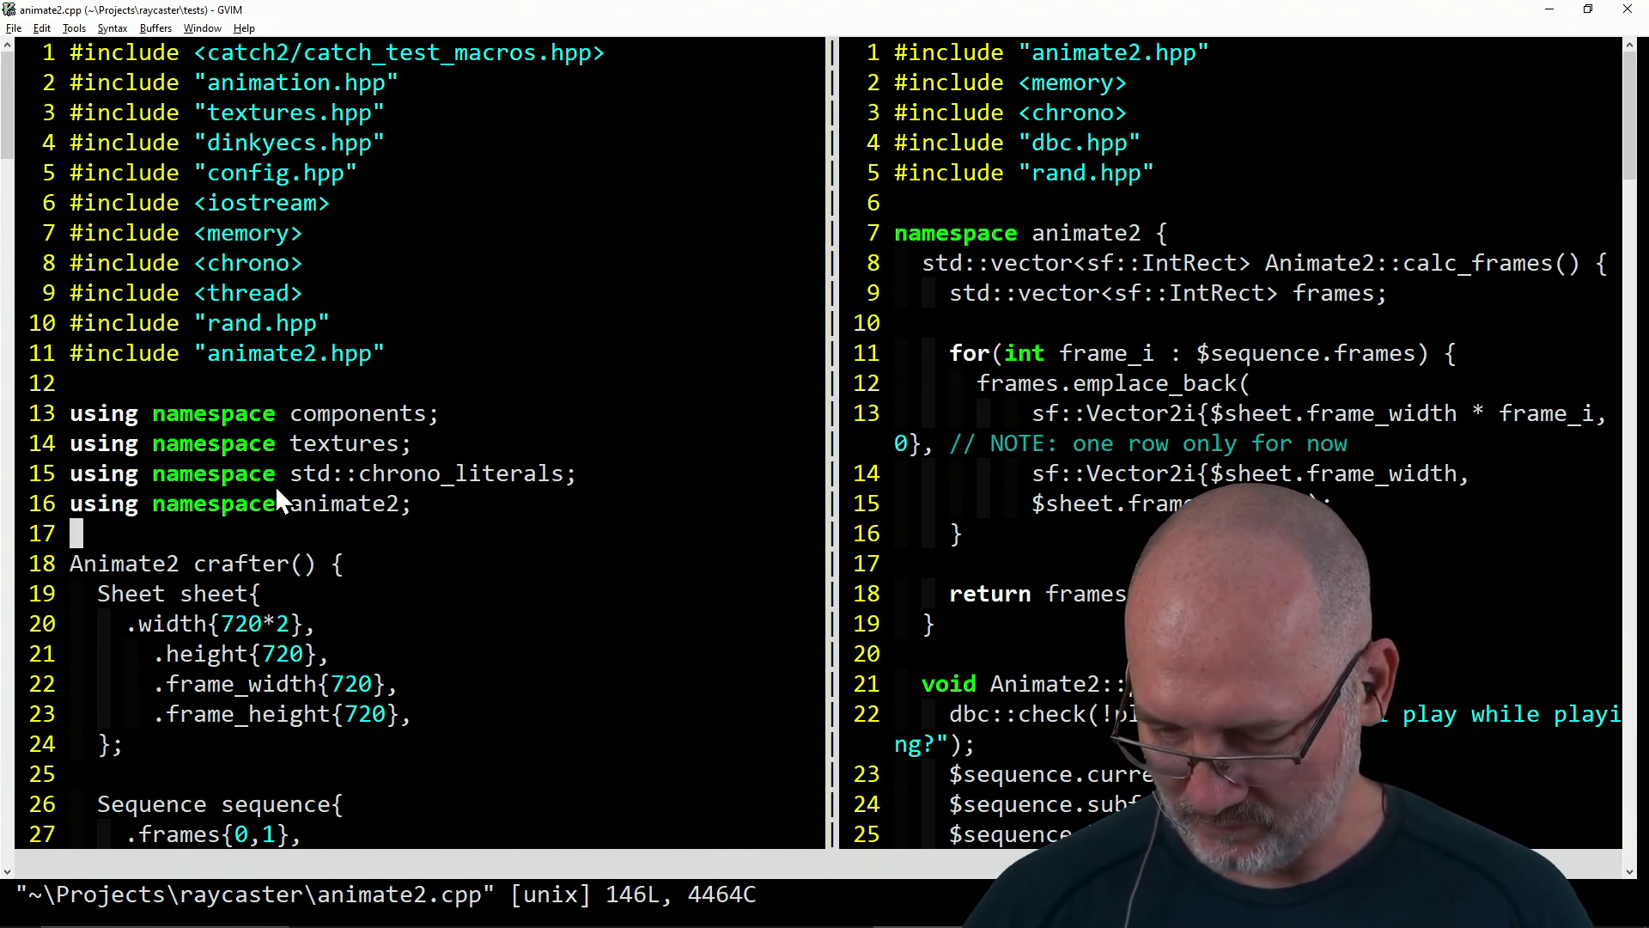
# - Switch from GVIM to the Leonardo window with the stream_paint.leo canvas
pyautogui.hotkey('alt', 'Tab')
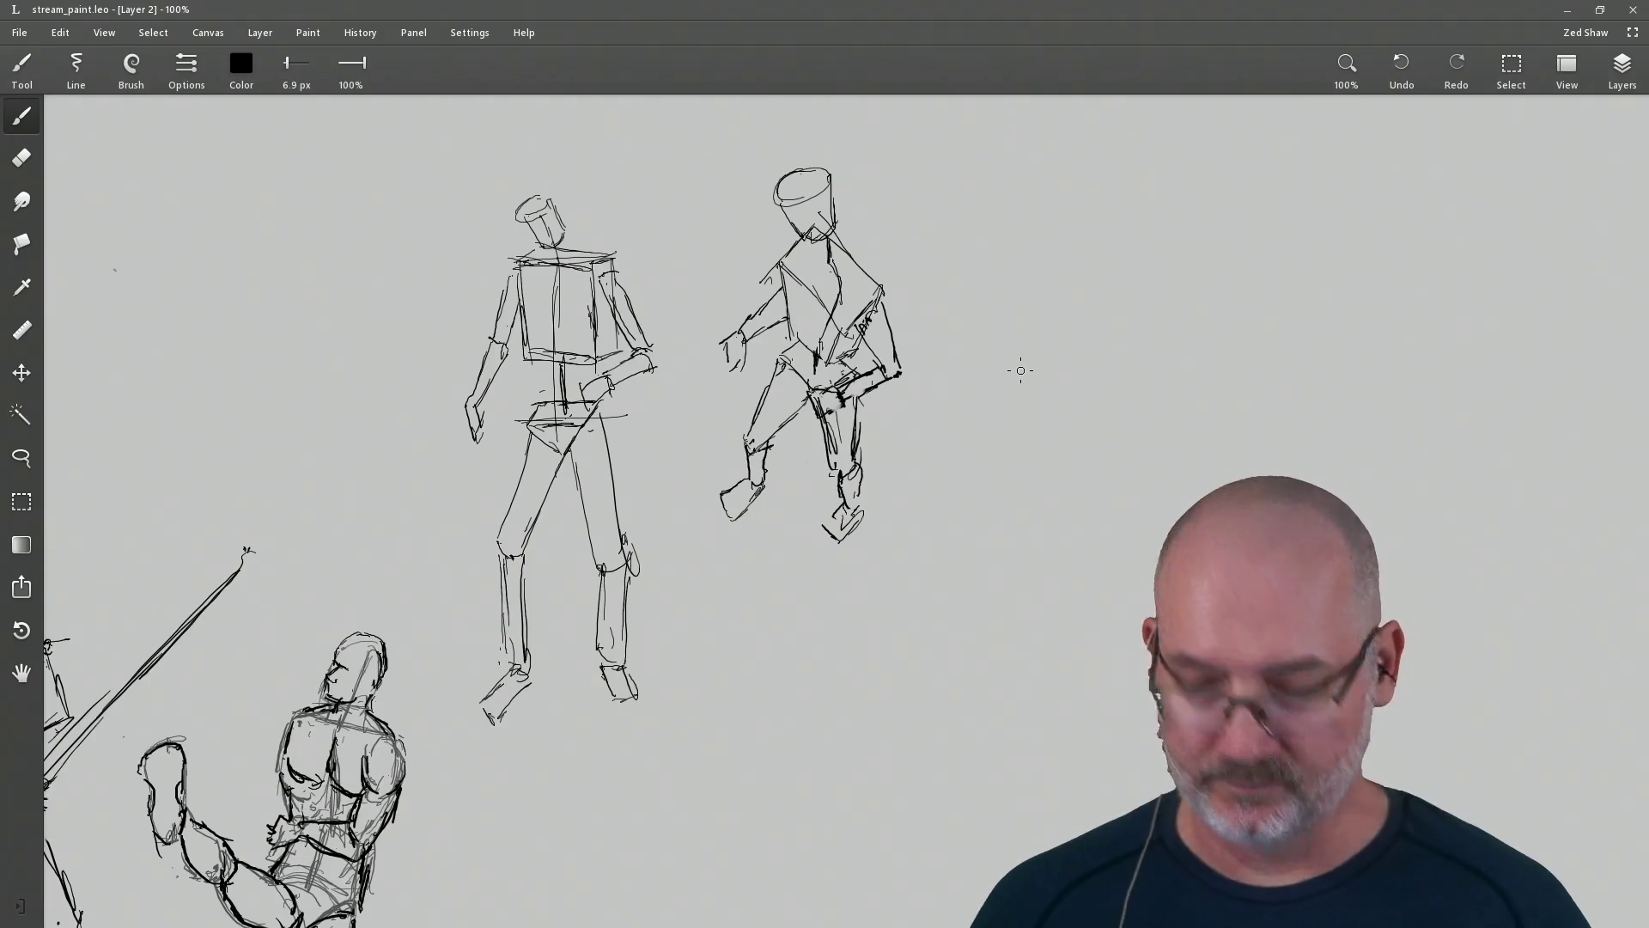
pyautogui.hotkey('alt', 'Tab')
pyautogui.press('Tab')
pyautogui.press('Tab')
pyautogui.press('Tab')
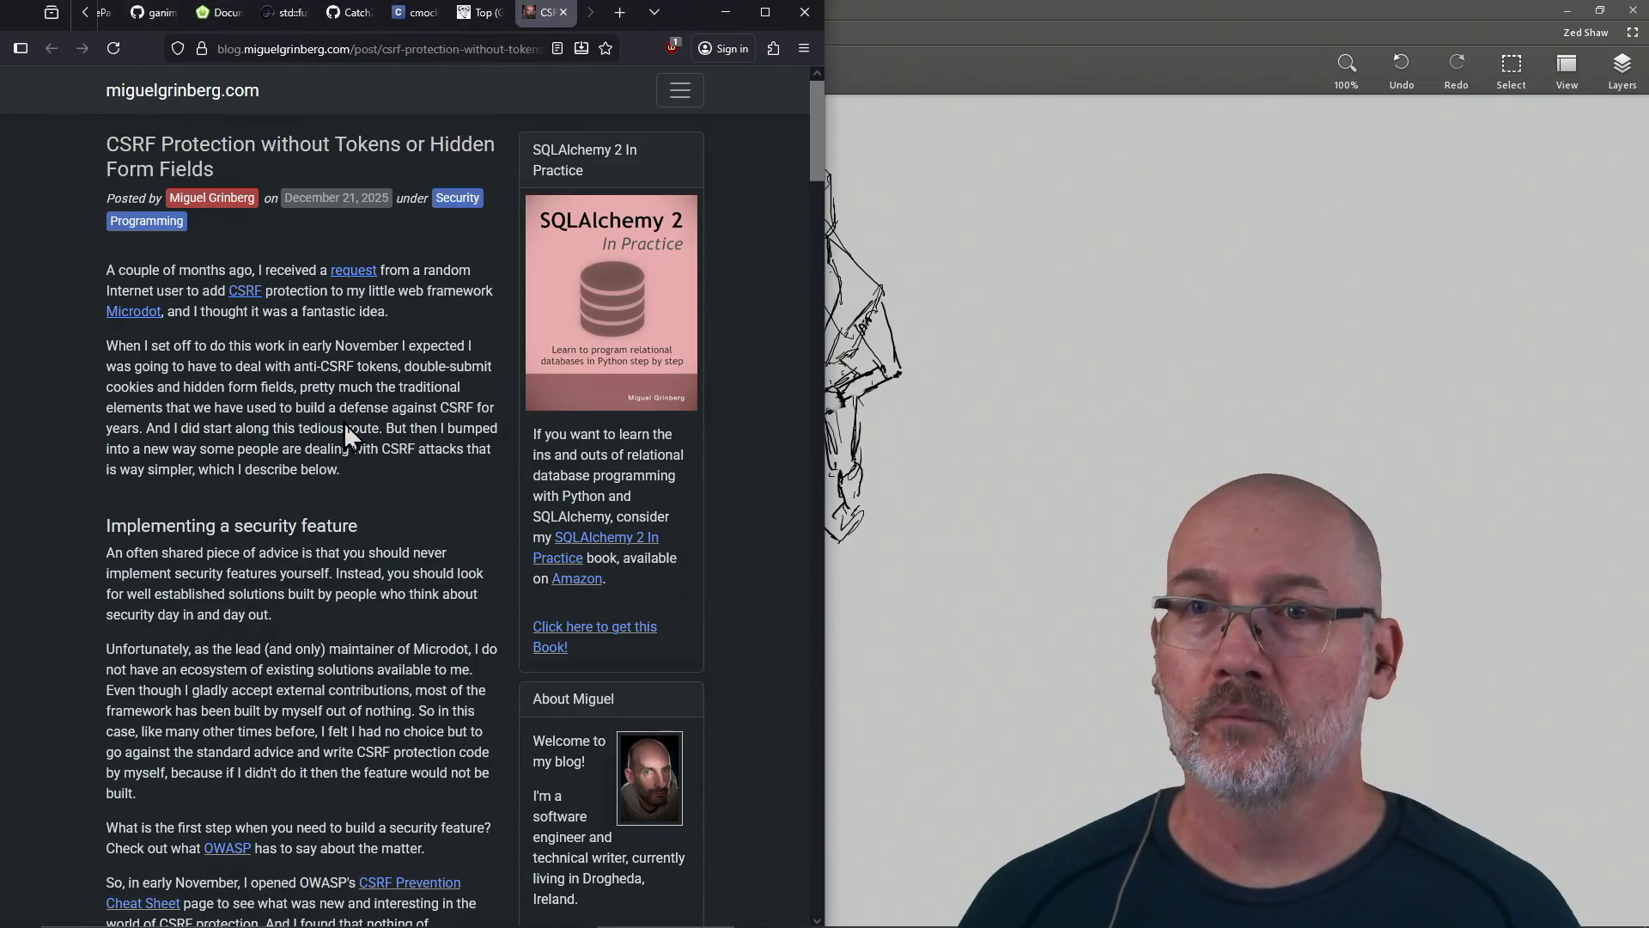
pyautogui.hotkey('ctrl', 't')
pyautogui.write('www.posemaniacs.com')
pyautogui.press('Return')
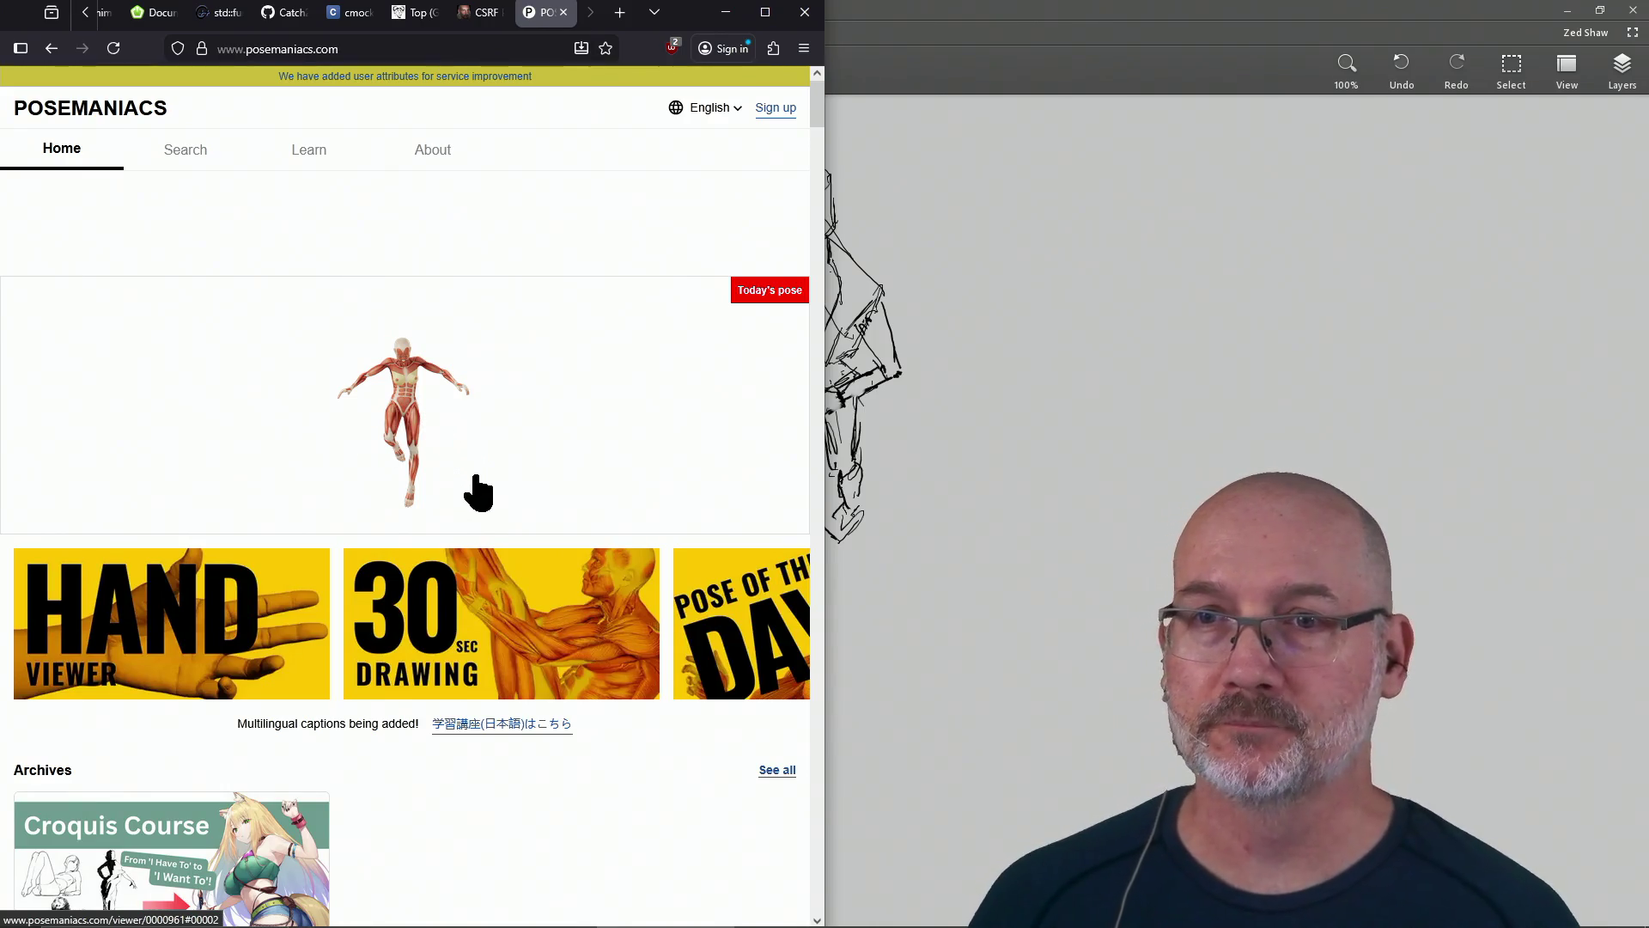
# - Open Today's pose, then bring the Leonardo canvas back and pan it
pyautogui.click(417, 429)
pyautogui.click(1065, 336)
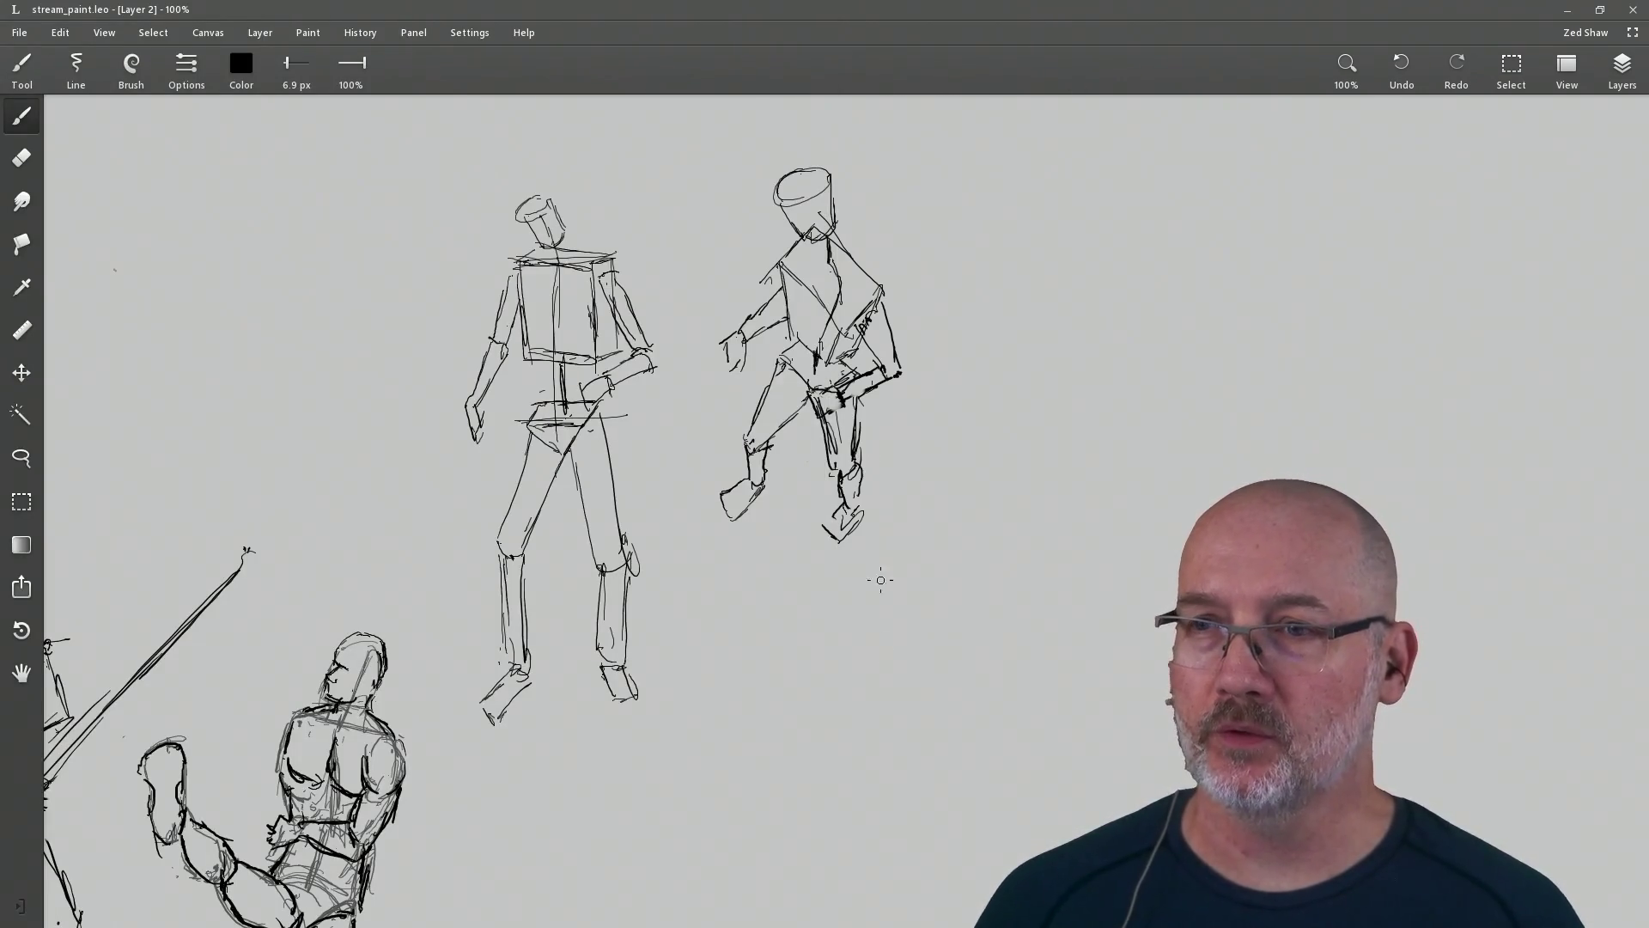
pyautogui.moveTo(884, 699)
pyautogui.mouseDown()
pyautogui.moveTo(678, 463)
pyautogui.moveTo(624, 491)
pyautogui.moveTo(659, 475)
pyautogui.moveTo(666, 581)
pyautogui.moveTo(699, 566)
pyautogui.mouseUp()
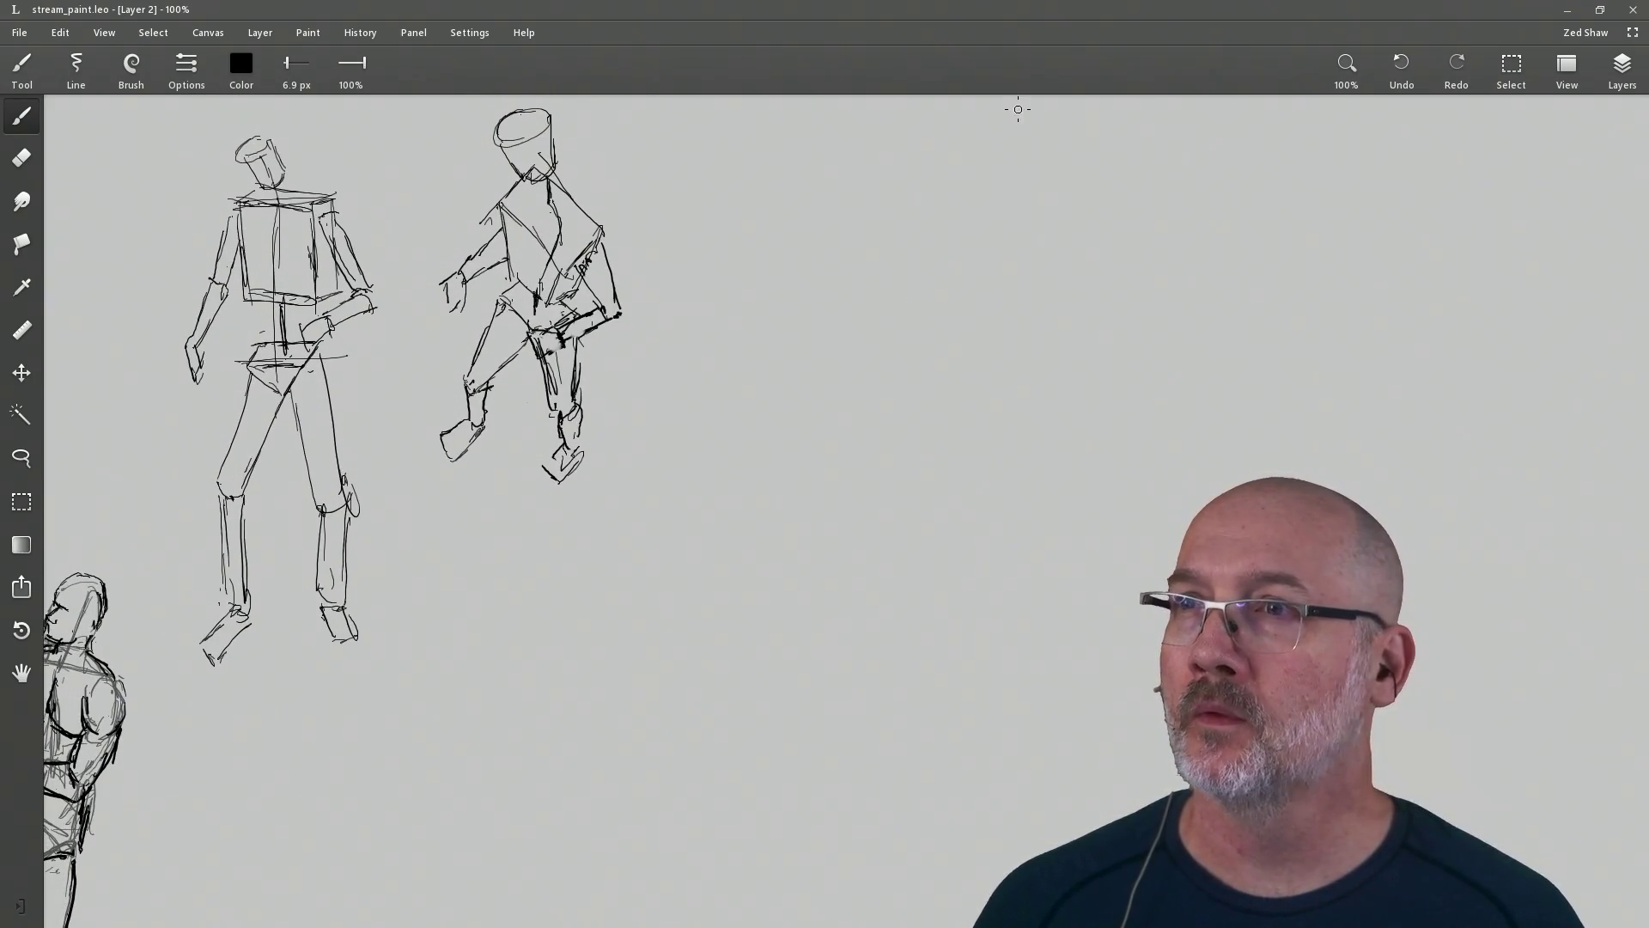
# - Put Leonardo on the right half beside the dancing pose, rotate the model, then return home
pyautogui.doubleClick(1028, 16)
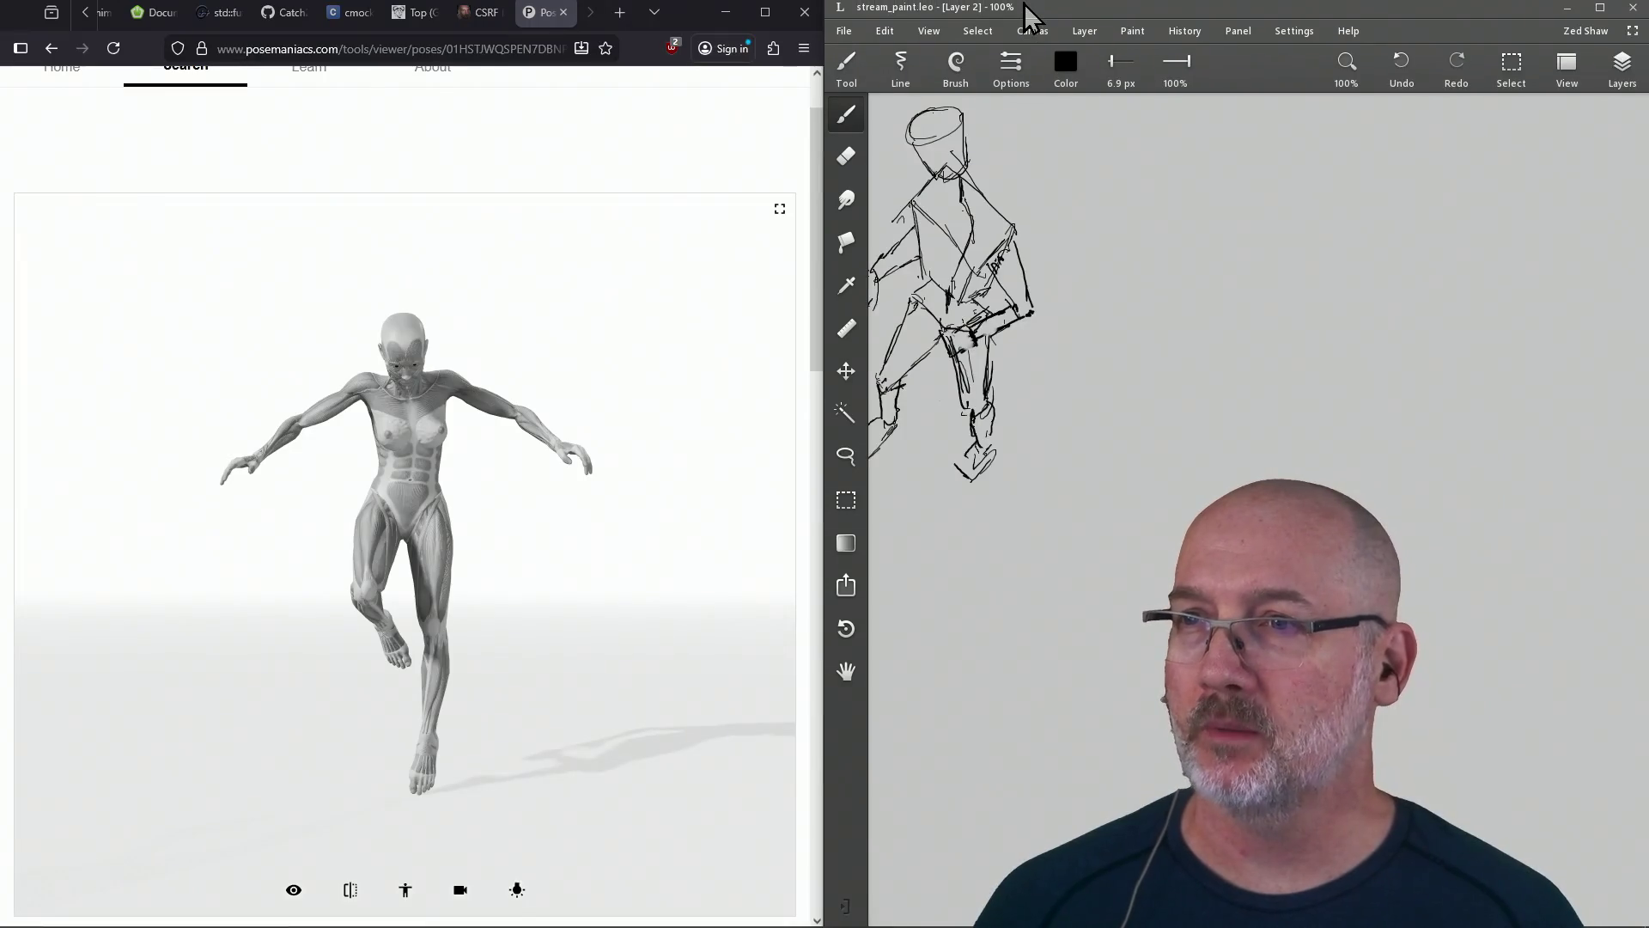
pyautogui.moveTo(1078, 372)
pyautogui.mouseDown()
pyautogui.moveTo(1159, 379)
pyautogui.moveTo(1336, 343)
pyautogui.moveTo(1323, 205)
pyautogui.moveTo(1296, 155)
pyautogui.moveTo(1253, 143)
pyautogui.mouseUp()
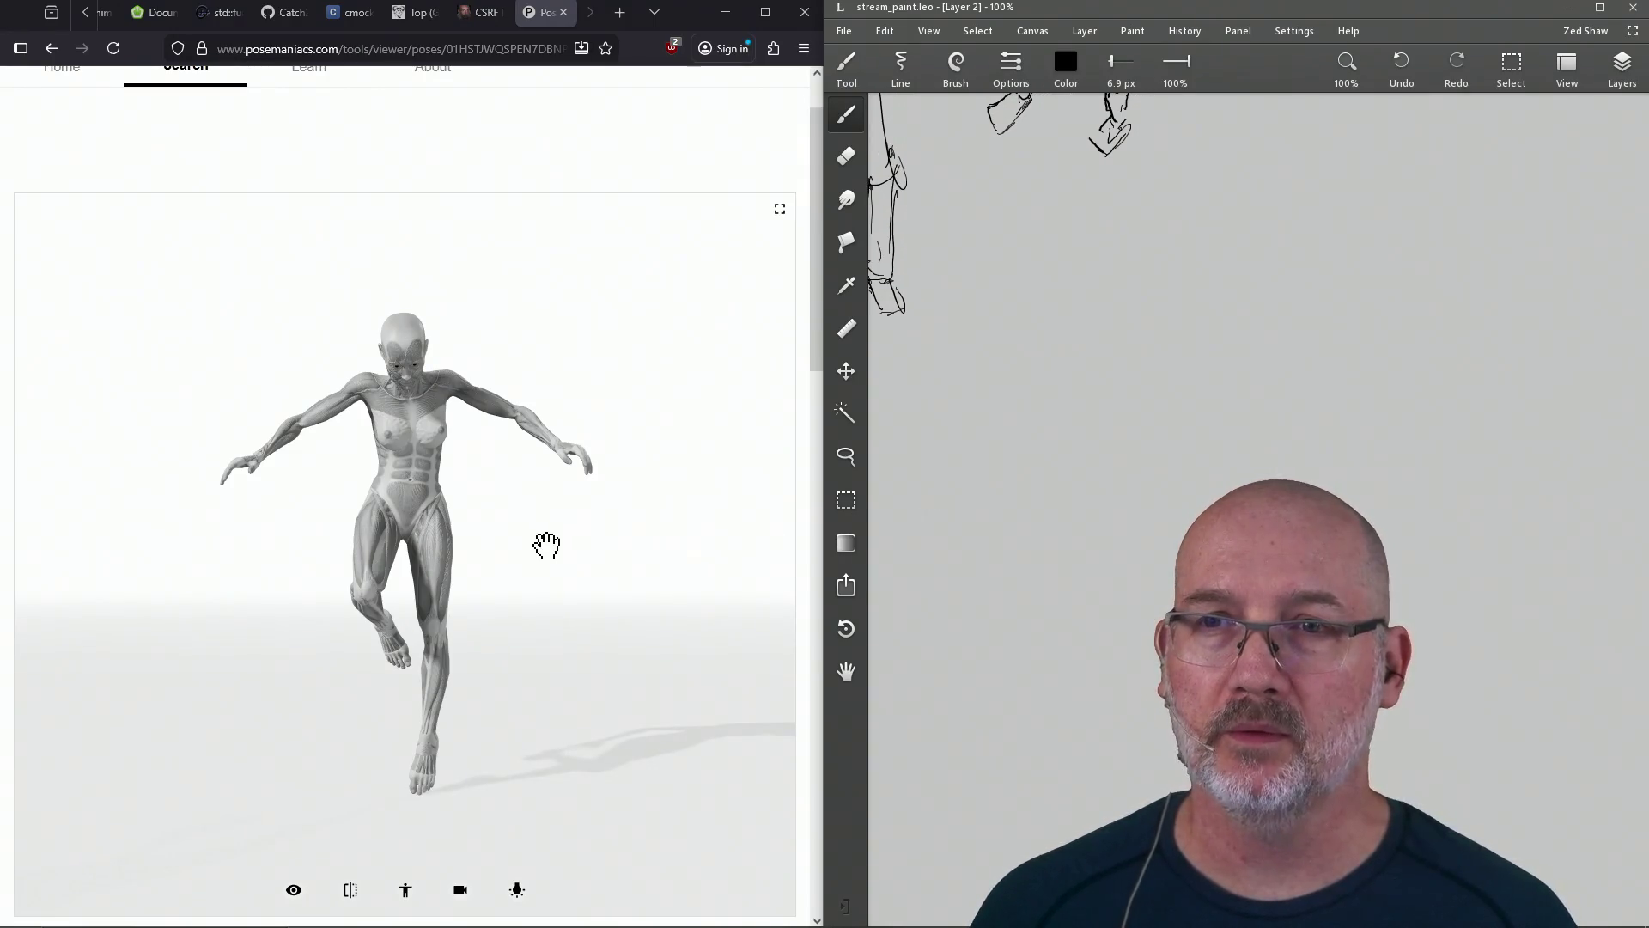
pyautogui.moveTo(519, 541)
pyautogui.mouseDown()
pyautogui.moveTo(425, 539)
pyautogui.moveTo(509, 544)
pyautogui.moveTo(489, 526)
pyautogui.mouseUp()
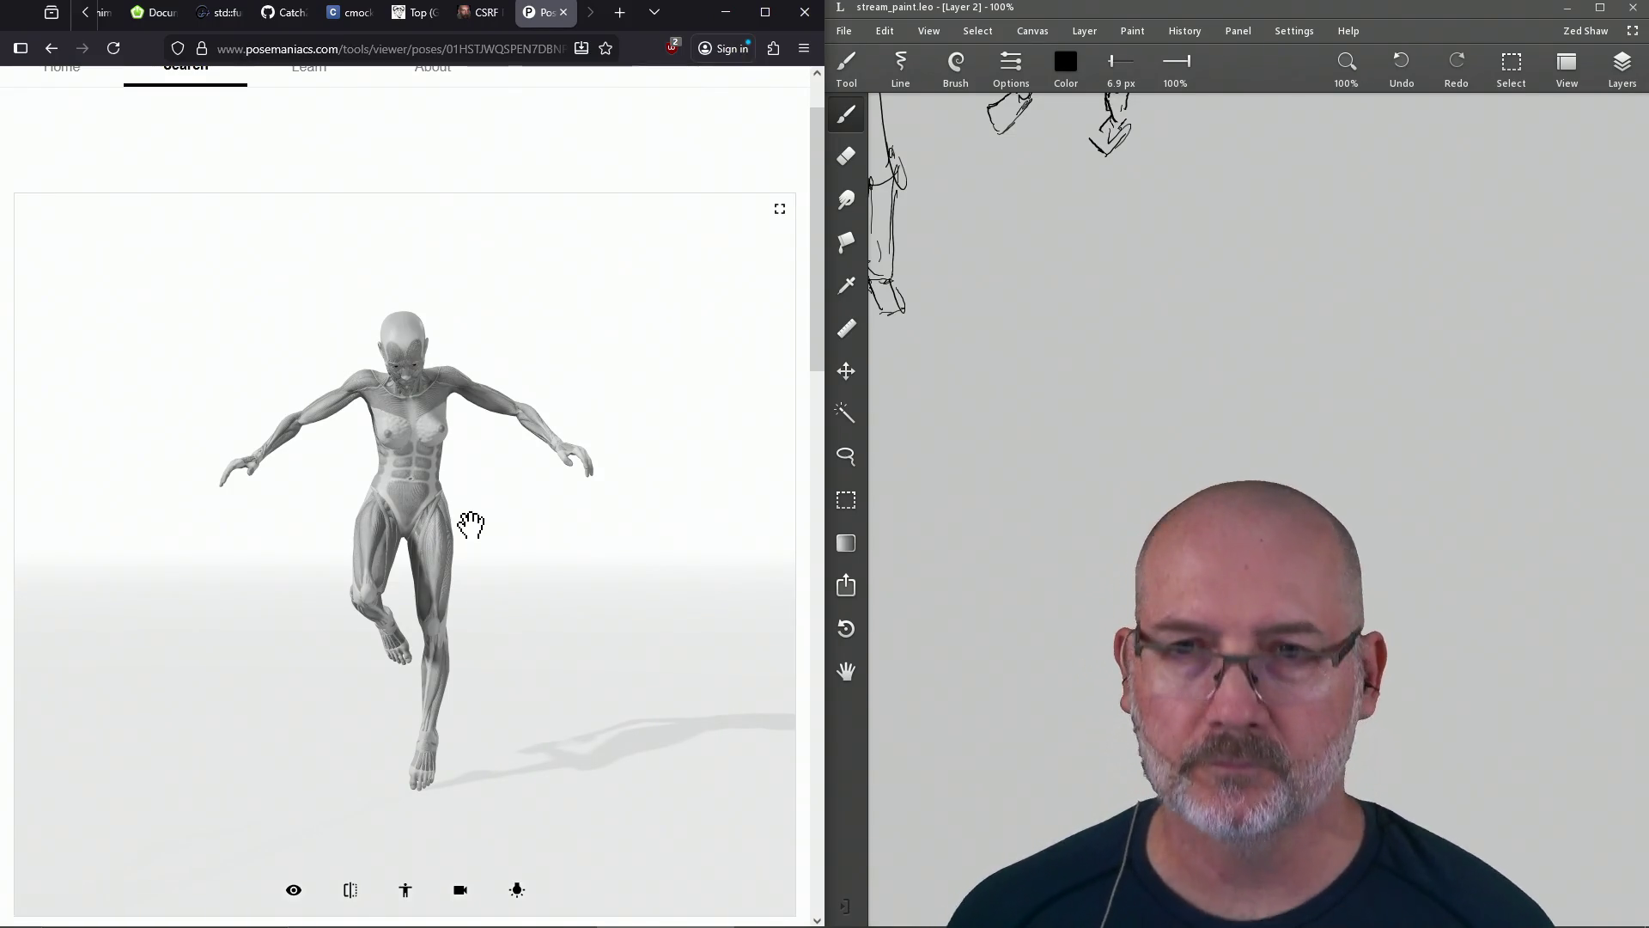
pyautogui.click(63, 62)
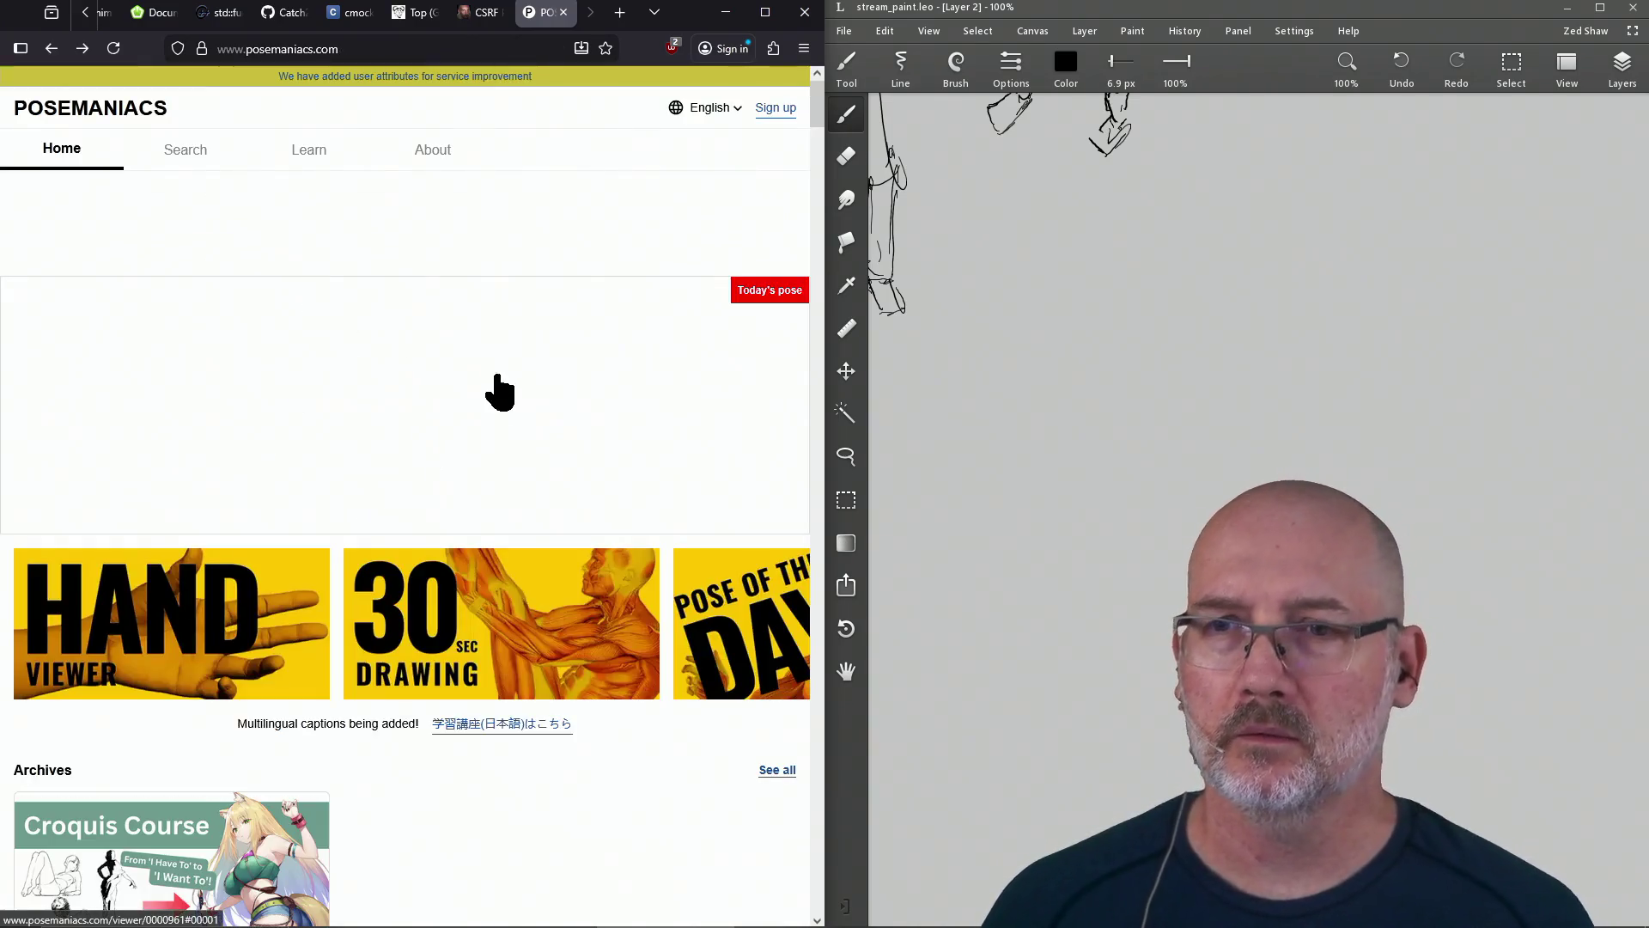
# - Scroll down to the Soccer row and open its last pose, the kicking figure
pyautogui.scroll(-5, 511, 387)
pyautogui.scroll(-20, 513, 381)
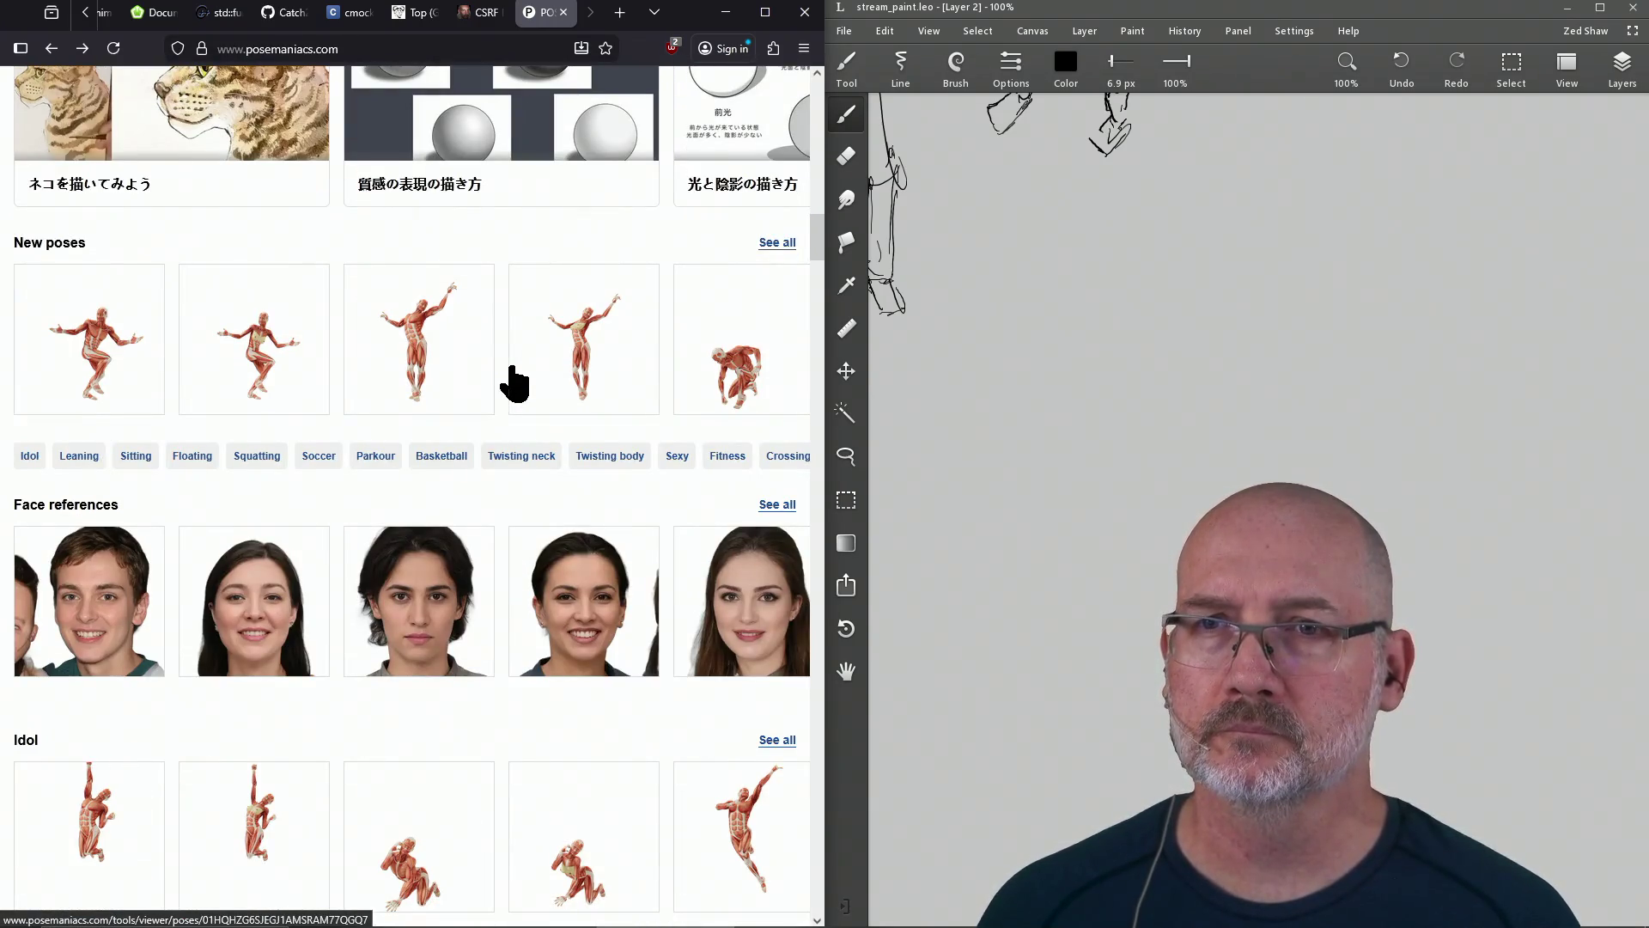
pyautogui.scroll(-2, 514, 382)
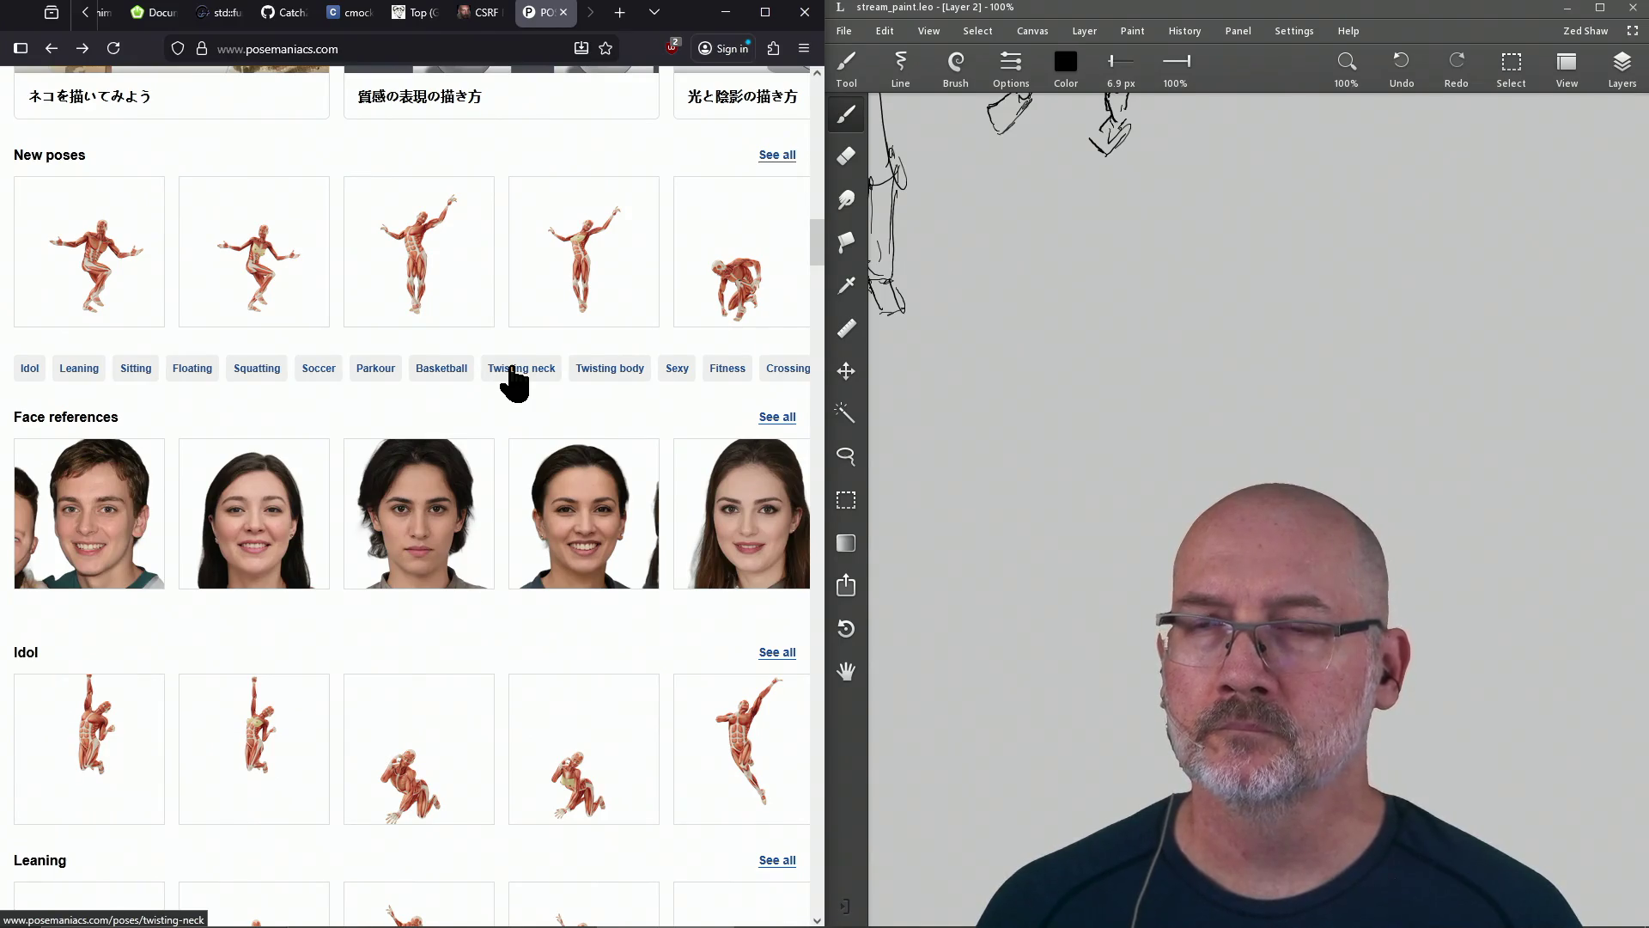
pyautogui.scroll(-4, 512, 380)
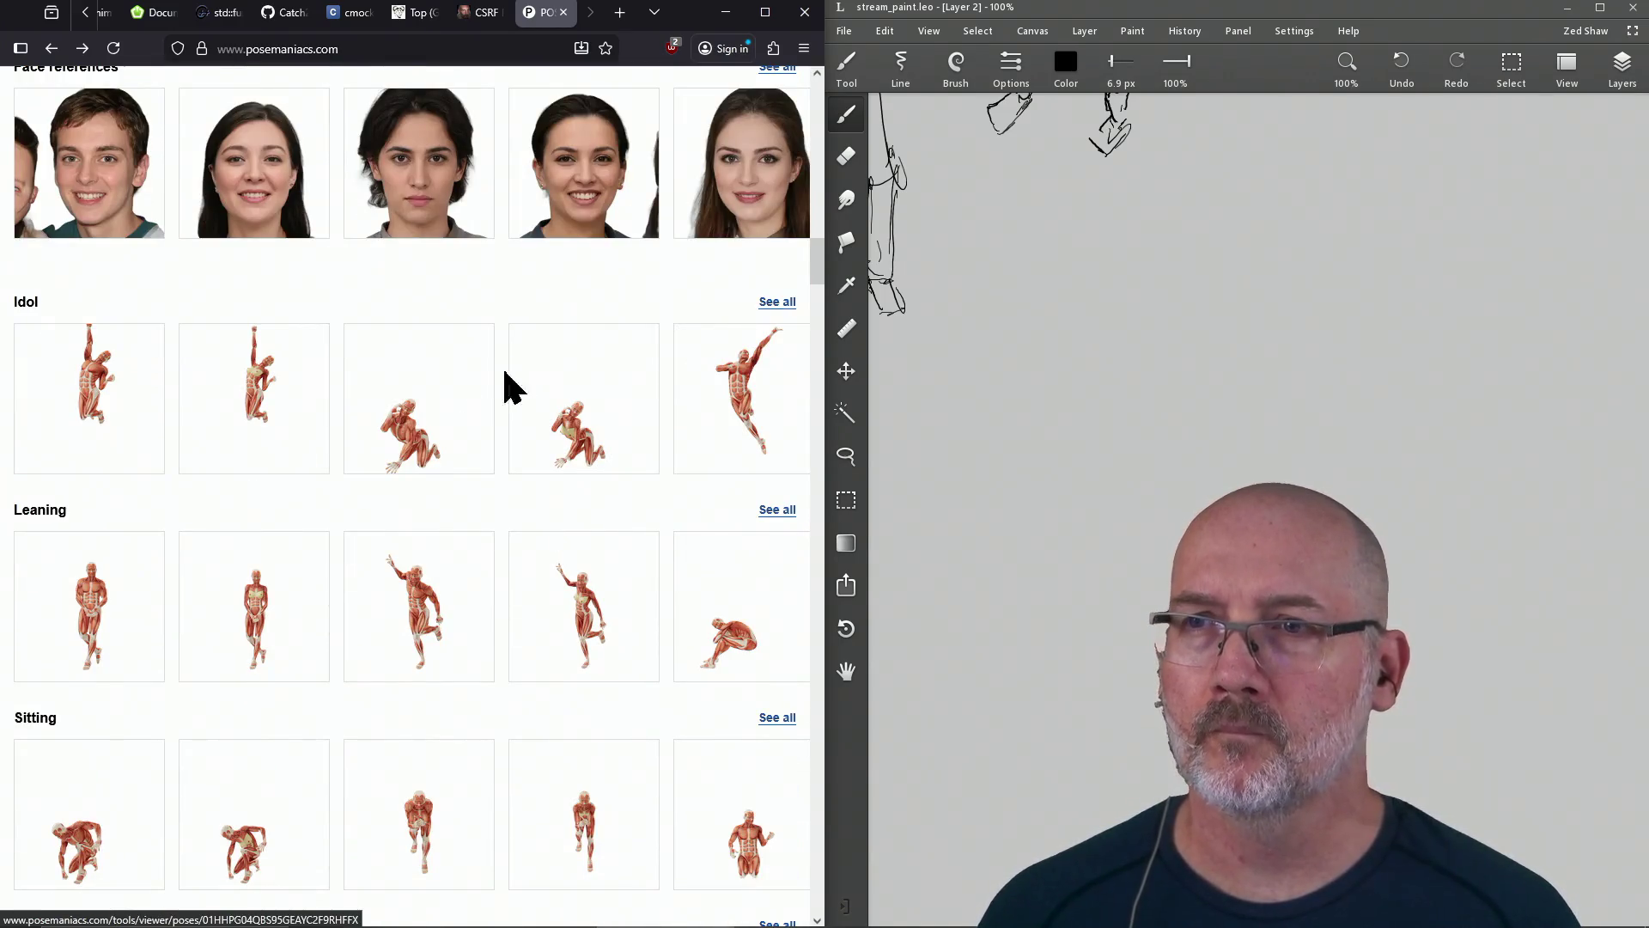
pyautogui.scroll(-4, 355, 592)
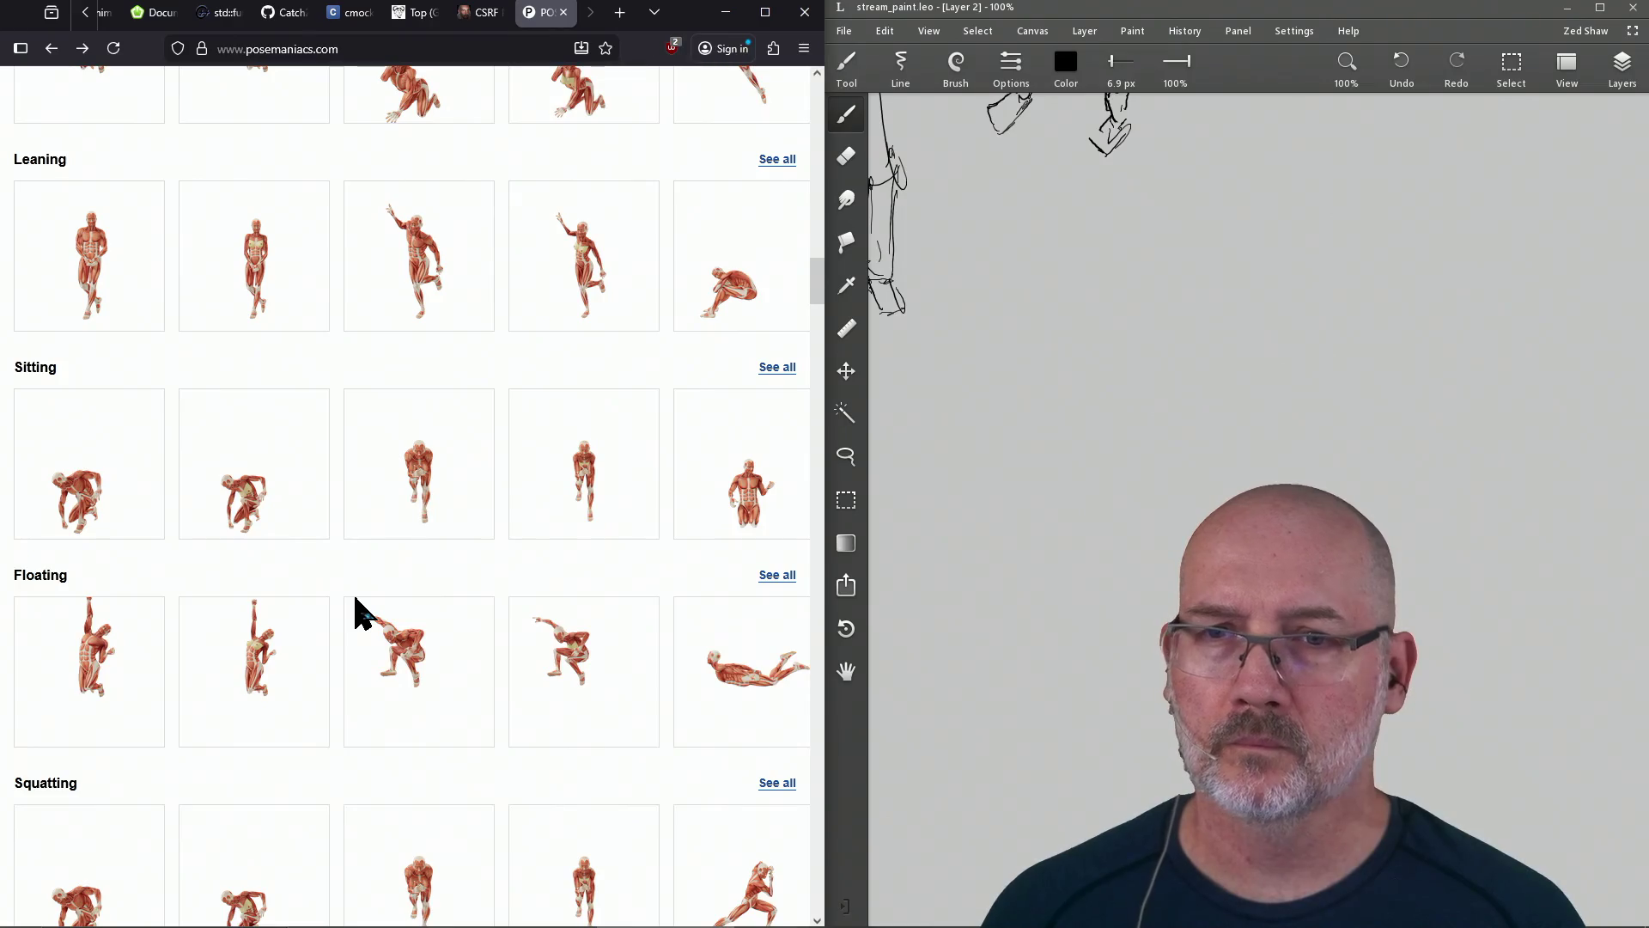
pyautogui.scroll(-2, 357, 610)
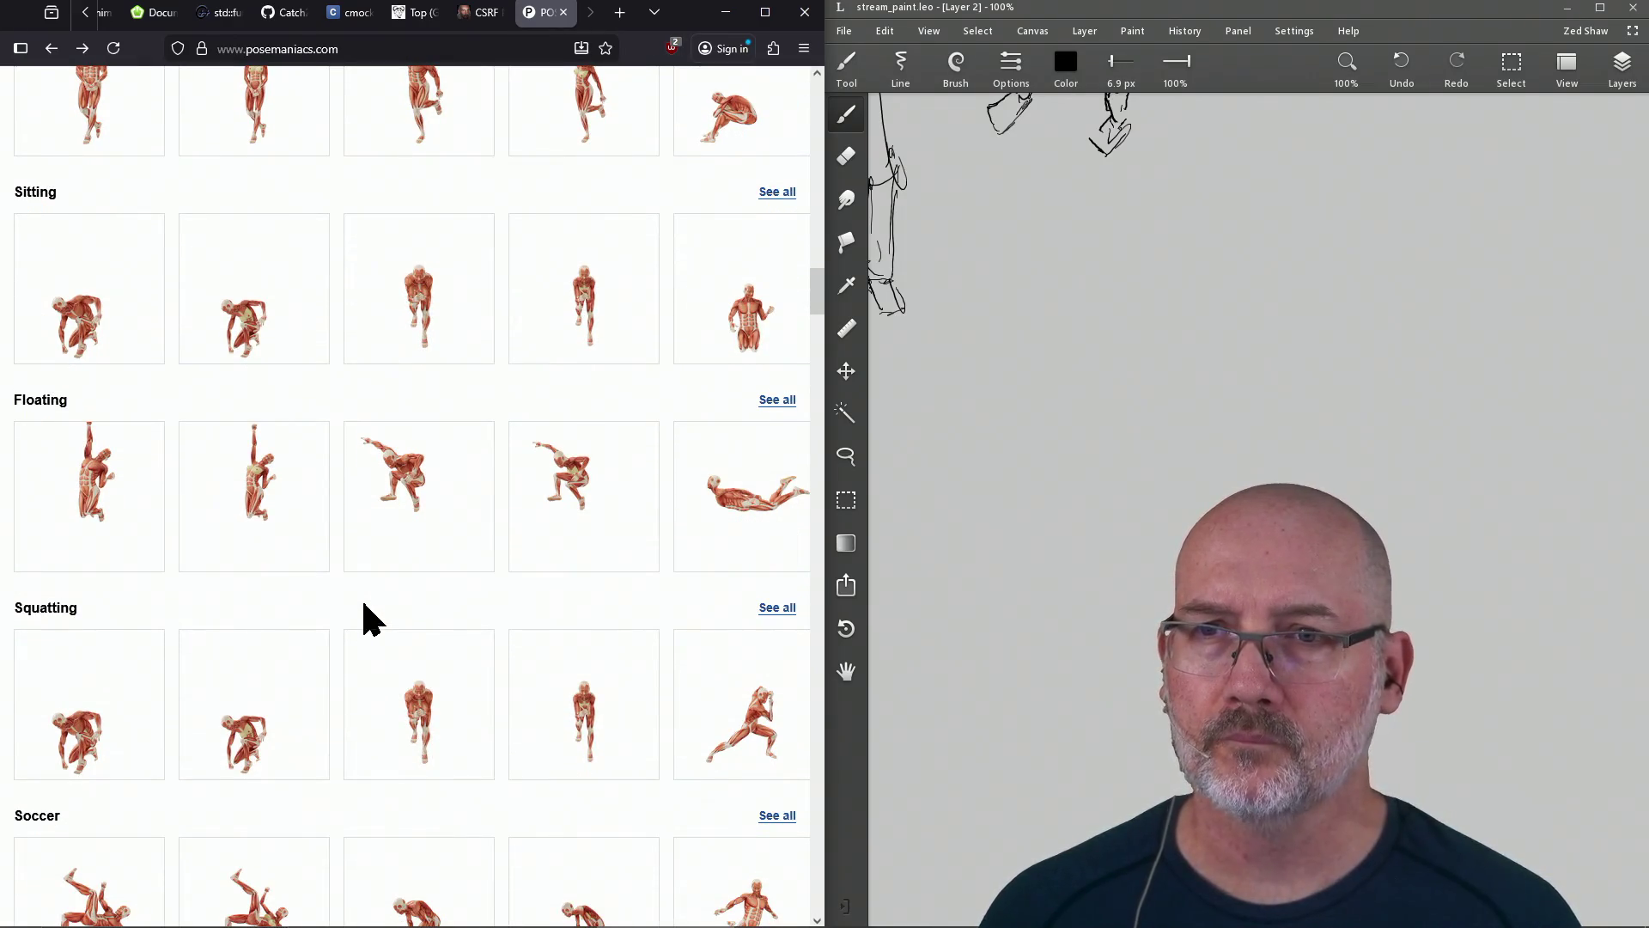
pyautogui.scroll(-2, 567, 515)
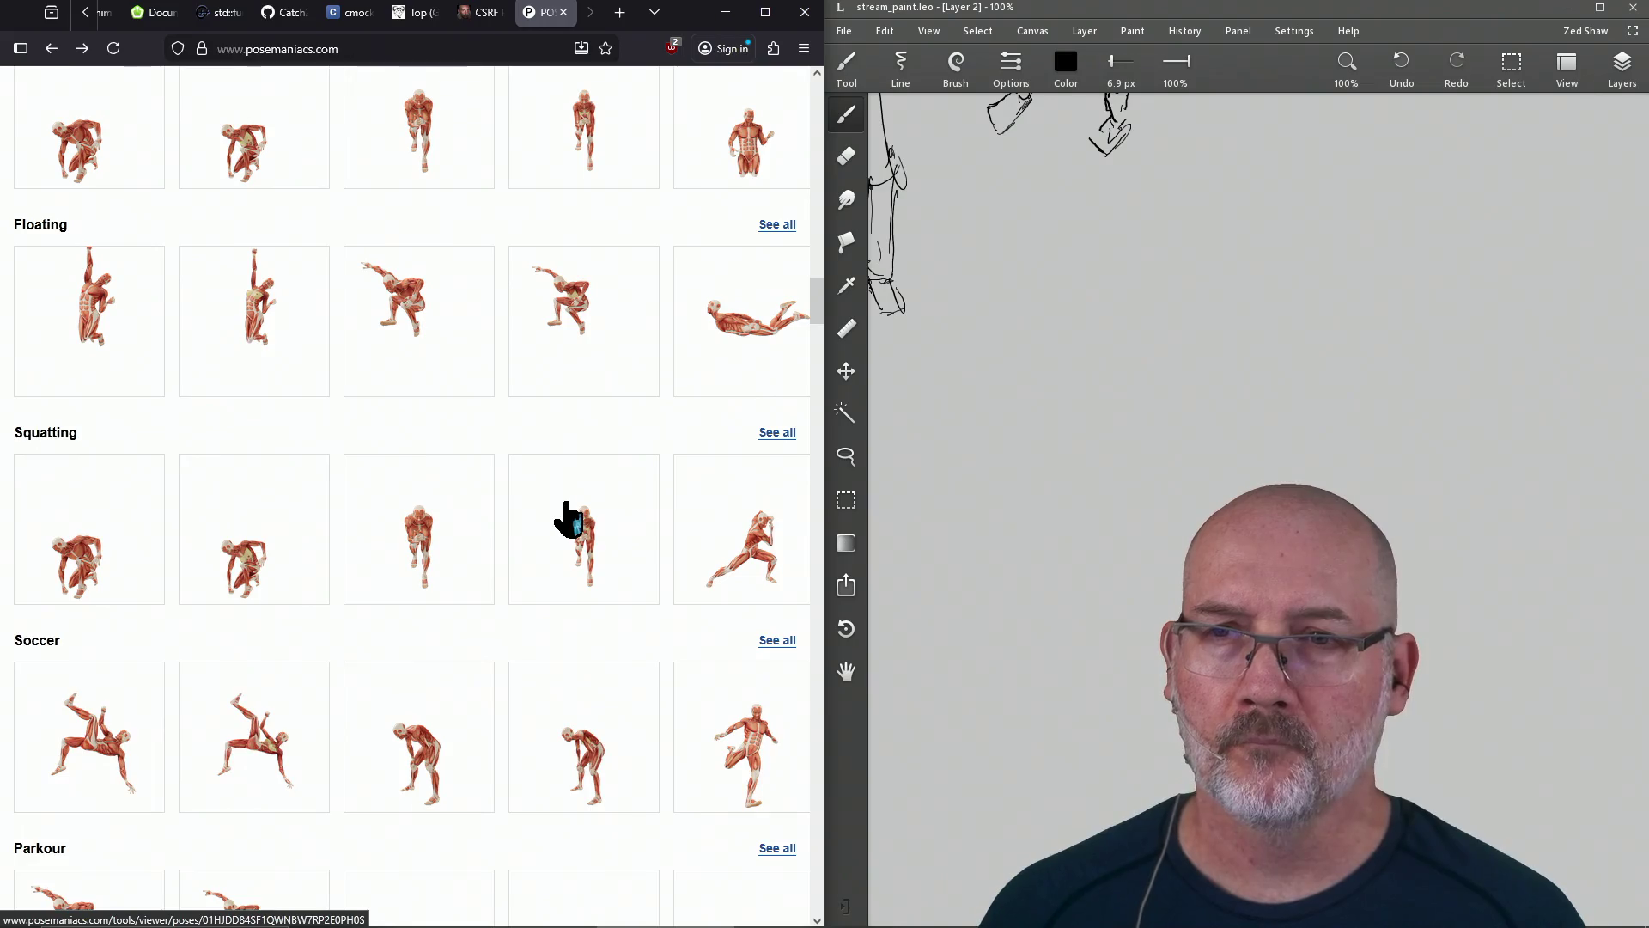
pyautogui.scroll(-3, 434, 599)
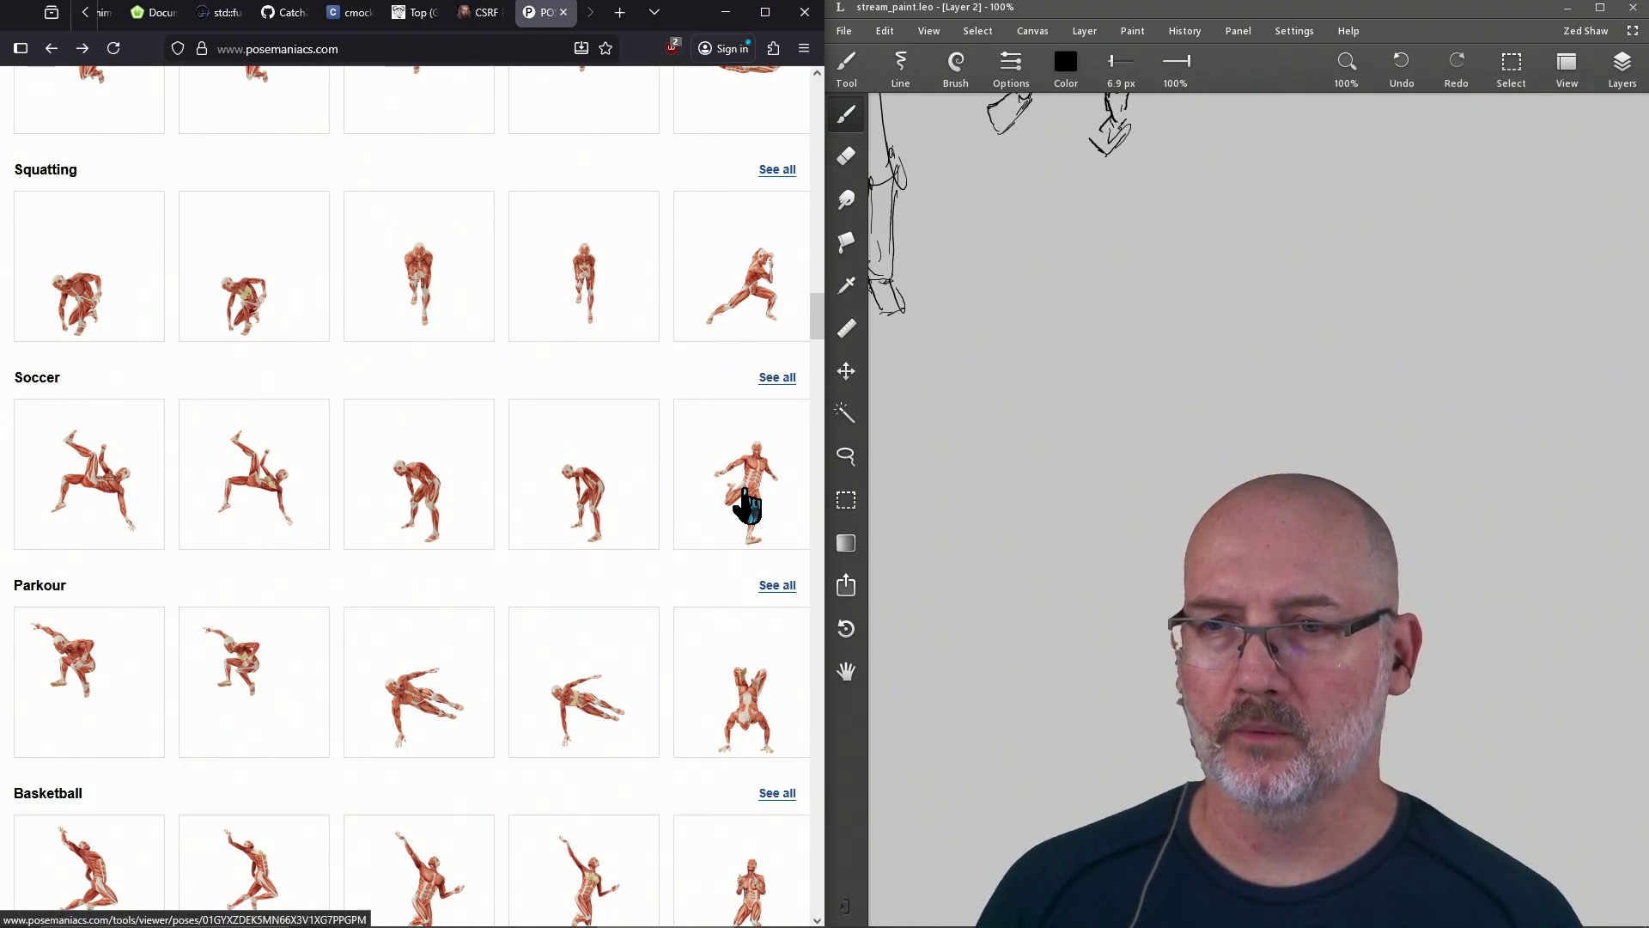
pyautogui.click(743, 493)
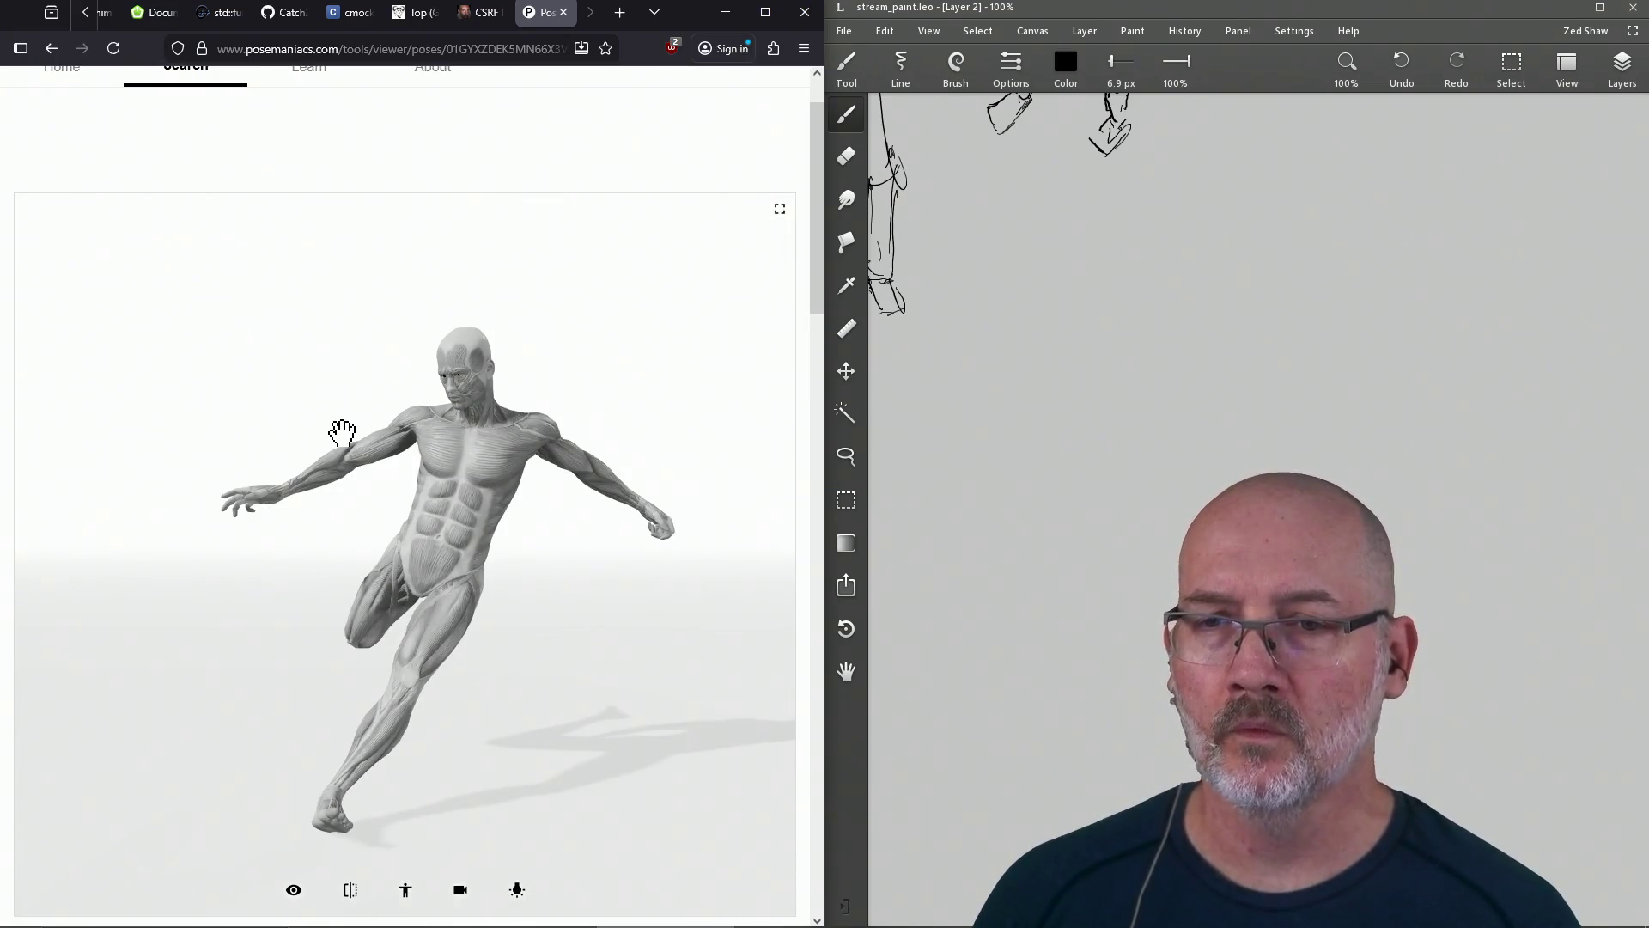
# - Rotate the soccer figure, pan the canvas clear, and brush a first slanted gesture line
pyautogui.moveTo(515, 564)
pyautogui.mouseDown()
pyautogui.moveTo(464, 552)
pyautogui.moveTo(508, 519)
pyautogui.moveTo(506, 538)
pyautogui.mouseUp()
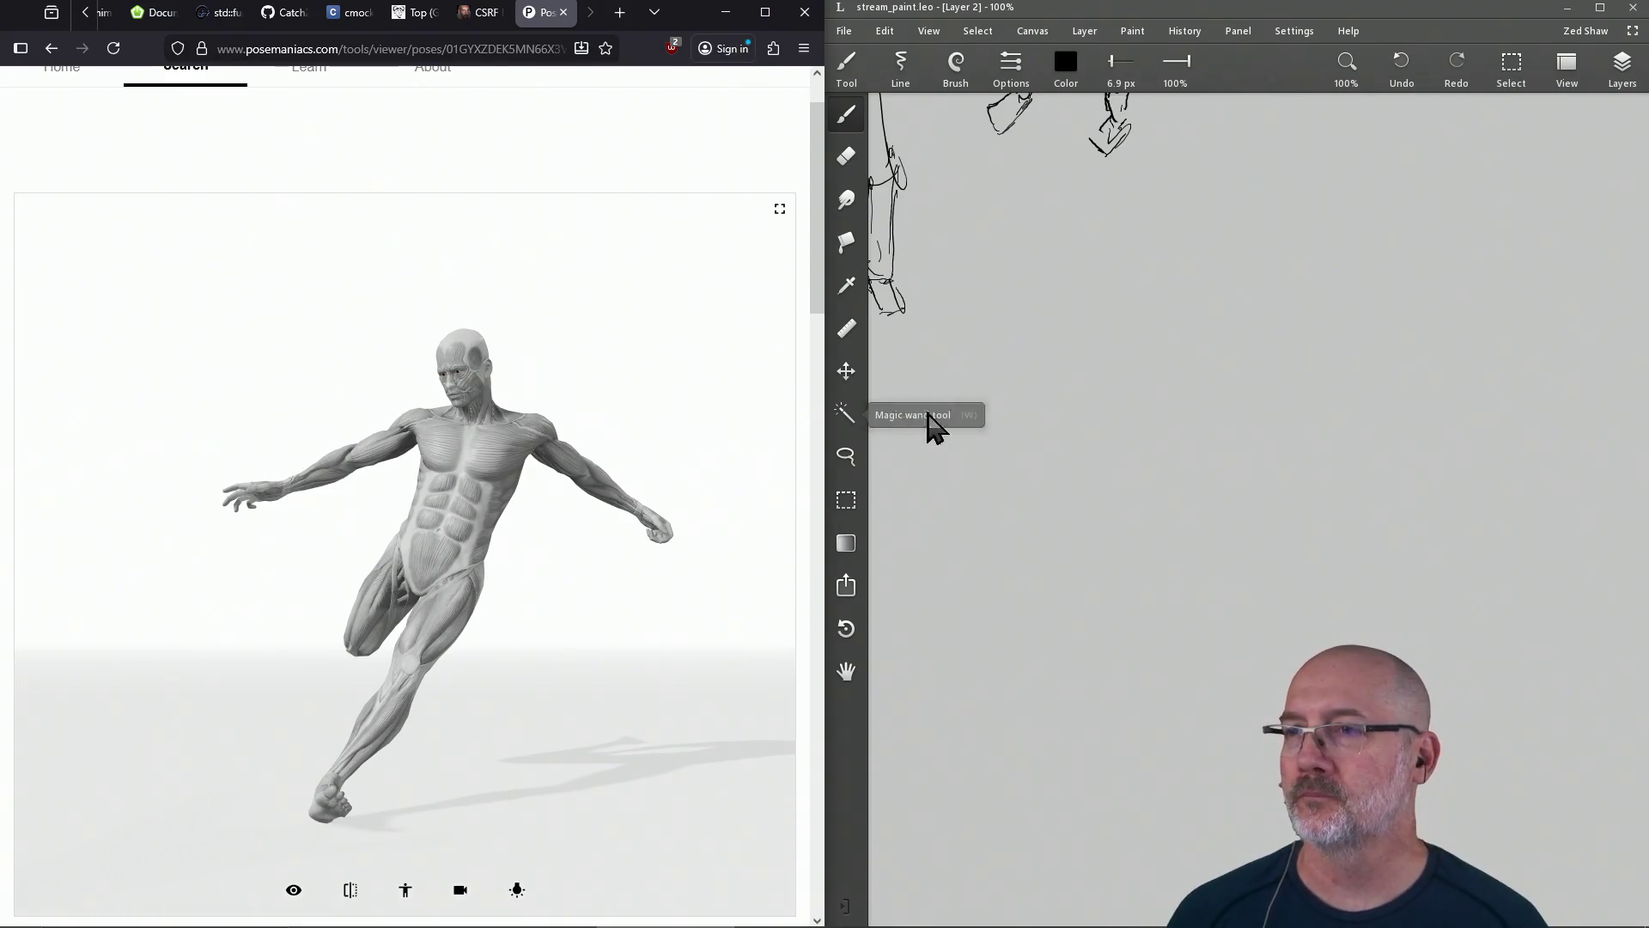
pyautogui.moveTo(1053, 265)
pyautogui.mouseDown()
pyautogui.moveTo(1102, 554)
pyautogui.moveTo(1063, 383)
pyautogui.mouseUp()
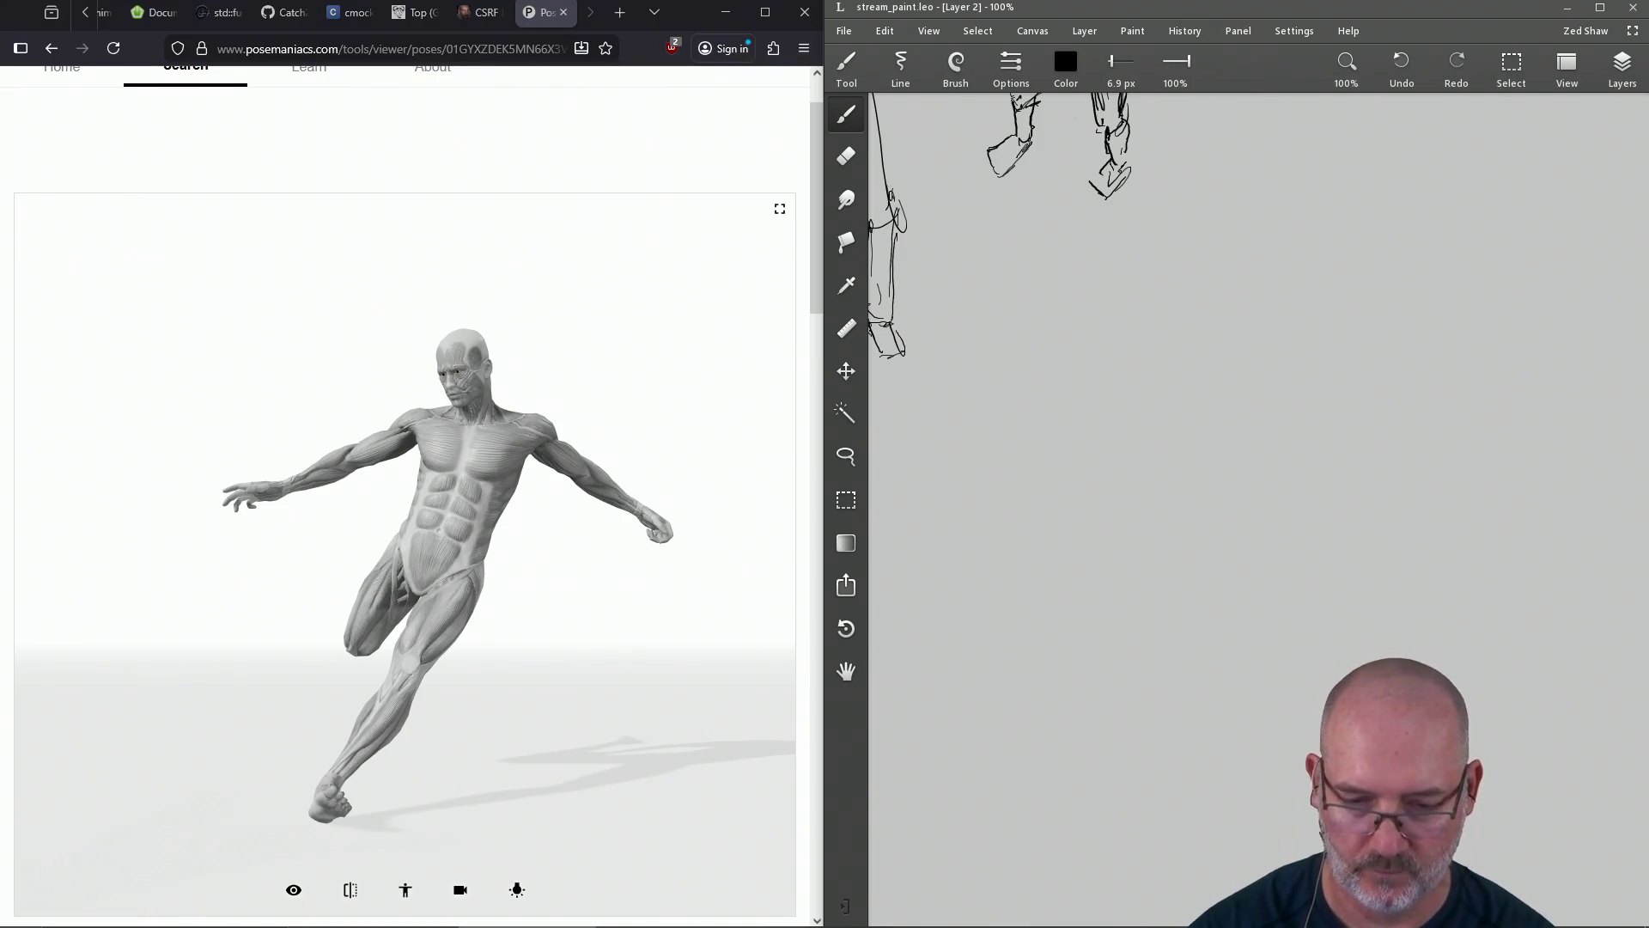
pyautogui.press('b')
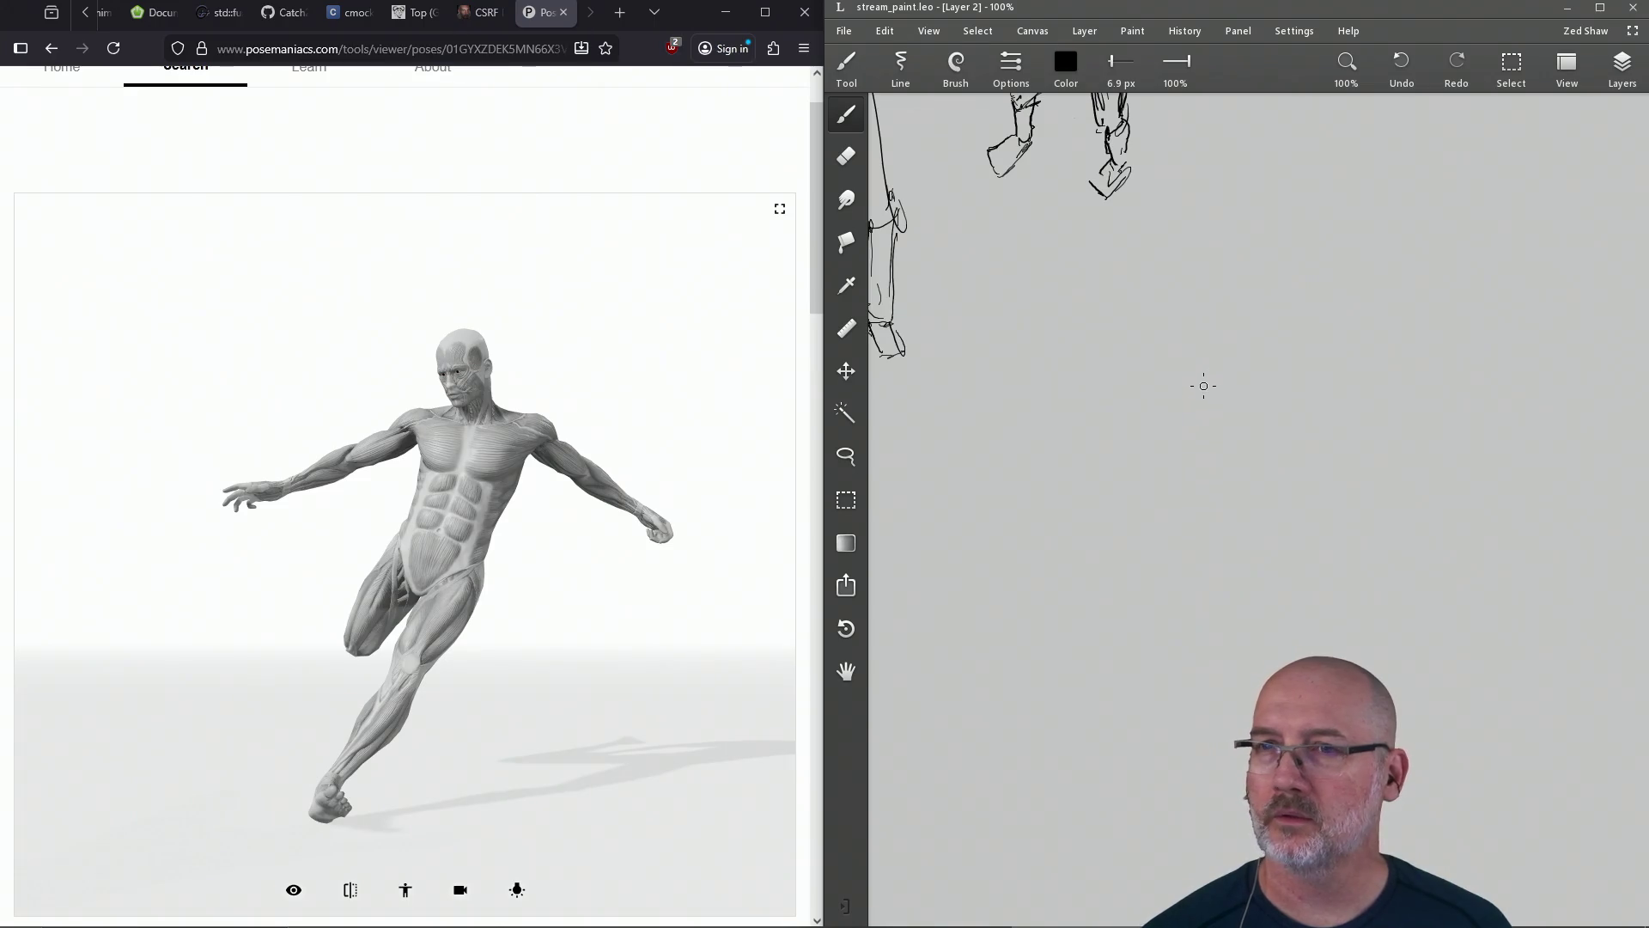
pyautogui.moveTo(1213, 359); pyautogui.dragTo(1190, 436)
# - Draw the soccer pose's gesture line, torso box and head shape
pyautogui.moveTo(1149, 527)
pyautogui.mouseDown()
pyautogui.moveTo(1193, 413)
pyautogui.moveTo(1172, 474)
pyautogui.mouseUp()
pyautogui.hotkey('ctrl', 's')
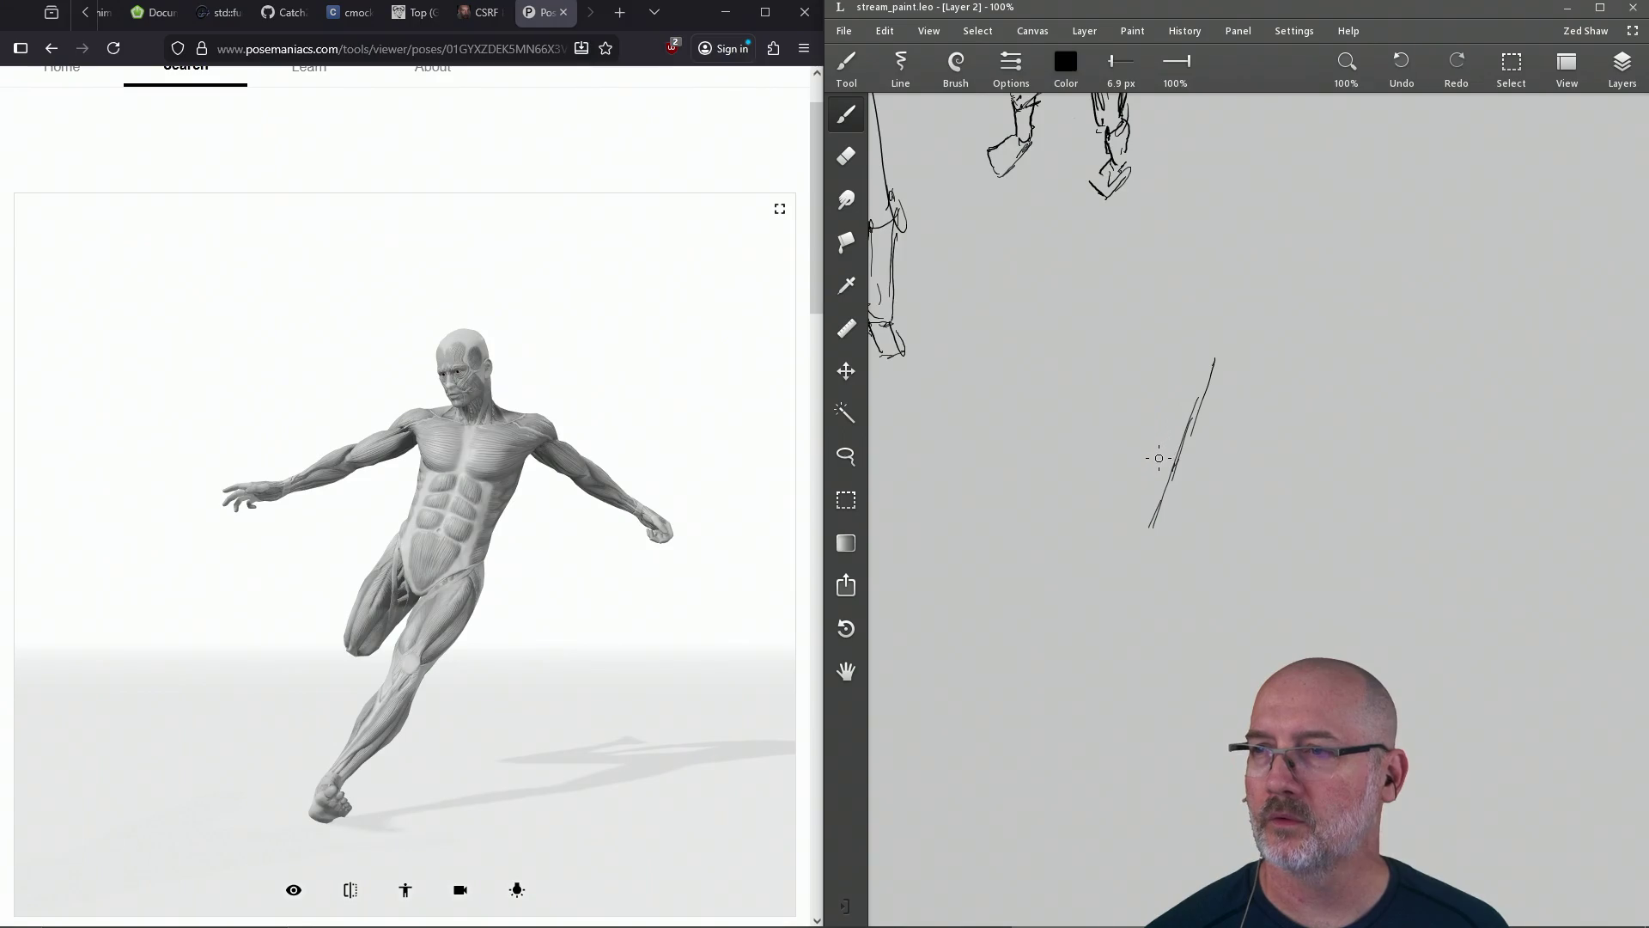
pyautogui.moveTo(1160, 458)
pyautogui.mouseDown()
pyautogui.moveTo(1192, 378)
pyautogui.moveTo(1241, 397)
pyautogui.moveTo(1199, 507)
pyautogui.mouseUp()
pyautogui.moveTo(1223, 426); pyautogui.dragTo(1194, 511)
pyautogui.moveTo(1170, 453)
pyautogui.mouseDown()
pyautogui.moveTo(1155, 479)
pyautogui.moveTo(1185, 498)
pyautogui.mouseUp()
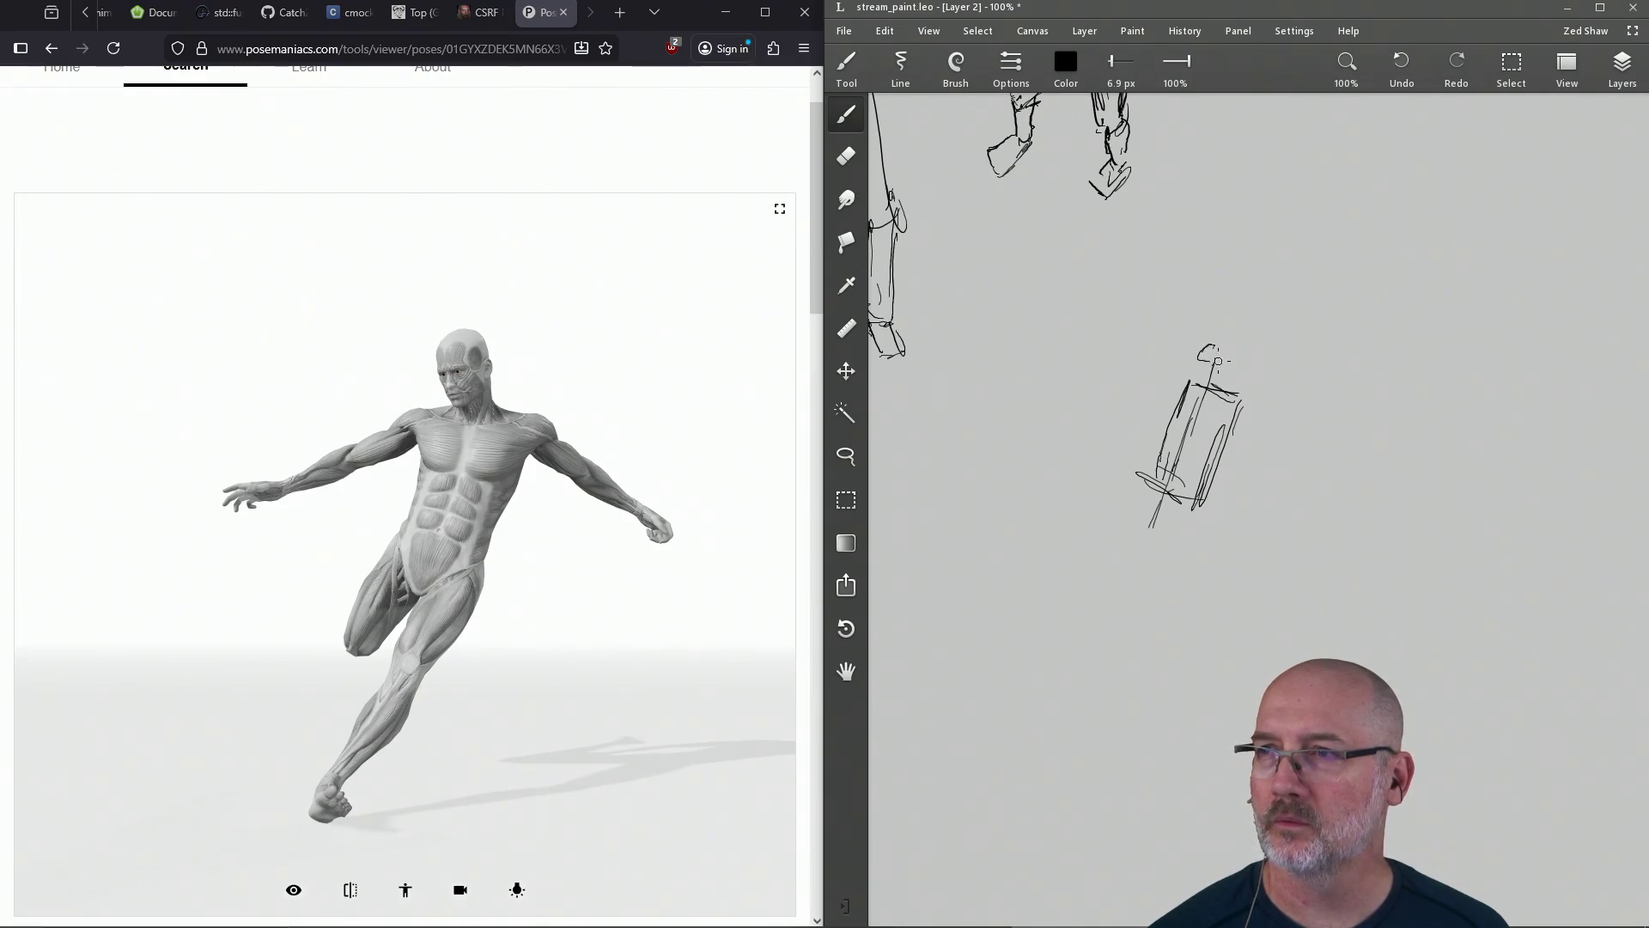
pyautogui.moveTo(1218, 339); pyautogui.dragTo(1220, 345)
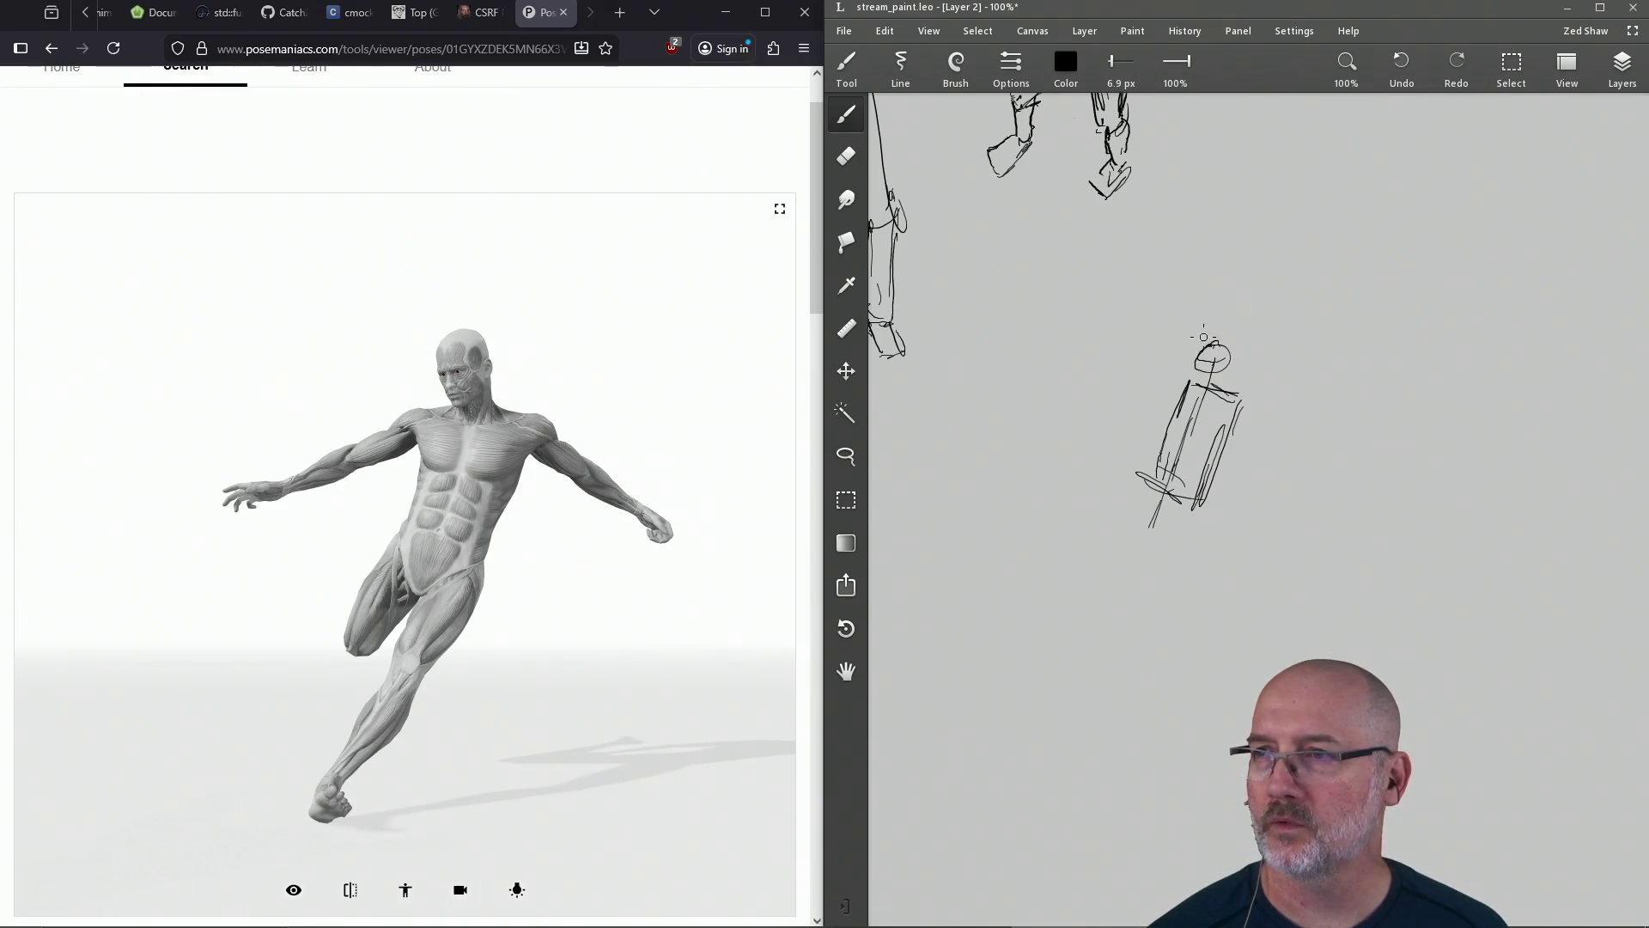
# - Erase the stray marks above the sketch with the eraser and save the canvas
pyautogui.press('e')
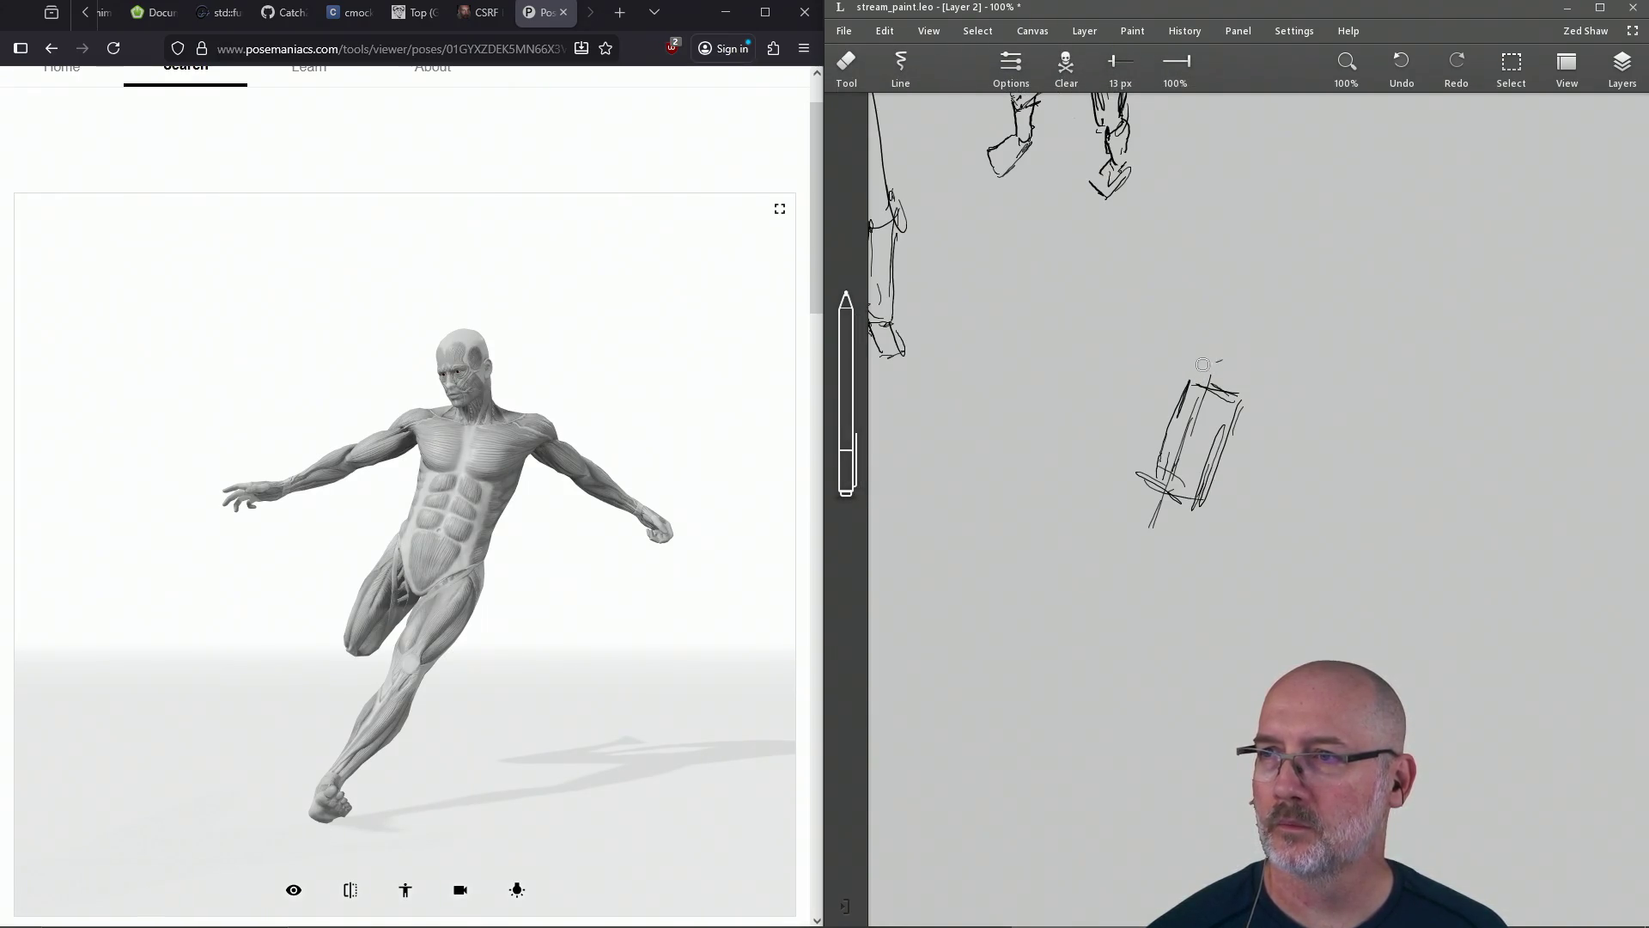
pyautogui.moveTo(1213, 366); pyautogui.dragTo(1250, 335)
pyautogui.press('b')
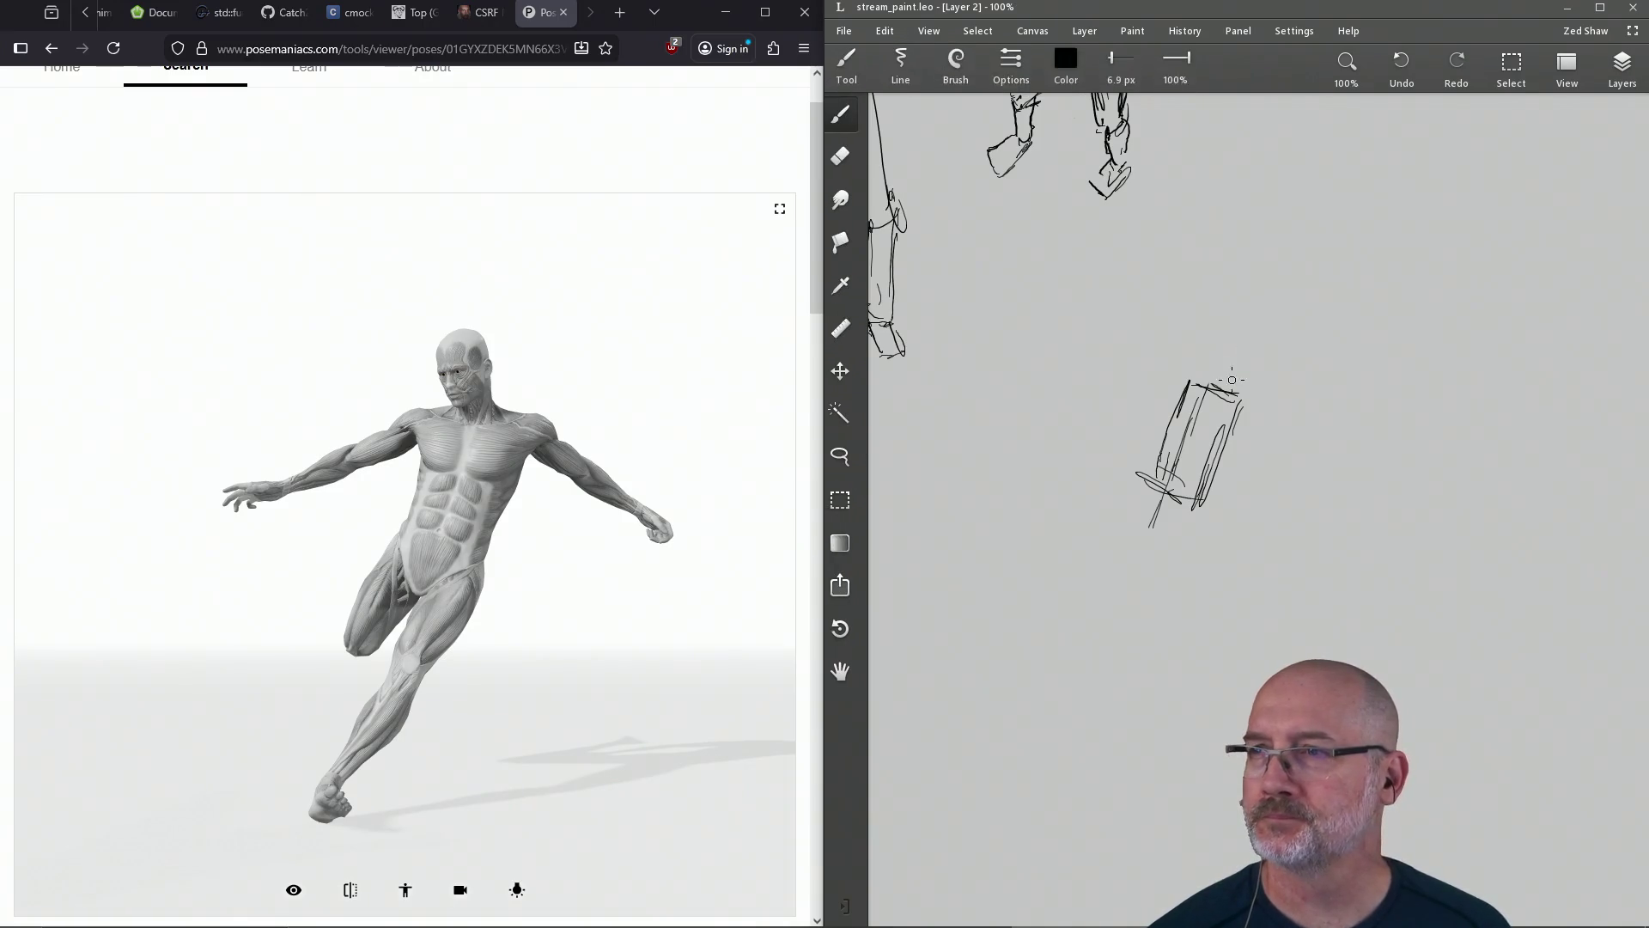
pyautogui.hotkey('ctrl', 's')
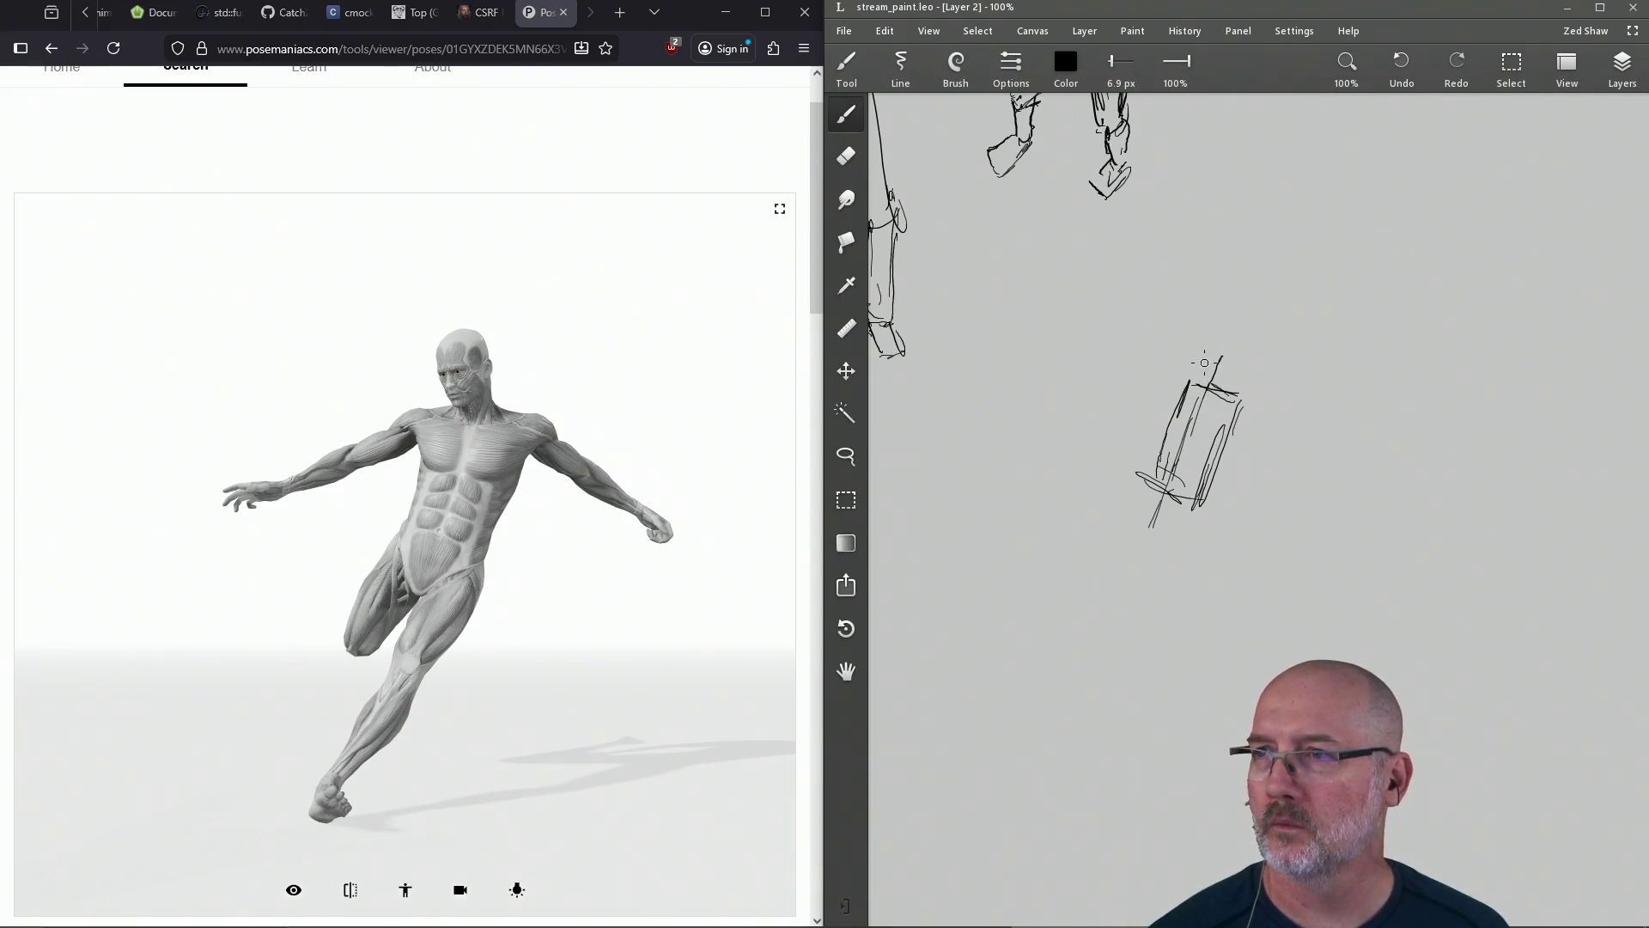
pyautogui.press('e')
pyautogui.moveTo(1212, 381)
pyautogui.mouseDown()
pyautogui.moveTo(1225, 367)
pyautogui.moveTo(1207, 384)
pyautogui.moveTo(1204, 358)
pyautogui.moveTo(1183, 354)
pyautogui.moveTo(1209, 342)
pyautogui.moveTo(1164, 311)
pyautogui.moveTo(1178, 342)
pyautogui.moveTo(1164, 305)
pyautogui.moveTo(1204, 316)
pyautogui.mouseUp()
pyautogui.press('b')
pyautogui.hotkey('ctrl', 's')
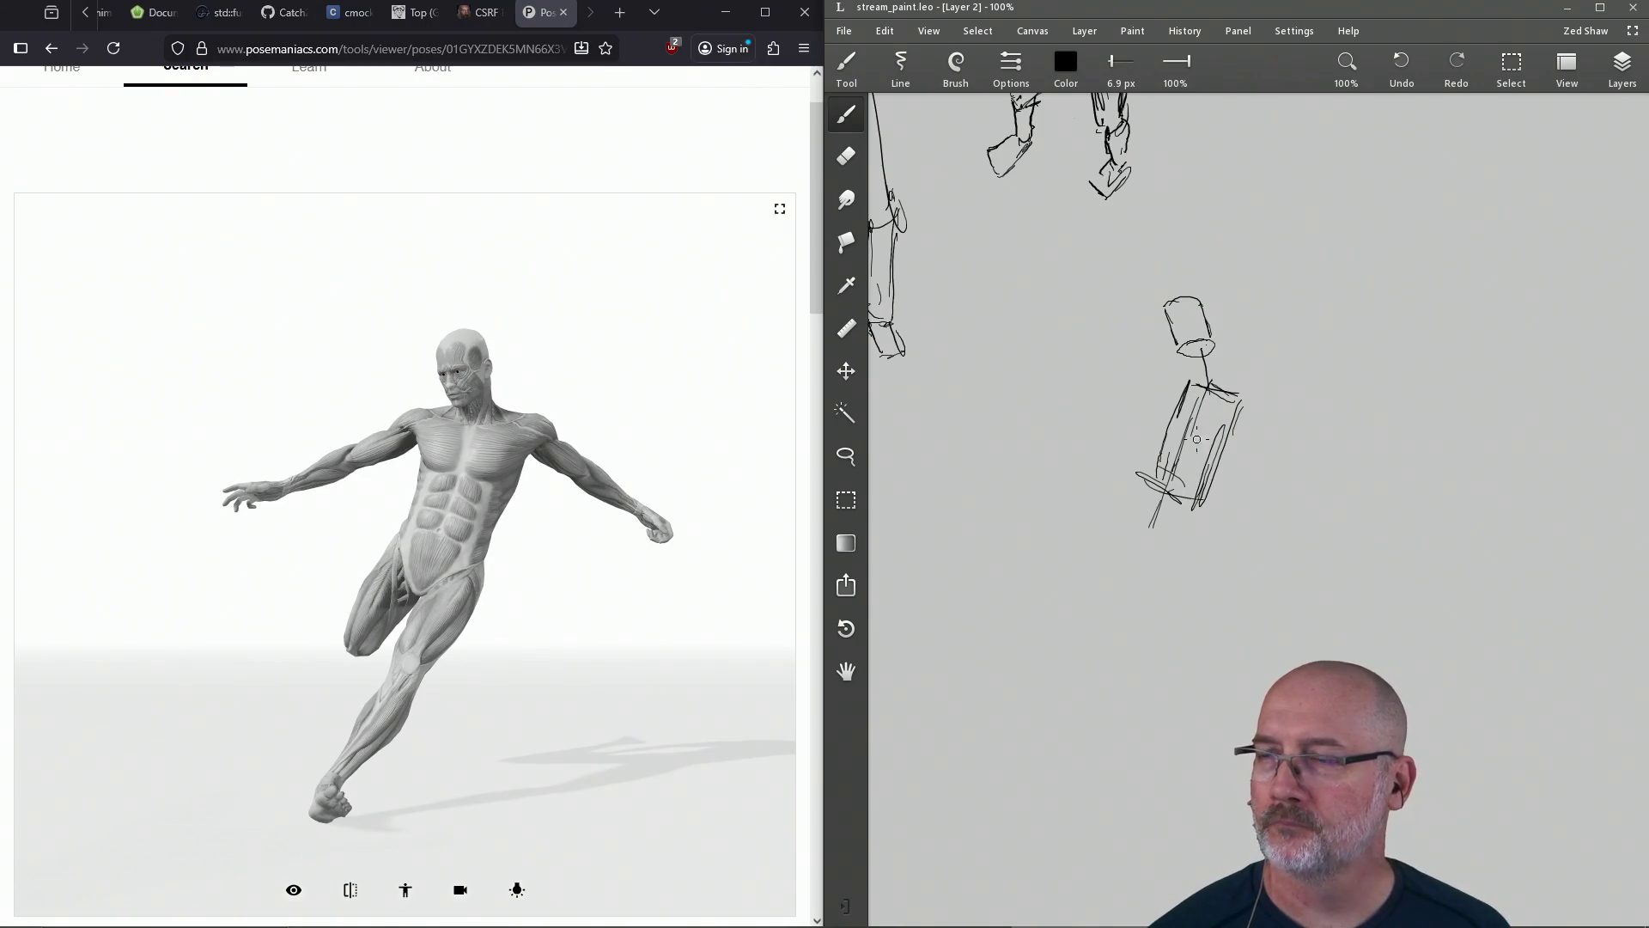
# - Add contour strokes to the torso's lower right, erase faint strokes on its right side, and save
pyautogui.moveTo(1190, 383)
pyautogui.mouseDown()
pyautogui.moveTo(1151, 472)
pyautogui.moveTo(1185, 497)
pyautogui.mouseUp()
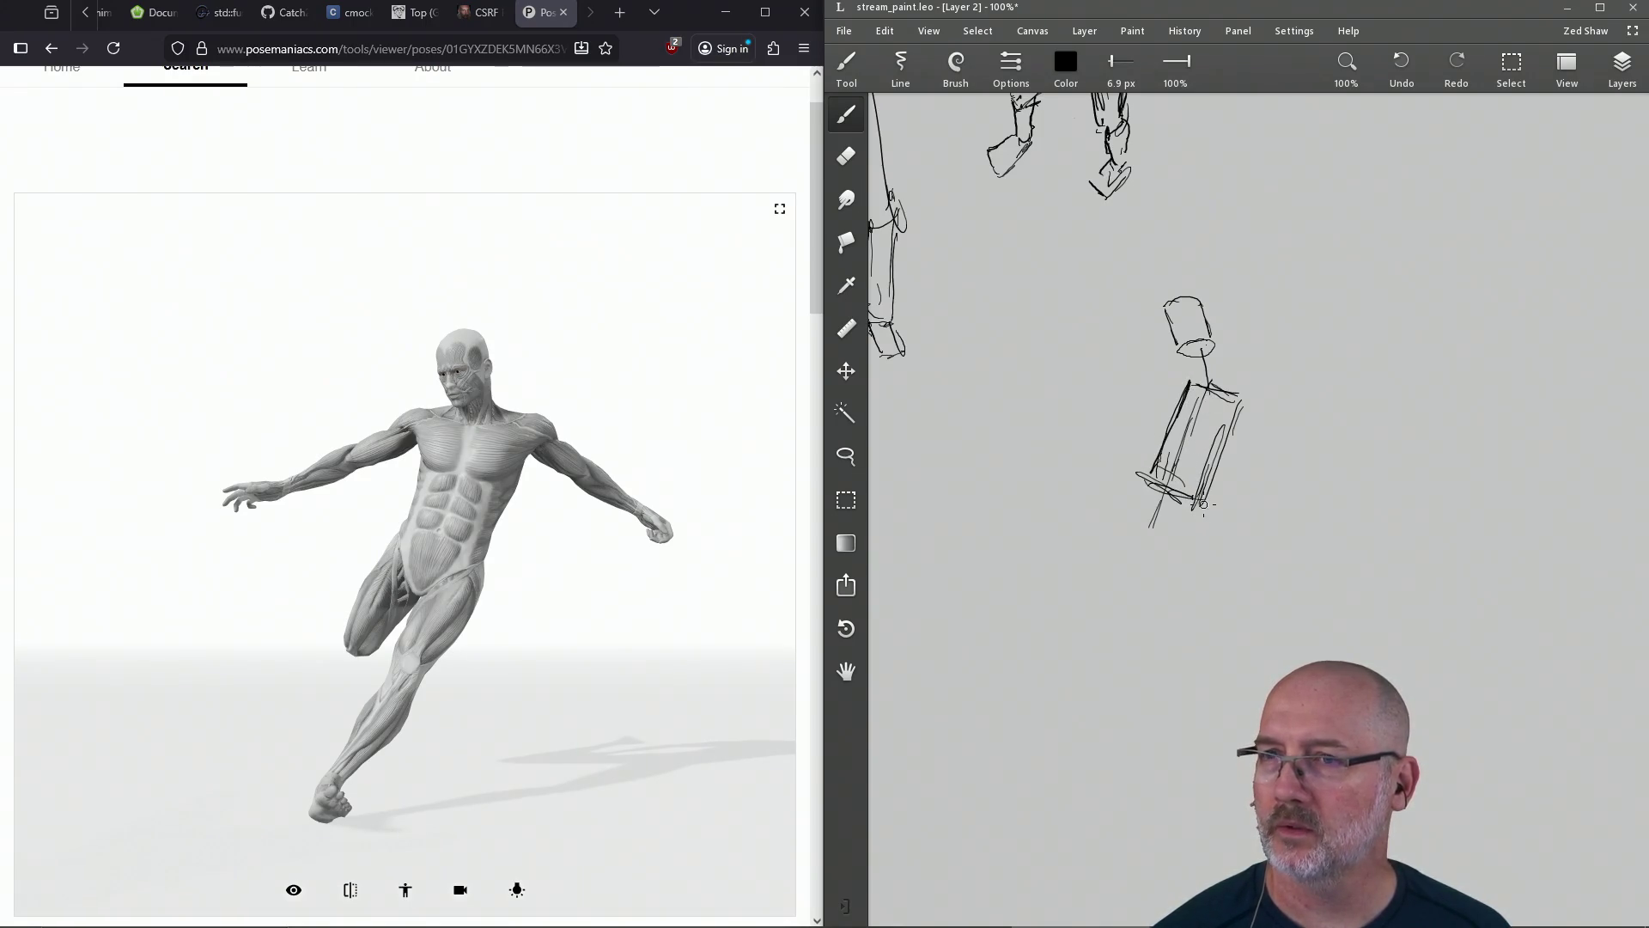
pyautogui.moveTo(1198, 505)
pyautogui.mouseDown()
pyautogui.moveTo(1225, 398)
pyautogui.moveTo(1194, 496)
pyautogui.mouseUp()
pyautogui.press('e')
pyautogui.moveTo(1254, 399)
pyautogui.mouseDown()
pyautogui.moveTo(1201, 509)
pyautogui.moveTo(1155, 528)
pyautogui.mouseUp()
pyautogui.press('b')
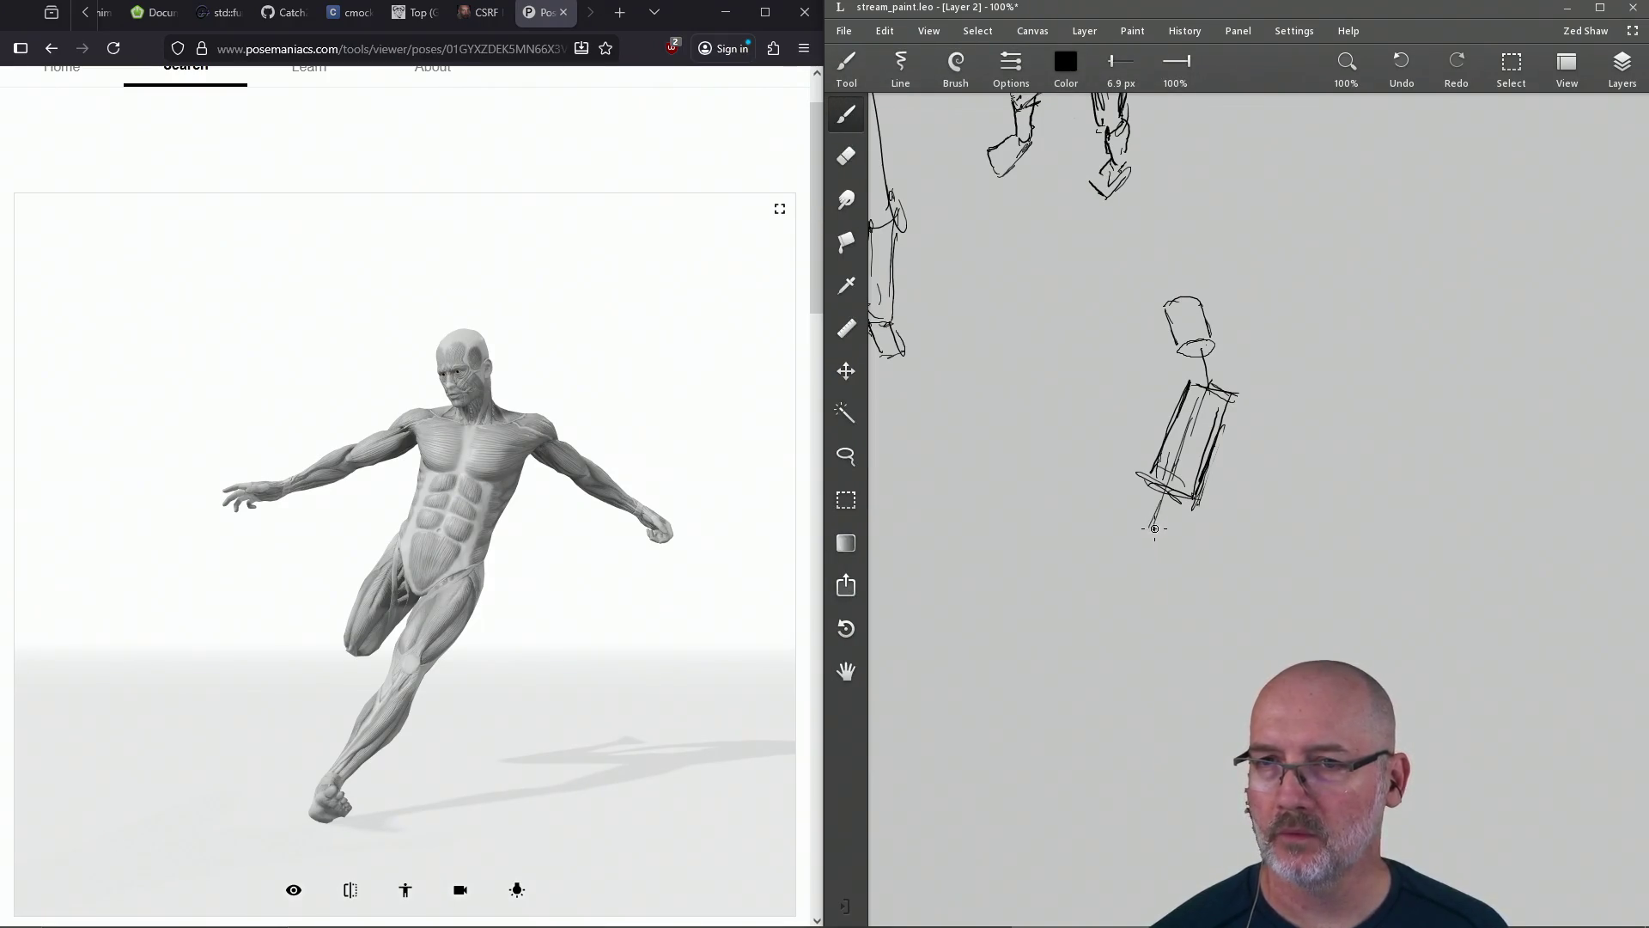
pyautogui.hotkey('ctrl', 's')
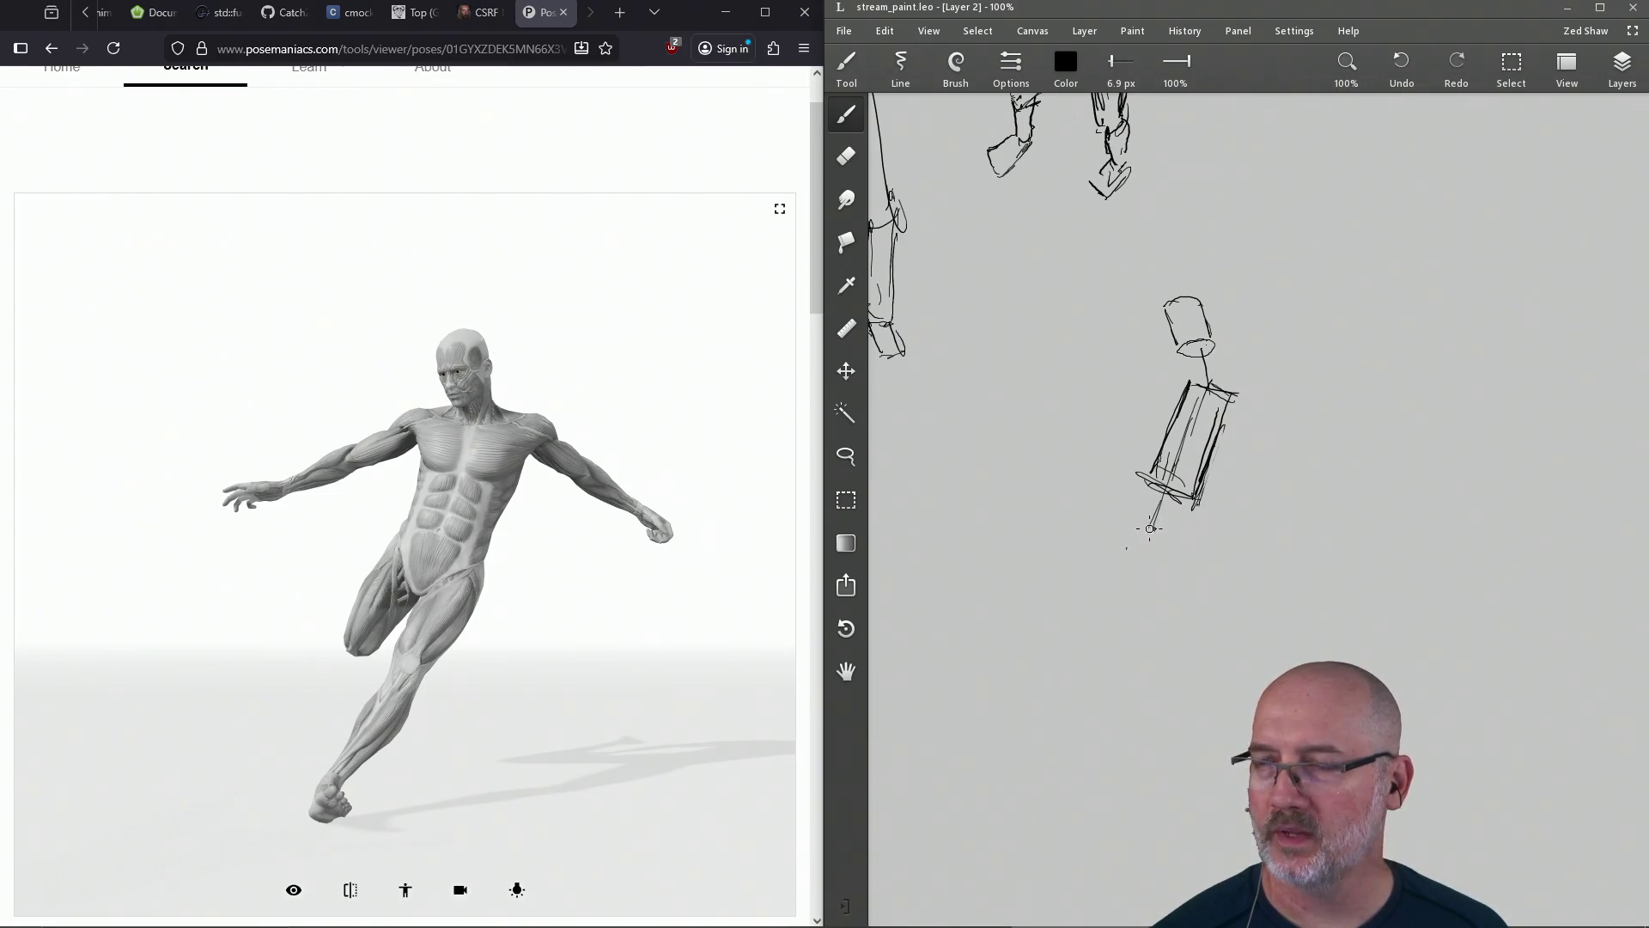
# - Draw a curved pelvis stroke below the torso and the thigh's first line running left from the hip
pyautogui.moveTo(1121, 518)
pyautogui.mouseDown()
pyautogui.moveTo(1172, 539)
pyautogui.moveTo(1127, 588)
pyautogui.moveTo(1108, 568)
pyautogui.moveTo(1131, 573)
pyautogui.mouseUp()
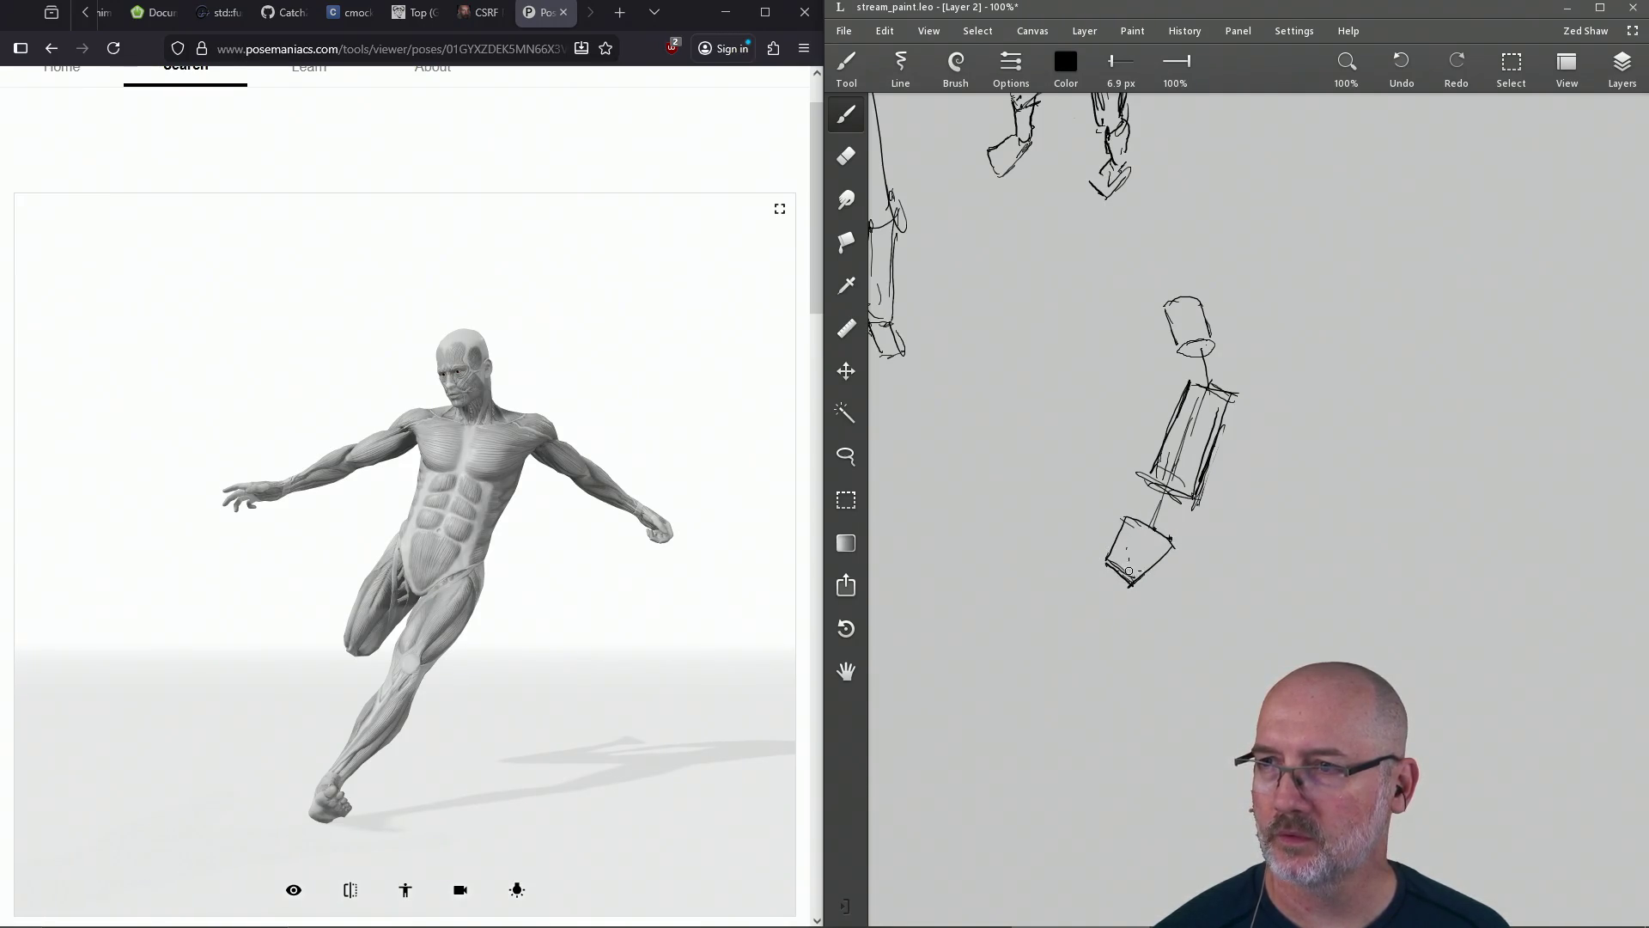
pyautogui.hotkey('ctrl', 's')
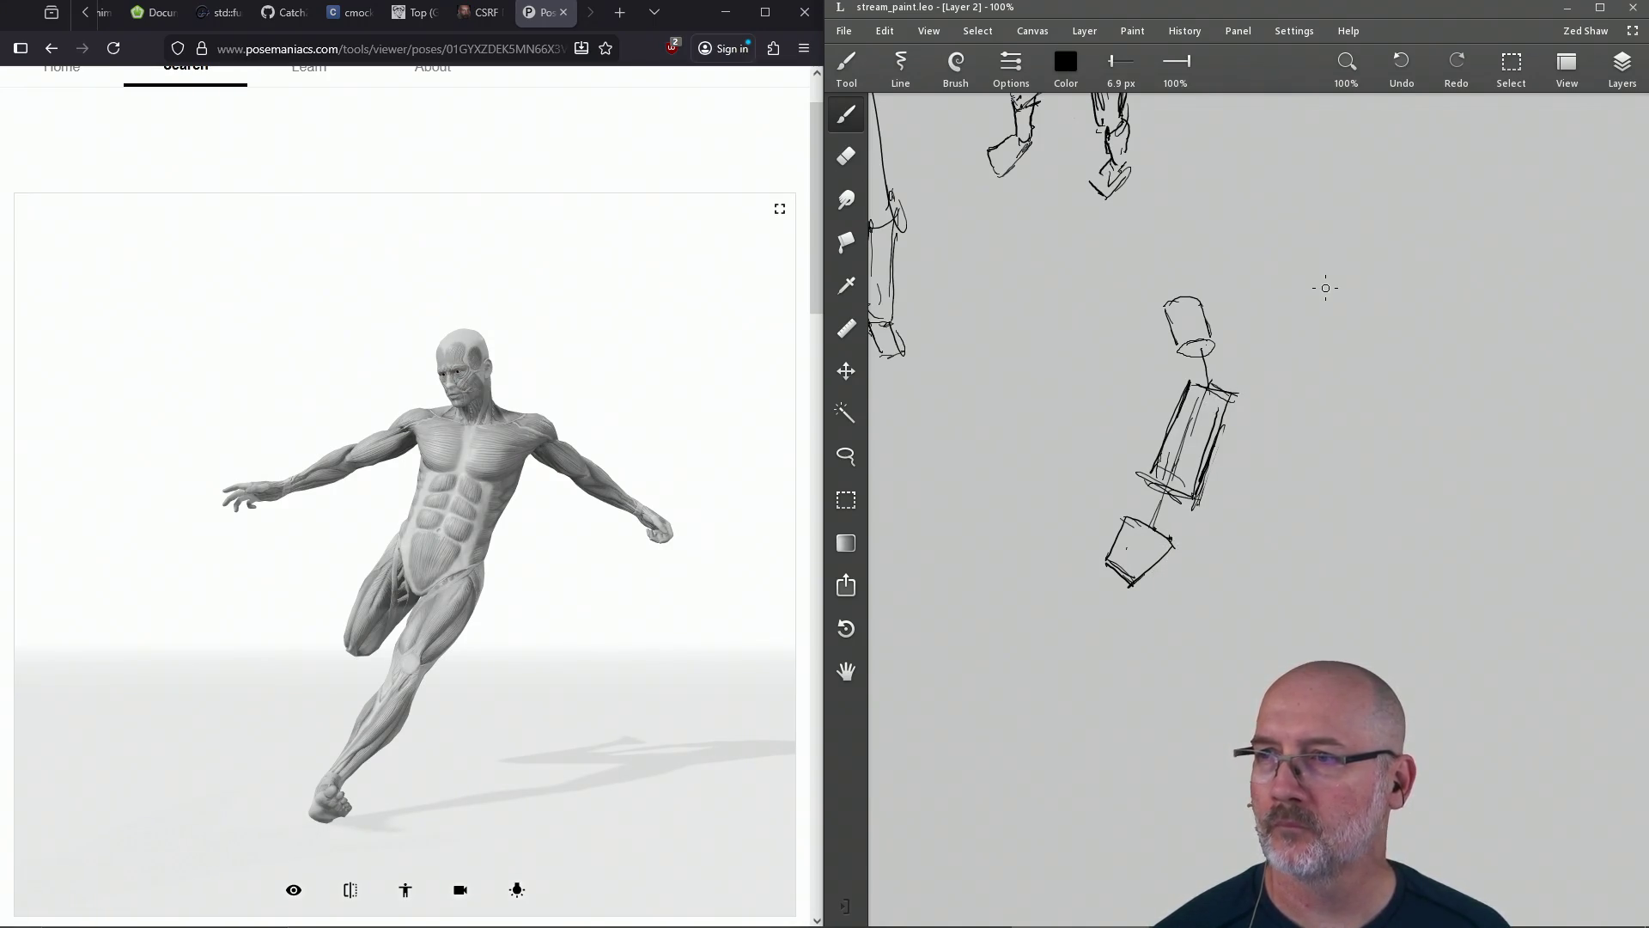
pyautogui.press('e')
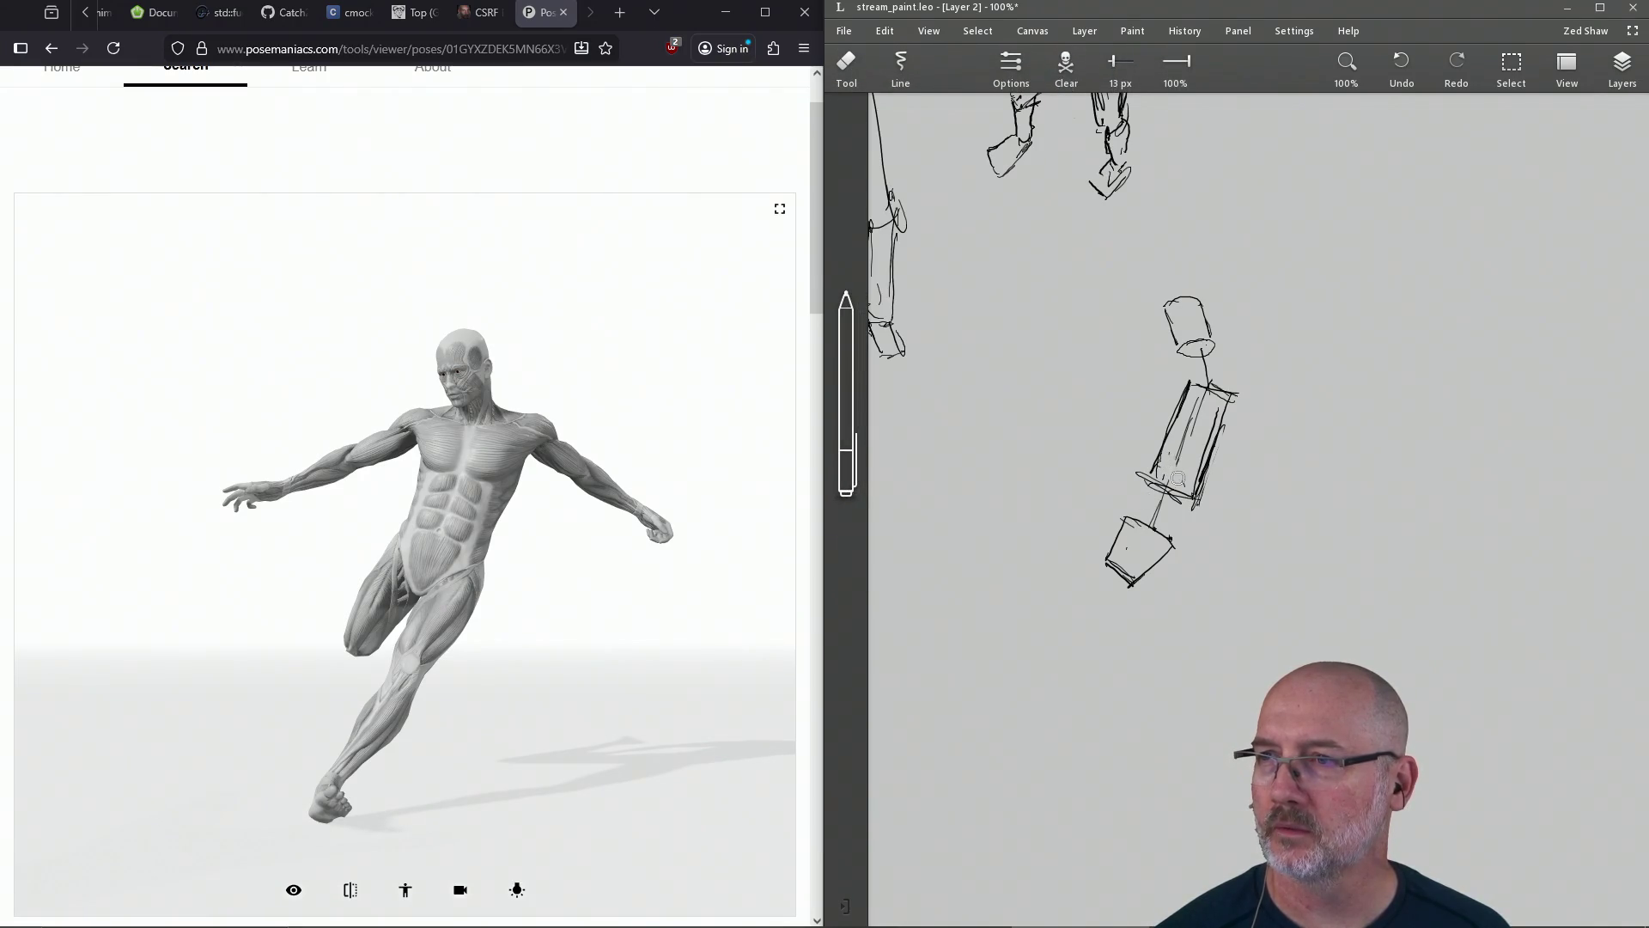
pyautogui.hotkey('ctrl', 's')
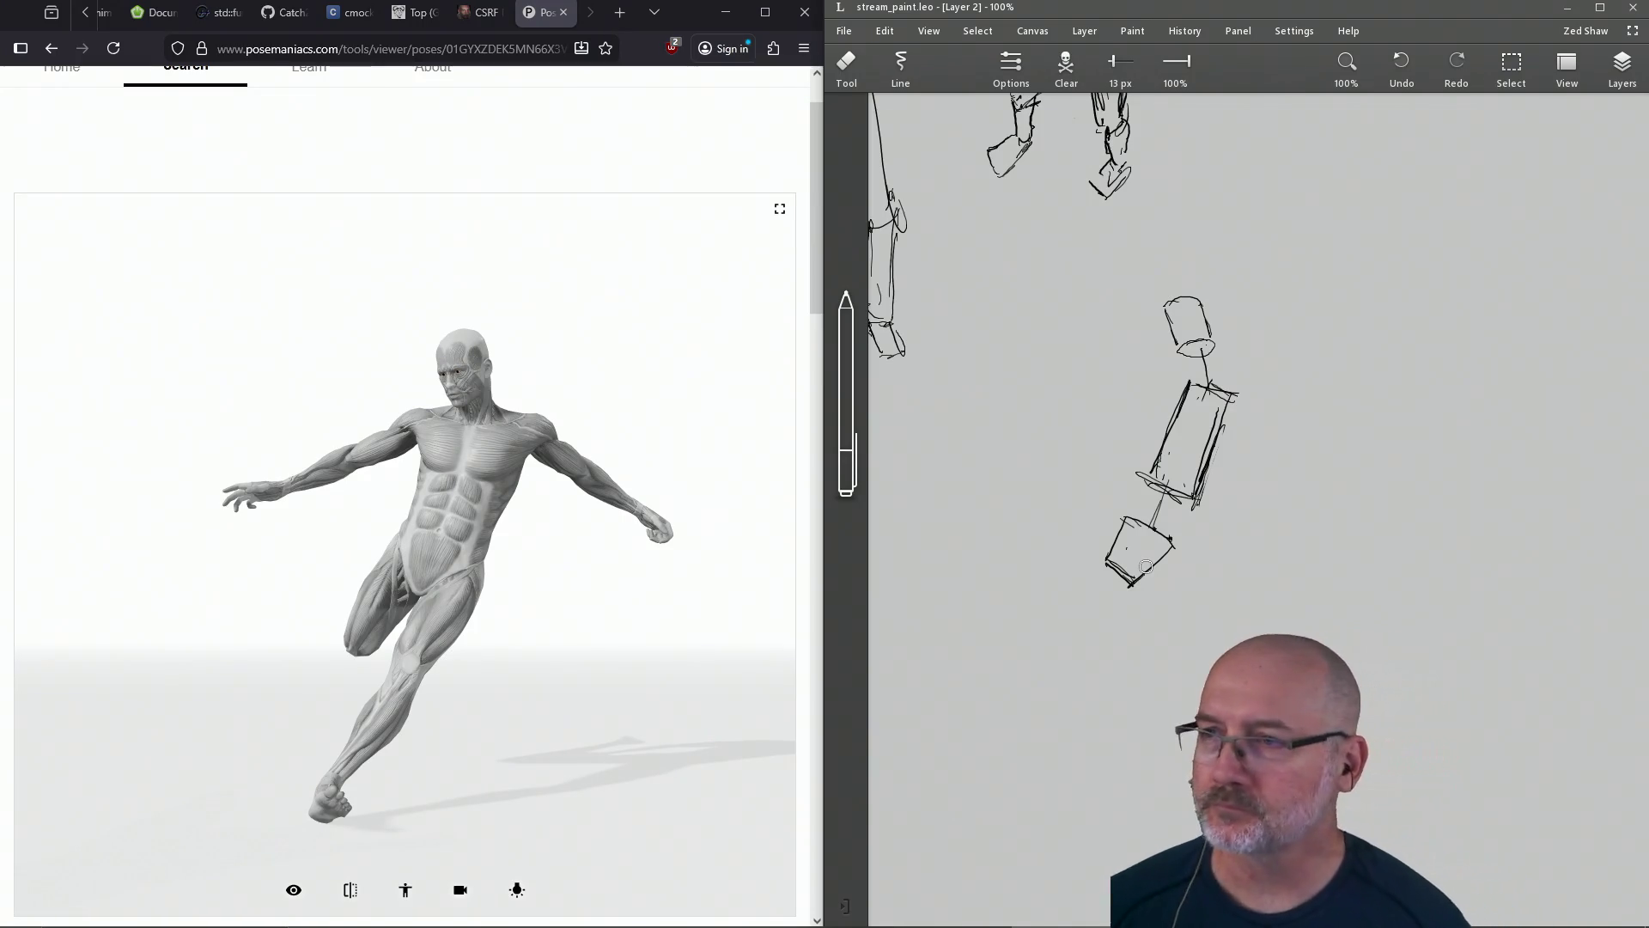
pyautogui.press('b')
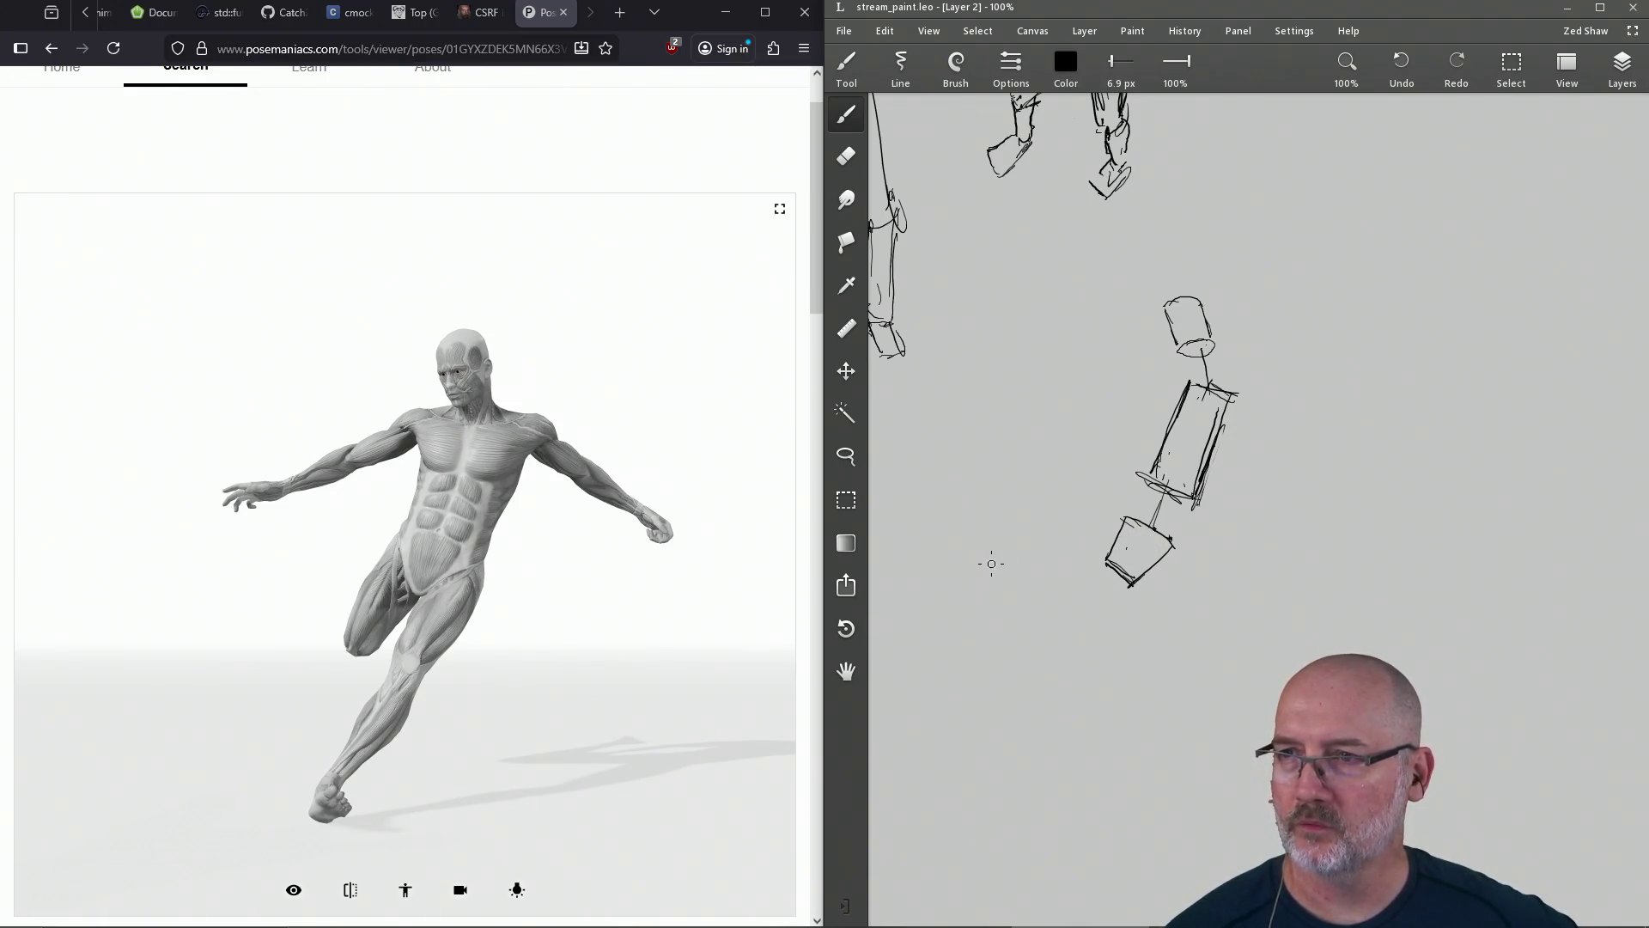
pyautogui.moveTo(1004, 570); pyautogui.dragTo(1134, 545)
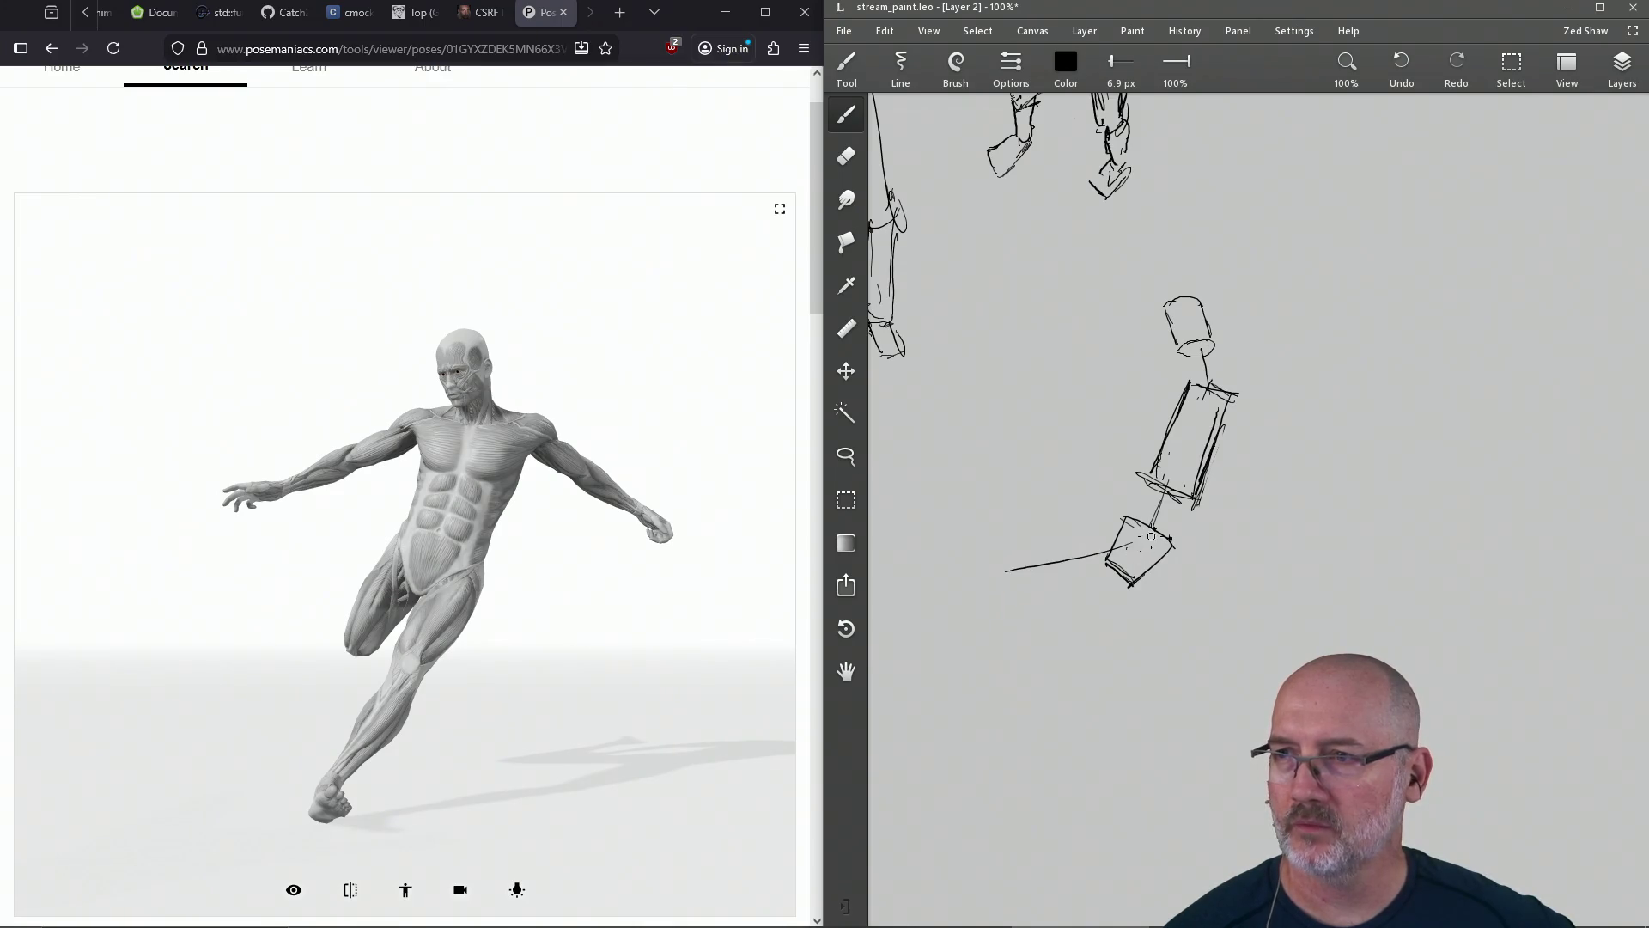
# - Sketch a first thigh attempt with knee circle and edges, then erase it to redraw
pyautogui.moveTo(1008, 569); pyautogui.dragTo(1009, 573)
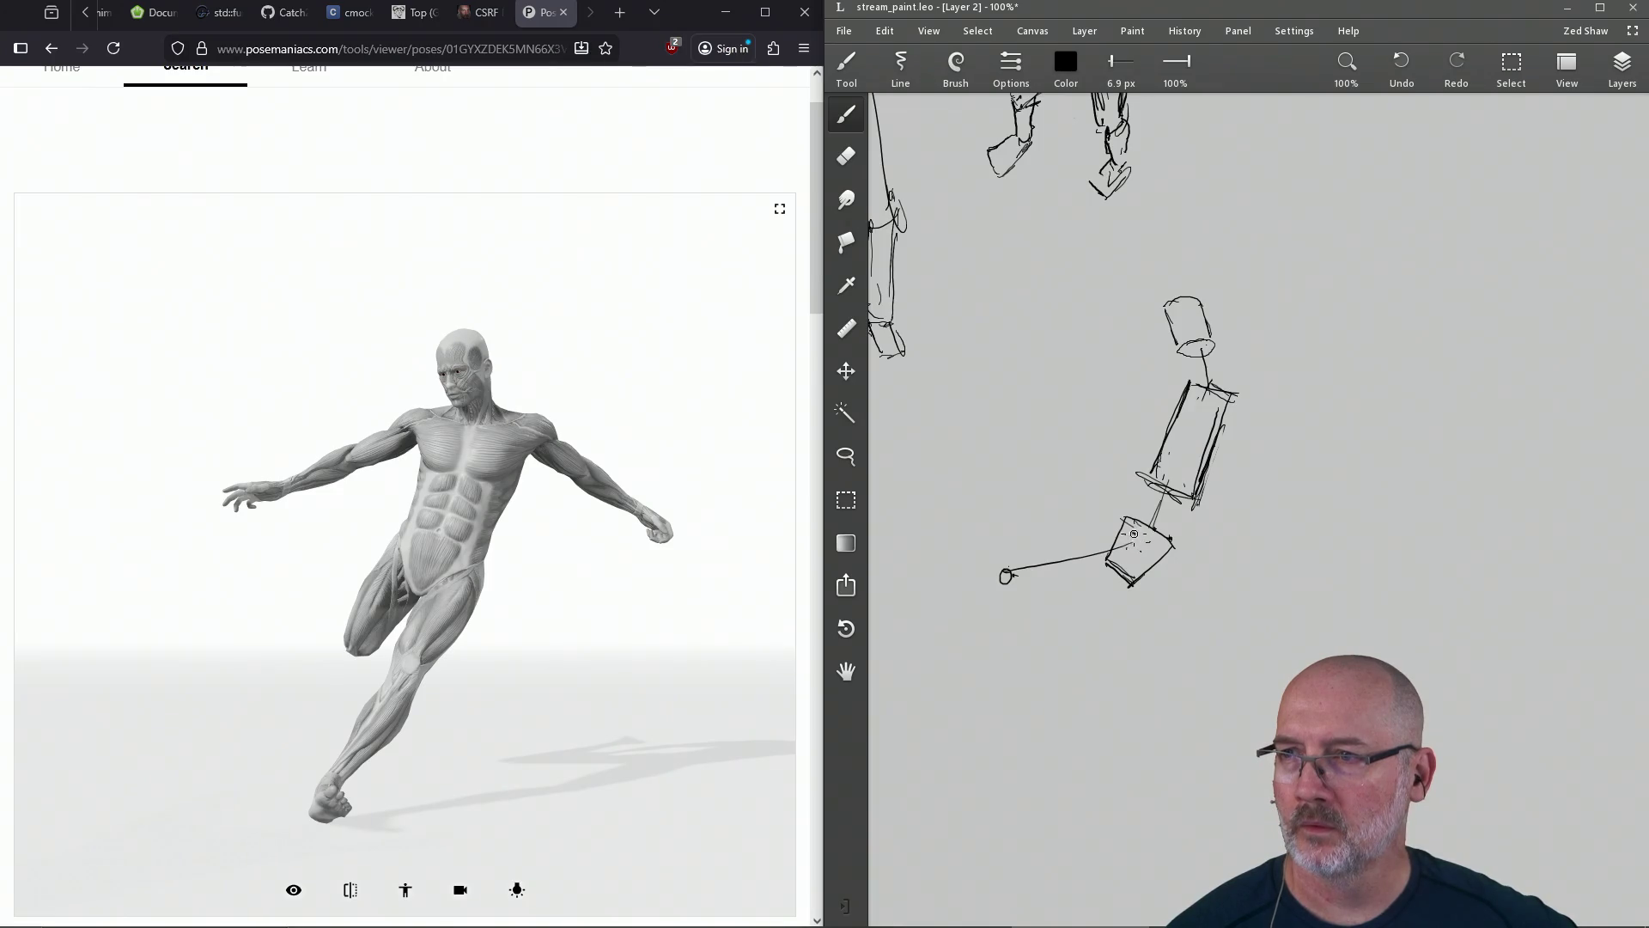
pyautogui.moveTo(1146, 547)
pyautogui.mouseDown()
pyautogui.moveTo(1141, 571)
pyautogui.moveTo(1134, 537)
pyautogui.mouseUp()
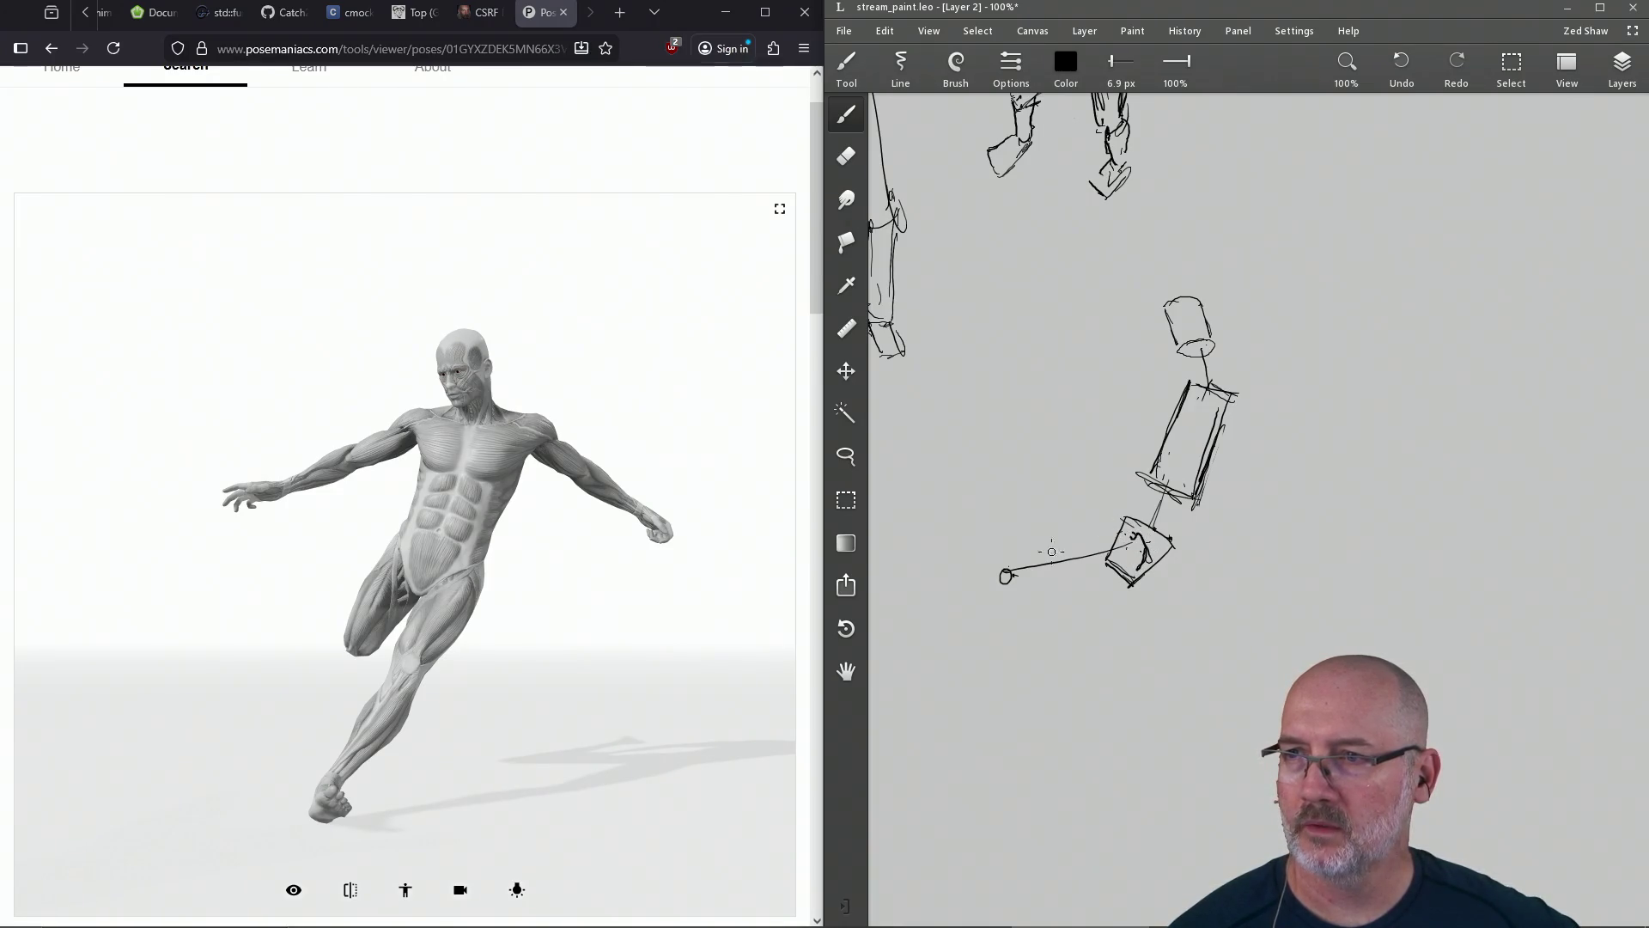
pyautogui.moveTo(1012, 559); pyautogui.dragTo(1136, 534)
pyautogui.hotkey('ctrl', 's')
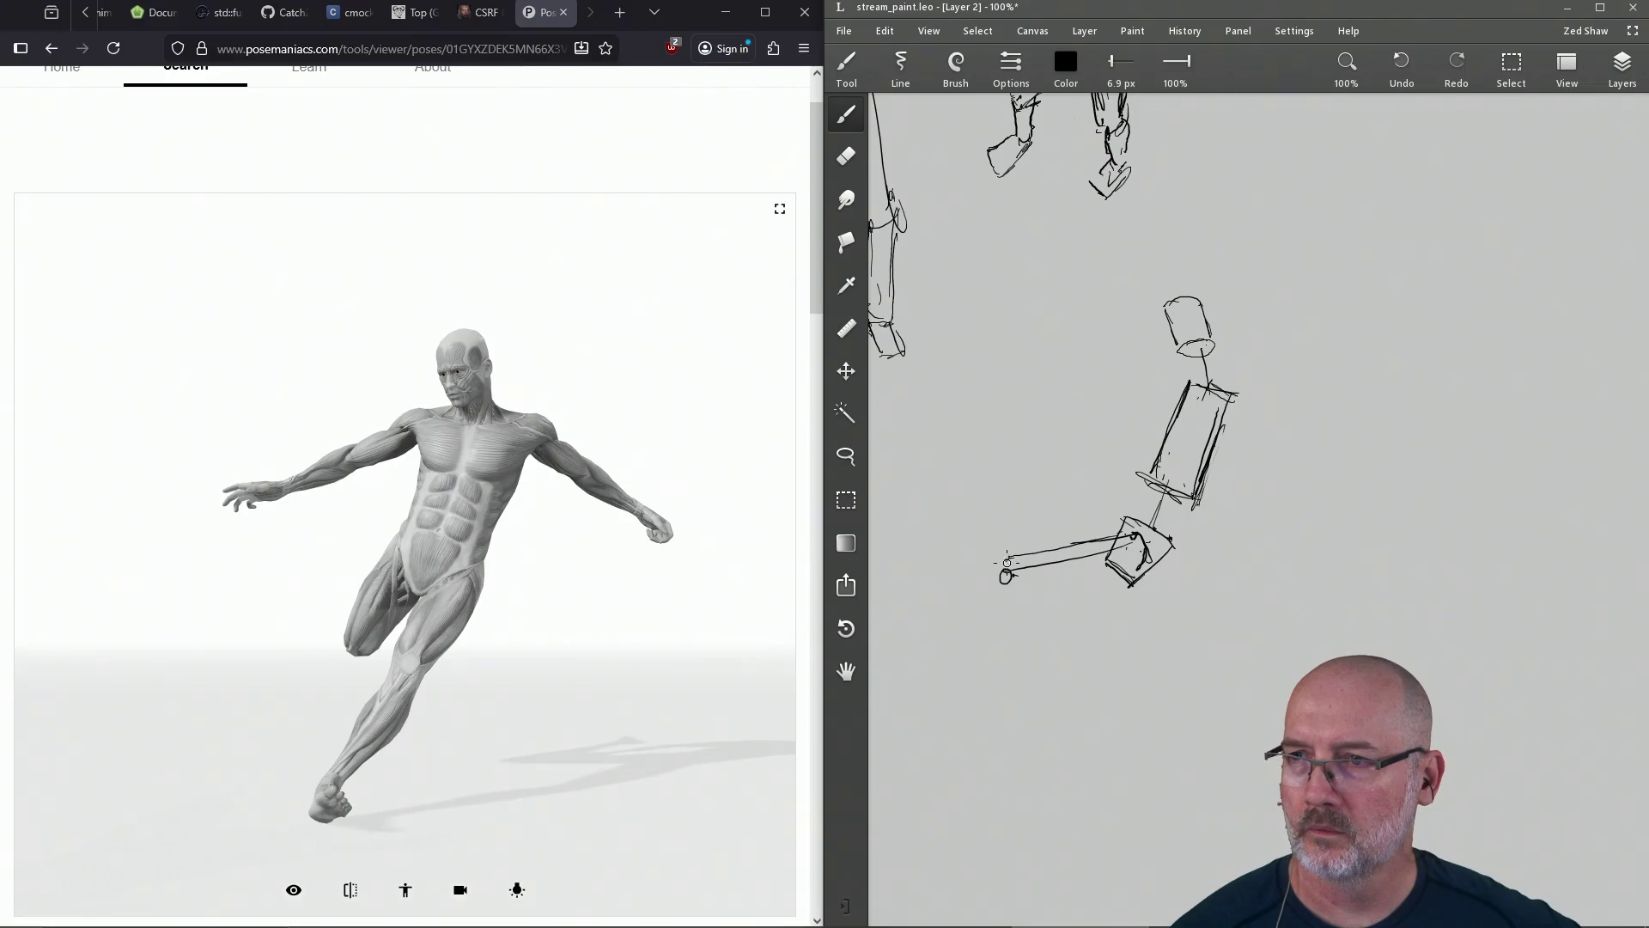
pyautogui.moveTo(1006, 561)
pyautogui.mouseDown()
pyautogui.moveTo(1019, 601)
pyautogui.moveTo(1147, 563)
pyautogui.mouseUp()
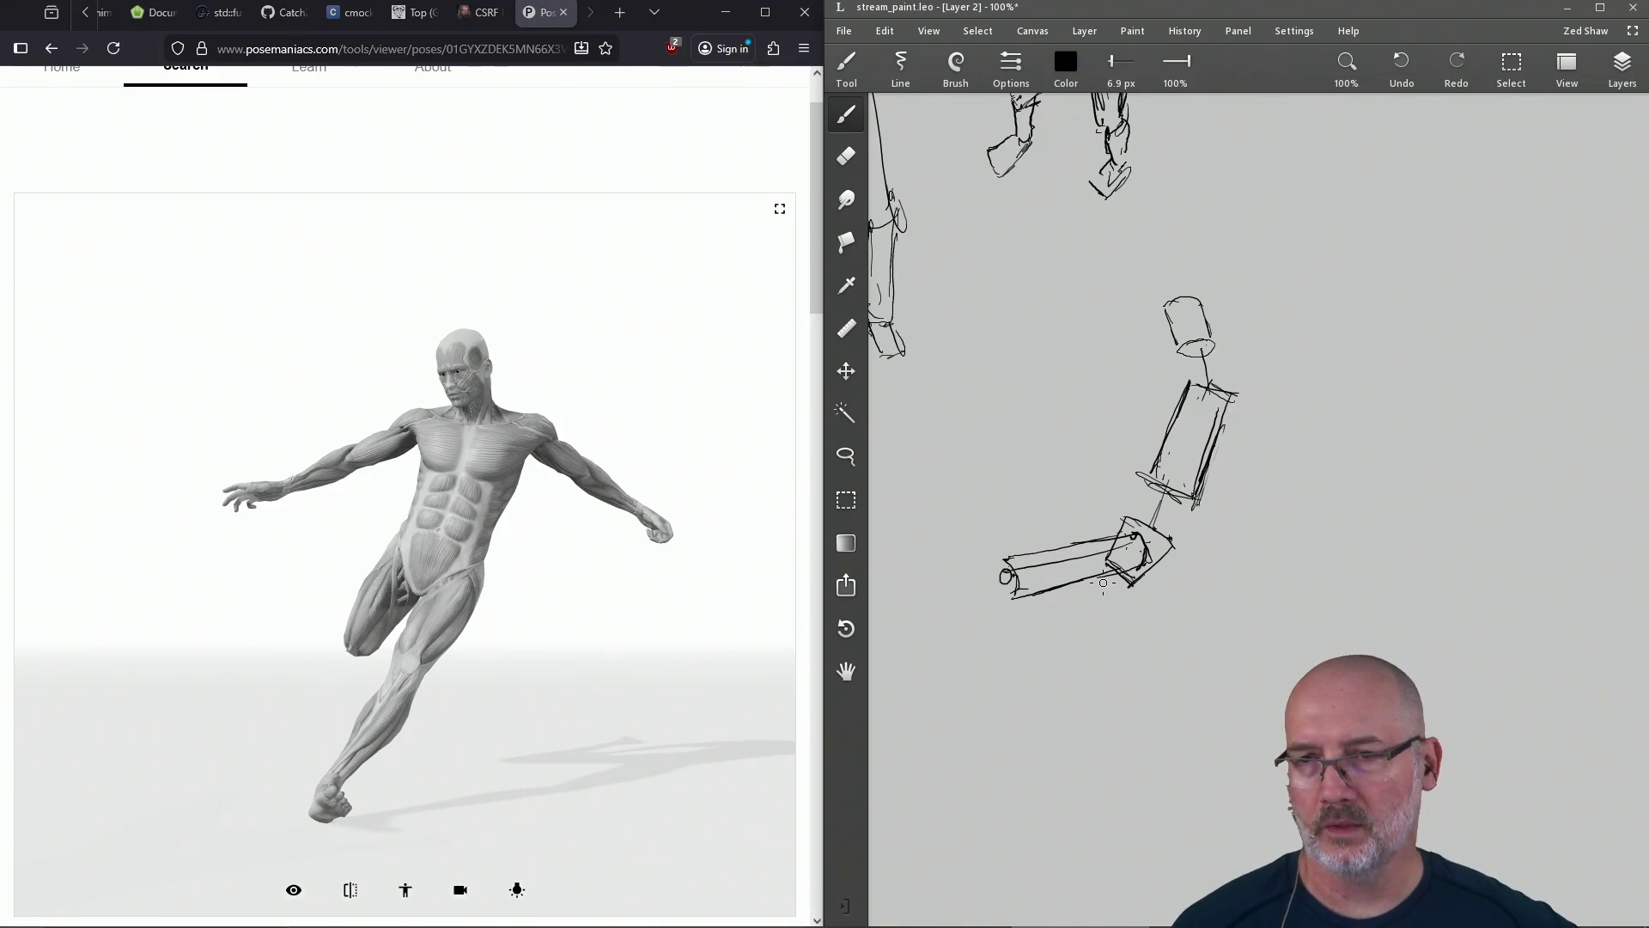
pyautogui.press('e')
pyautogui.moveTo(1129, 525)
pyautogui.mouseDown()
pyautogui.moveTo(1143, 556)
pyautogui.moveTo(1130, 563)
pyautogui.moveTo(1121, 532)
pyautogui.moveTo(1111, 578)
pyautogui.moveTo(1043, 593)
pyautogui.moveTo(1014, 567)
pyautogui.moveTo(996, 577)
pyautogui.moveTo(1083, 549)
pyautogui.moveTo(1062, 545)
pyautogui.mouseUp()
pyautogui.press('b')
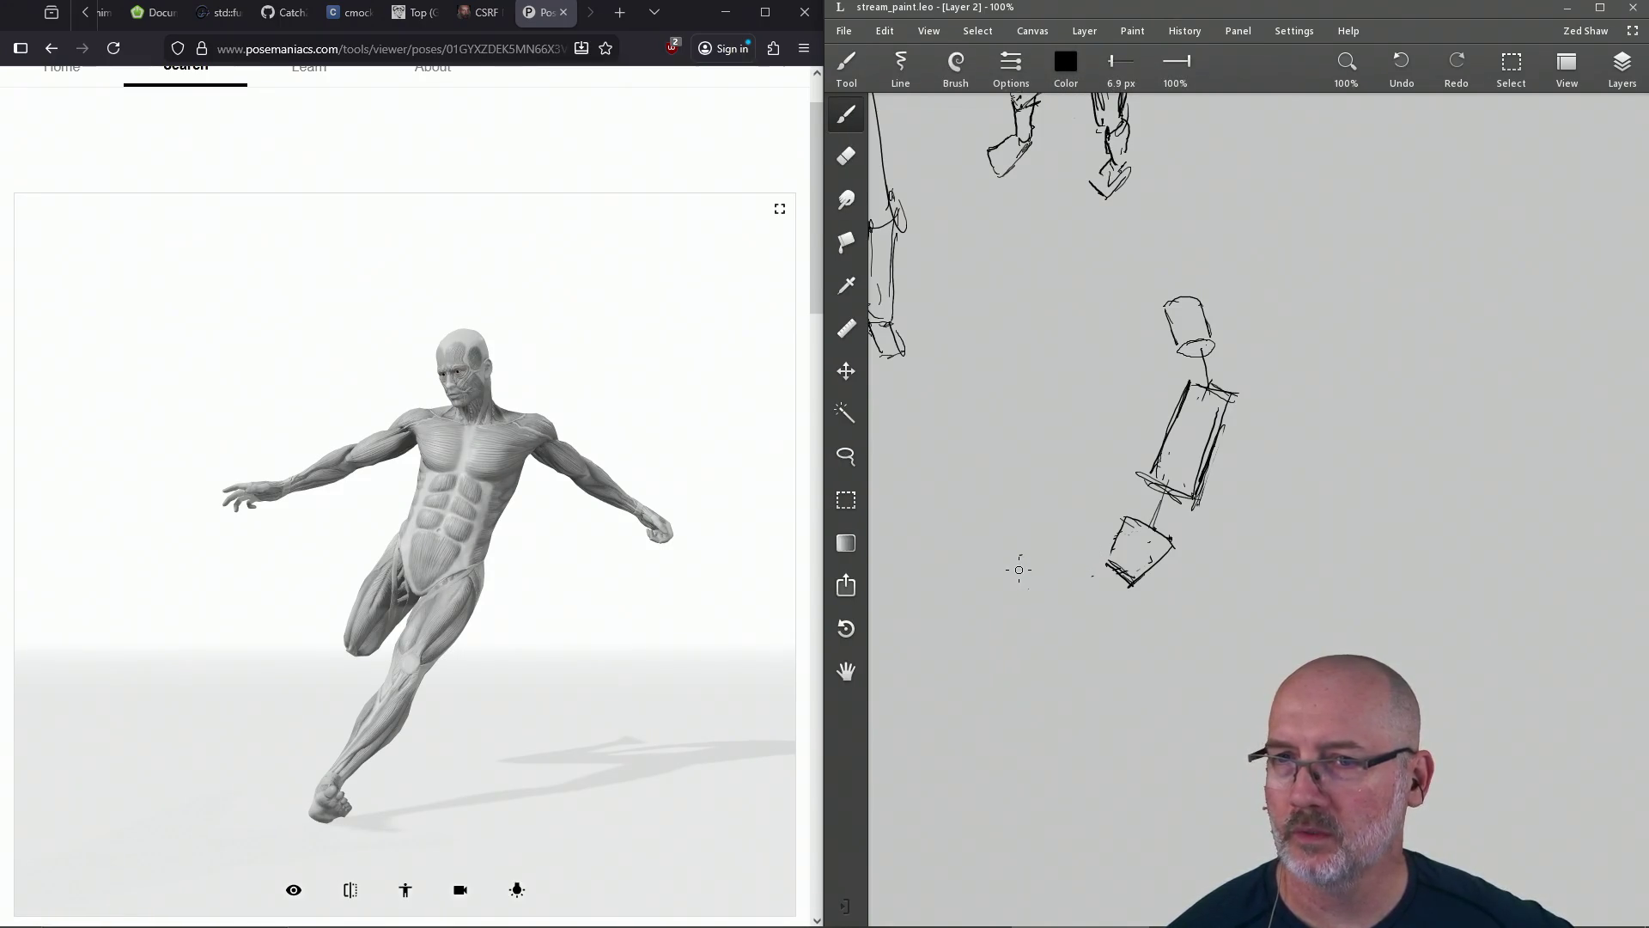
# - Redraw the thigh cylinder from knee to hip box with a hip-joint ellipse, and save
pyautogui.moveTo(1016, 571); pyautogui.dragTo(1116, 534)
pyautogui.moveTo(1027, 597); pyautogui.dragTo(1107, 585)
pyautogui.moveTo(1138, 531); pyautogui.dragTo(1135, 580)
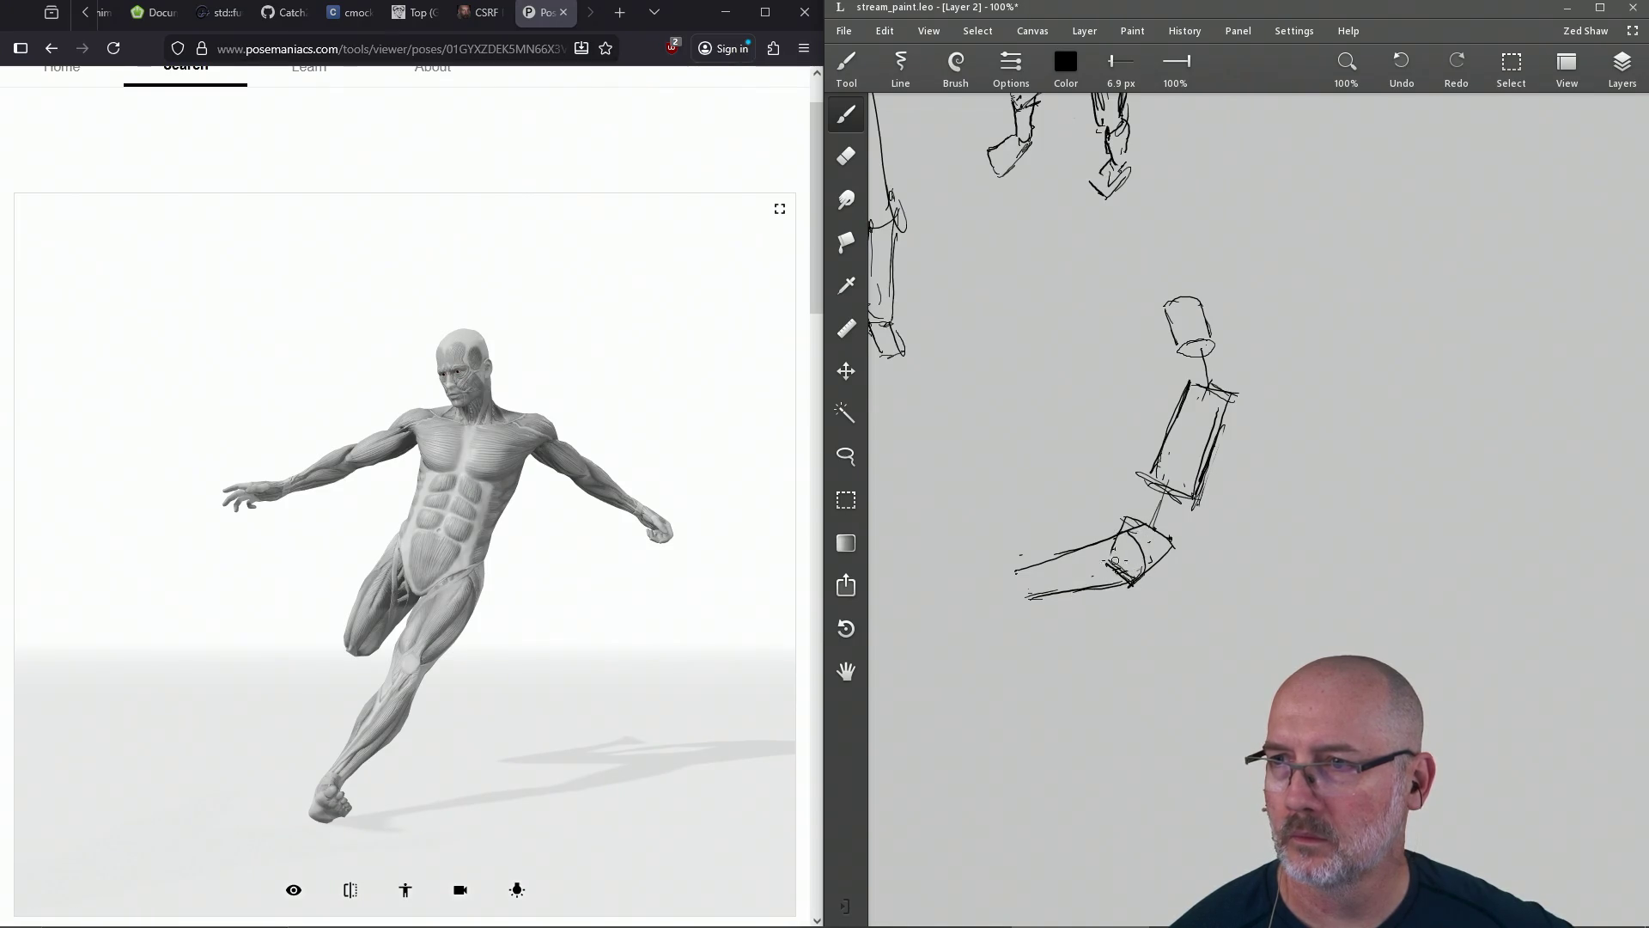
pyautogui.moveTo(1012, 572); pyautogui.dragTo(1027, 594)
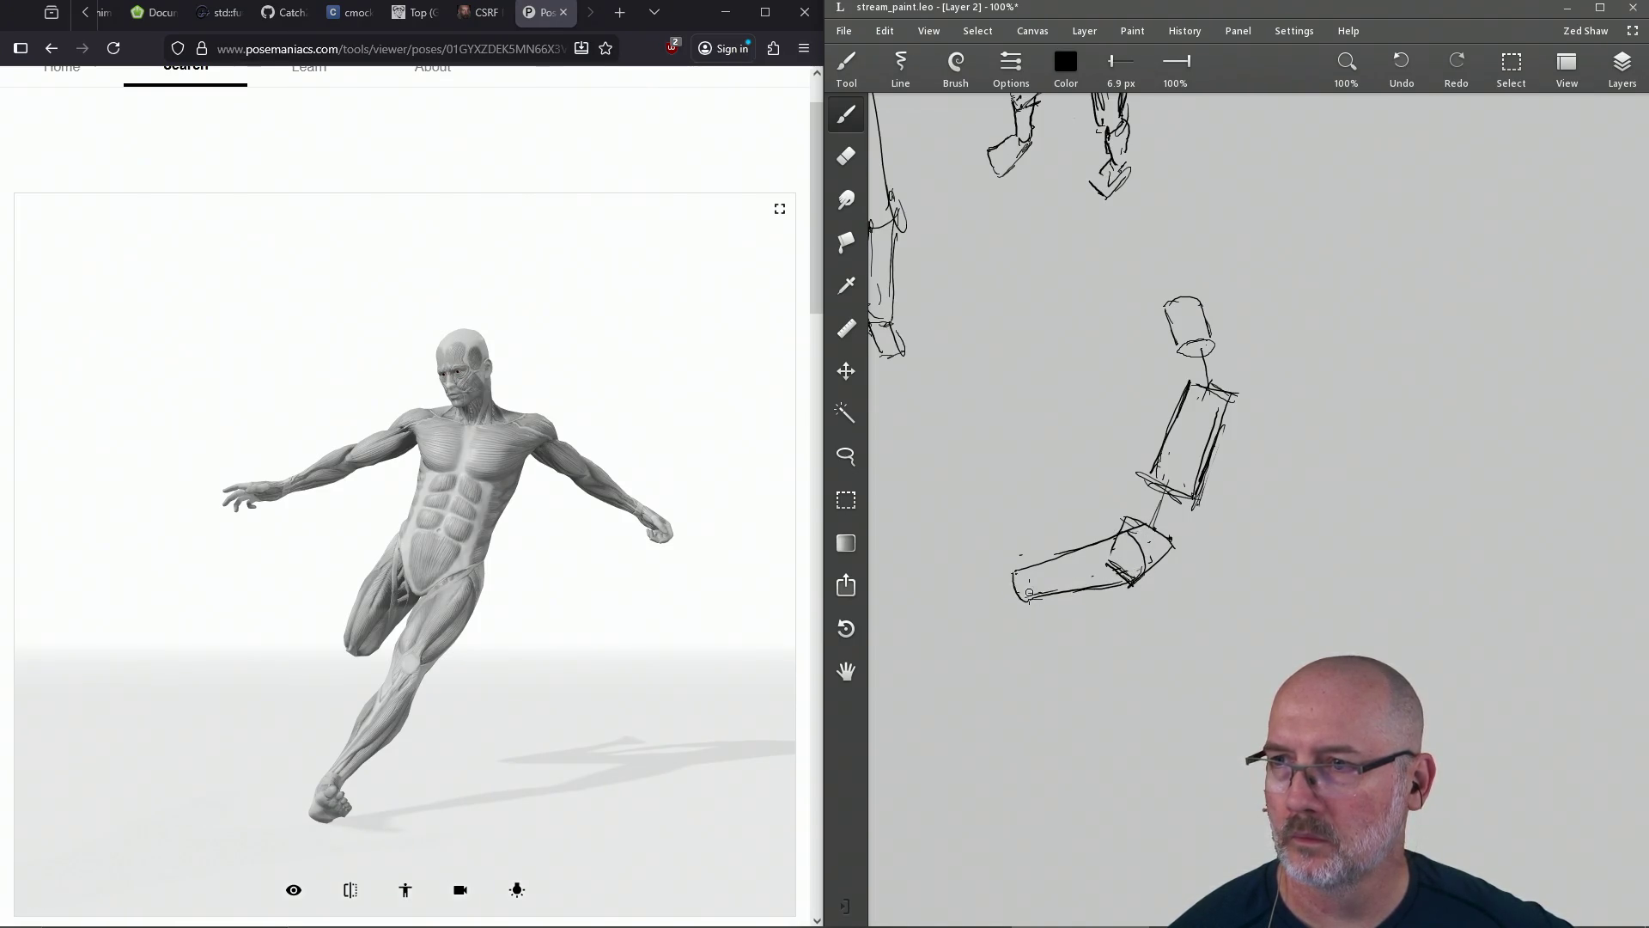
pyautogui.moveTo(1130, 533)
pyautogui.mouseDown()
pyautogui.moveTo(1120, 558)
pyautogui.moveTo(1140, 574)
pyautogui.moveTo(1135, 543)
pyautogui.moveTo(1136, 564)
pyautogui.mouseUp()
pyautogui.hotkey('ctrl', 's')
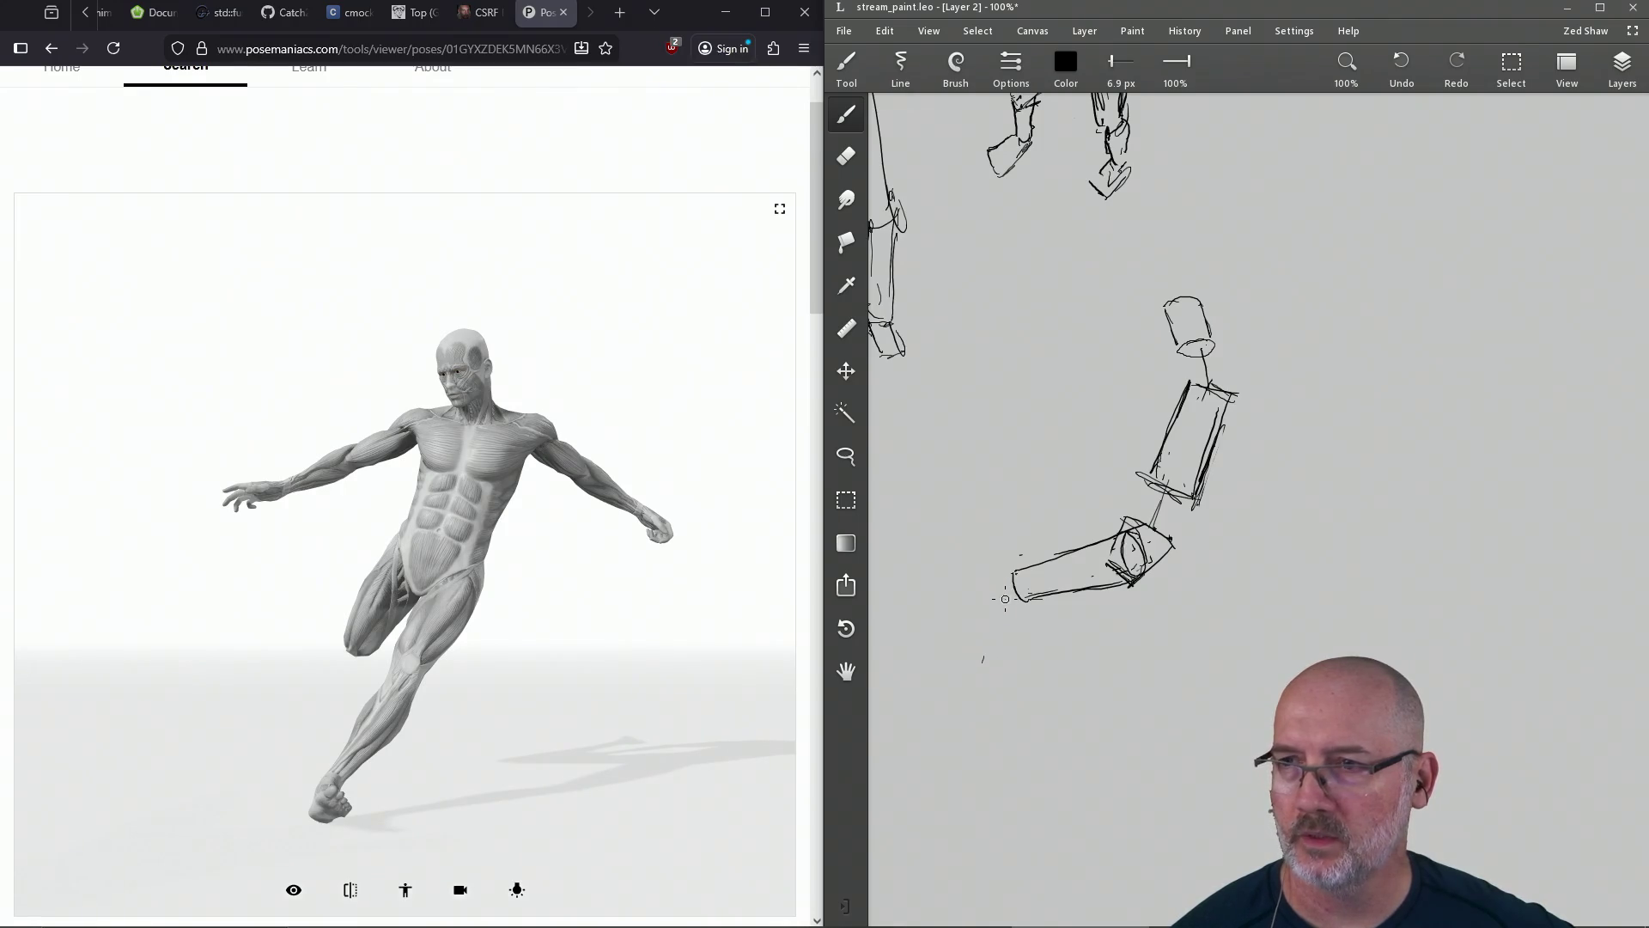
# - Draw the shin from the knee down to the foot, marking where the second leg starts
pyautogui.moveTo(1003, 589); pyautogui.dragTo(976, 671)
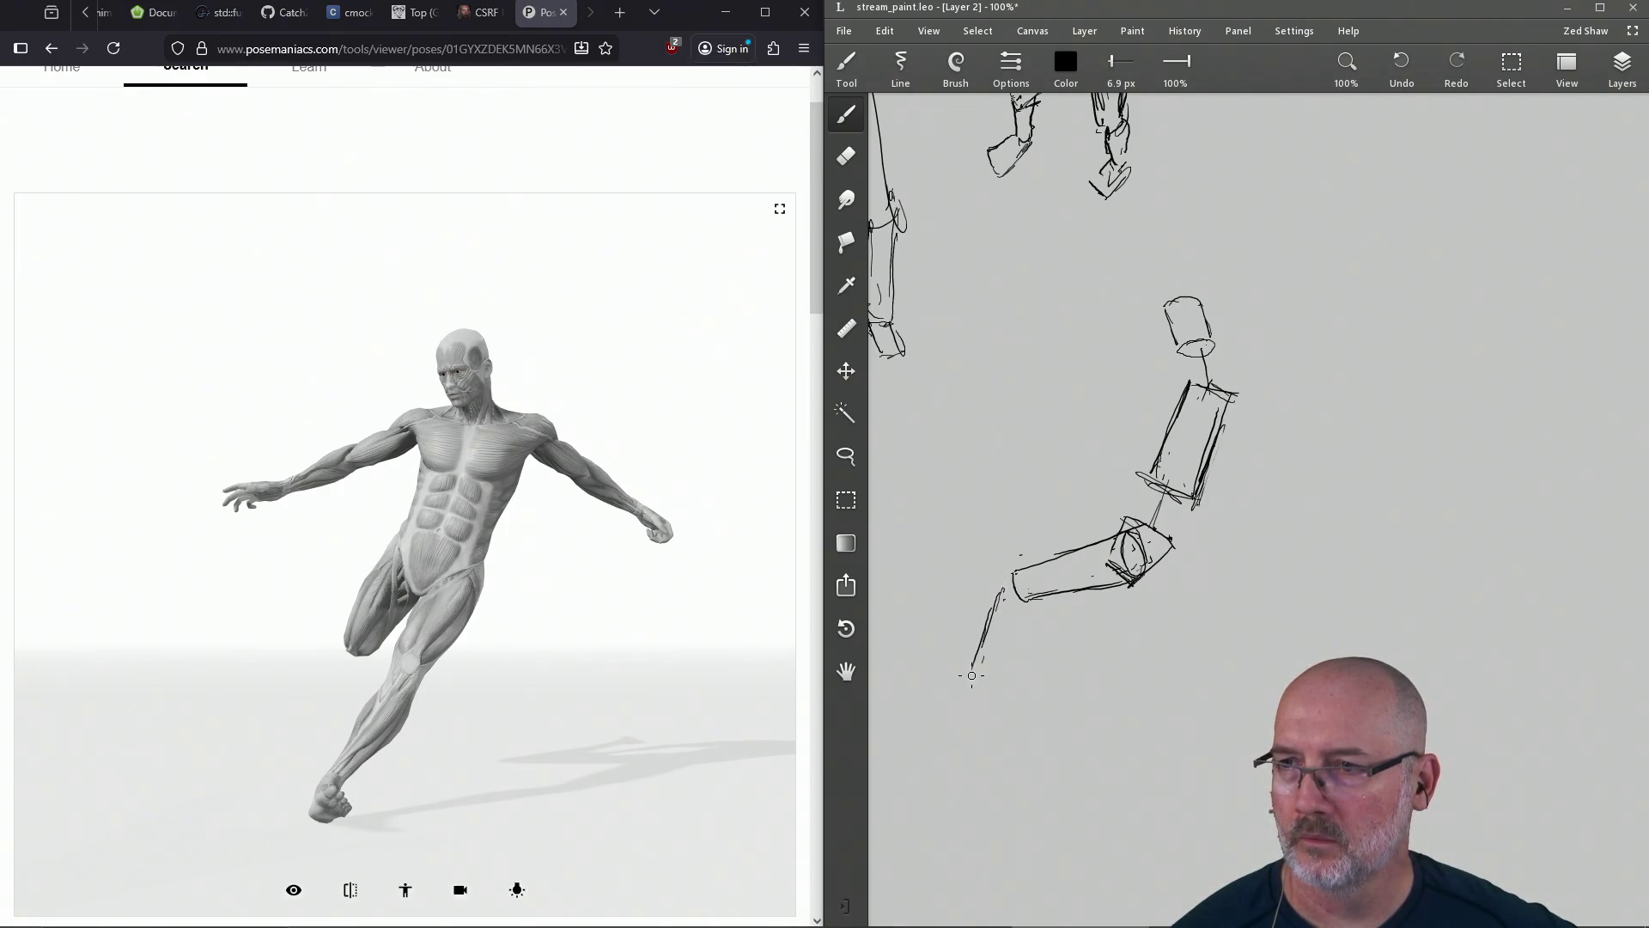
pyautogui.hotkey('ctrl', 's')
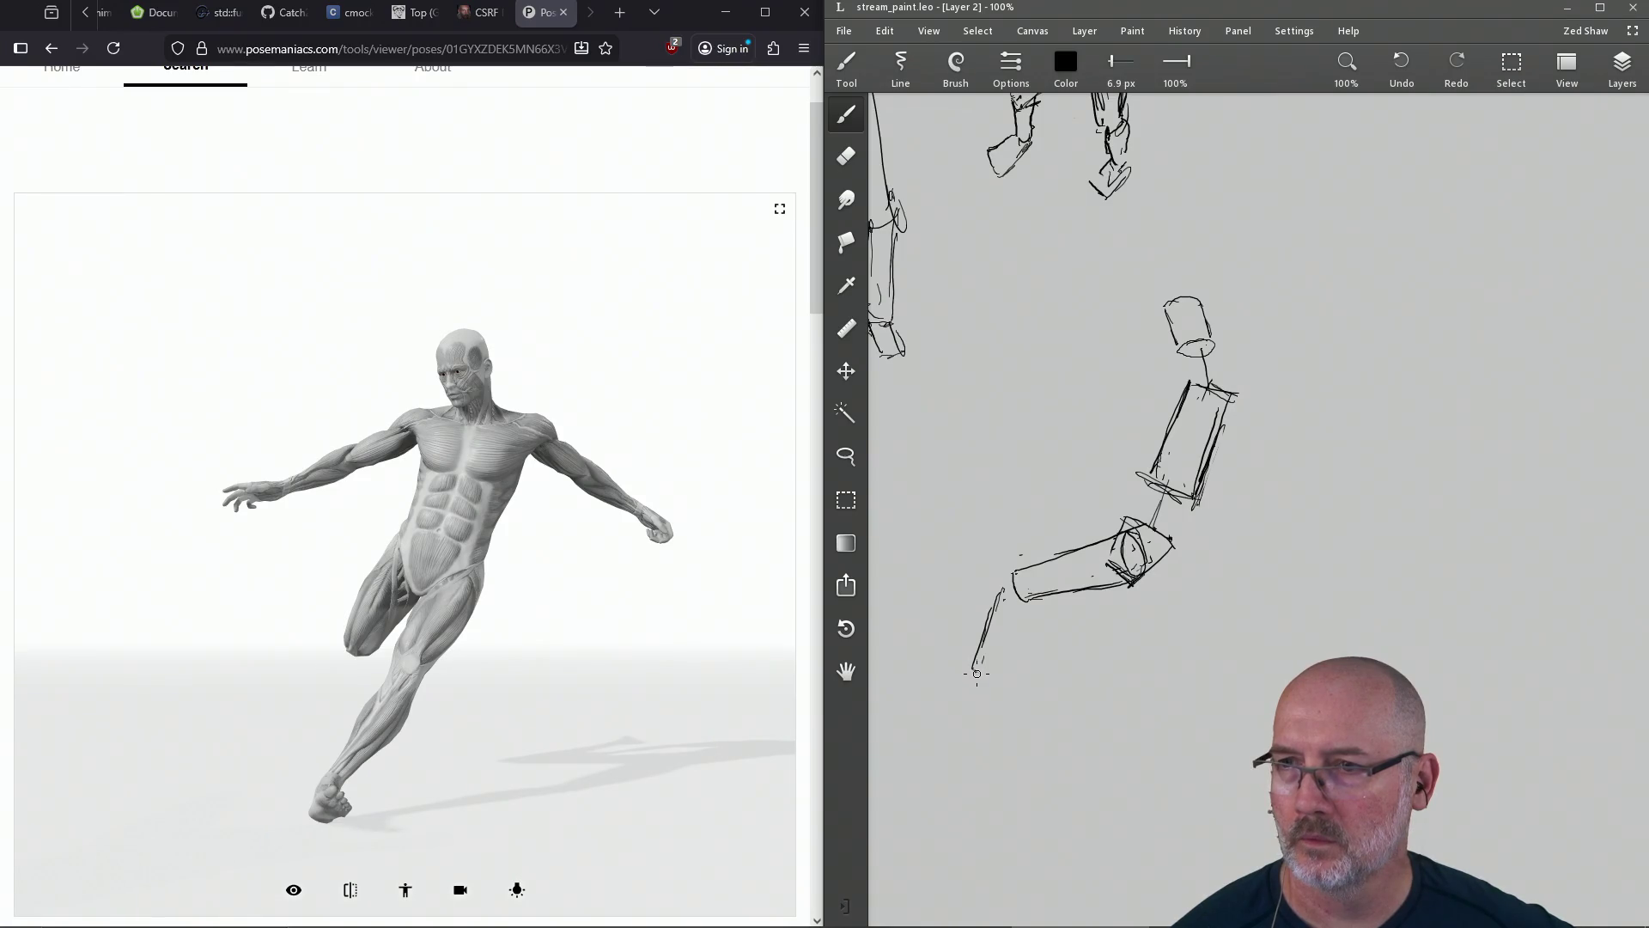
pyautogui.moveTo(1032, 607)
pyautogui.mouseDown()
pyautogui.moveTo(967, 683)
pyautogui.moveTo(993, 668)
pyautogui.mouseUp()
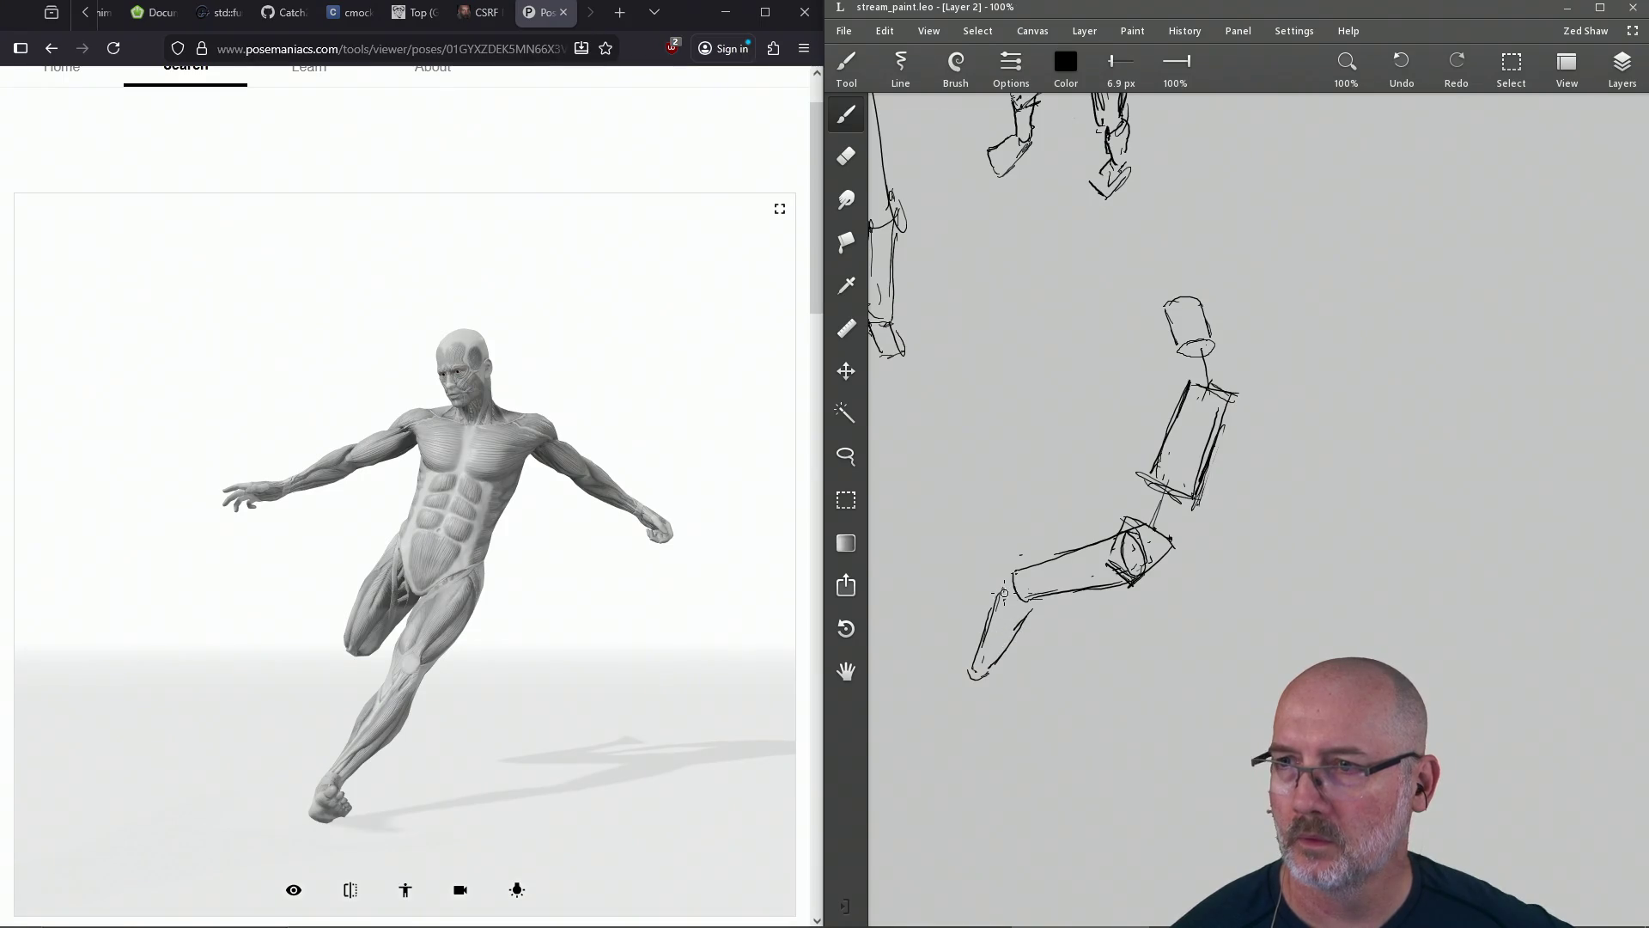
pyautogui.moveTo(1003, 587)
pyautogui.mouseDown()
pyautogui.moveTo(1030, 612)
pyautogui.moveTo(1018, 596)
pyautogui.mouseUp()
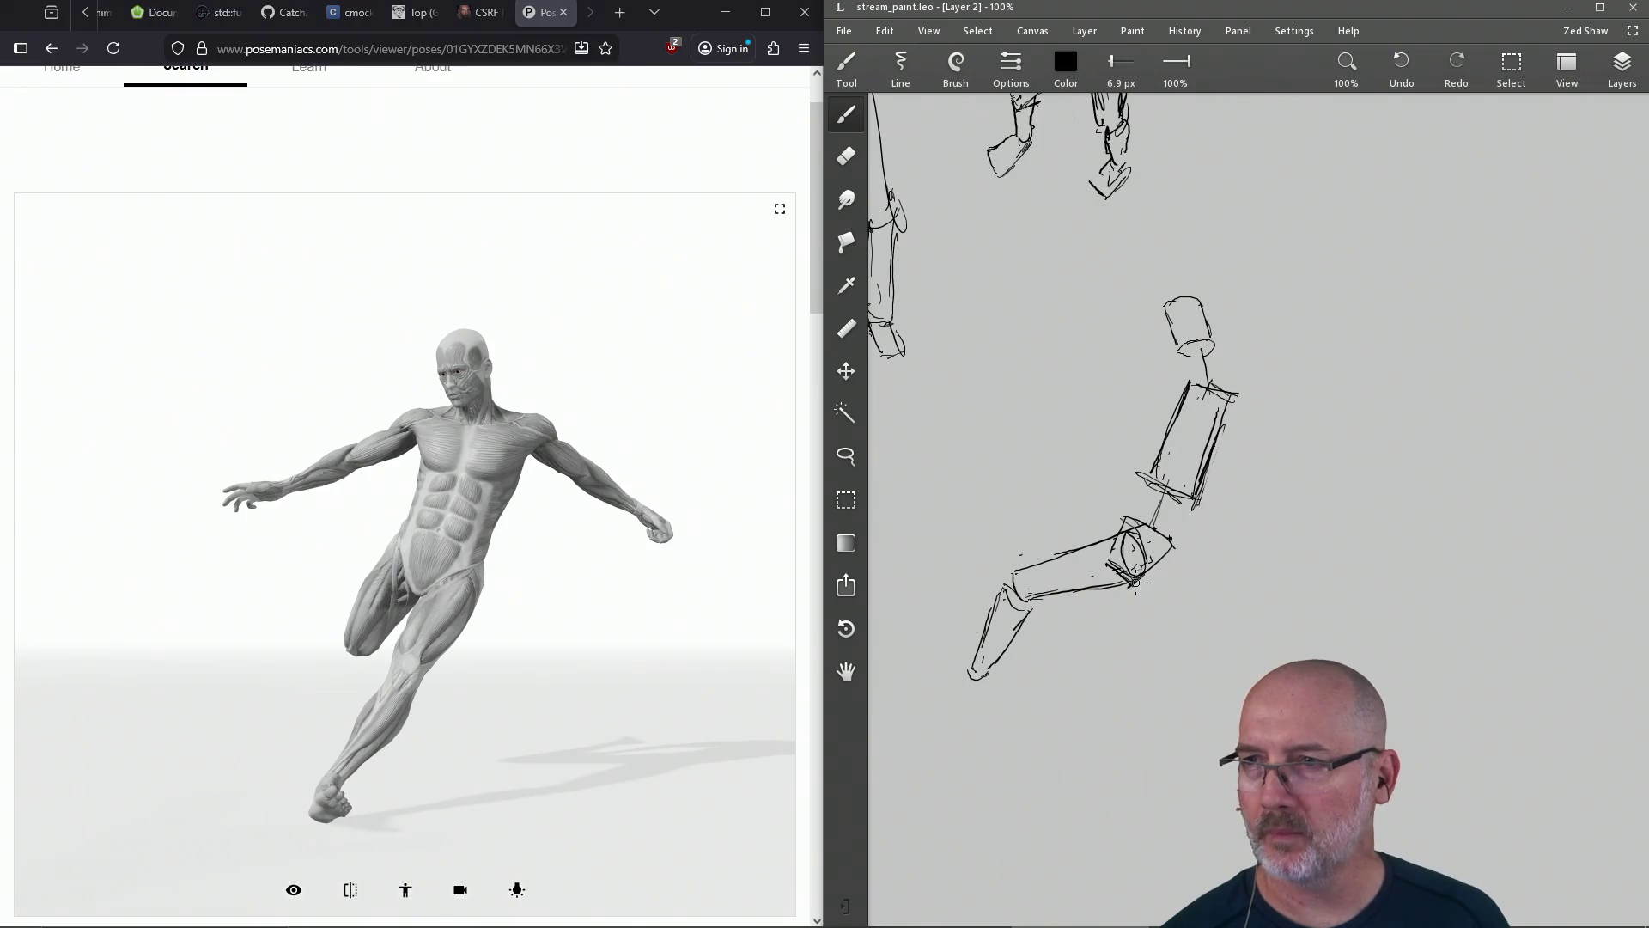
pyautogui.click(1134, 586)
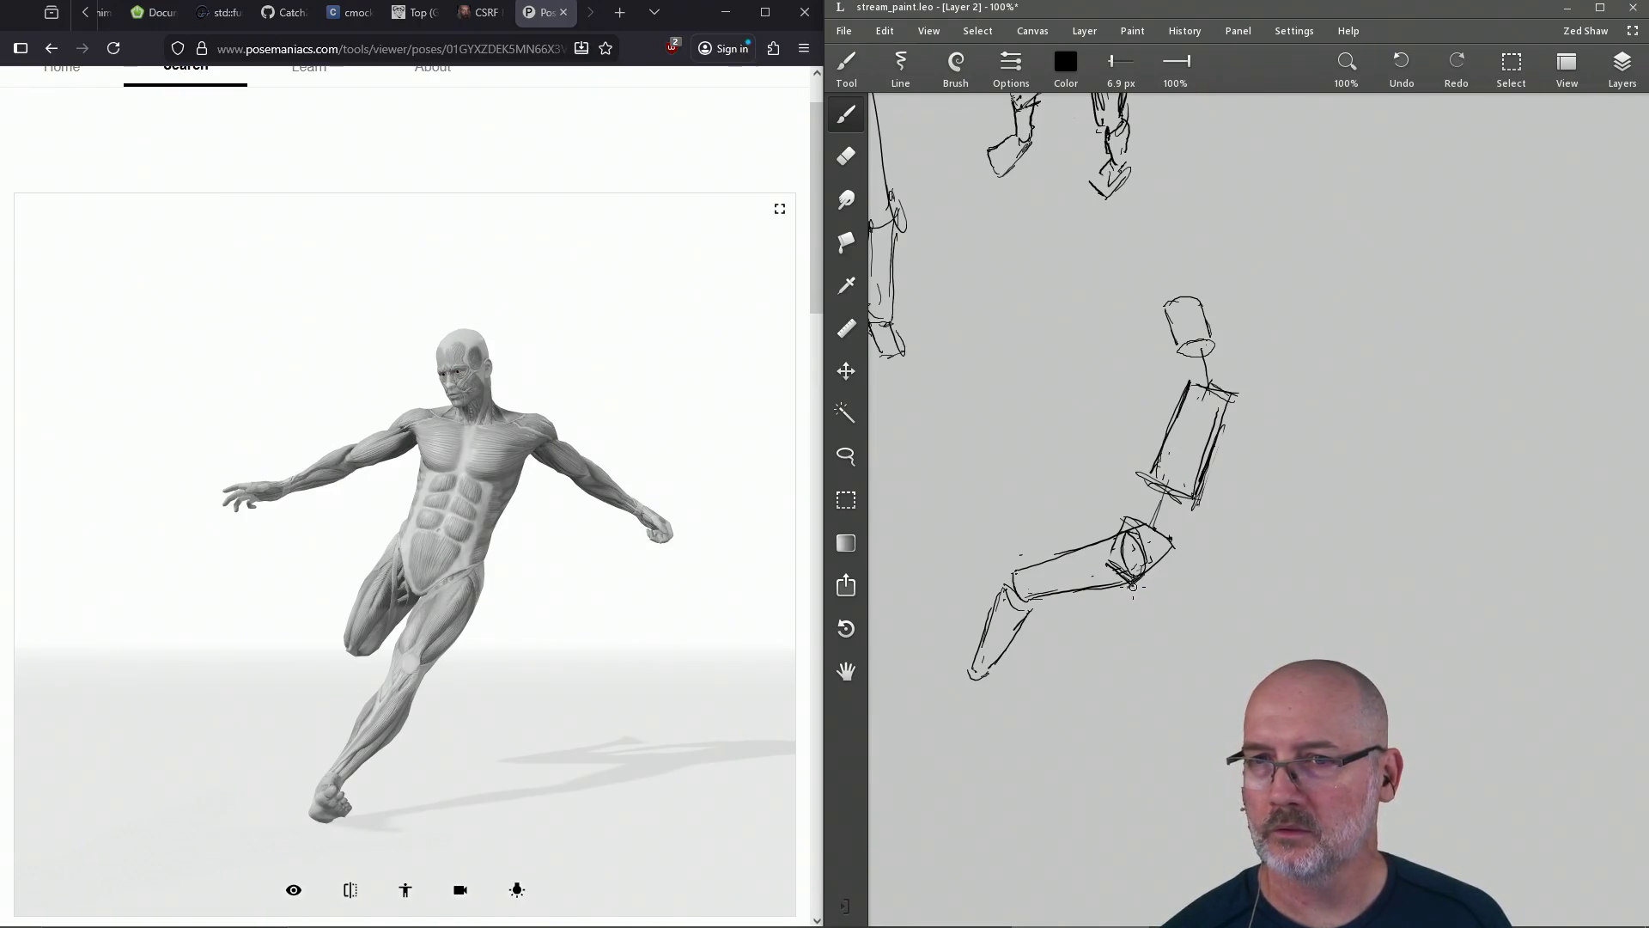
# - Draw the second leg down from the hip with its back edge and a foot curve
pyautogui.moveTo(1134, 588); pyautogui.dragTo(1156, 658)
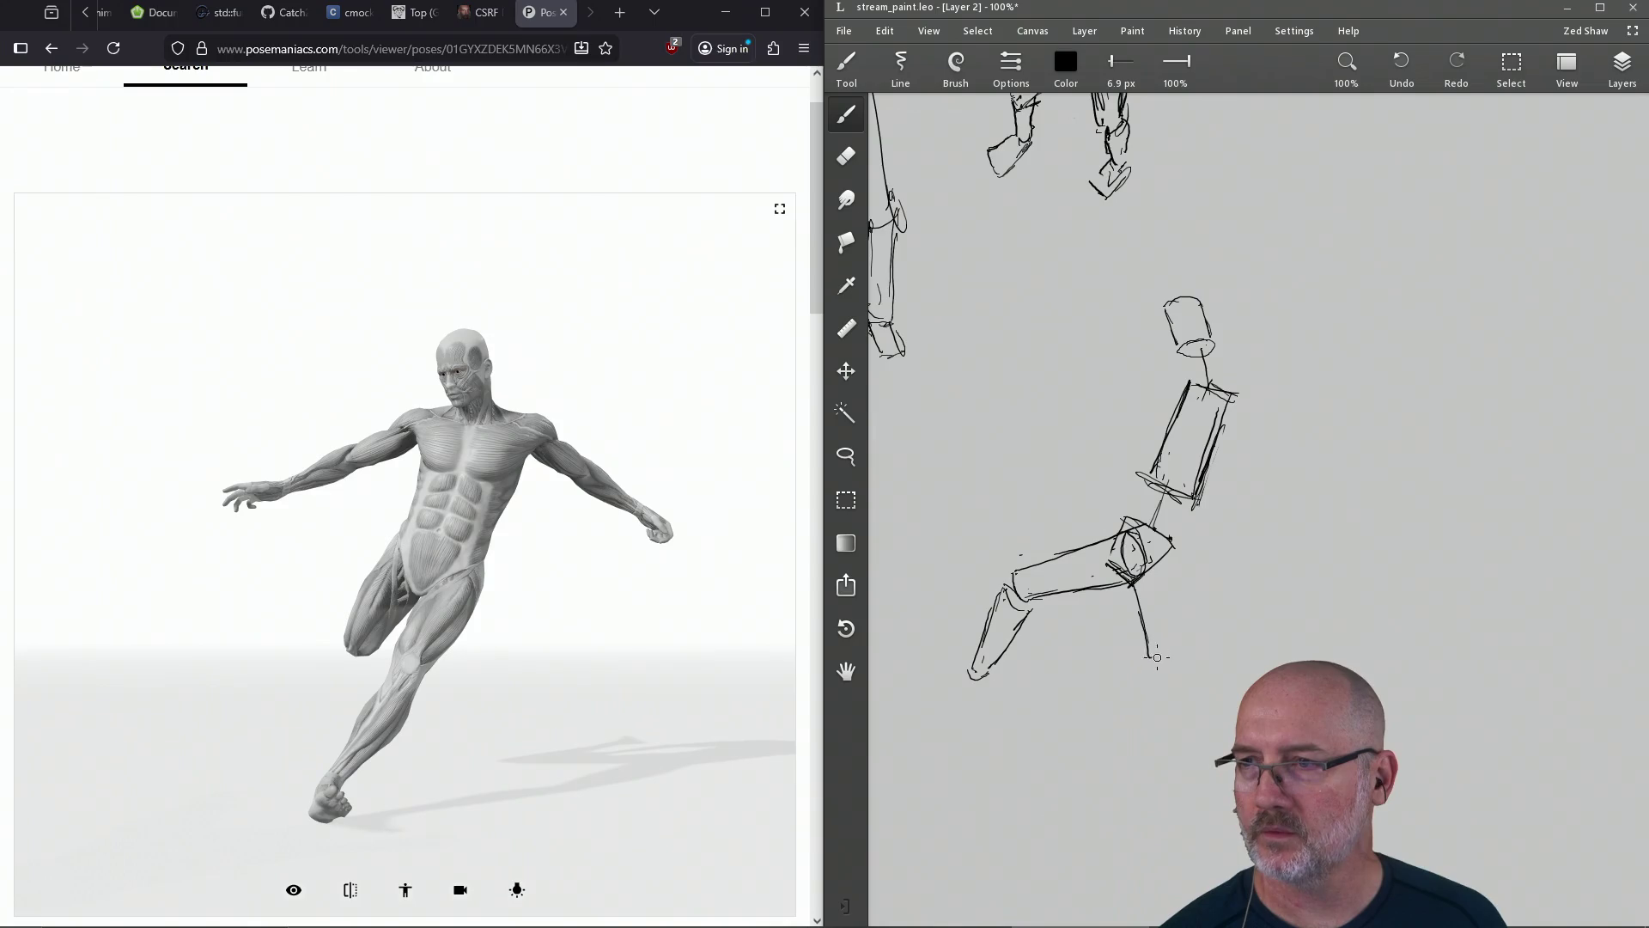
pyautogui.hotkey('ctrl', 's')
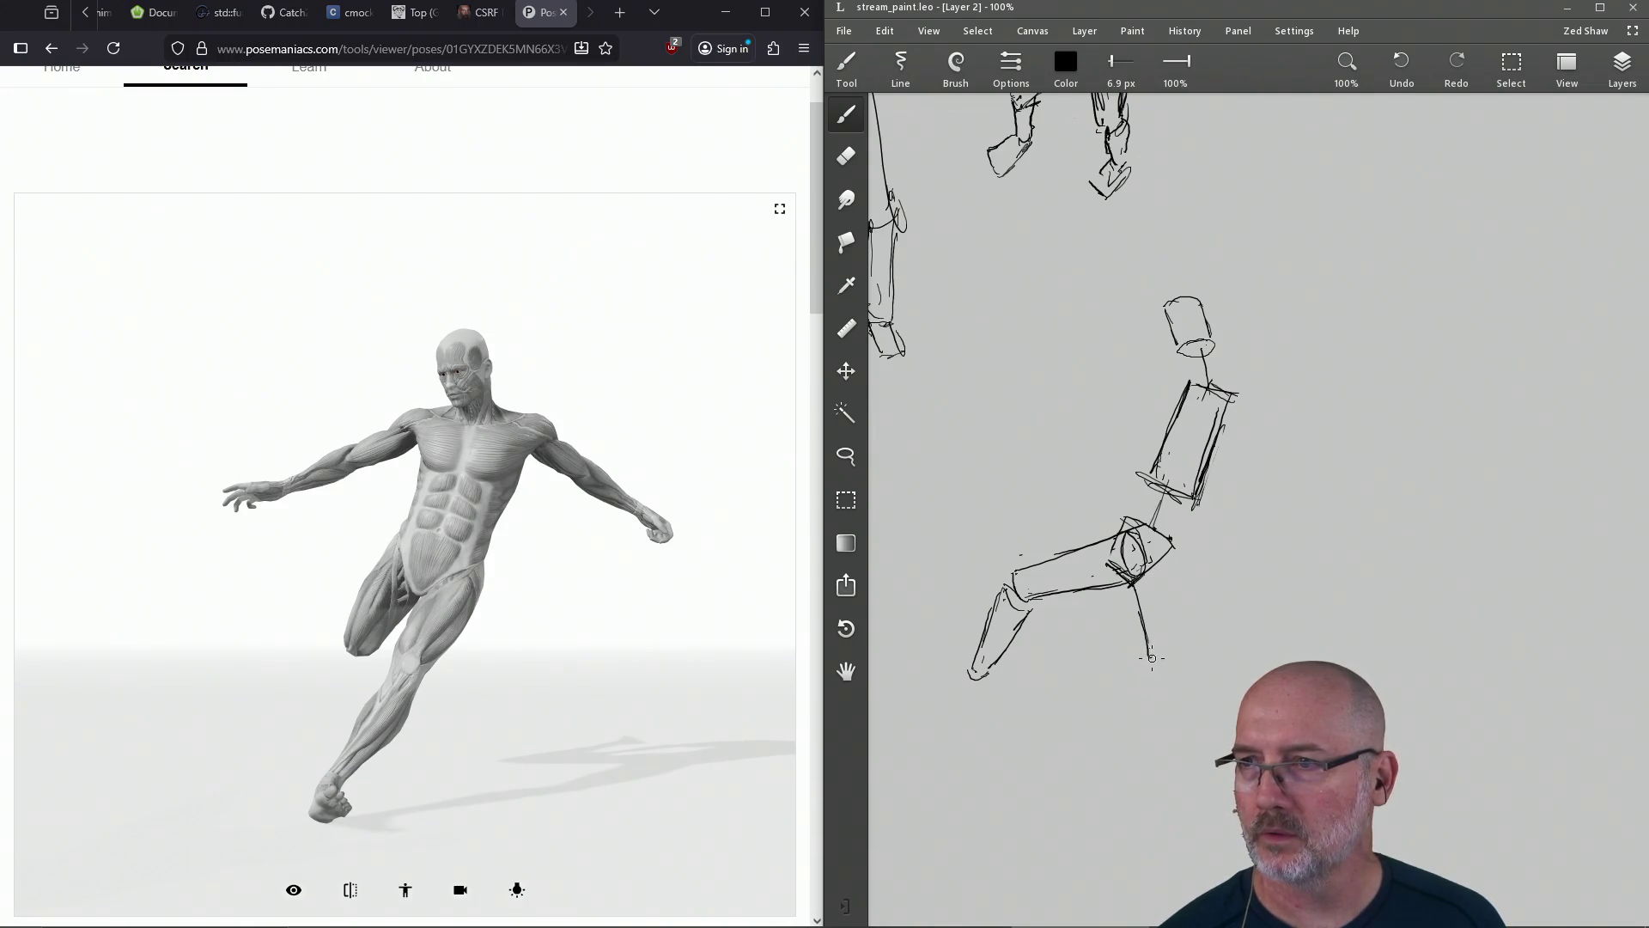
pyautogui.moveTo(1152, 659); pyautogui.dragTo(1187, 646)
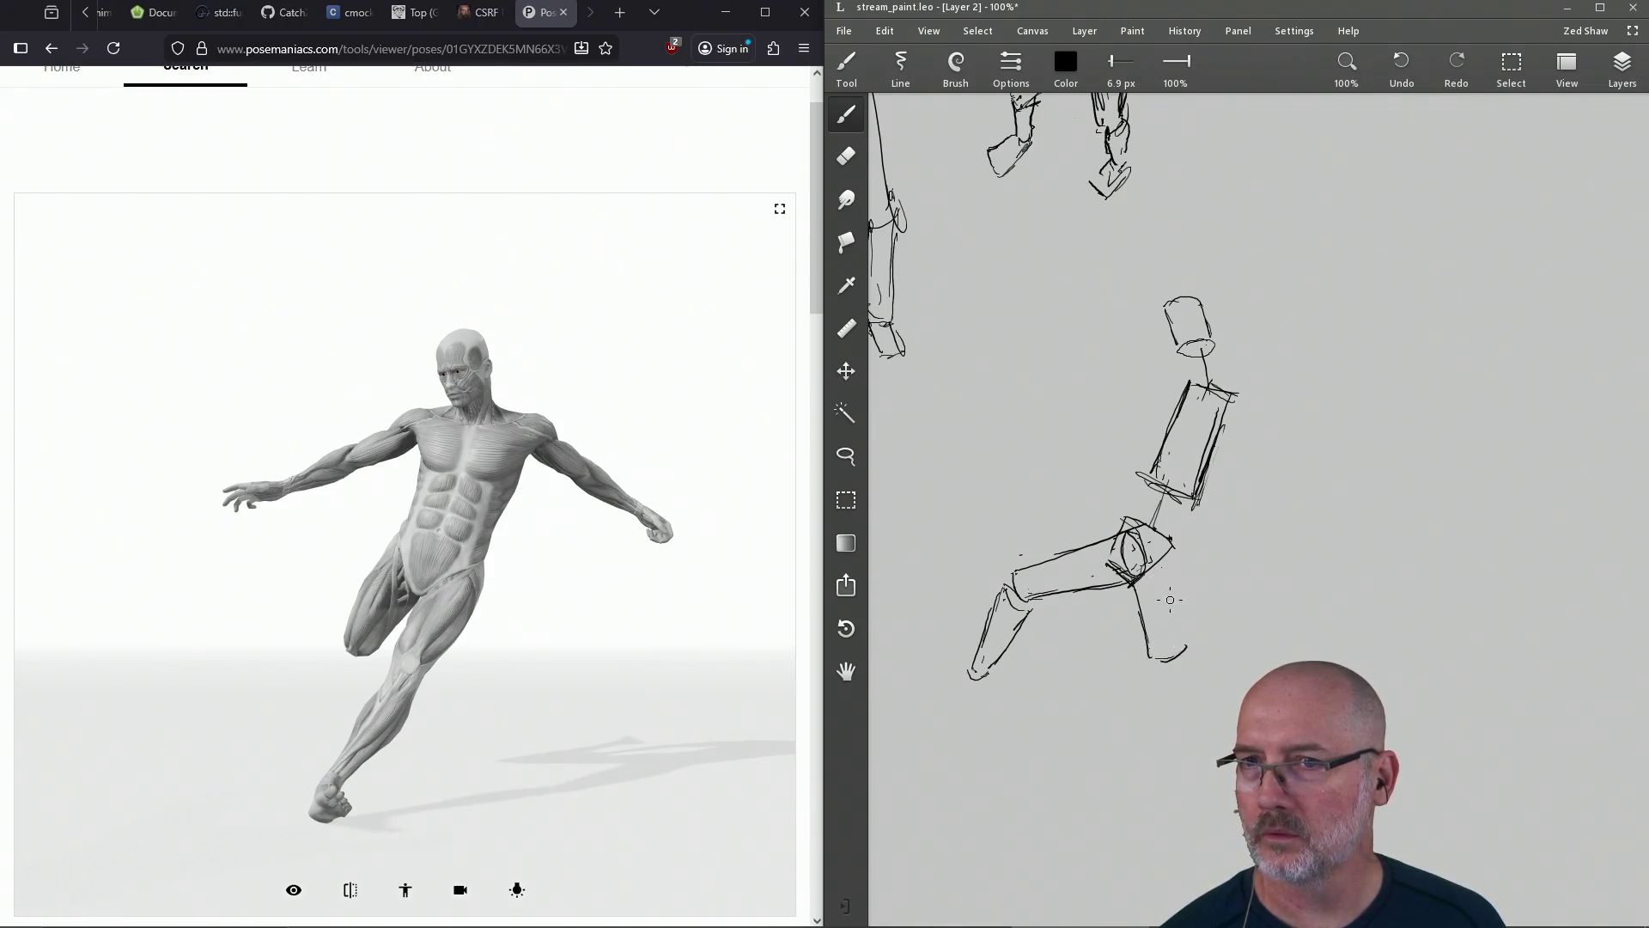
pyautogui.moveTo(1164, 558); pyautogui.dragTo(1174, 652)
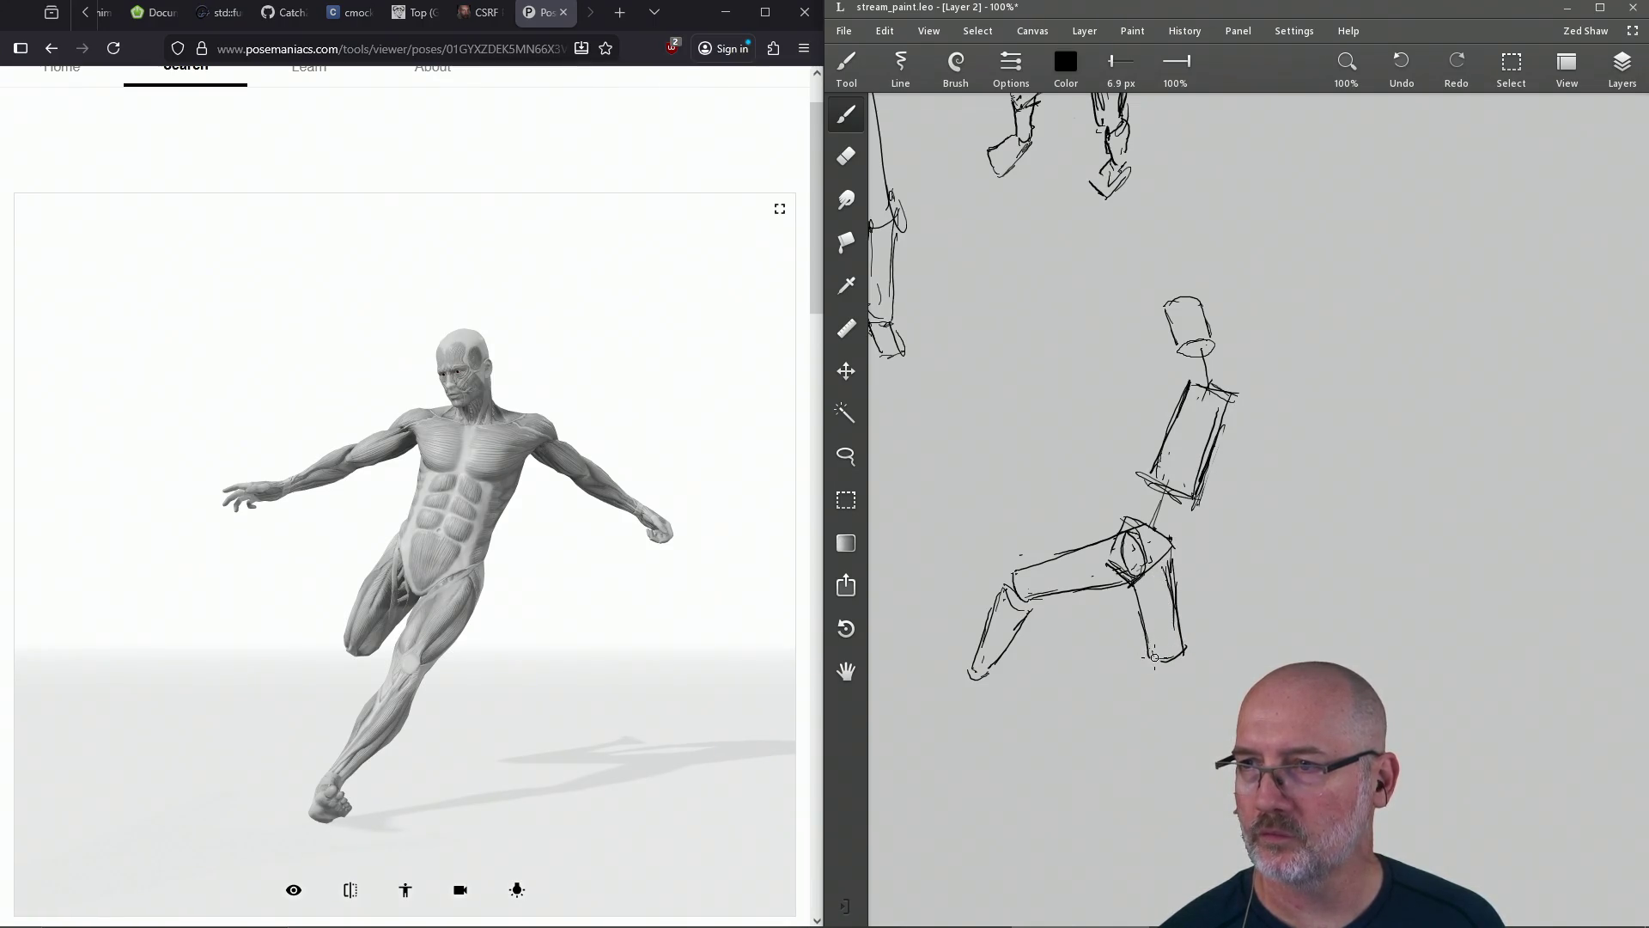
pyautogui.moveTo(1168, 556); pyautogui.dragTo(1178, 605)
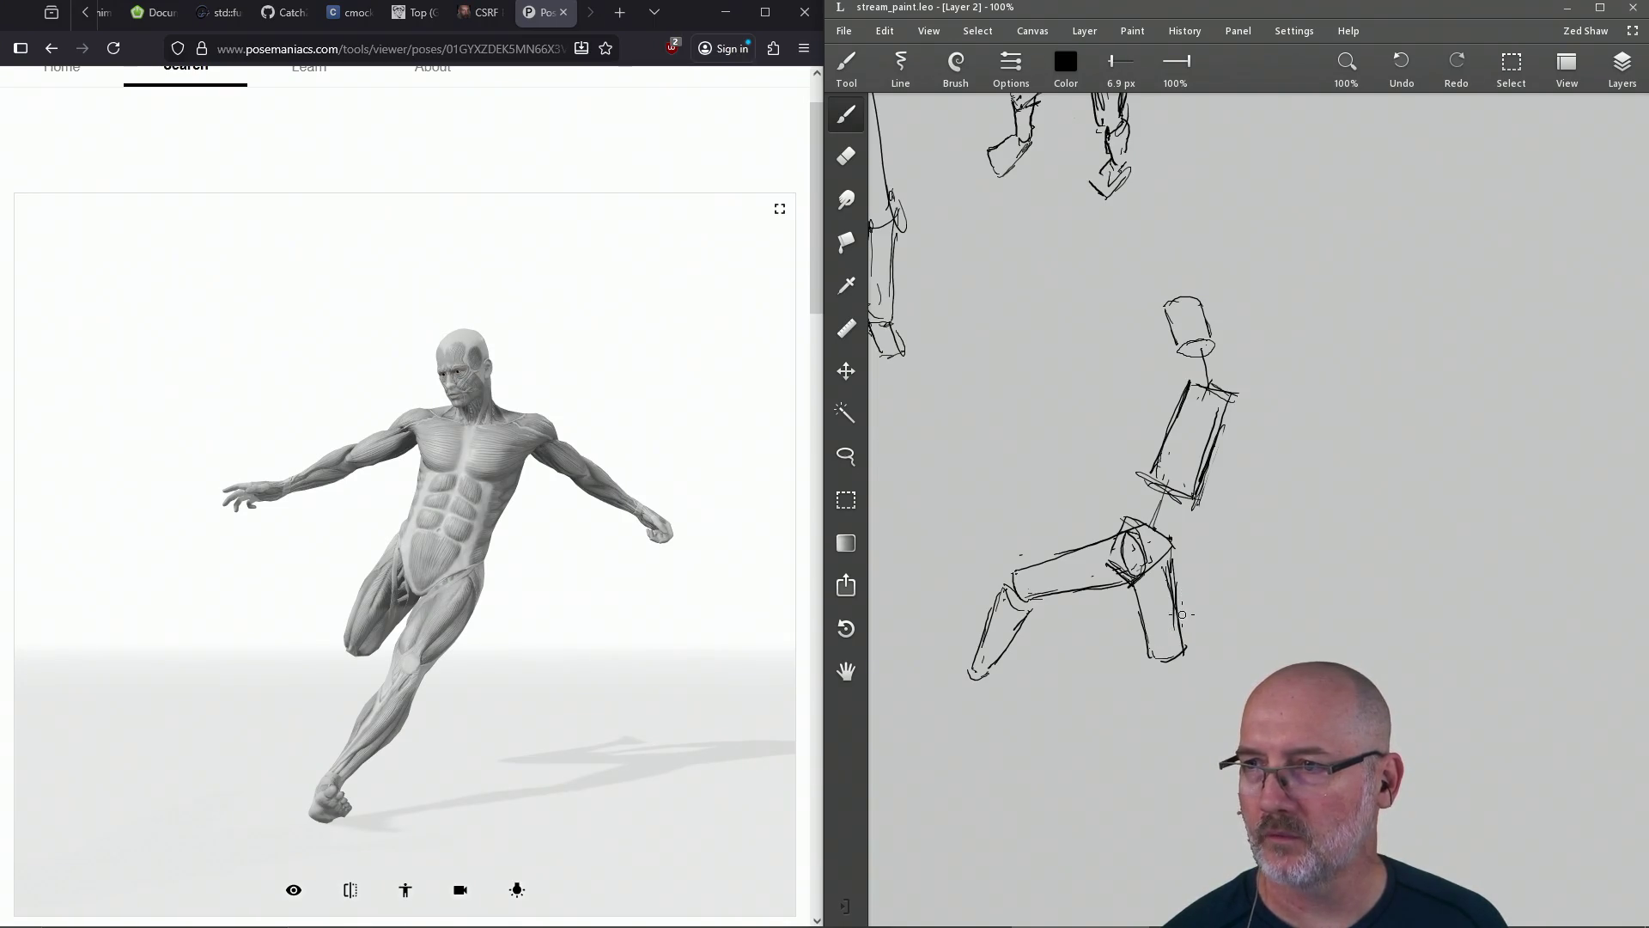
# - Bend the second shin back to a raised foot, add the first foot's sole, and restroke the torso
pyautogui.moveTo(1181, 617); pyautogui.dragTo(1211, 578)
pyautogui.moveTo(1190, 647); pyautogui.dragTo(1212, 574)
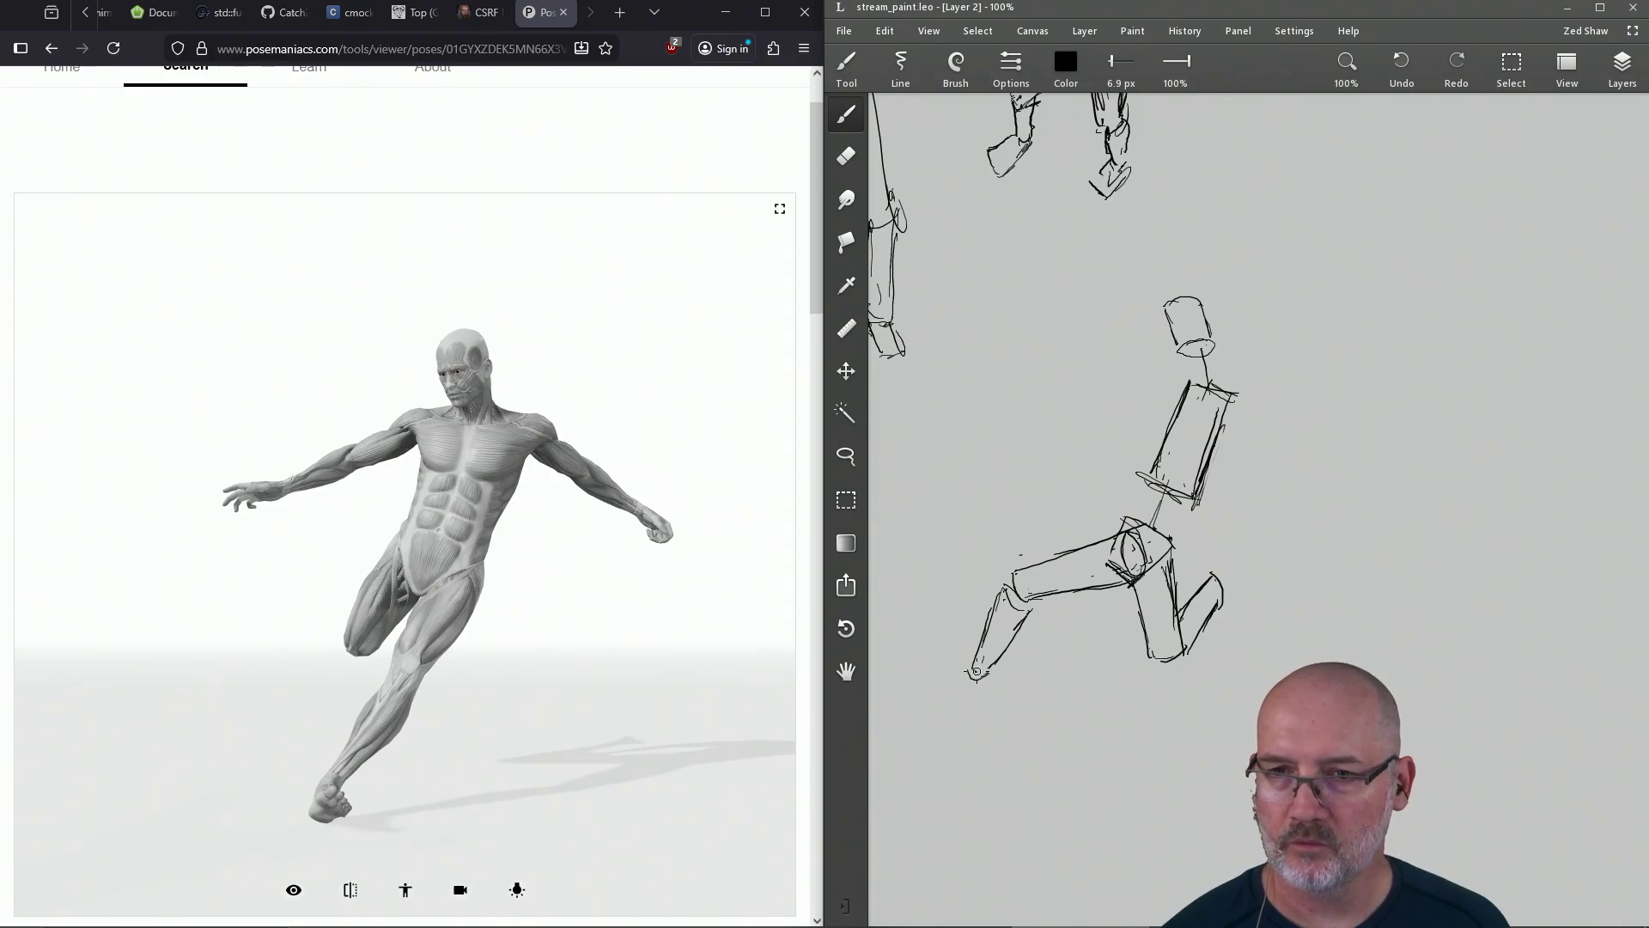
pyautogui.moveTo(970, 676)
pyautogui.mouseDown()
pyautogui.moveTo(927, 668)
pyautogui.moveTo(977, 707)
pyautogui.moveTo(992, 674)
pyautogui.mouseUp()
pyautogui.moveTo(1217, 574)
pyautogui.mouseDown()
pyautogui.moveTo(1228, 551)
pyautogui.moveTo(1254, 615)
pyautogui.moveTo(1248, 601)
pyautogui.mouseUp()
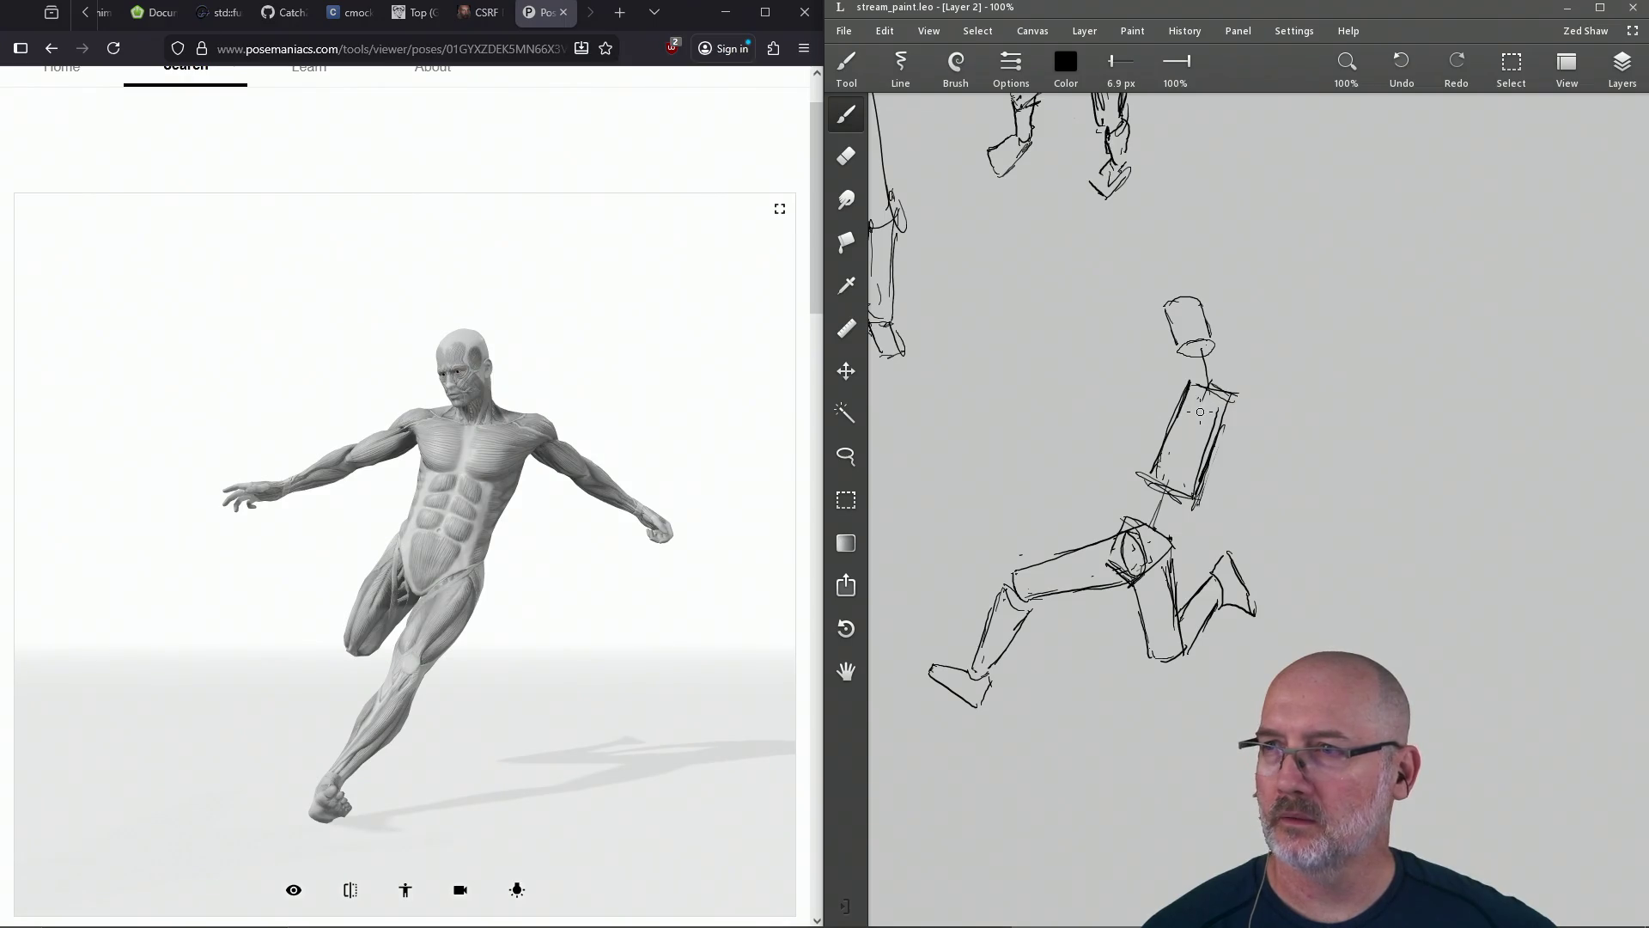
pyautogui.moveTo(1201, 403); pyautogui.dragTo(1194, 410)
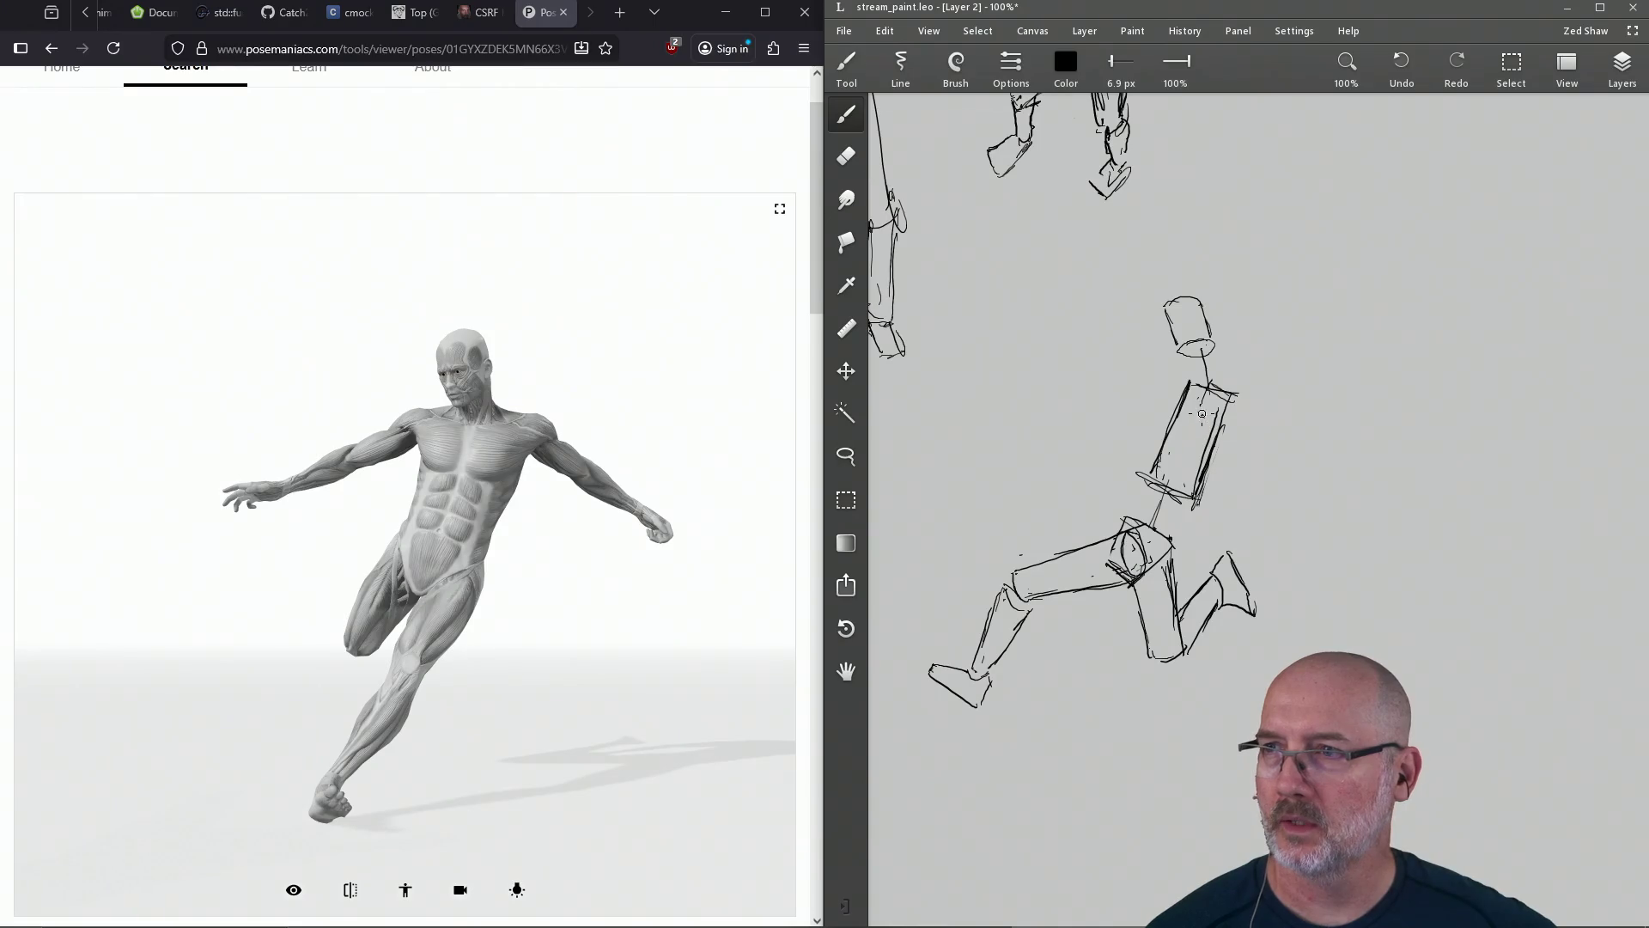
pyautogui.moveTo(1229, 454); pyautogui.dragTo(1209, 405)
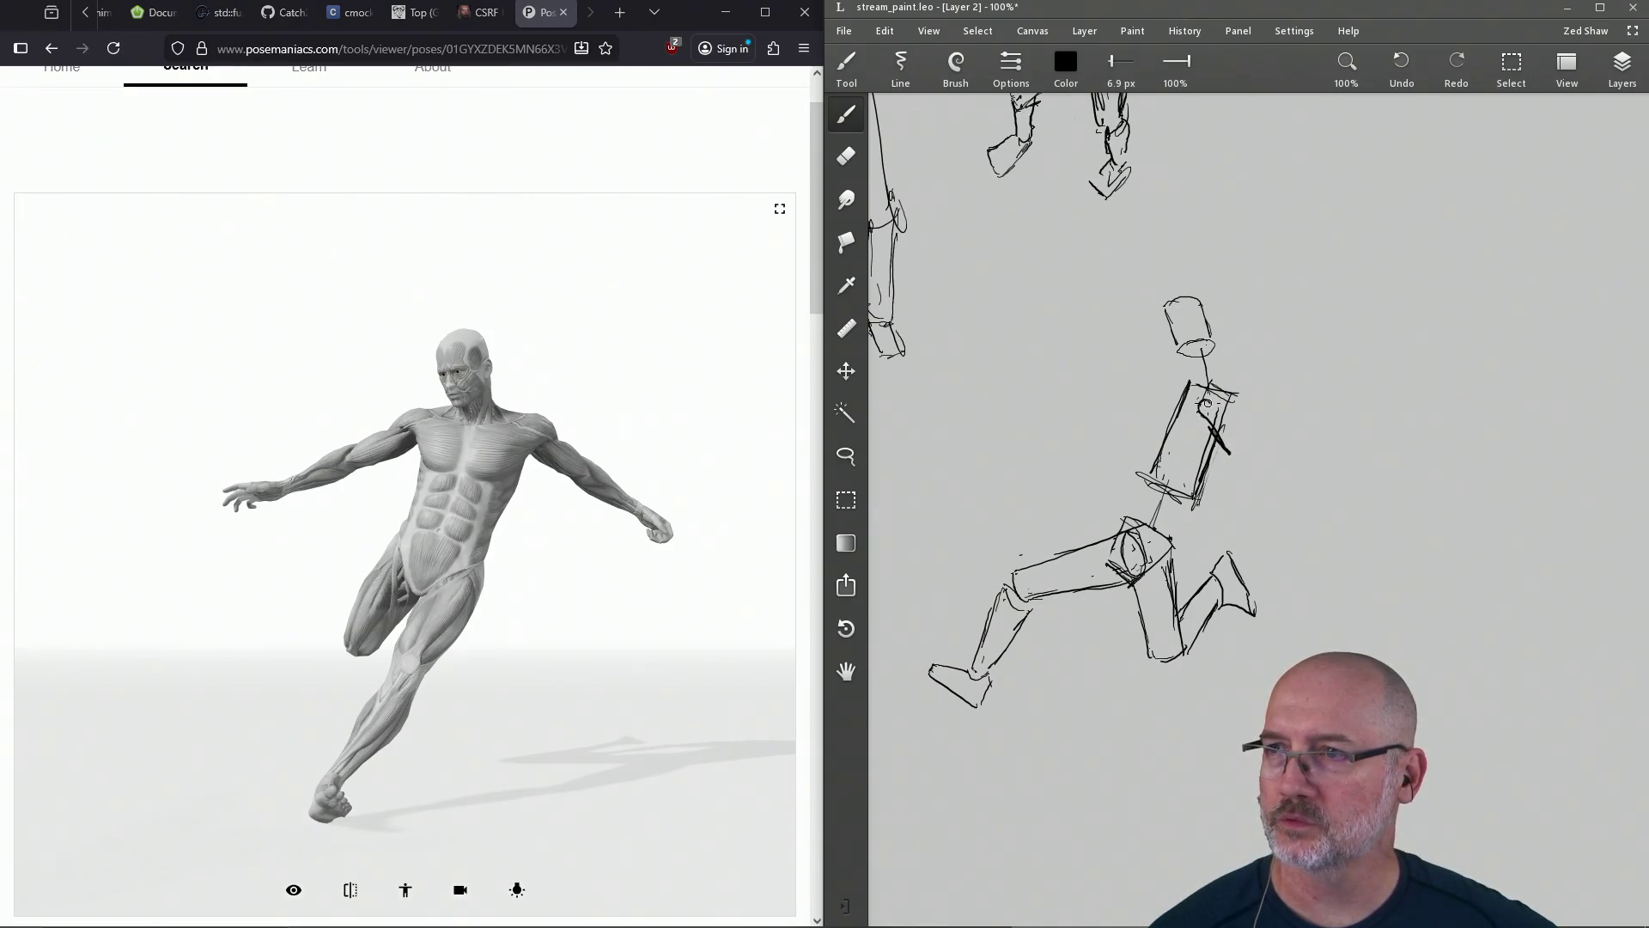
# - Draw the right arm from shoulder to elbow and forearm, trimming its end, and add a small hand
pyautogui.moveTo(1221, 400); pyautogui.dragTo(1247, 440)
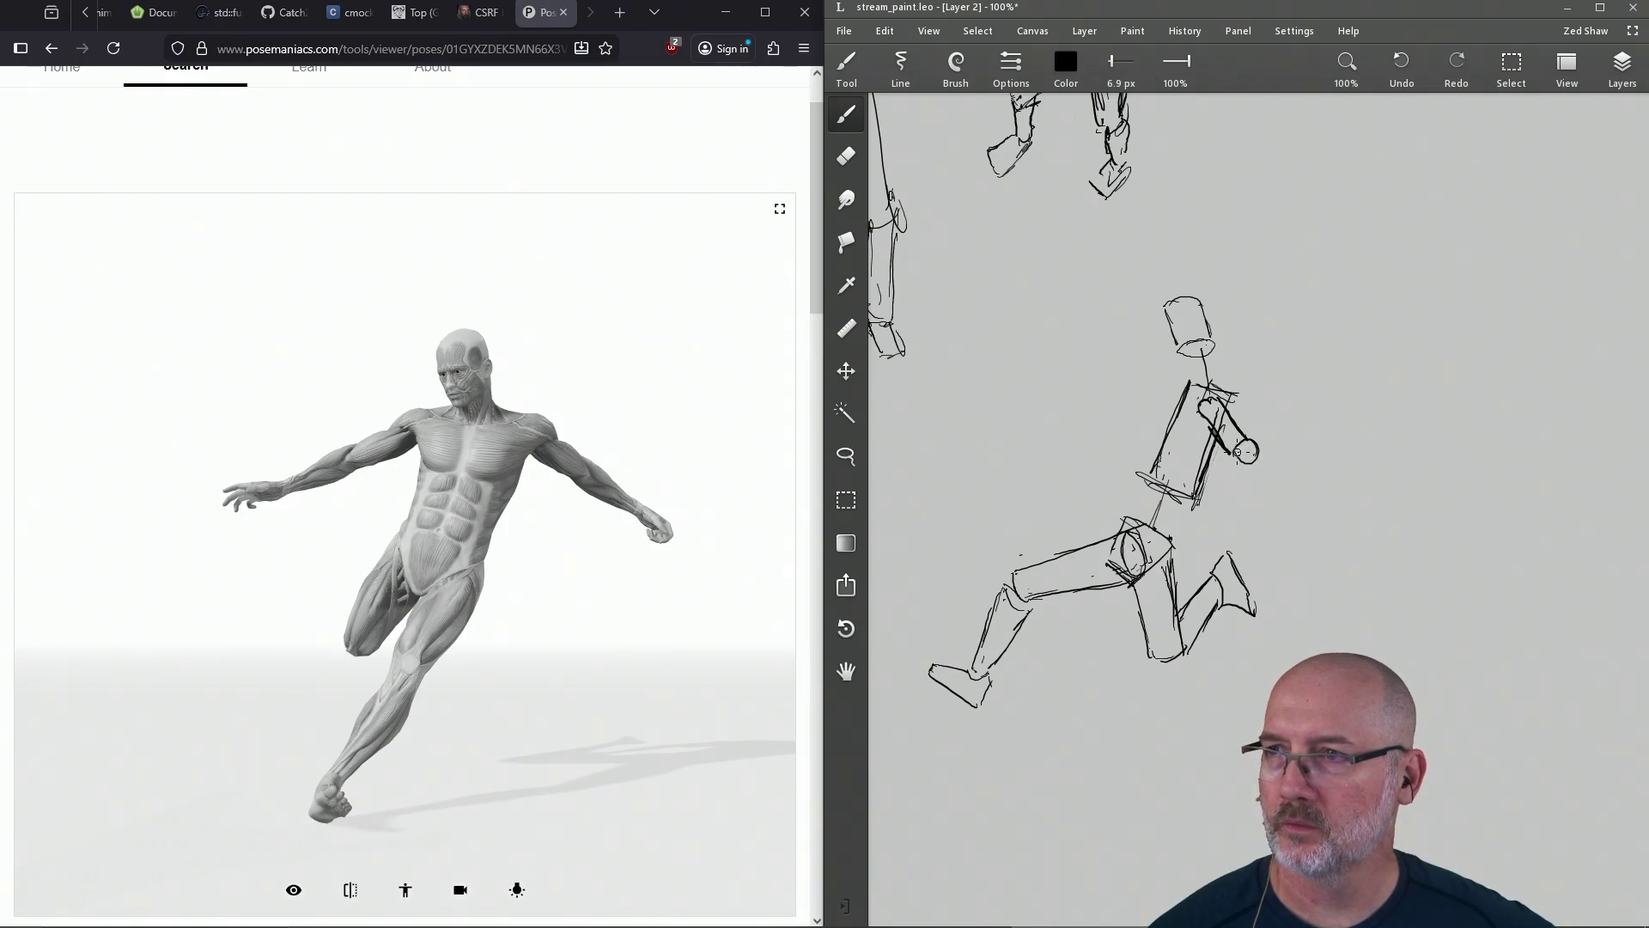
pyautogui.moveTo(1228, 445); pyautogui.dragTo(1237, 478)
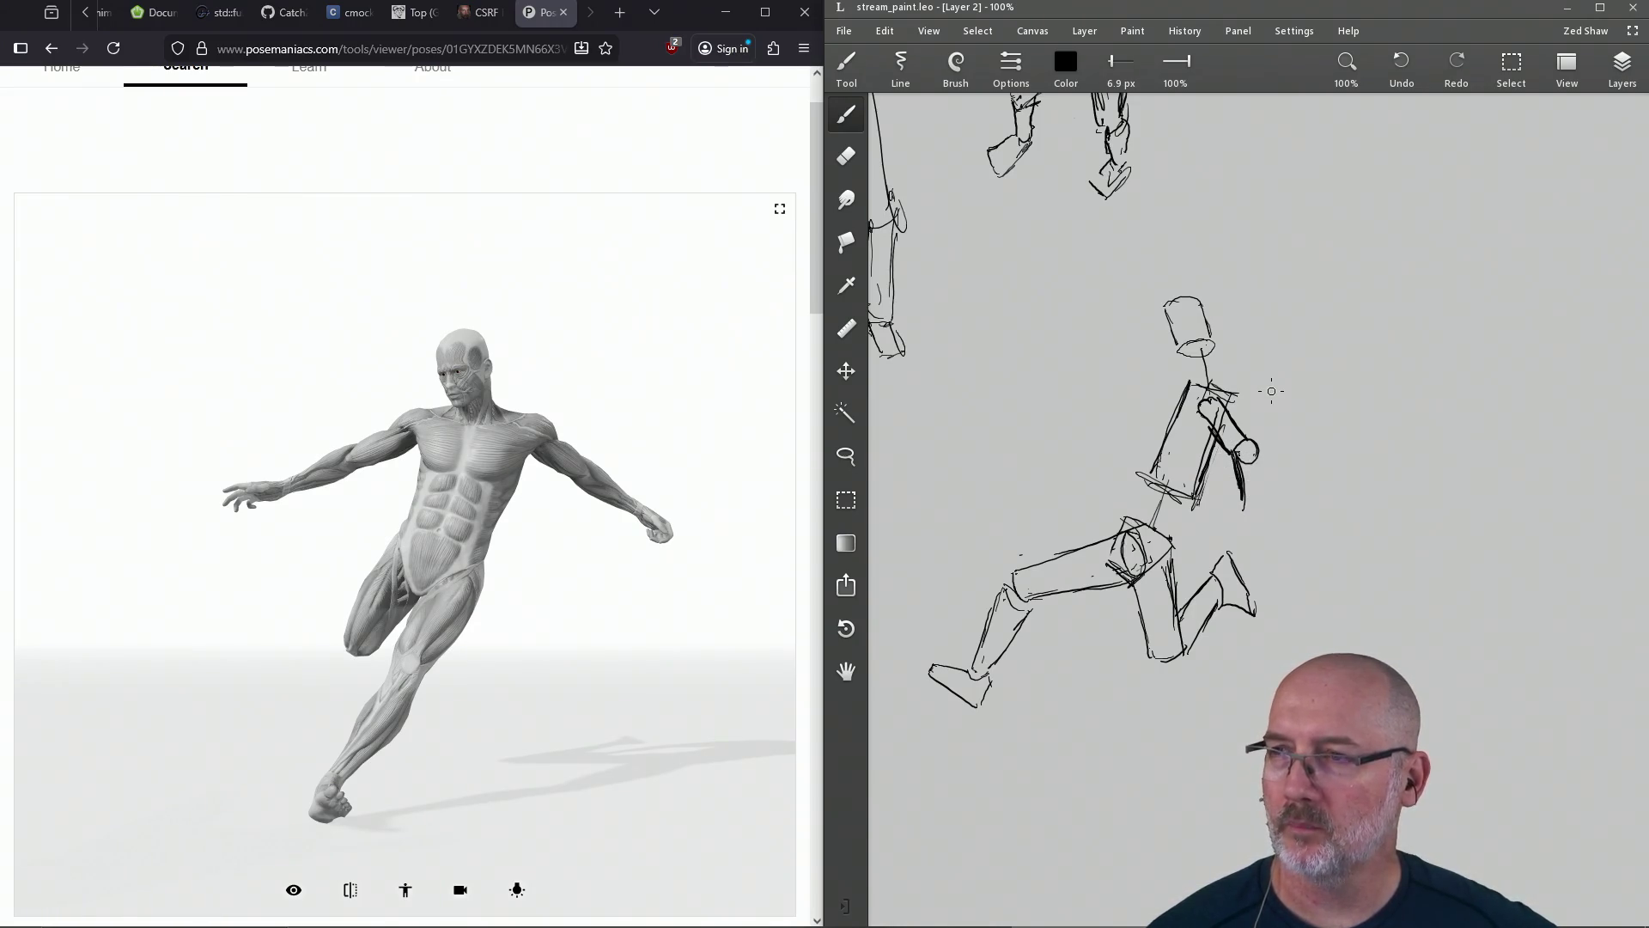
pyautogui.press('e')
pyautogui.moveTo(1243, 496); pyautogui.dragTo(1242, 478)
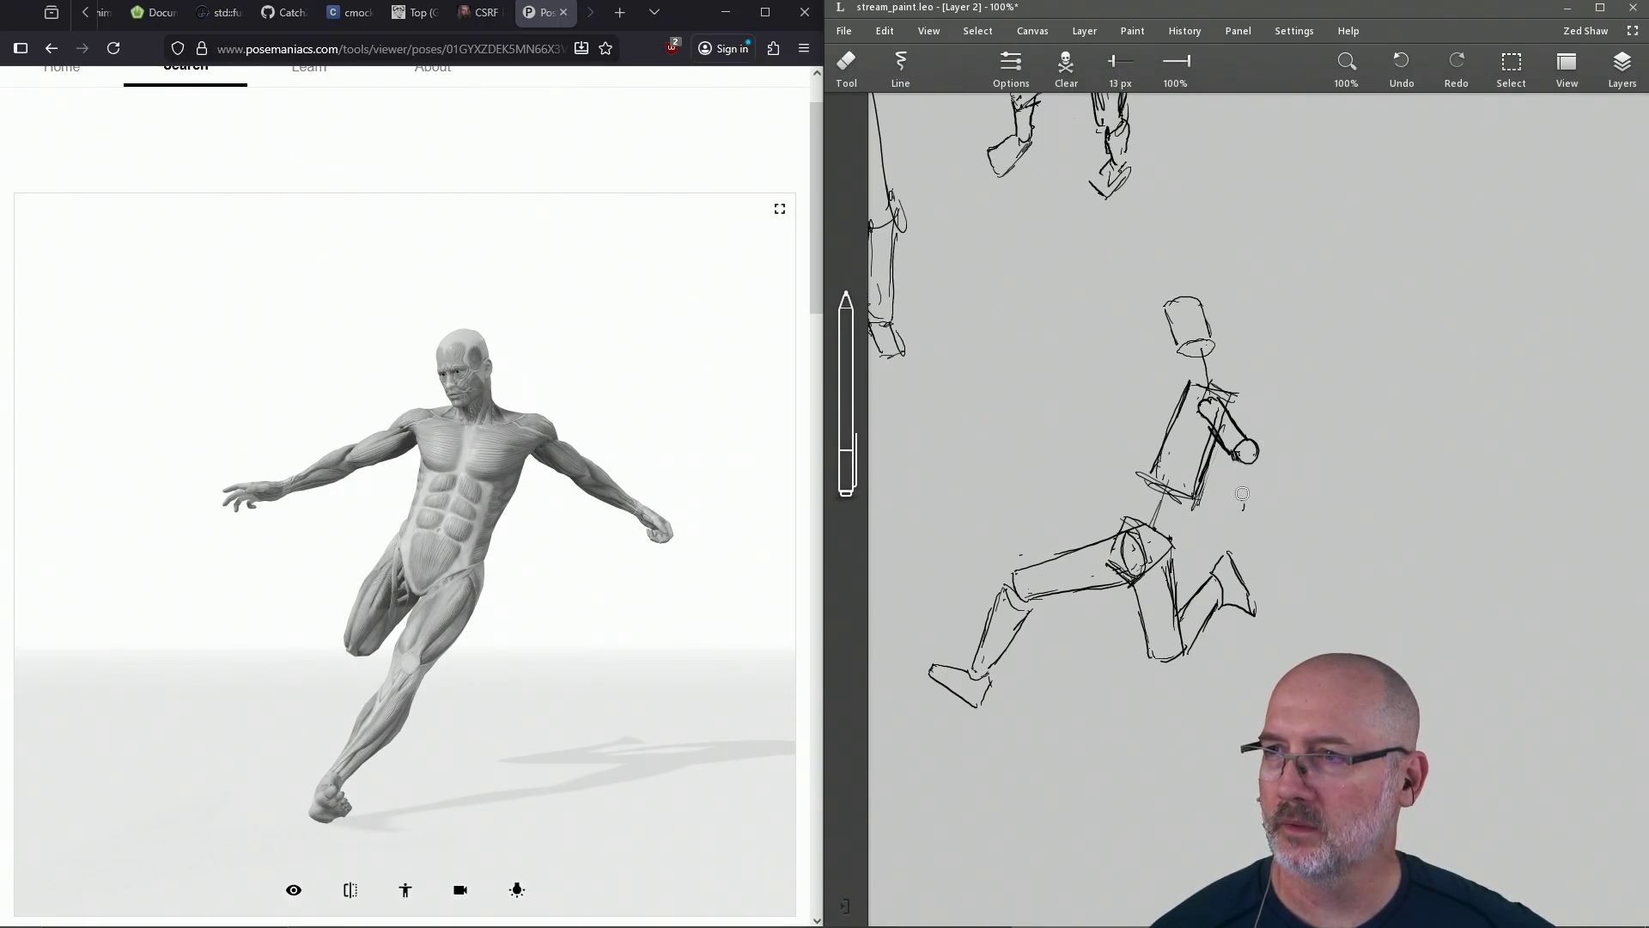
pyautogui.press('b')
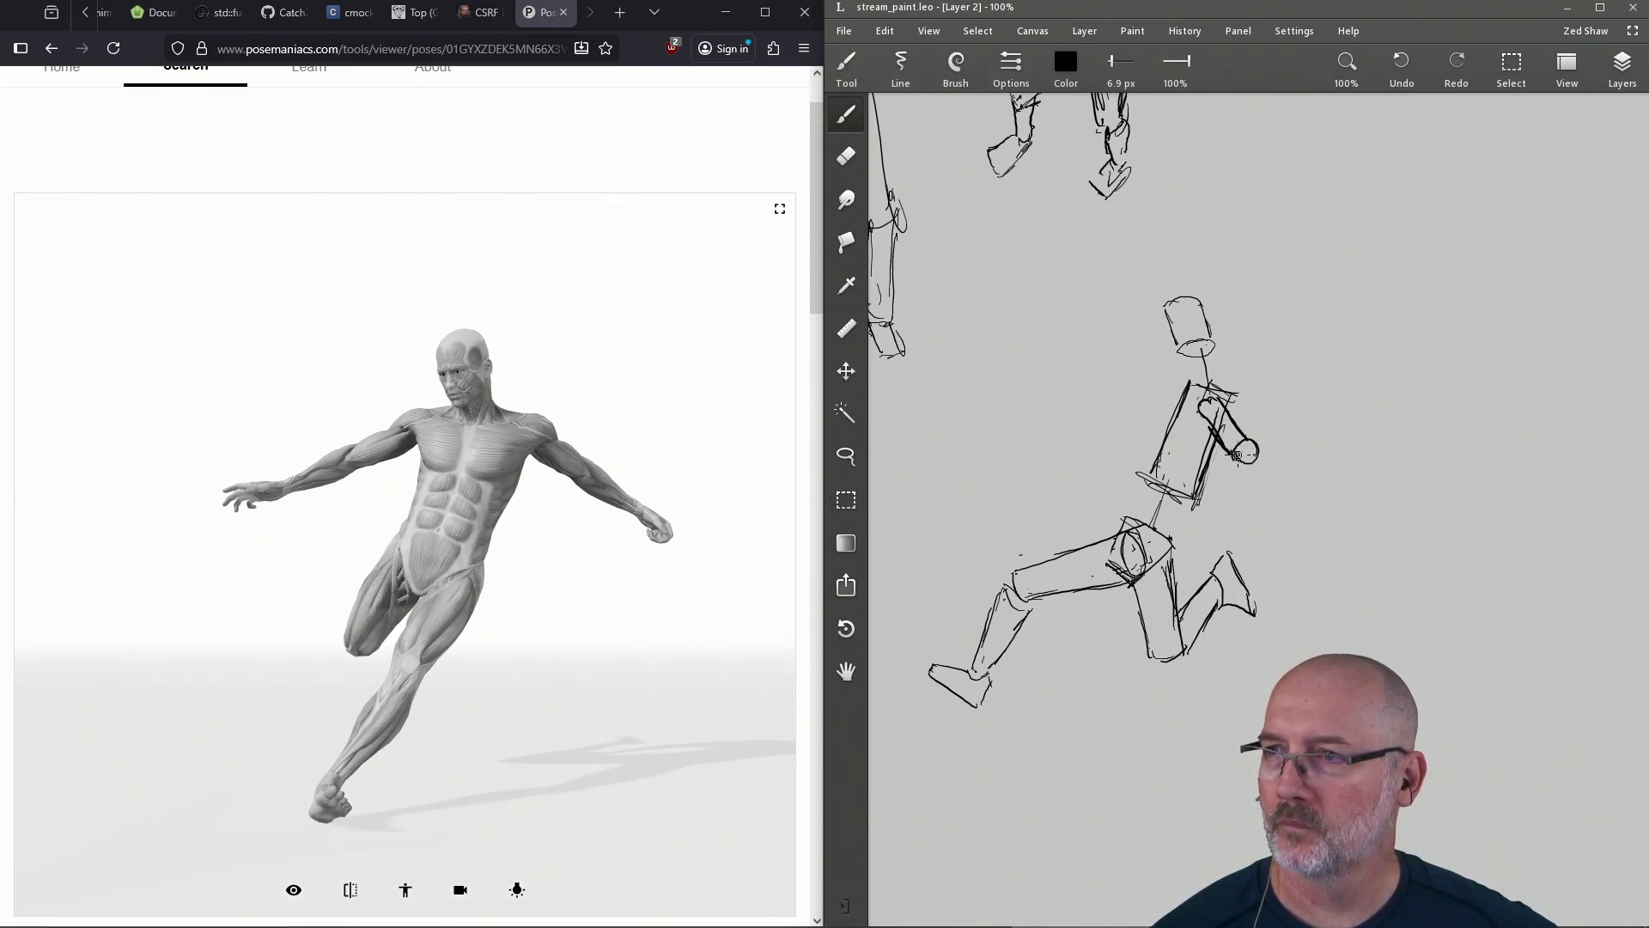
pyautogui.moveTo(1260, 513)
pyautogui.mouseDown()
pyautogui.moveTo(1254, 449)
pyautogui.moveTo(1273, 508)
pyautogui.mouseUp()
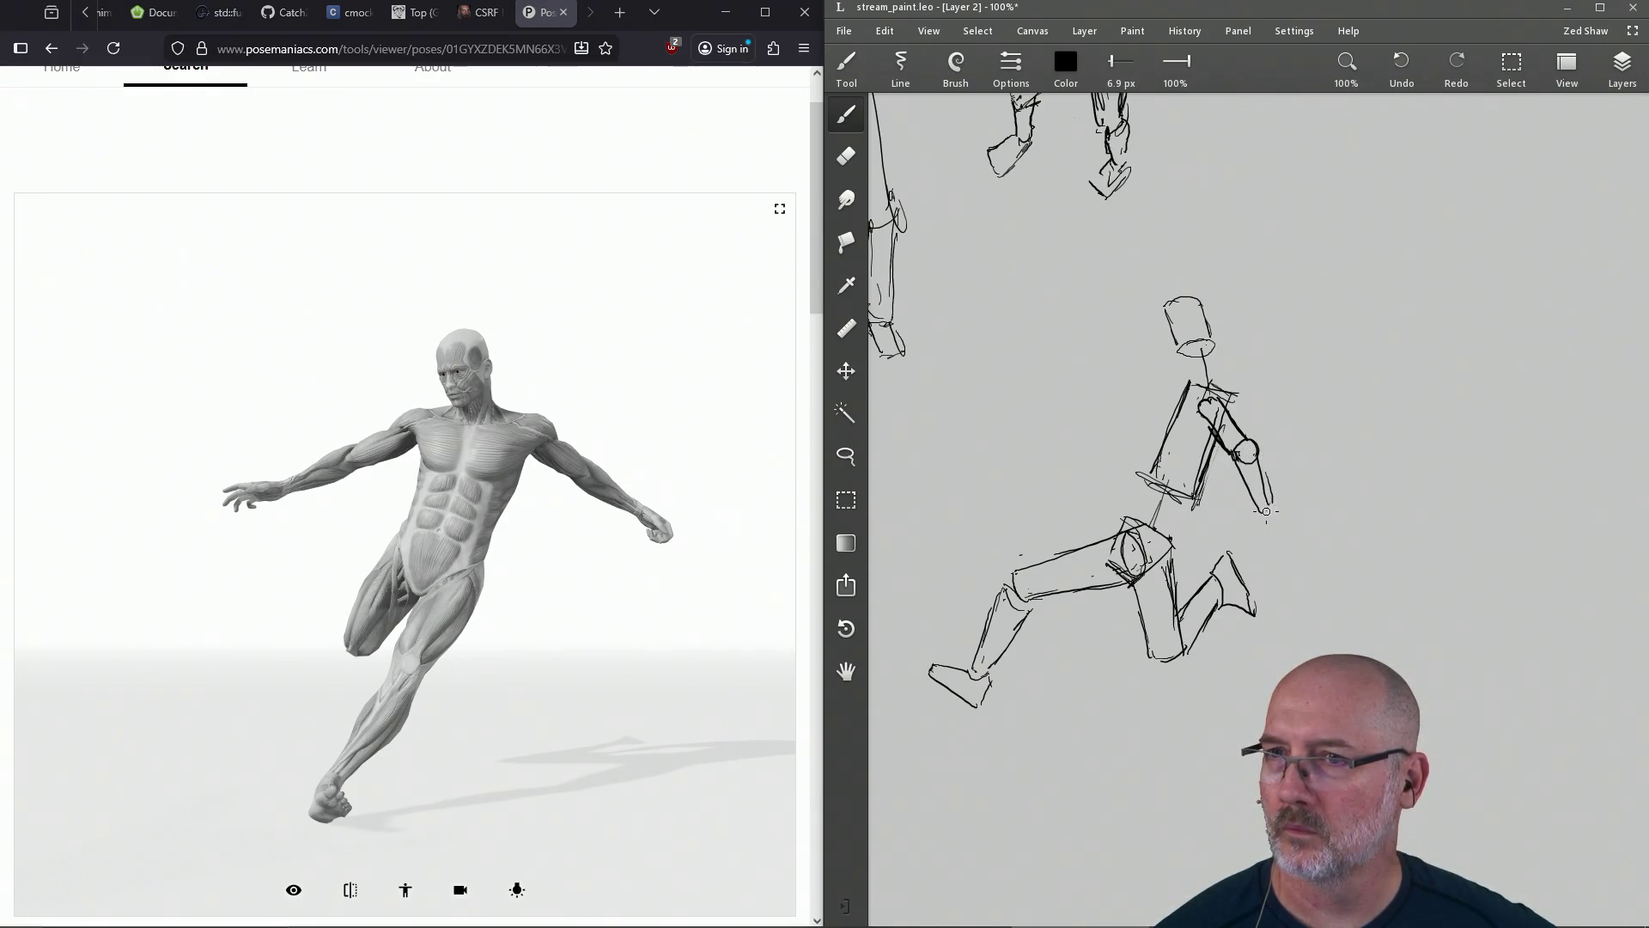
pyautogui.press('e')
pyautogui.moveTo(1269, 510)
pyautogui.mouseDown()
pyautogui.moveTo(1266, 477)
pyautogui.moveTo(1238, 476)
pyautogui.mouseUp()
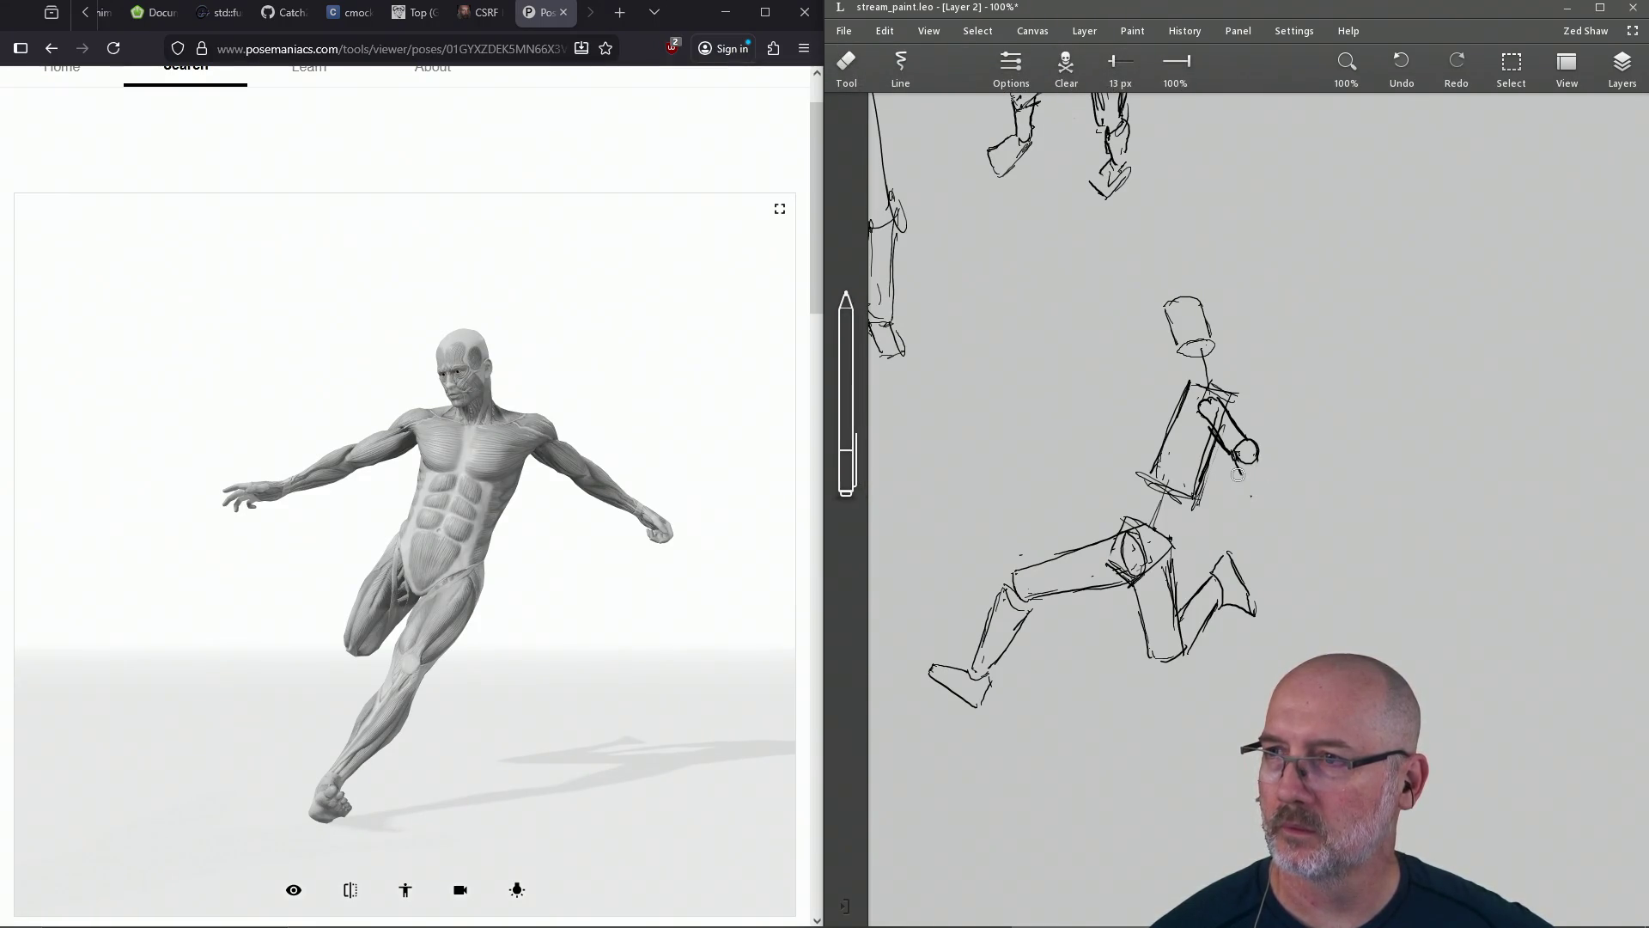
pyautogui.press('b')
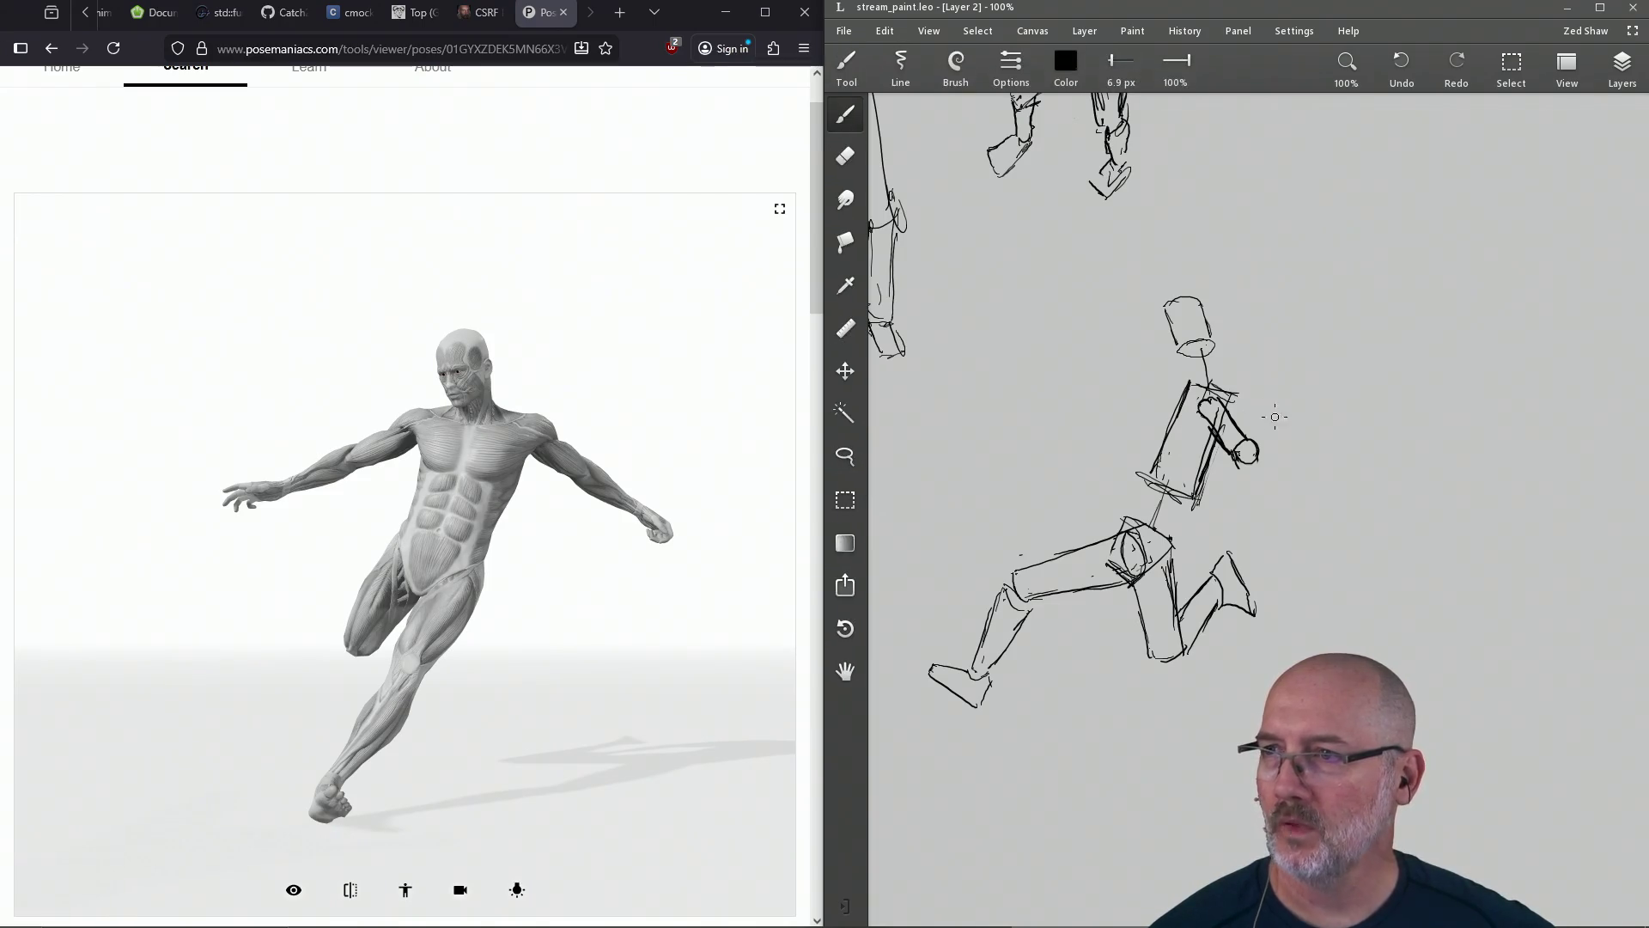
pyautogui.moveTo(1246, 483)
pyautogui.mouseDown()
pyautogui.moveTo(1268, 469)
pyautogui.moveTo(1261, 498)
pyautogui.moveTo(1278, 492)
pyautogui.moveTo(1247, 478)
pyautogui.mouseUp()
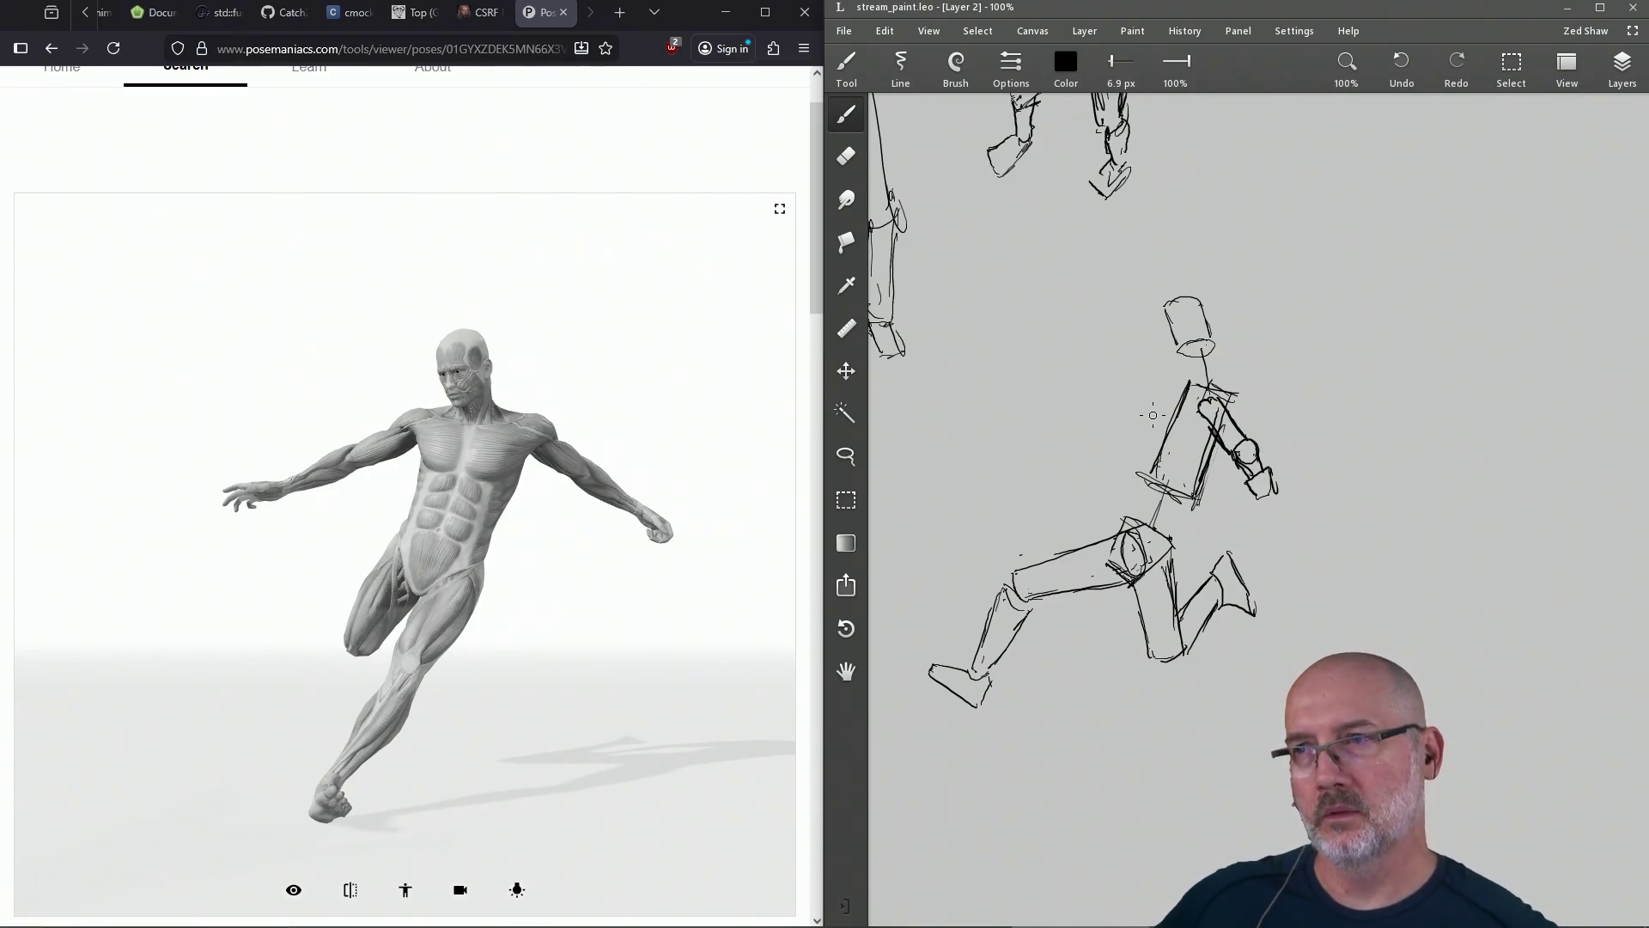
# - Sketch the other upper arm reaching left from the torso and rotate the reference pose
pyautogui.click(374, 460)
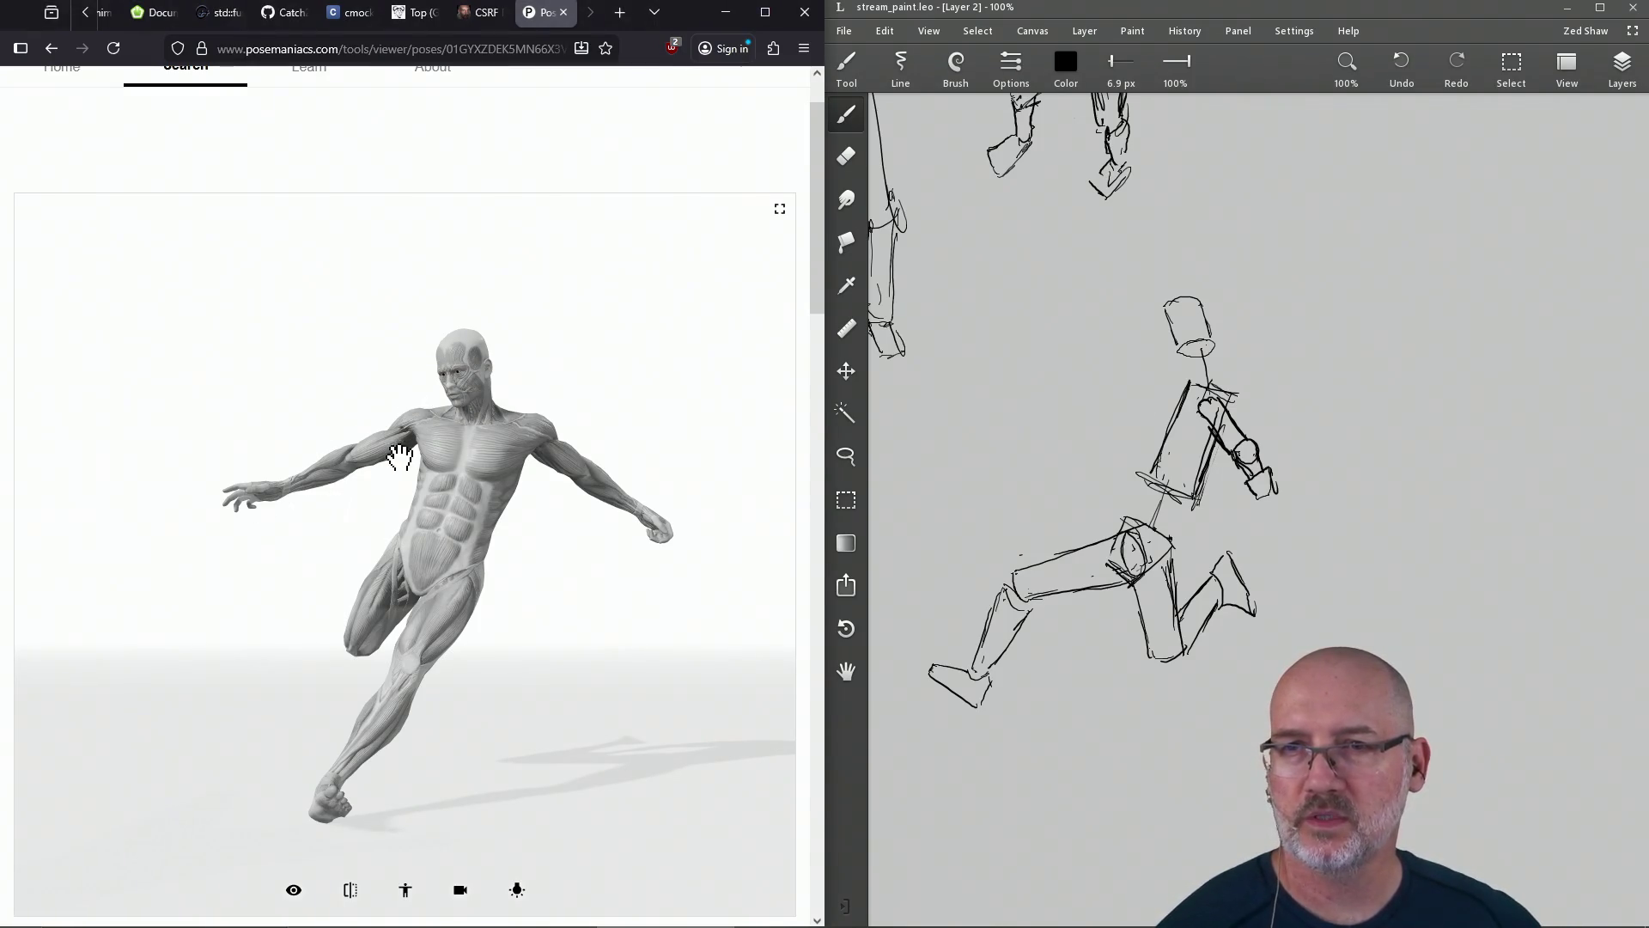
pyautogui.click(1177, 419)
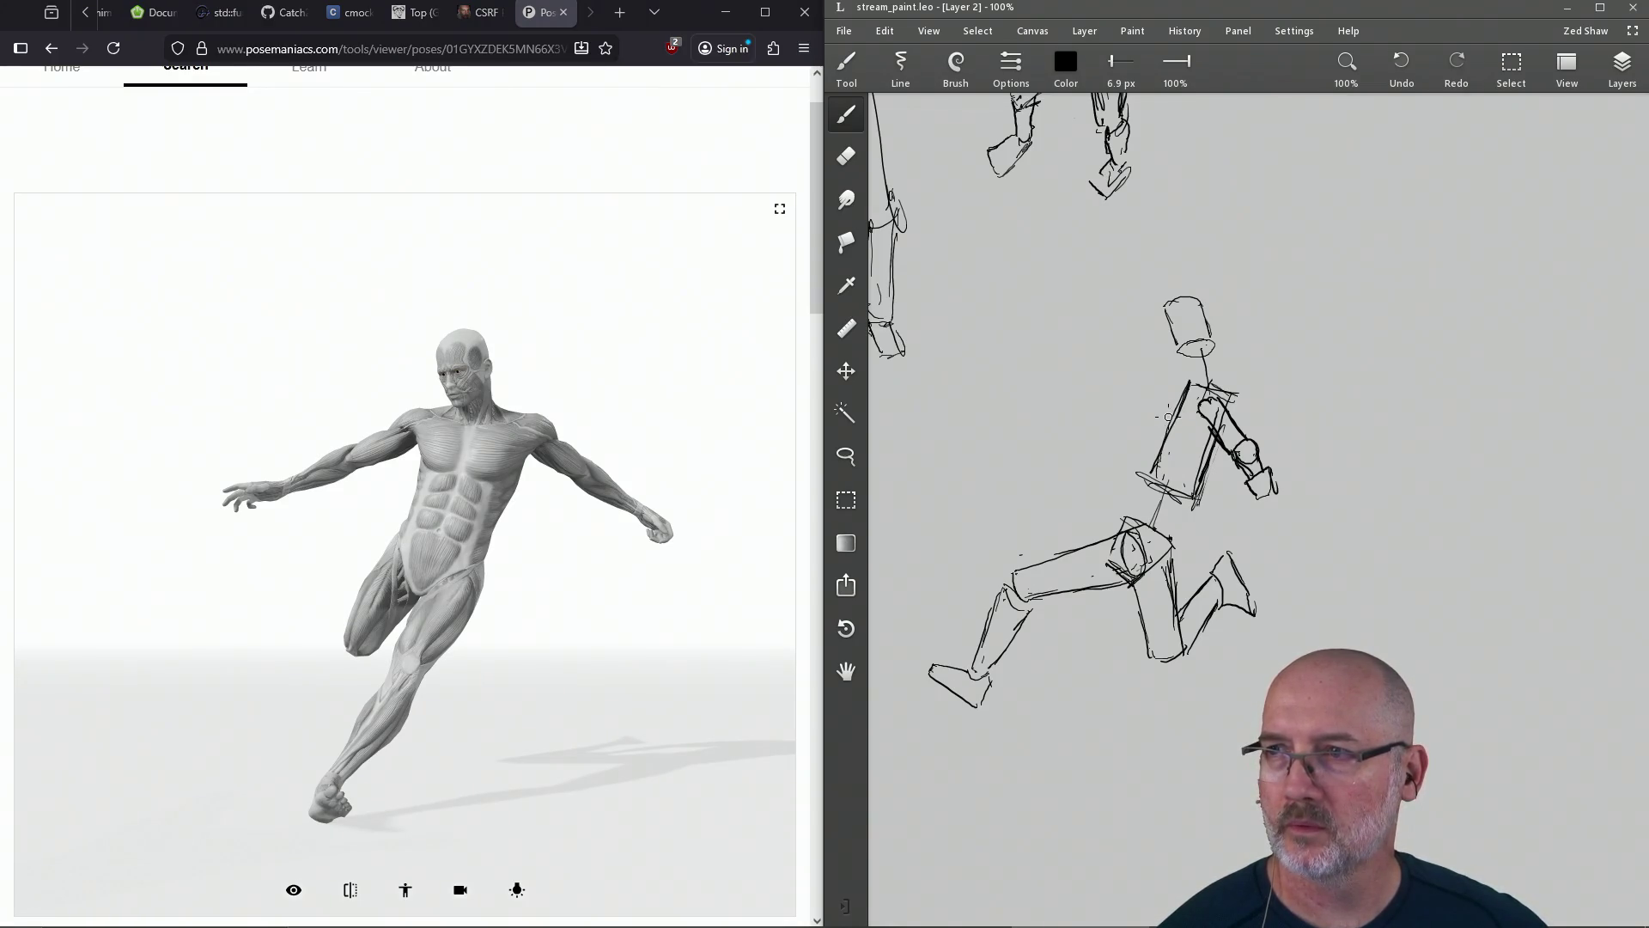
pyautogui.moveTo(1175, 412)
pyautogui.mouseDown()
pyautogui.moveTo(1128, 429)
pyautogui.moveTo(1141, 447)
pyautogui.moveTo(1130, 435)
pyautogui.moveTo(1164, 436)
pyautogui.moveTo(1089, 438)
pyautogui.moveTo(1117, 445)
pyautogui.mouseUp()
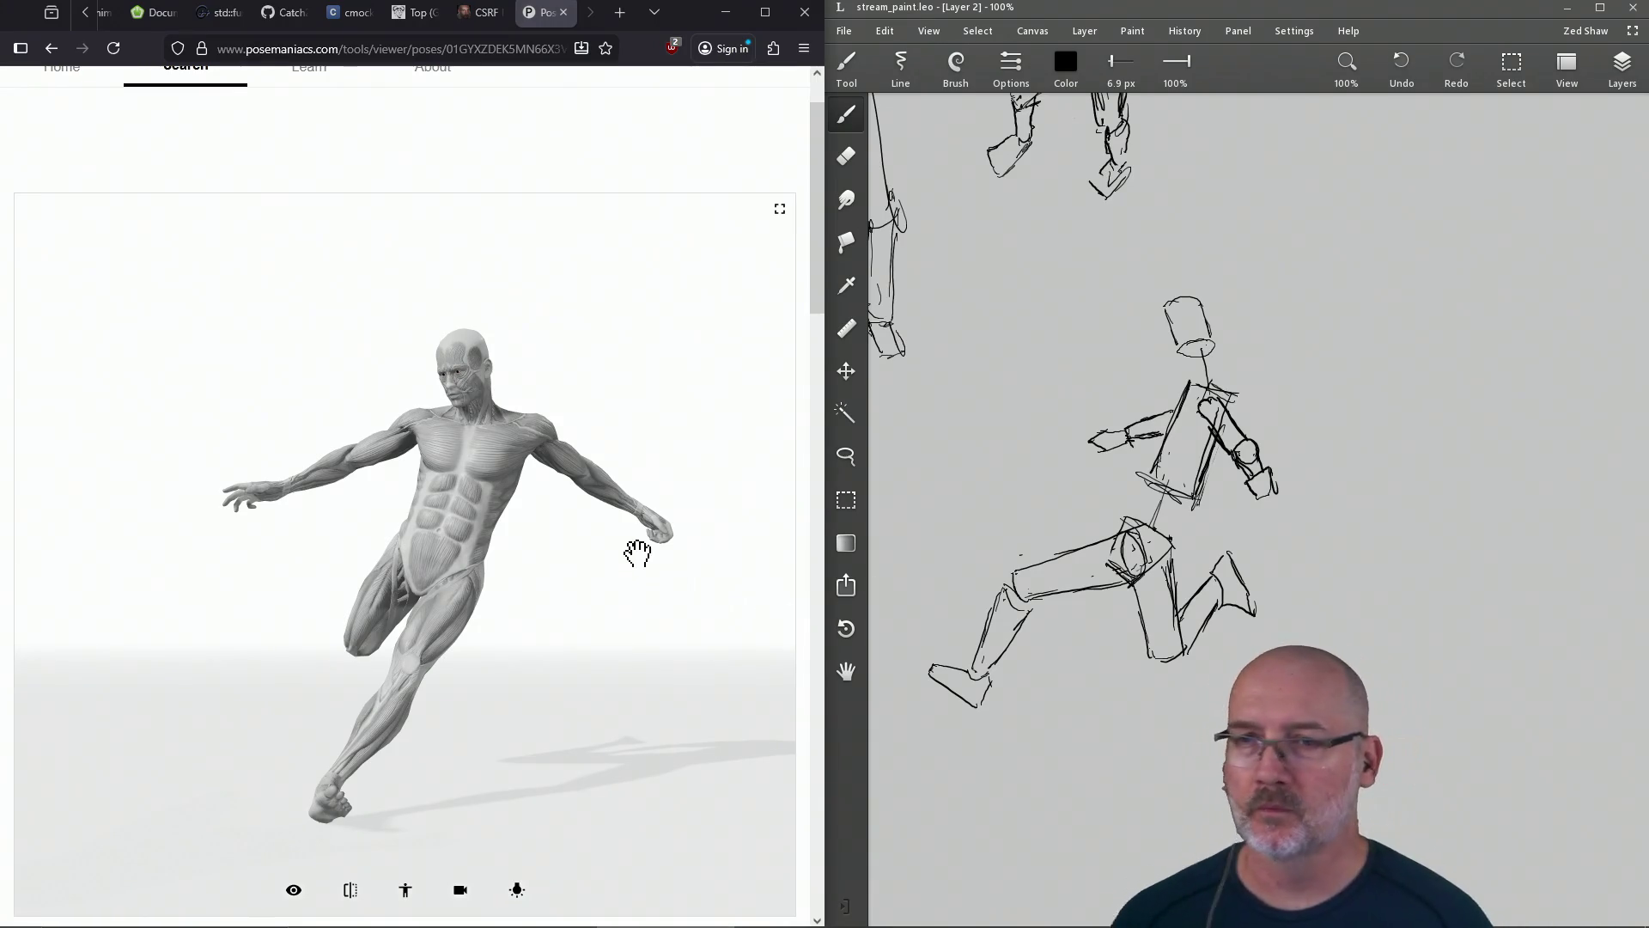
pyautogui.moveTo(532, 506)
pyautogui.mouseDown()
pyautogui.moveTo(541, 480)
pyautogui.moveTo(628, 505)
pyautogui.moveTo(394, 490)
pyautogui.moveTo(496, 474)
pyautogui.moveTo(471, 472)
pyautogui.moveTo(478, 455)
pyautogui.moveTo(480, 471)
pyautogui.mouseUp()
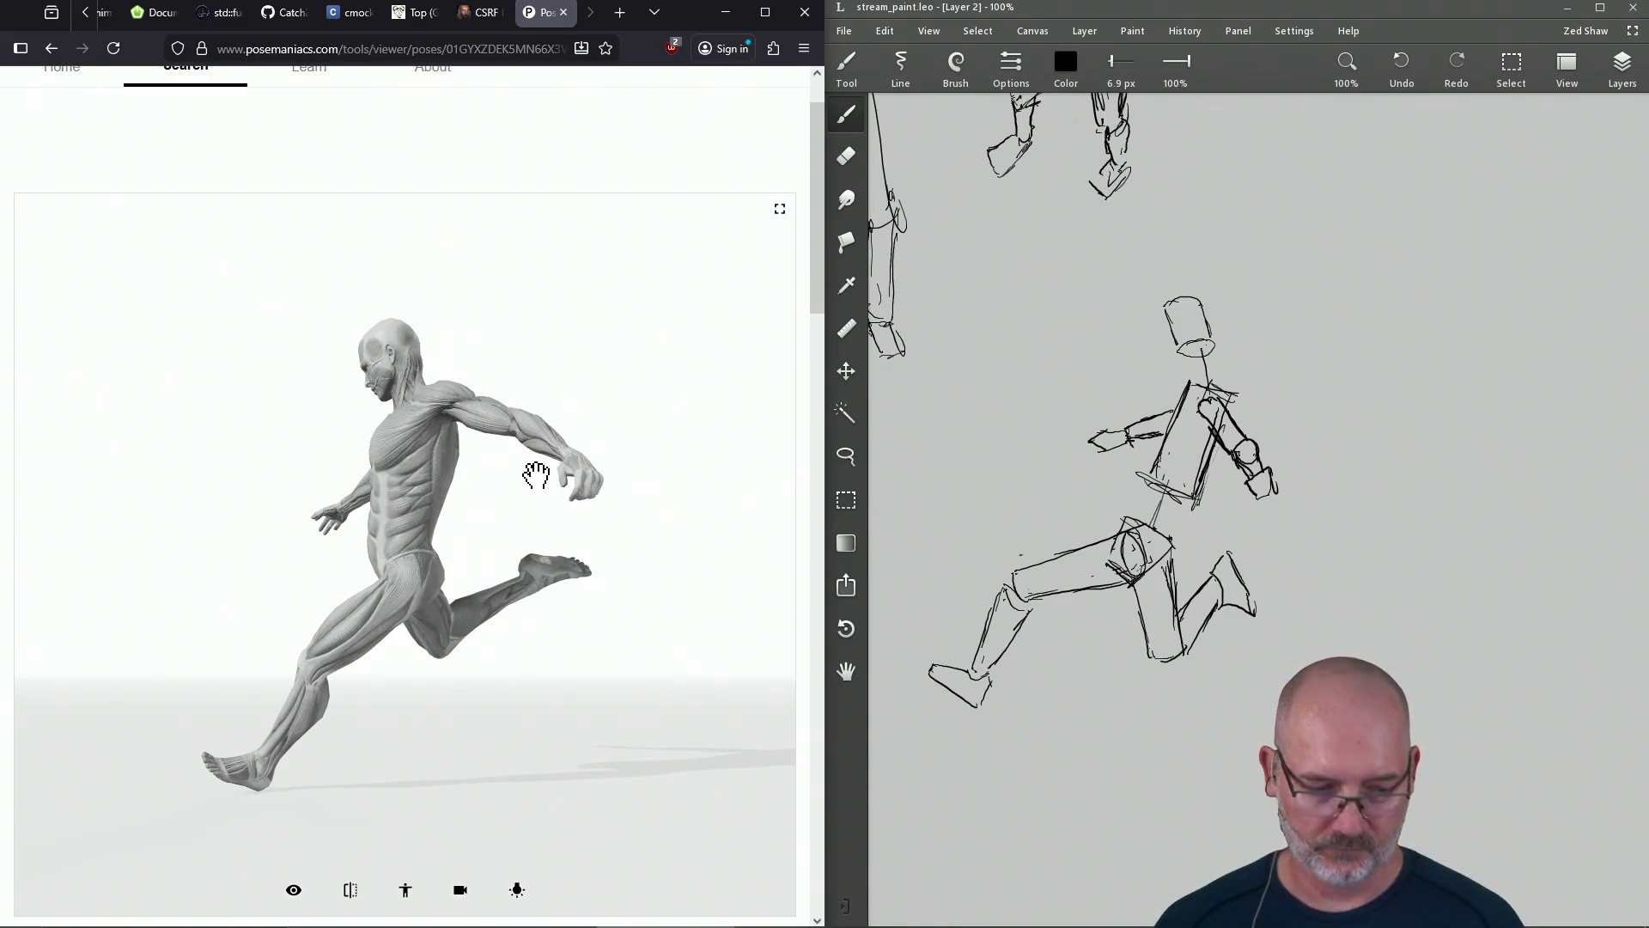
# - Erase the right forearm and hand, returning to the brush afterwards
pyautogui.press('e')
pyautogui.moveTo(1259, 478)
pyautogui.mouseDown()
pyautogui.moveTo(1271, 473)
pyautogui.moveTo(1261, 507)
pyautogui.moveTo(1247, 430)
pyautogui.moveTo(1233, 416)
pyautogui.moveTo(1231, 447)
pyautogui.moveTo(1203, 408)
pyautogui.moveTo(1218, 403)
pyautogui.moveTo(1212, 422)
pyautogui.mouseUp()
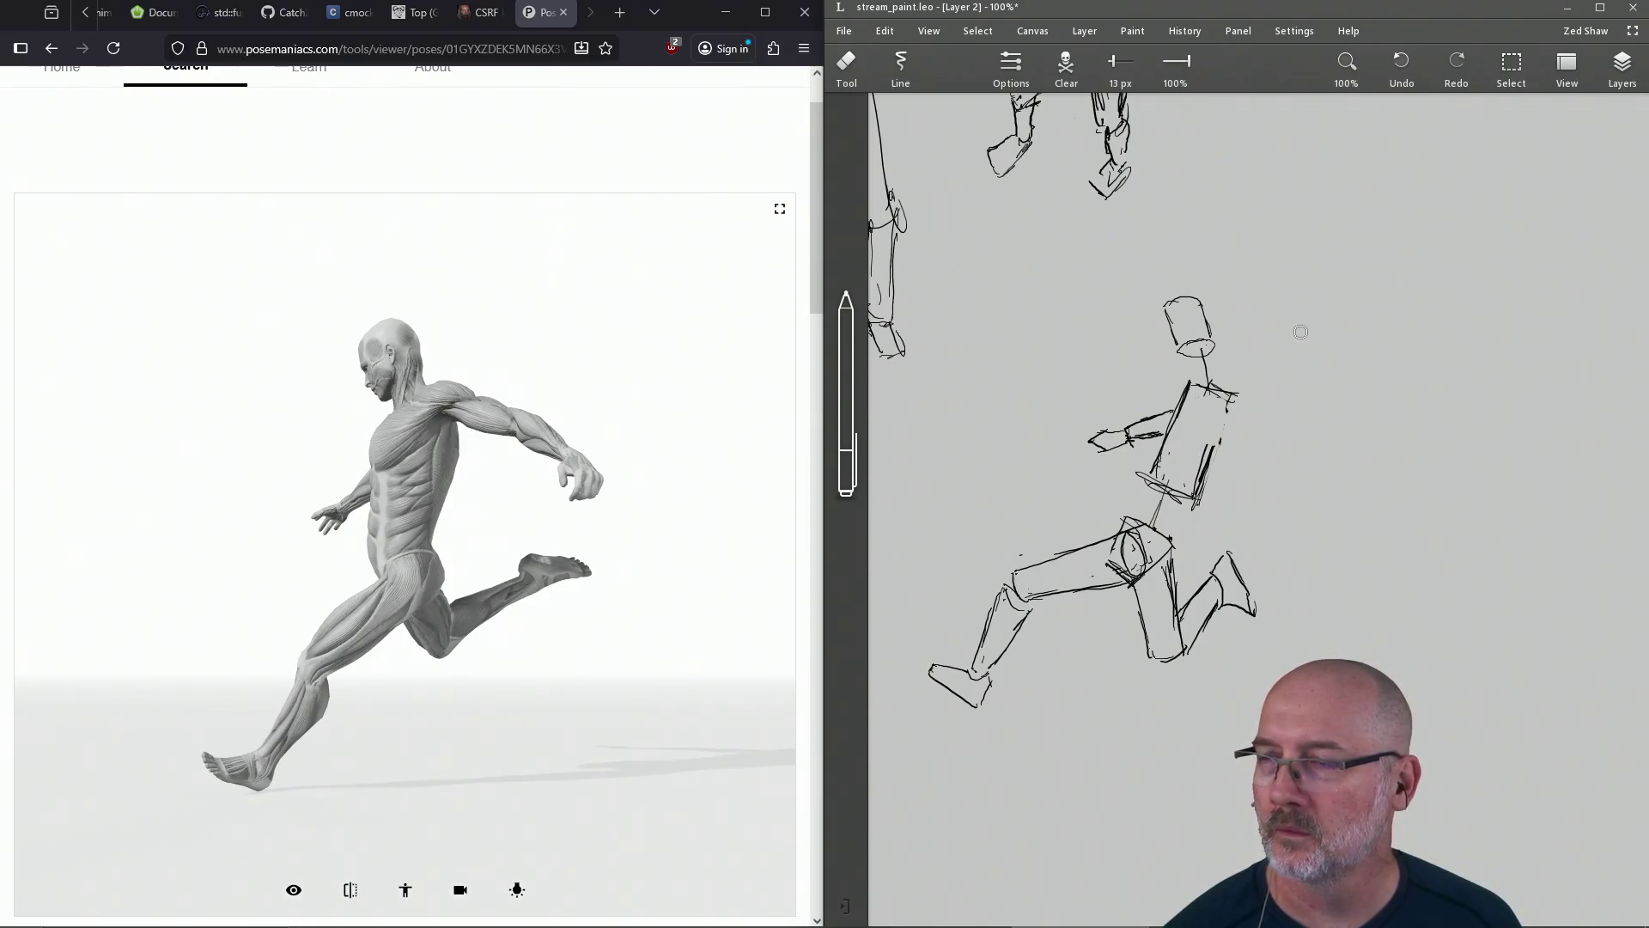
pyautogui.press('b')
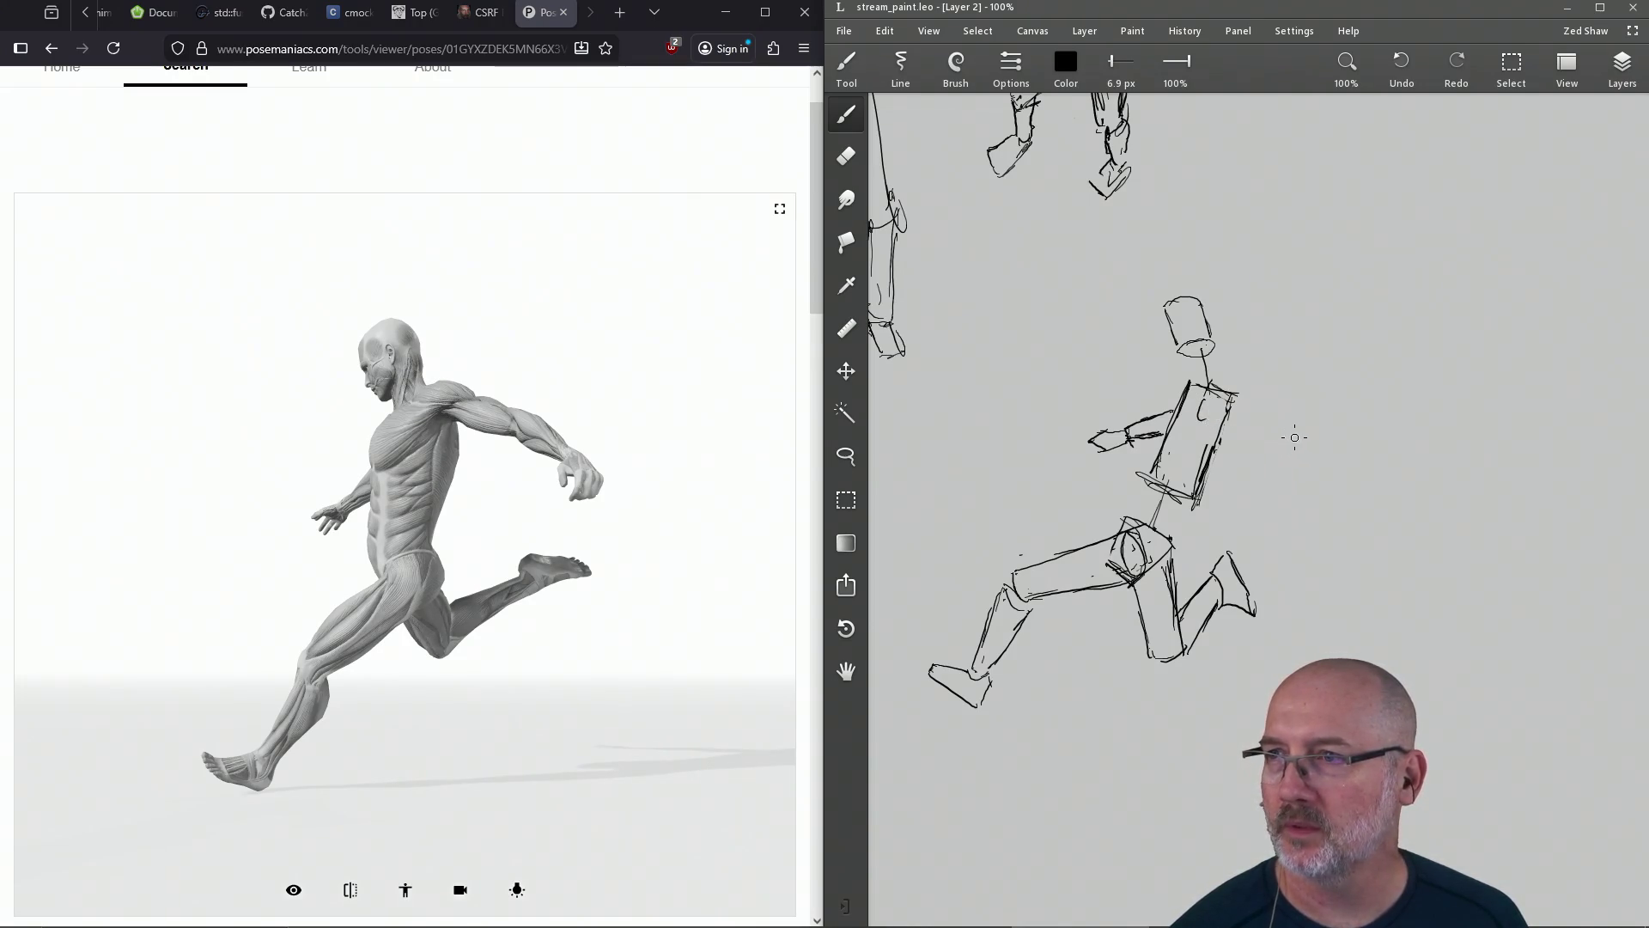
# - Draw the right arm extending down-right from the shoulder with a hand at its end
pyautogui.click(1203, 418)
pyautogui.moveTo(1203, 417); pyautogui.dragTo(1261, 457)
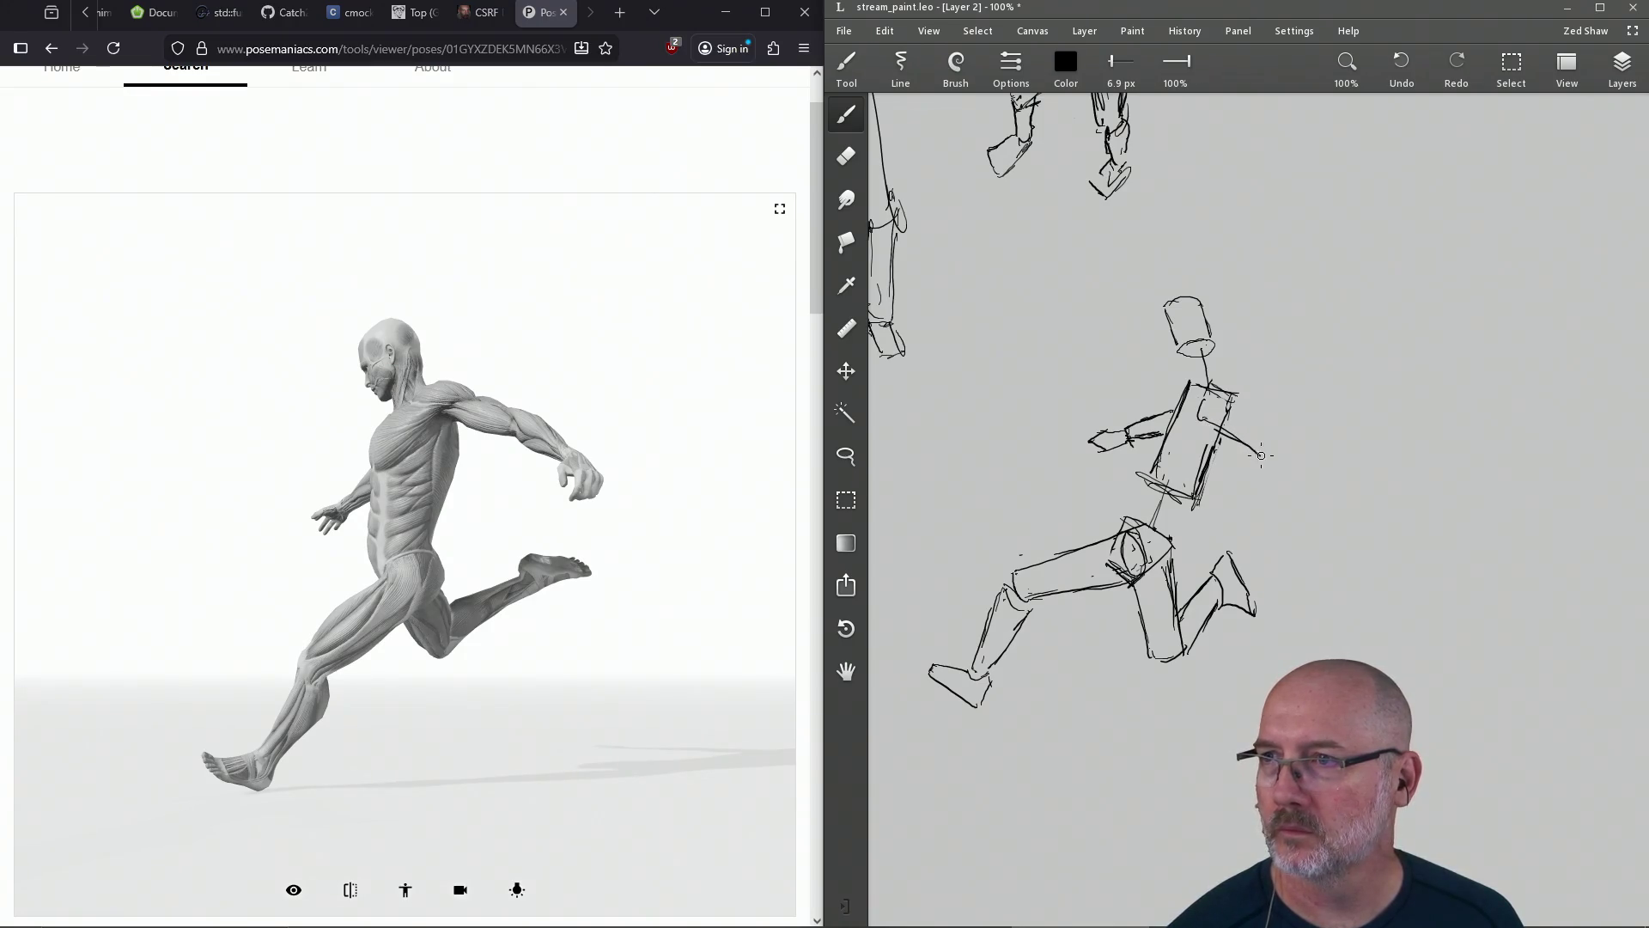
pyautogui.moveTo(1206, 398)
pyautogui.mouseDown()
pyautogui.moveTo(1280, 436)
pyautogui.moveTo(1264, 457)
pyautogui.moveTo(1288, 435)
pyautogui.moveTo(1303, 481)
pyautogui.mouseUp()
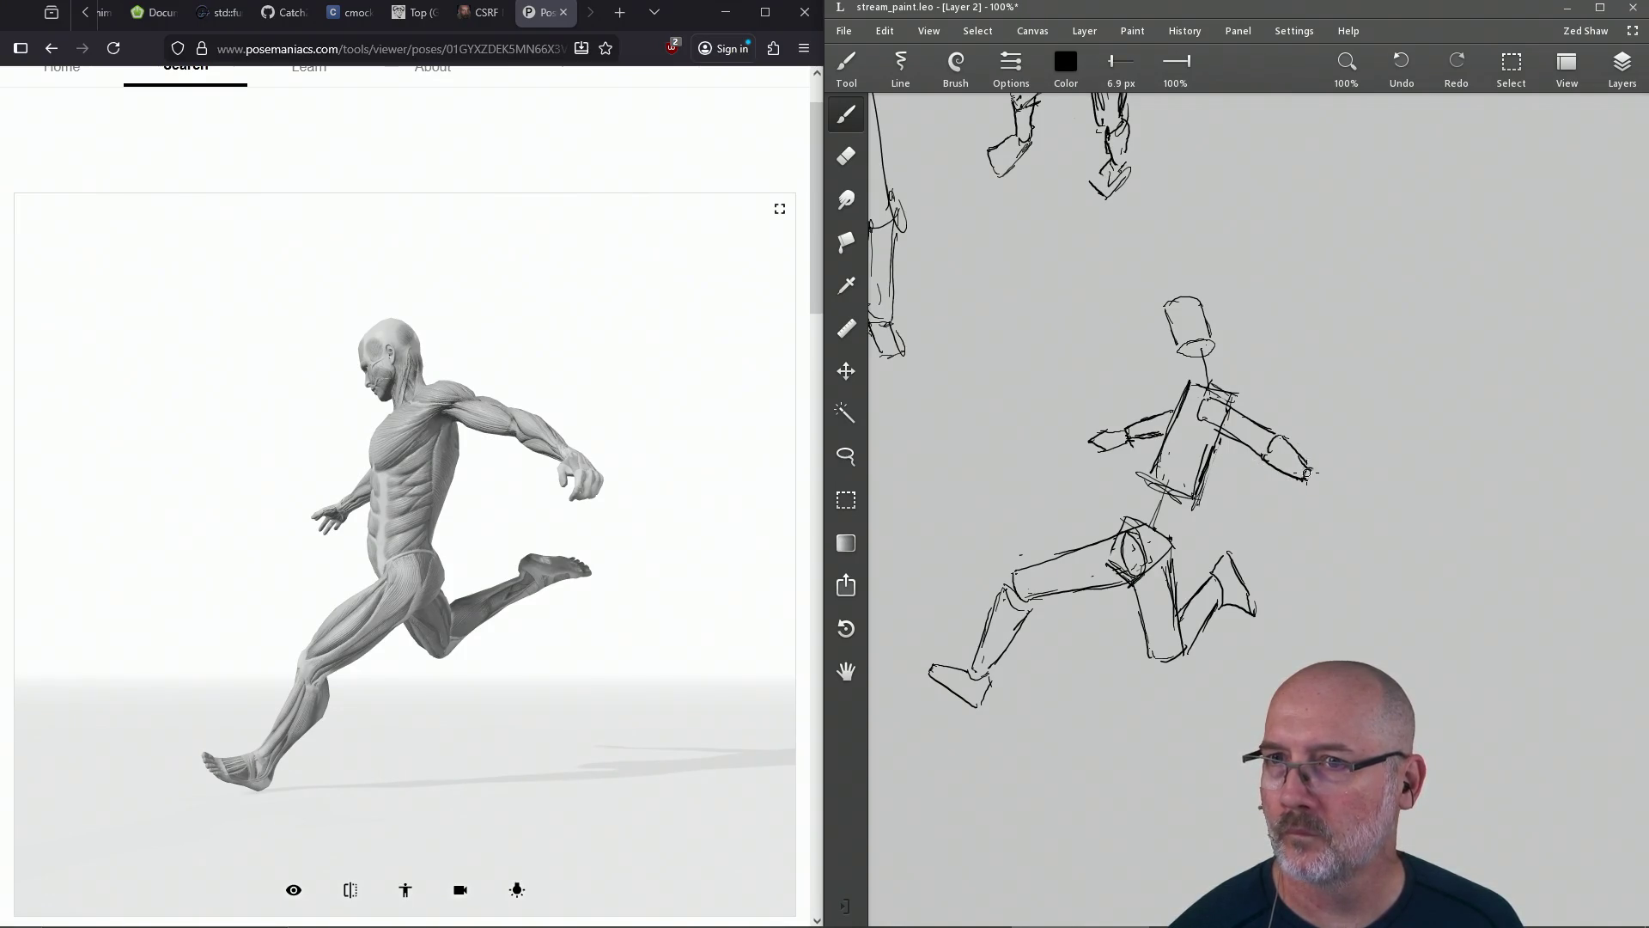
pyautogui.moveTo(1307, 471)
pyautogui.mouseDown()
pyautogui.moveTo(1337, 488)
pyautogui.moveTo(1319, 506)
pyautogui.moveTo(1337, 488)
pyautogui.mouseUp()
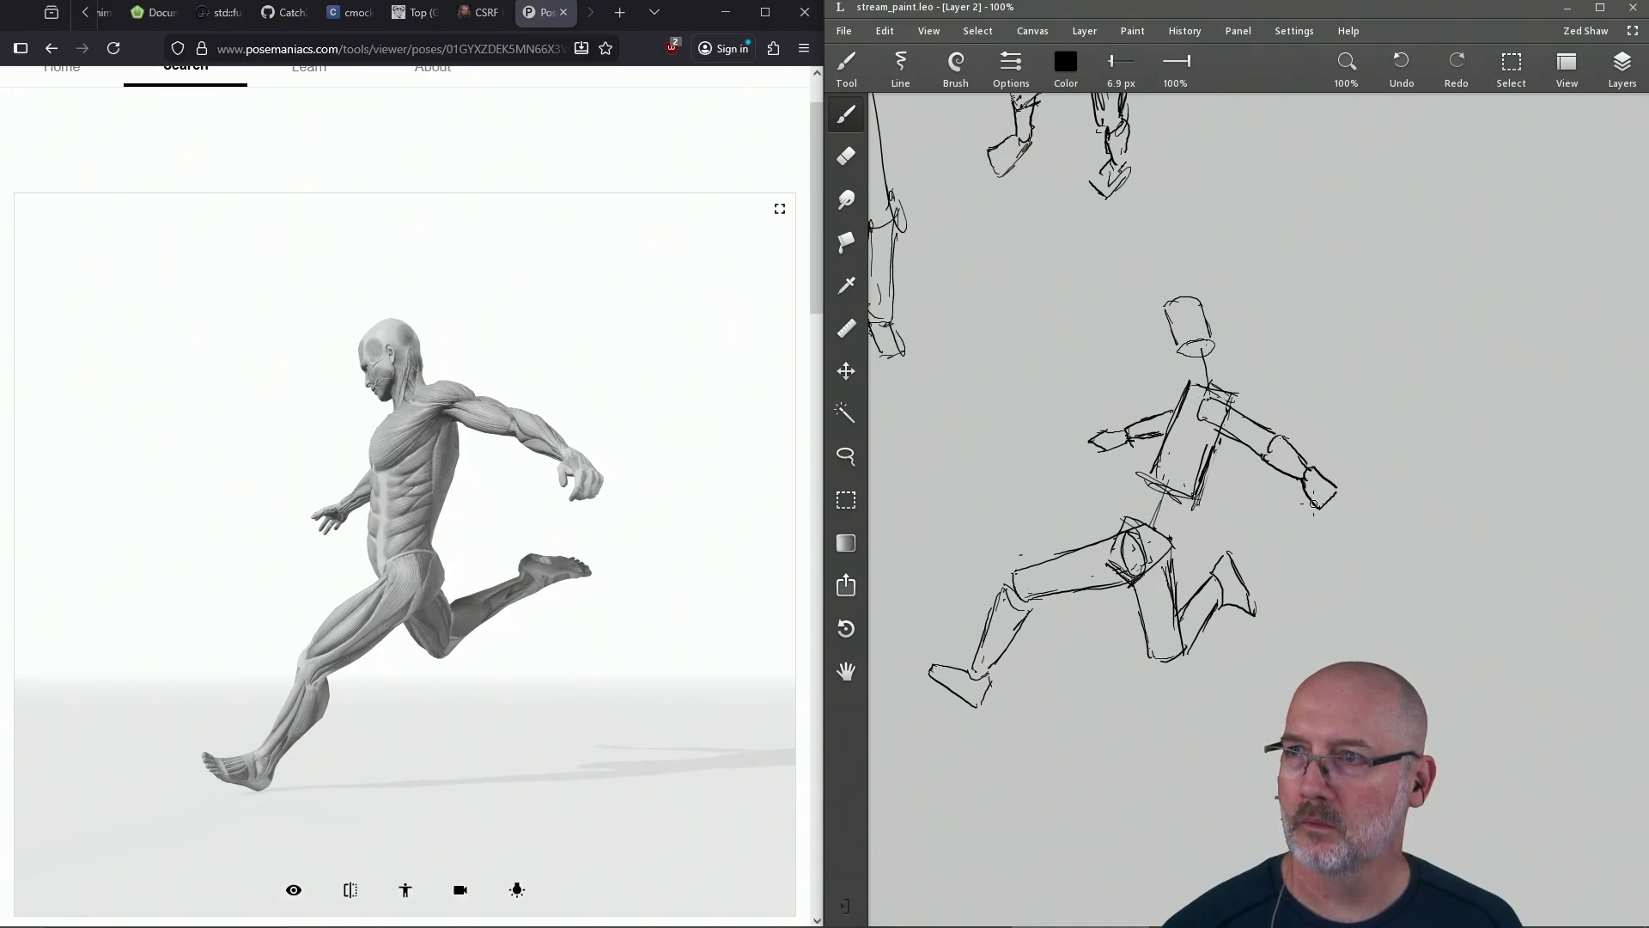
# - Clean stray shoulder strokes and draw an oval for the right shoulder
pyautogui.press('e')
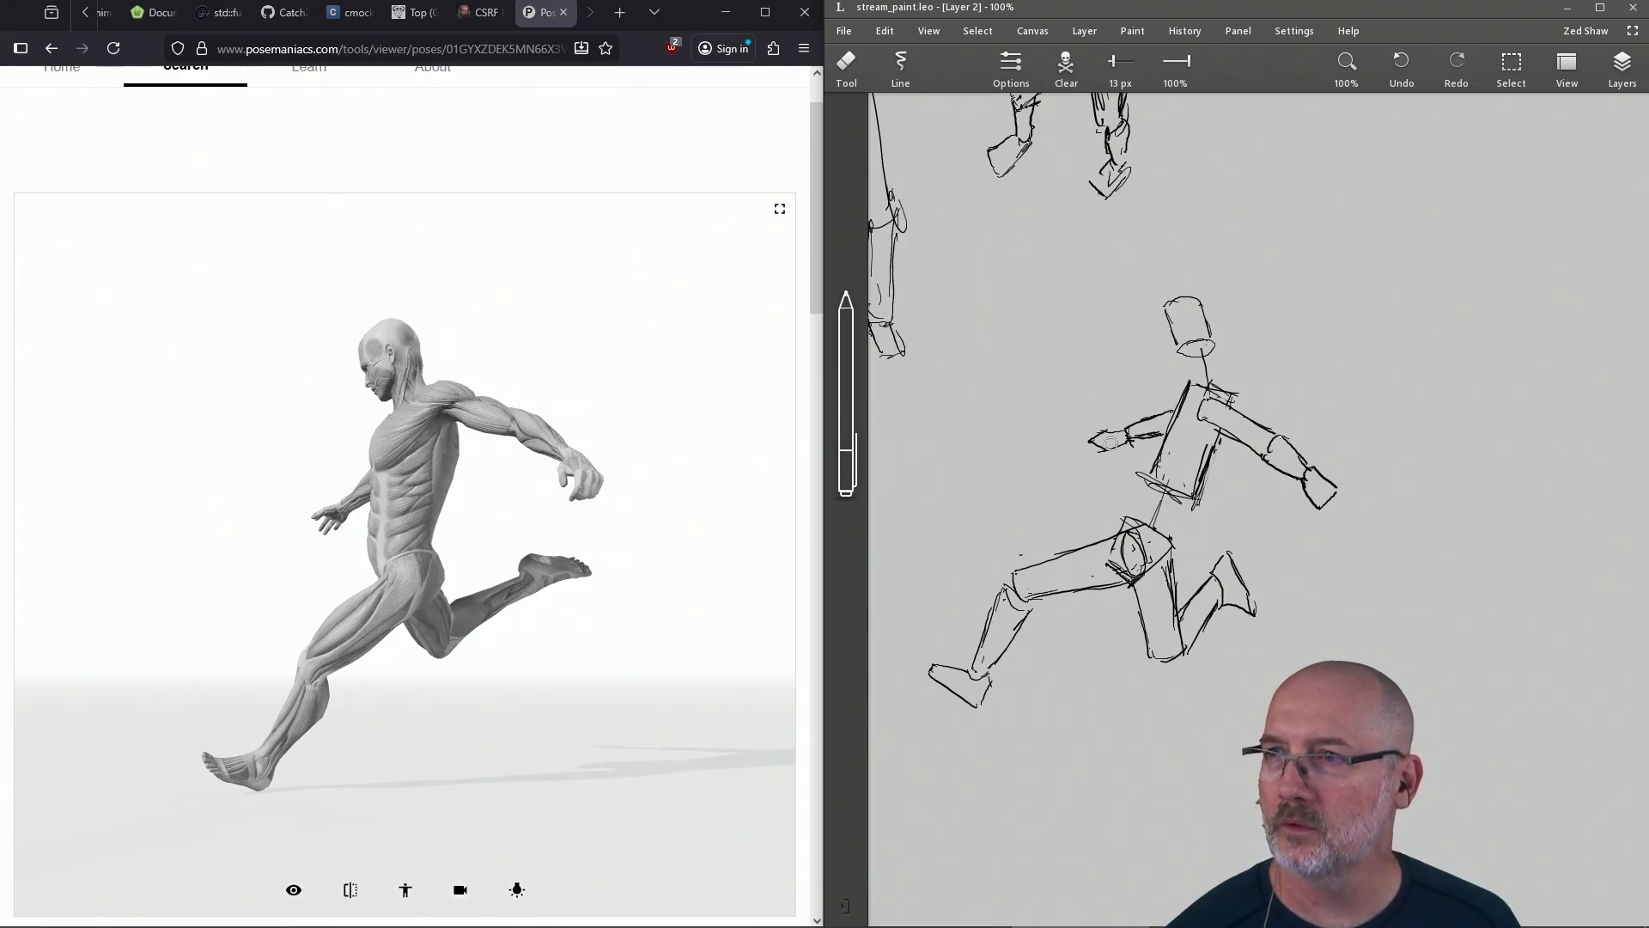
pyautogui.moveTo(1190, 405)
pyautogui.mouseDown()
pyautogui.moveTo(1237, 443)
pyautogui.moveTo(1218, 453)
pyautogui.mouseUp()
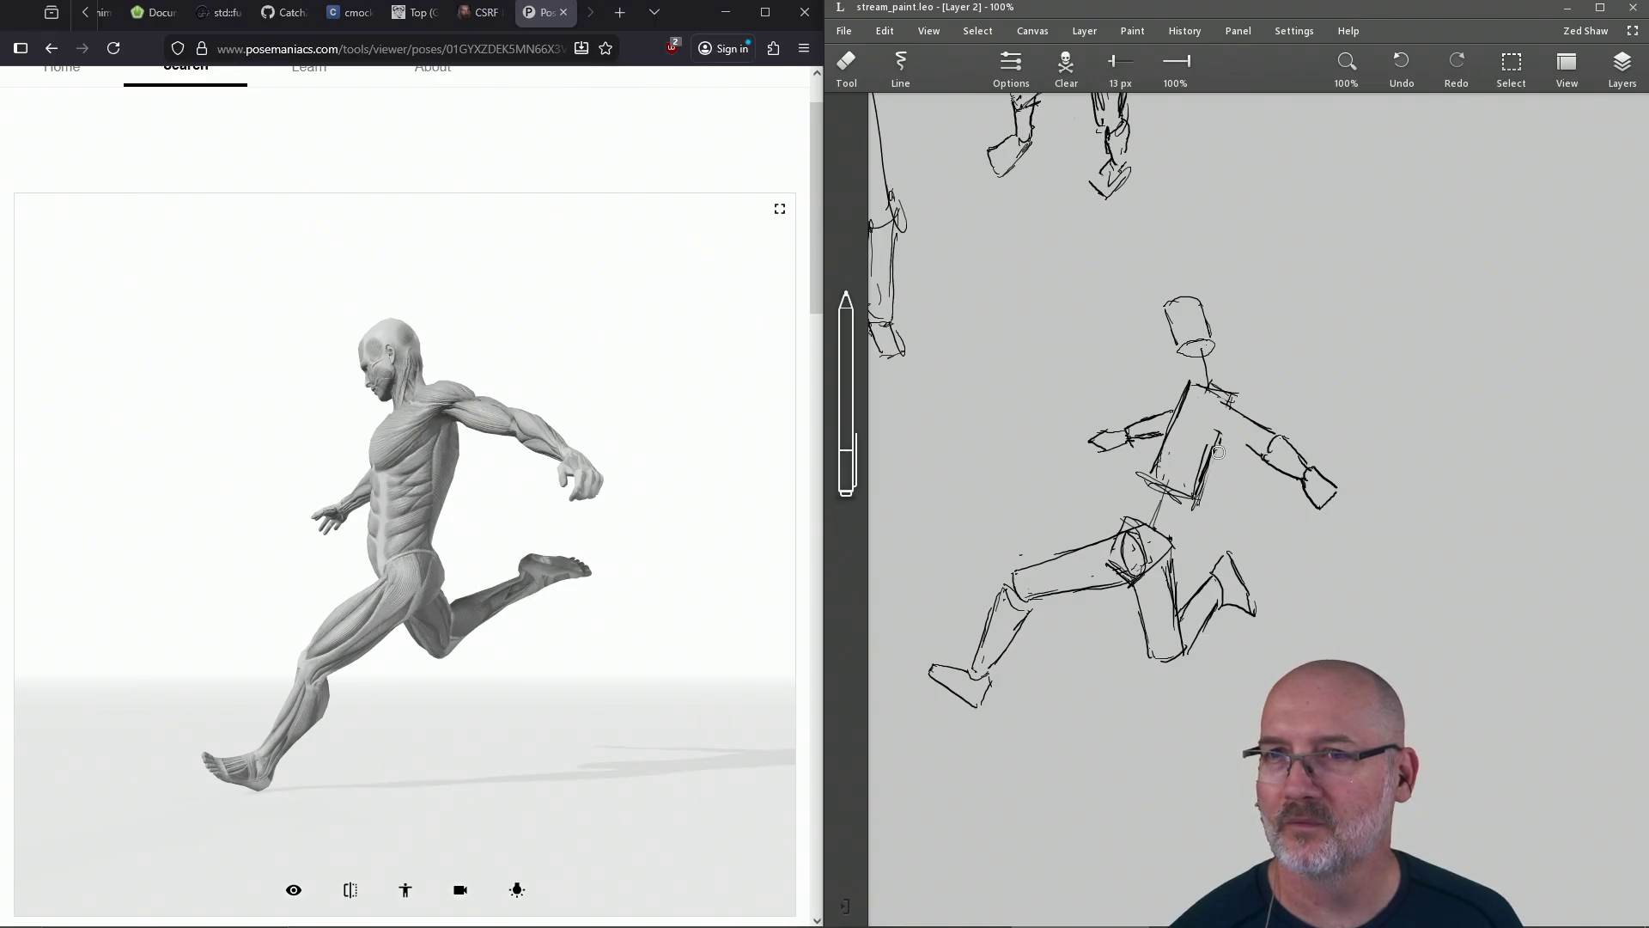
pyautogui.press('b')
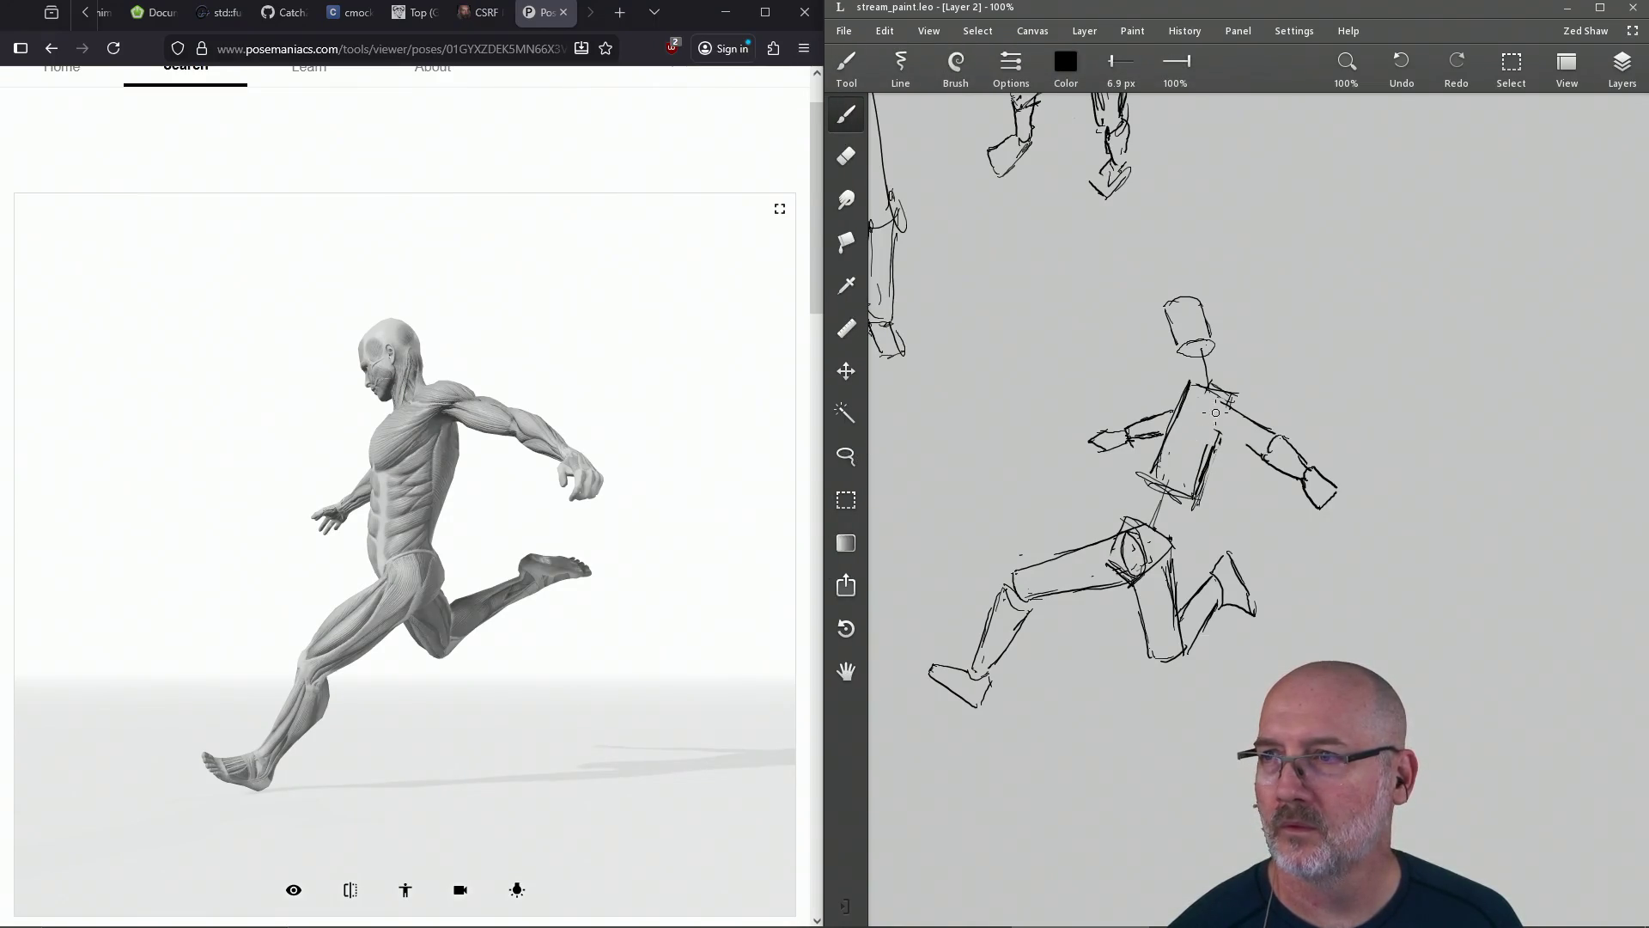
pyautogui.moveTo(1210, 395)
pyautogui.mouseDown()
pyautogui.moveTo(1194, 416)
pyautogui.moveTo(1219, 414)
pyautogui.mouseUp()
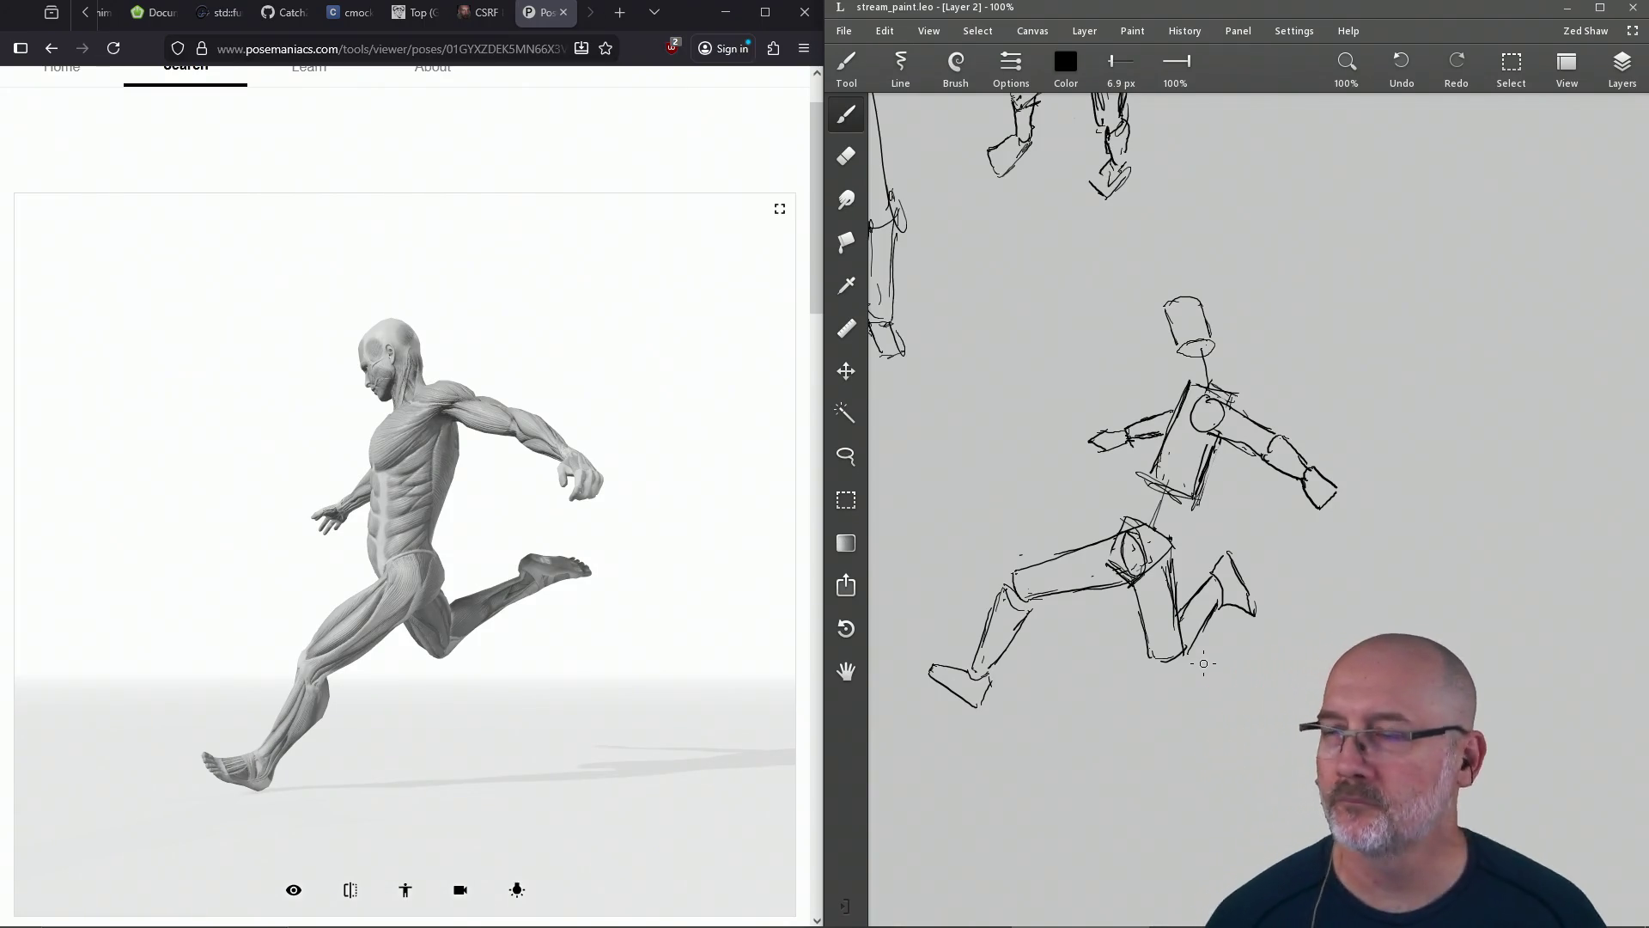
pyautogui.press('e')
pyautogui.moveTo(1237, 428); pyautogui.dragTo(1213, 420)
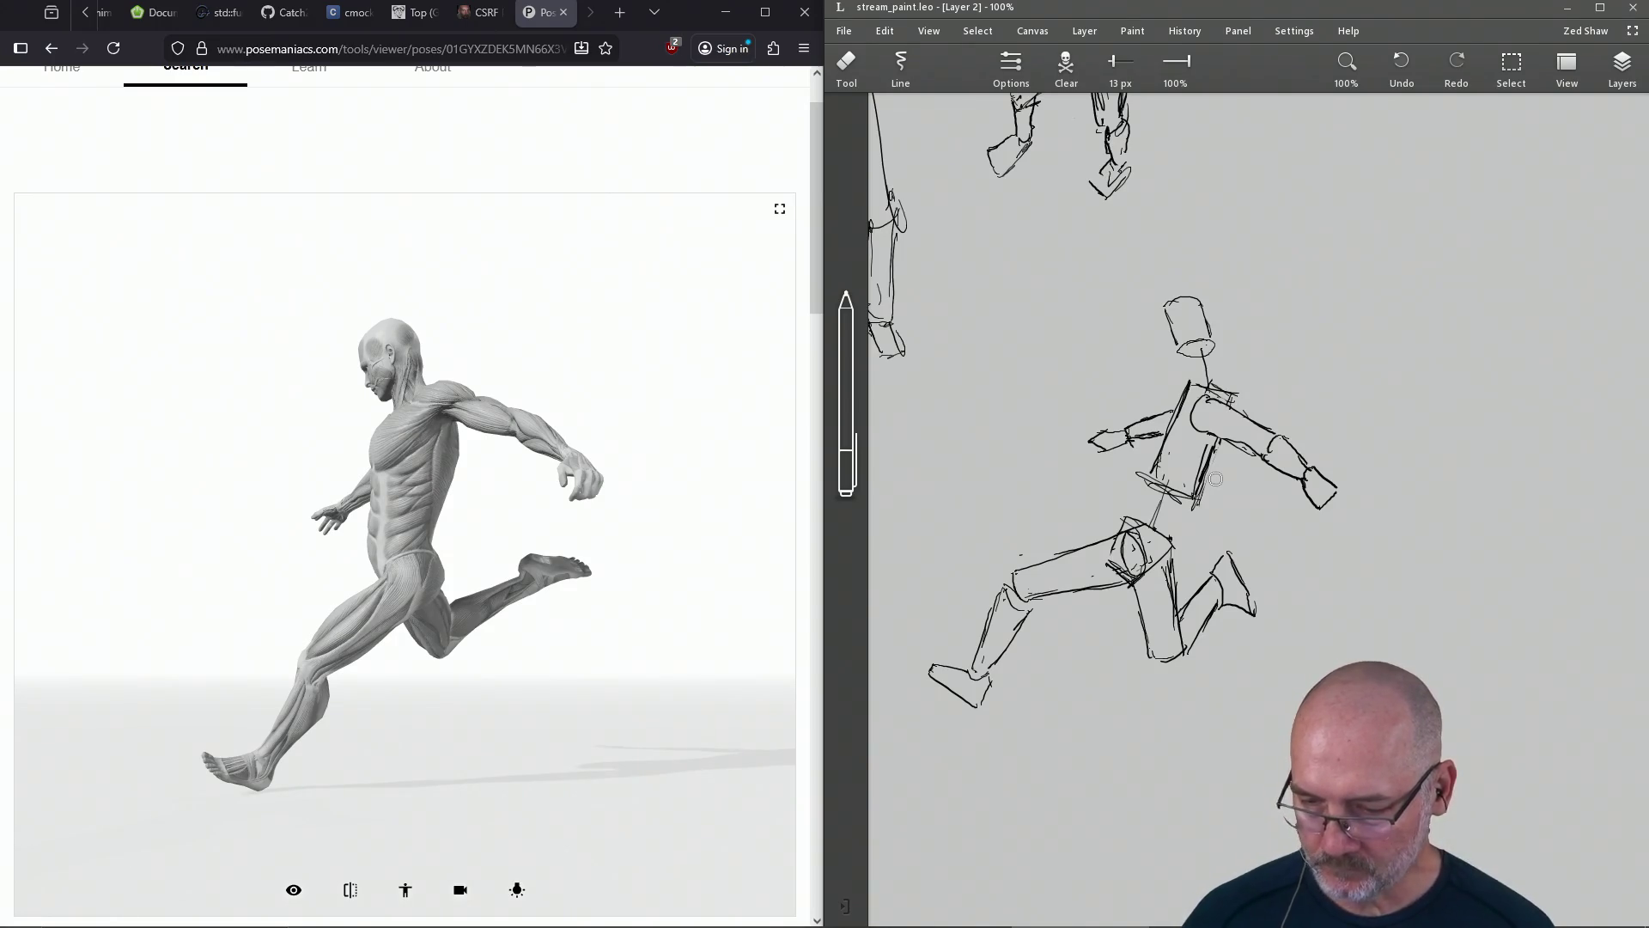
pyautogui.press('b')
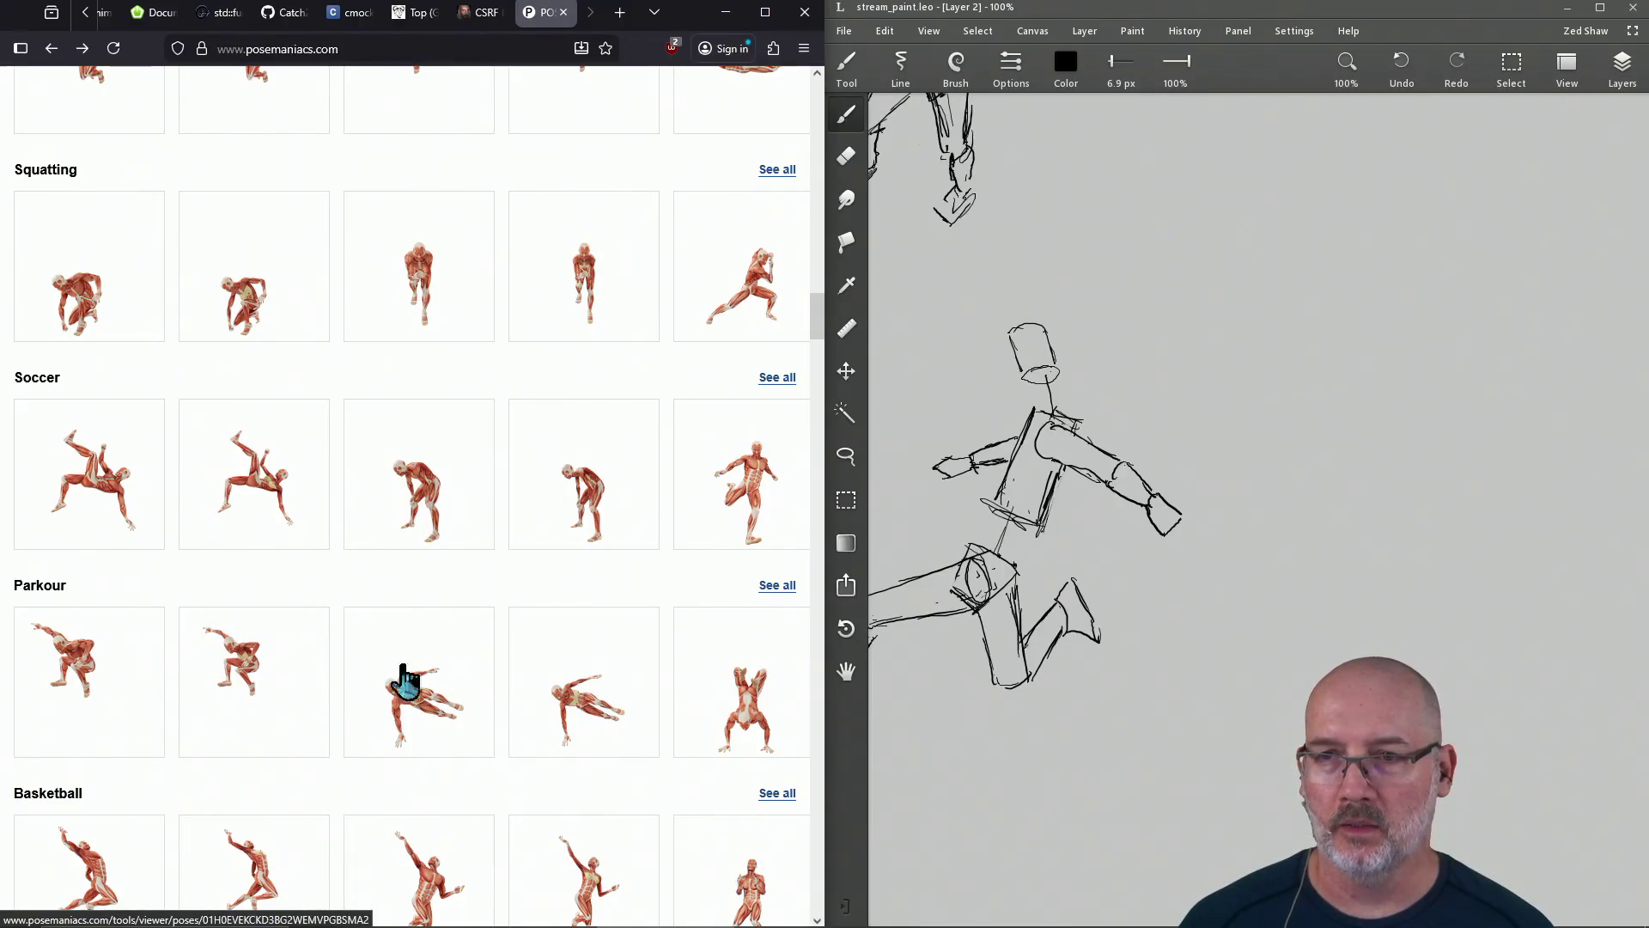
# - Load a new bent-over Posemaniacs pose, pan the canvas to empty space, and rotate the model sideways
pyautogui.click(425, 502)
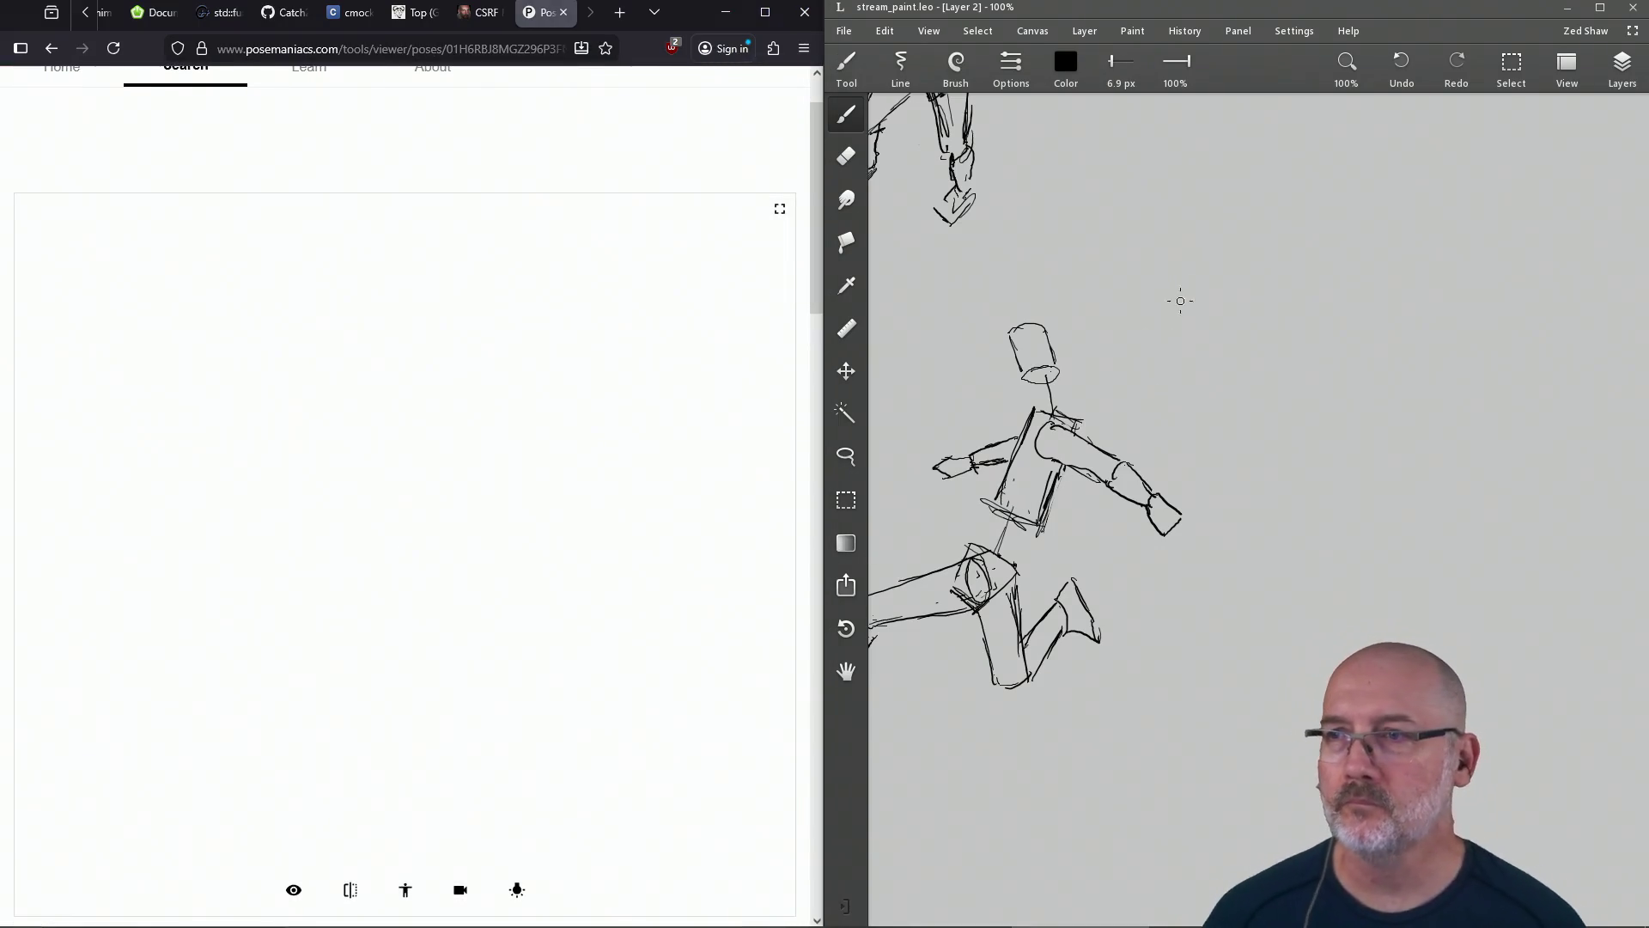
pyautogui.moveTo(1222, 221)
pyautogui.mouseDown()
pyautogui.moveTo(1108, 335)
pyautogui.moveTo(1057, 317)
pyautogui.mouseUp()
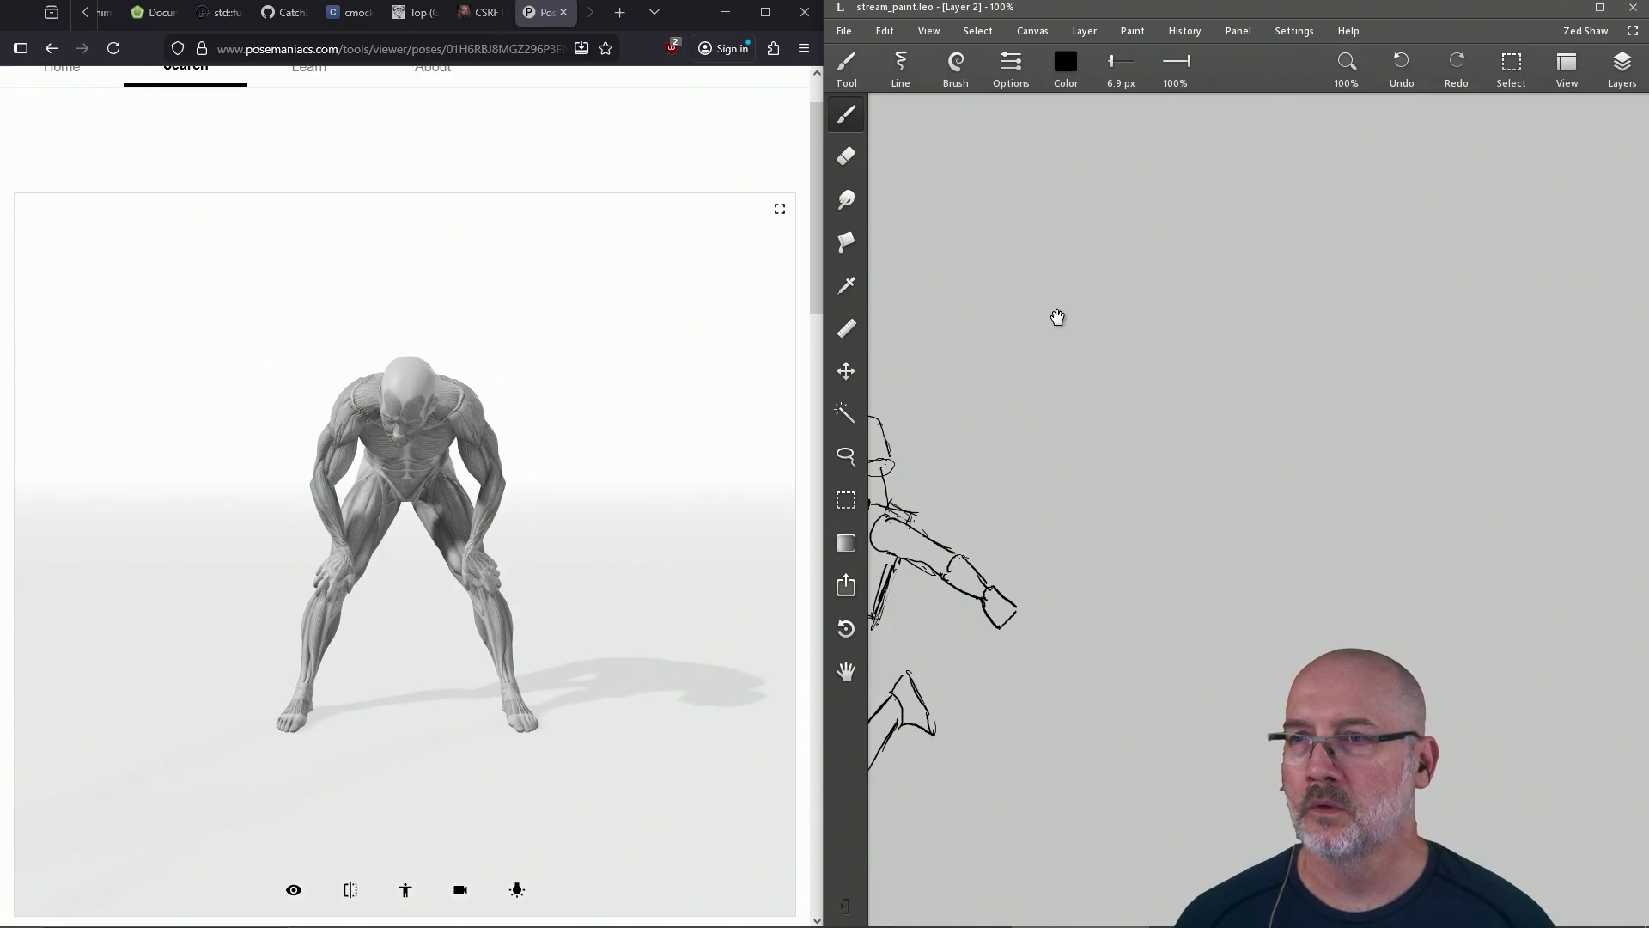
pyautogui.moveTo(552, 434)
pyautogui.mouseDown()
pyautogui.moveTo(320, 466)
pyautogui.moveTo(309, 450)
pyautogui.moveTo(280, 471)
pyautogui.moveTo(337, 471)
pyautogui.moveTo(370, 429)
pyautogui.moveTo(501, 684)
pyautogui.moveTo(361, 562)
pyautogui.moveTo(298, 464)
pyautogui.moveTo(434, 360)
pyautogui.moveTo(493, 345)
pyautogui.moveTo(420, 493)
pyautogui.moveTo(441, 416)
pyautogui.moveTo(493, 394)
pyautogui.moveTo(394, 465)
pyautogui.moveTo(339, 464)
pyautogui.mouseUp()
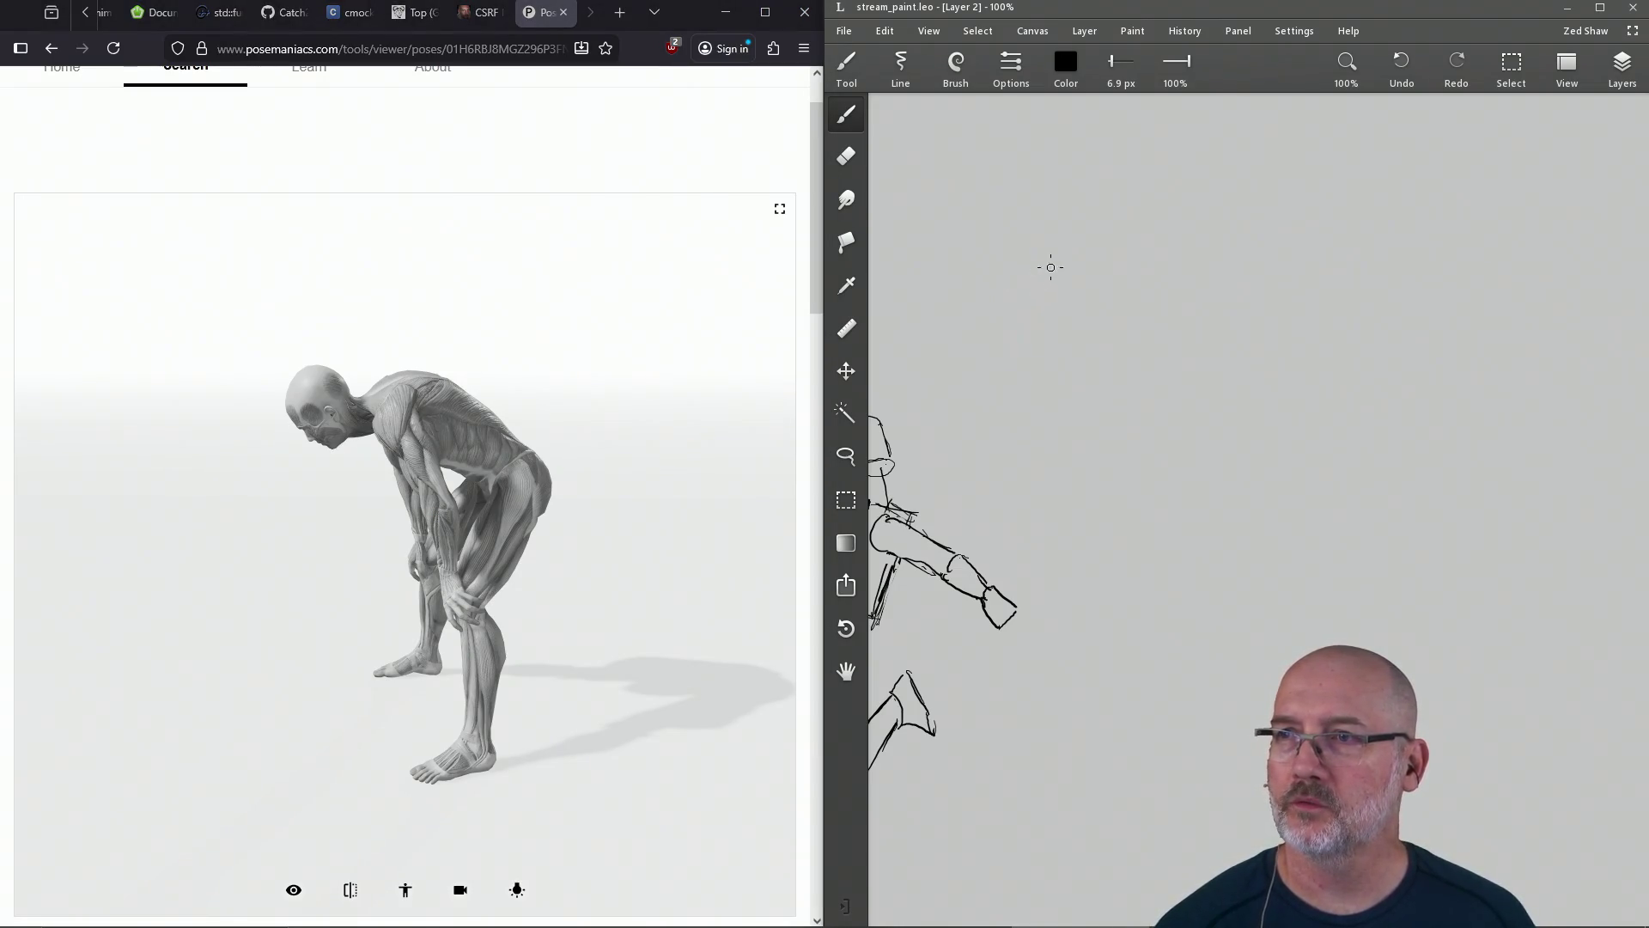
# - Draw the gesture line for the bent-over pose and a box-shaped head on it
pyautogui.moveTo(1015, 293)
pyautogui.mouseDown()
pyautogui.moveTo(1081, 272)
pyautogui.moveTo(1181, 348)
pyautogui.mouseUp()
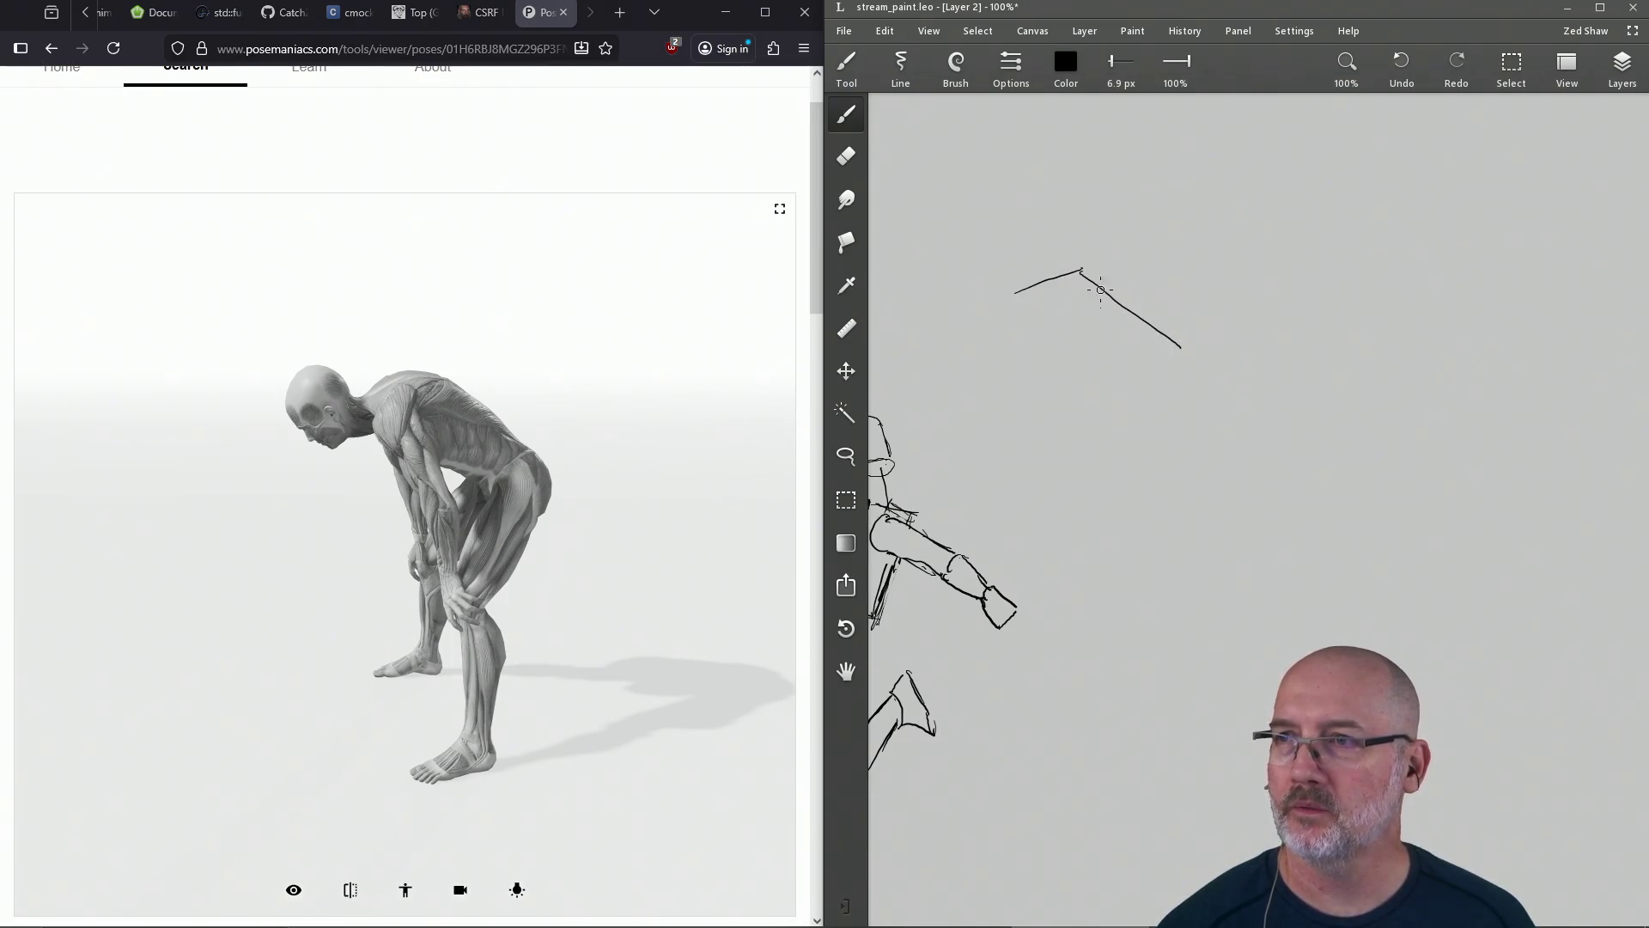
pyautogui.moveTo(983, 255); pyautogui.dragTo(1024, 307)
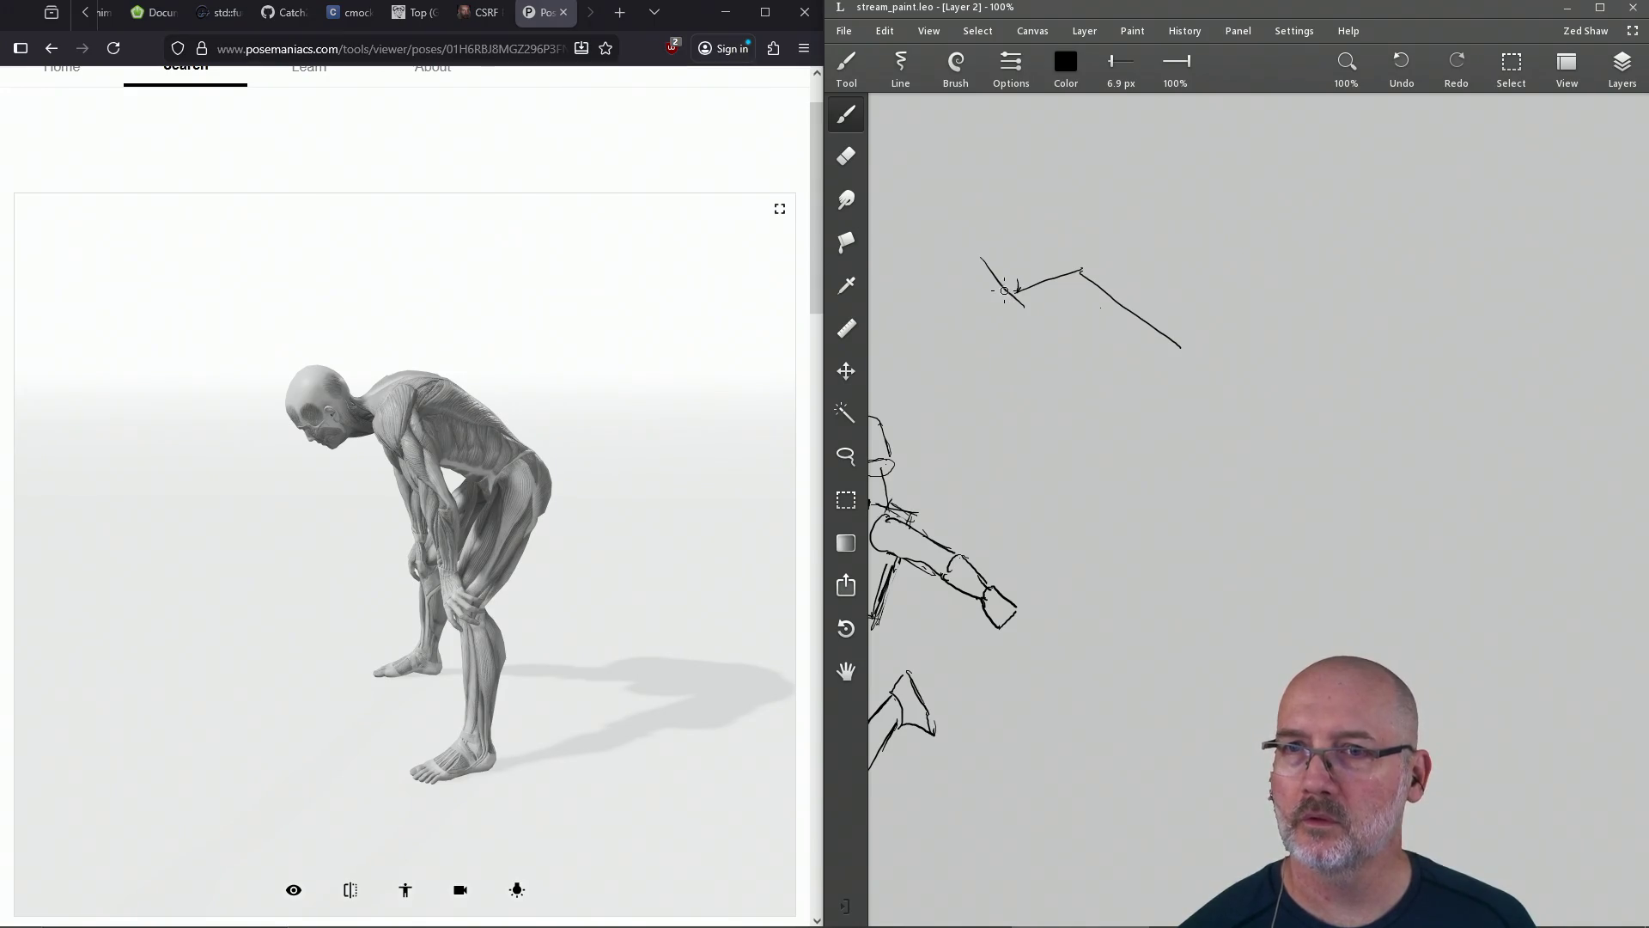
pyautogui.moveTo(996, 300)
pyautogui.mouseDown()
pyautogui.moveTo(1020, 275)
pyautogui.moveTo(984, 292)
pyautogui.moveTo(996, 300)
pyautogui.moveTo(995, 239)
pyautogui.moveTo(1021, 269)
pyautogui.mouseUp()
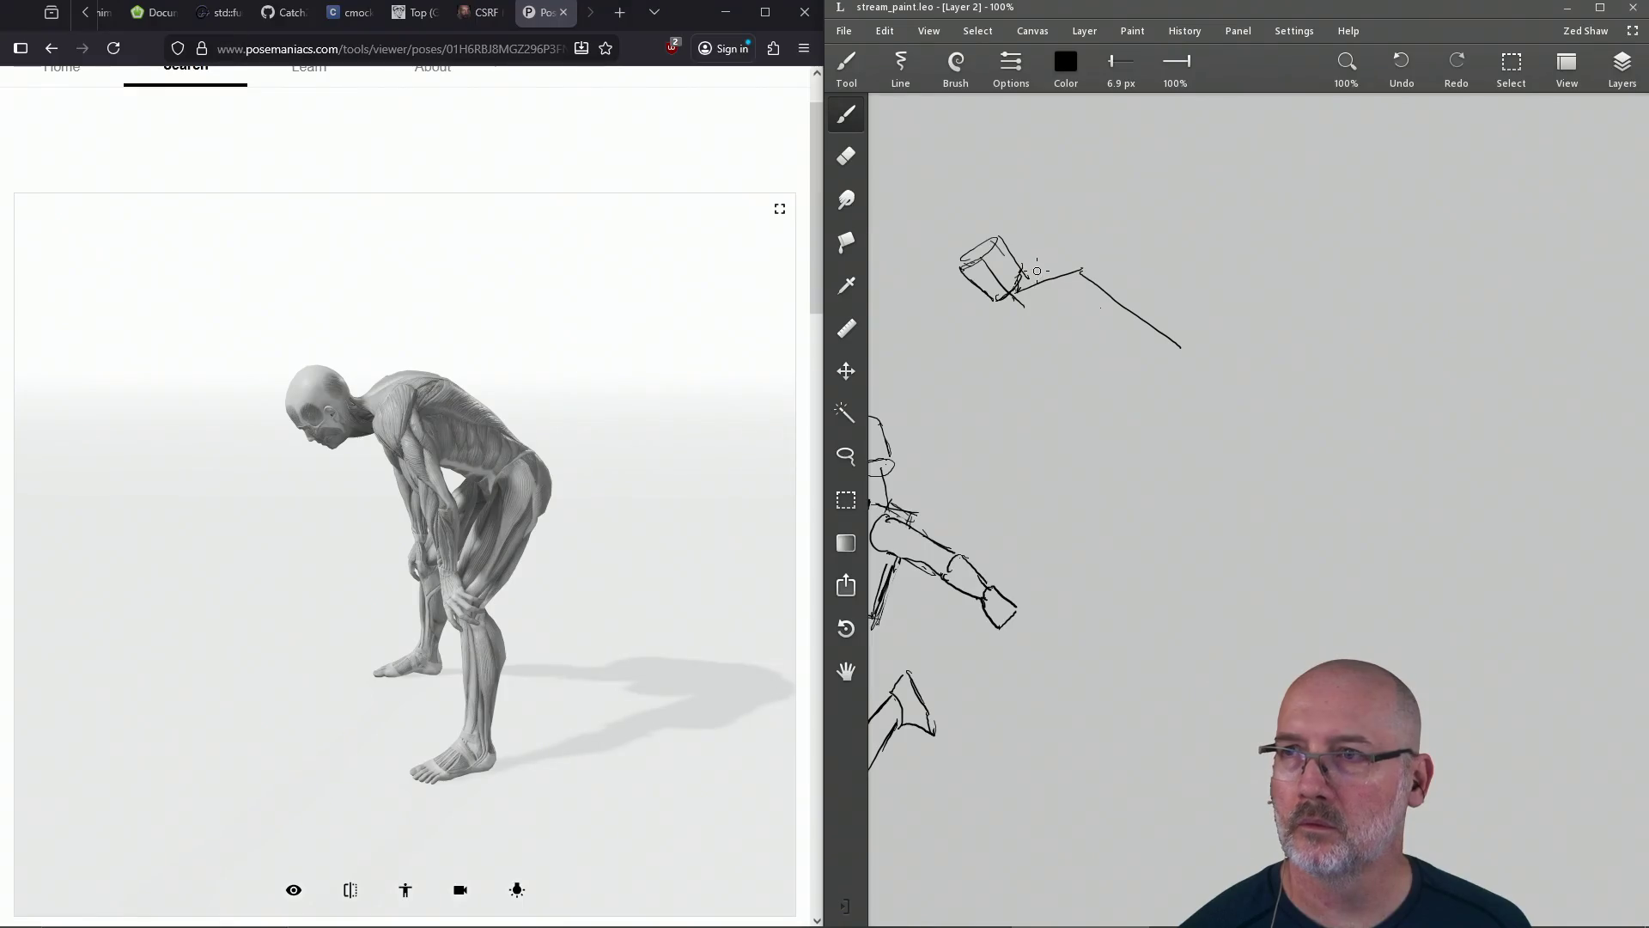
pyautogui.moveTo(1039, 262)
pyautogui.mouseDown()
pyautogui.moveTo(1034, 302)
pyautogui.moveTo(1143, 356)
pyautogui.moveTo(1160, 302)
pyautogui.mouseUp()
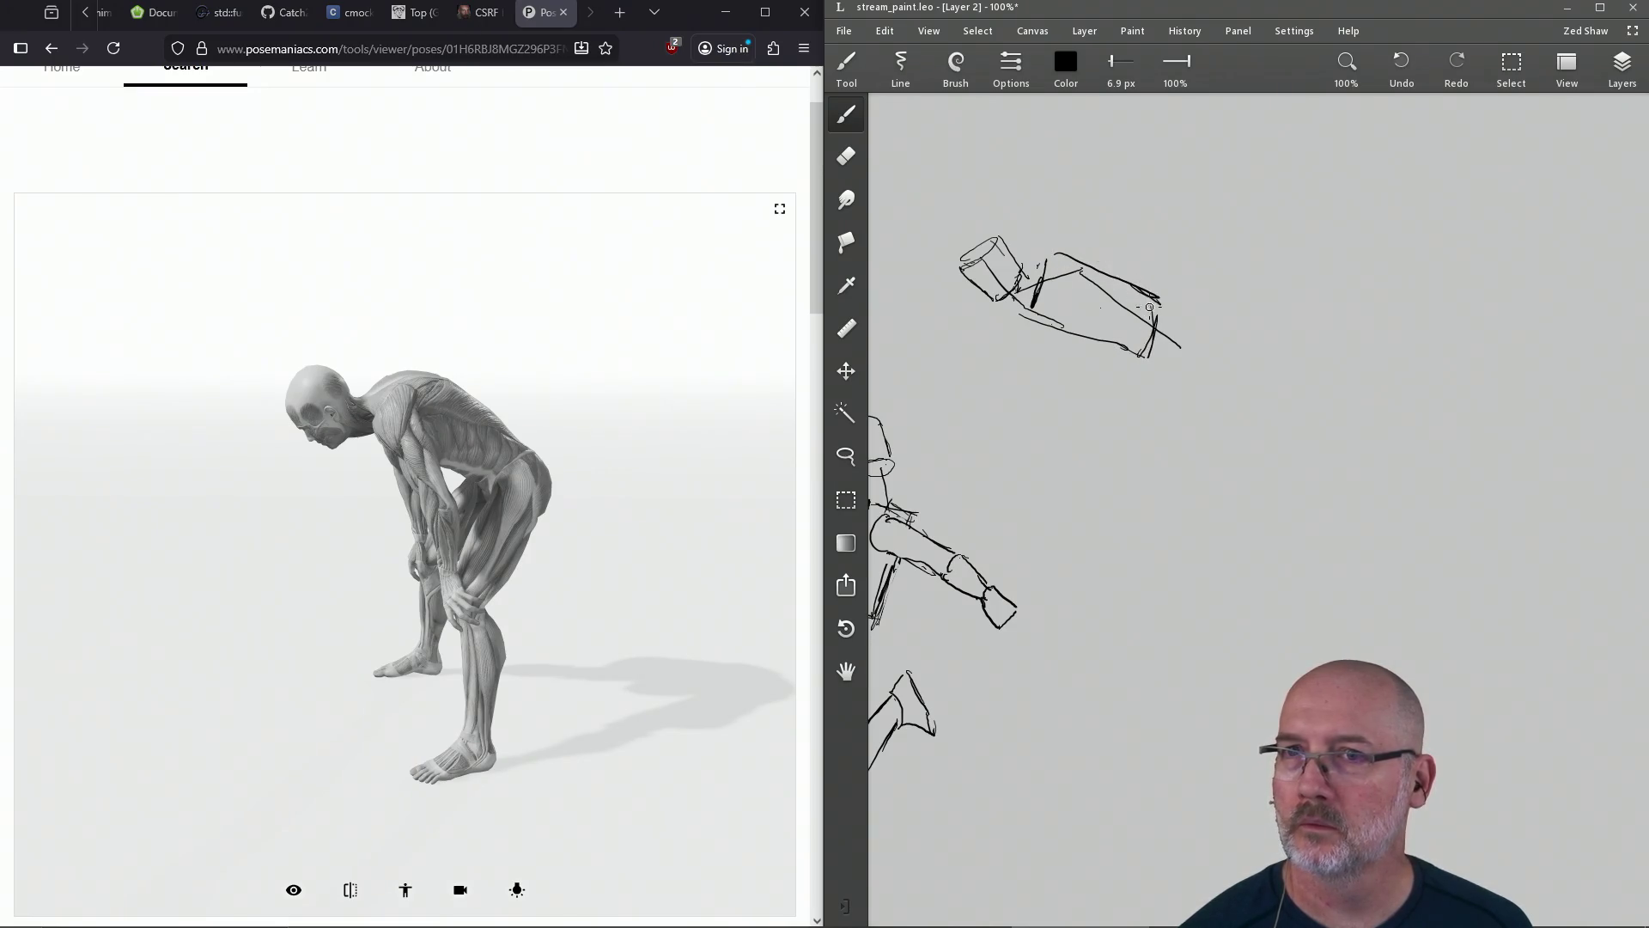
pyautogui.moveTo(1035, 256)
pyautogui.mouseDown()
pyautogui.moveTo(1049, 255)
pyautogui.moveTo(1040, 284)
pyautogui.moveTo(1022, 288)
pyautogui.mouseUp()
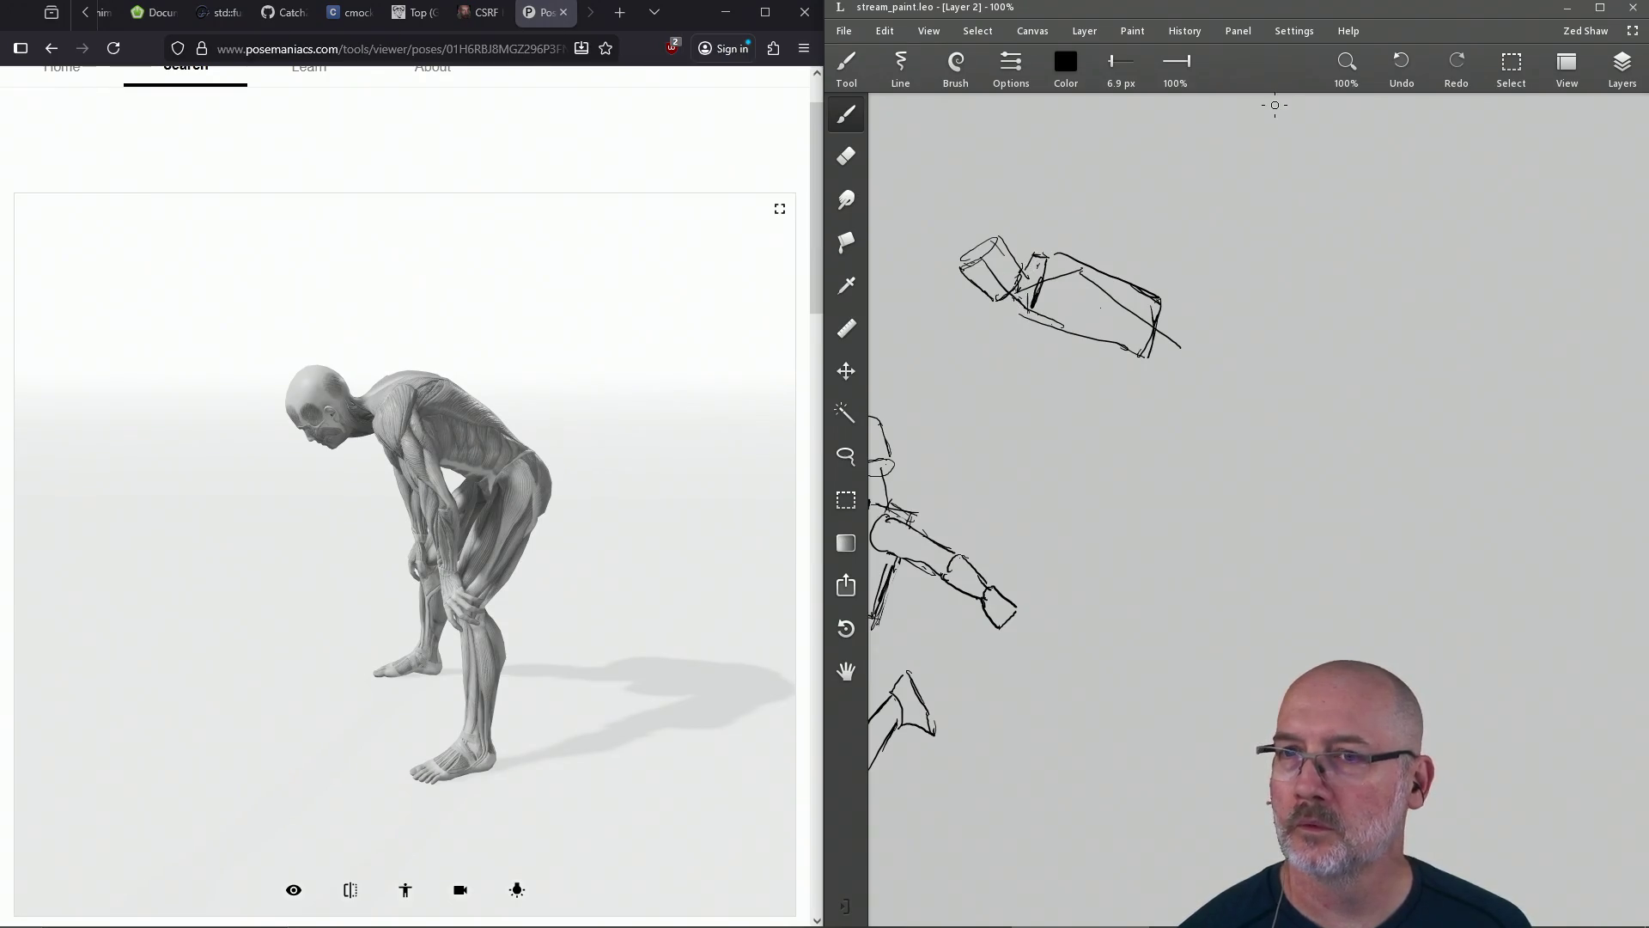
# - Redraw the torso box's right end, add a hip wedge and hip line, and save
pyautogui.moveTo(1159, 292)
pyautogui.mouseDown()
pyautogui.moveTo(1147, 313)
pyautogui.moveTo(1091, 276)
pyautogui.moveTo(1106, 302)
pyautogui.moveTo(1066, 279)
pyautogui.moveTo(1025, 285)
pyautogui.moveTo(1044, 277)
pyautogui.mouseUp()
pyautogui.press('b')
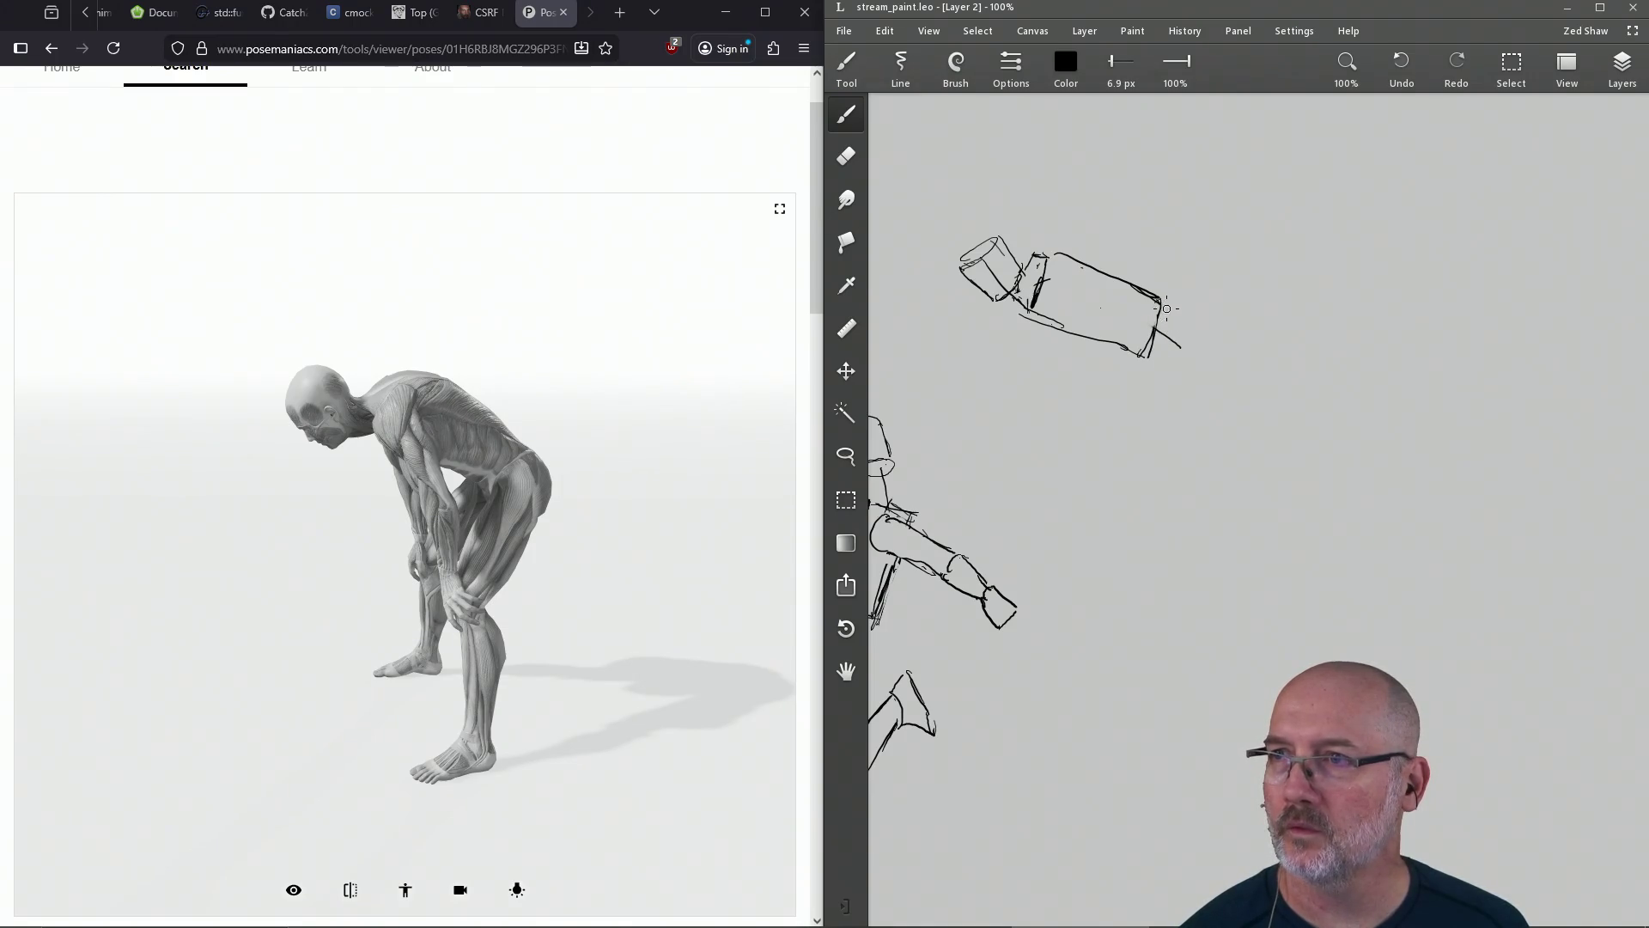
pyautogui.moveTo(1173, 299); pyautogui.dragTo(1152, 365)
pyautogui.moveTo(1173, 308)
pyautogui.mouseDown()
pyautogui.moveTo(1194, 354)
pyautogui.moveTo(1158, 345)
pyautogui.moveTo(1177, 322)
pyautogui.moveTo(1155, 361)
pyautogui.moveTo(1205, 378)
pyautogui.mouseUp()
pyautogui.hotkey('ctrl', 's')
pyautogui.press('e')
pyautogui.press('b')
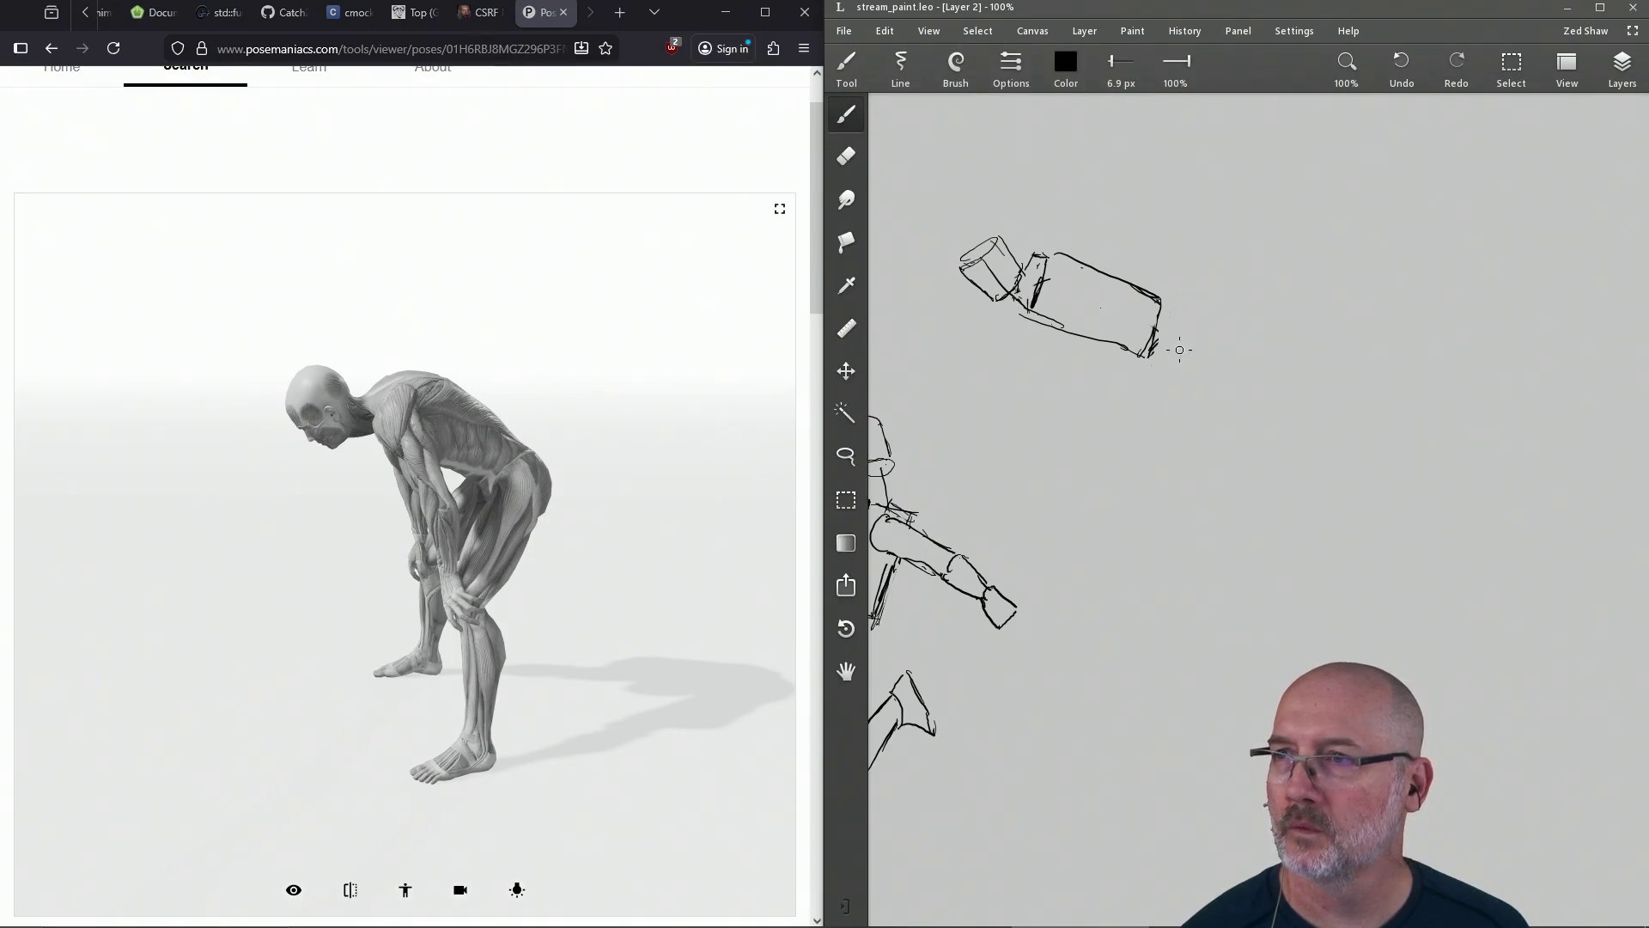
pyautogui.moveTo(1150, 355)
pyautogui.mouseDown()
pyautogui.moveTo(1187, 332)
pyautogui.moveTo(1173, 331)
pyautogui.moveTo(1181, 391)
pyautogui.mouseUp()
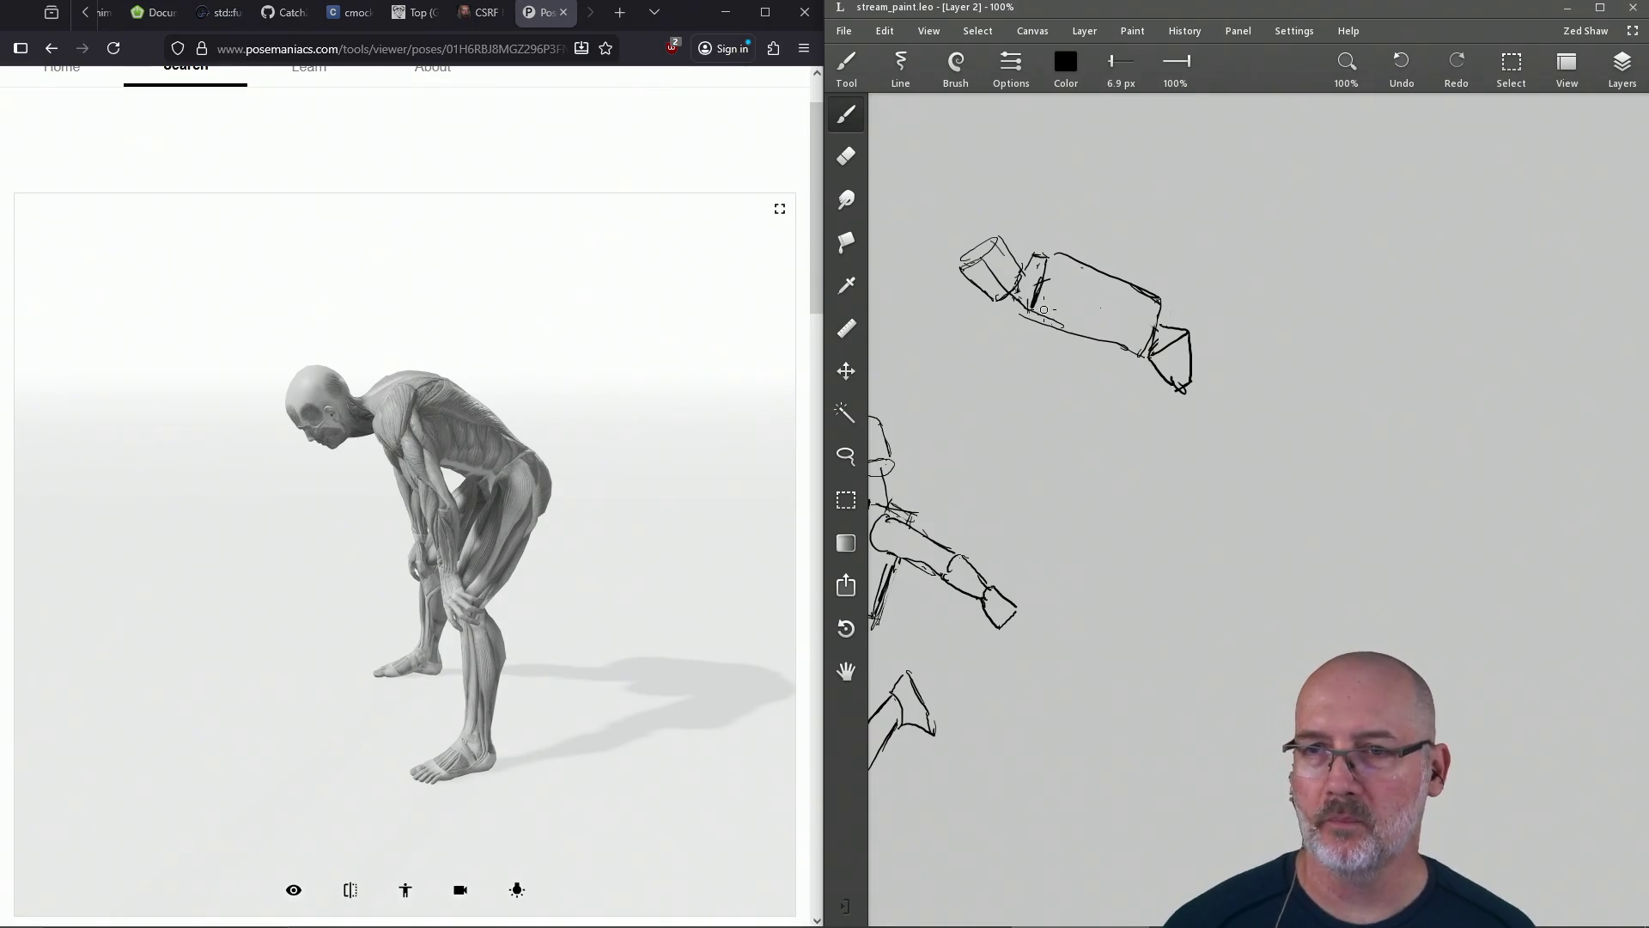
# - Turn the reference model slightly, erase a small bit of the sketch, and save
pyautogui.moveTo(583, 453); pyautogui.dragTo(568, 488)
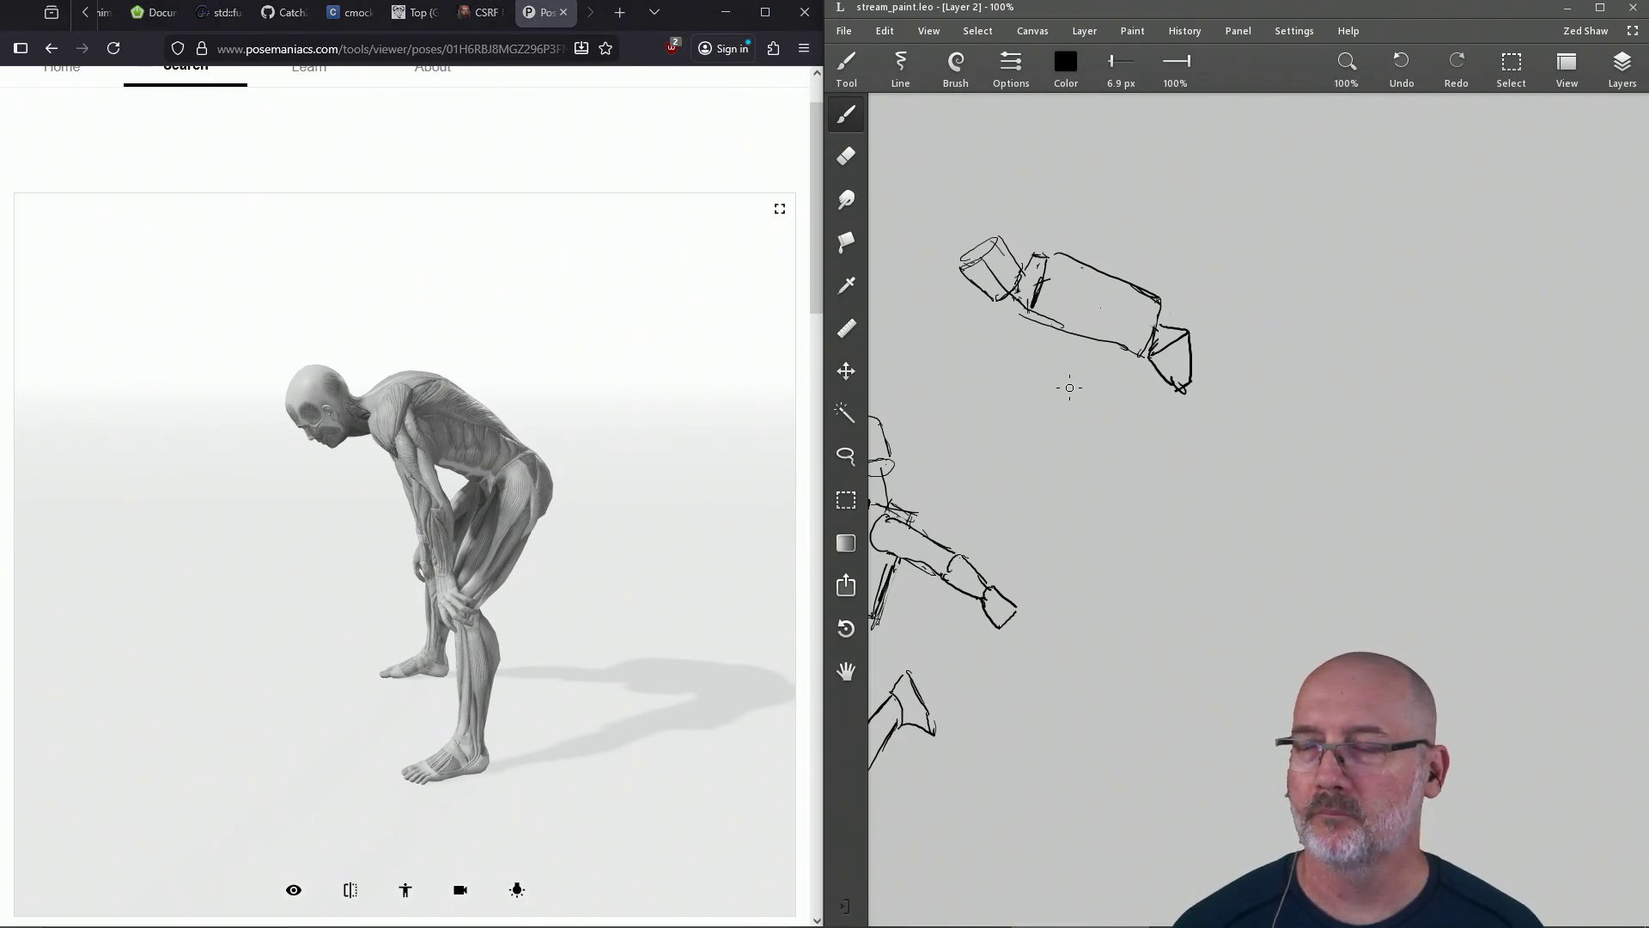
pyautogui.press('e')
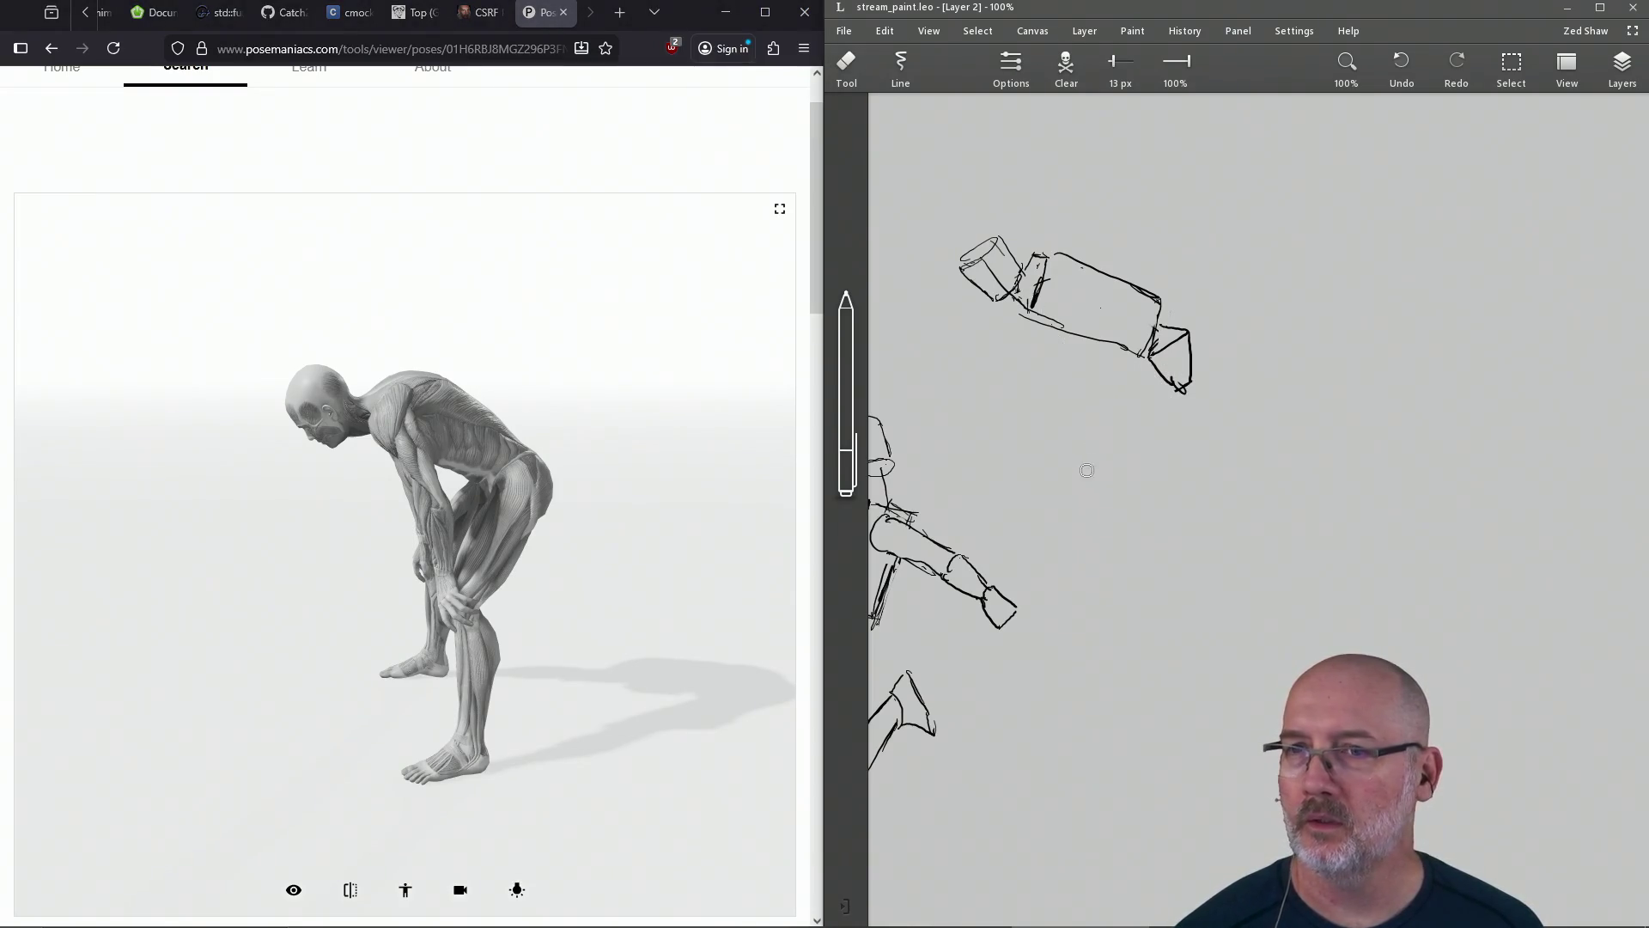
pyautogui.moveTo(1037, 265); pyautogui.dragTo(1054, 292)
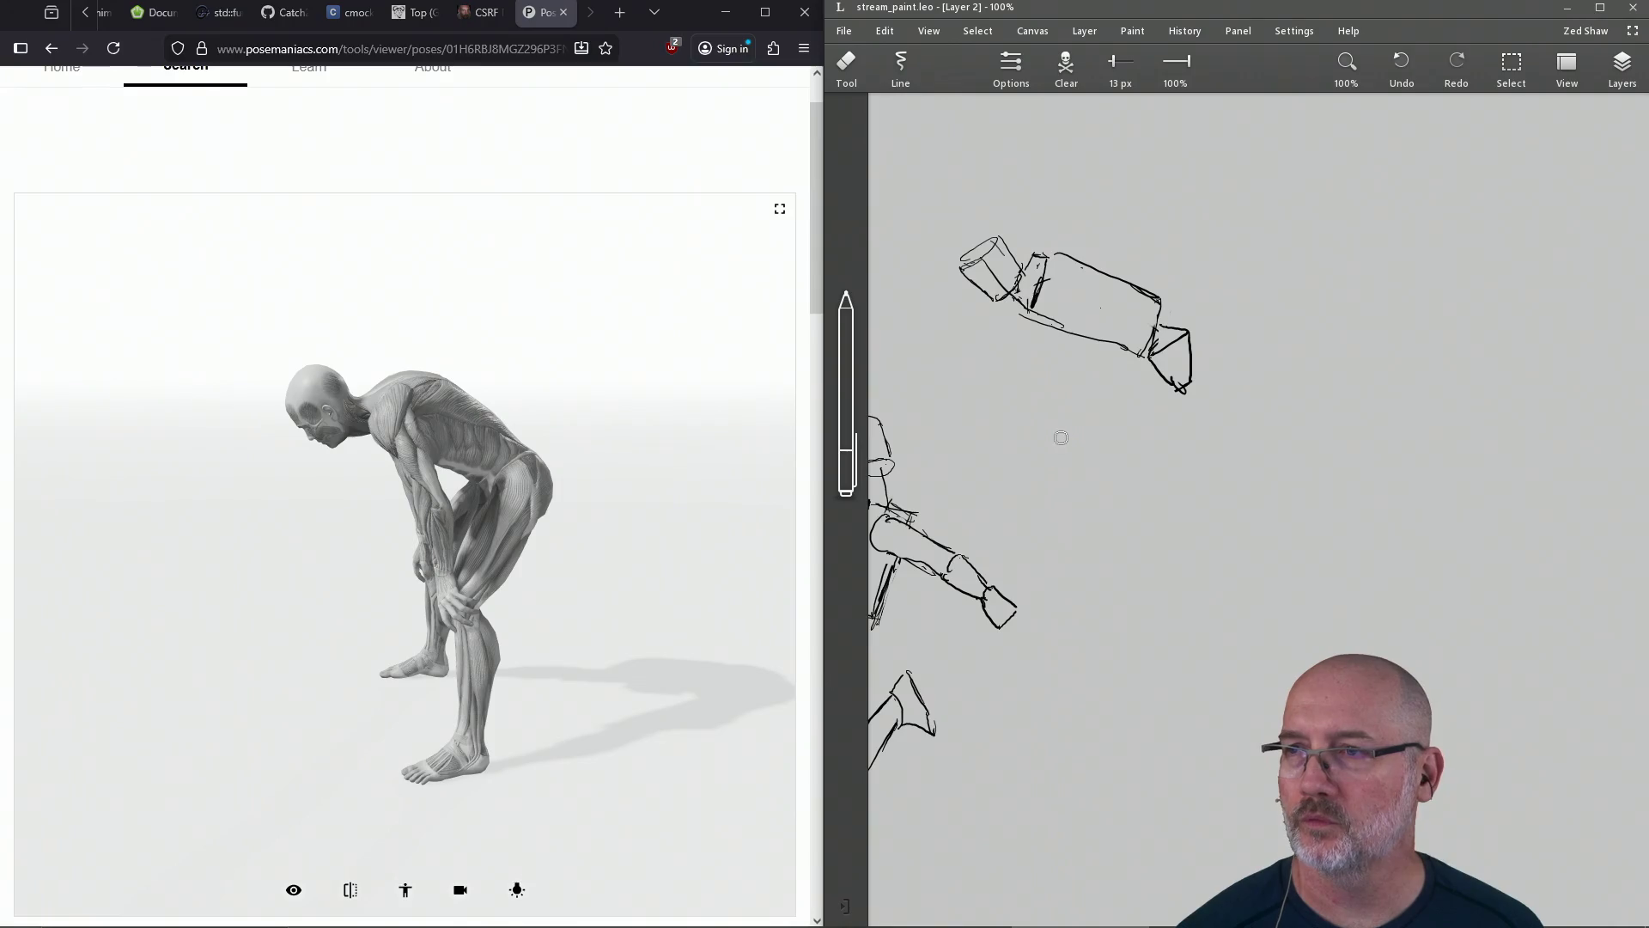
pyautogui.hotkey('ctrl', 's')
pyautogui.press('b')
# - Draw the bent leg's thigh, diagonal line and lower leg down to the ankle
pyautogui.moveTo(1055, 281); pyautogui.dragTo(1072, 450)
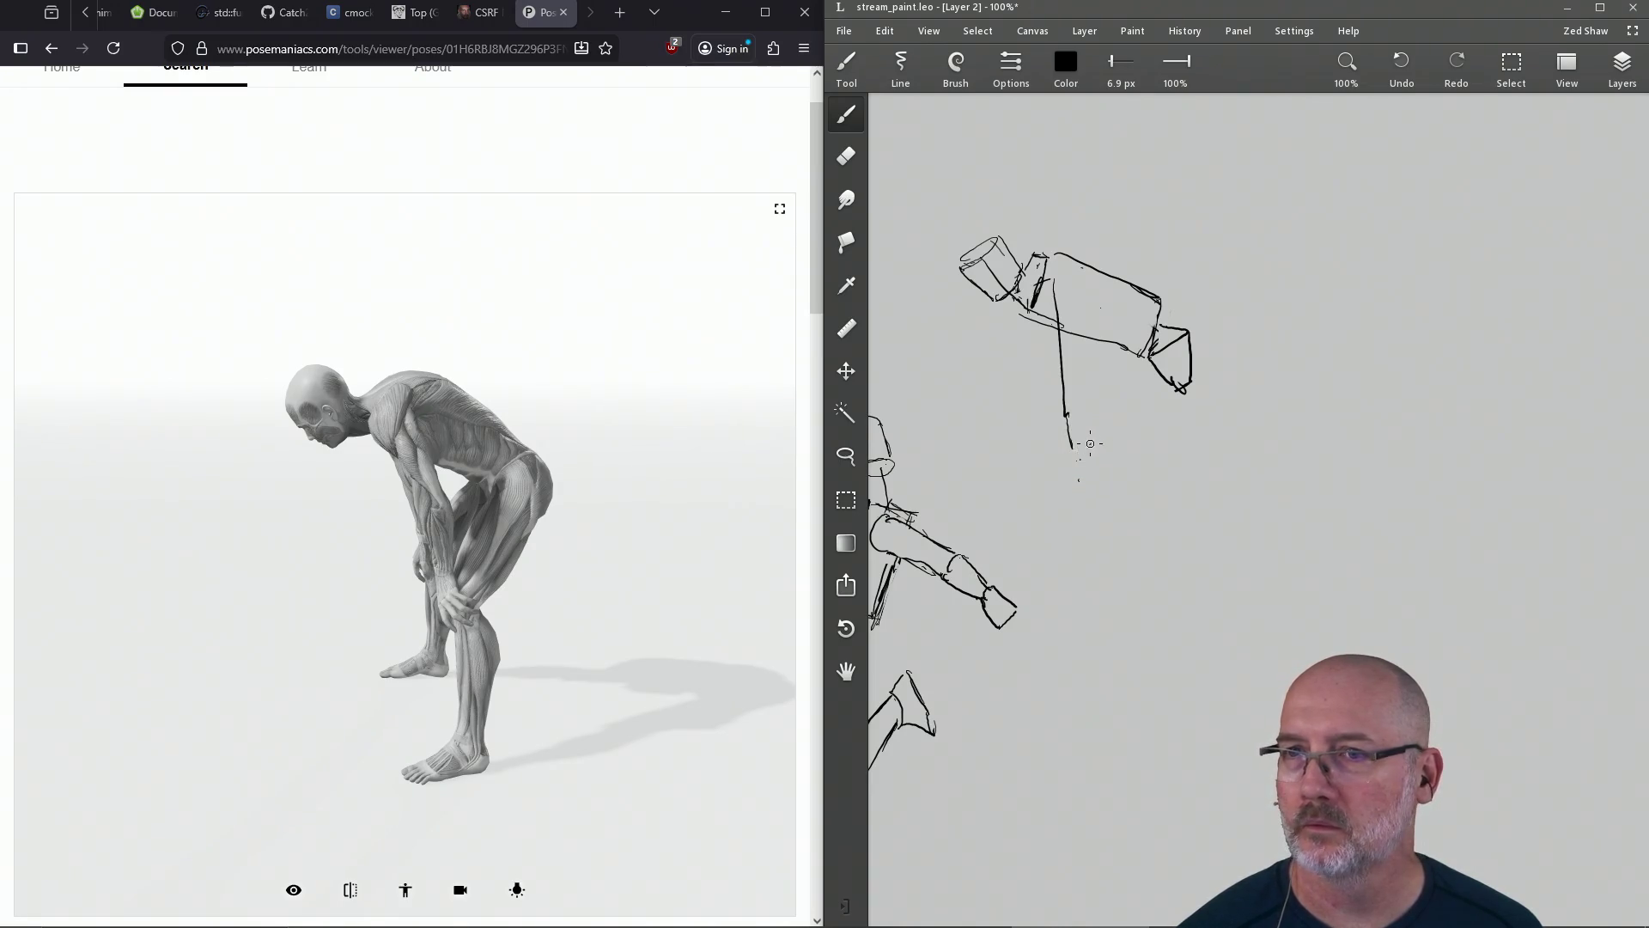
pyautogui.moveTo(1177, 378); pyautogui.dragTo(1080, 464)
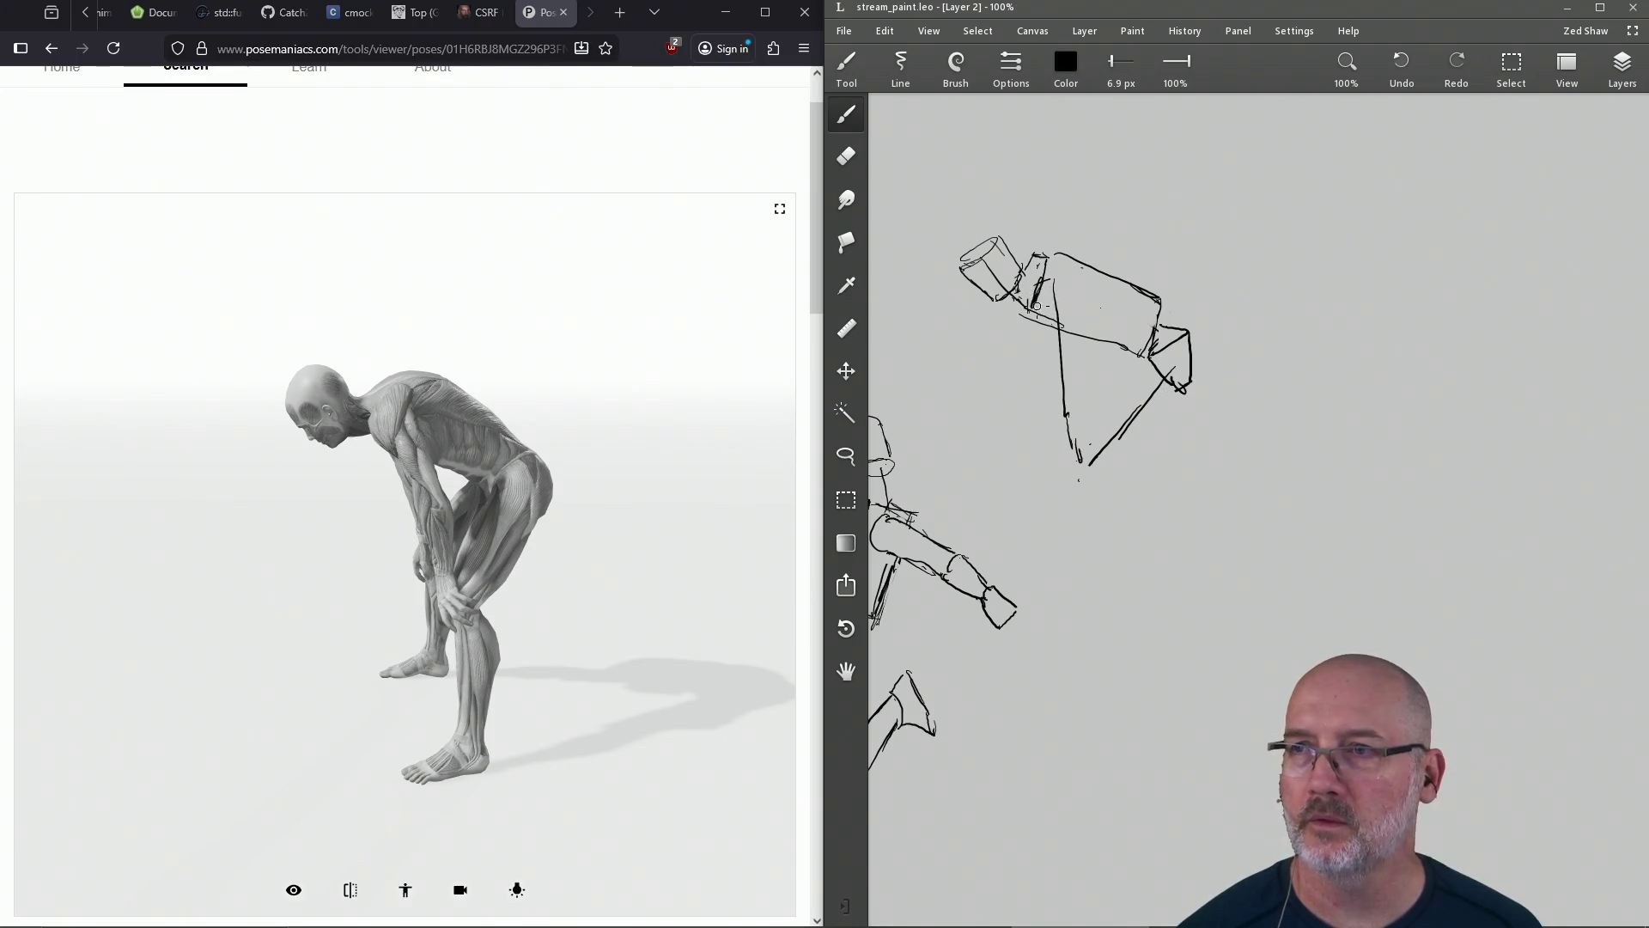
pyautogui.moveTo(1035, 305)
pyautogui.mouseDown()
pyautogui.moveTo(1073, 302)
pyautogui.moveTo(1033, 312)
pyautogui.moveTo(1058, 396)
pyautogui.moveTo(1079, 360)
pyautogui.moveTo(1052, 421)
pyautogui.moveTo(1073, 453)
pyautogui.mouseUp()
pyautogui.moveTo(1082, 386)
pyautogui.mouseDown()
pyautogui.moveTo(1073, 461)
pyautogui.moveTo(1090, 455)
pyautogui.mouseUp()
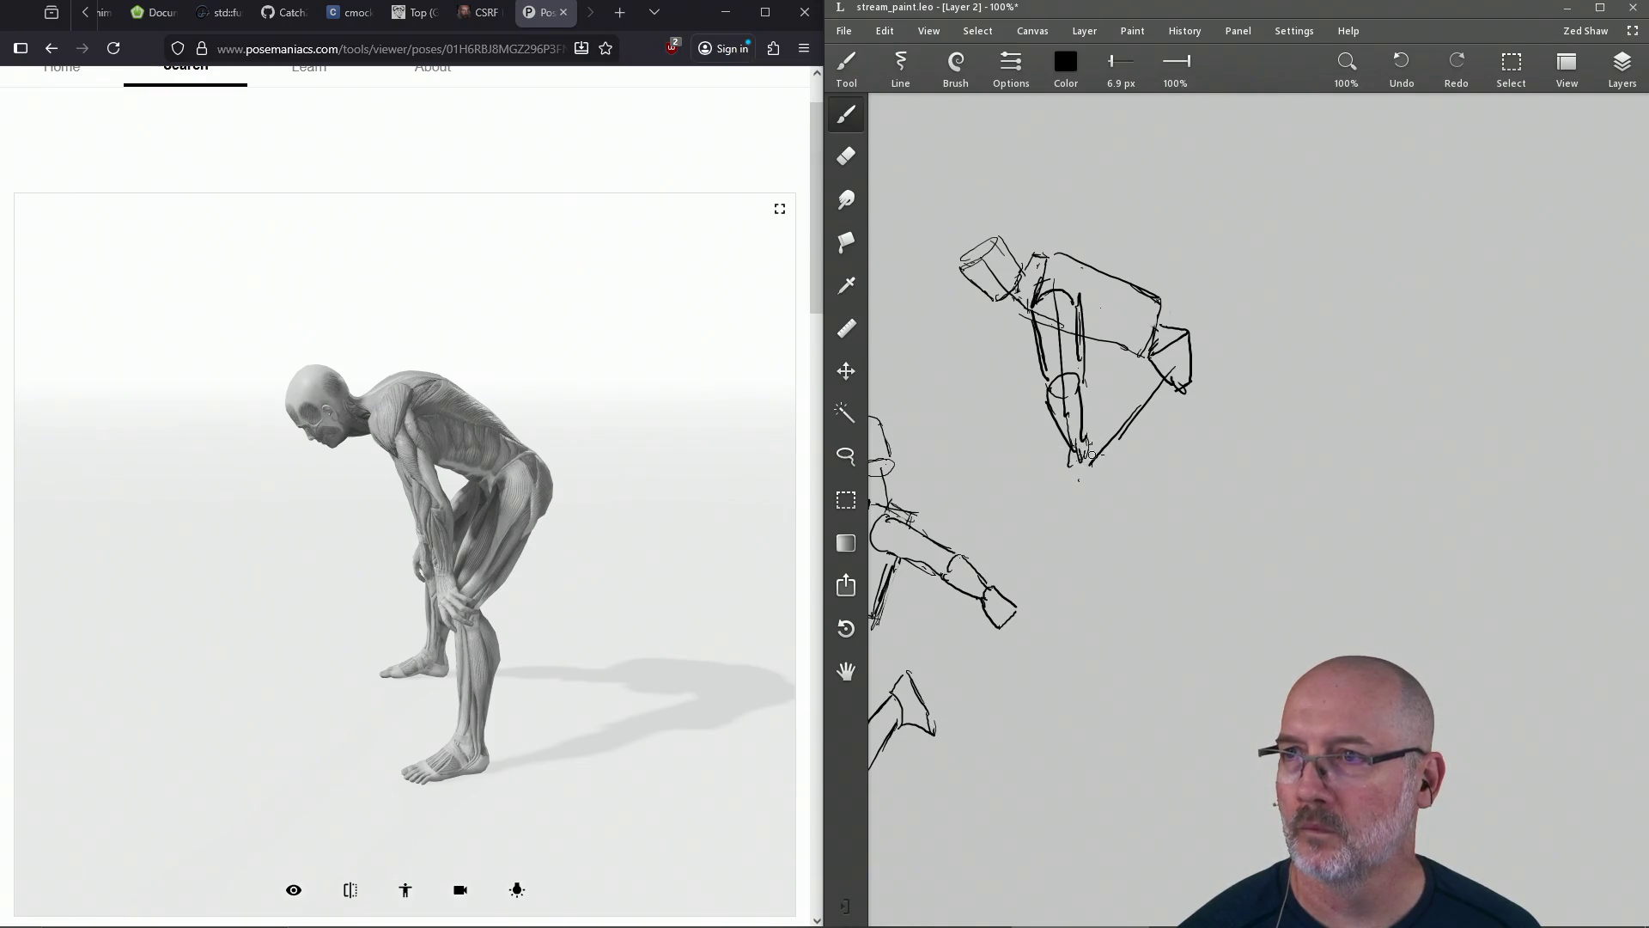
pyautogui.moveTo(1137, 359); pyautogui.dragTo(1092, 421)
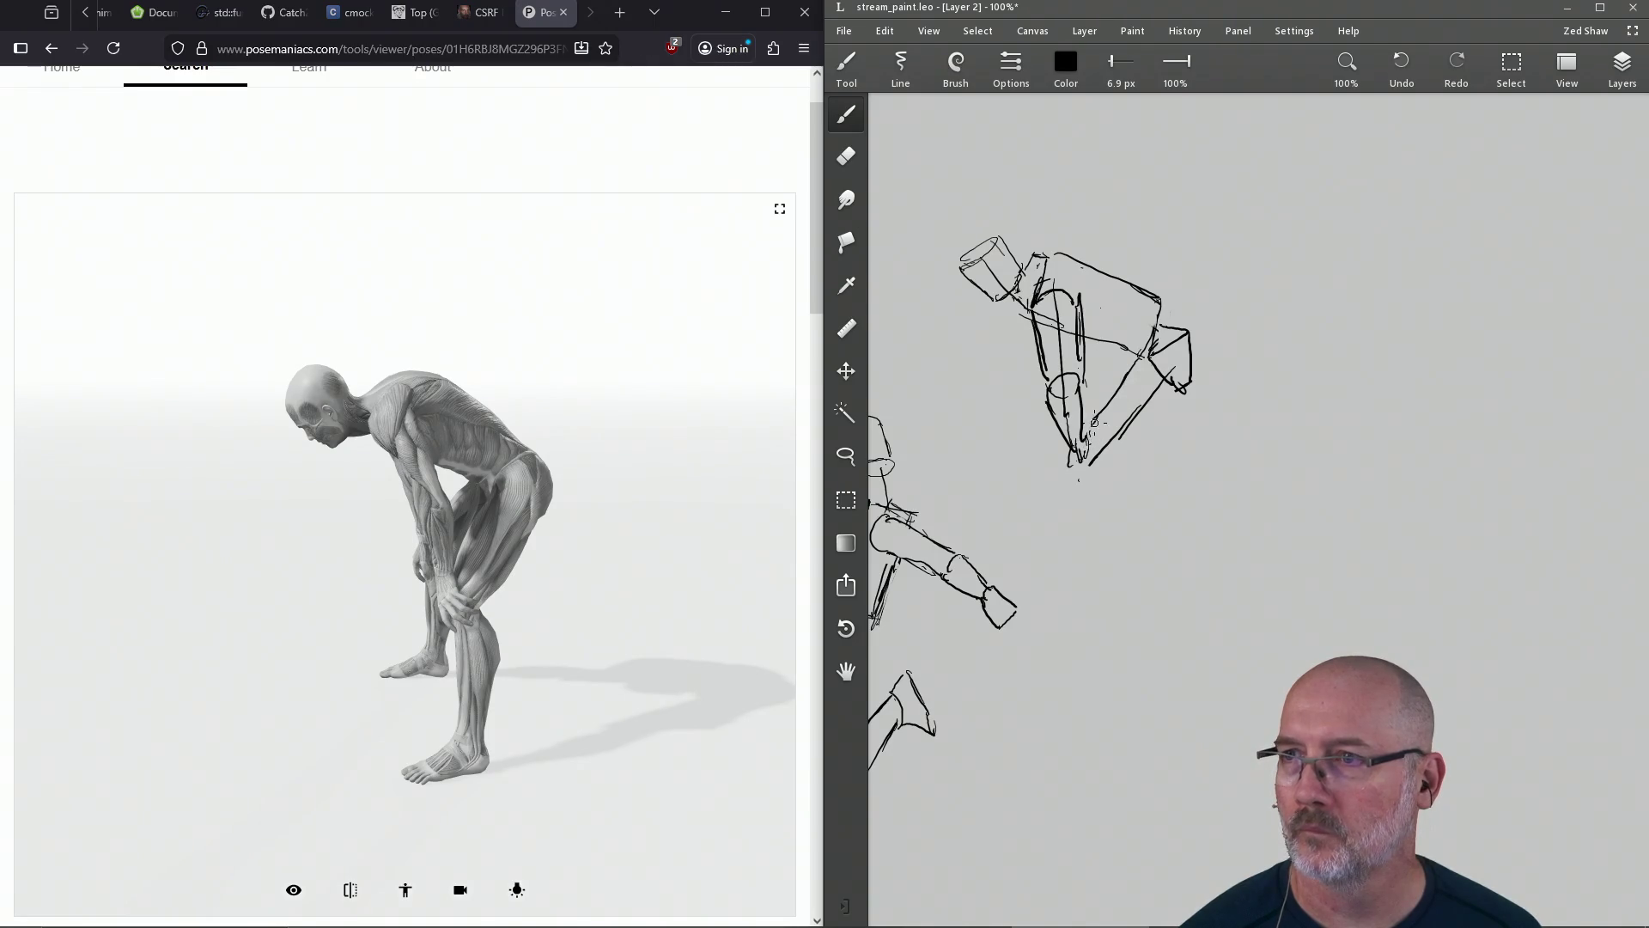
pyautogui.moveTo(1091, 472); pyautogui.dragTo(1175, 395)
pyautogui.moveTo(1078, 468); pyautogui.dragTo(1101, 462)
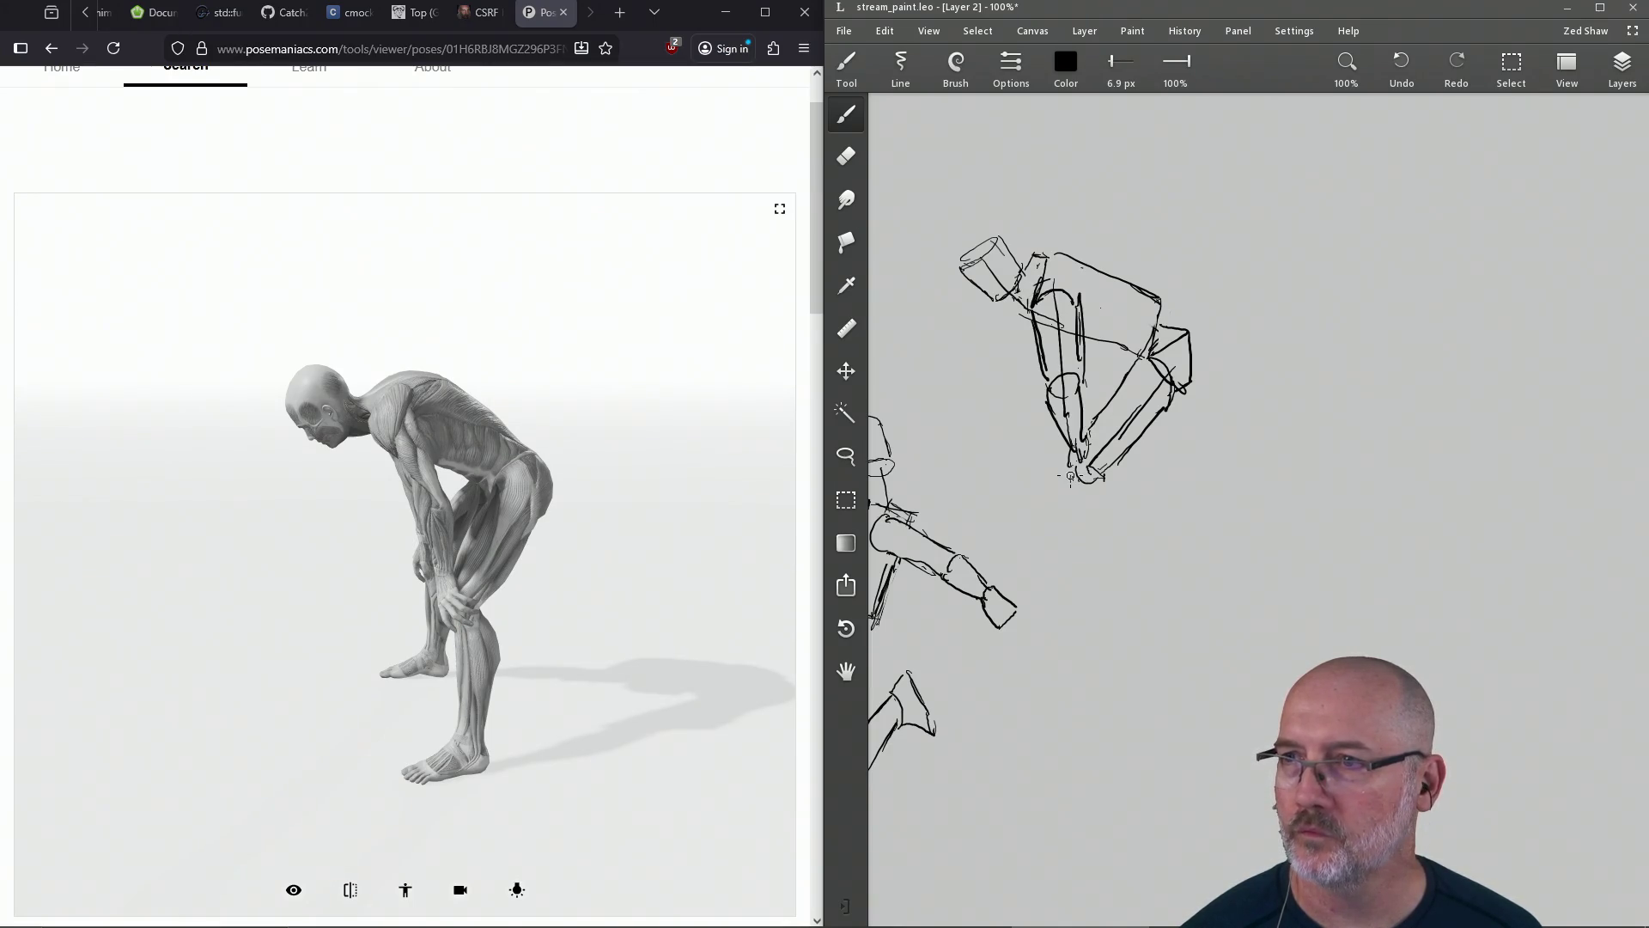
# - Draw the standing lower leg down to the foot and save
pyautogui.moveTo(1075, 480)
pyautogui.mouseDown()
pyautogui.moveTo(1107, 496)
pyautogui.moveTo(1080, 541)
pyautogui.moveTo(1085, 572)
pyautogui.moveTo(1115, 582)
pyautogui.mouseUp()
pyautogui.moveTo(1105, 492)
pyautogui.mouseDown()
pyautogui.moveTo(1116, 580)
pyautogui.moveTo(1053, 613)
pyautogui.moveTo(1097, 606)
pyautogui.moveTo(1113, 581)
pyautogui.mouseUp()
pyautogui.hotkey('ctrl', 's')
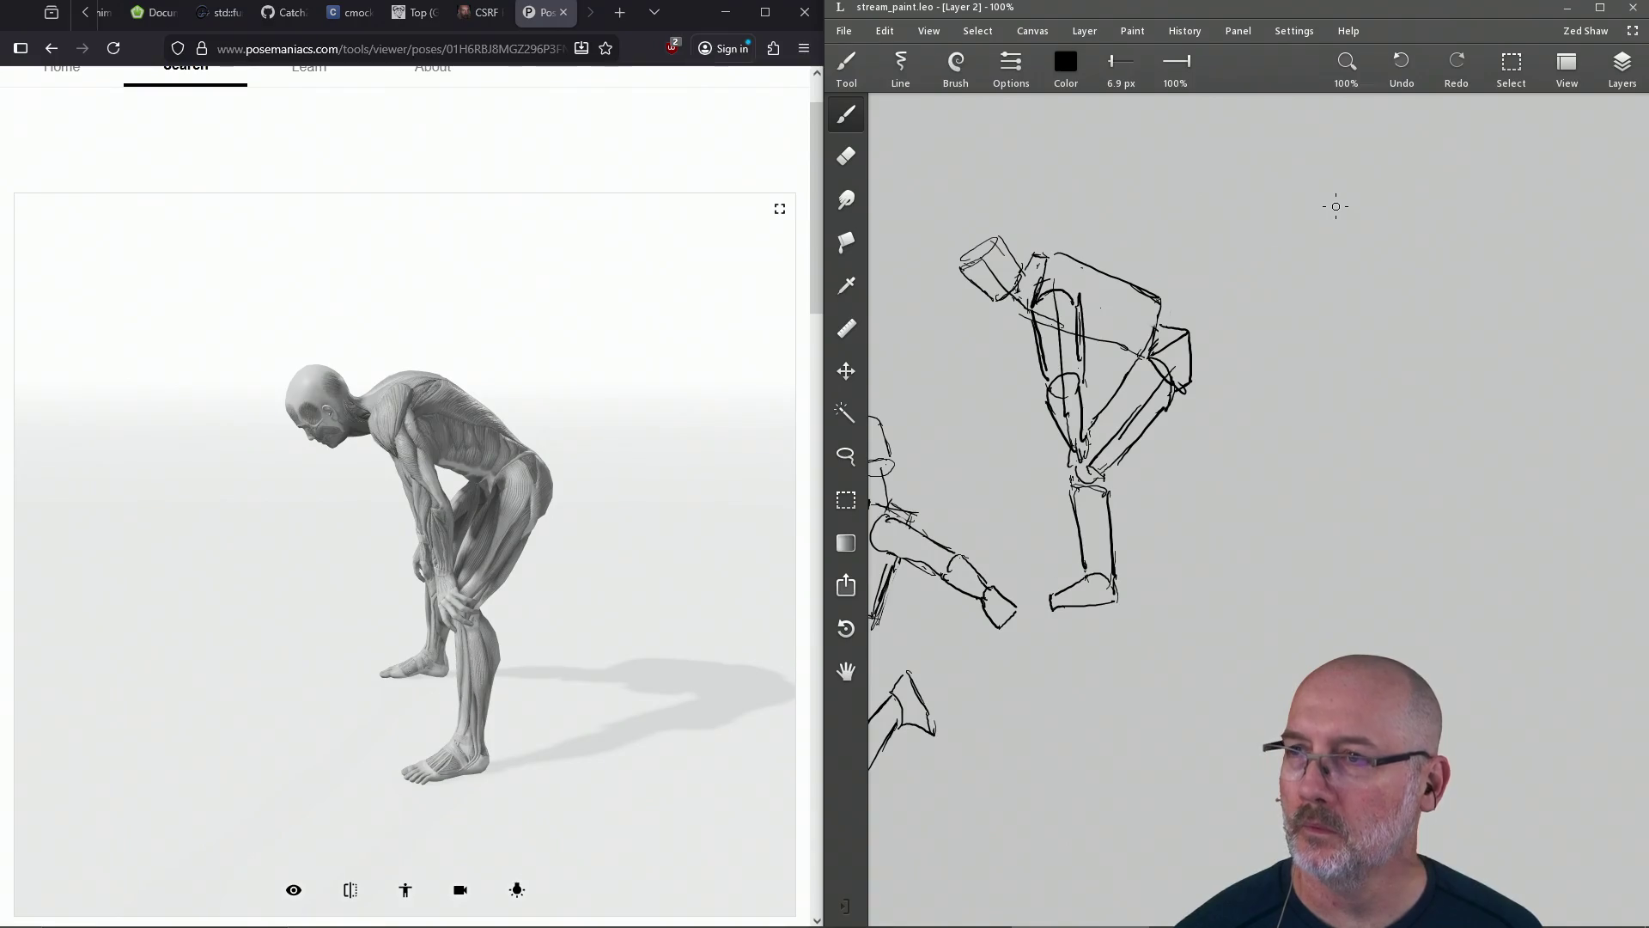
# - Erase stray thigh and hip lines, add small hip and shin strokes, and save
pyautogui.press('e')
pyautogui.moveTo(1111, 426)
pyautogui.mouseDown()
pyautogui.moveTo(1159, 379)
pyautogui.moveTo(1100, 448)
pyautogui.mouseUp()
pyautogui.moveTo(1074, 340)
pyautogui.mouseDown()
pyautogui.moveTo(1055, 313)
pyautogui.moveTo(1059, 402)
pyautogui.mouseUp()
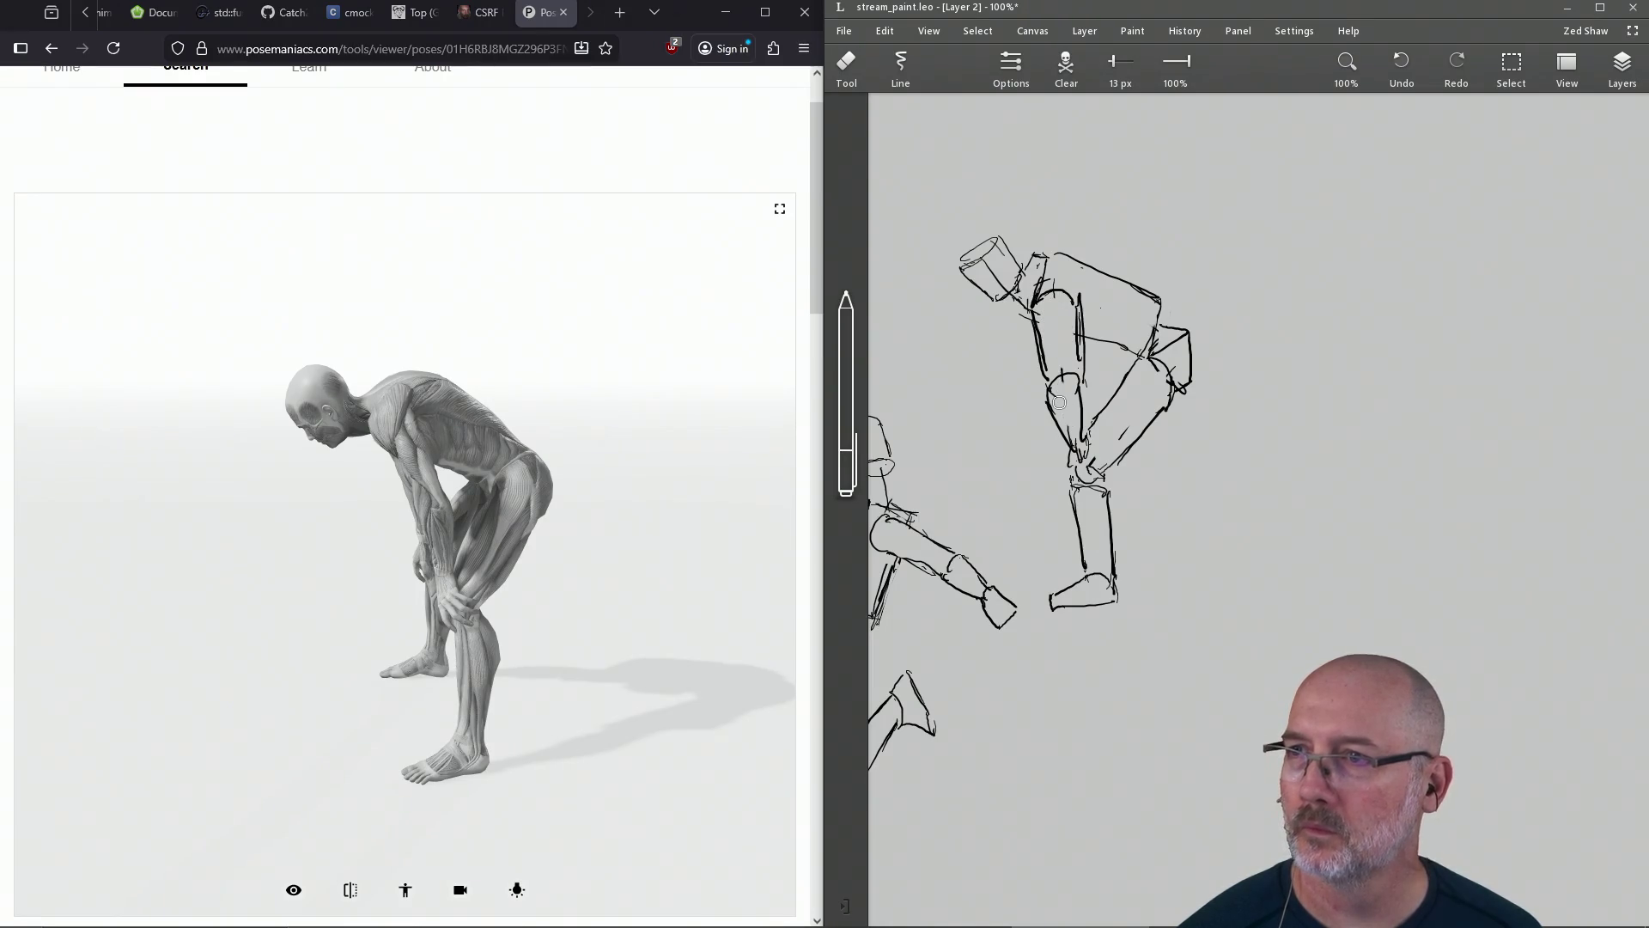
pyautogui.press('b')
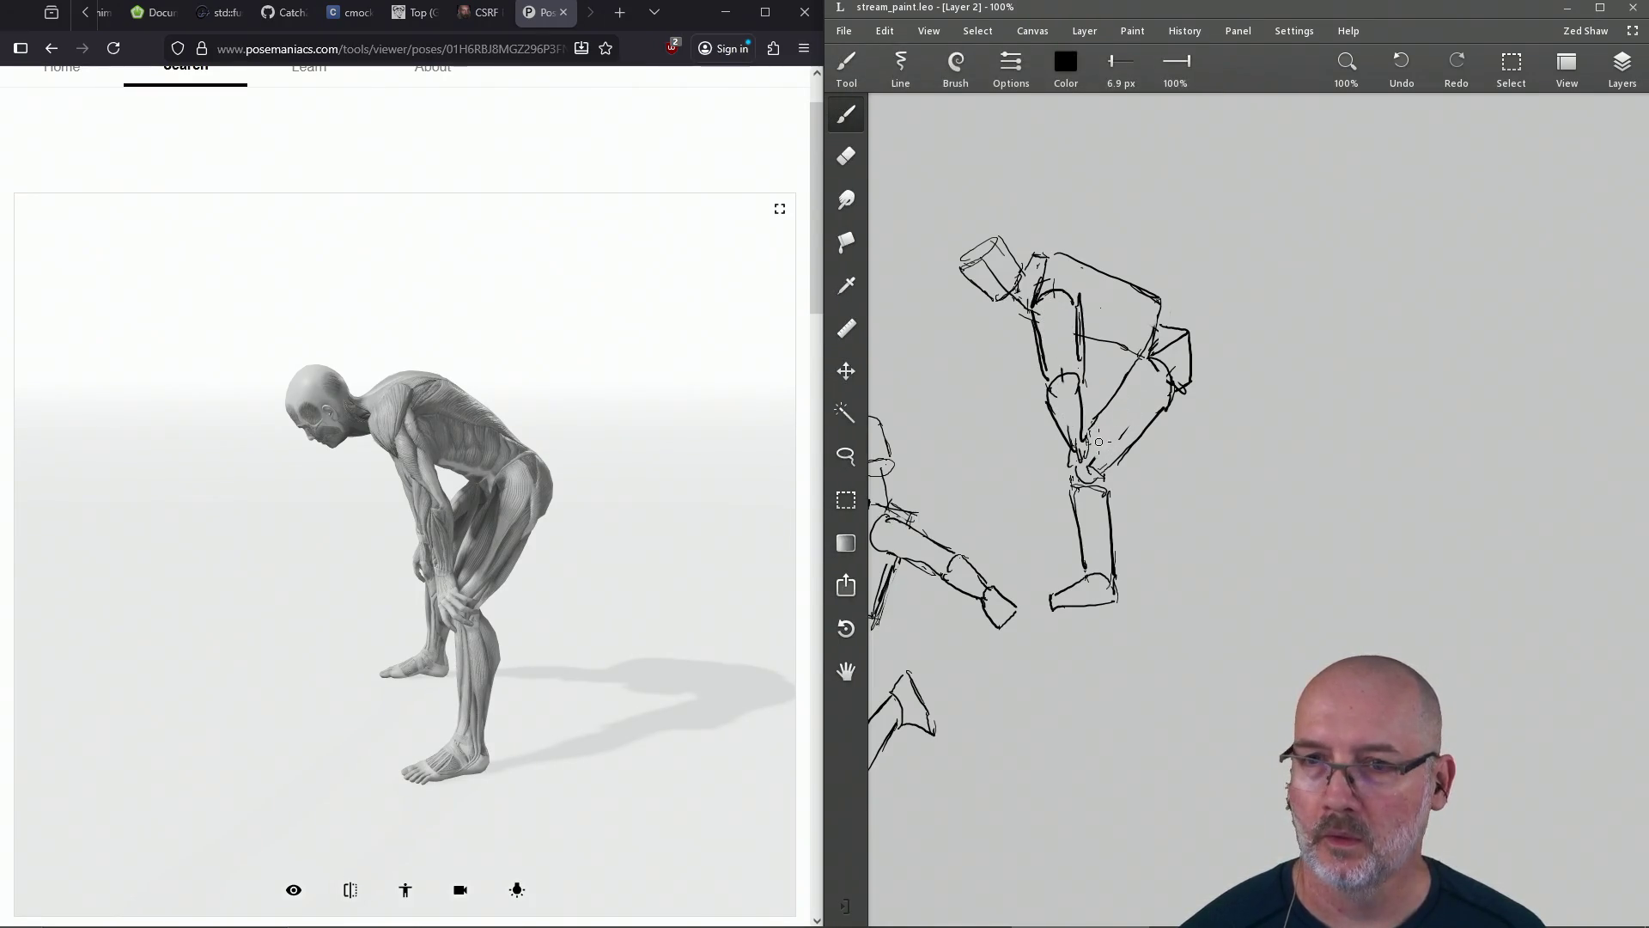
pyautogui.moveTo(1112, 342)
pyautogui.mouseDown()
pyautogui.moveTo(1124, 350)
pyautogui.moveTo(1083, 383)
pyautogui.mouseUp()
pyautogui.hotkey('ctrl', 's')
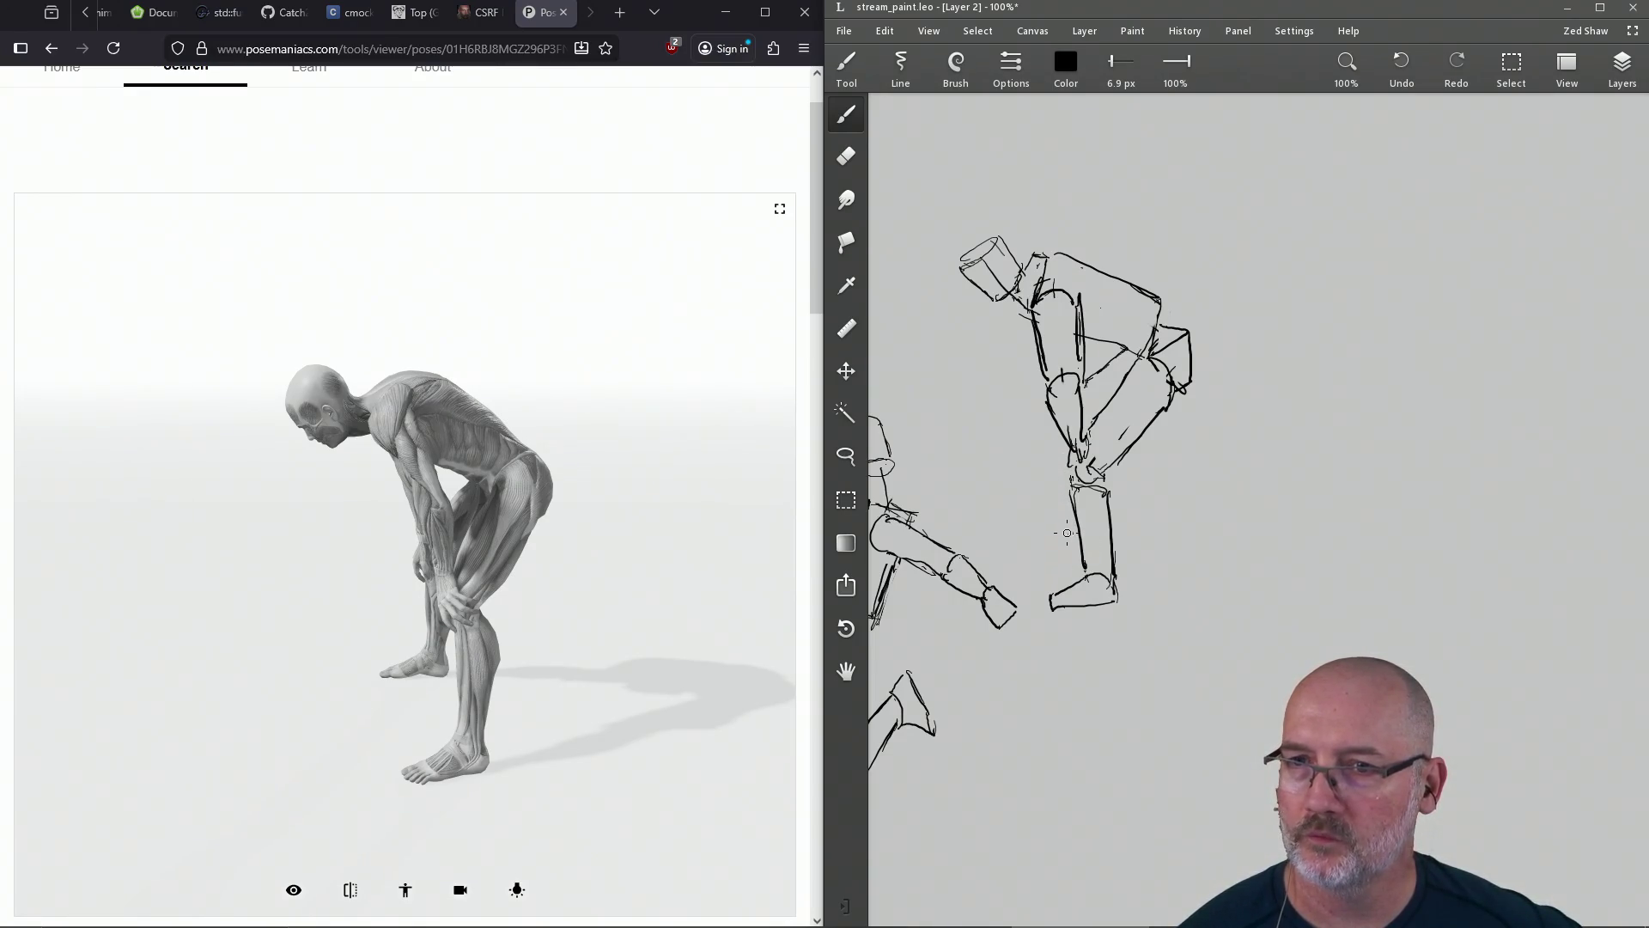
pyautogui.moveTo(1066, 533)
pyautogui.mouseDown()
pyautogui.moveTo(1015, 532)
pyautogui.moveTo(1070, 514)
pyautogui.moveTo(1044, 419)
pyautogui.moveTo(1046, 453)
pyautogui.mouseUp()
pyautogui.hotkey('ctrl', 's')
pyautogui.hotkey('ctrl', 's')
pyautogui.hotkey('ctrl', 's')
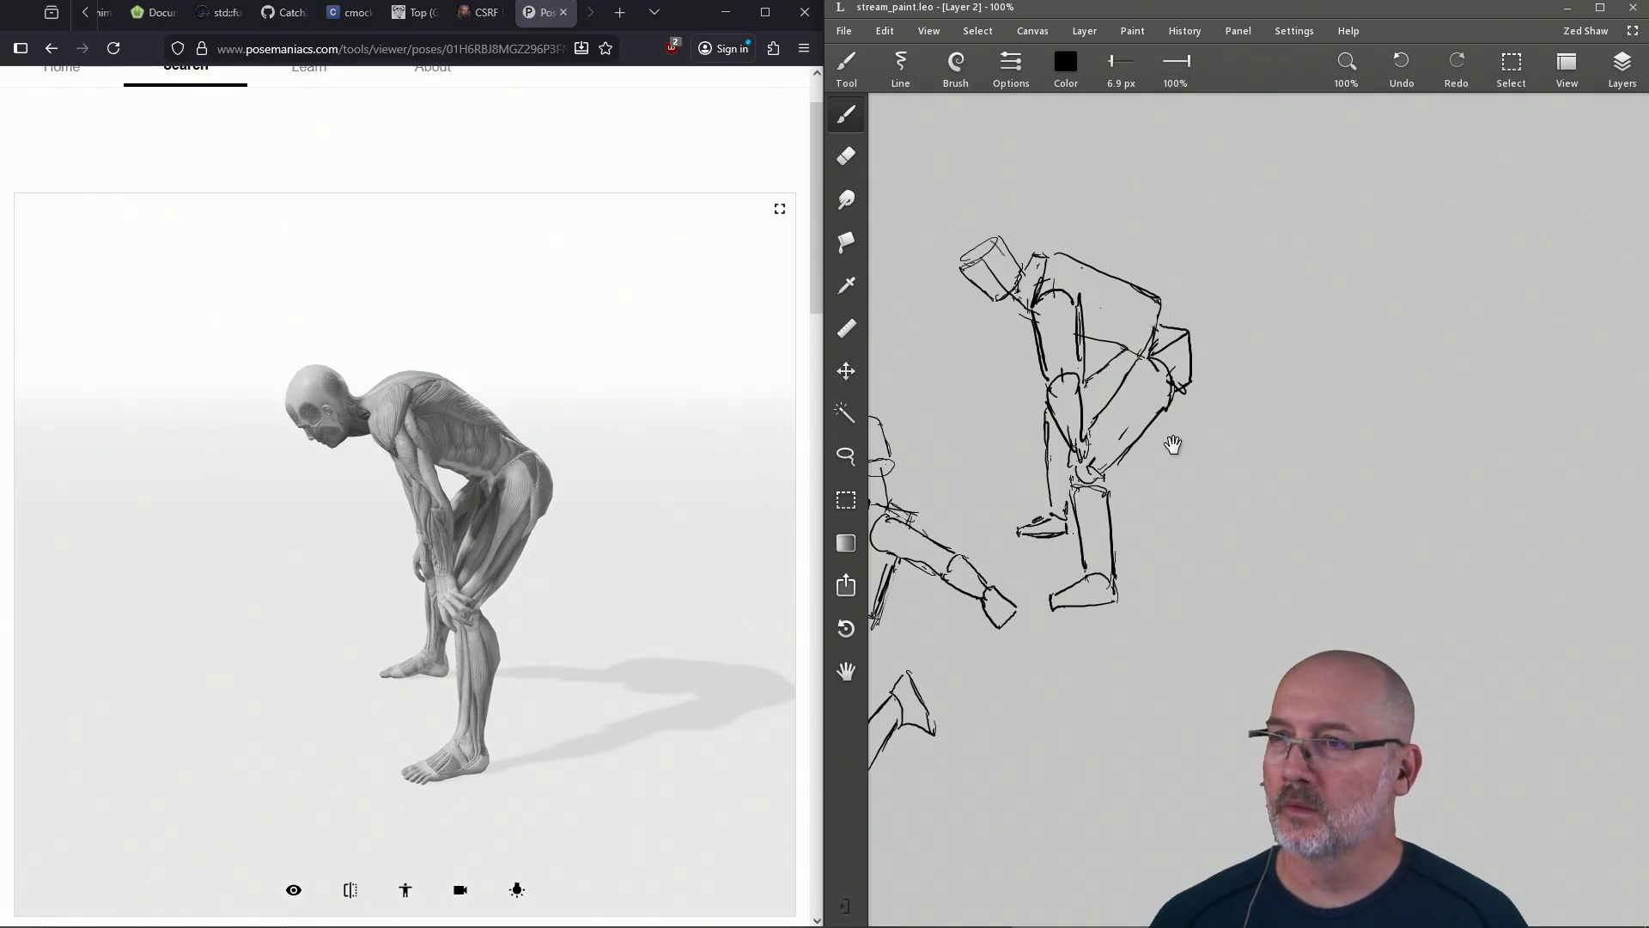
pyautogui.moveTo(1185, 467); pyautogui.dragTo(1387, 413)
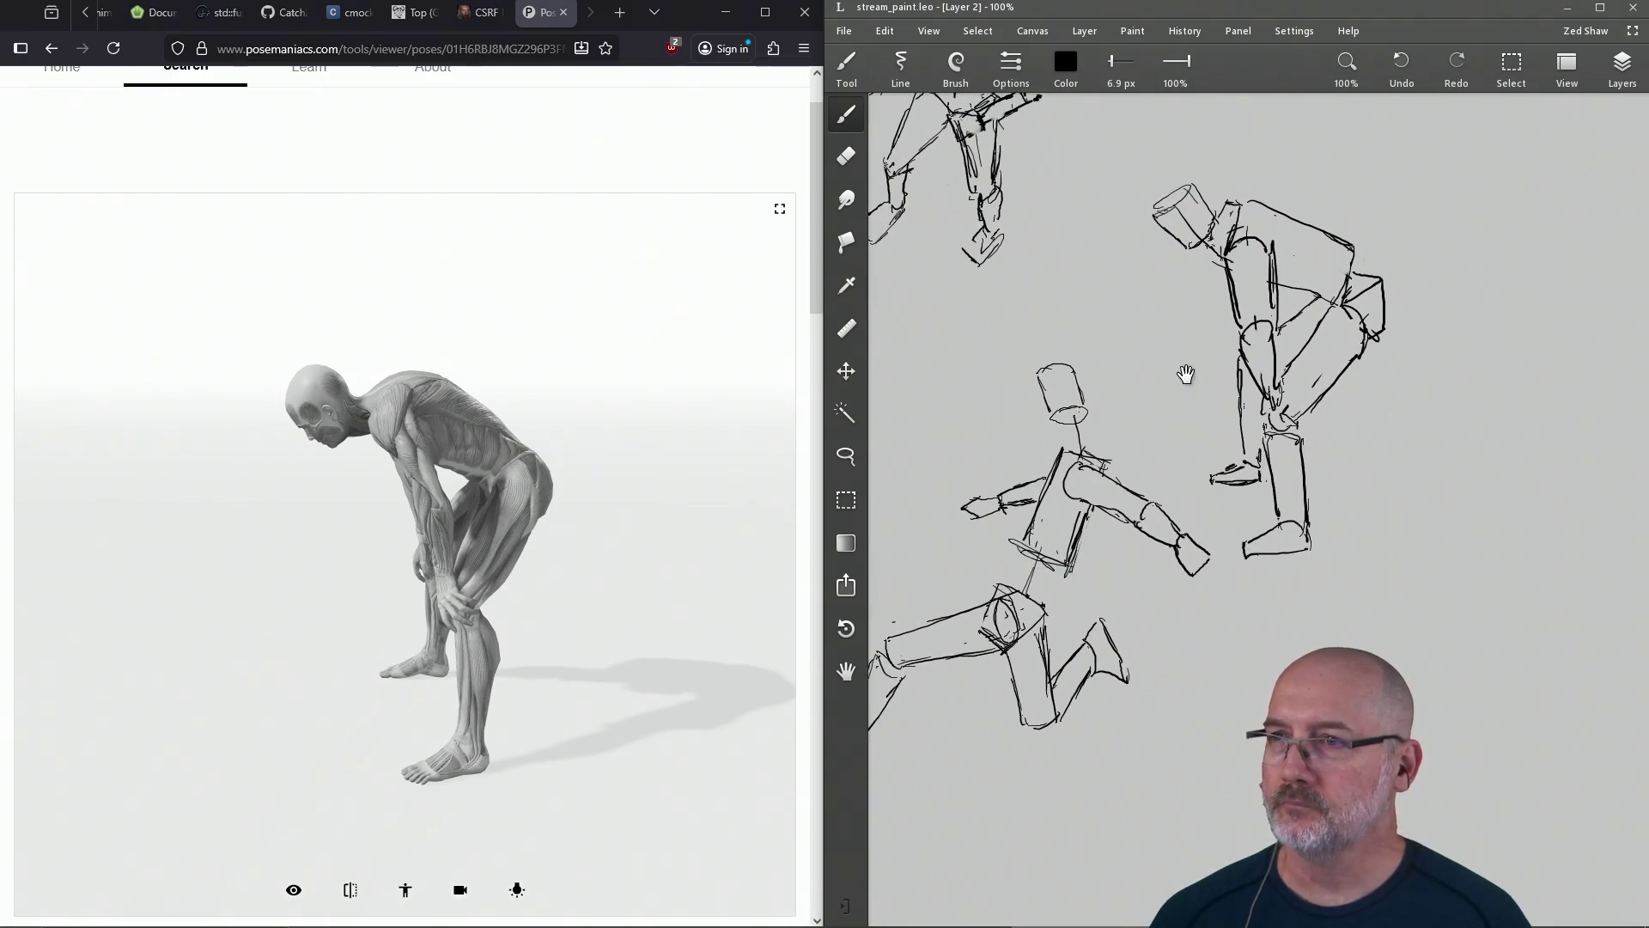
pyautogui.moveTo(1185, 371); pyautogui.dragTo(1289, 464)
pyautogui.moveTo(1095, 395)
pyautogui.mouseDown()
pyautogui.moveTo(1262, 438)
pyautogui.moveTo(1247, 424)
pyautogui.mouseUp()
pyautogui.moveTo(1288, 541); pyautogui.dragTo(1249, 459)
pyautogui.moveTo(1357, 554); pyautogui.dragTo(1245, 462)
pyautogui.moveTo(1297, 557)
pyautogui.mouseDown()
pyautogui.moveTo(1246, 462)
pyautogui.moveTo(1182, 435)
pyautogui.moveTo(1181, 488)
pyautogui.mouseUp()
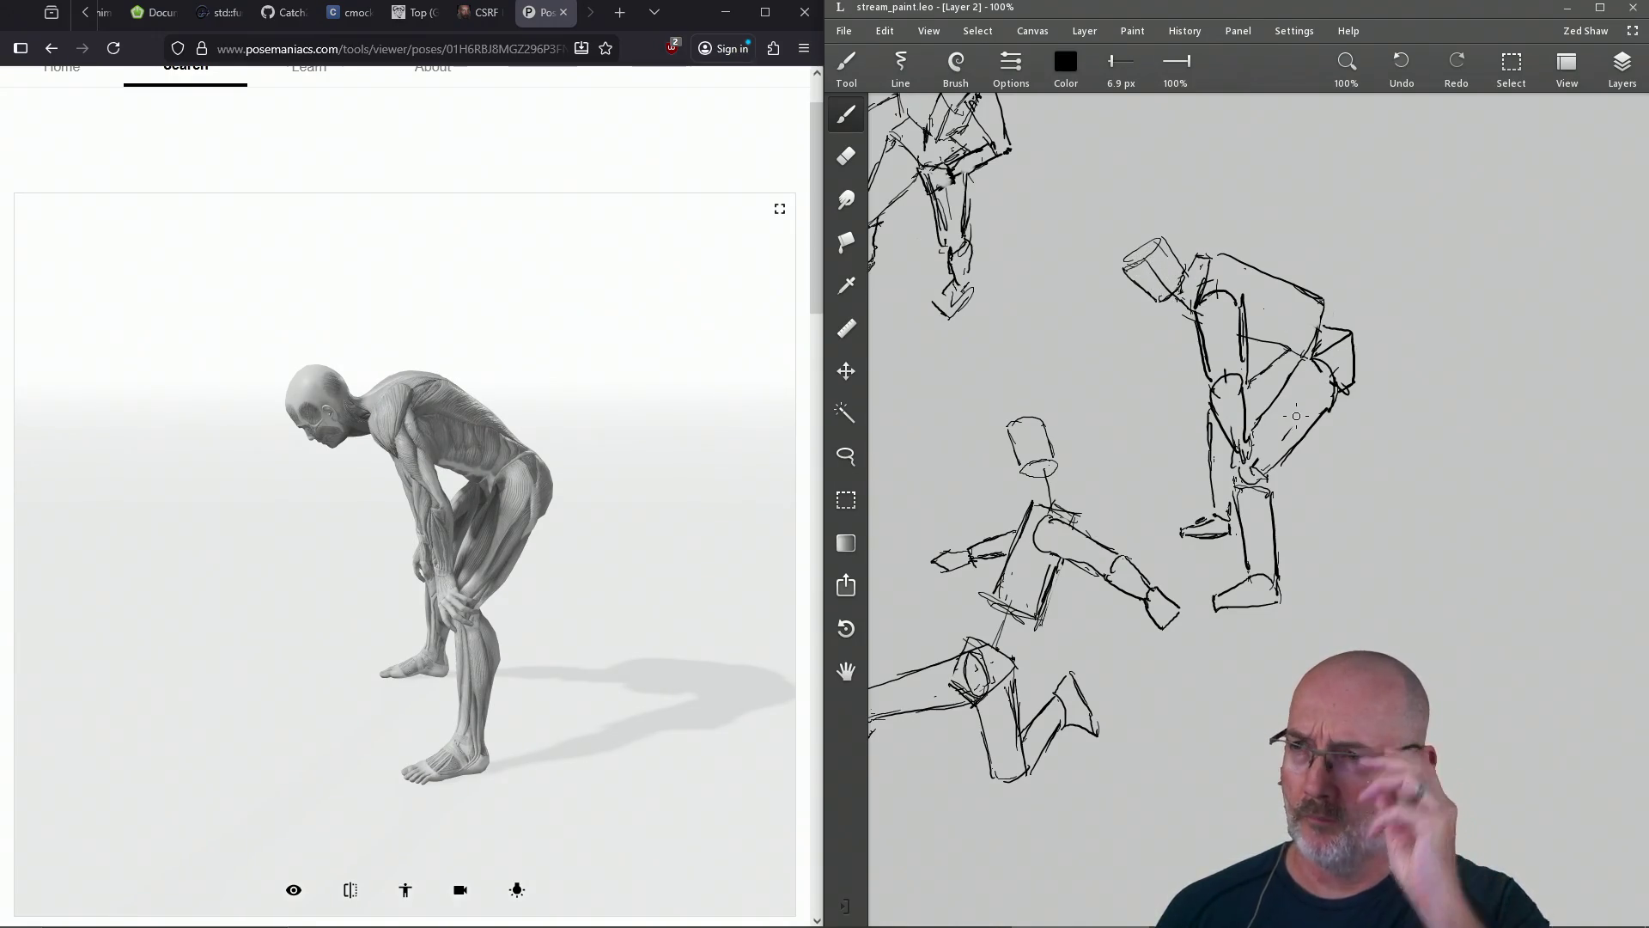
pyautogui.moveTo(1208, 309)
pyautogui.mouseDown()
pyautogui.moveTo(1293, 481)
pyautogui.moveTo(1245, 429)
pyautogui.moveTo(1243, 374)
pyautogui.moveTo(1164, 386)
pyautogui.moveTo(1219, 393)
pyautogui.mouseUp()
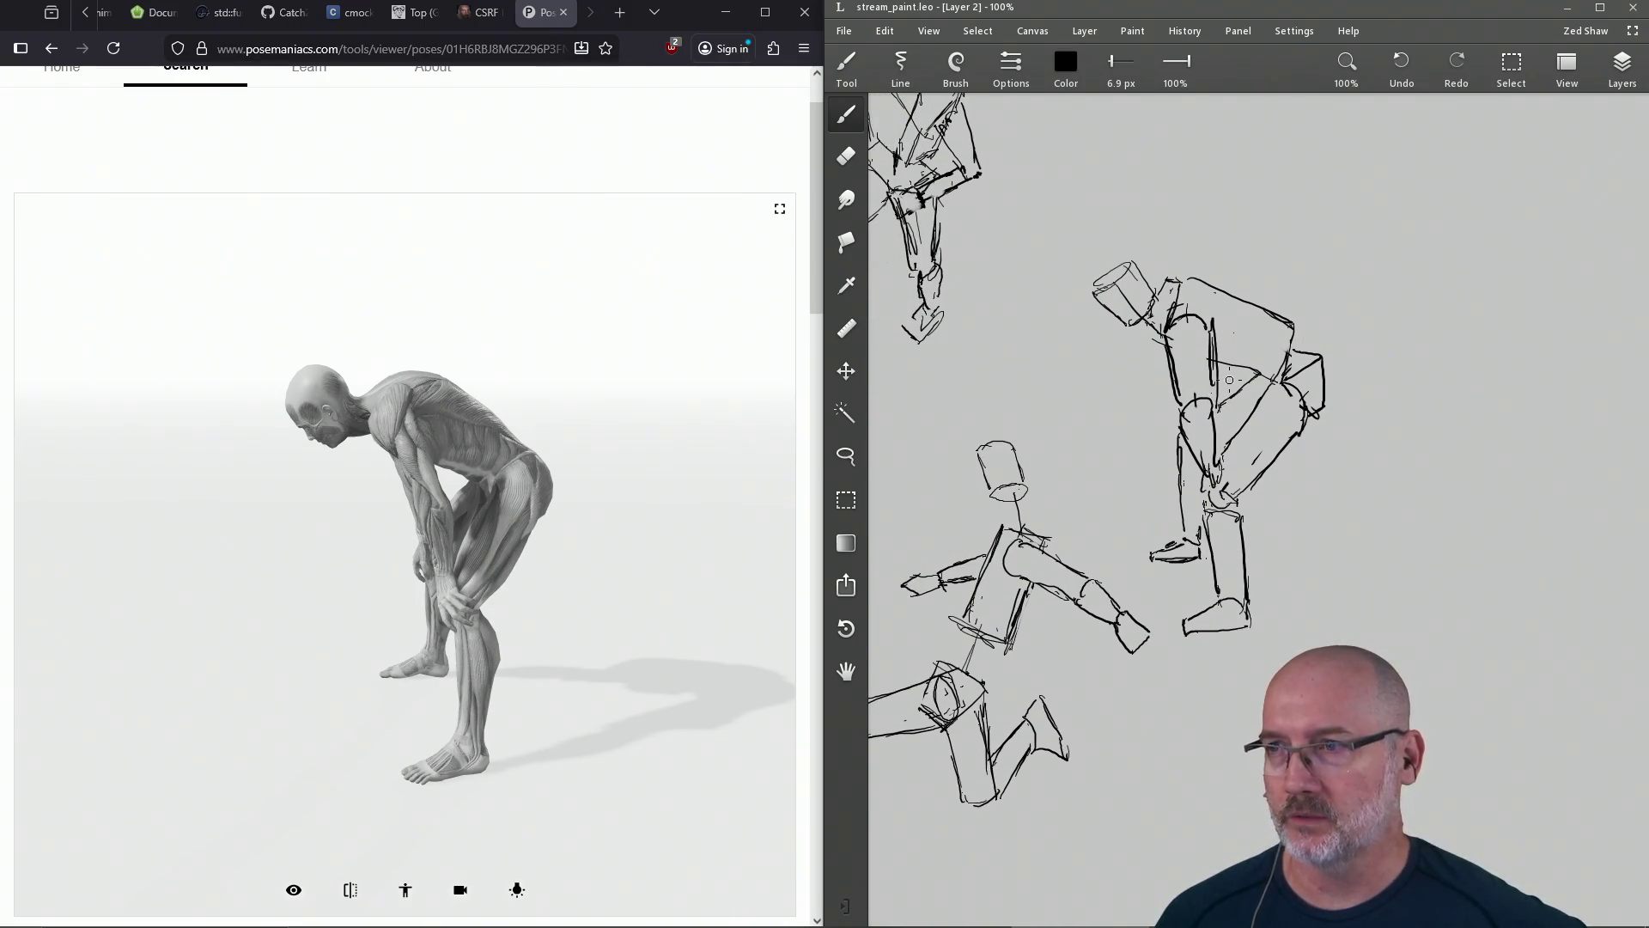
pyautogui.moveTo(1202, 357)
pyautogui.mouseDown()
pyautogui.moveTo(1237, 403)
pyautogui.moveTo(1235, 387)
pyautogui.moveTo(1202, 388)
pyautogui.moveTo(1266, 441)
pyautogui.moveTo(1226, 465)
pyautogui.moveTo(1156, 427)
pyautogui.moveTo(1203, 387)
pyautogui.moveTo(1285, 376)
pyautogui.mouseUp()
pyautogui.moveTo(1195, 404); pyautogui.dragTo(1195, 383)
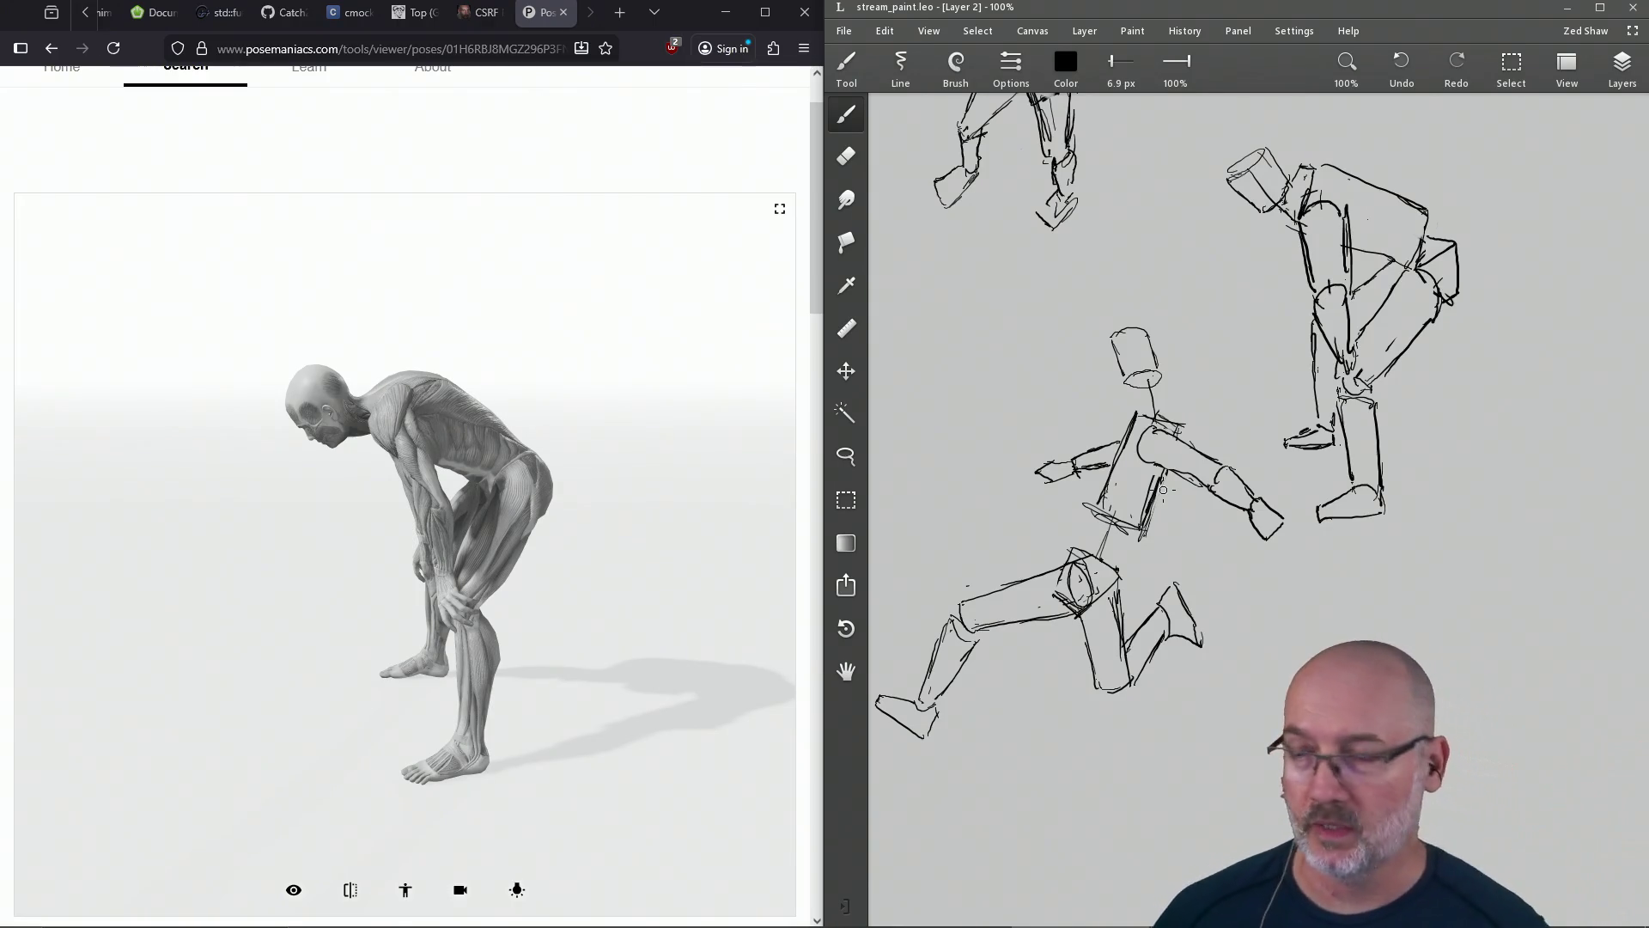
pyautogui.moveTo(1282, 358)
pyautogui.mouseDown()
pyautogui.moveTo(1262, 490)
pyautogui.moveTo(1255, 412)
pyautogui.mouseUp()
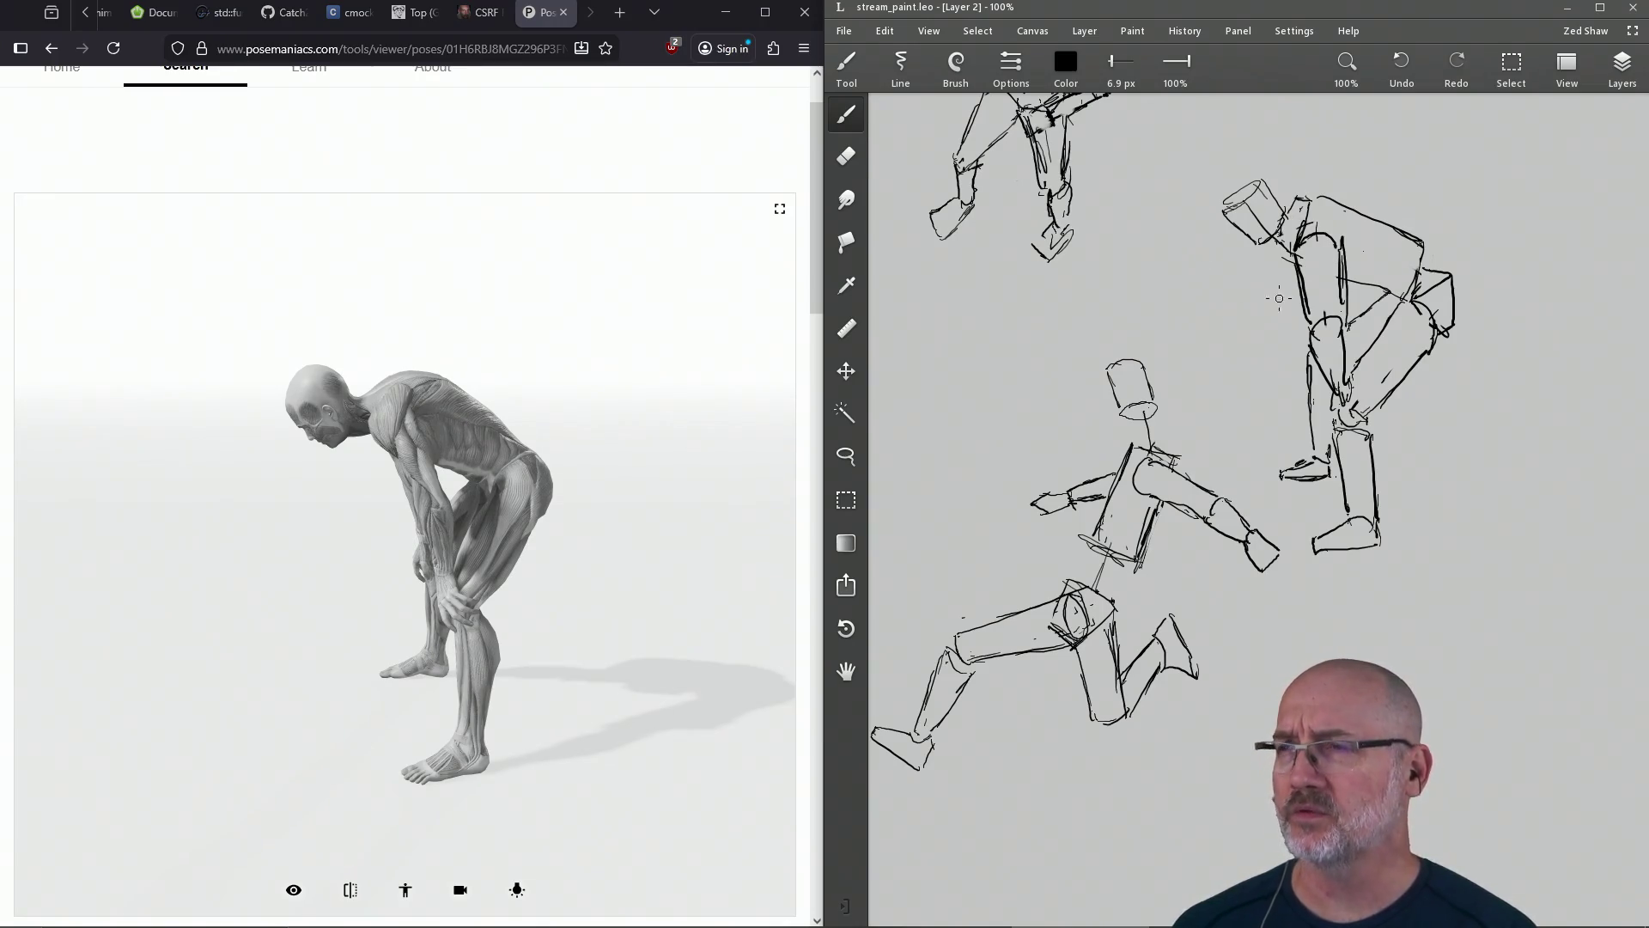
pyautogui.moveTo(1240, 266)
pyautogui.mouseDown()
pyautogui.moveTo(1251, 372)
pyautogui.moveTo(1266, 301)
pyautogui.moveTo(1295, 348)
pyautogui.moveTo(1252, 310)
pyautogui.moveTo(1214, 323)
pyautogui.moveTo(1234, 303)
pyautogui.mouseUp()
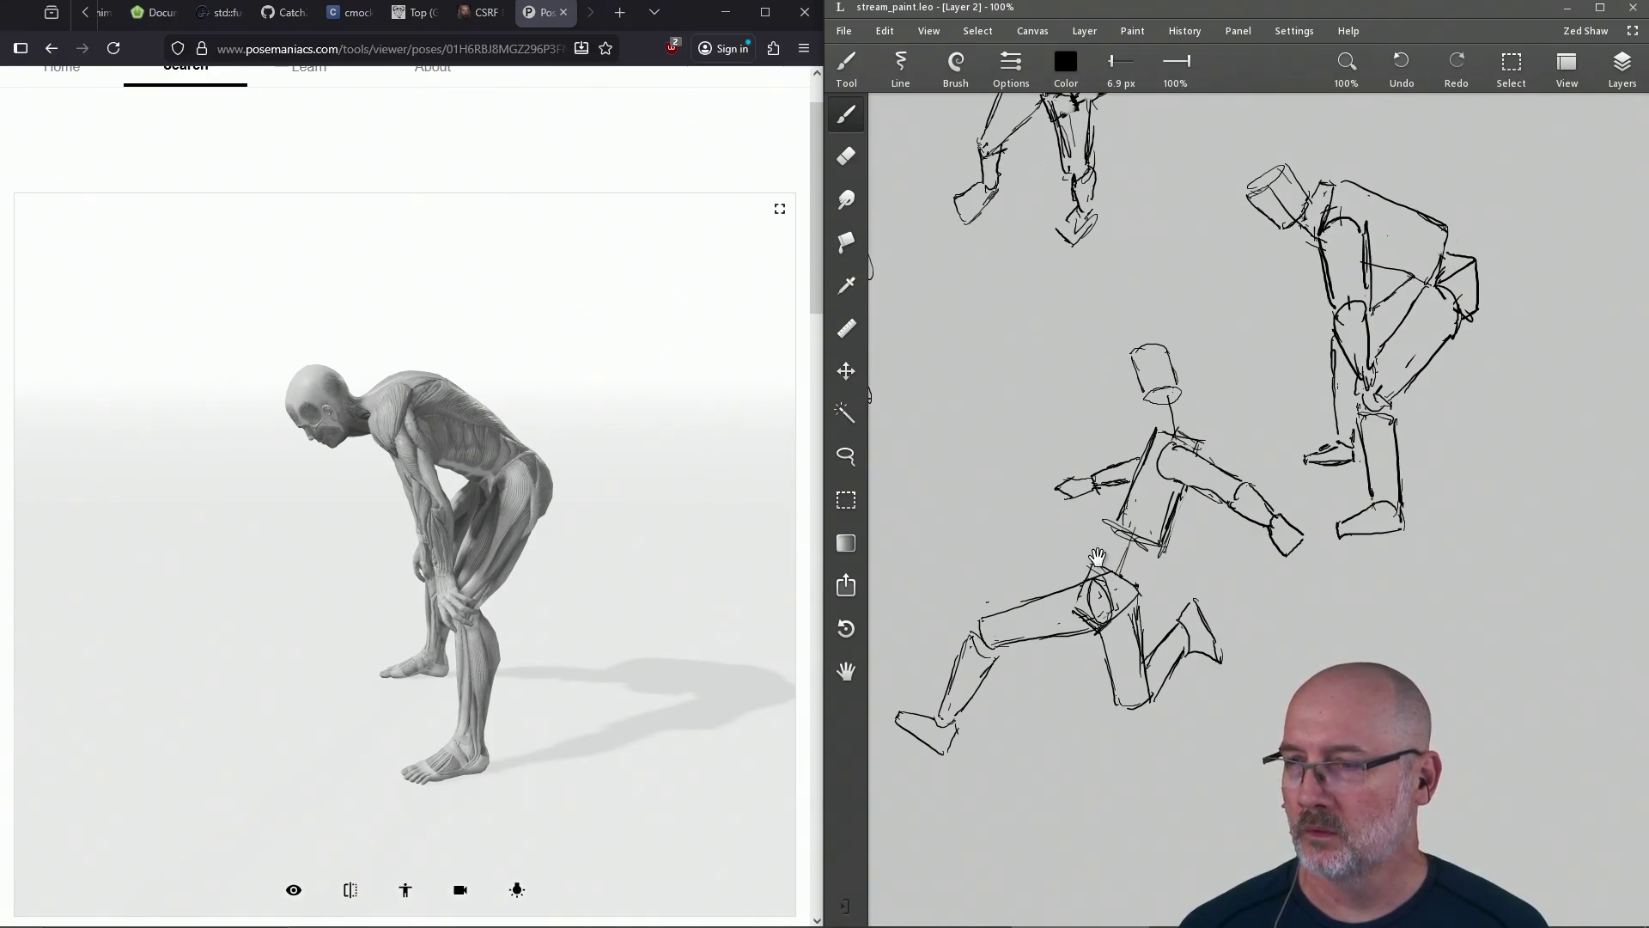
pyautogui.moveTo(1129, 526)
pyautogui.mouseDown()
pyautogui.moveTo(1090, 584)
pyautogui.moveTo(1130, 538)
pyautogui.mouseUp()
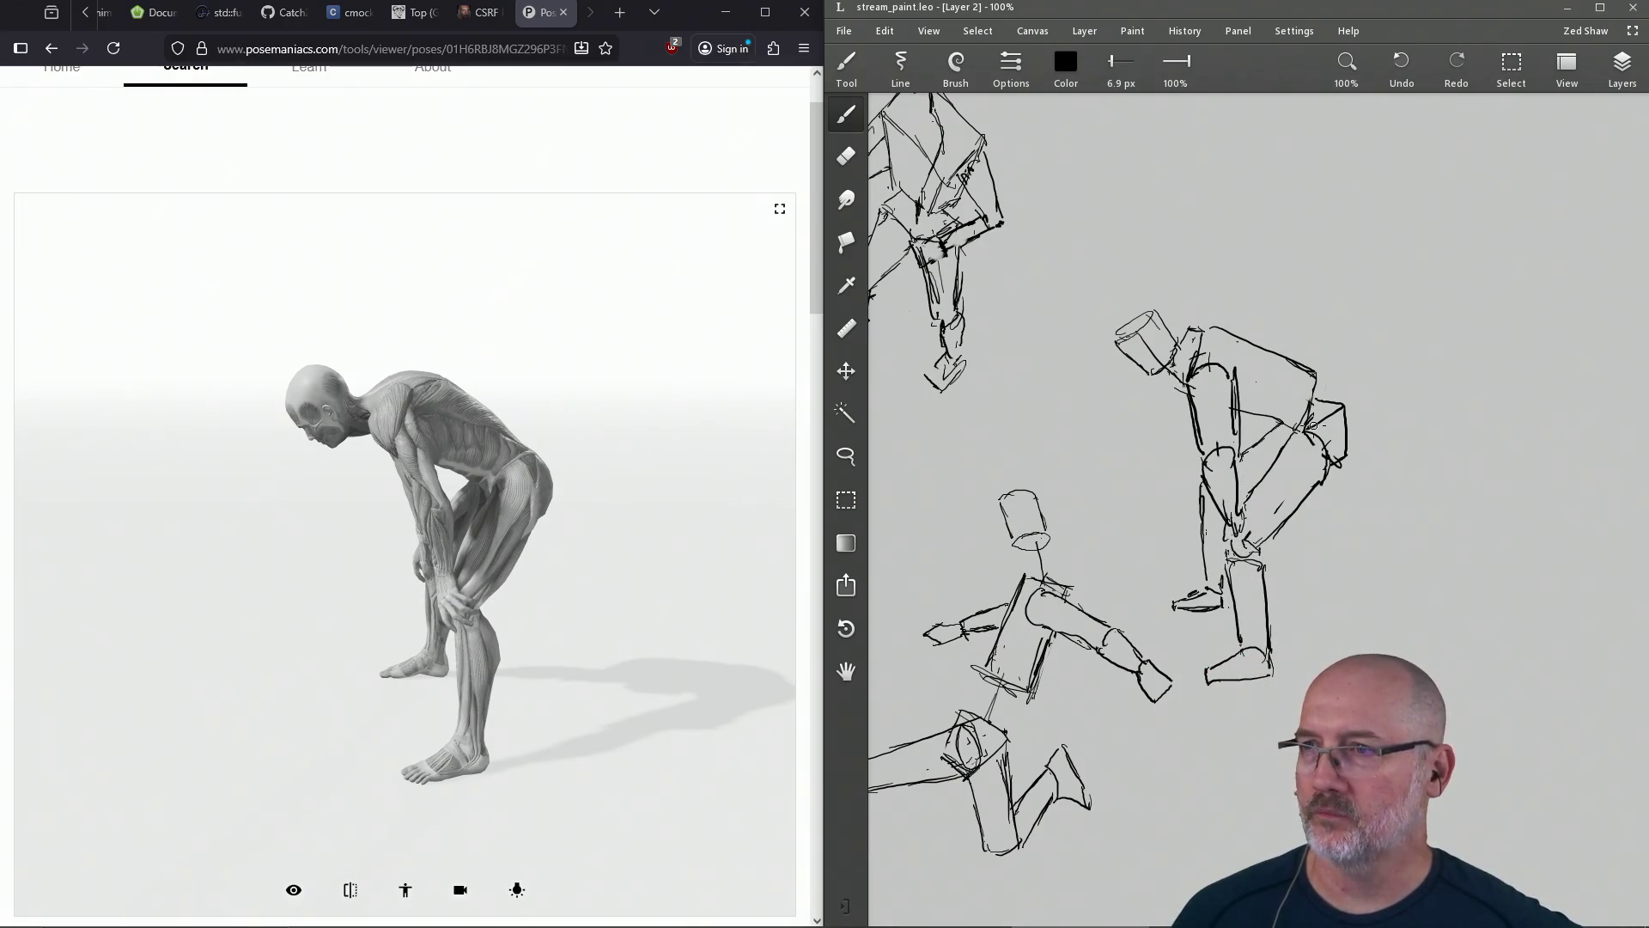
pyautogui.moveTo(1012, 250); pyautogui.dragTo(1197, 449)
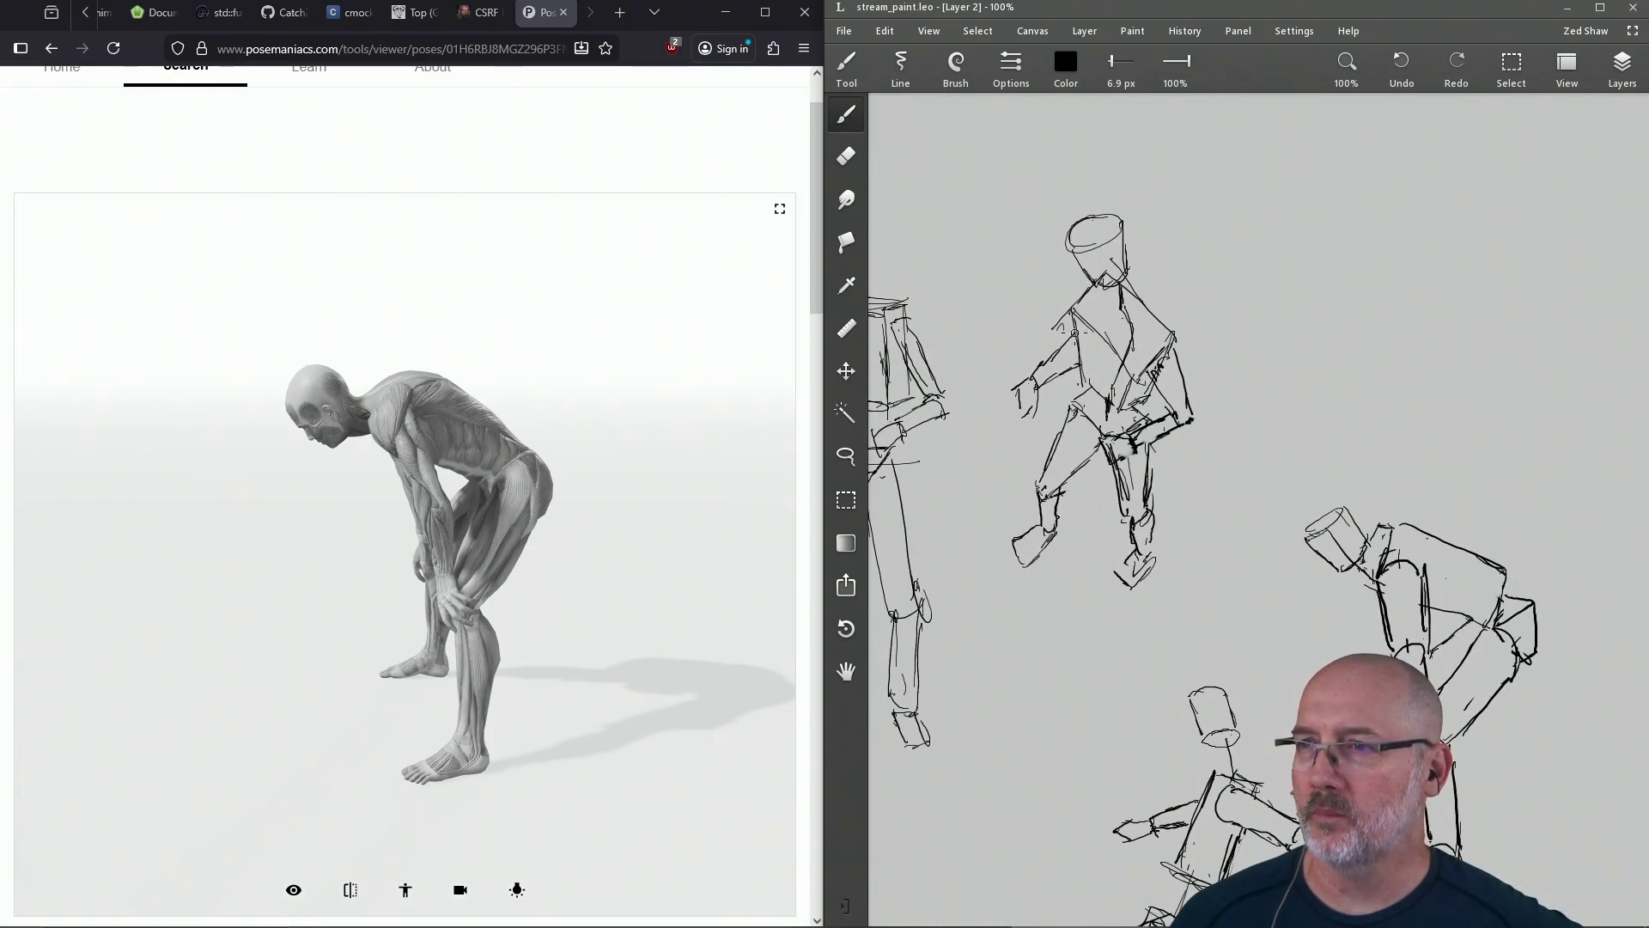
pyautogui.moveTo(1004, 446); pyautogui.dragTo(1307, 467)
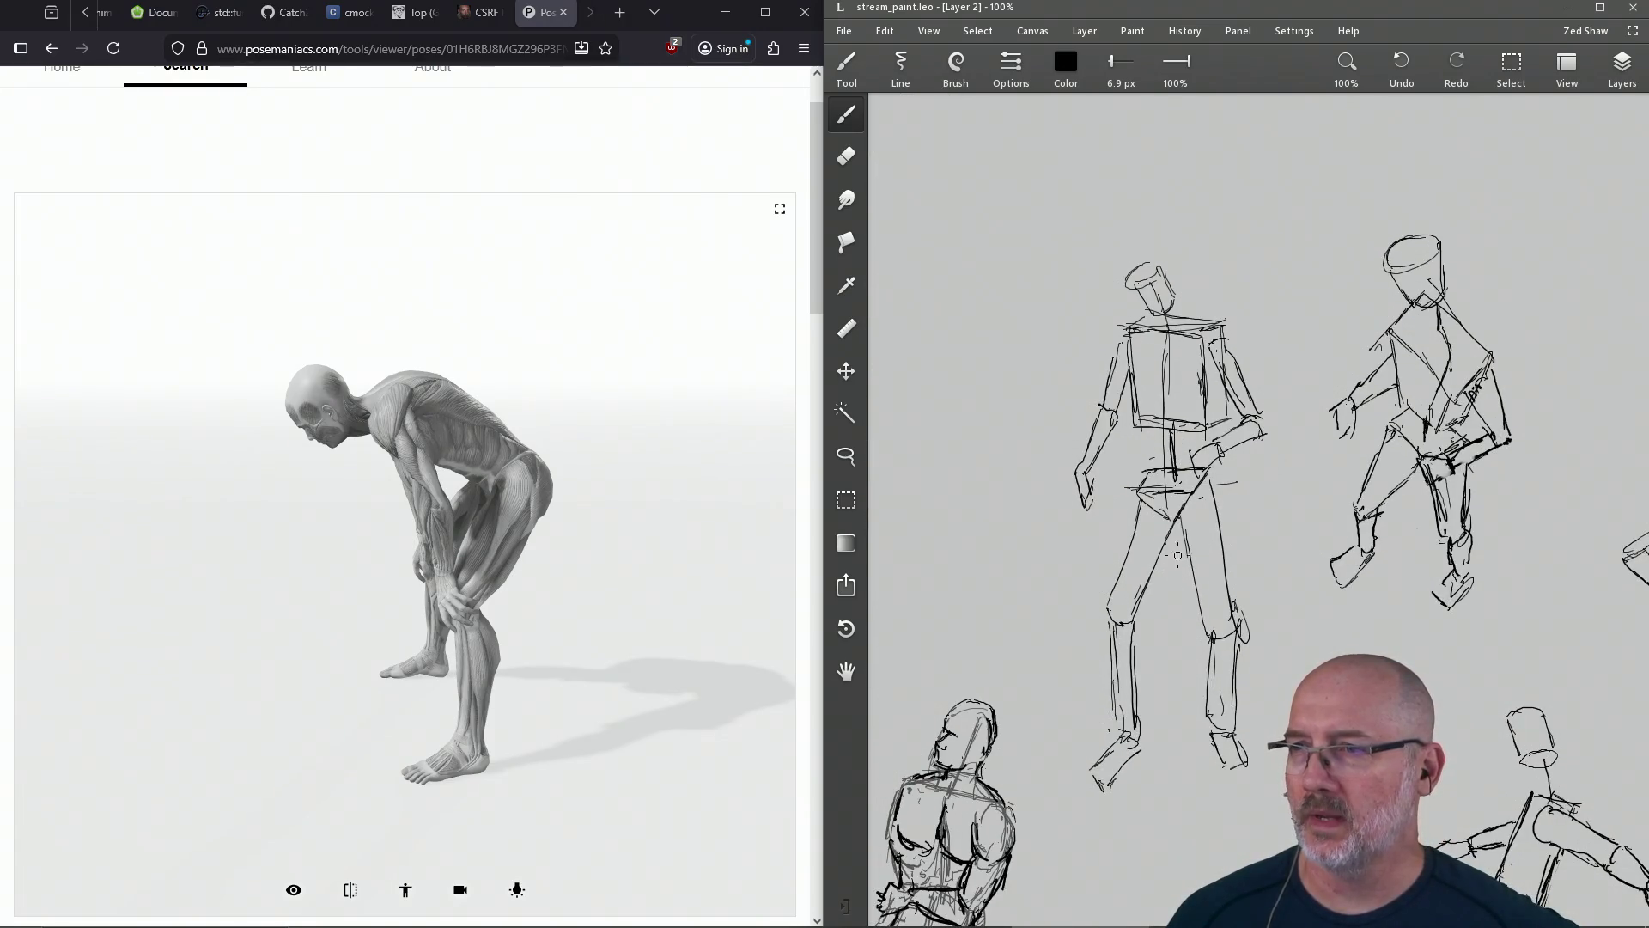
pyautogui.moveTo(1151, 580)
pyautogui.mouseDown()
pyautogui.moveTo(1141, 460)
pyautogui.moveTo(1163, 453)
pyautogui.moveTo(1203, 525)
pyautogui.moveTo(1160, 579)
pyautogui.mouseUp()
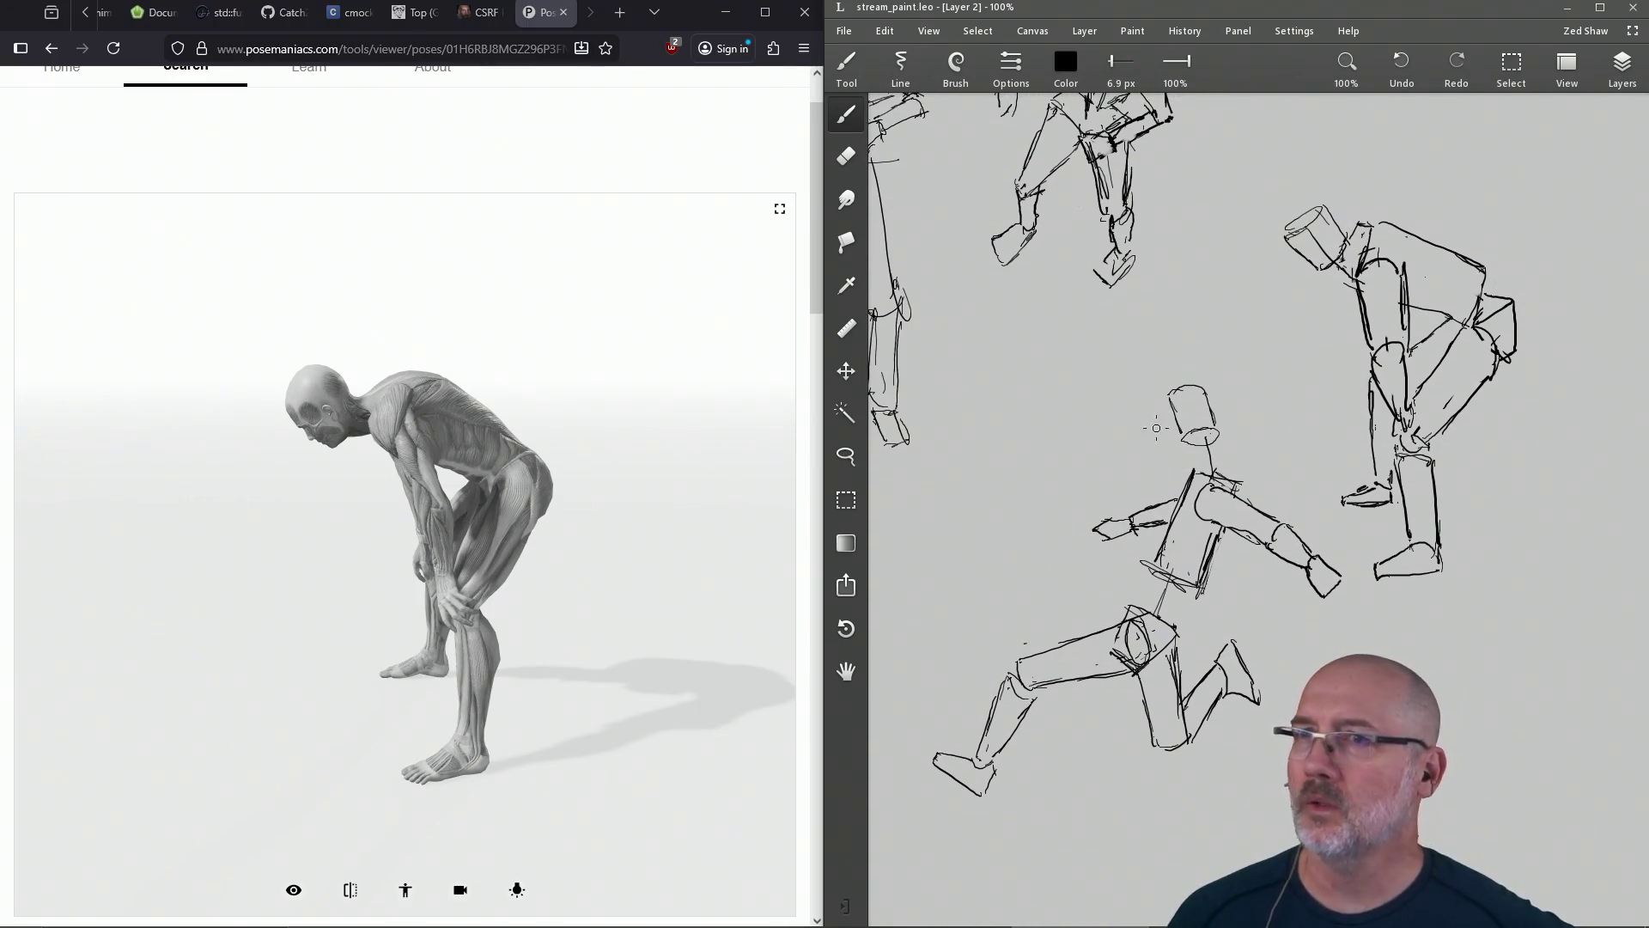
pyautogui.moveTo(397, 457)
pyautogui.mouseDown()
pyautogui.moveTo(424, 515)
pyautogui.moveTo(491, 404)
pyautogui.mouseUp()
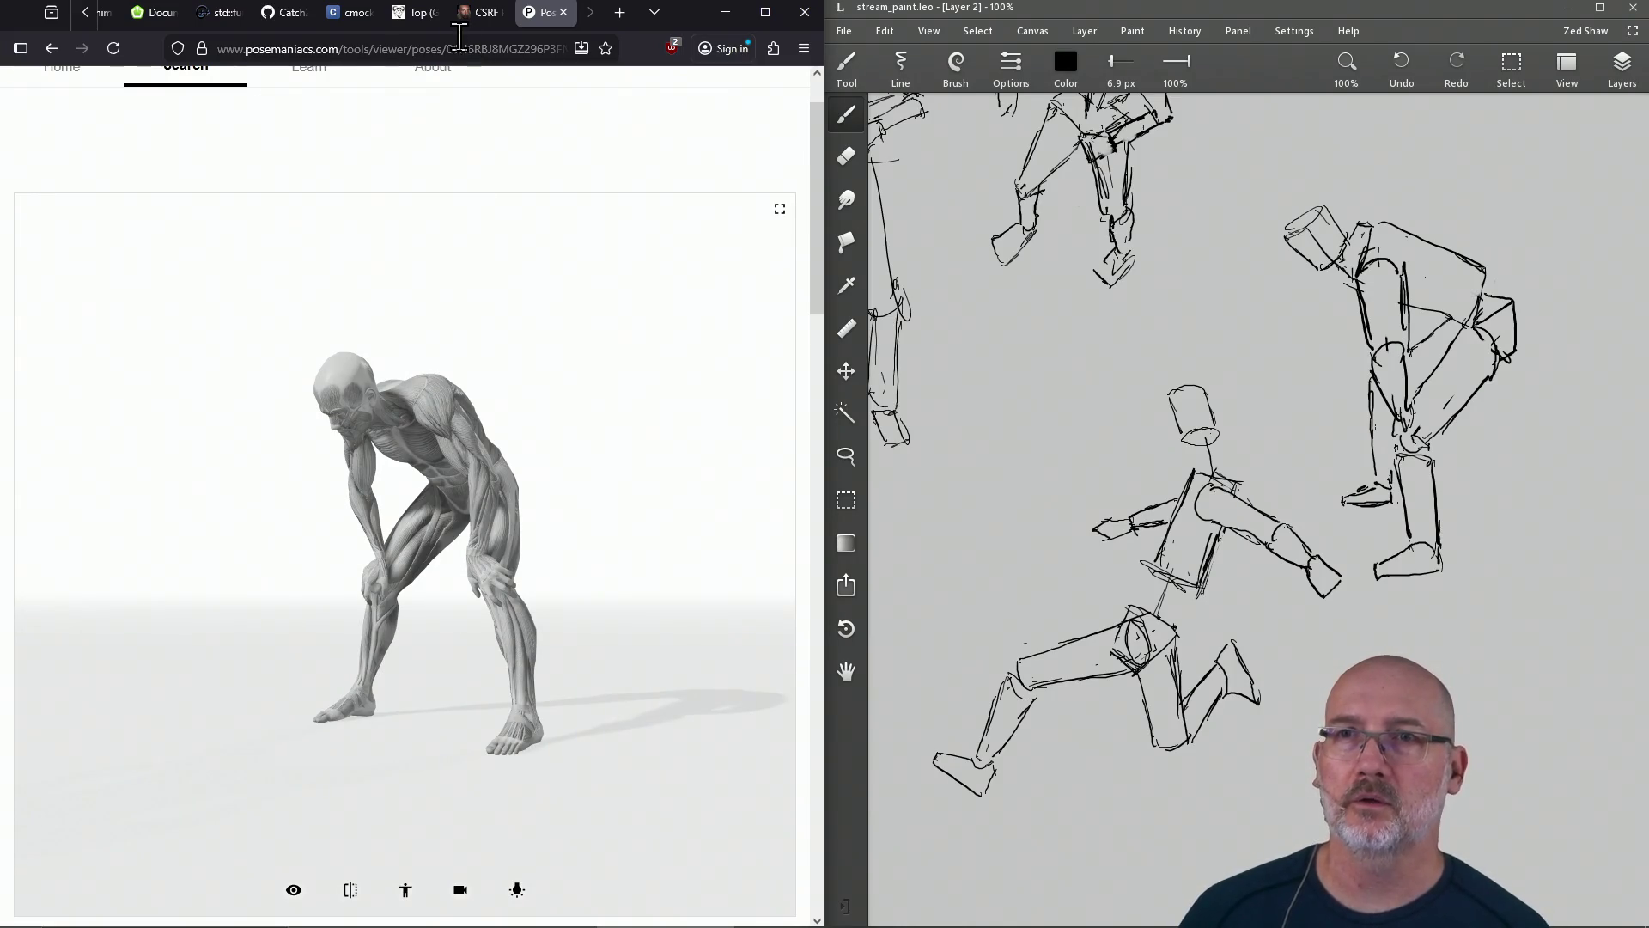
# - Return to the Posemaniacs pose list and open the third pose in New poses
pyautogui.click(460, 48)
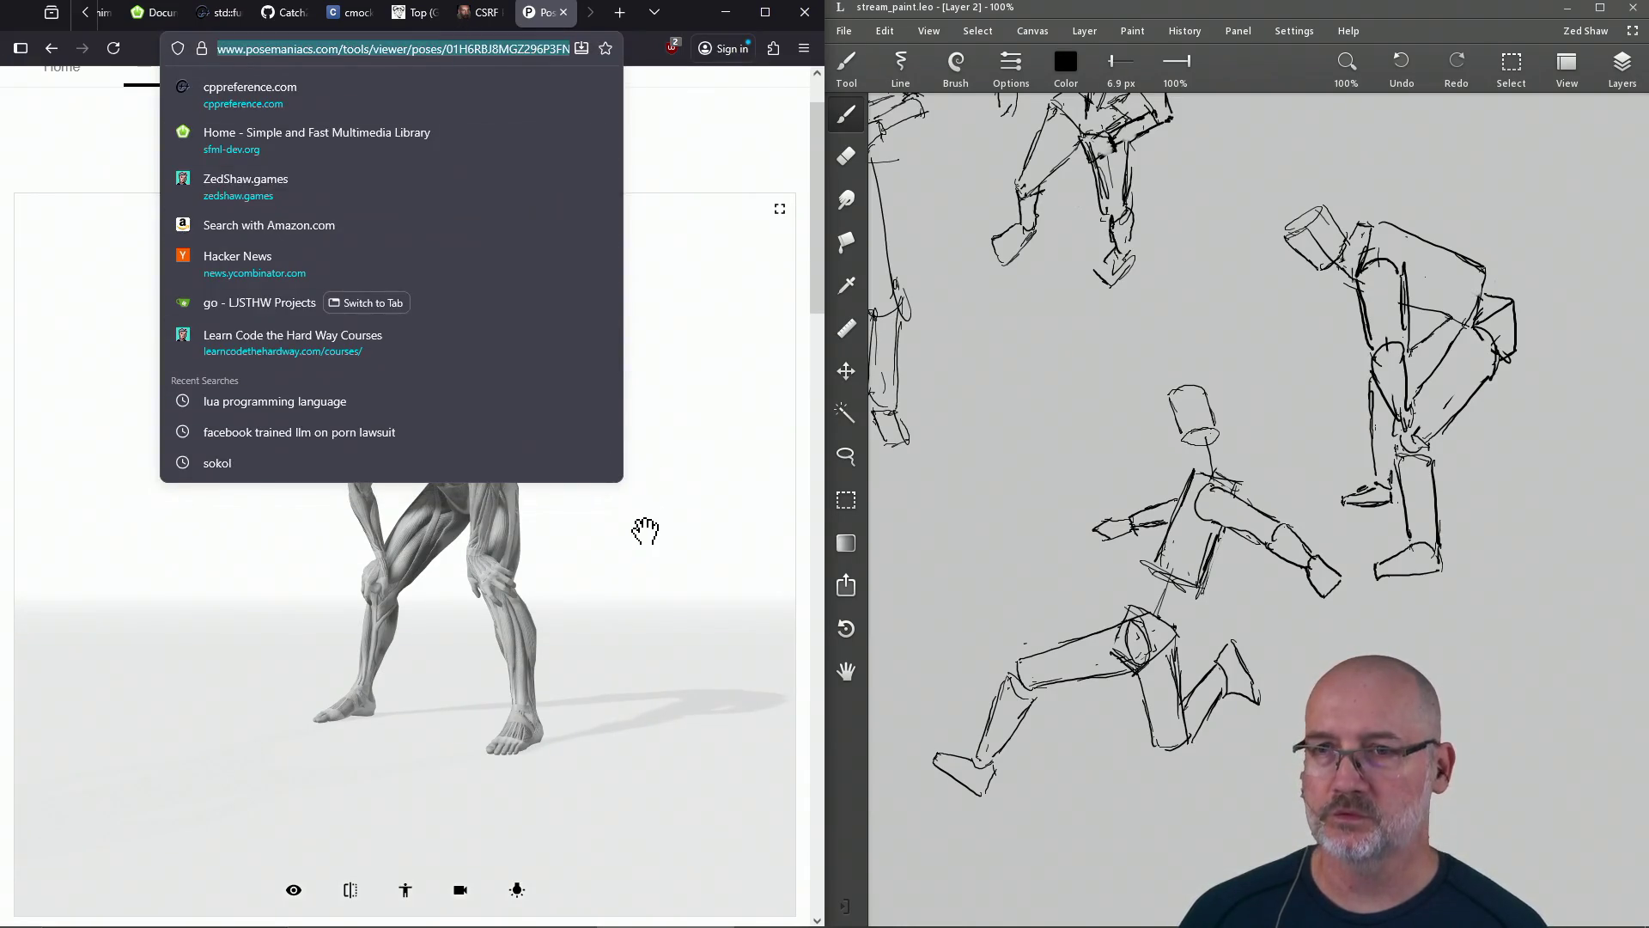
pyautogui.click(644, 538)
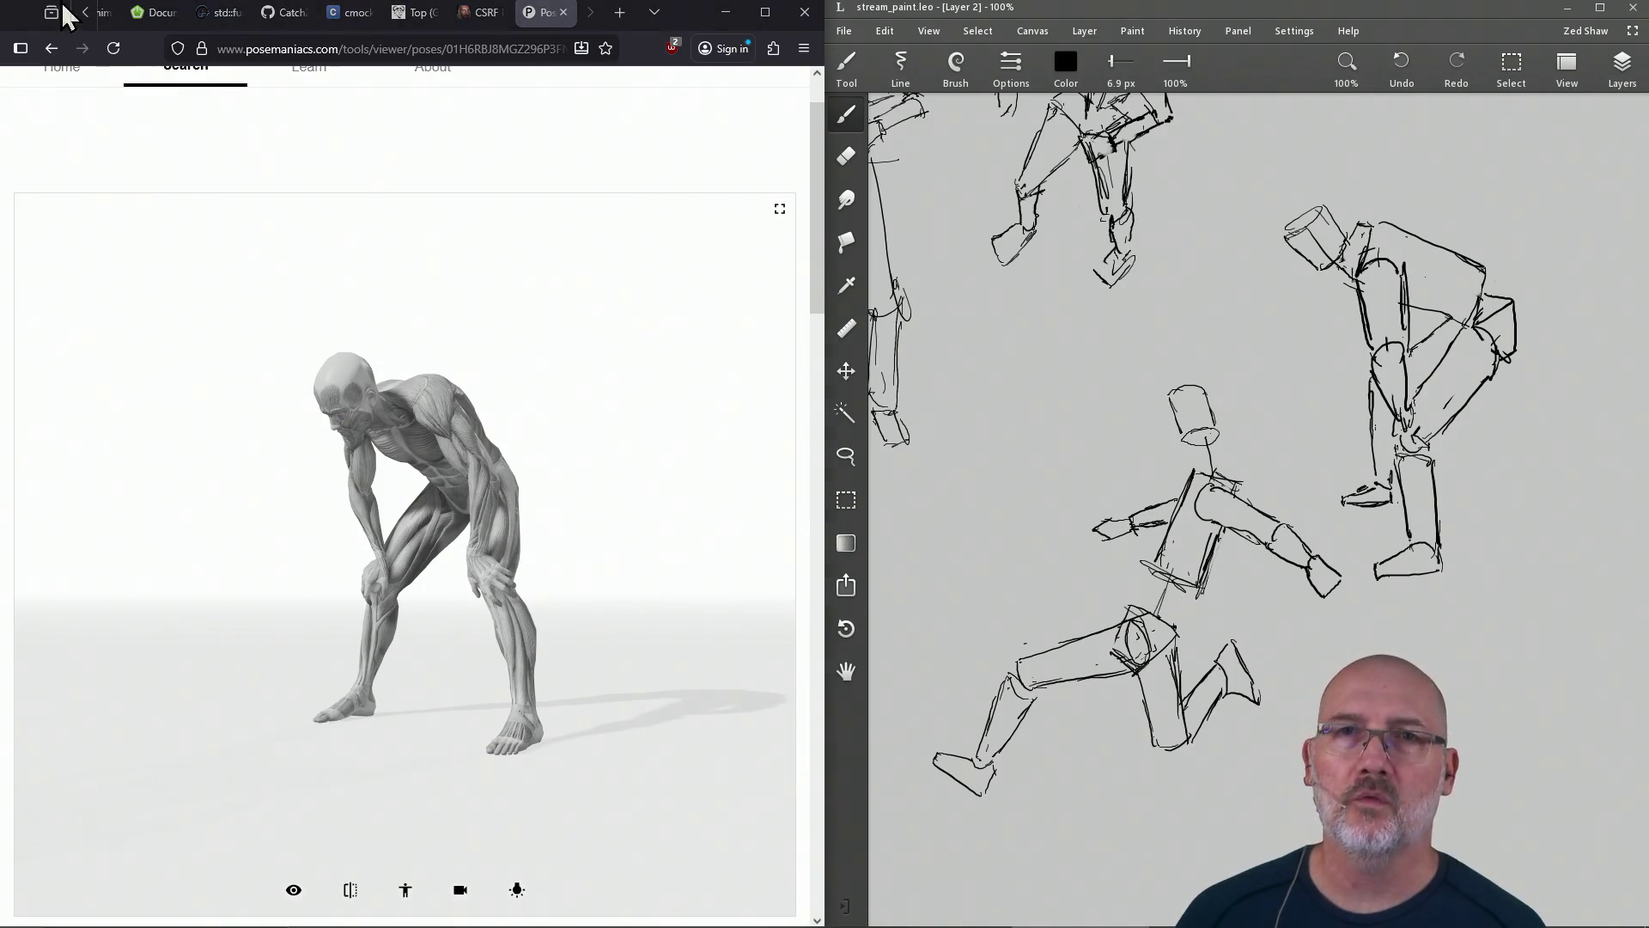
pyautogui.click(51, 48)
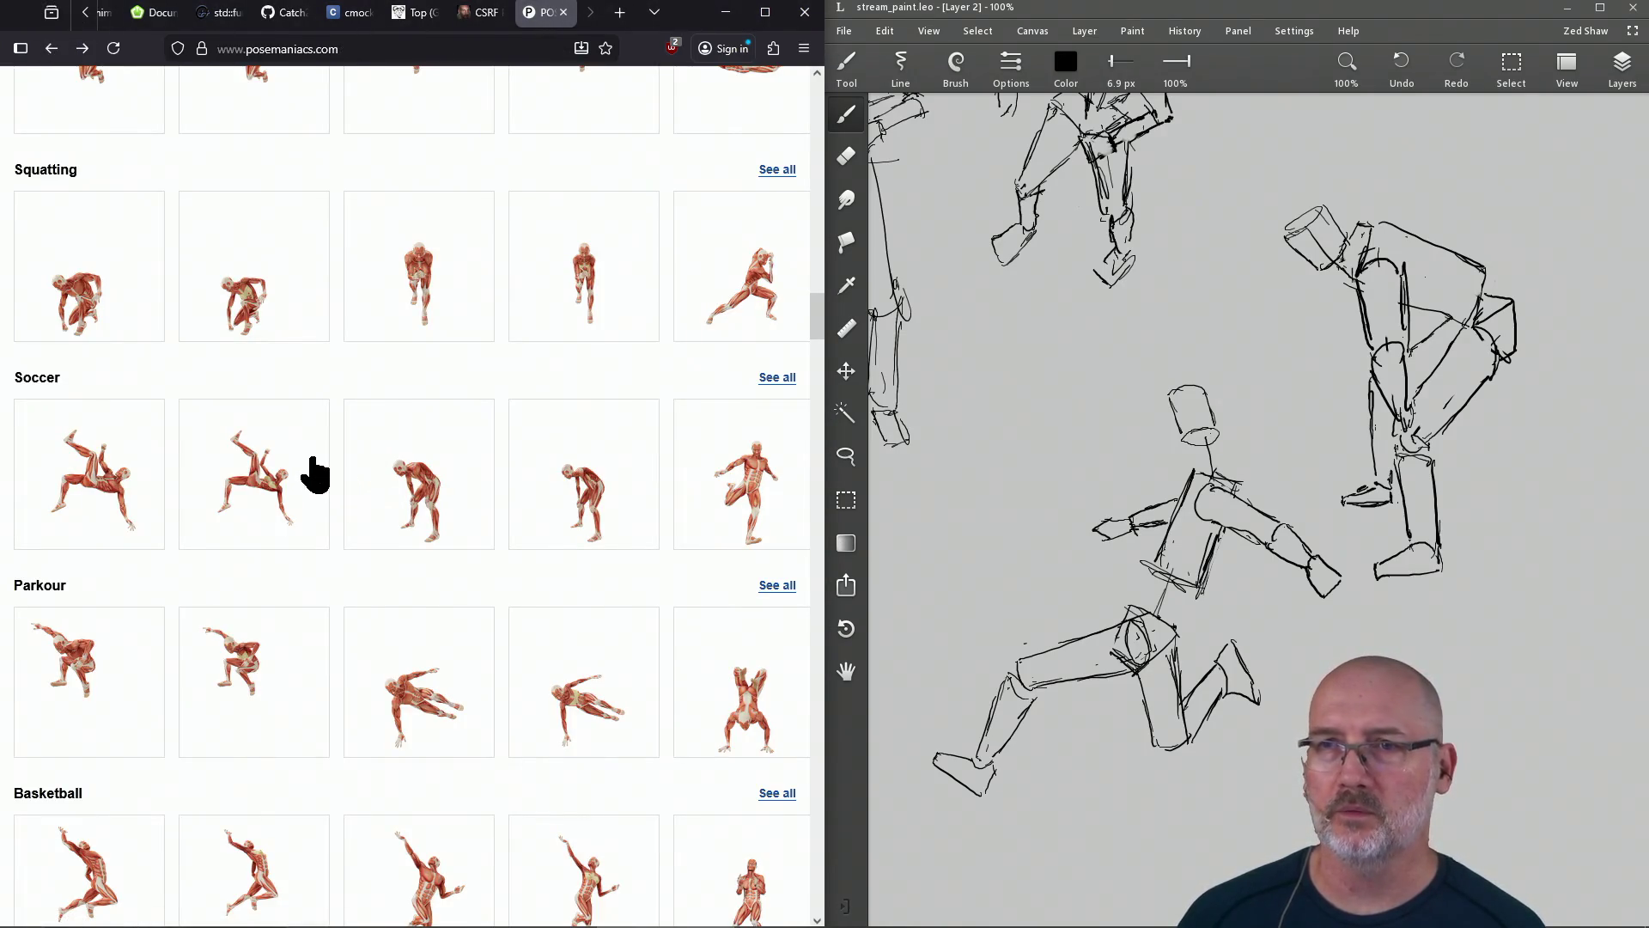
pyautogui.scroll(3, 293, 453)
pyautogui.scroll(-2, 293, 453)
pyautogui.scroll(6, 293, 453)
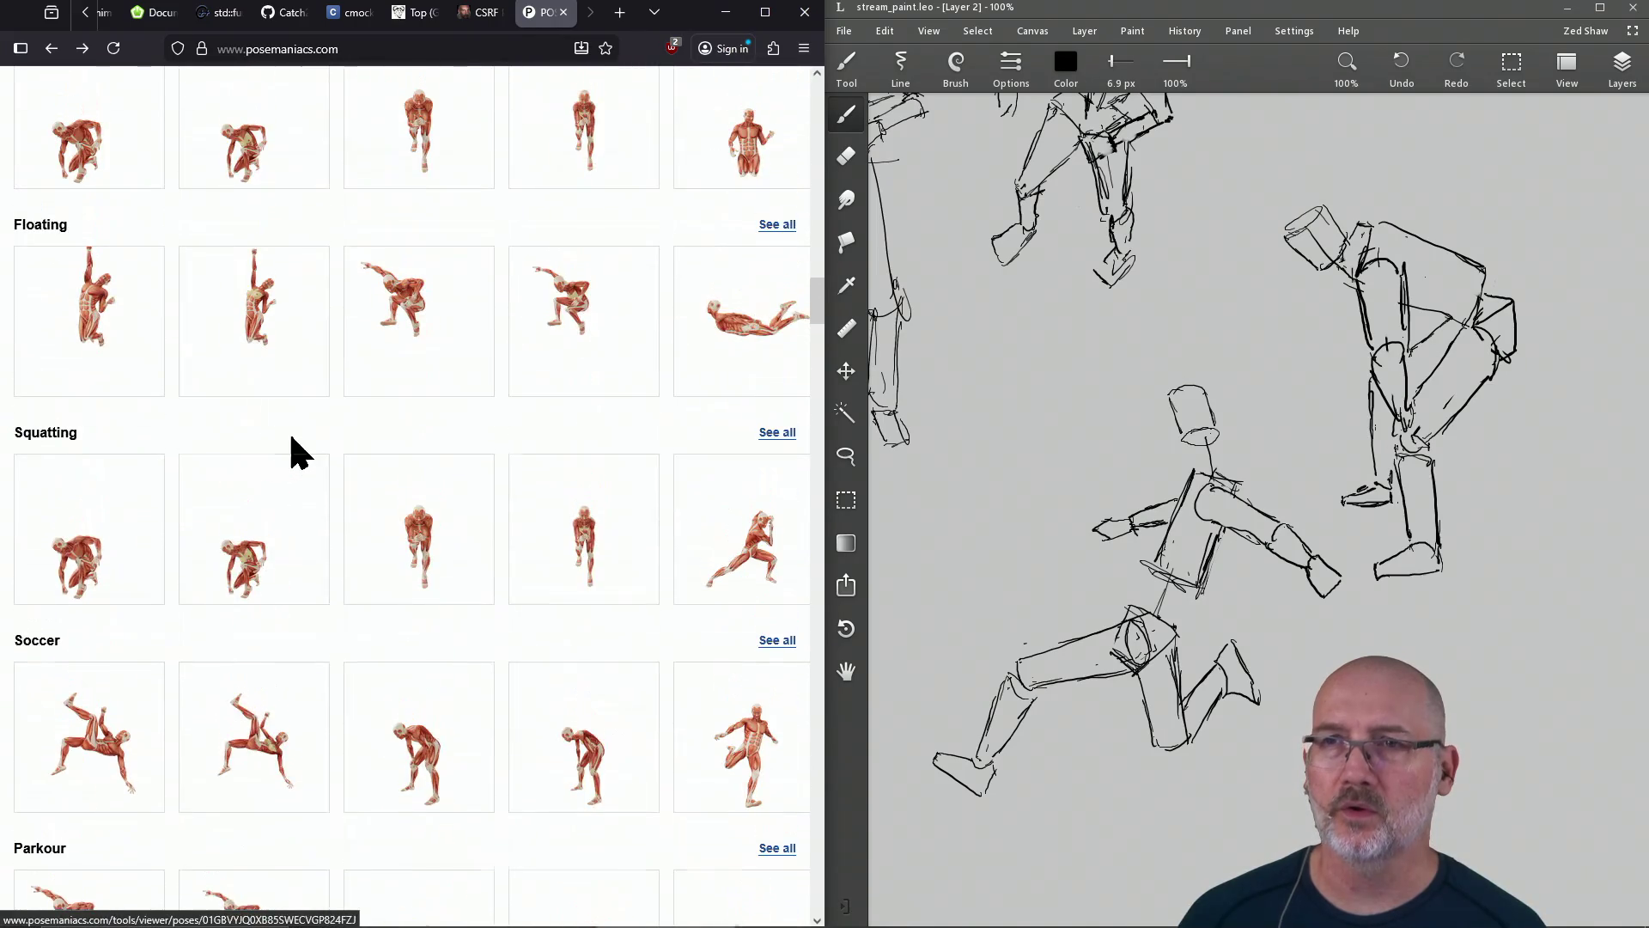
pyautogui.scroll(2, 292, 452)
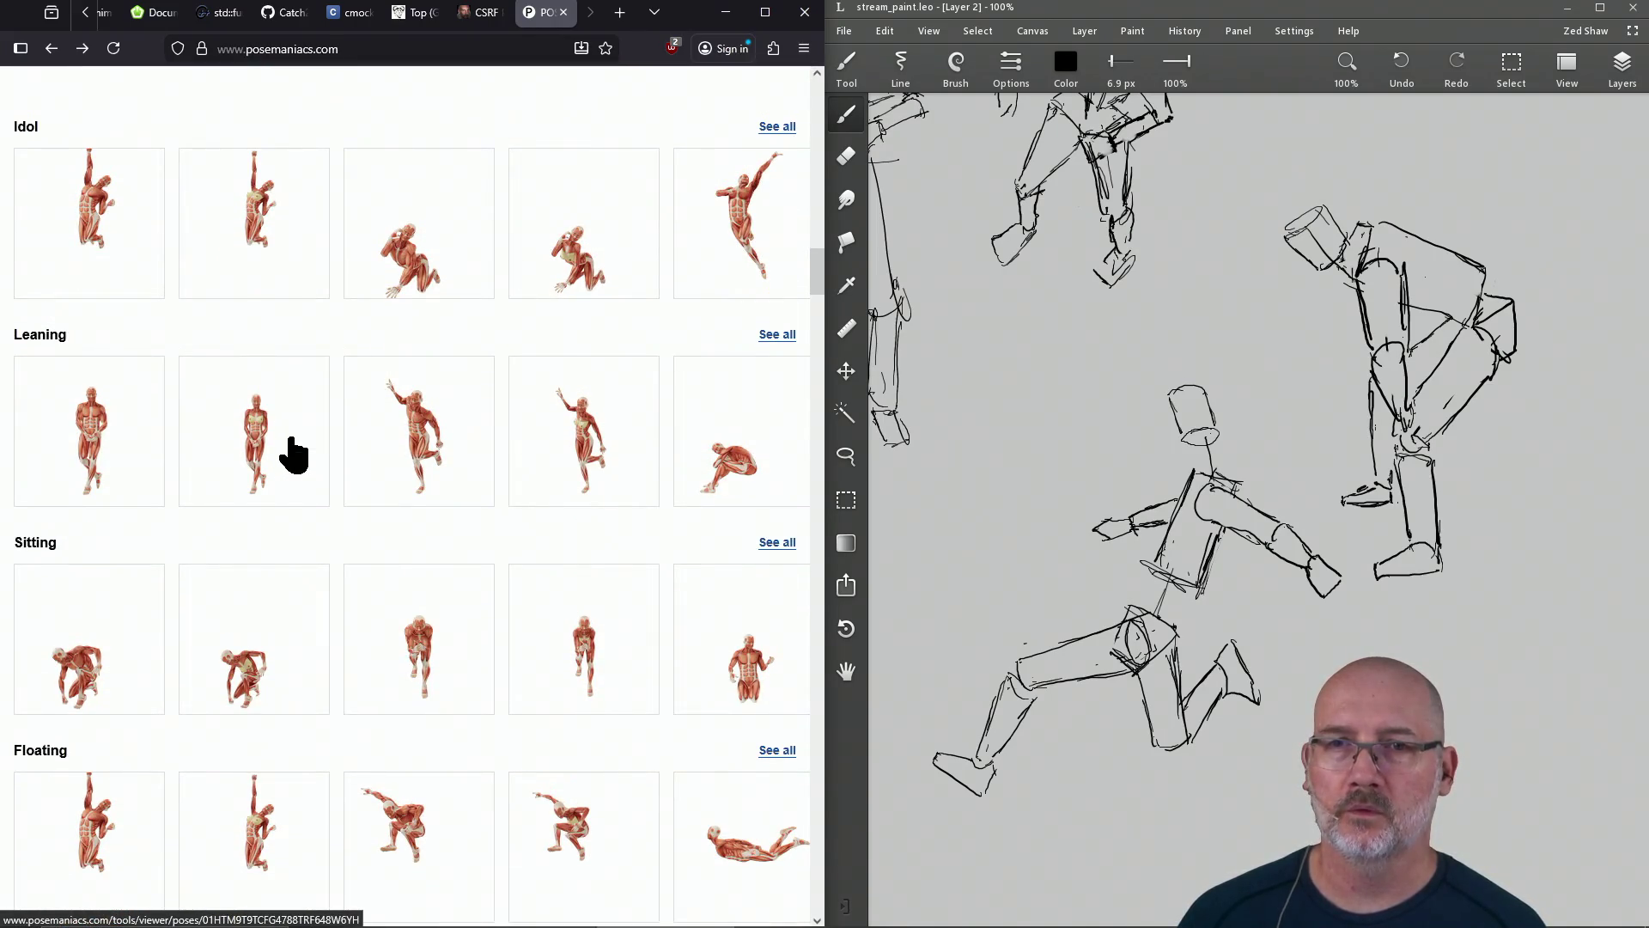
pyautogui.scroll(8, 293, 453)
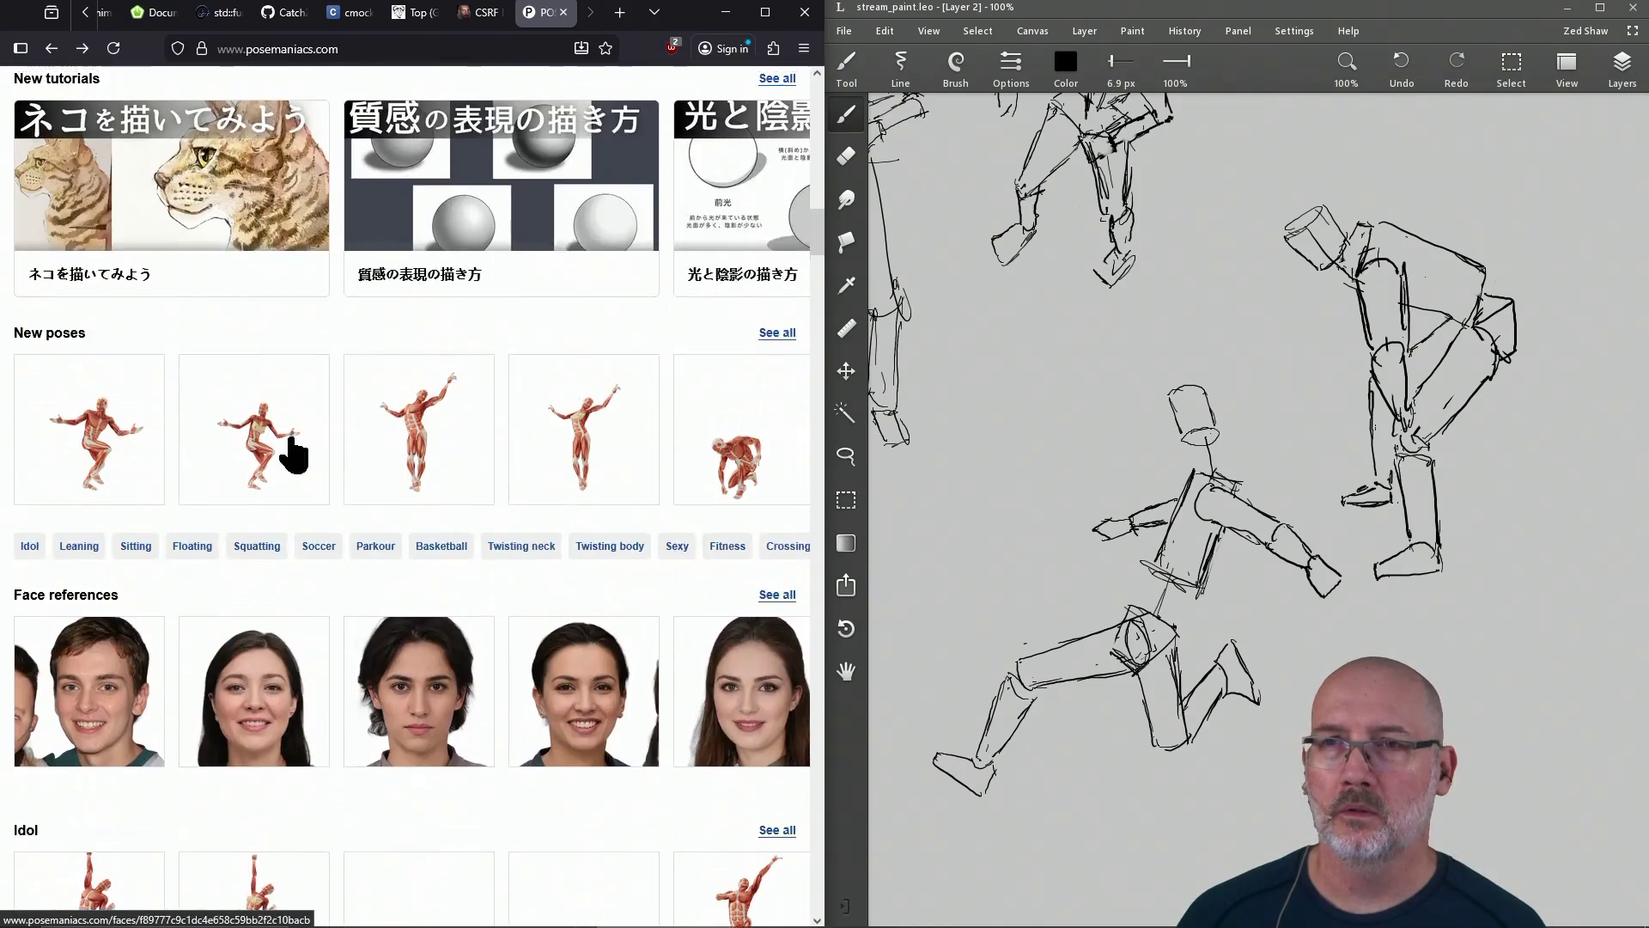
pyautogui.scroll(2, 293, 453)
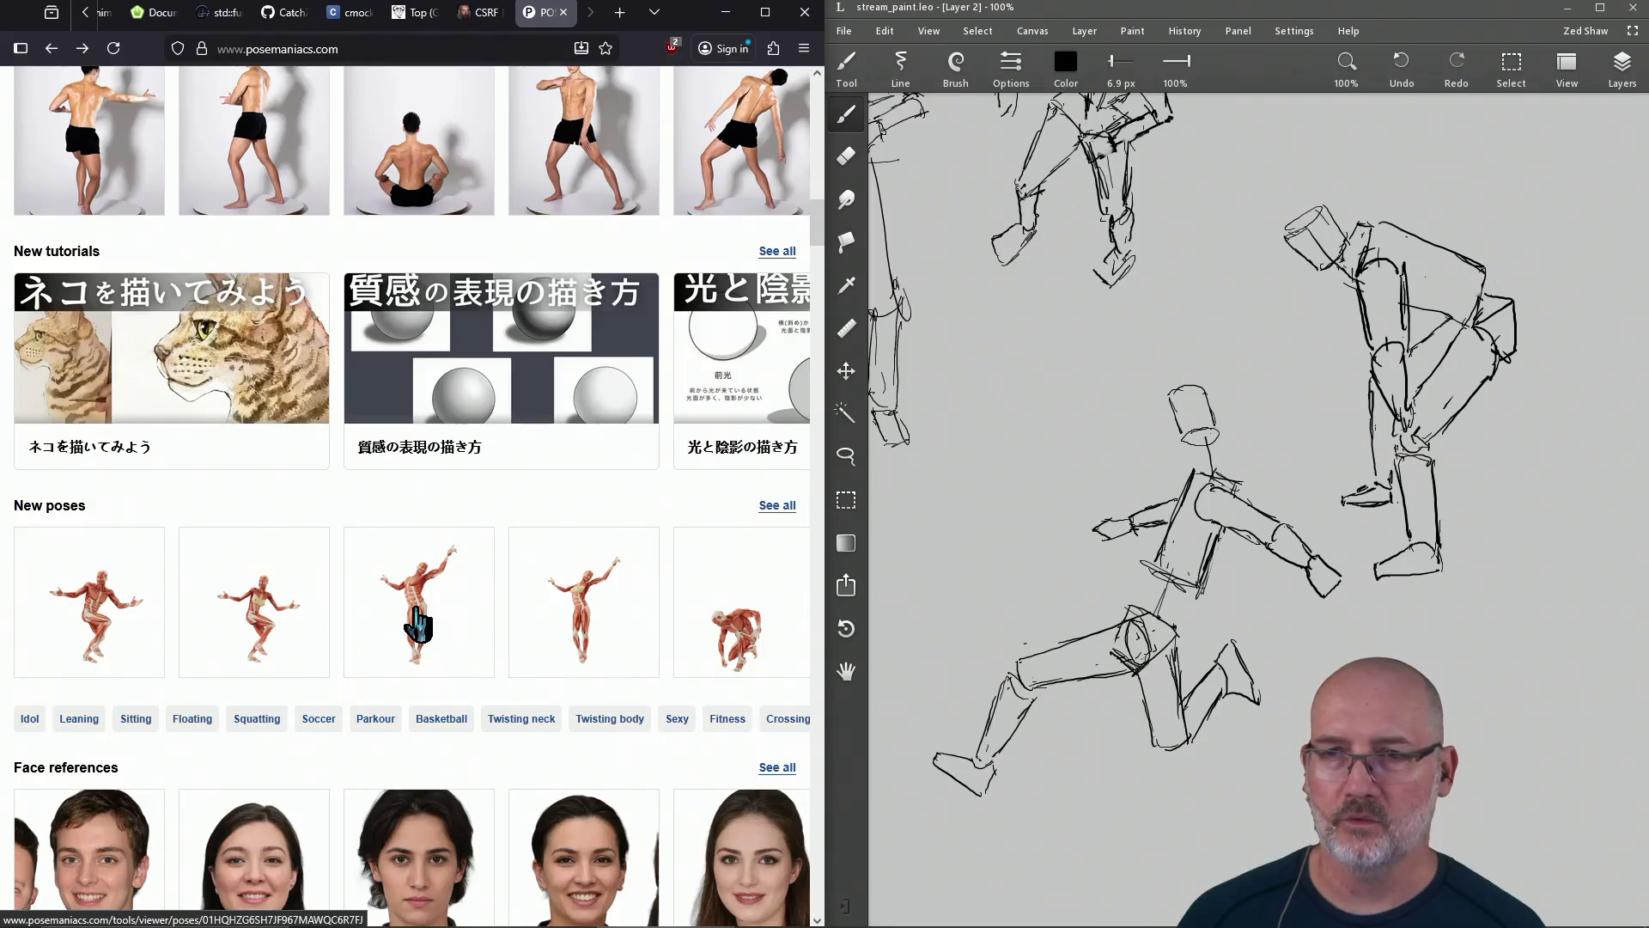
pyautogui.click(418, 606)
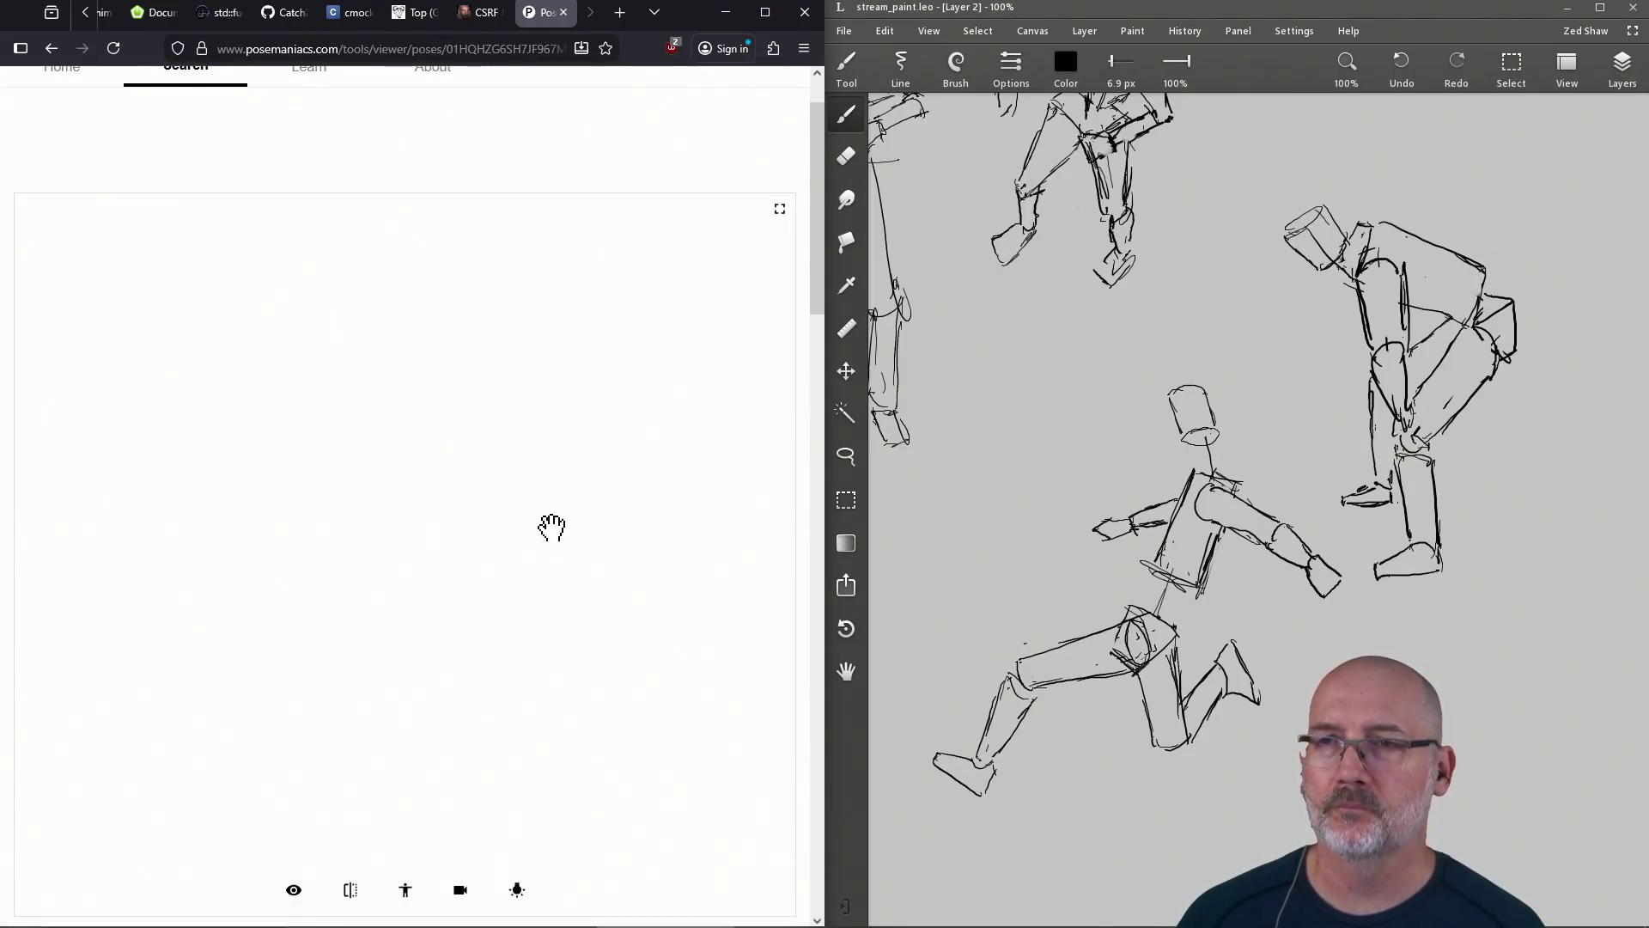
# - Orbit the dancing figure through several angles, then pan the canvas to empty space
pyautogui.moveTo(344, 539)
pyautogui.mouseDown()
pyautogui.moveTo(453, 504)
pyautogui.moveTo(481, 523)
pyautogui.moveTo(478, 570)
pyautogui.moveTo(498, 532)
pyautogui.mouseUp()
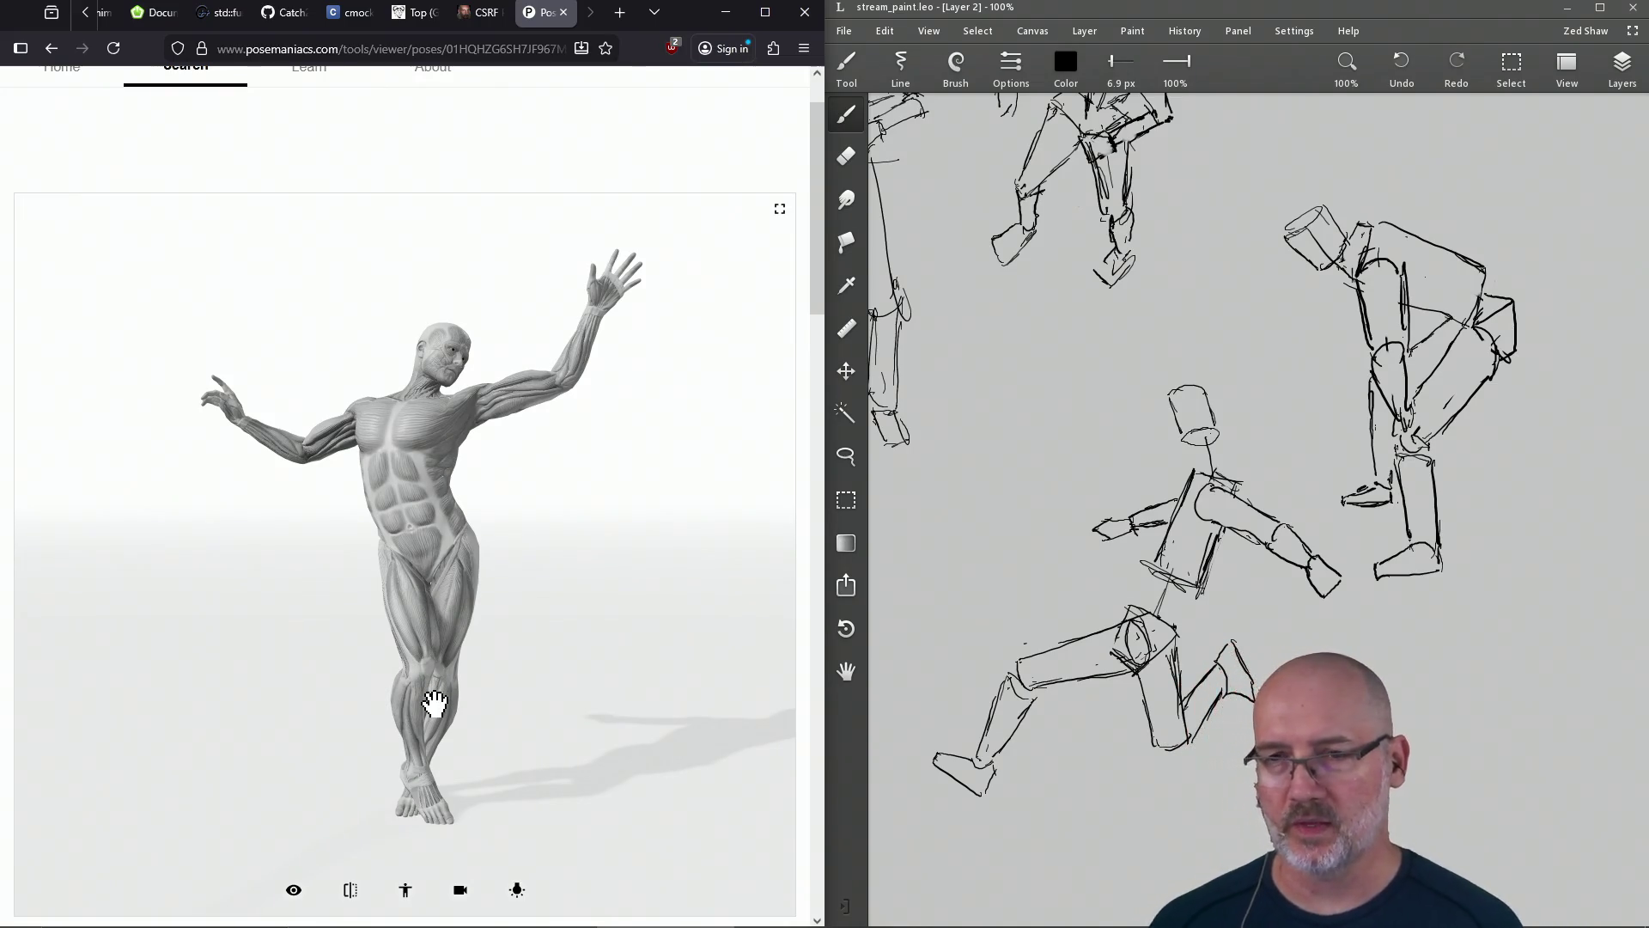
pyautogui.moveTo(446, 756)
pyautogui.mouseDown()
pyautogui.moveTo(343, 692)
pyautogui.moveTo(184, 684)
pyautogui.moveTo(169, 710)
pyautogui.moveTo(224, 730)
pyautogui.moveTo(553, 688)
pyautogui.moveTo(195, 721)
pyautogui.moveTo(186, 756)
pyautogui.moveTo(163, 724)
pyautogui.moveTo(188, 721)
pyautogui.mouseUp()
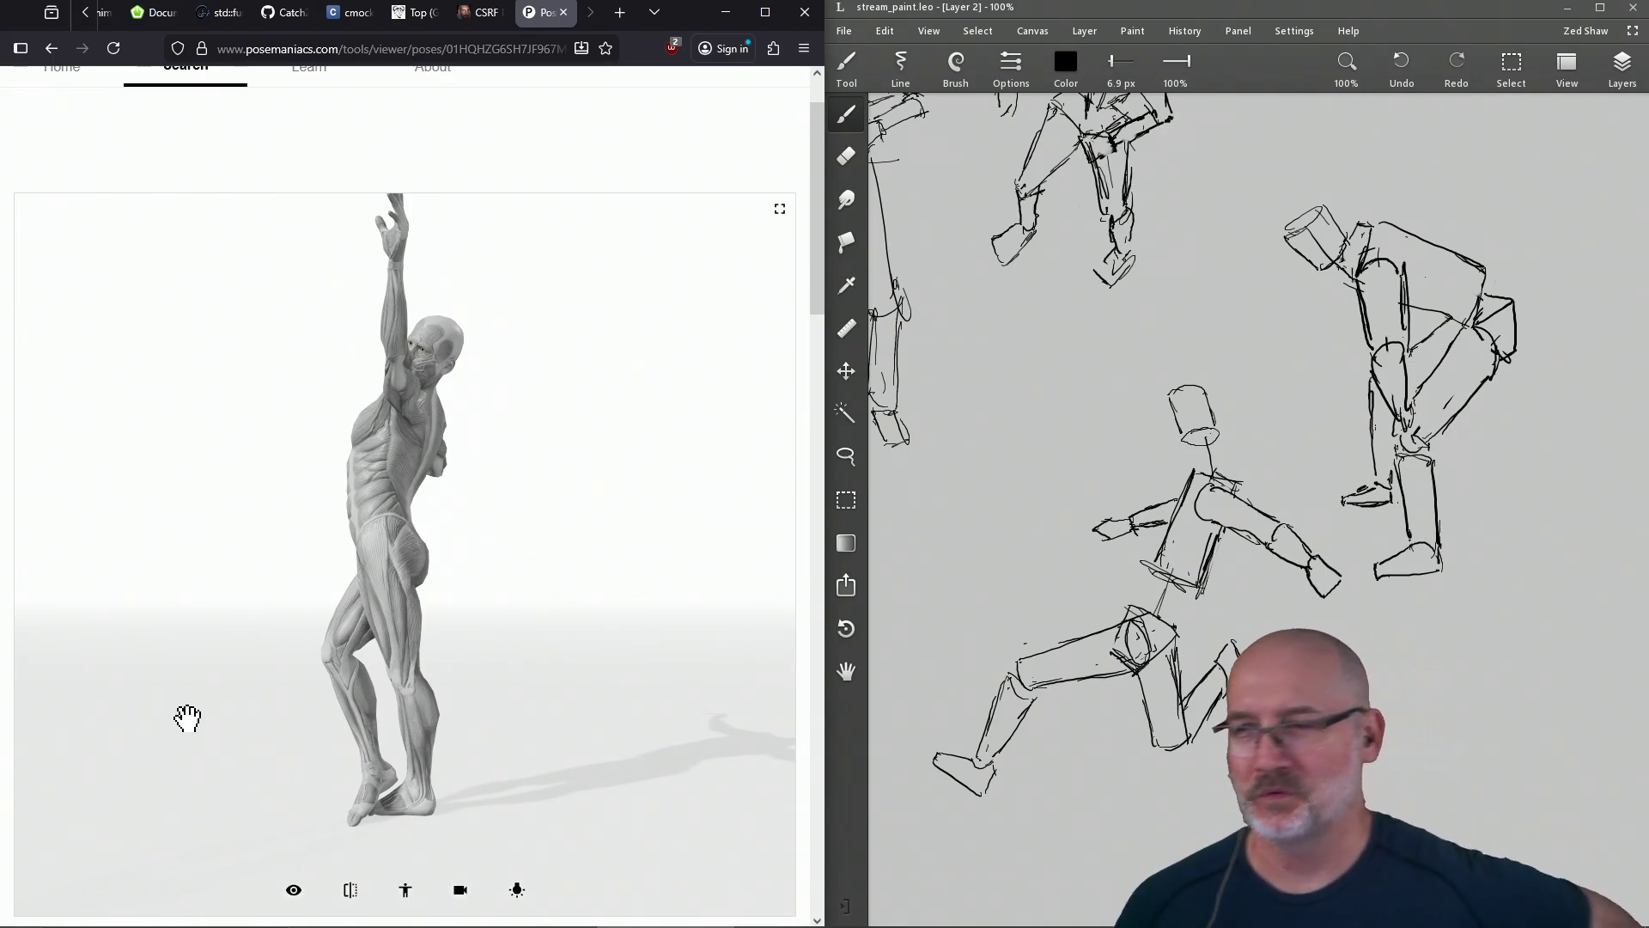
pyautogui.moveTo(407, 444)
pyautogui.mouseDown()
pyautogui.moveTo(434, 505)
pyautogui.moveTo(356, 518)
pyautogui.moveTo(368, 541)
pyautogui.moveTo(553, 472)
pyautogui.moveTo(510, 470)
pyautogui.moveTo(532, 429)
pyautogui.moveTo(504, 404)
pyautogui.moveTo(434, 453)
pyautogui.moveTo(453, 458)
pyautogui.moveTo(398, 441)
pyautogui.moveTo(497, 460)
pyautogui.moveTo(305, 461)
pyautogui.moveTo(369, 445)
pyautogui.moveTo(372, 497)
pyautogui.moveTo(419, 432)
pyautogui.moveTo(467, 435)
pyautogui.moveTo(368, 449)
pyautogui.moveTo(441, 431)
pyautogui.moveTo(518, 456)
pyautogui.moveTo(412, 472)
pyautogui.moveTo(538, 467)
pyautogui.moveTo(432, 464)
pyautogui.mouseUp()
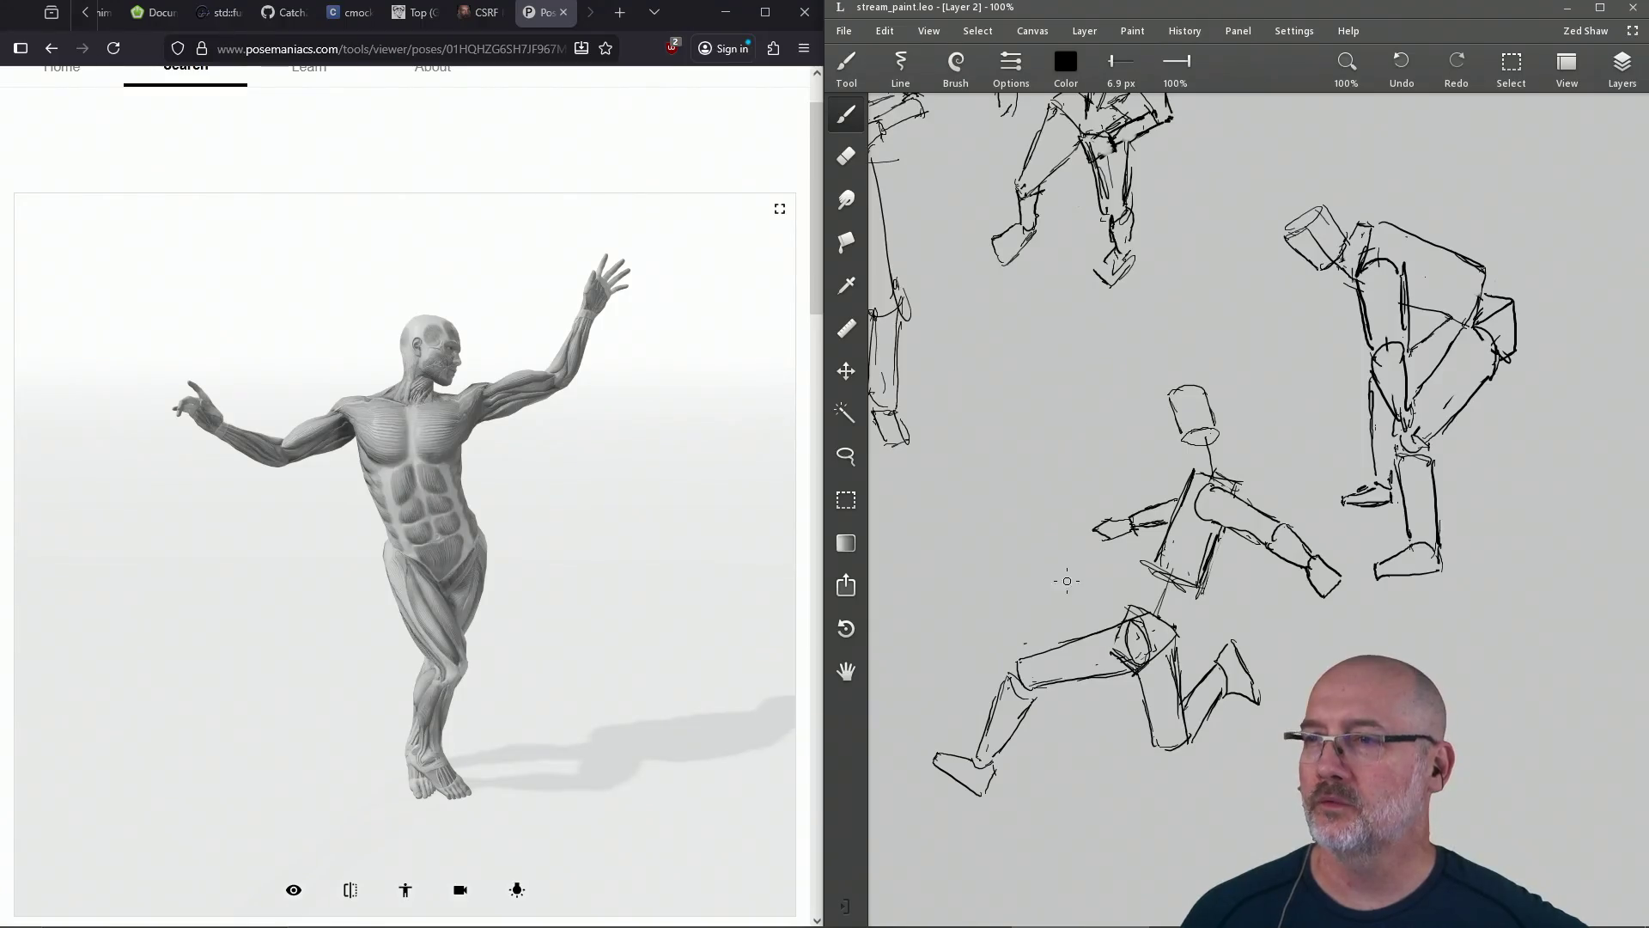
pyautogui.moveTo(1083, 642)
pyautogui.mouseDown()
pyautogui.moveTo(1063, 533)
pyautogui.moveTo(1099, 455)
pyautogui.moveTo(1060, 409)
pyautogui.moveTo(1090, 420)
pyautogui.moveTo(1082, 398)
pyautogui.mouseUp()
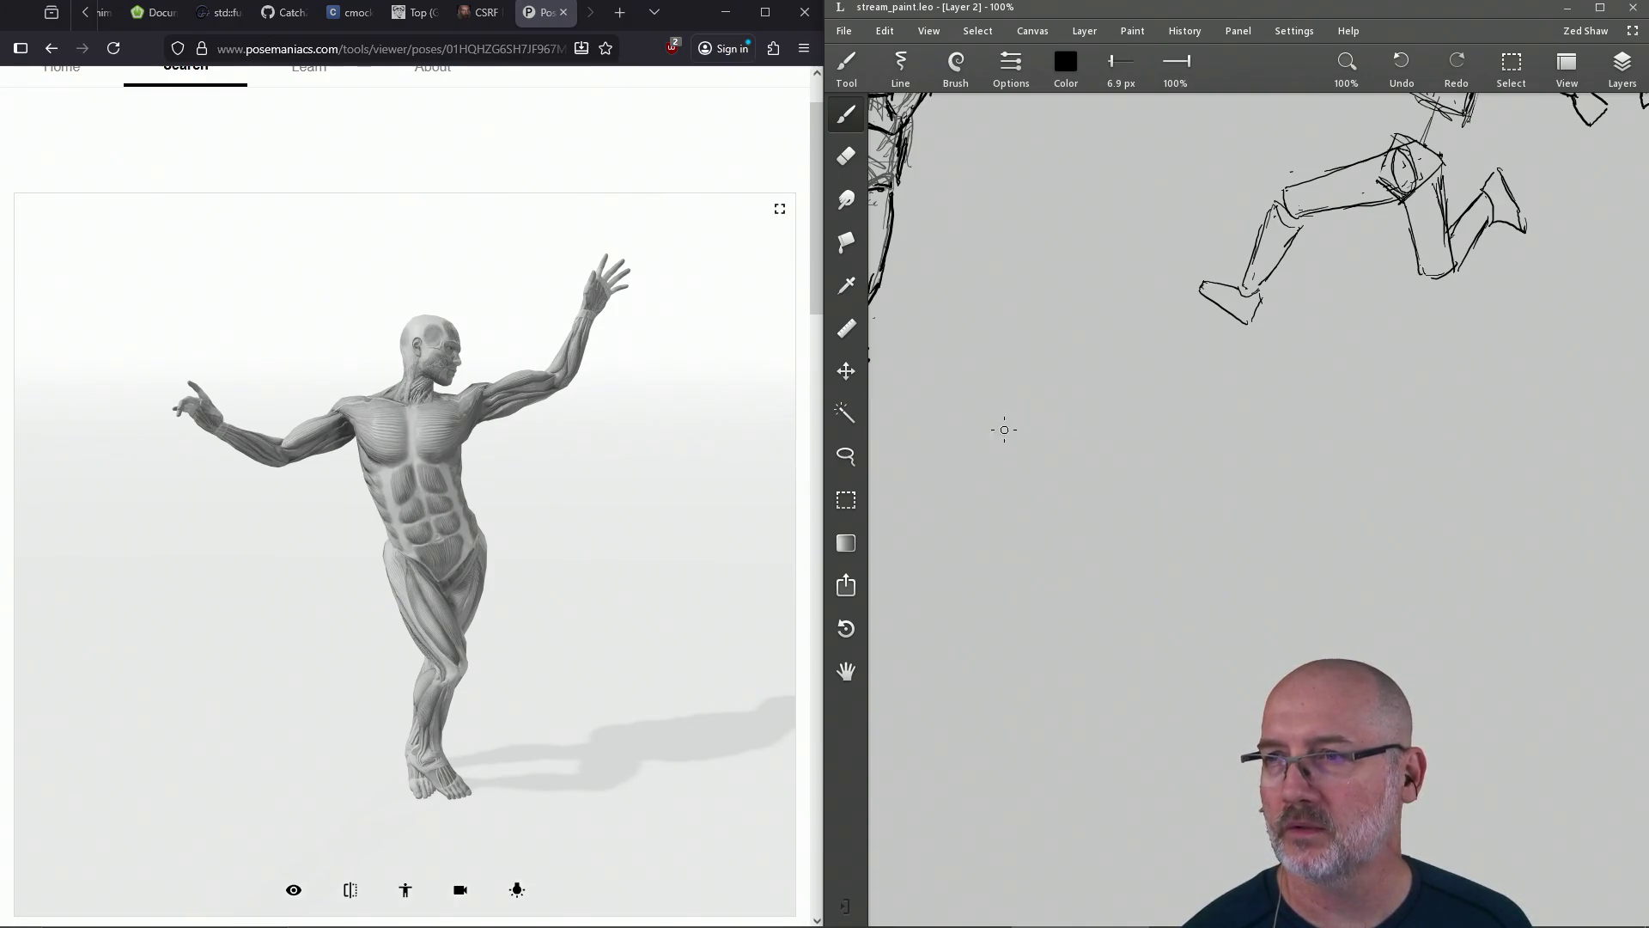
# - Lay down a short shoulder guide line and a hip guide stroke in the blank area
pyautogui.moveTo(1046, 421)
pyautogui.mouseDown()
pyautogui.moveTo(1145, 422)
pyautogui.moveTo(1005, 426)
pyautogui.mouseUp()
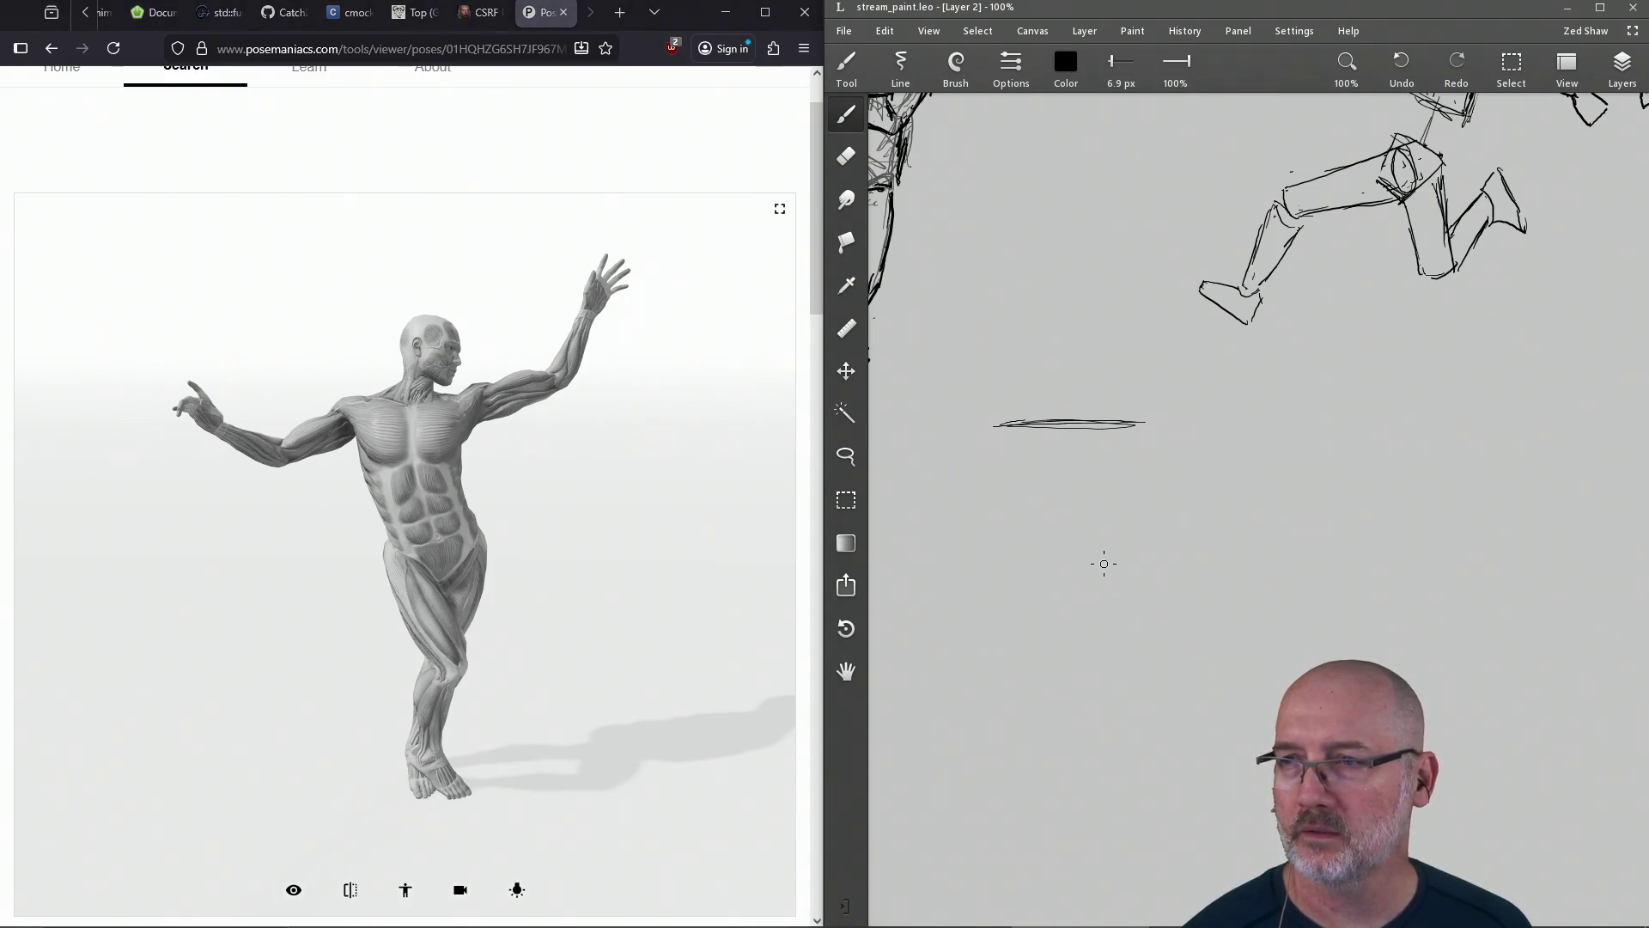
pyautogui.moveTo(1040, 597); pyautogui.dragTo(1066, 588)
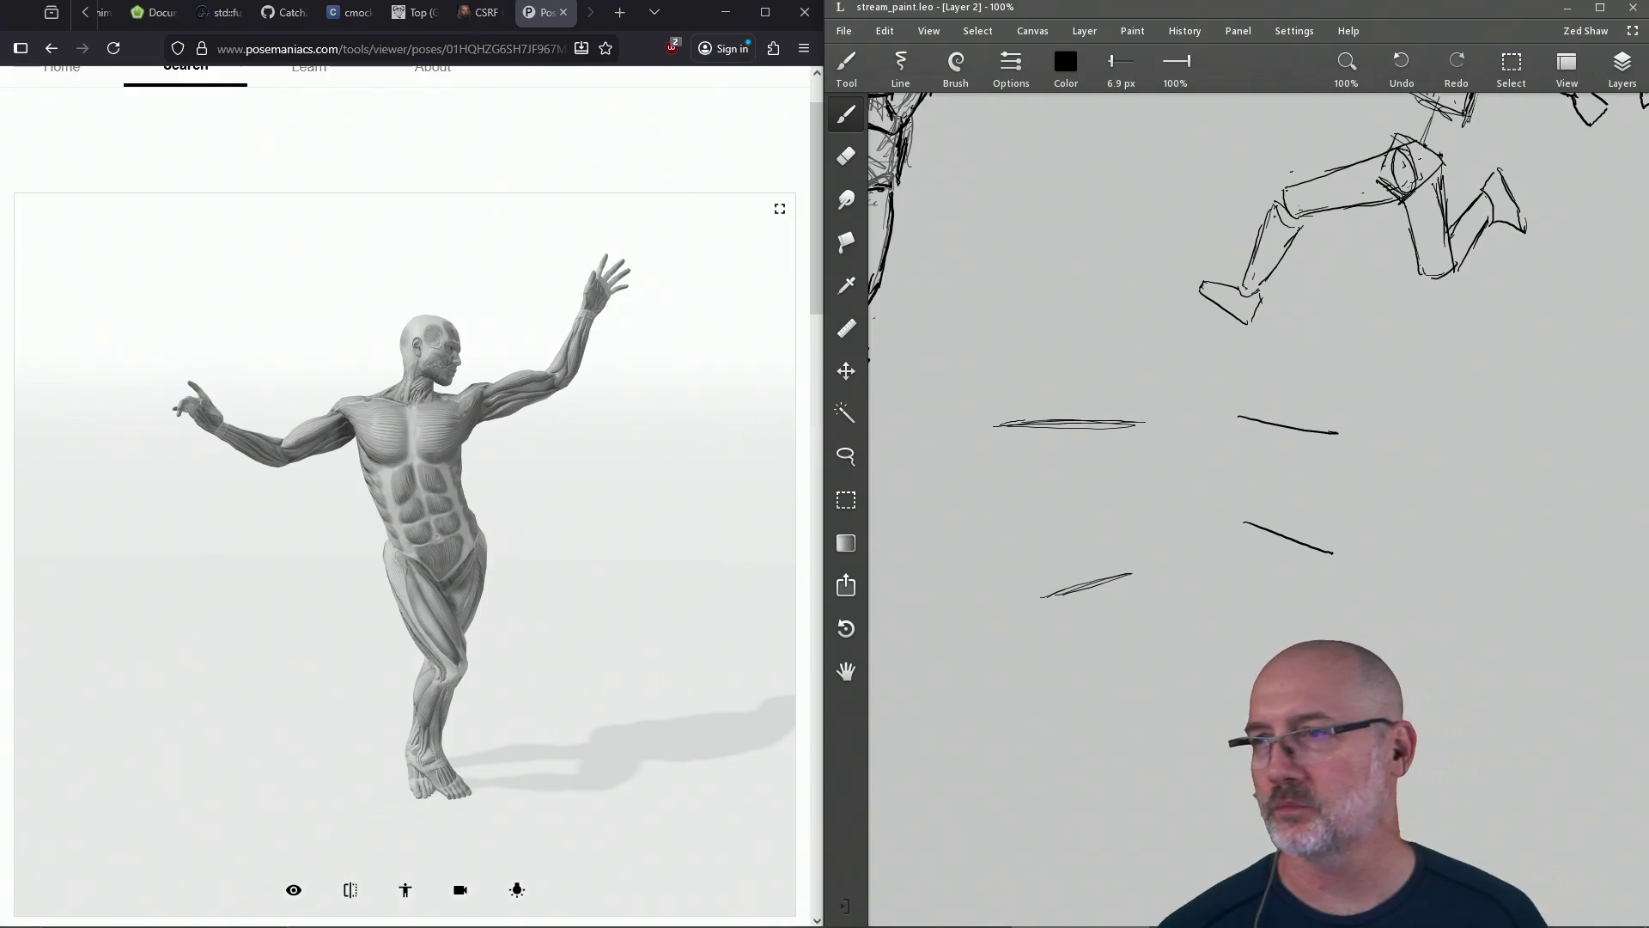
pyautogui.press('e')
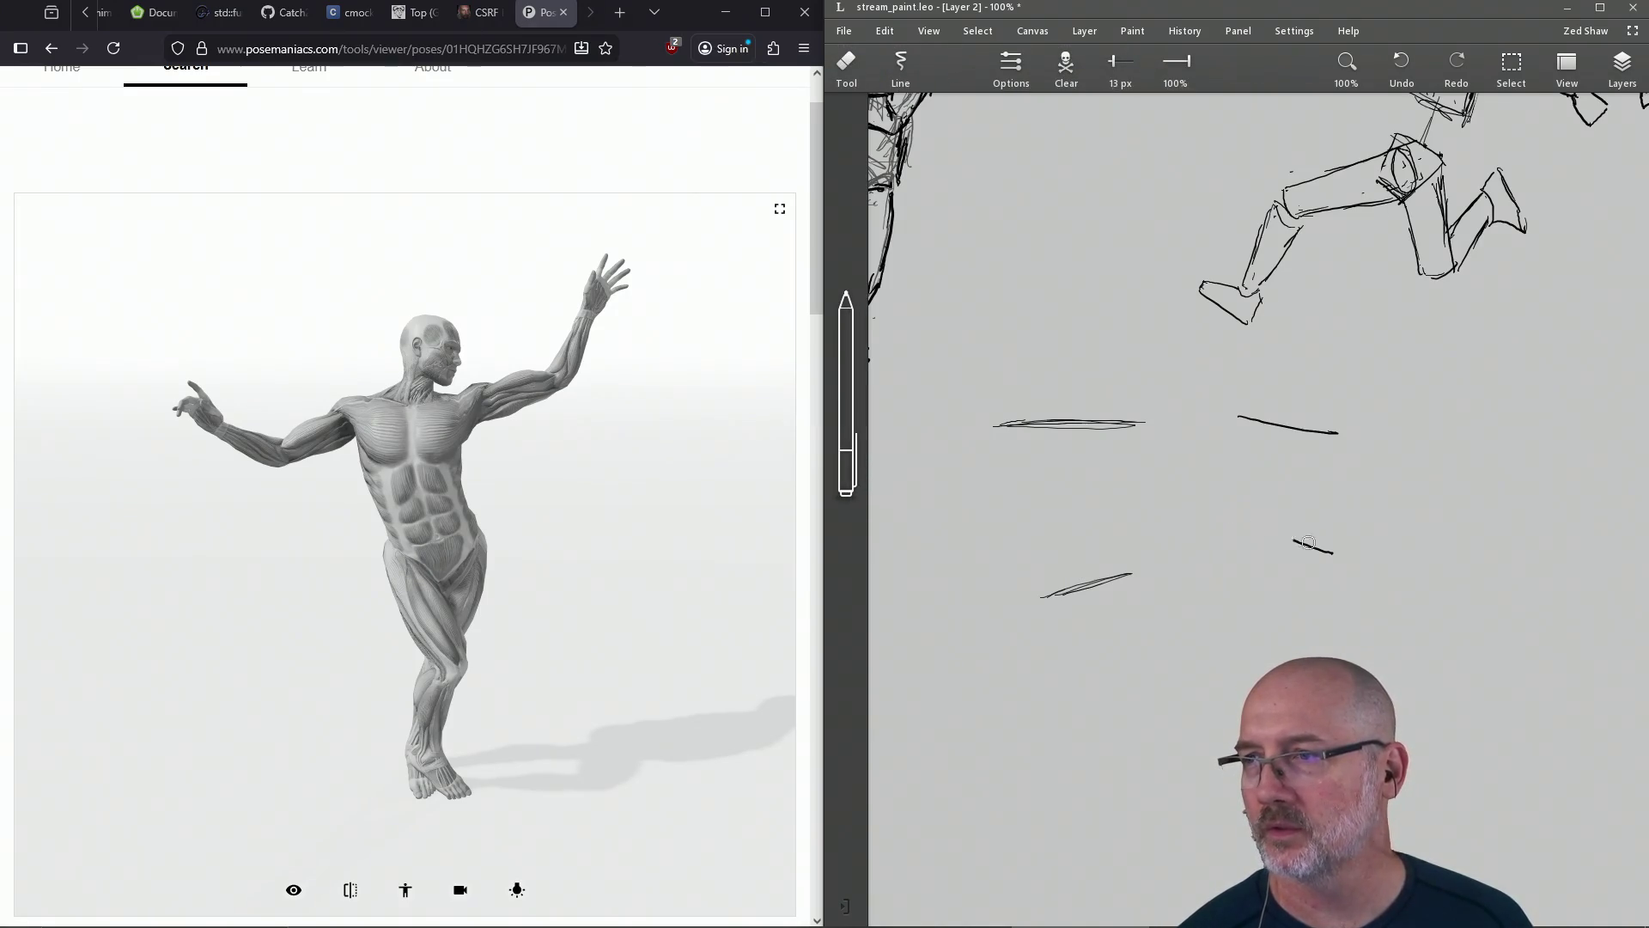
# - Add a diagonal guide on the right, then erase the stray right-side guide strokes
pyautogui.press('b')
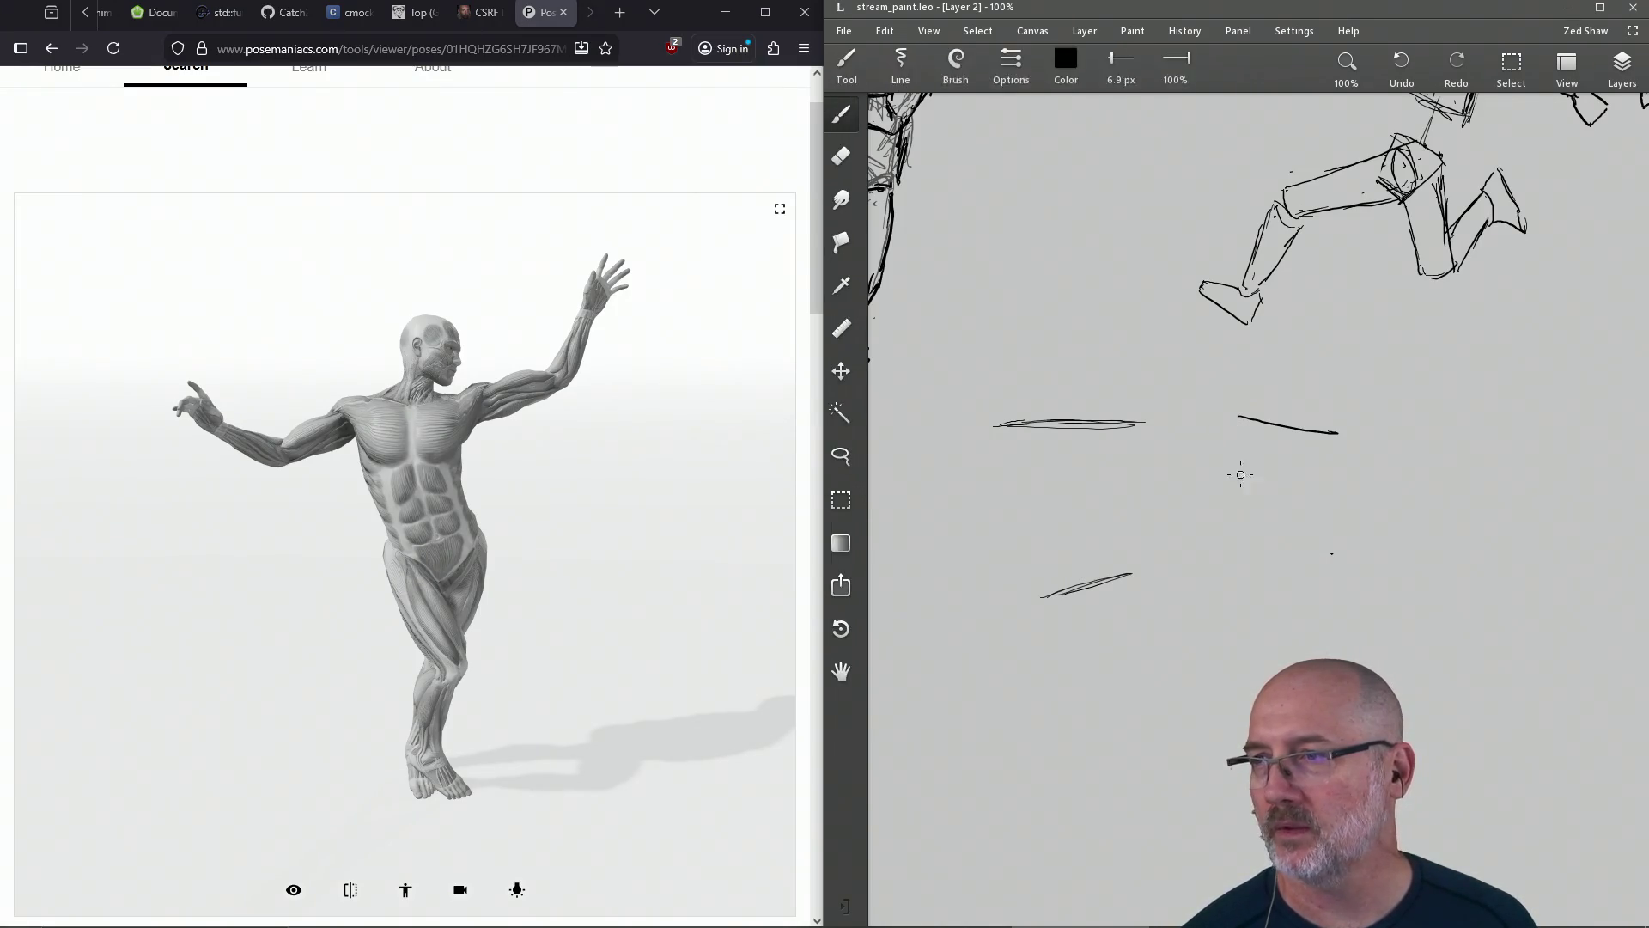
pyautogui.moveTo(1254, 598); pyautogui.dragTo(1333, 563)
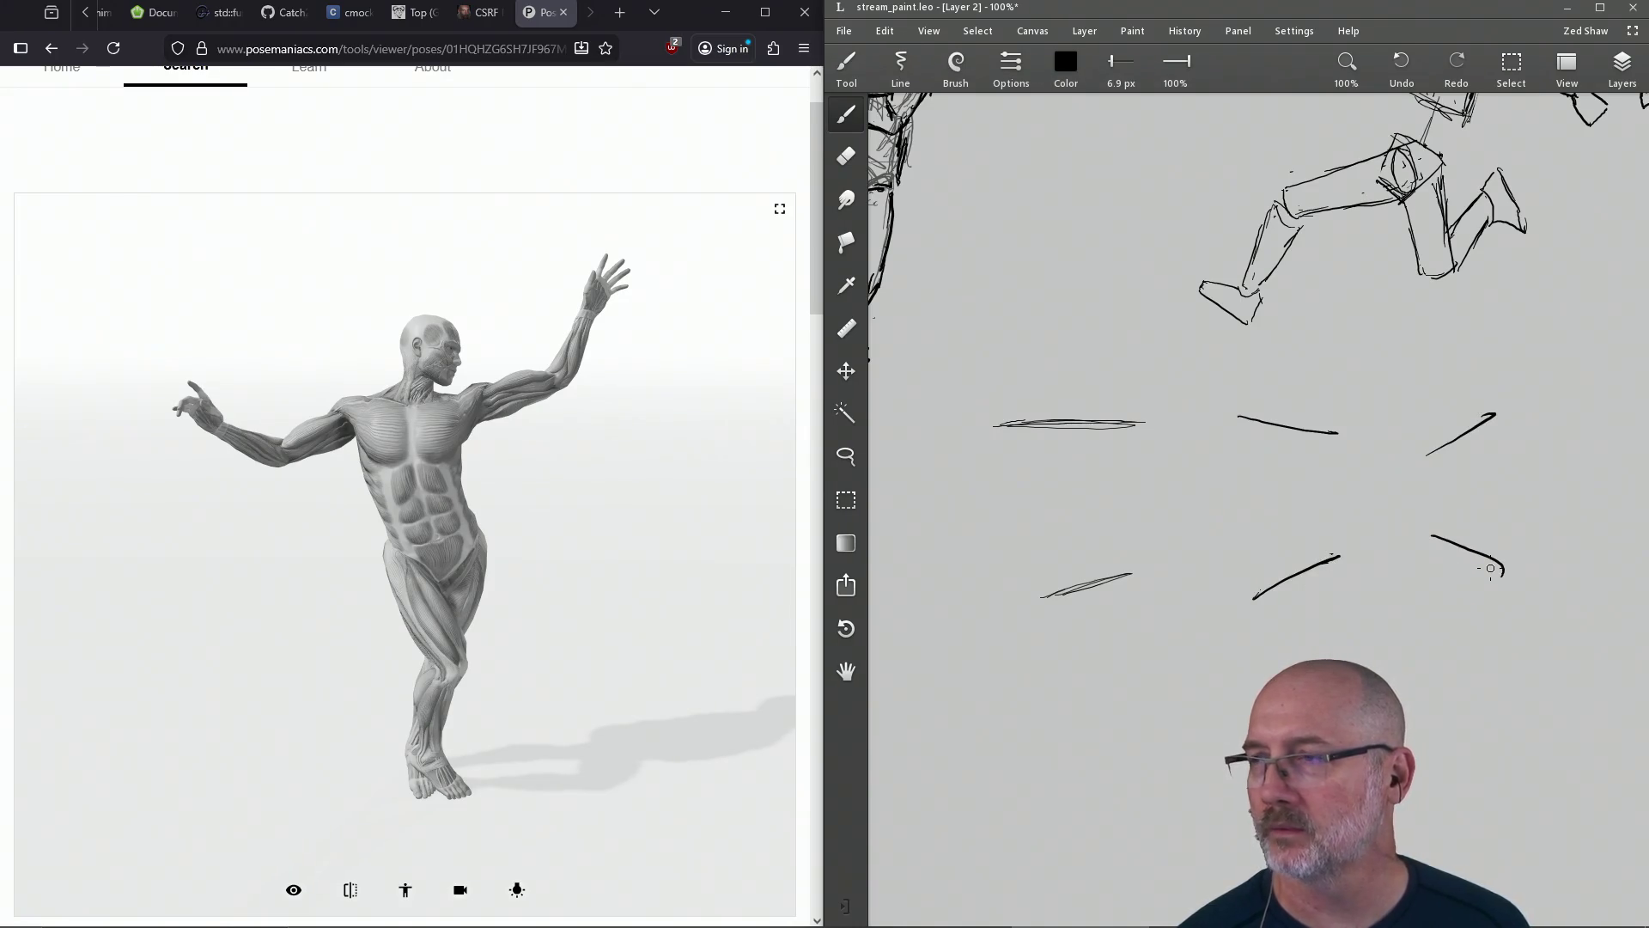
pyautogui.press('e')
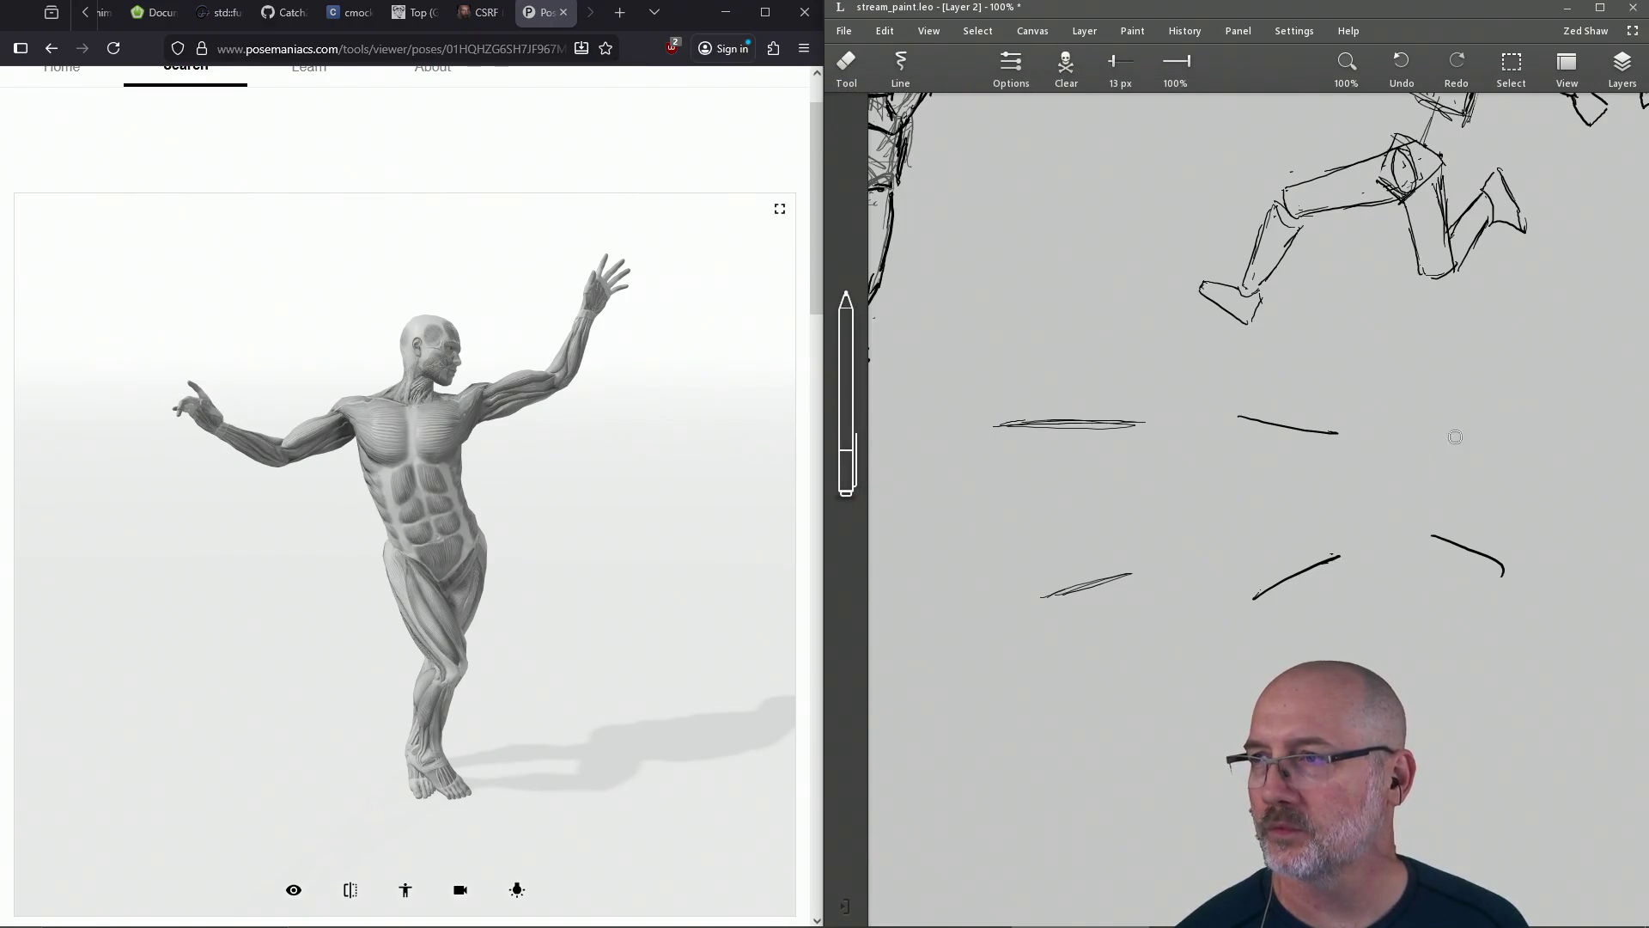
pyautogui.moveTo(1429, 533)
pyautogui.mouseDown()
pyautogui.moveTo(1478, 554)
pyautogui.moveTo(1309, 563)
pyautogui.mouseUp()
pyautogui.moveTo(1336, 434); pyautogui.dragTo(1245, 423)
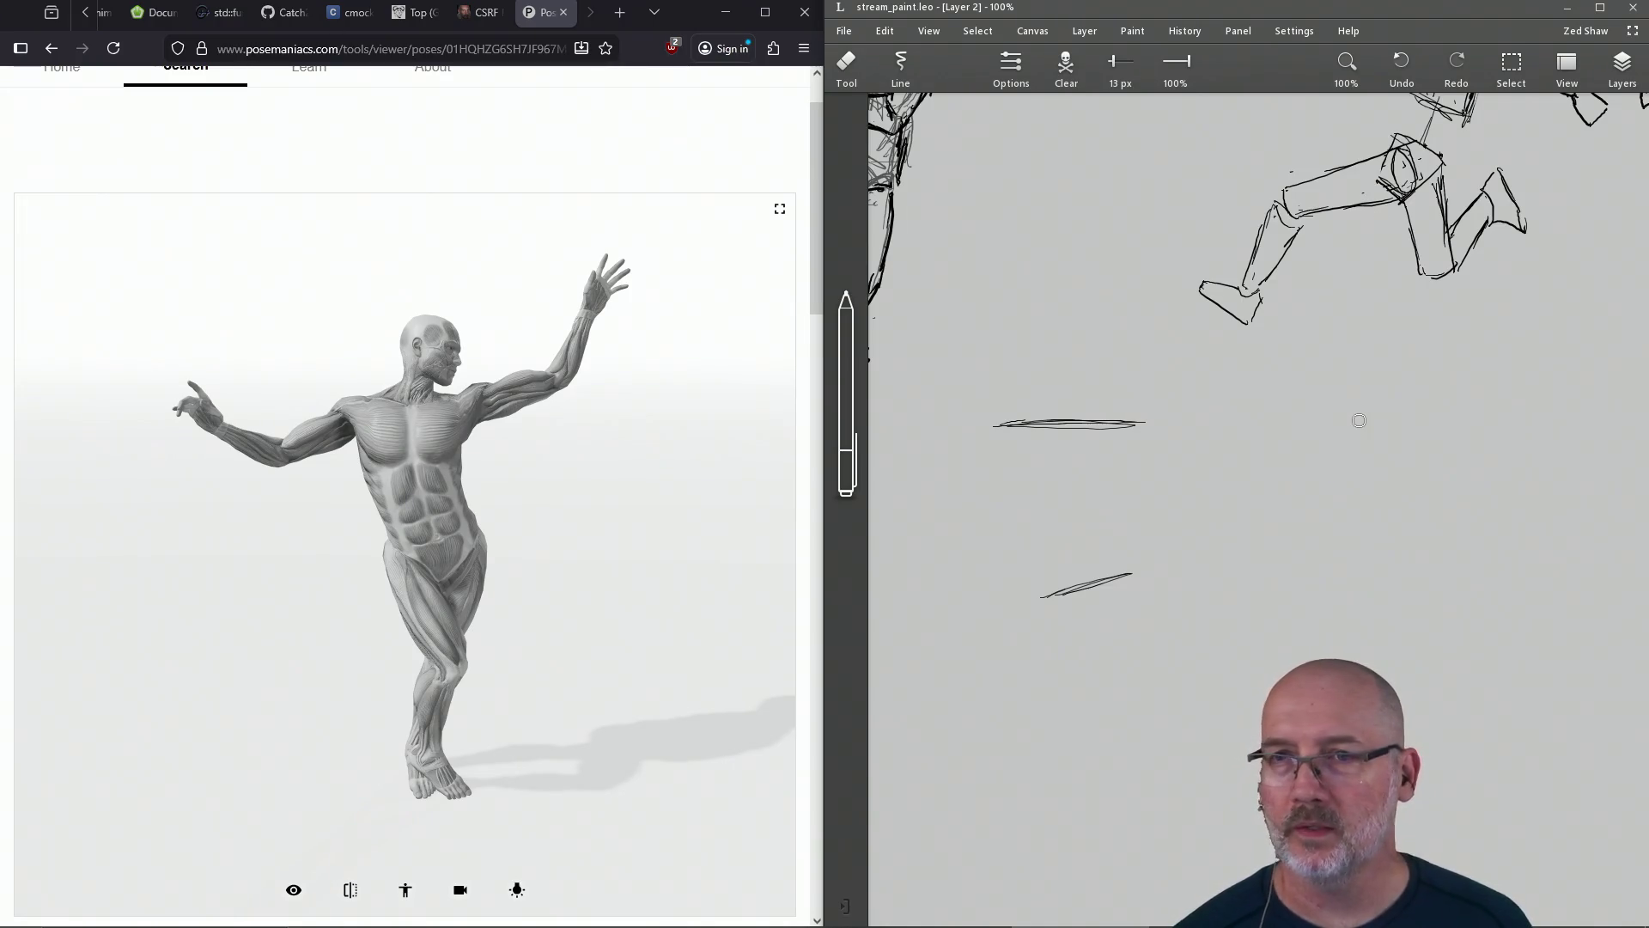
pyautogui.press('b')
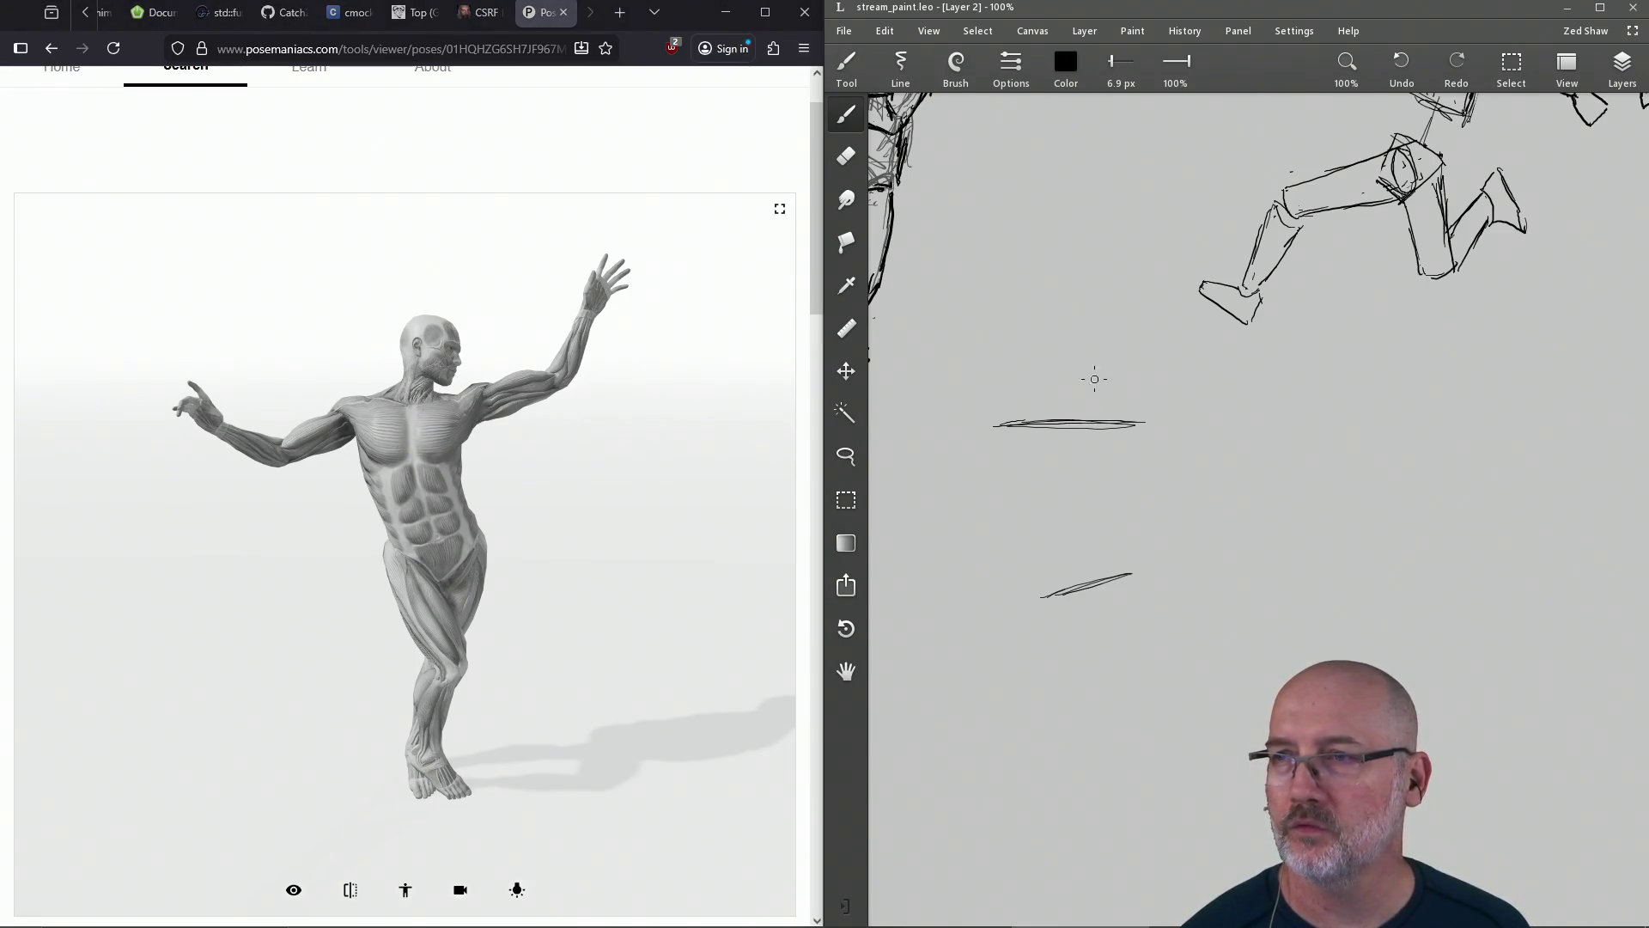
# - Draw the vertical line of action and the oval head on top, saving along the way
pyautogui.moveTo(1074, 384); pyautogui.dragTo(1104, 605)
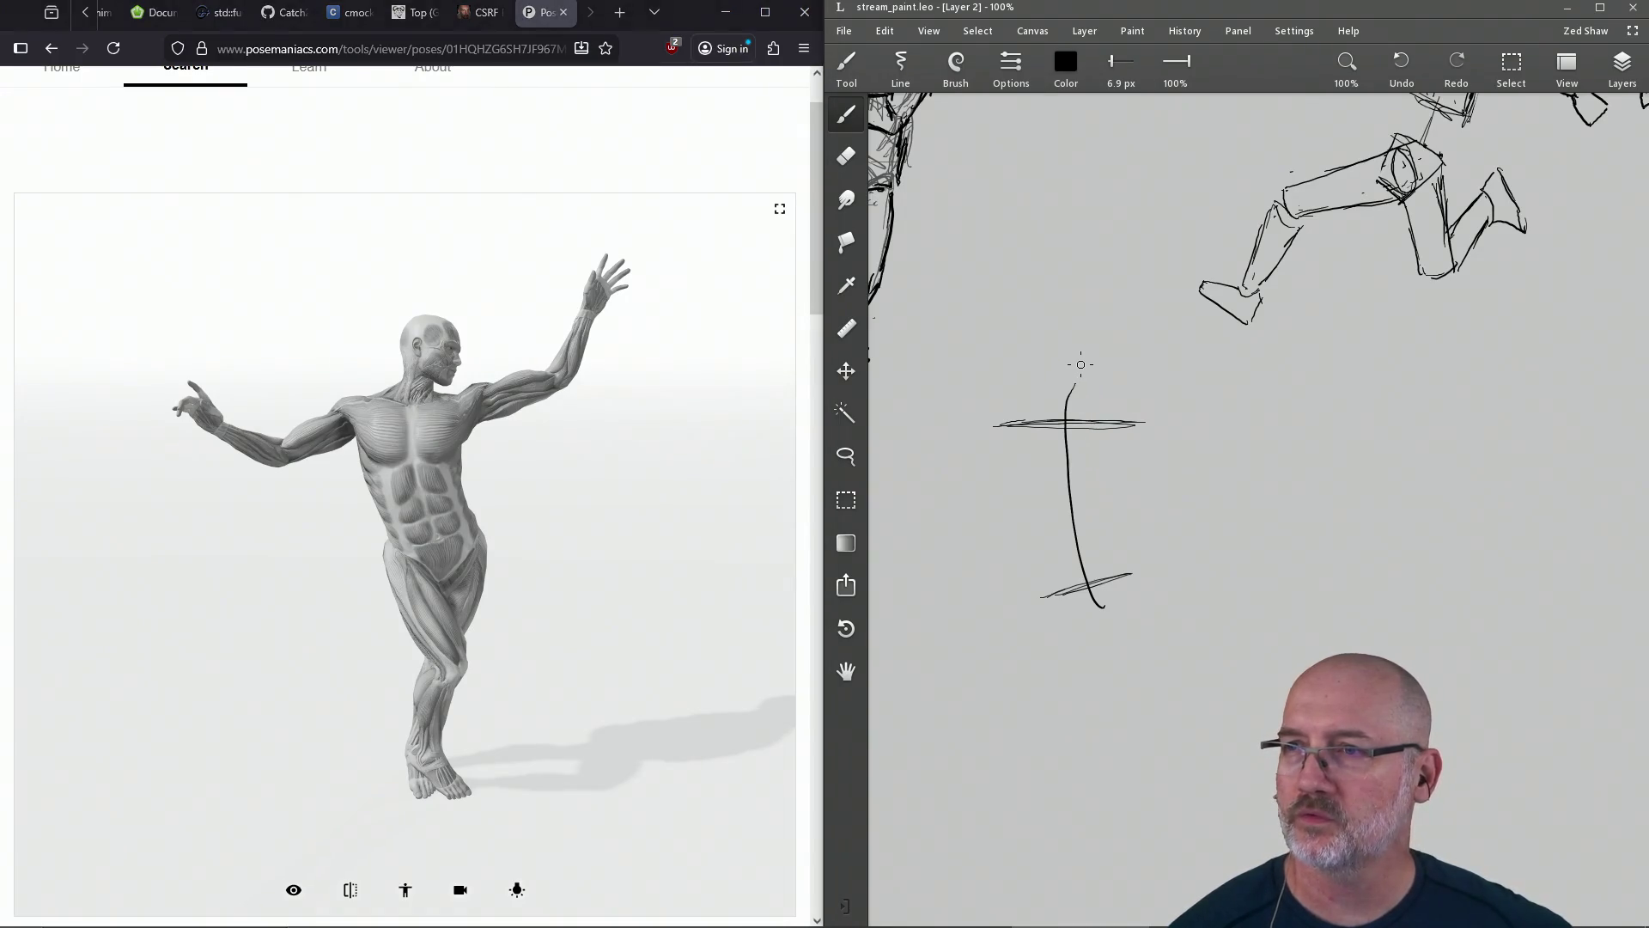
pyautogui.moveTo(1083, 351); pyautogui.dragTo(1066, 409)
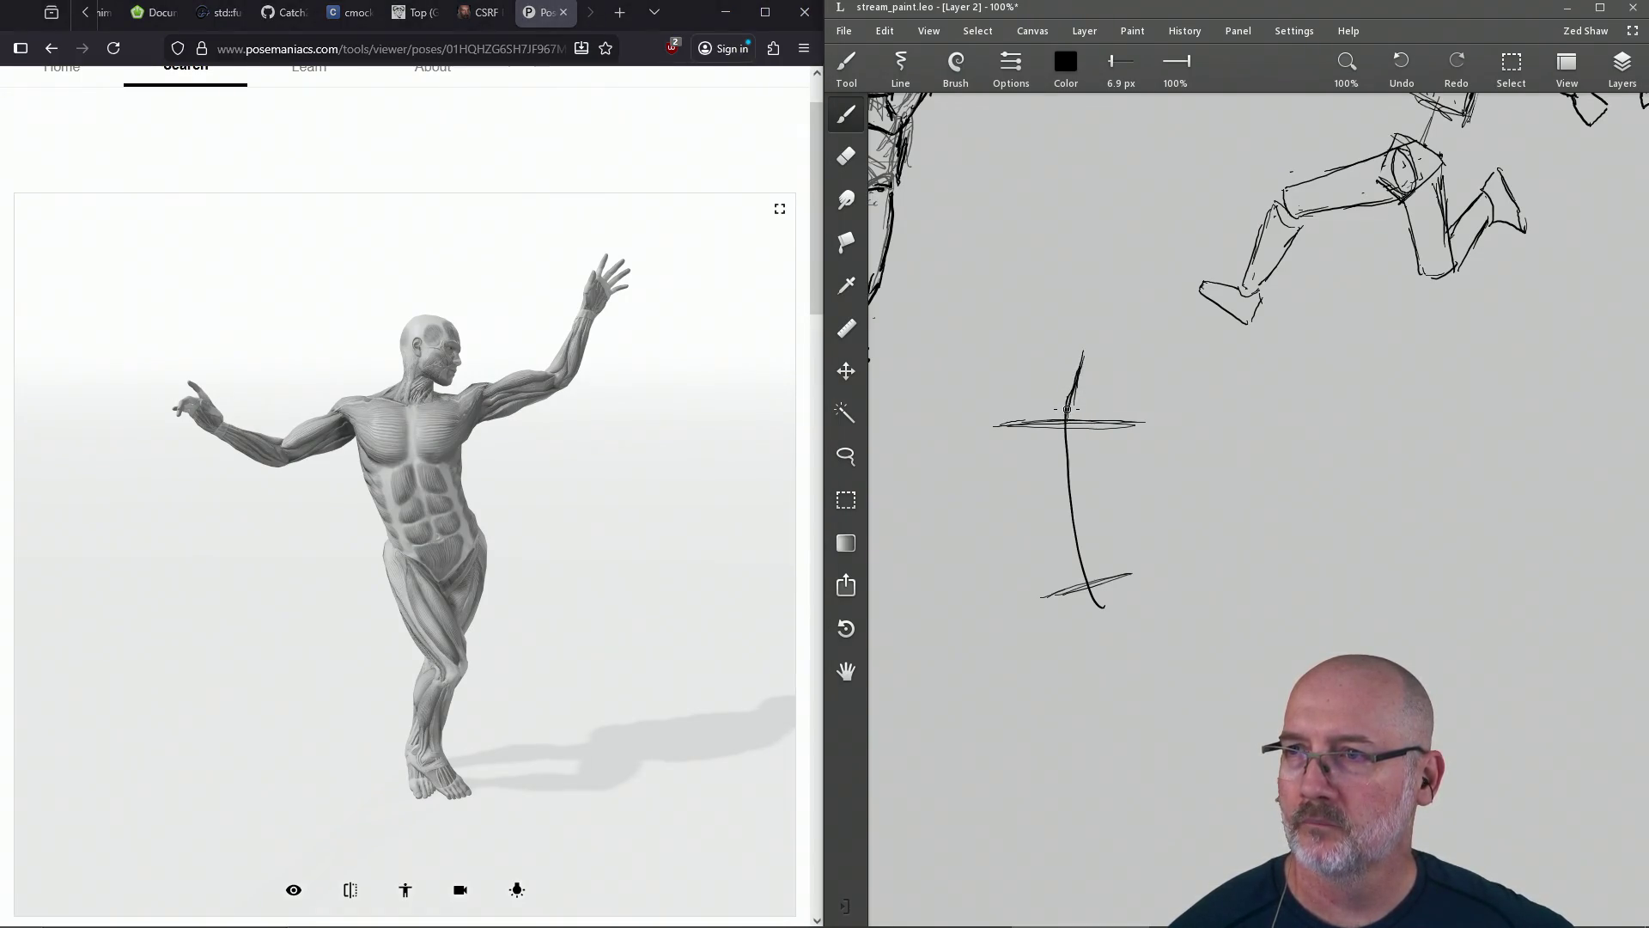
pyautogui.hotkey('ctrl', 's')
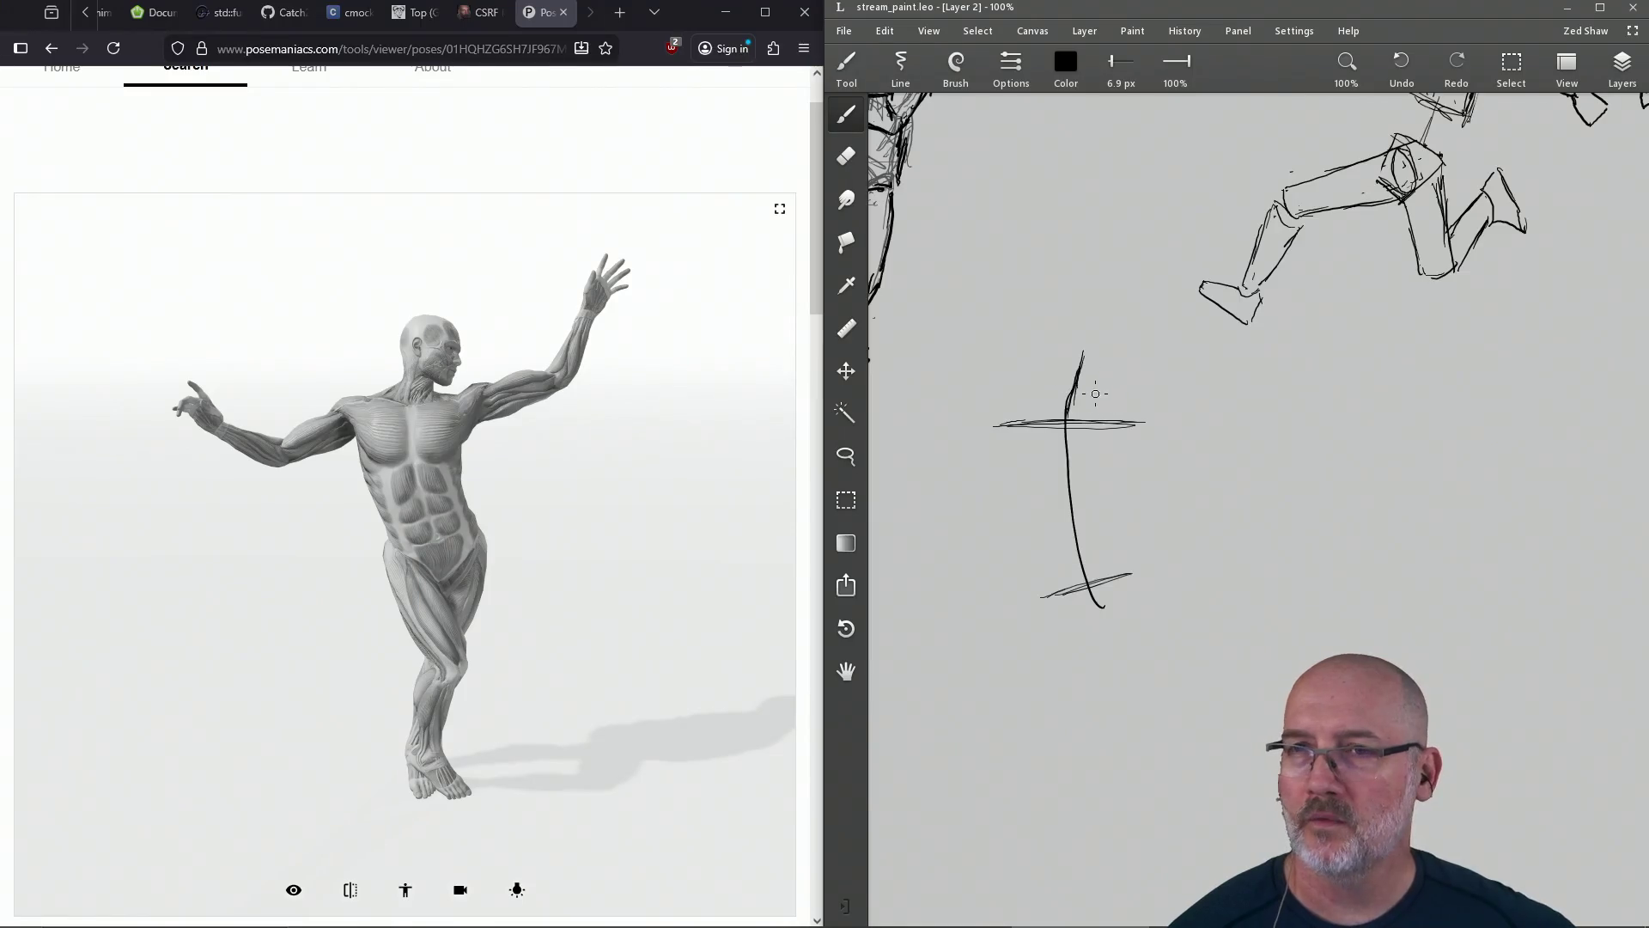
pyautogui.moveTo(1084, 352)
pyautogui.mouseDown()
pyautogui.moveTo(1074, 395)
pyautogui.moveTo(1088, 386)
pyautogui.mouseUp()
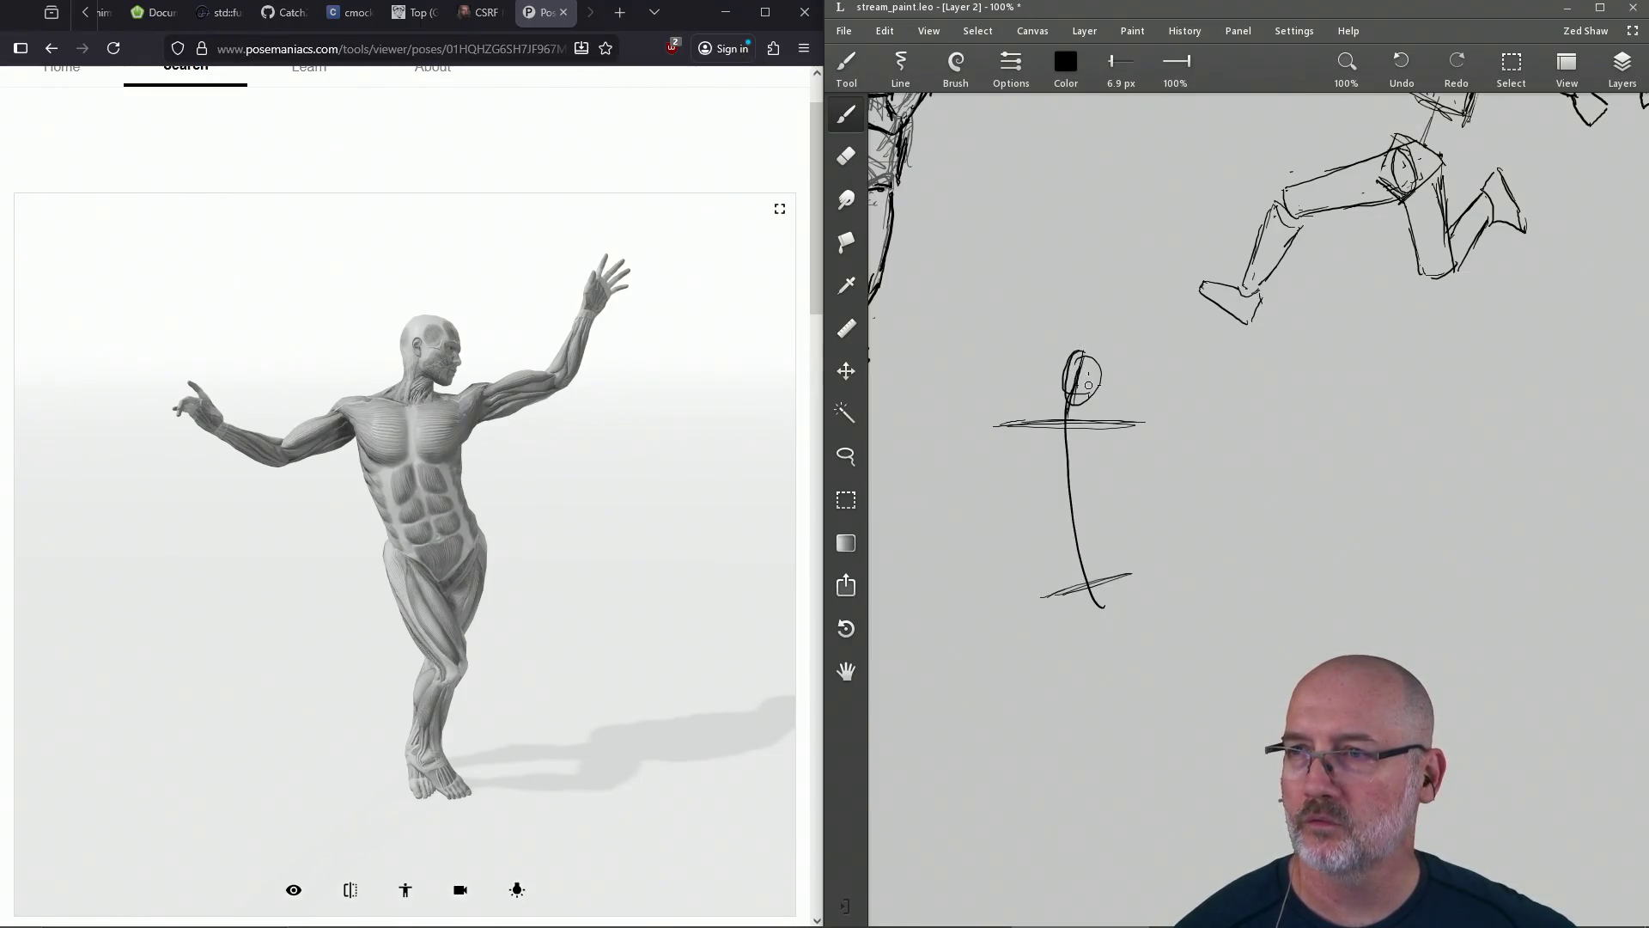
pyautogui.hotkey('ctrl', 's')
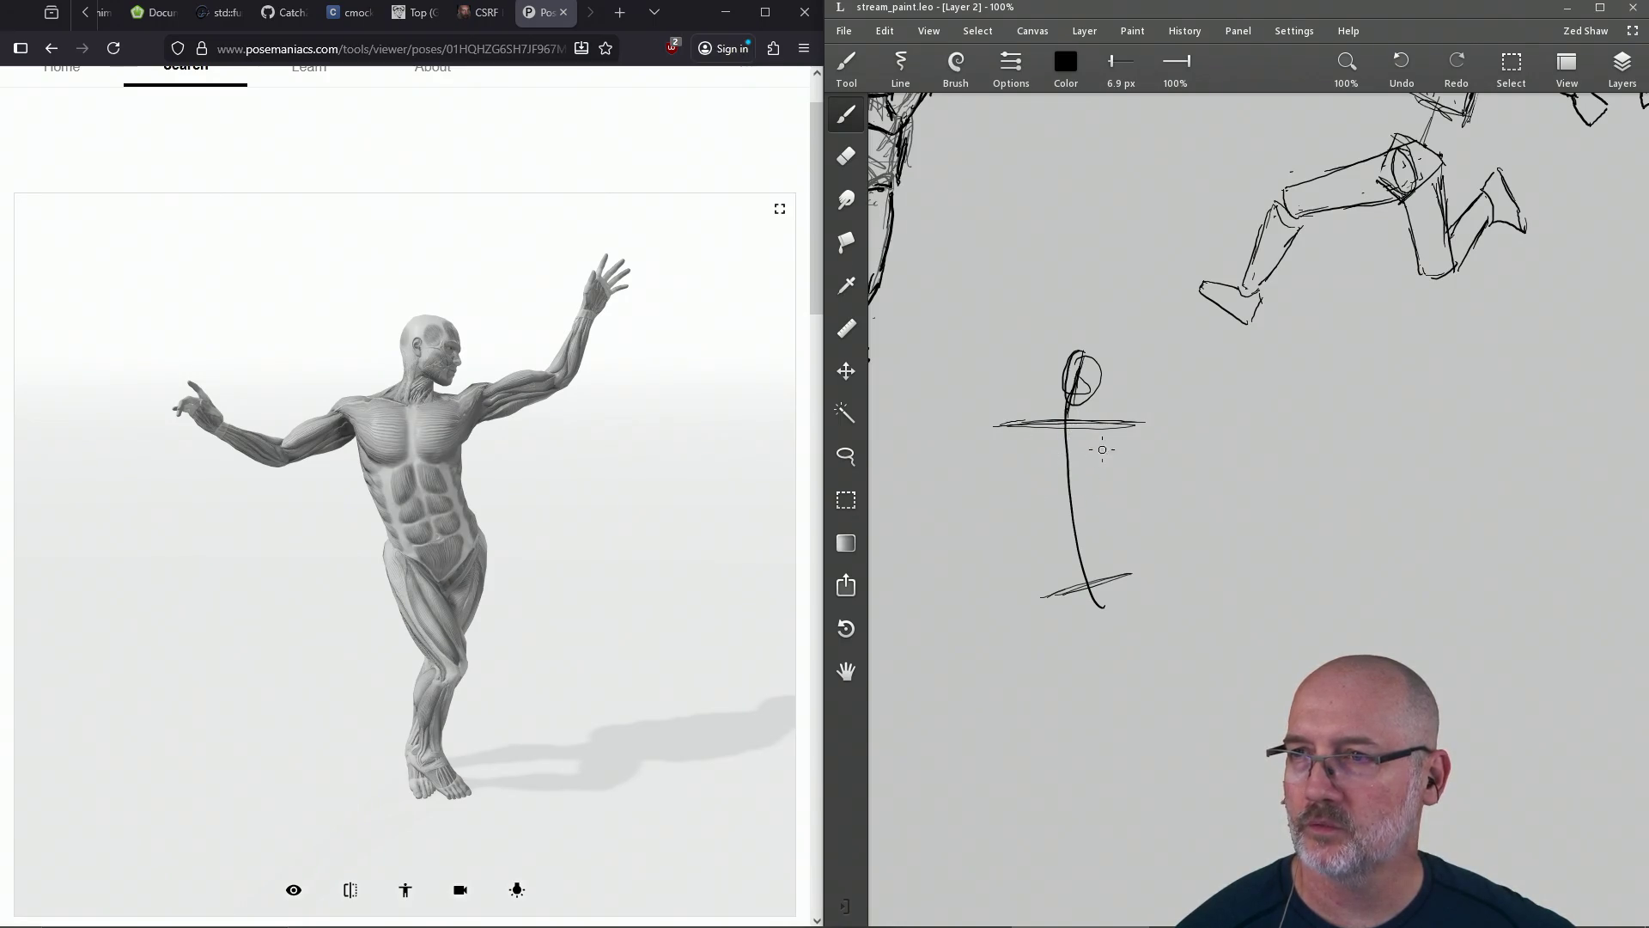
# - Draw the torso trapezoid, the left arm with forearm, and the raised right arm
pyautogui.moveTo(1125, 427)
pyautogui.mouseDown()
pyautogui.moveTo(1109, 521)
pyautogui.moveTo(1056, 520)
pyautogui.mouseUp()
pyautogui.moveTo(1004, 427); pyautogui.dragTo(1057, 526)
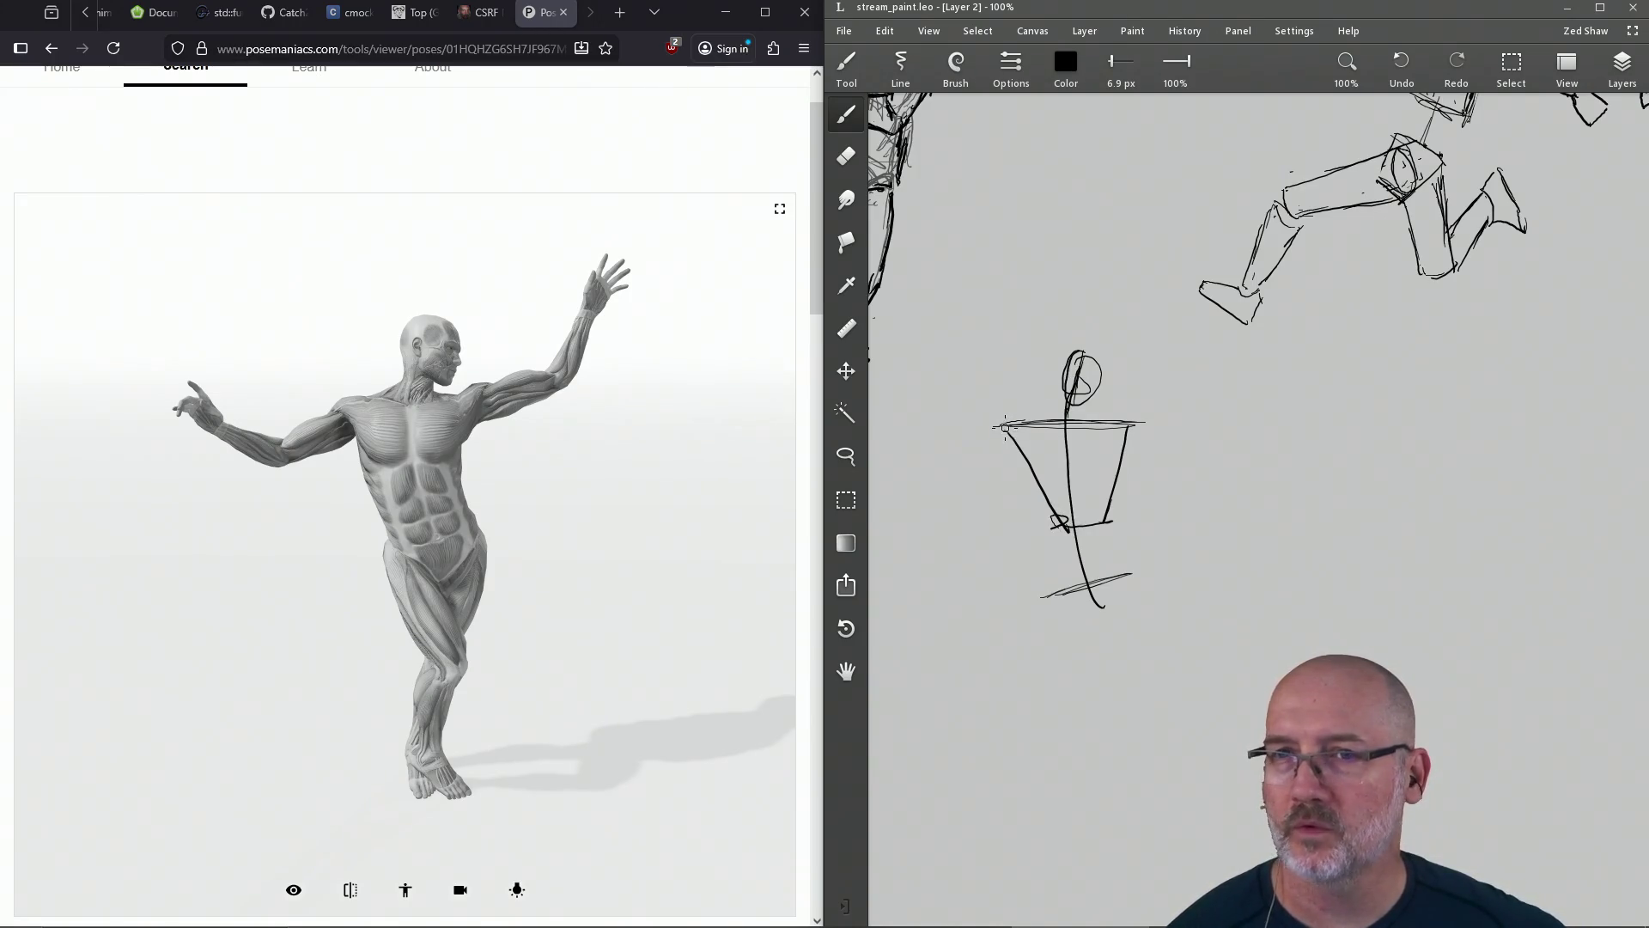
pyautogui.moveTo(943, 467); pyautogui.dragTo(1003, 432)
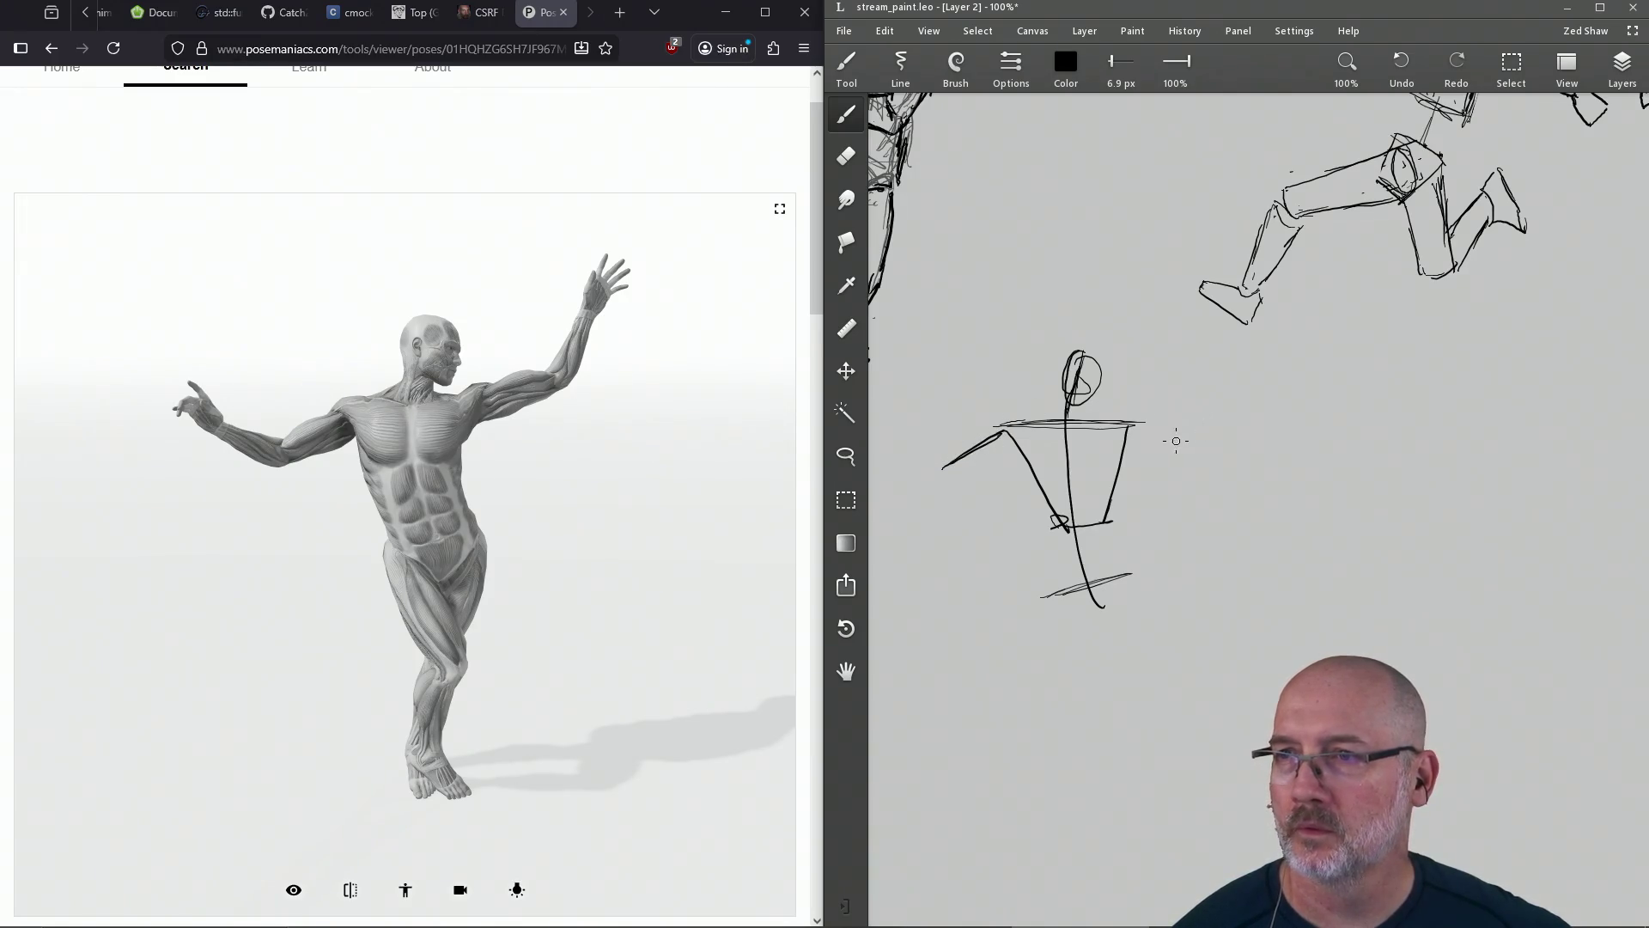
pyautogui.moveTo(1135, 427); pyautogui.dragTo(1209, 396)
pyautogui.moveTo(888, 427); pyautogui.dragTo(929, 468)
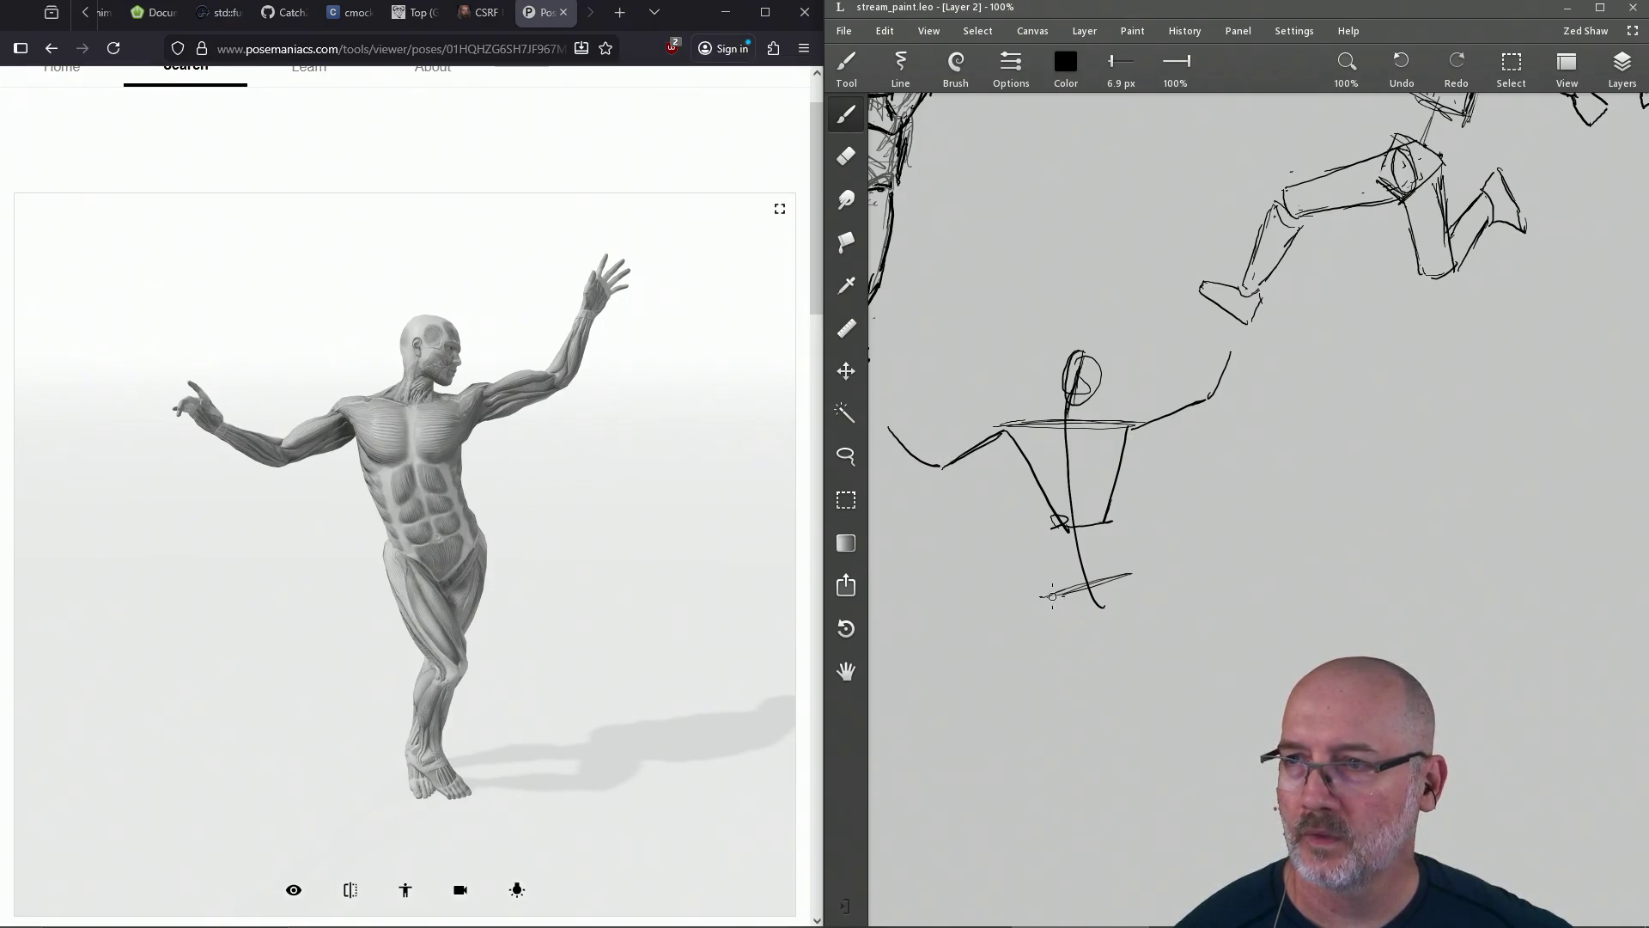
# - Draw the pelvis shape at the line's bottom and erase its stray edges
pyautogui.moveTo(1041, 594)
pyautogui.mouseDown()
pyautogui.moveTo(1101, 631)
pyautogui.moveTo(1132, 578)
pyautogui.moveTo(1122, 628)
pyautogui.moveTo(1129, 594)
pyautogui.moveTo(1120, 627)
pyautogui.moveTo(1087, 640)
pyautogui.mouseUp()
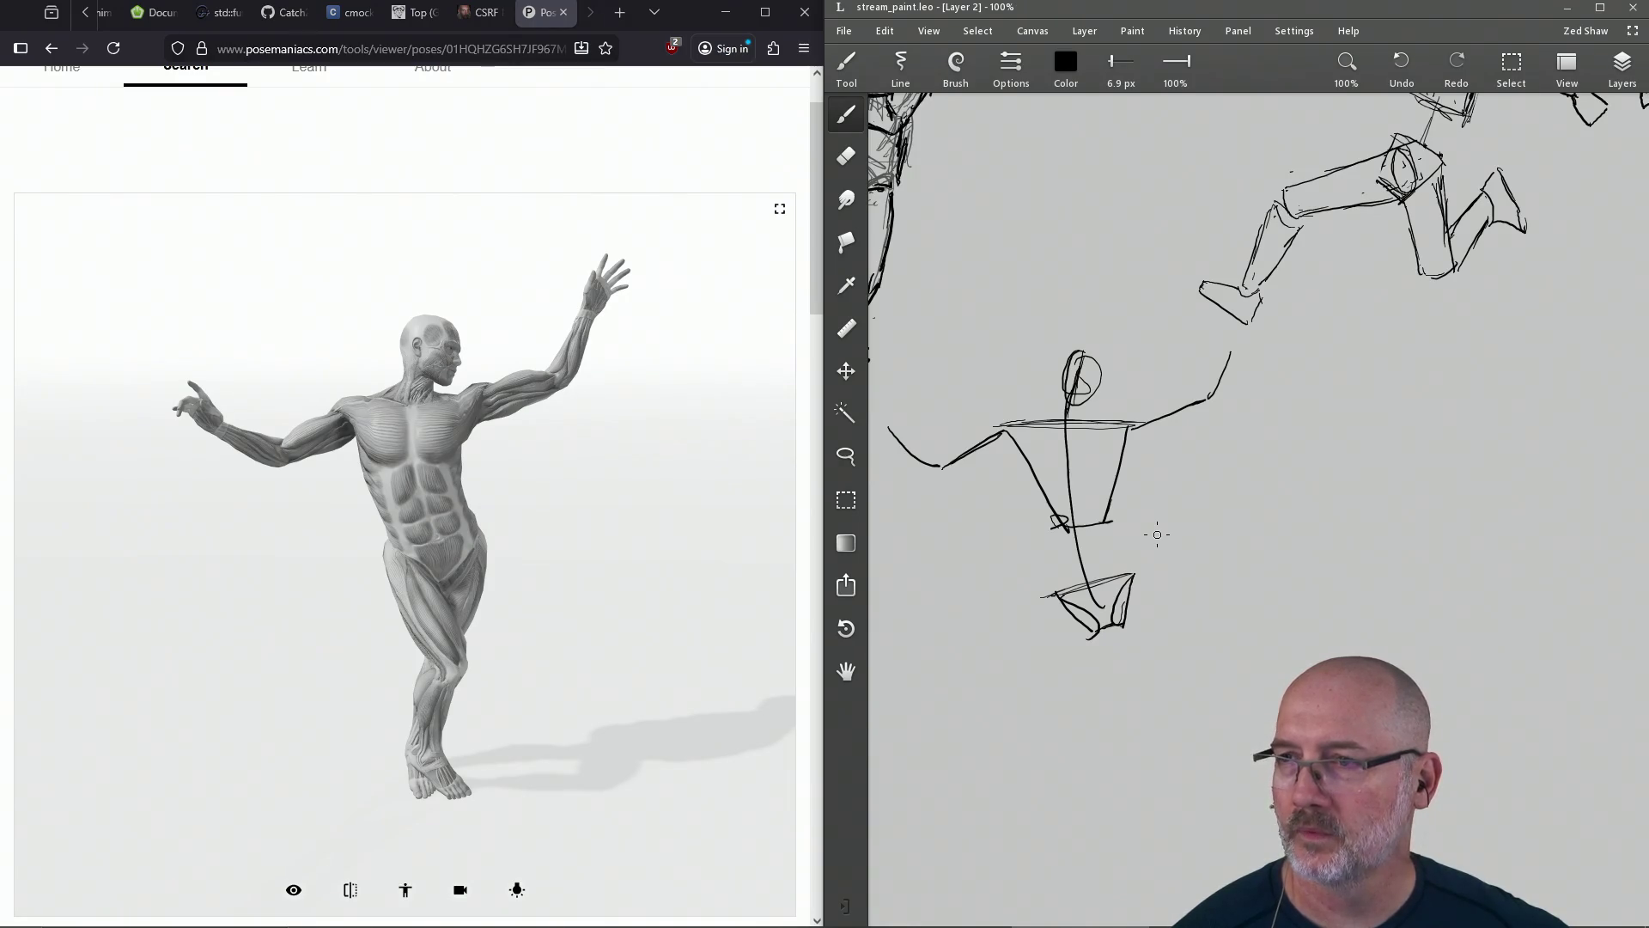
pyautogui.press('e')
pyautogui.moveTo(1121, 584)
pyautogui.mouseDown()
pyautogui.moveTo(1119, 611)
pyautogui.moveTo(1088, 622)
pyautogui.moveTo(1092, 606)
pyautogui.moveTo(1119, 635)
pyautogui.mouseUp()
pyautogui.press('b')
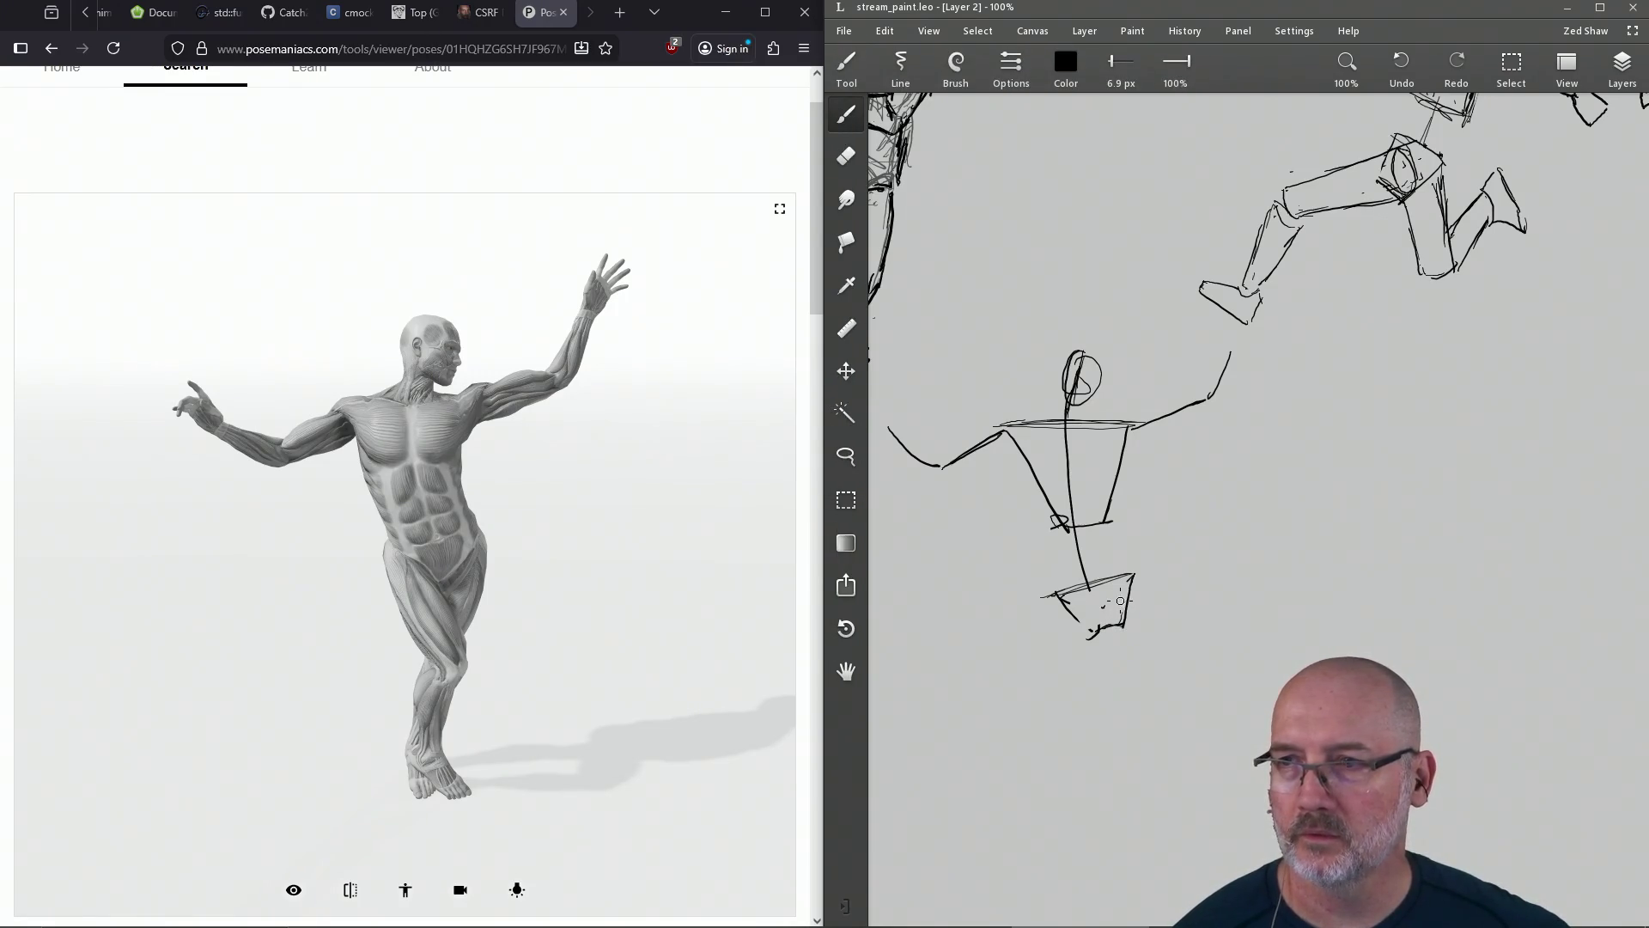
# - Draw both legs down from the pelvis, redoing the first leg, save, and thicken the right foot
pyautogui.click(379, 554)
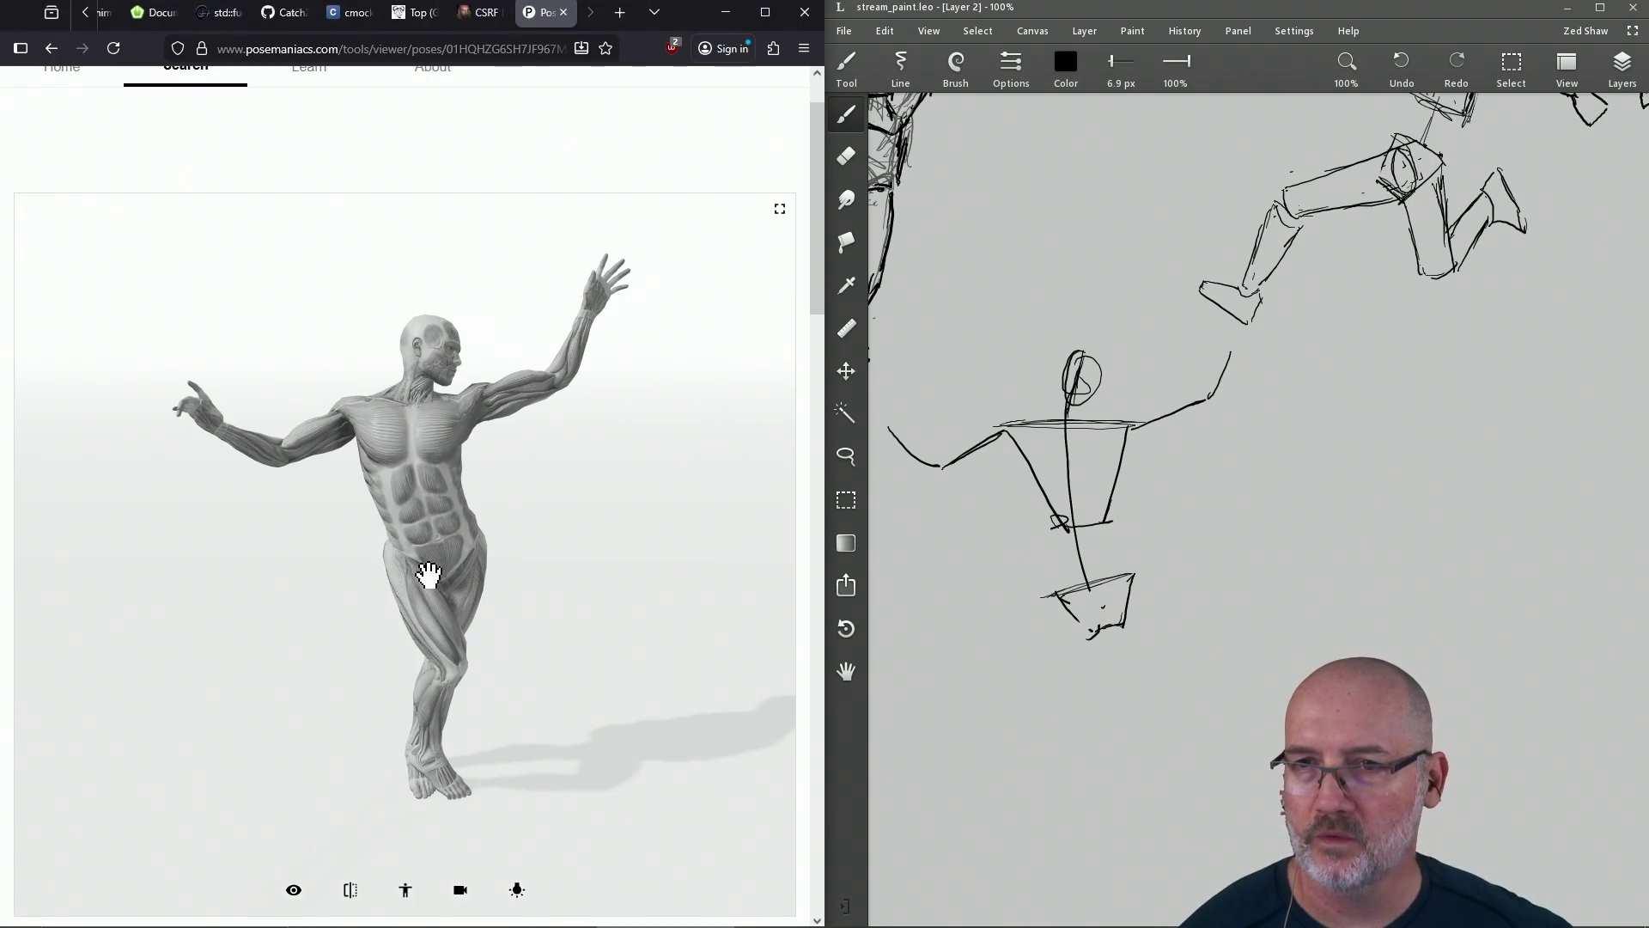
pyautogui.moveTo(1070, 606); pyautogui.dragTo(1127, 704)
pyautogui.moveTo(1089, 646); pyautogui.dragTo(1137, 716)
pyautogui.hotkey('ctrl', 'z')
pyautogui.hotkey('ctrl', 'z')
pyautogui.moveTo(1085, 627); pyautogui.dragTo(1136, 727)
pyautogui.moveTo(1131, 588); pyautogui.dragTo(1116, 737)
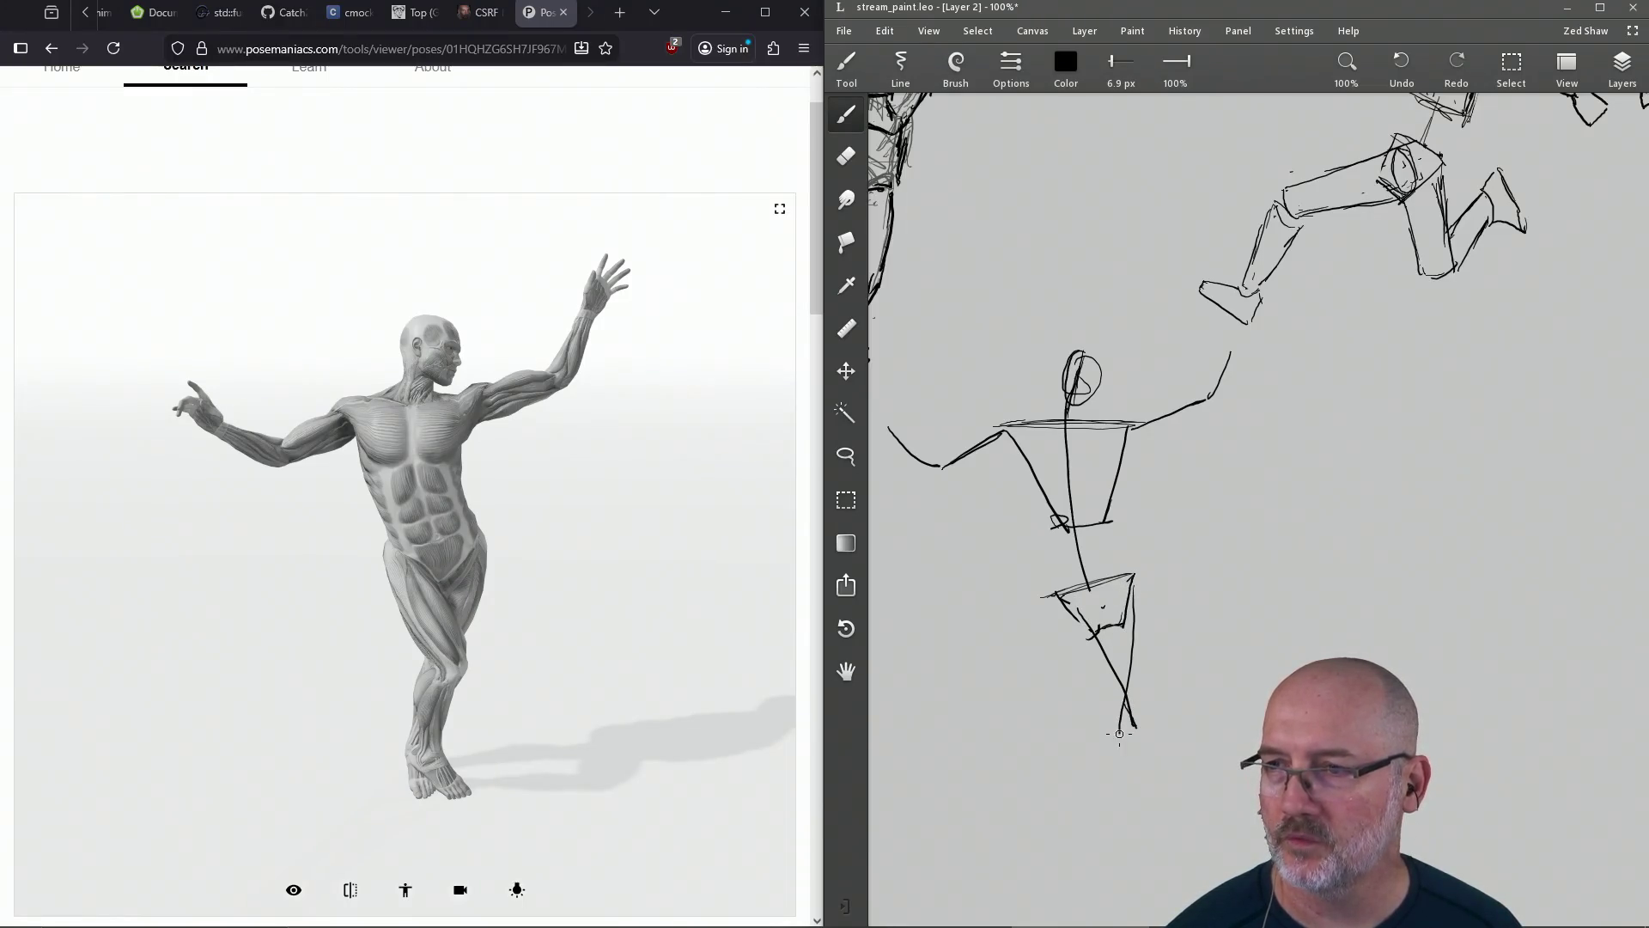
pyautogui.hotkey('ctrl', 's')
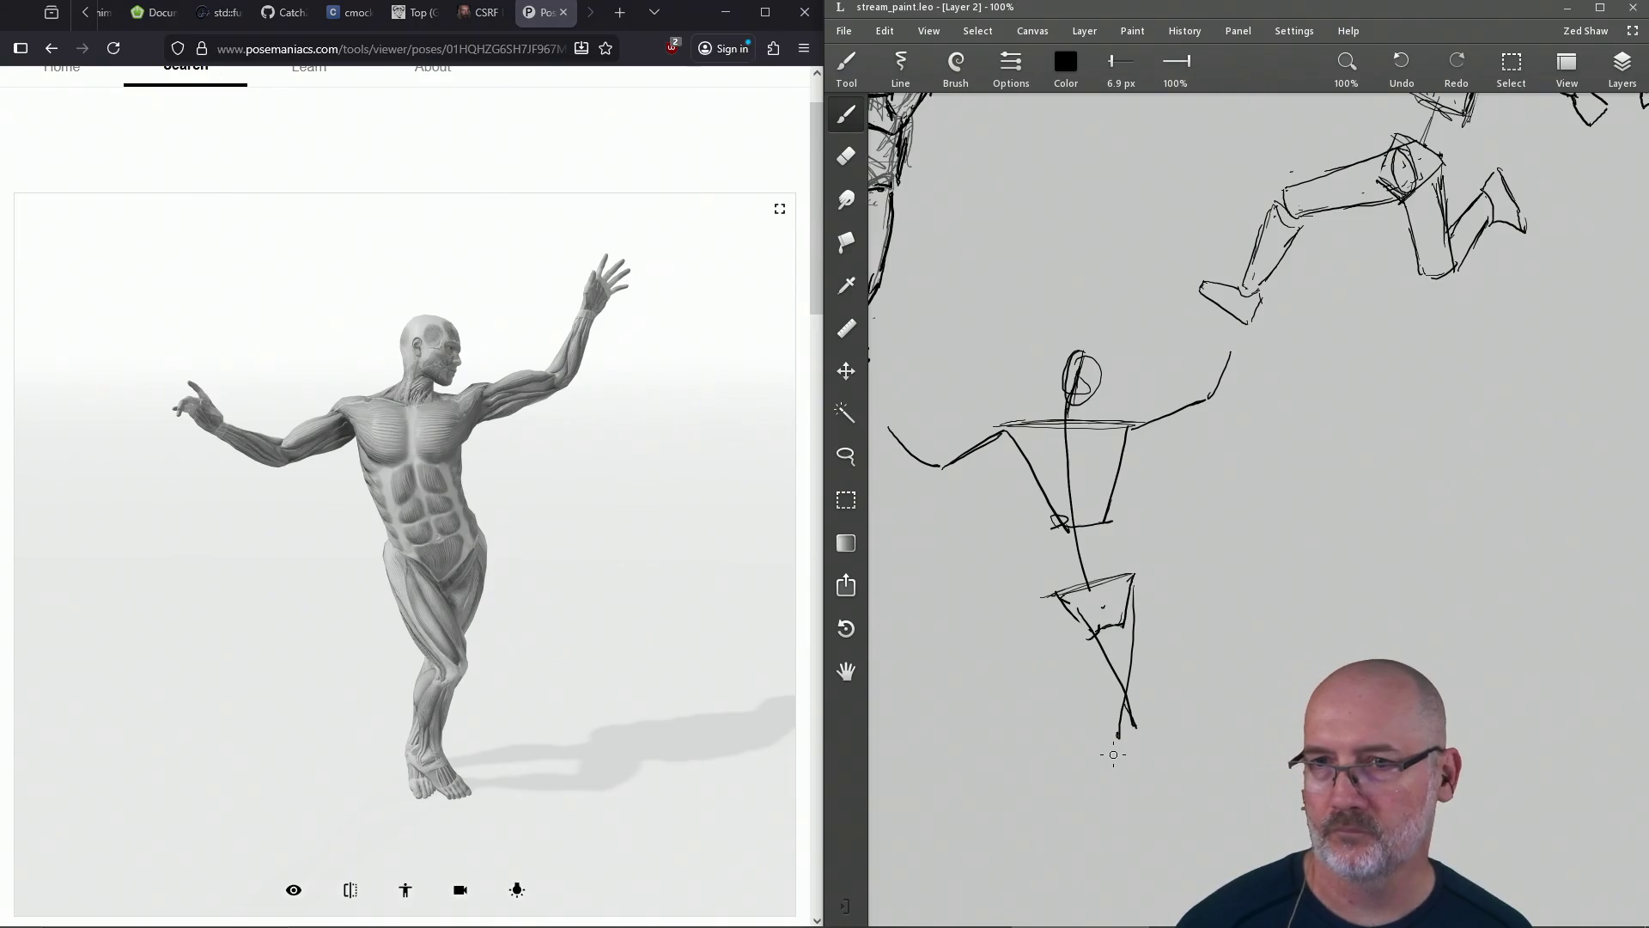
pyautogui.moveTo(1135, 720)
pyautogui.mouseDown()
pyautogui.moveTo(1125, 846)
pyautogui.moveTo(1164, 854)
pyautogui.mouseUp()
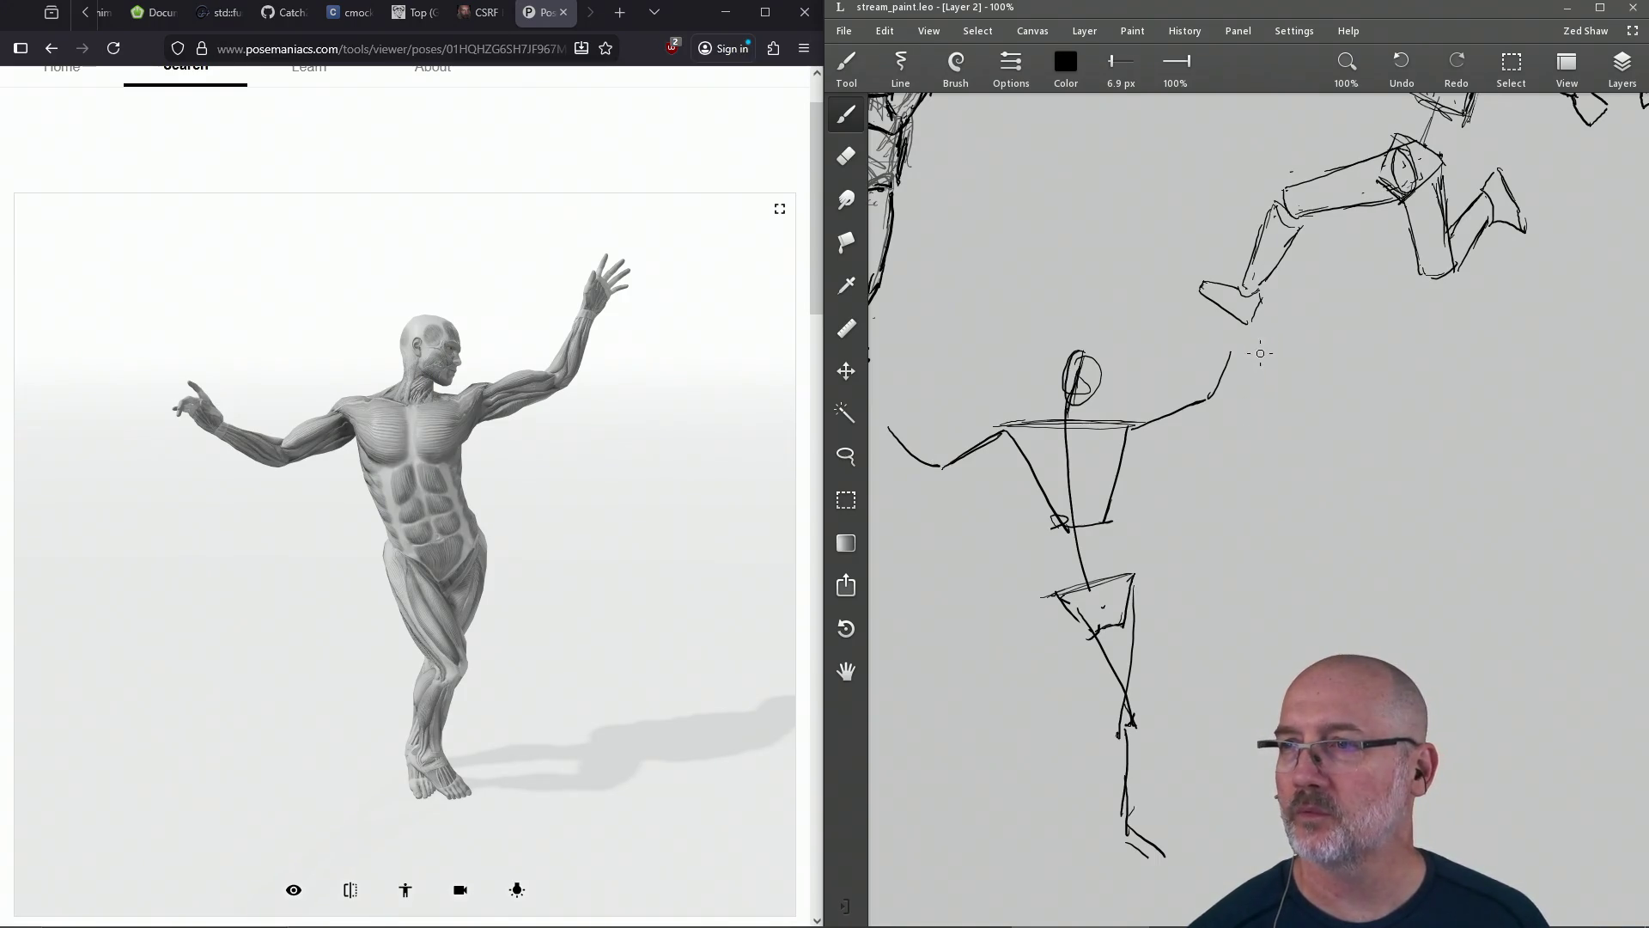
# - Lengthen the raised arm to the running figure's foot and extend the left arm outward
pyautogui.moveTo(1249, 329)
pyautogui.mouseDown()
pyautogui.moveTo(1213, 397)
pyautogui.moveTo(1262, 325)
pyautogui.mouseUp()
pyautogui.moveTo(872, 410); pyautogui.dragTo(938, 469)
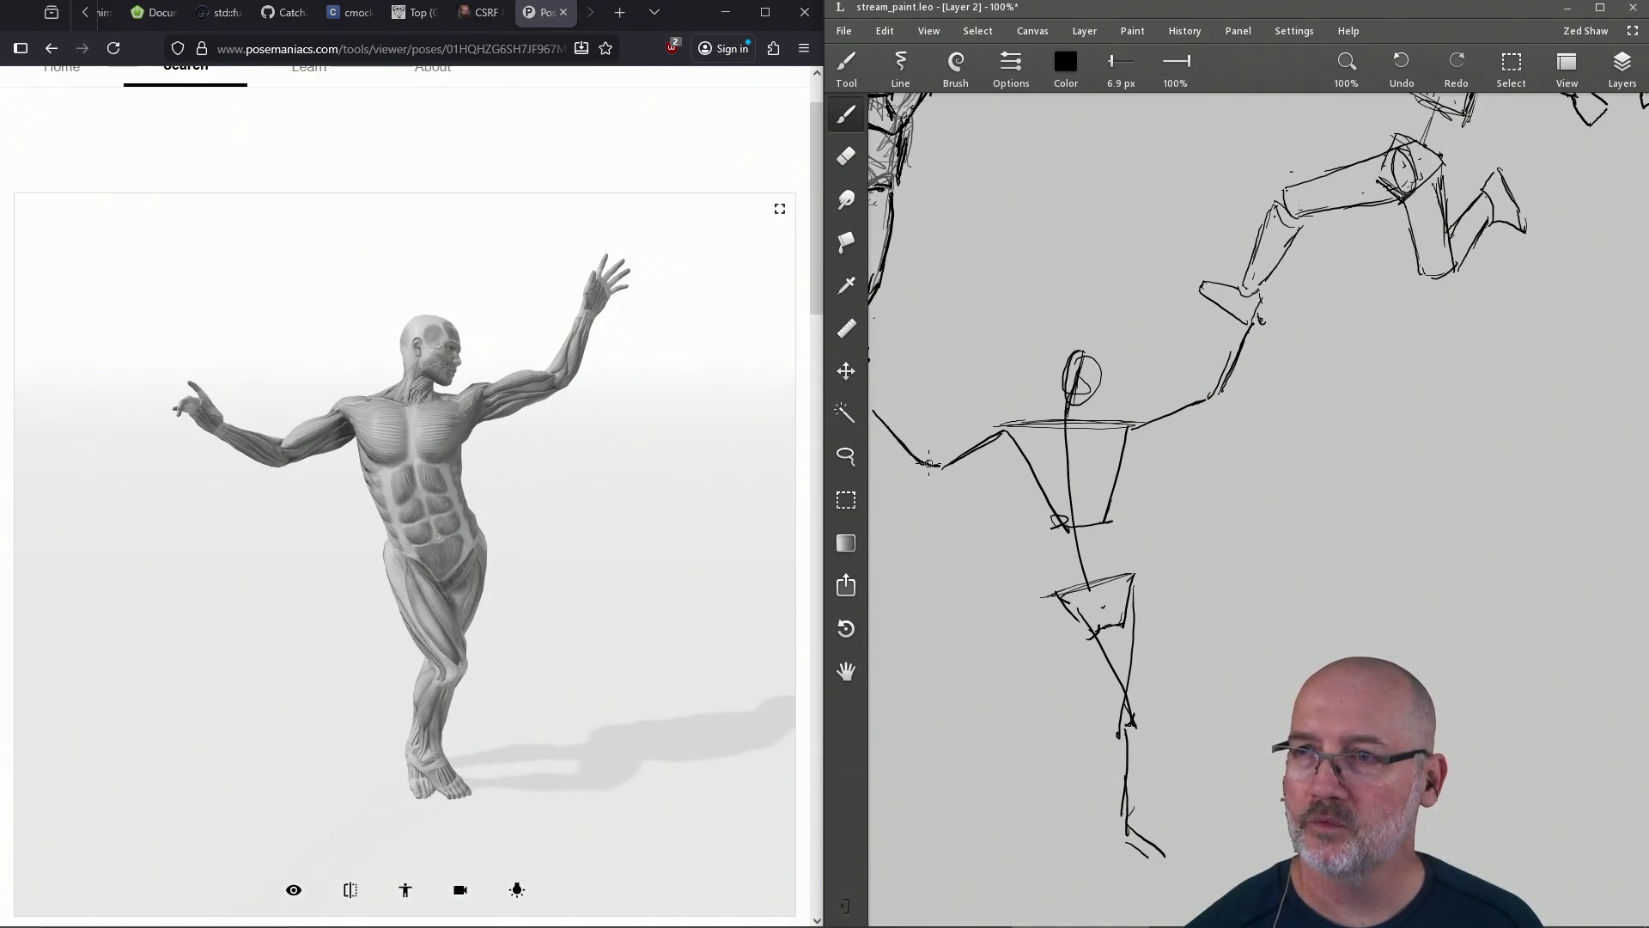
pyautogui.click(1091, 565)
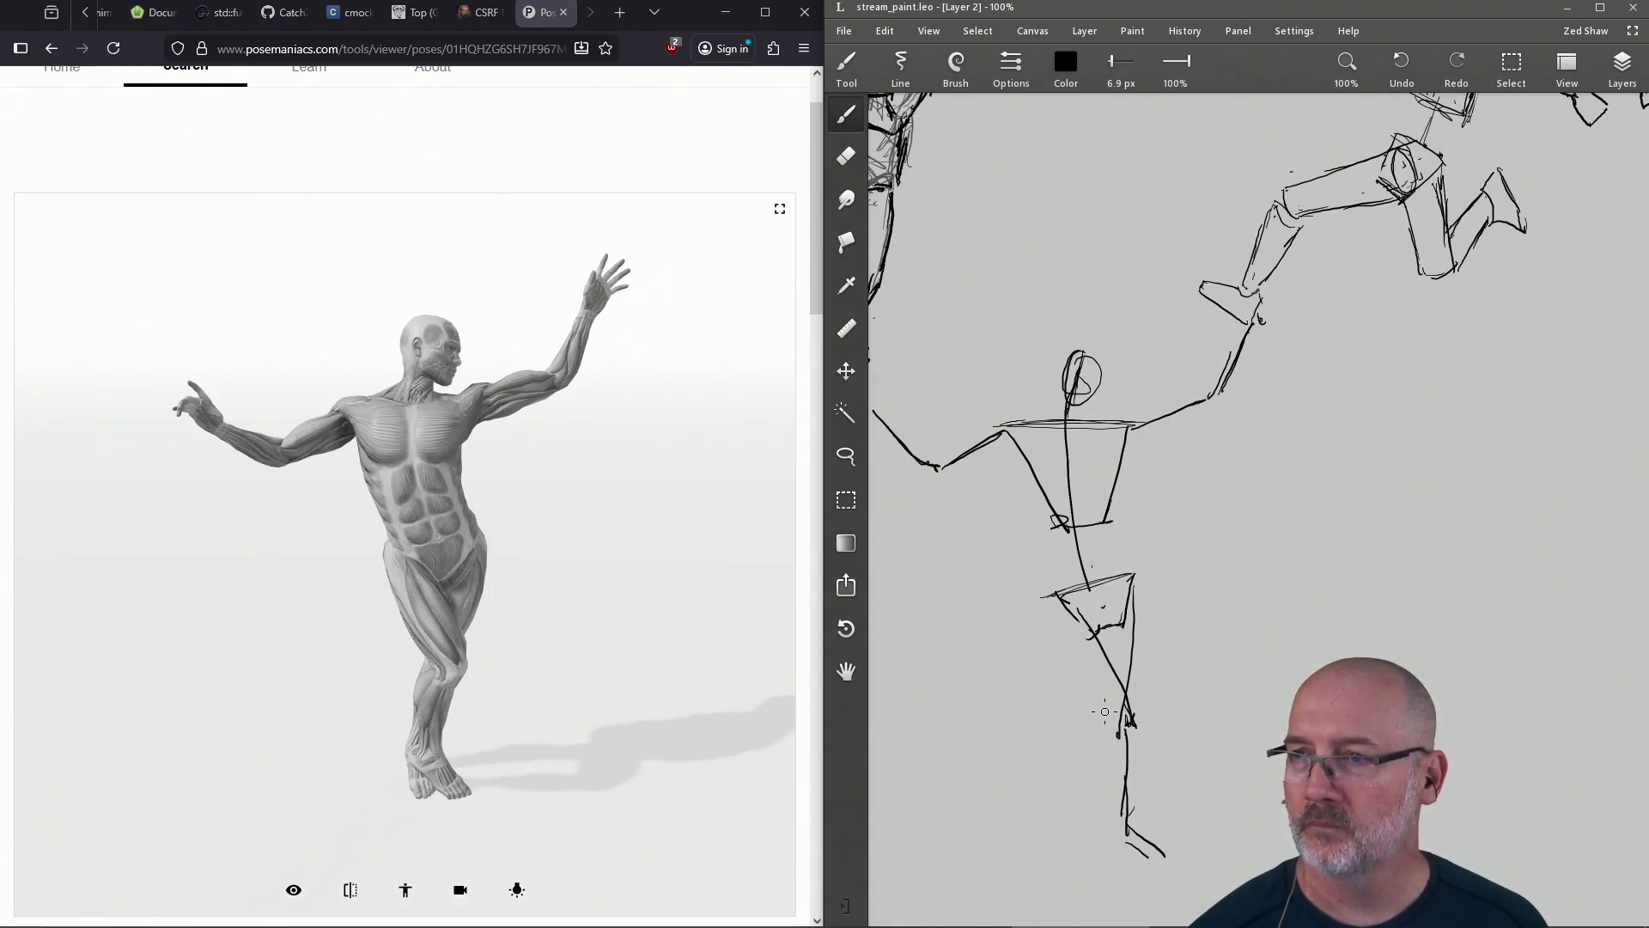
pyautogui.click(552, 420)
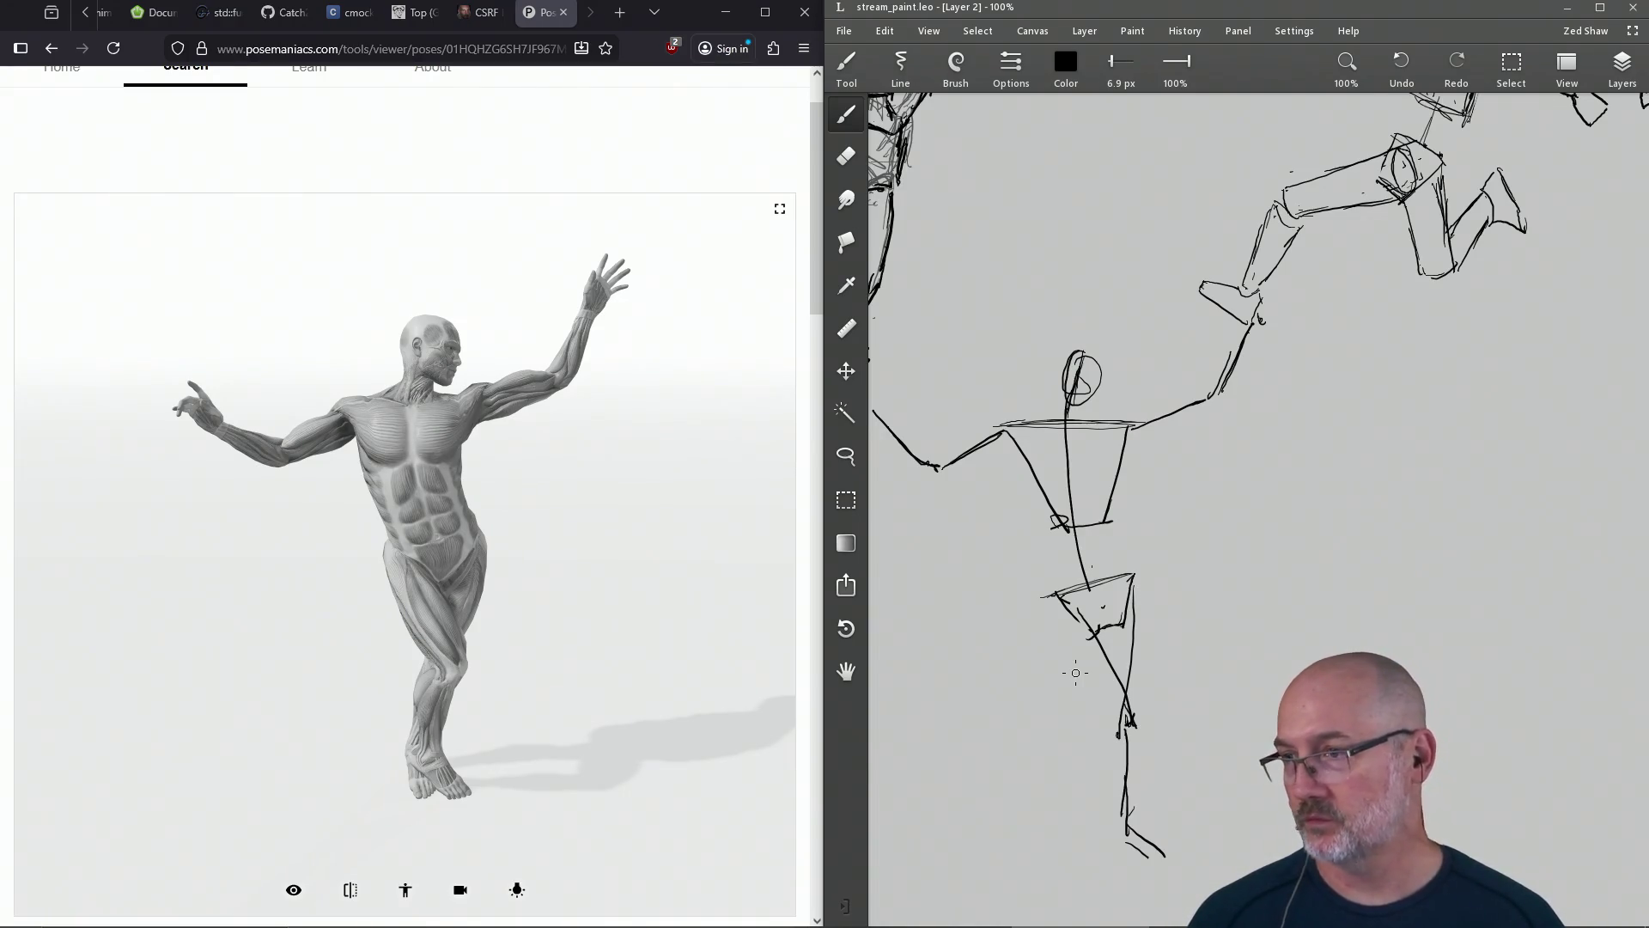
# - Erase the head, arms, torso, hips and legs of the dancing sketch with a 26 px eraser, saving
pyautogui.press('e')
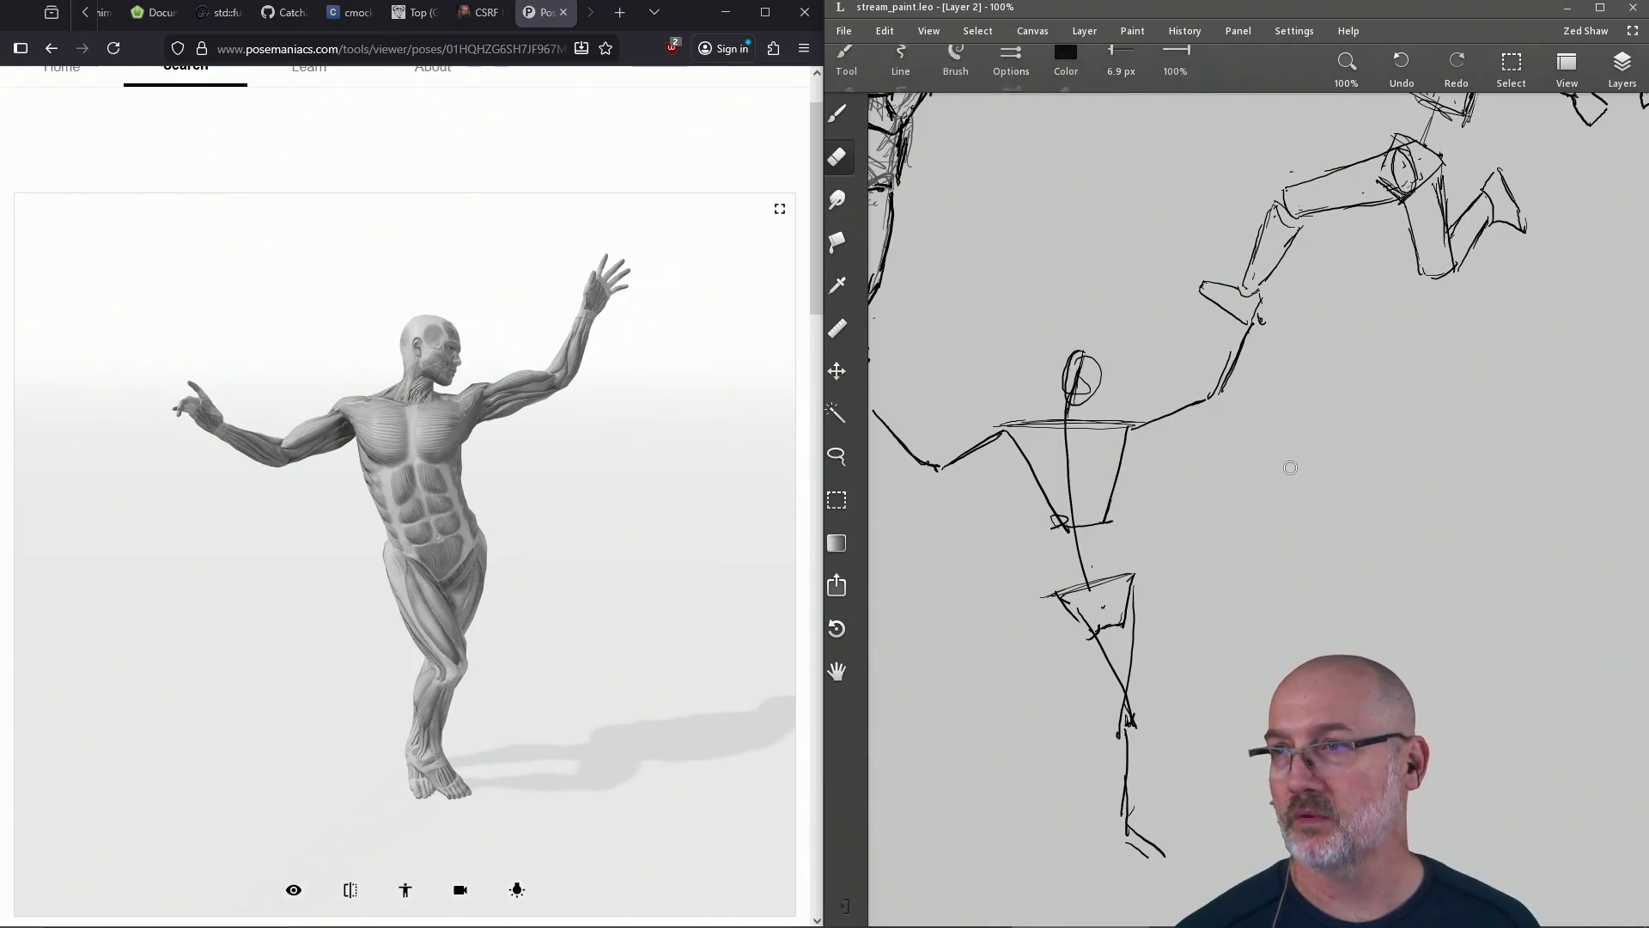
pyautogui.moveTo(1217, 374)
pyautogui.mouseDown()
pyautogui.moveTo(1249, 335)
pyautogui.moveTo(1193, 424)
pyautogui.moveTo(1160, 433)
pyautogui.moveTo(1170, 396)
pyautogui.mouseUp()
pyautogui.hotkey('ctrl', 's')
pyautogui.moveTo(1114, 60); pyautogui.dragTo(1151, 60)
pyautogui.moveTo(1093, 386)
pyautogui.mouseDown()
pyautogui.moveTo(1098, 355)
pyautogui.moveTo(1046, 441)
pyautogui.moveTo(1130, 420)
pyautogui.mouseUp()
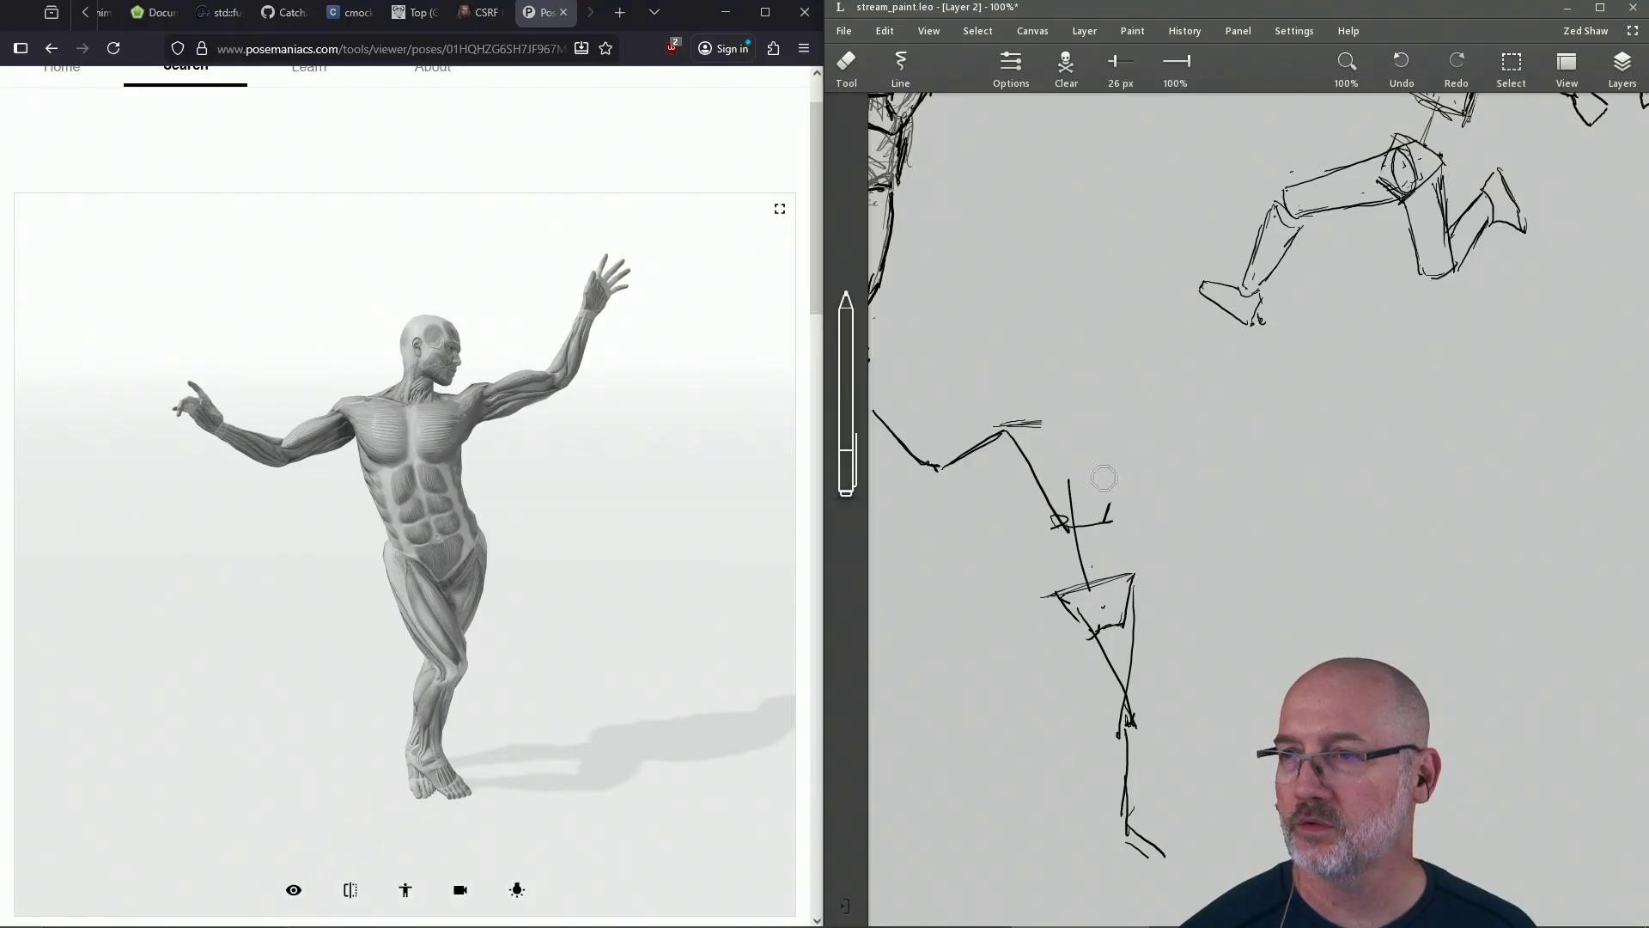
pyautogui.moveTo(1129, 477)
pyautogui.mouseDown()
pyautogui.moveTo(1070, 516)
pyautogui.moveTo(1026, 438)
pyautogui.moveTo(958, 460)
pyautogui.moveTo(990, 441)
pyautogui.moveTo(881, 430)
pyautogui.mouseUp()
pyautogui.moveTo(1042, 601)
pyautogui.mouseDown()
pyautogui.moveTo(1058, 535)
pyautogui.moveTo(1108, 636)
pyautogui.moveTo(1130, 596)
pyautogui.moveTo(1132, 810)
pyautogui.moveTo(1149, 867)
pyautogui.mouseUp()
pyautogui.hotkey('ctrl', 's')
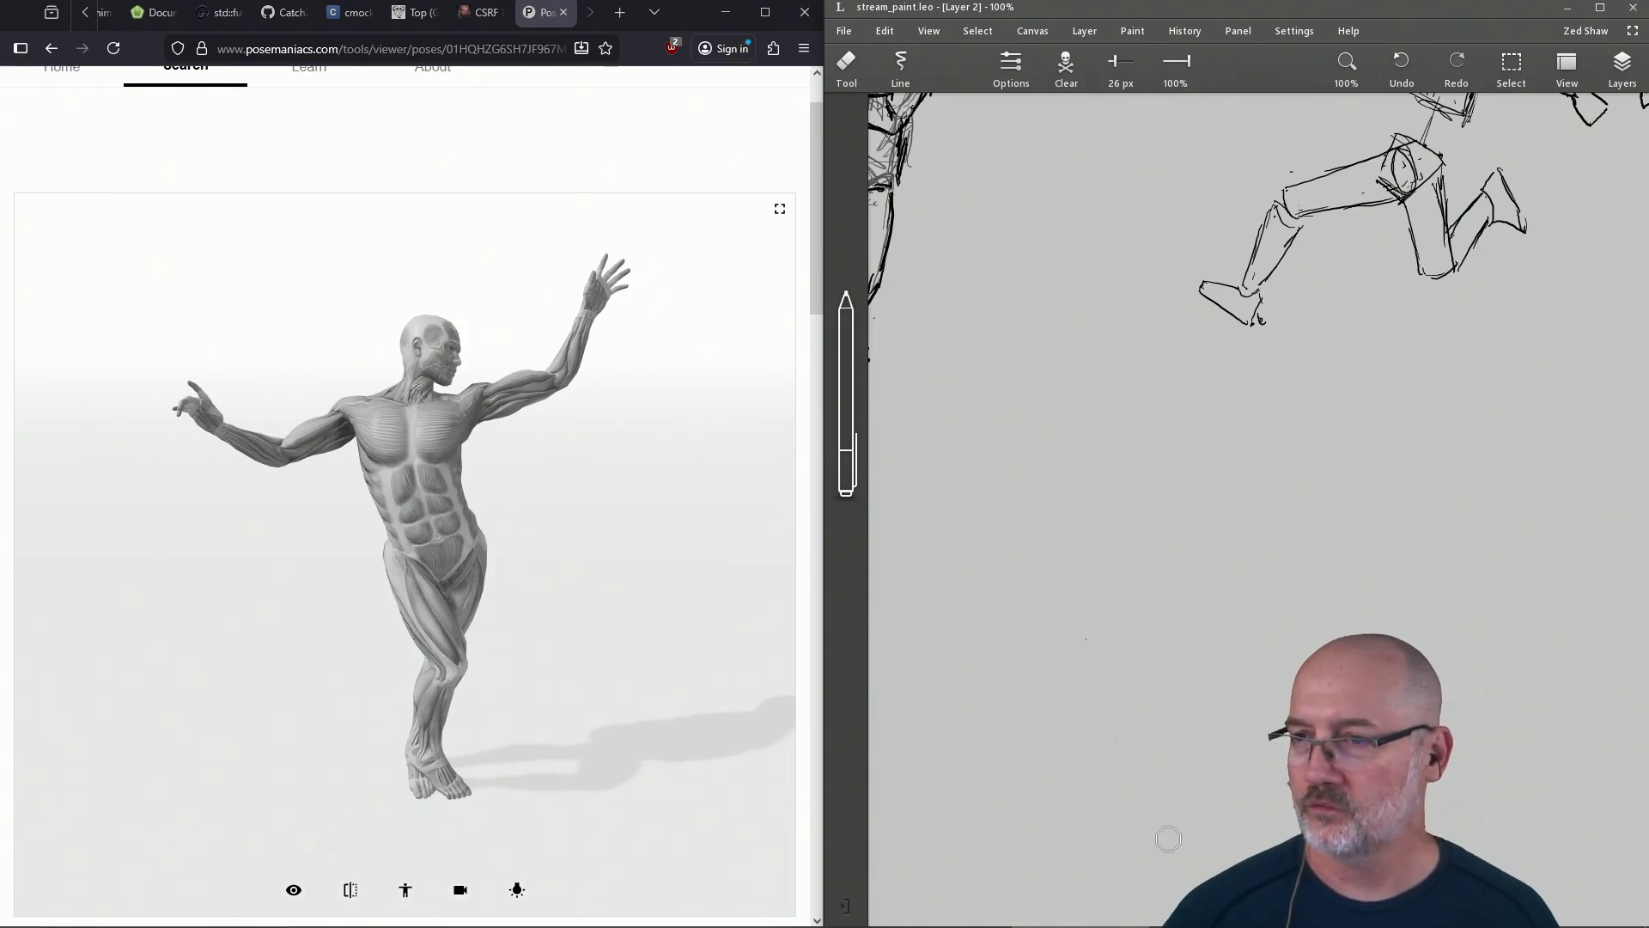
# - Draw the new figure's shoulder line, head and spine, and torso sides with crossbars, then save
pyautogui.press('b')
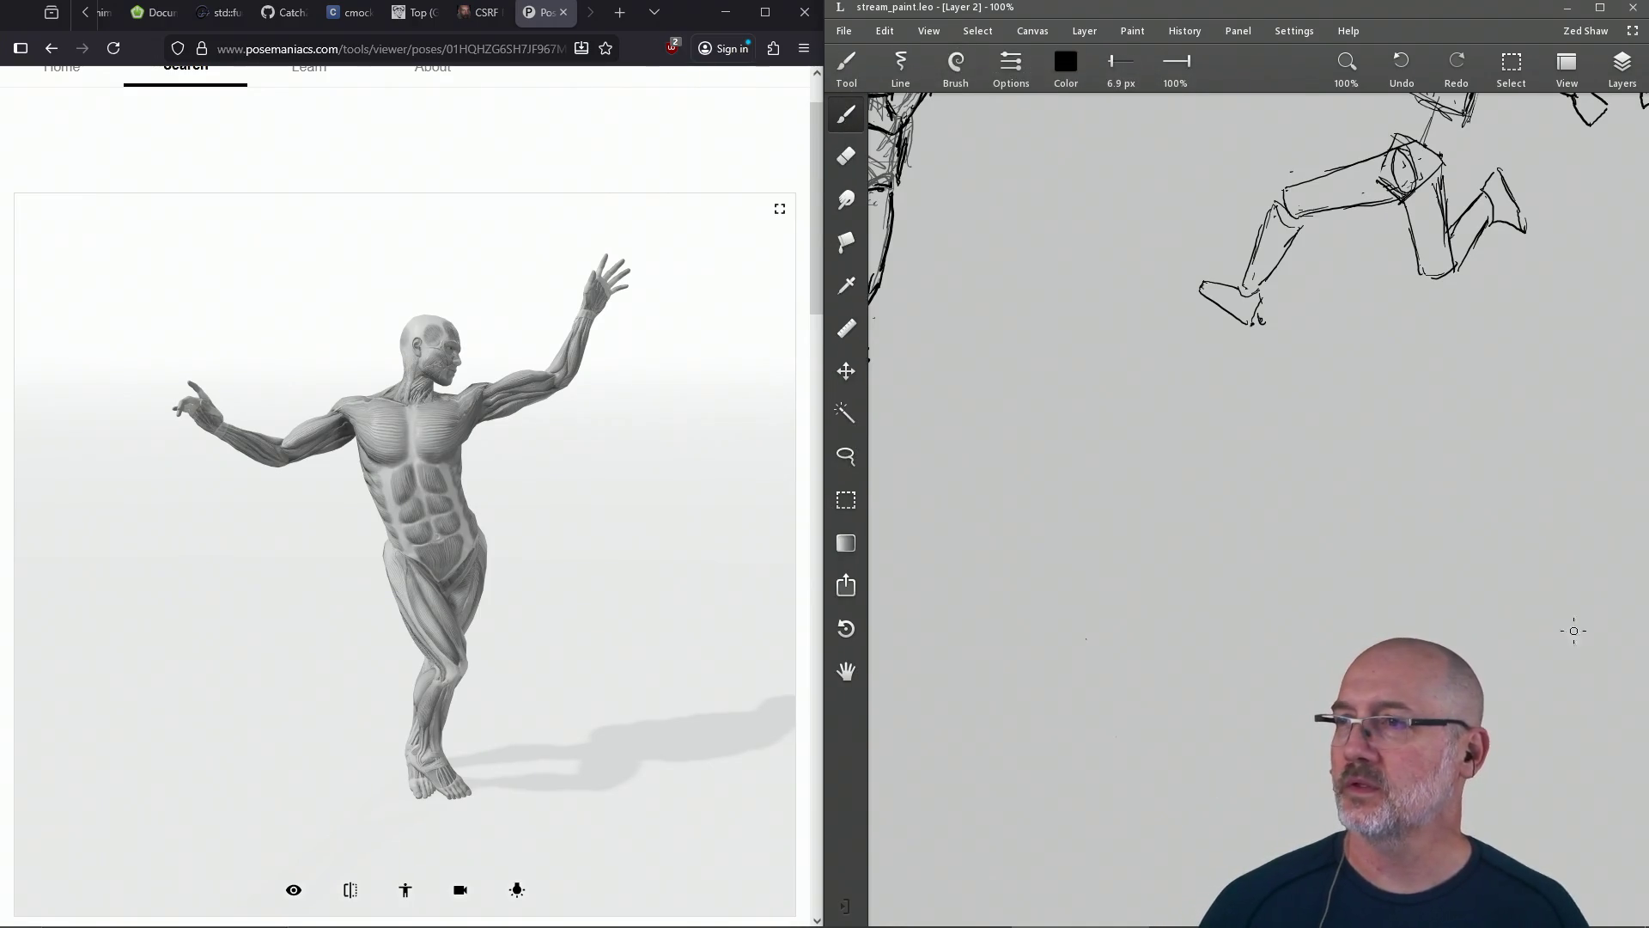
pyautogui.moveTo(1369, 206)
pyautogui.mouseDown()
pyautogui.moveTo(1245, 303)
pyautogui.moveTo(1168, 488)
pyautogui.moveTo(1251, 309)
pyautogui.moveTo(1277, 301)
pyautogui.moveTo(1322, 335)
pyautogui.mouseUp()
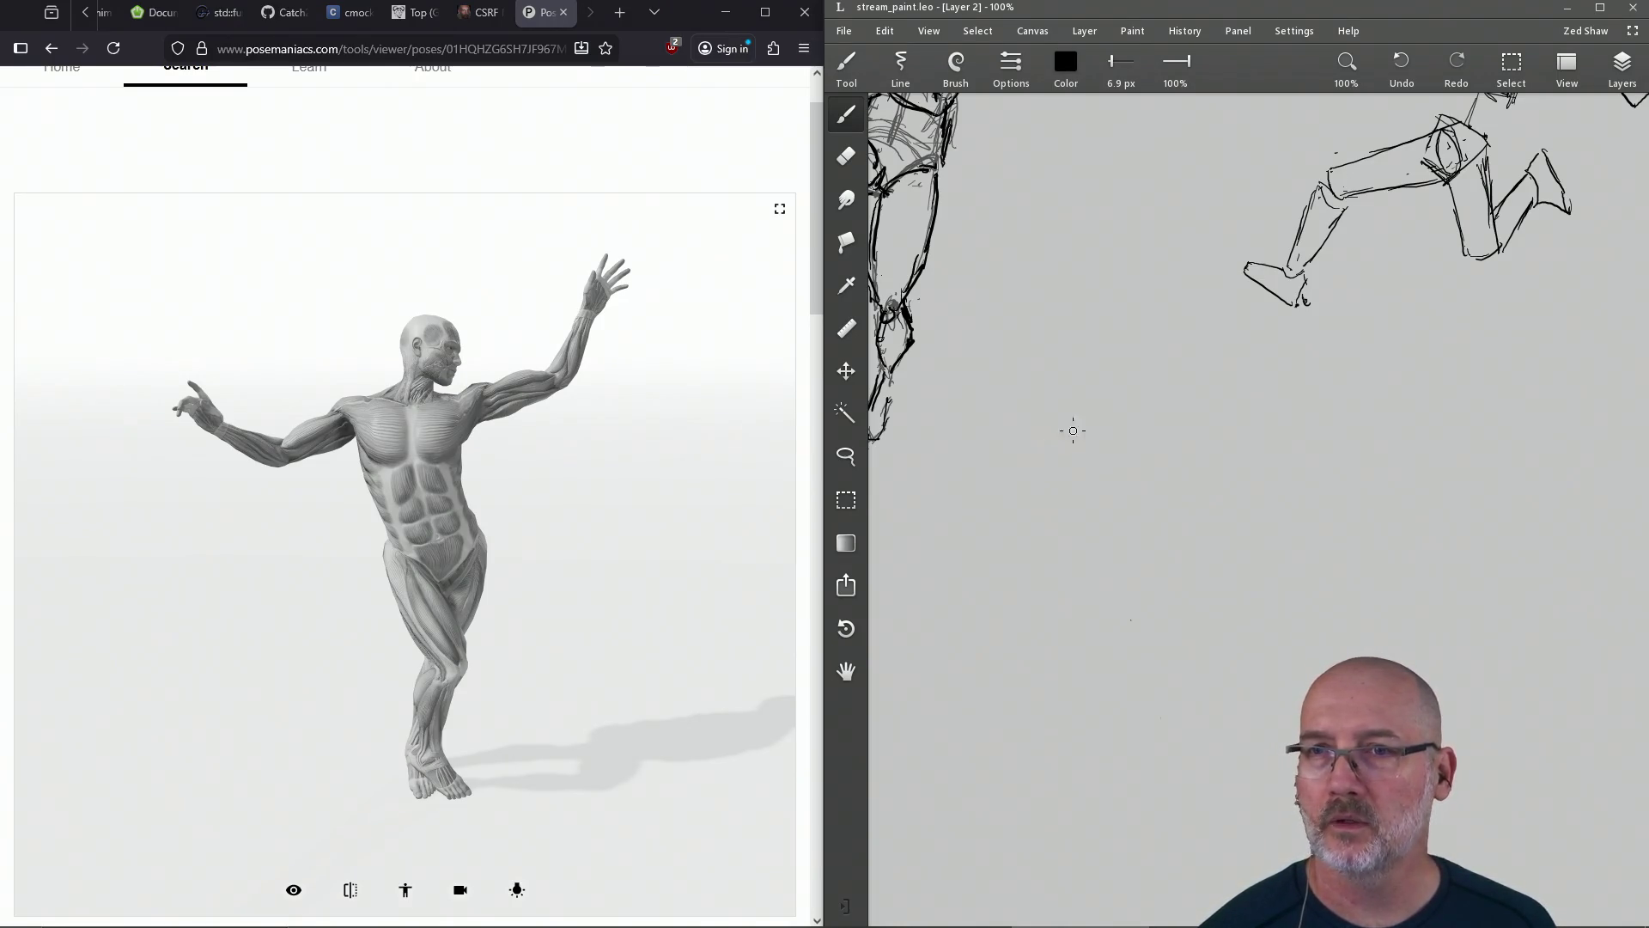
pyautogui.moveTo(1047, 436)
pyautogui.mouseDown()
pyautogui.moveTo(1145, 443)
pyautogui.moveTo(1118, 429)
pyautogui.mouseUp()
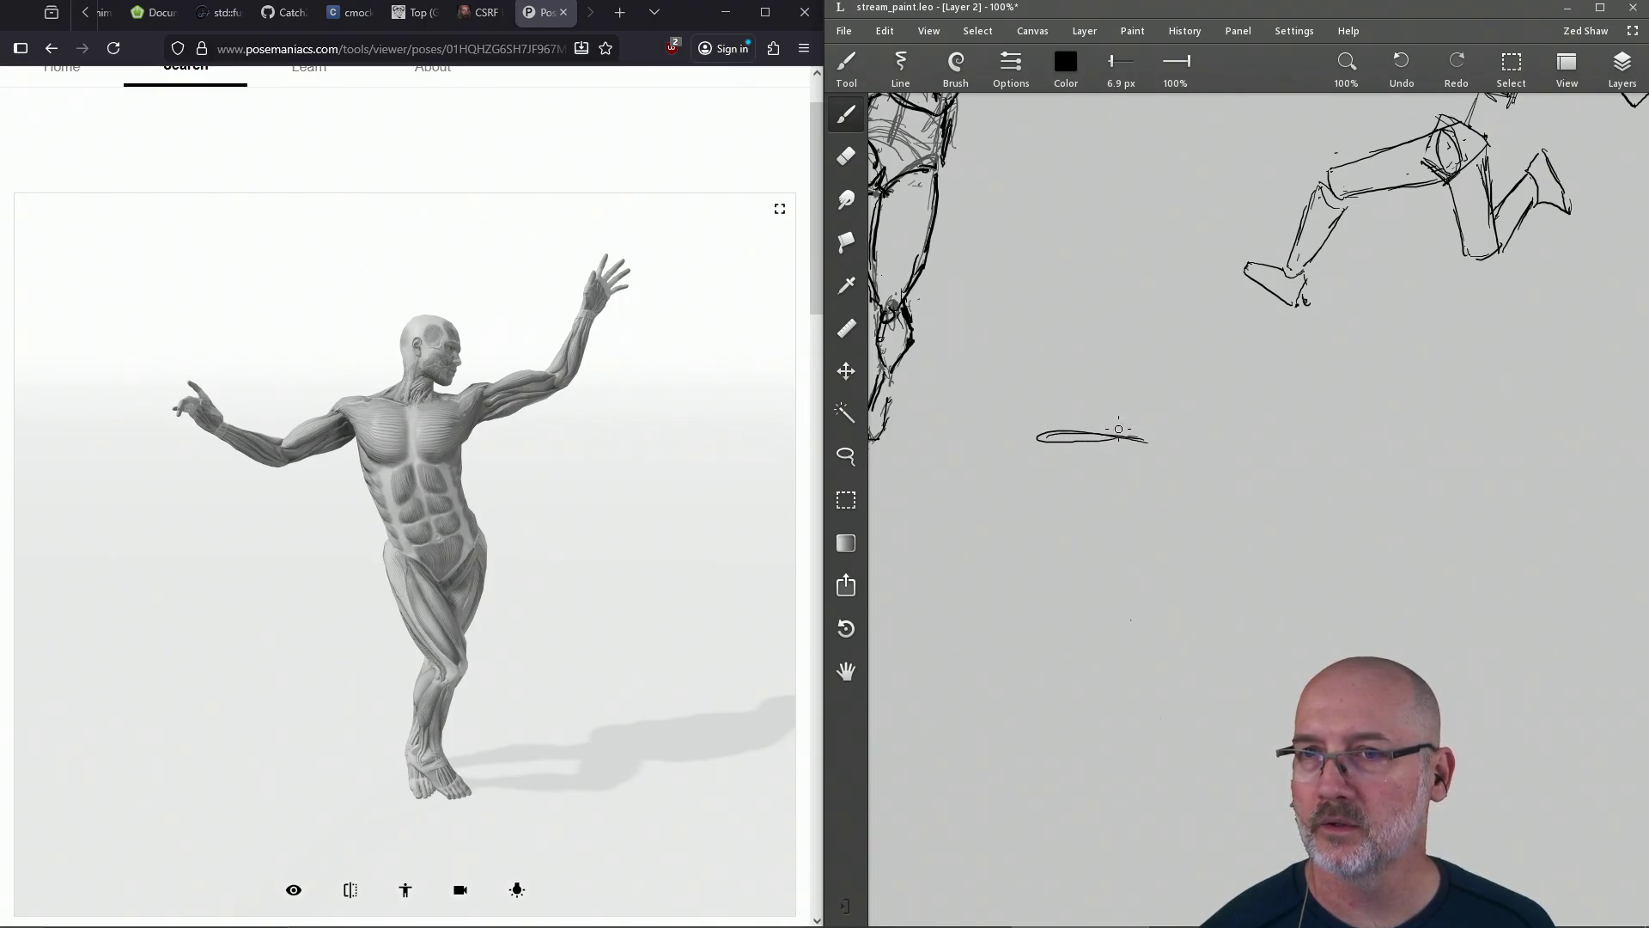
pyautogui.moveTo(1118, 352)
pyautogui.mouseDown()
pyautogui.moveTo(1087, 446)
pyautogui.moveTo(1110, 601)
pyautogui.mouseUp()
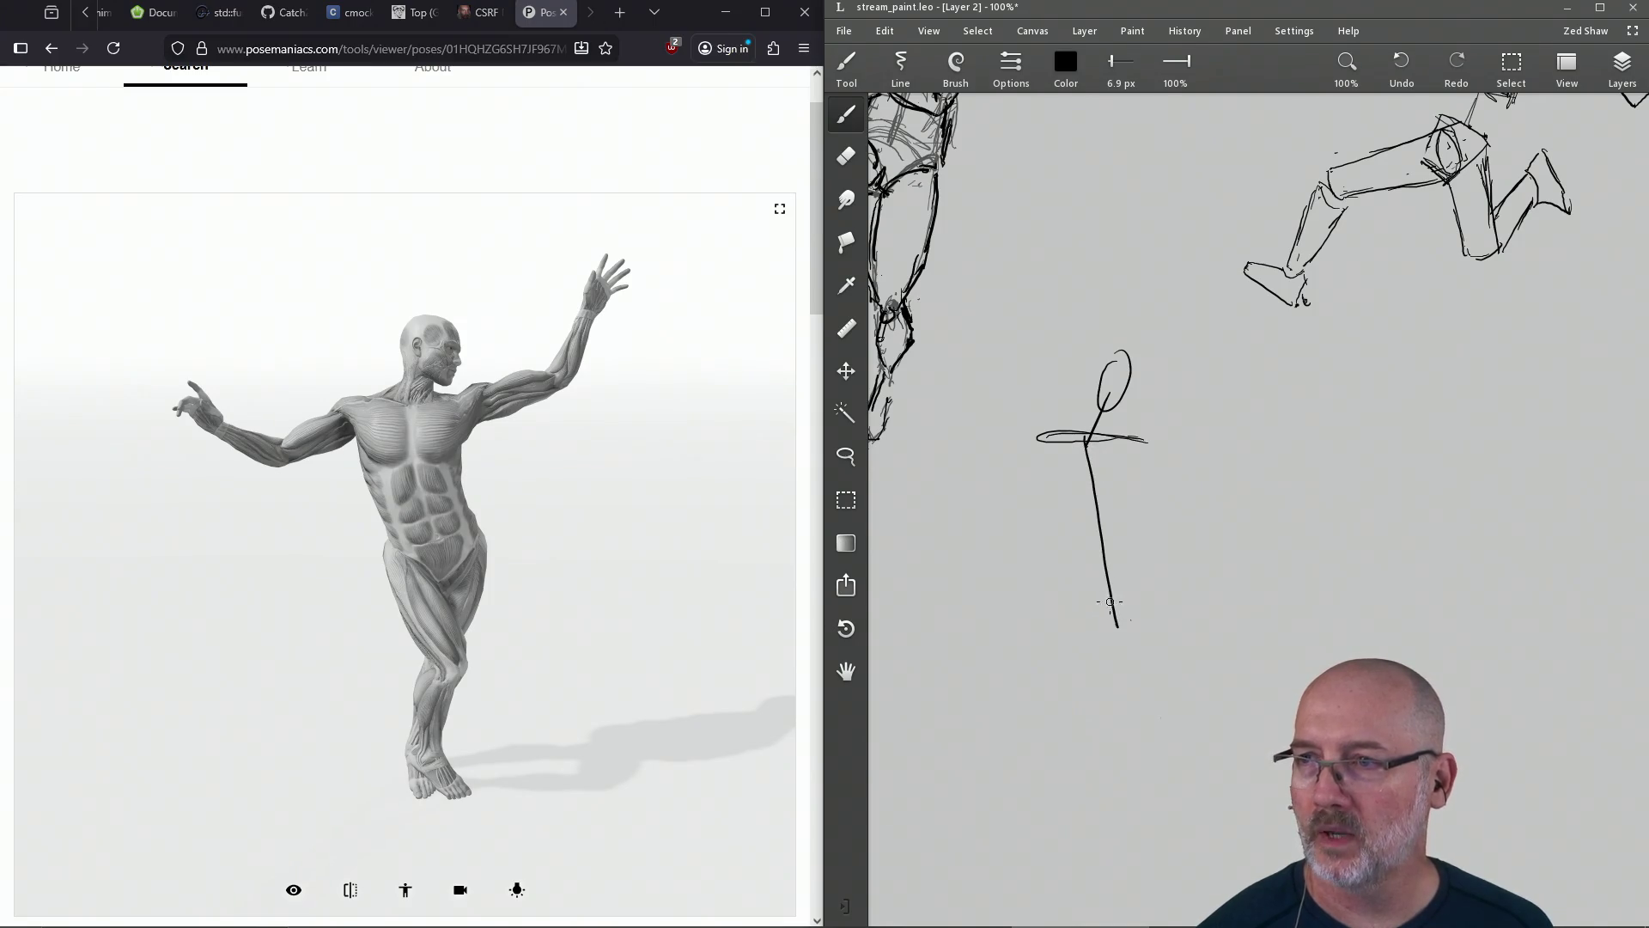
pyautogui.moveTo(1084, 541); pyautogui.dragTo(1125, 534)
pyautogui.moveTo(1149, 444); pyautogui.dragTo(1123, 569)
pyautogui.moveTo(1024, 443); pyautogui.dragTo(1079, 548)
pyautogui.moveTo(1081, 609); pyautogui.dragTo(1149, 594)
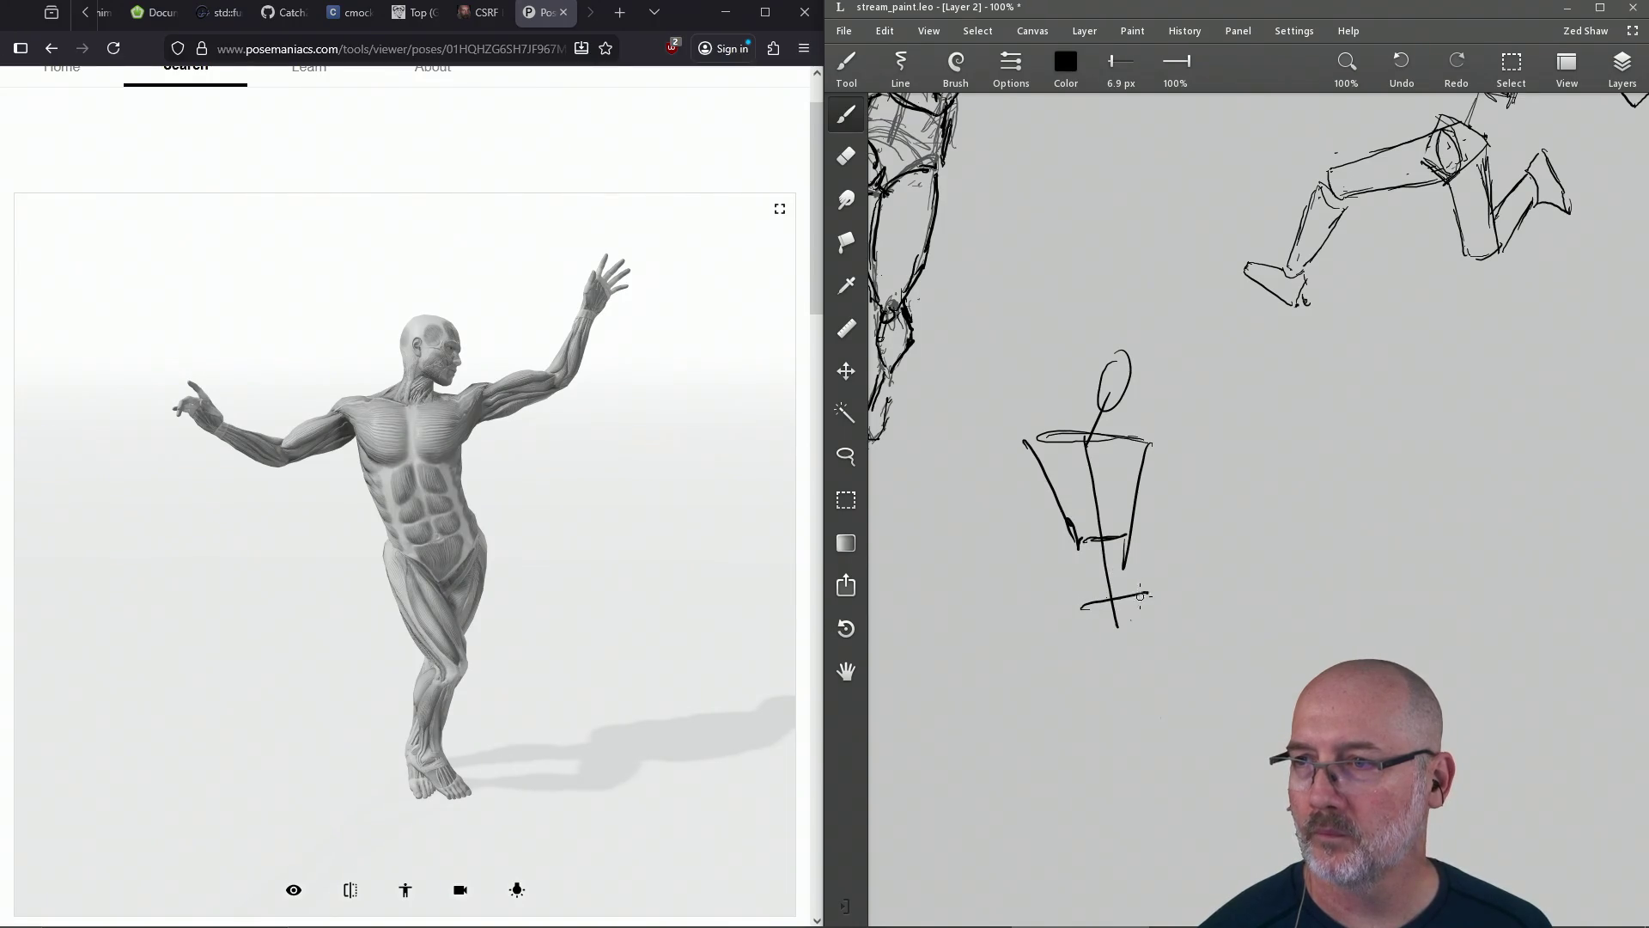
pyautogui.hotkey('ctrl', 's')
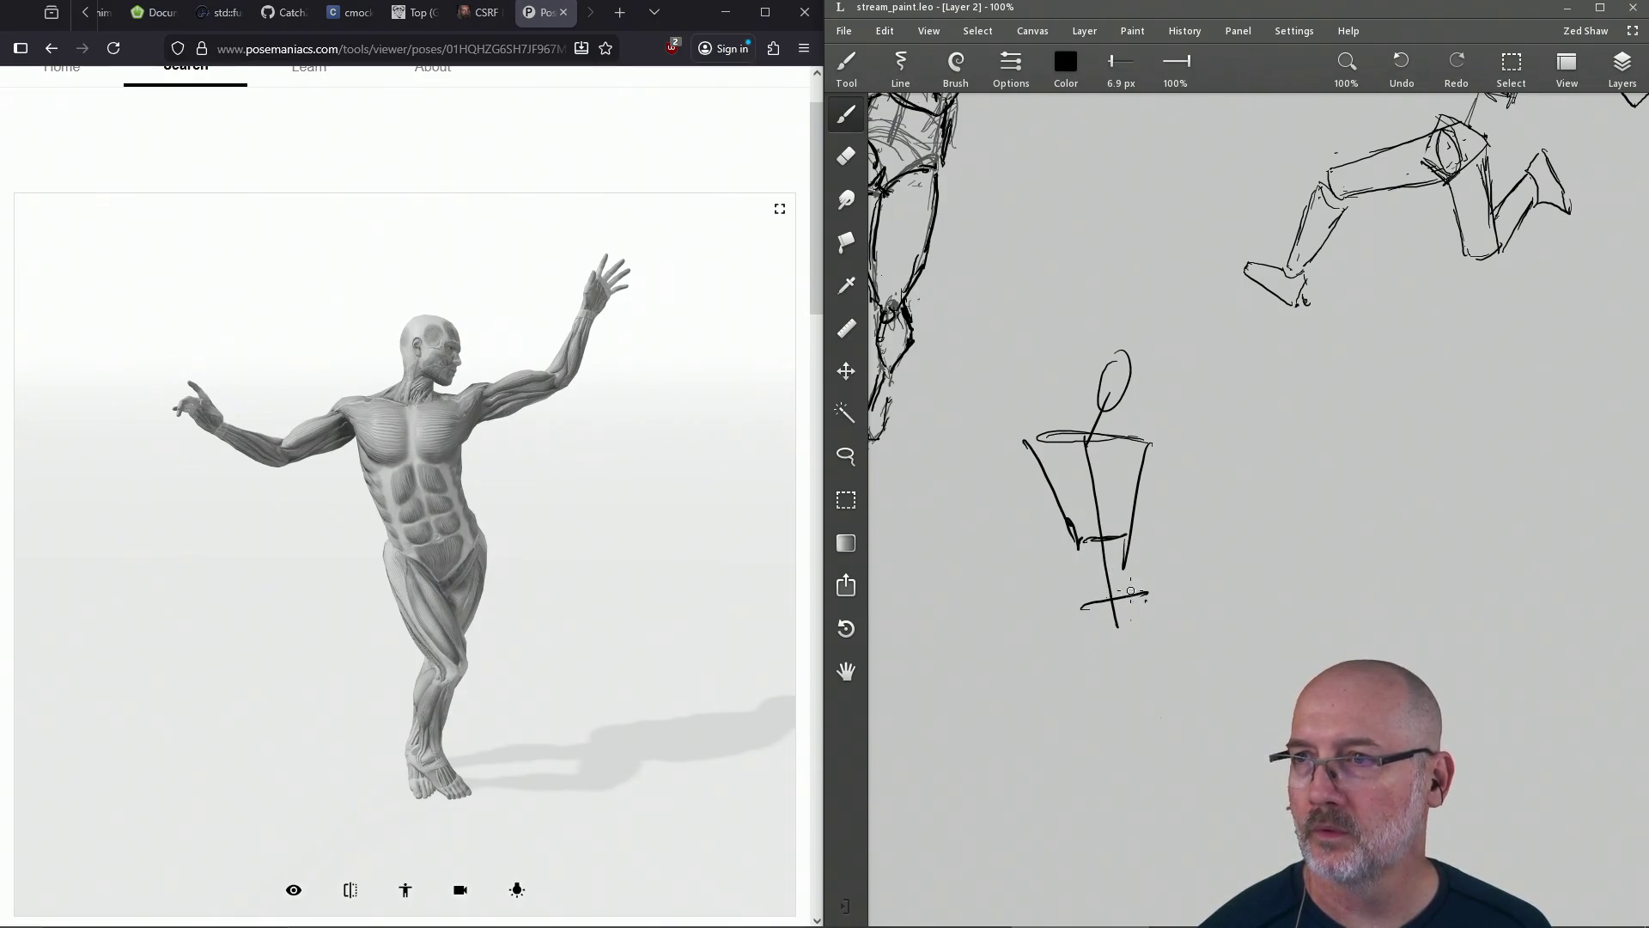
# - Add the pelvis box and shoulder joint, then draw the raised arm and the outstretched arm
pyautogui.moveTo(1152, 590)
pyautogui.mouseDown()
pyautogui.moveTo(1153, 639)
pyautogui.moveTo(1116, 651)
pyautogui.moveTo(1146, 631)
pyautogui.mouseUp()
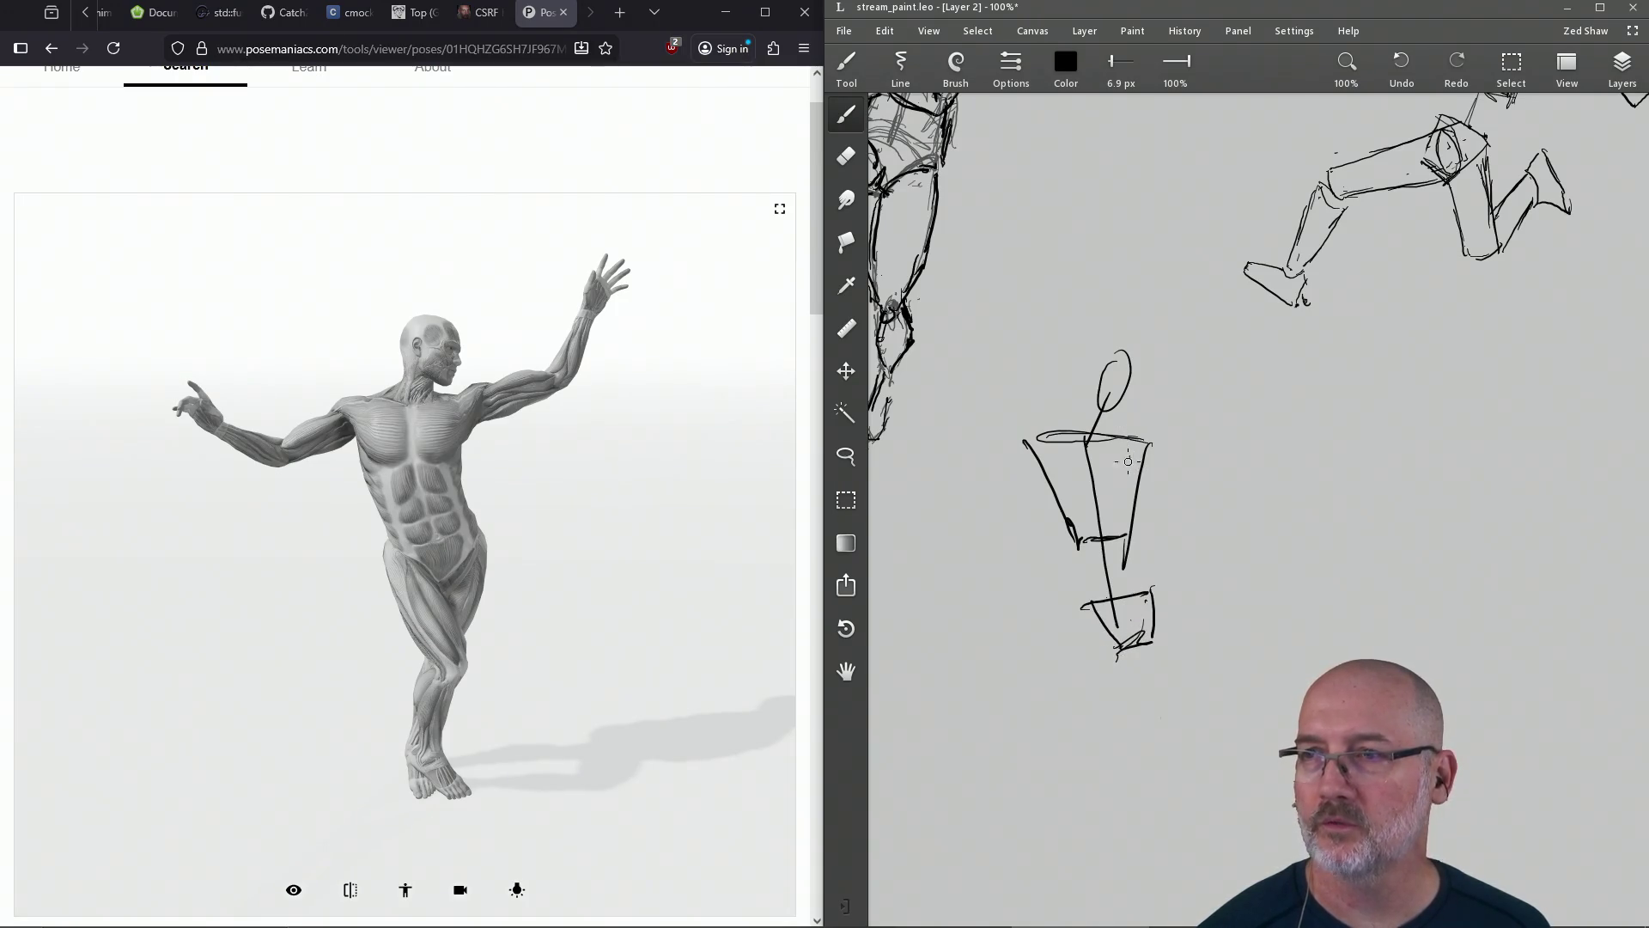
pyautogui.moveTo(1146, 444)
pyautogui.mouseDown()
pyautogui.moveTo(1131, 463)
pyautogui.moveTo(1155, 453)
pyautogui.mouseUp()
pyautogui.hotkey('ctrl', 's')
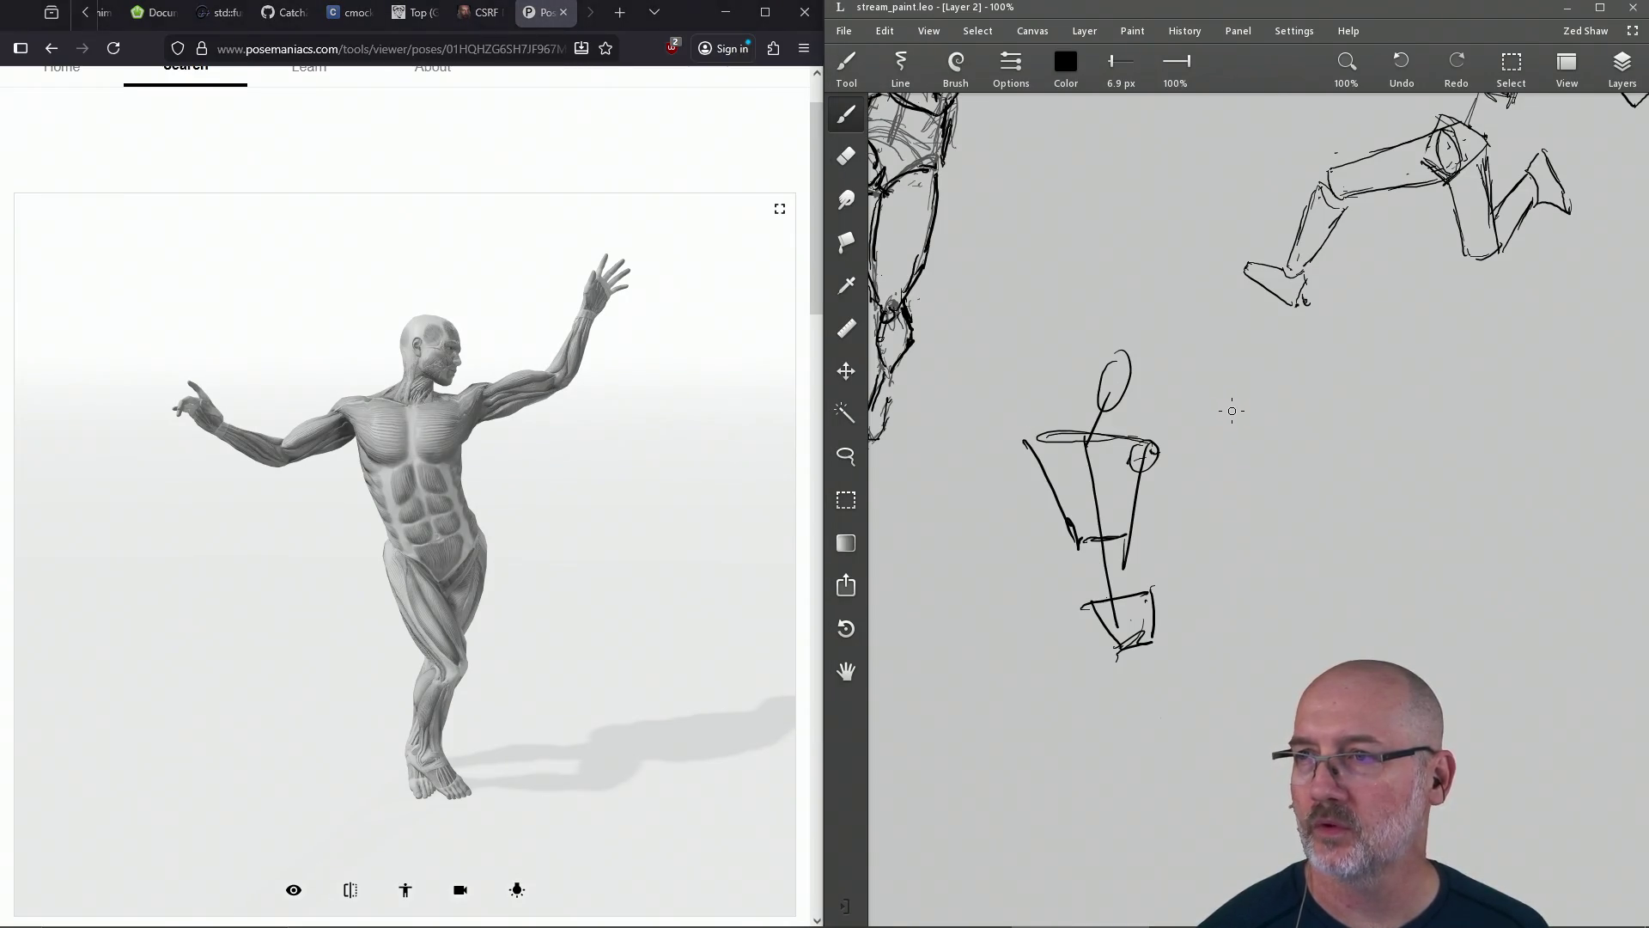
pyautogui.moveTo(1155, 448); pyautogui.dragTo(1247, 415)
pyautogui.moveTo(1276, 325); pyautogui.dragTo(1245, 405)
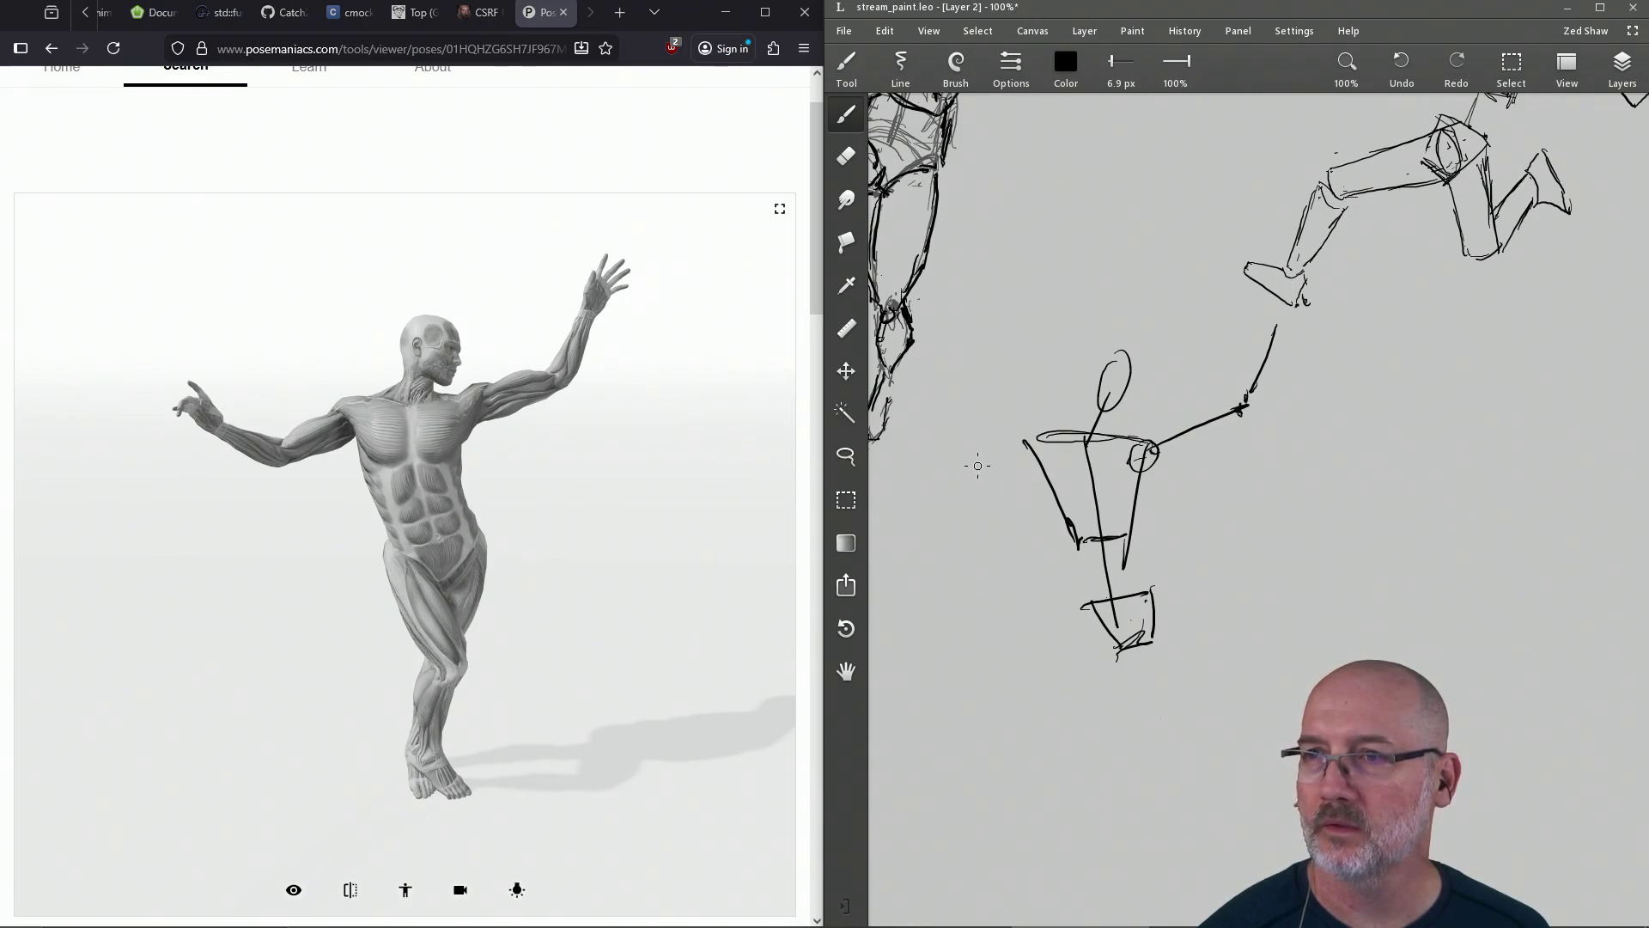
pyautogui.moveTo(1024, 440)
pyautogui.mouseDown()
pyautogui.moveTo(1040, 436)
pyautogui.moveTo(965, 483)
pyautogui.mouseUp()
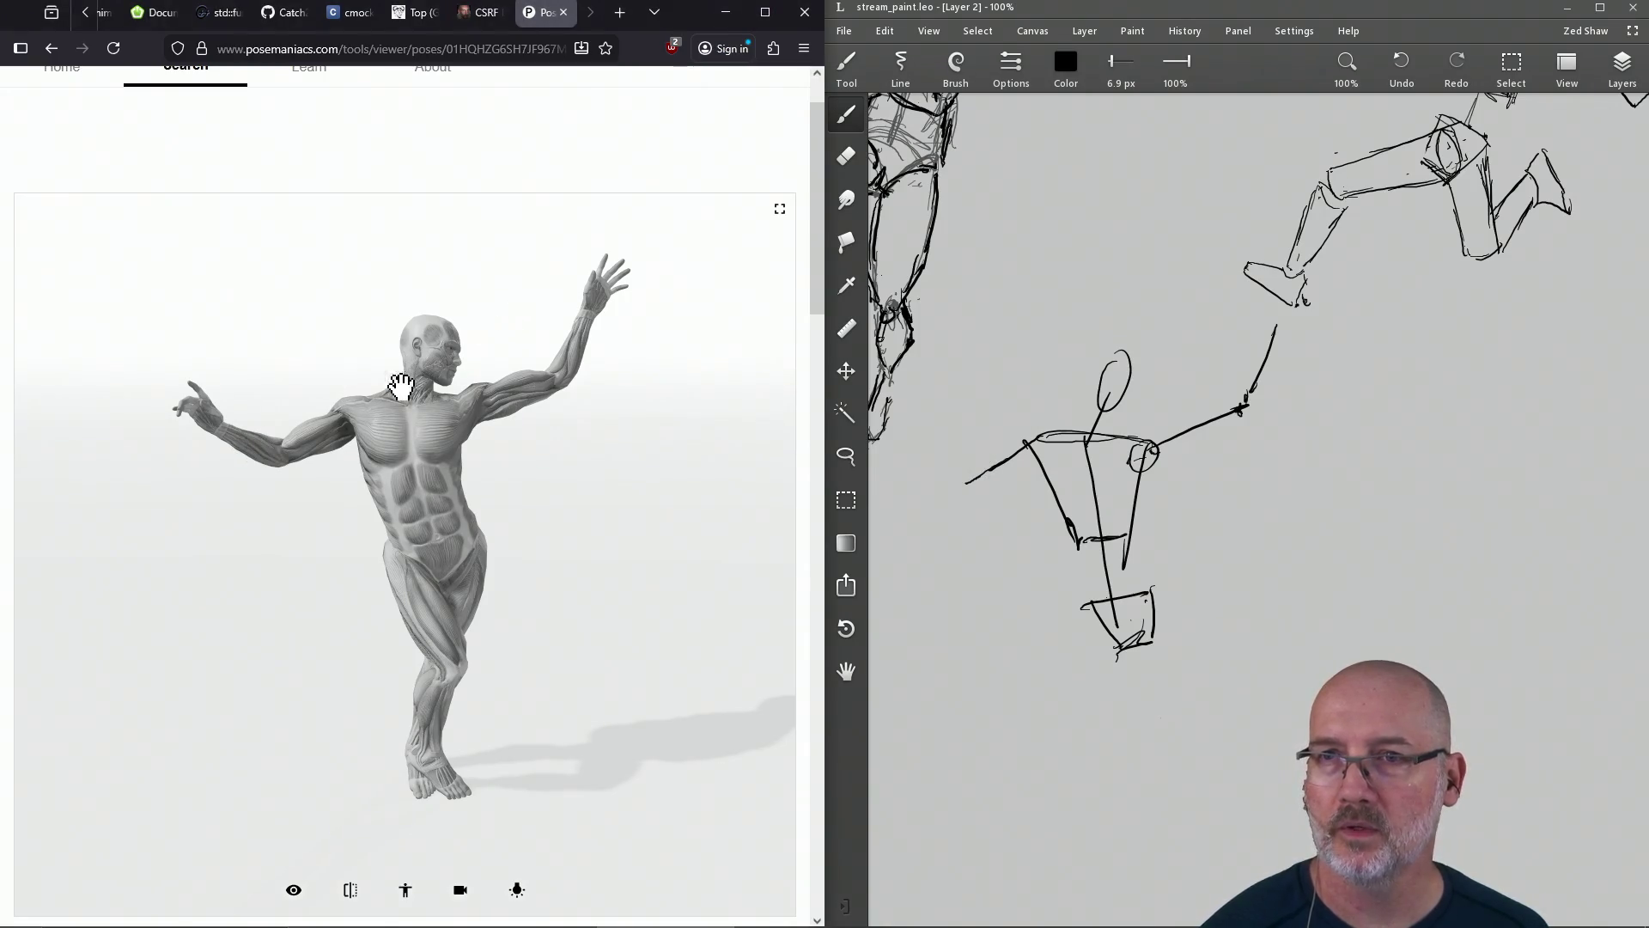
pyautogui.moveTo(965, 483); pyautogui.dragTo(970, 480)
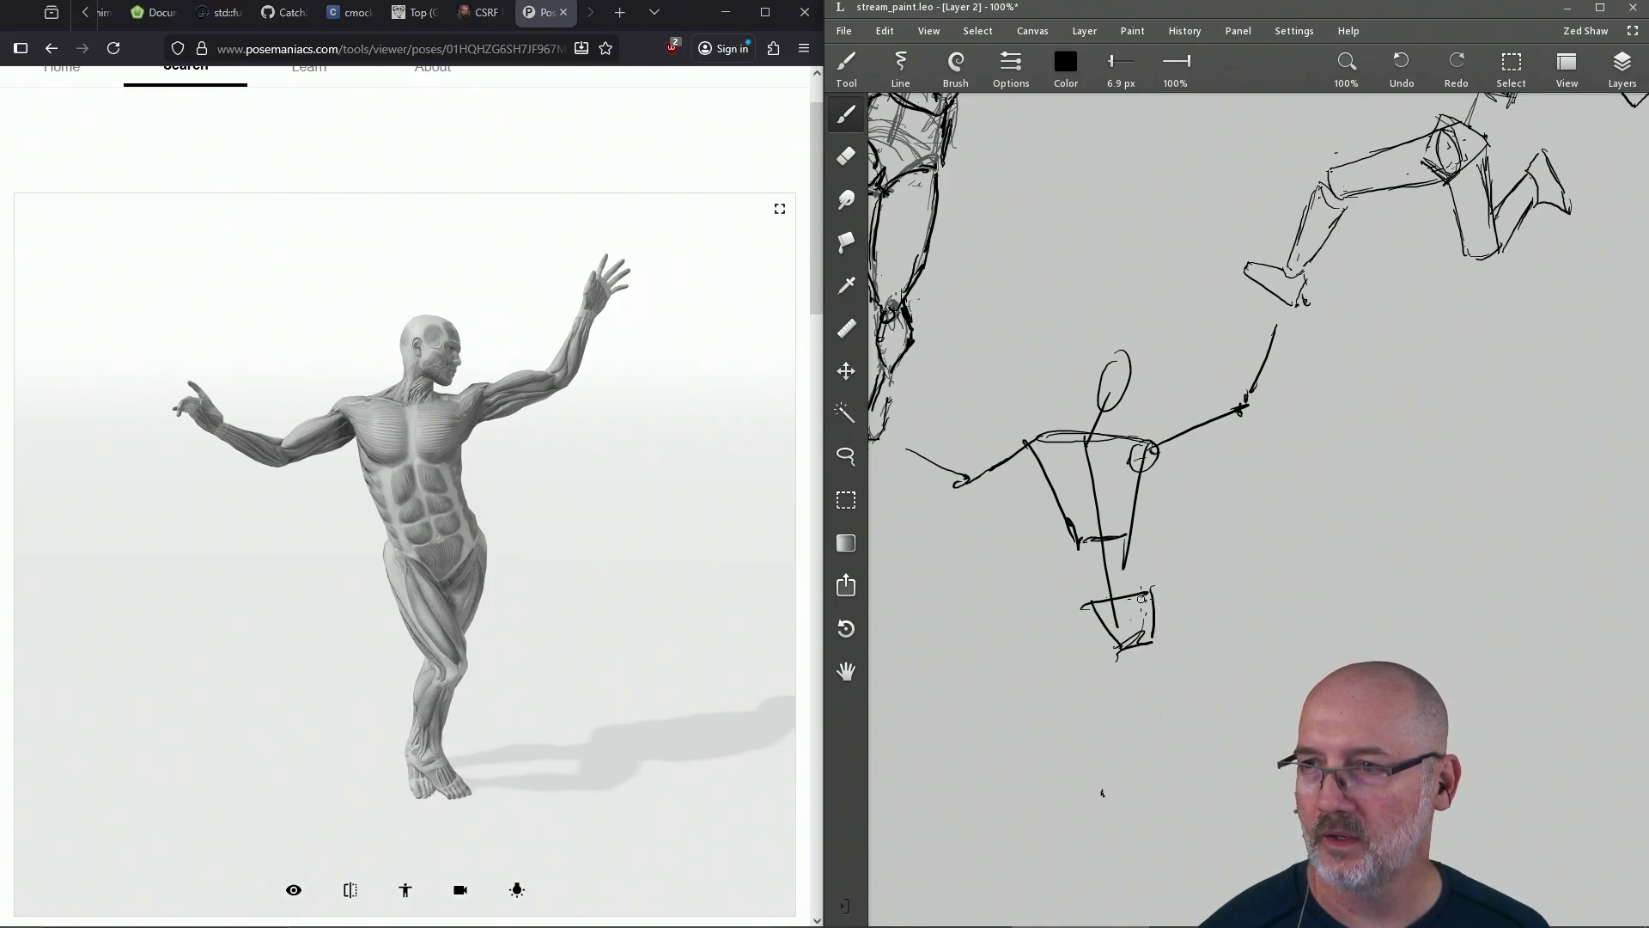
# - Mark the foot positions and draw both legs down from the pelvis
pyautogui.click(1098, 824)
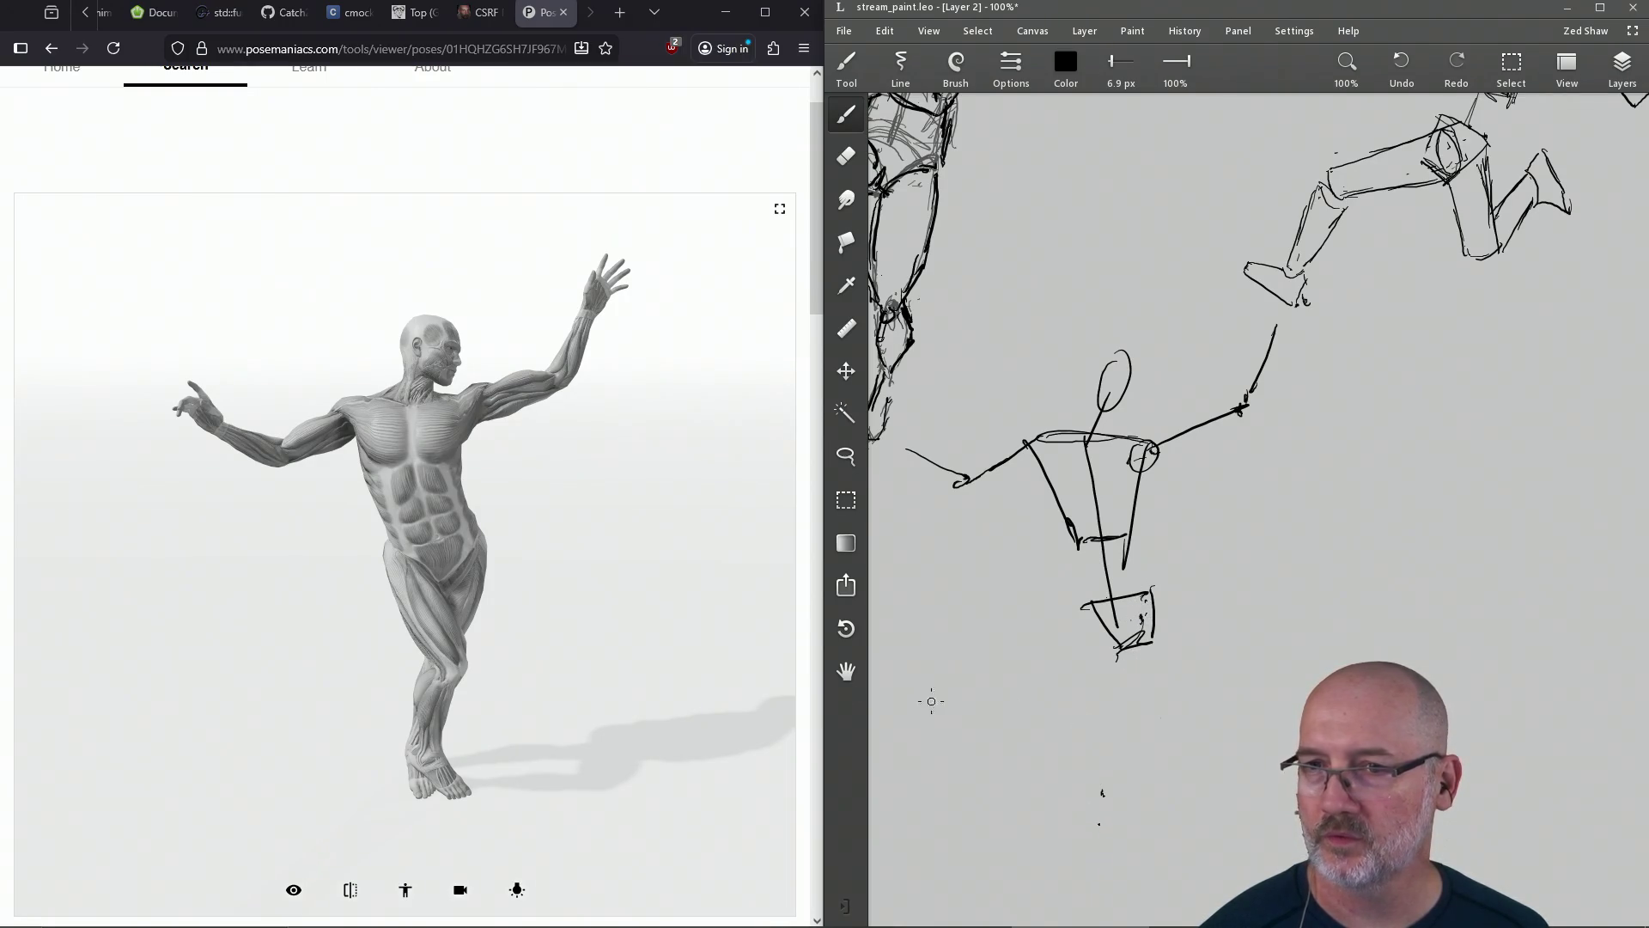
pyautogui.click(1110, 732)
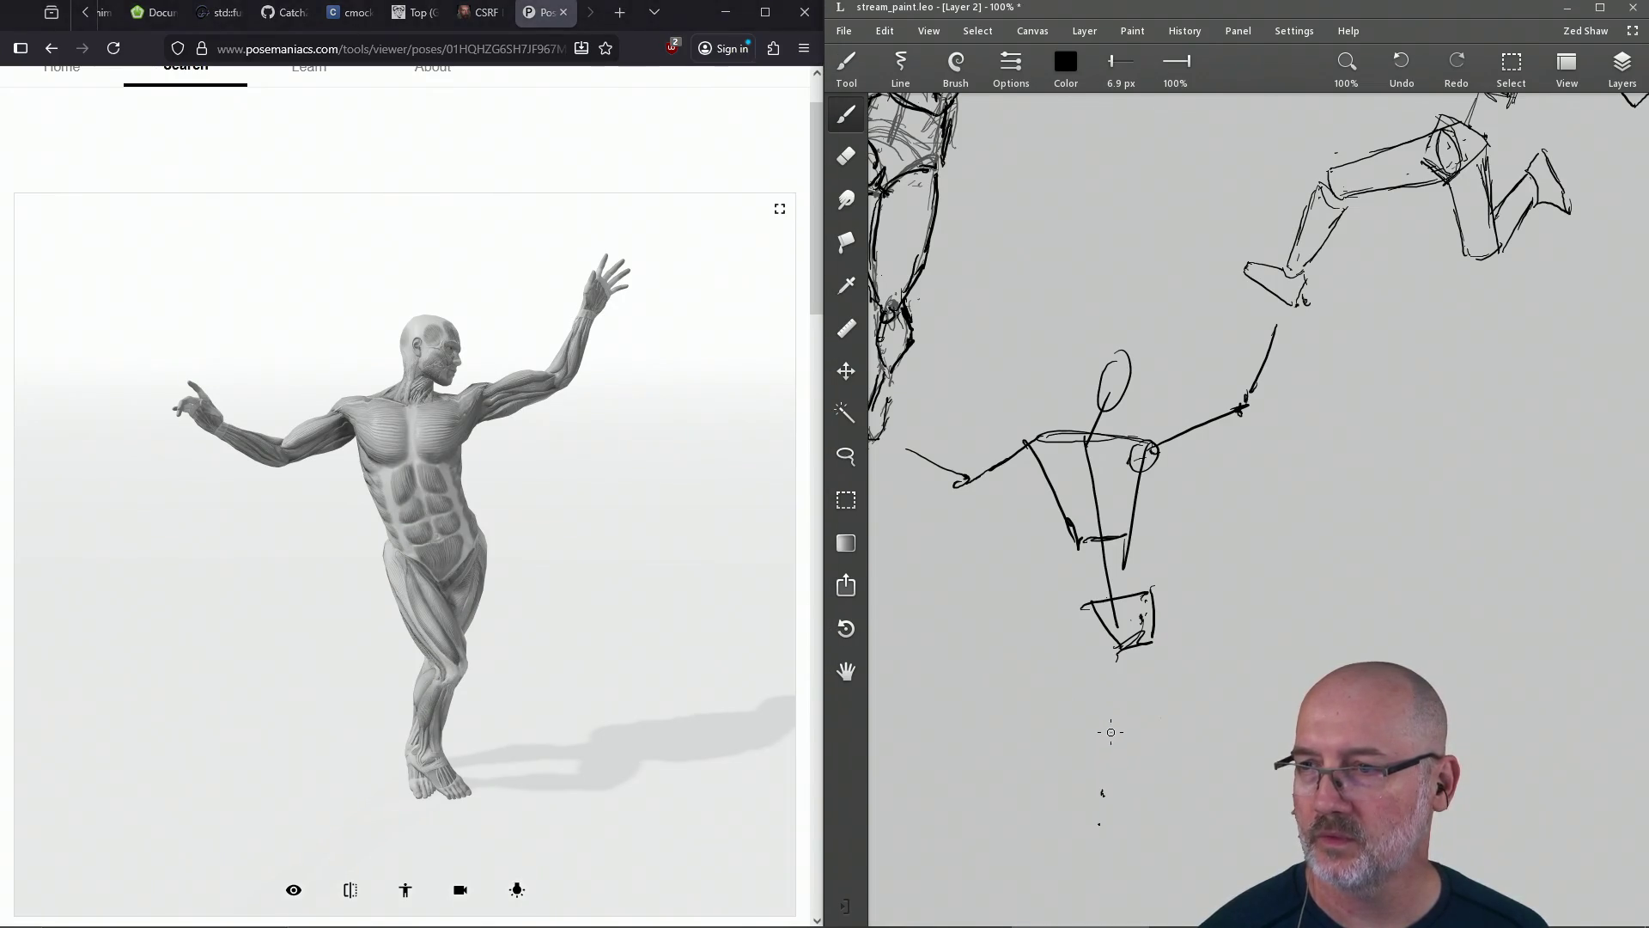
pyautogui.click(1132, 724)
pyautogui.moveTo(1099, 612); pyautogui.dragTo(1143, 717)
pyautogui.moveTo(1143, 611); pyautogui.dragTo(1105, 844)
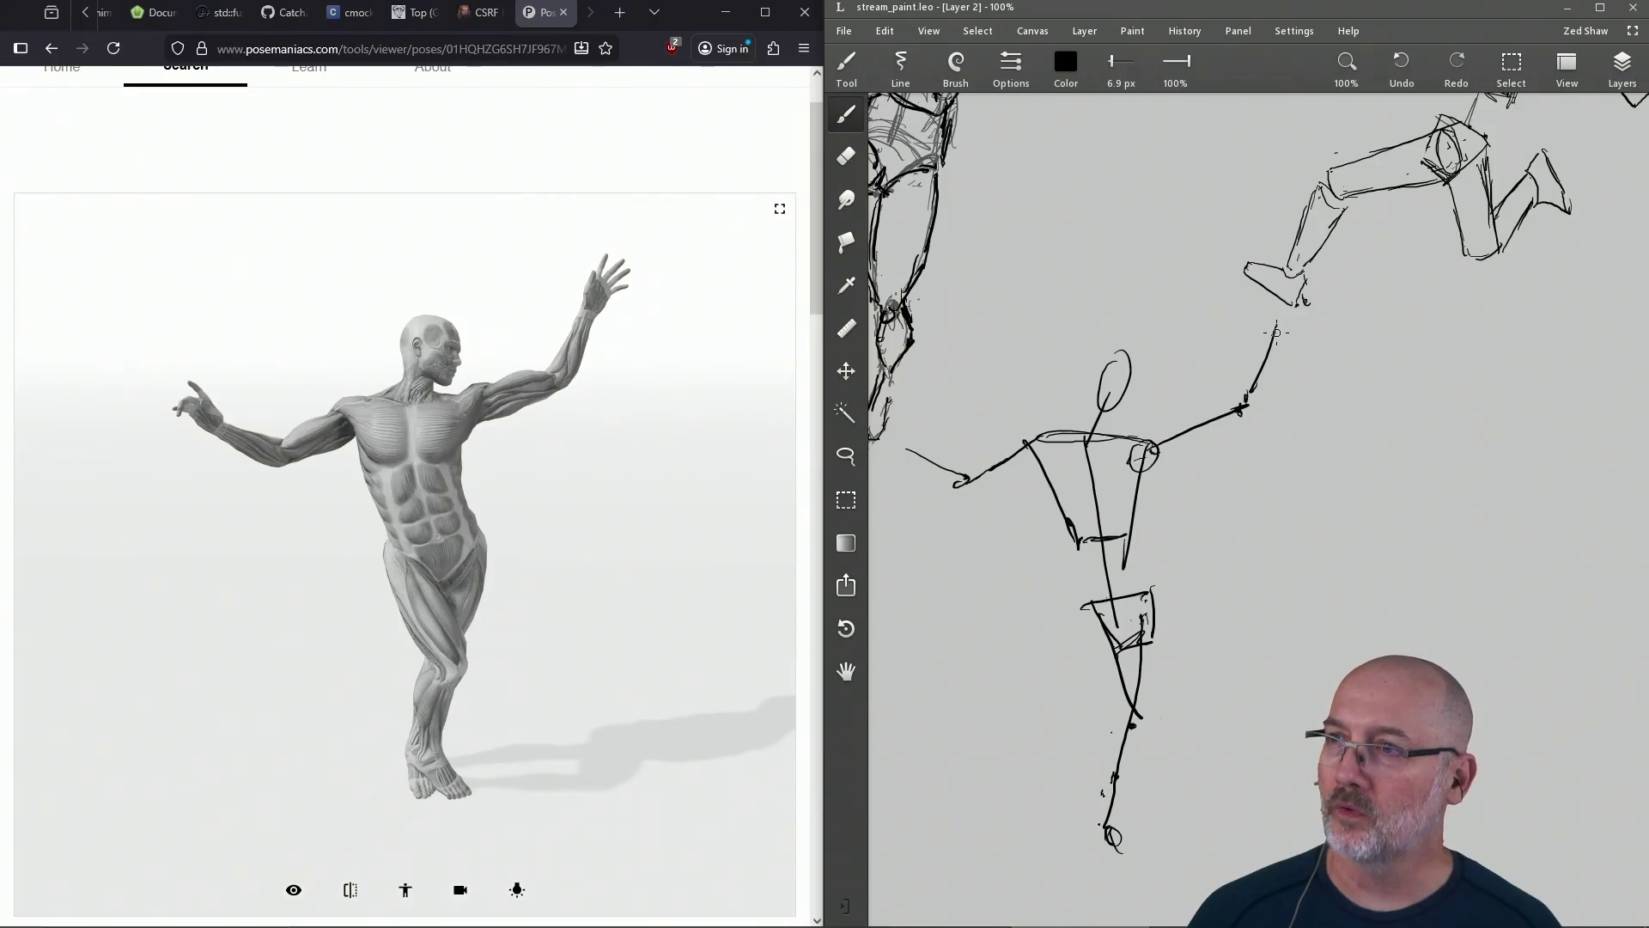
# - Wipe the whole second dancing sketch with one eraser sweep, save, and return to the brush
pyautogui.press('e')
pyautogui.moveTo(1270, 352)
pyautogui.mouseDown()
pyautogui.moveTo(1281, 325)
pyautogui.moveTo(1259, 374)
pyautogui.moveTo(1149, 431)
pyautogui.moveTo(1151, 463)
pyautogui.moveTo(1107, 416)
pyautogui.moveTo(1111, 339)
pyautogui.moveTo(1046, 464)
pyautogui.moveTo(1109, 585)
pyautogui.moveTo(1141, 554)
pyautogui.moveTo(1138, 636)
pyautogui.moveTo(1101, 653)
pyautogui.moveTo(1119, 666)
pyautogui.moveTo(1117, 854)
pyautogui.moveTo(1009, 459)
pyautogui.moveTo(946, 479)
pyautogui.moveTo(902, 452)
pyautogui.mouseUp()
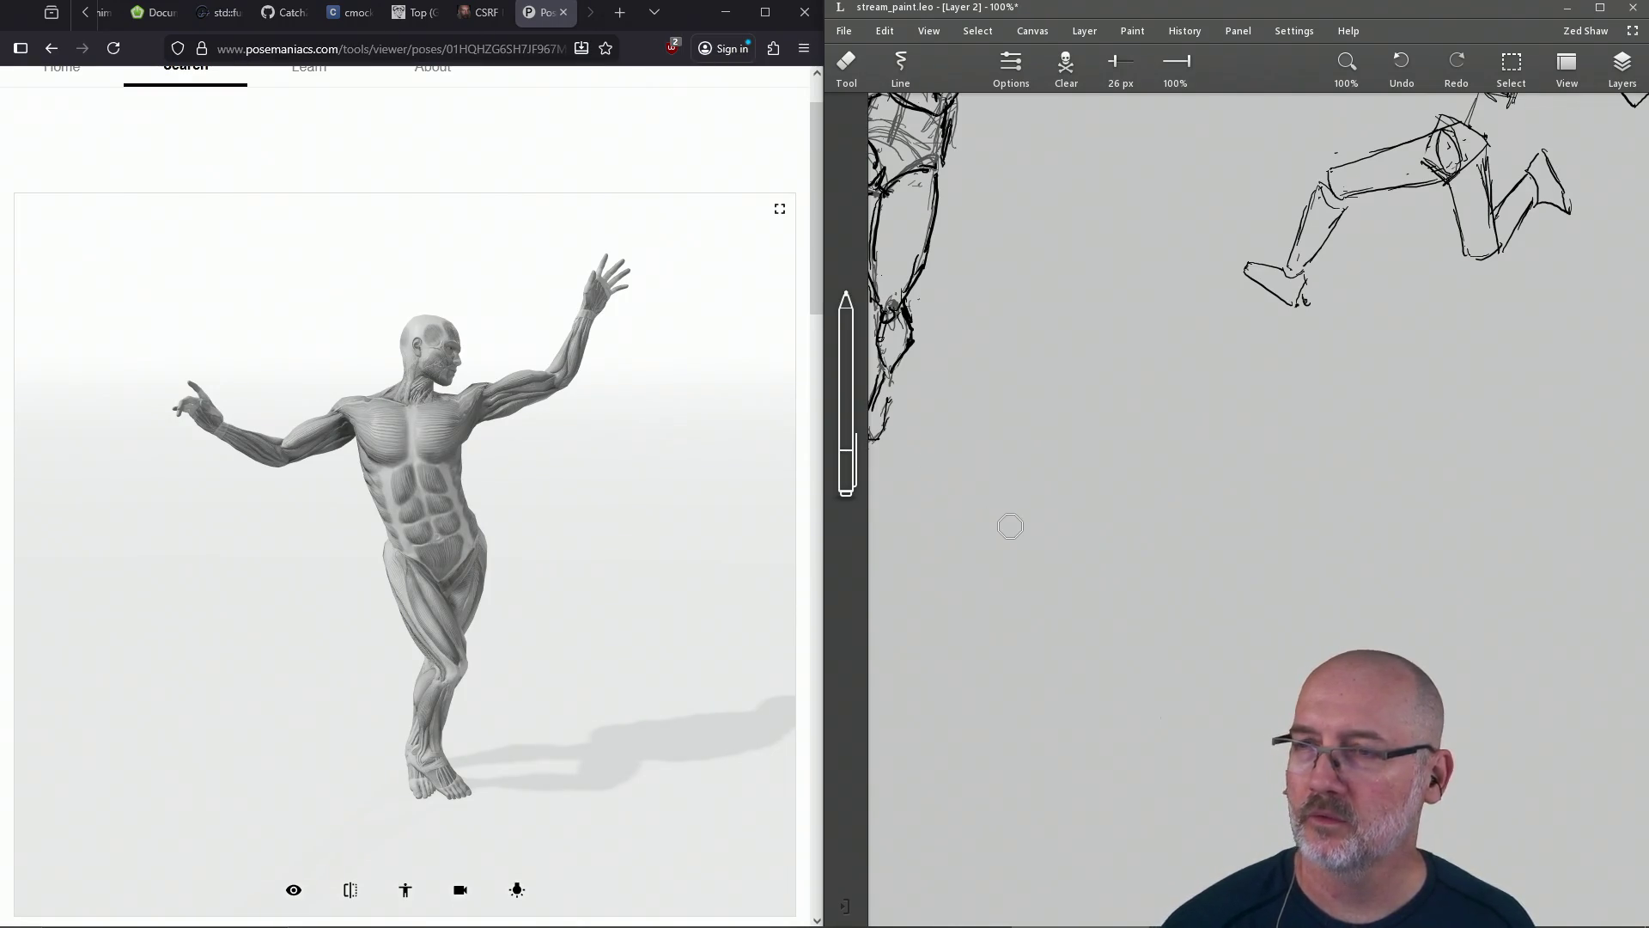
pyautogui.hotkey('ctrl', 's')
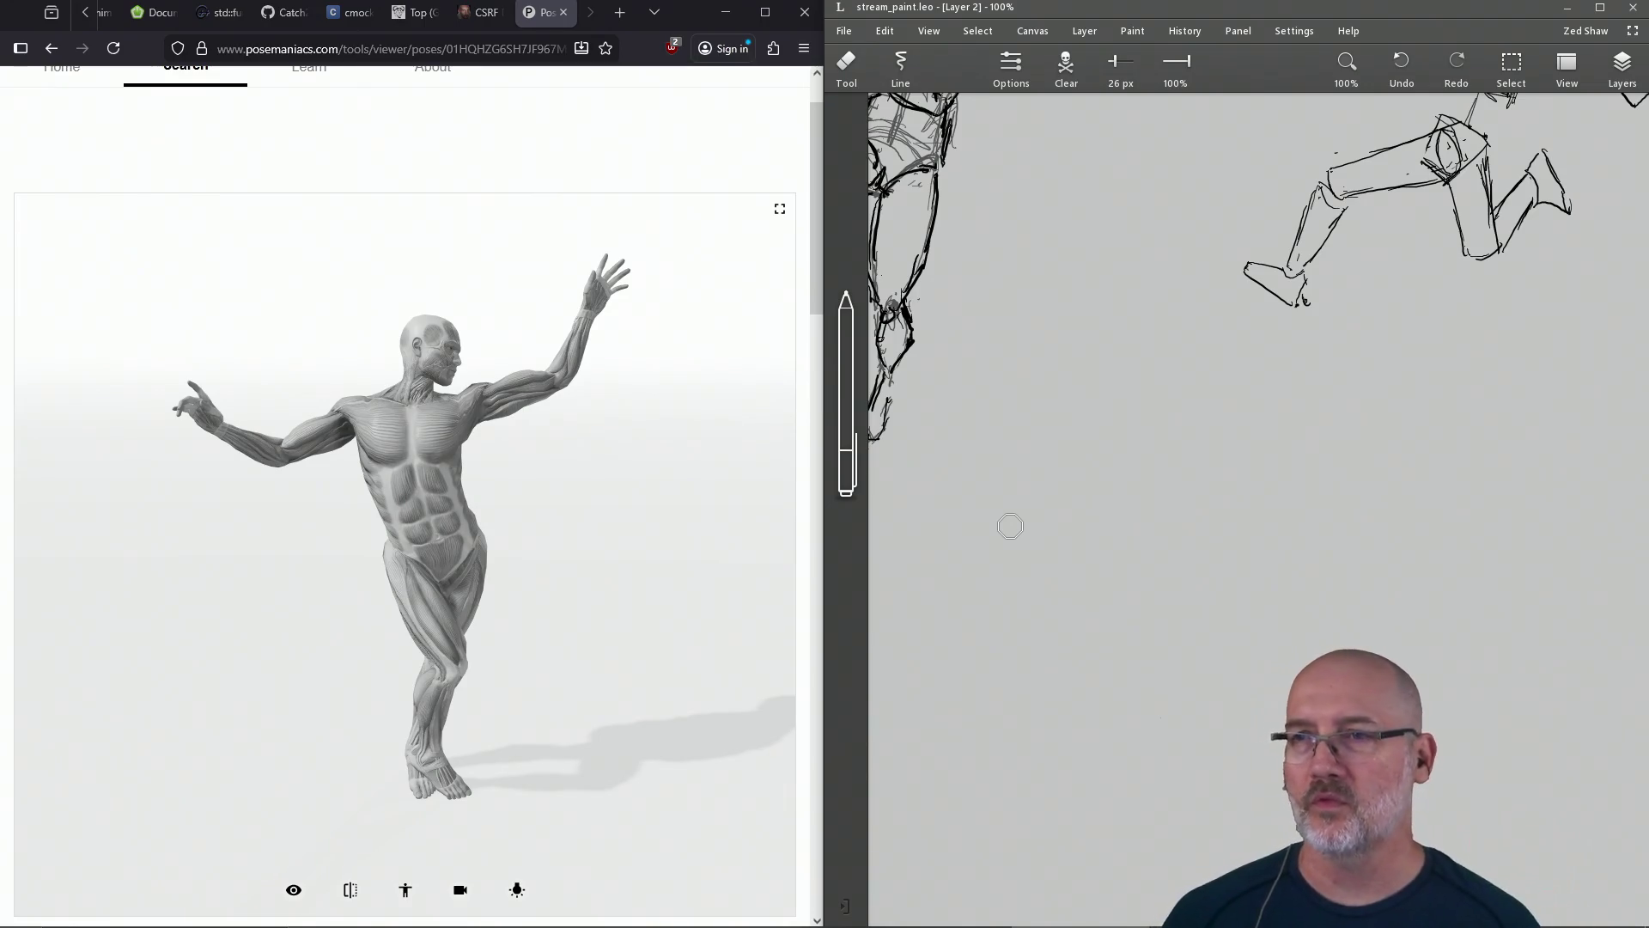
pyautogui.press('b')
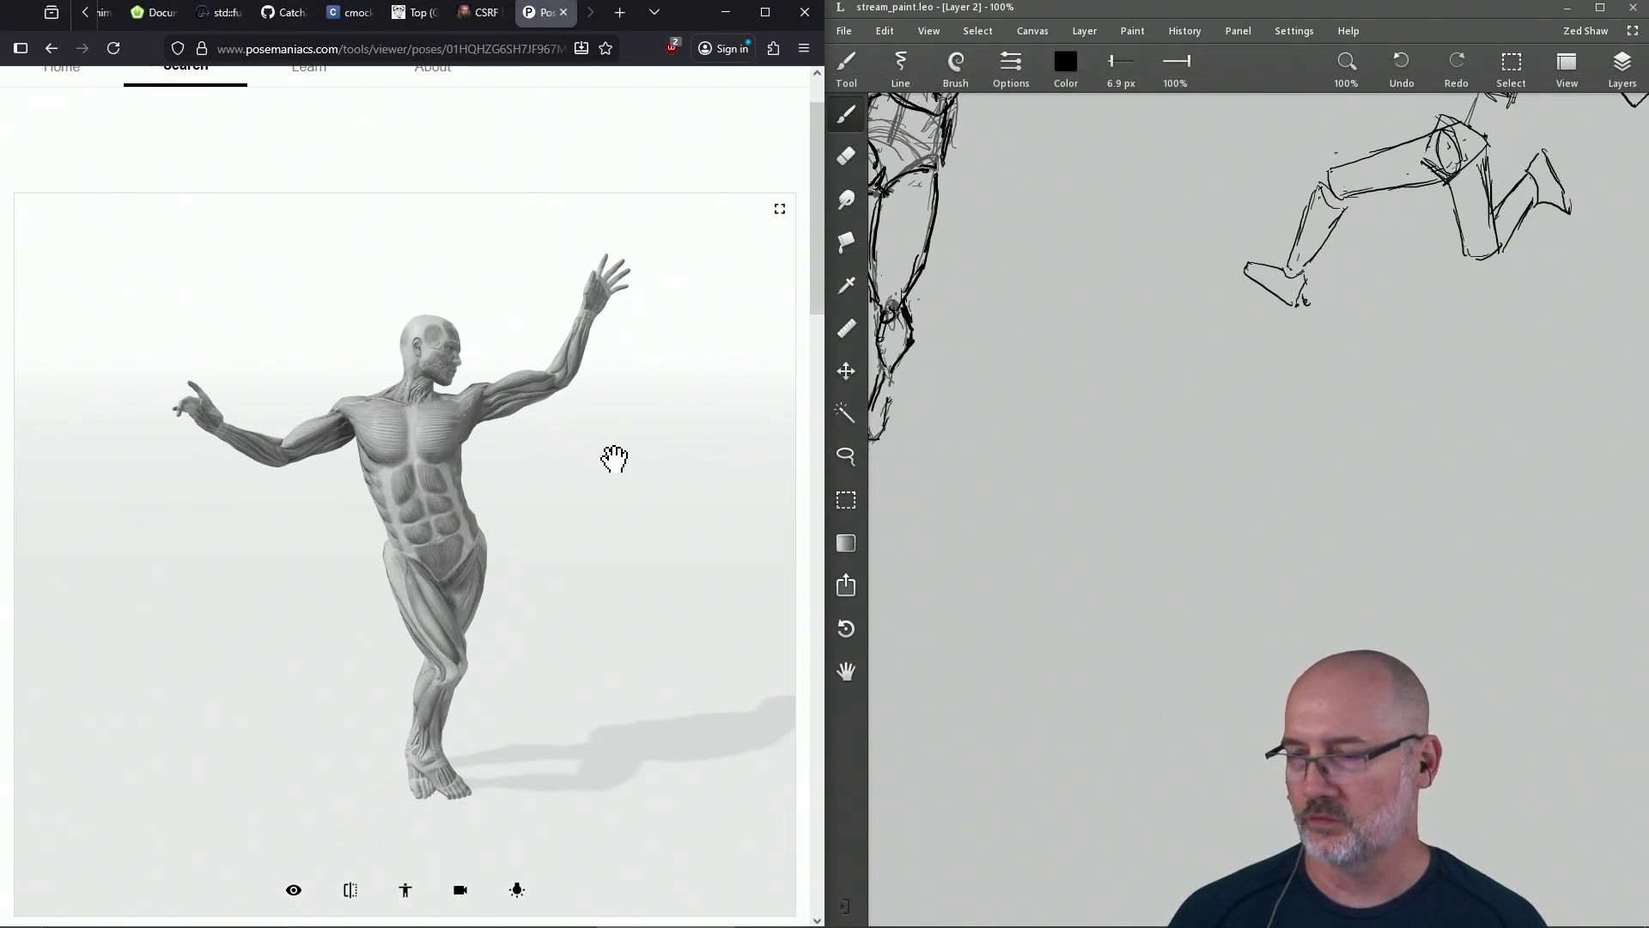
# - Go back to the Posemaniacs home page, scroll to New poses, and maximize the Leonardo window
pyautogui.click(47, 51)
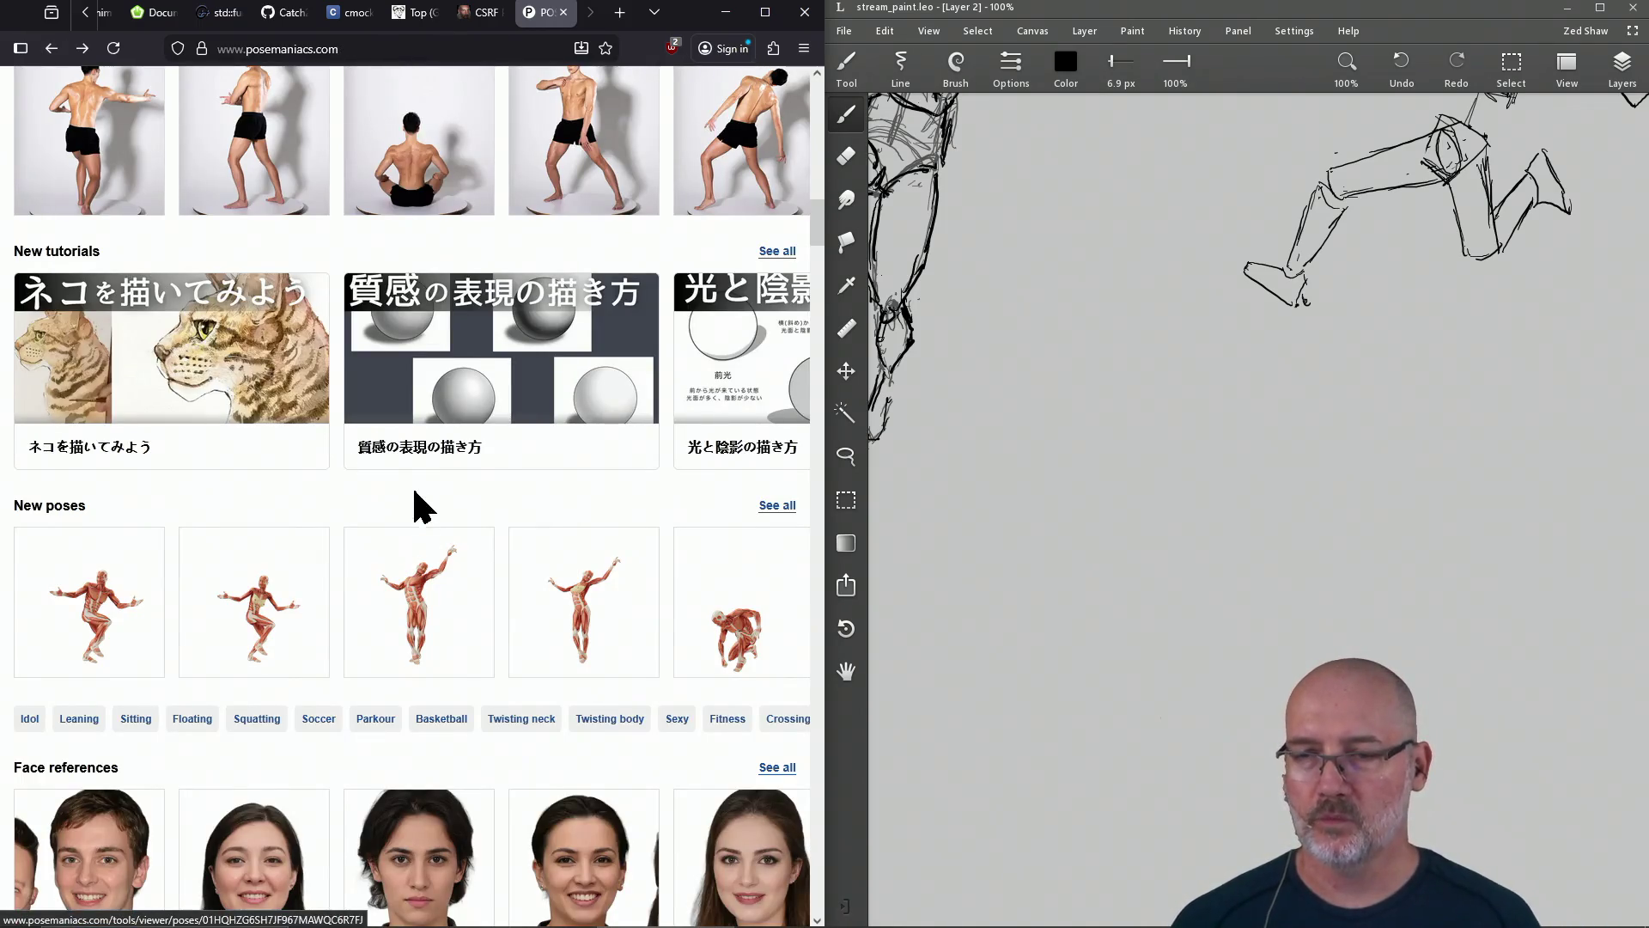
pyautogui.scroll(-4, 421, 506)
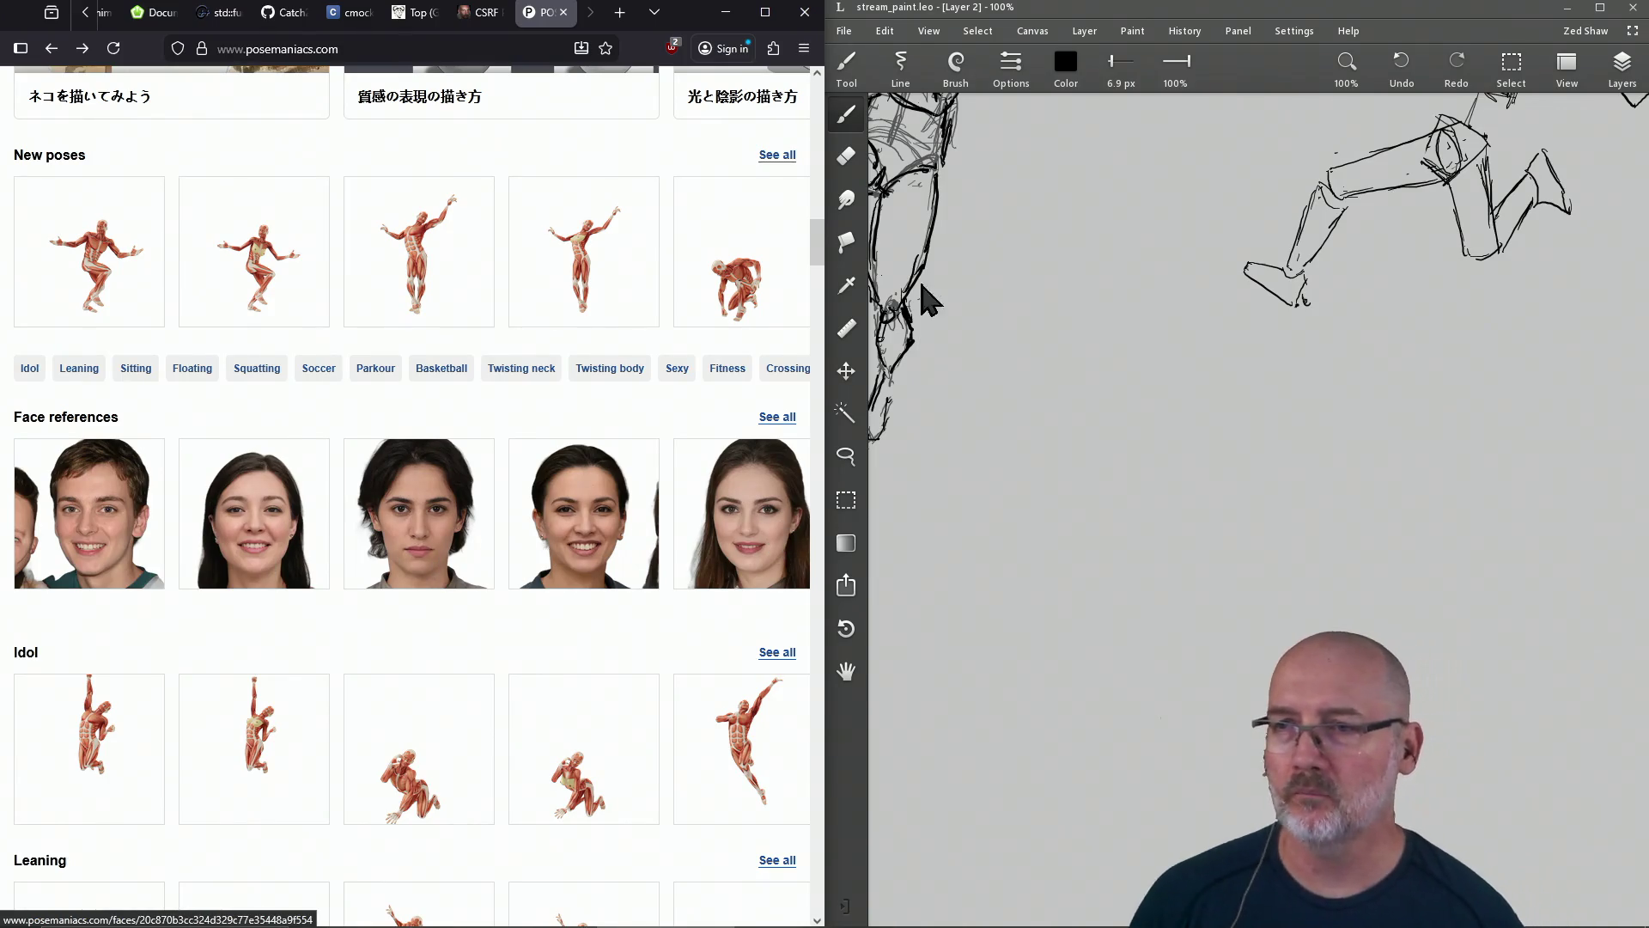
pyautogui.click(1600, 8)
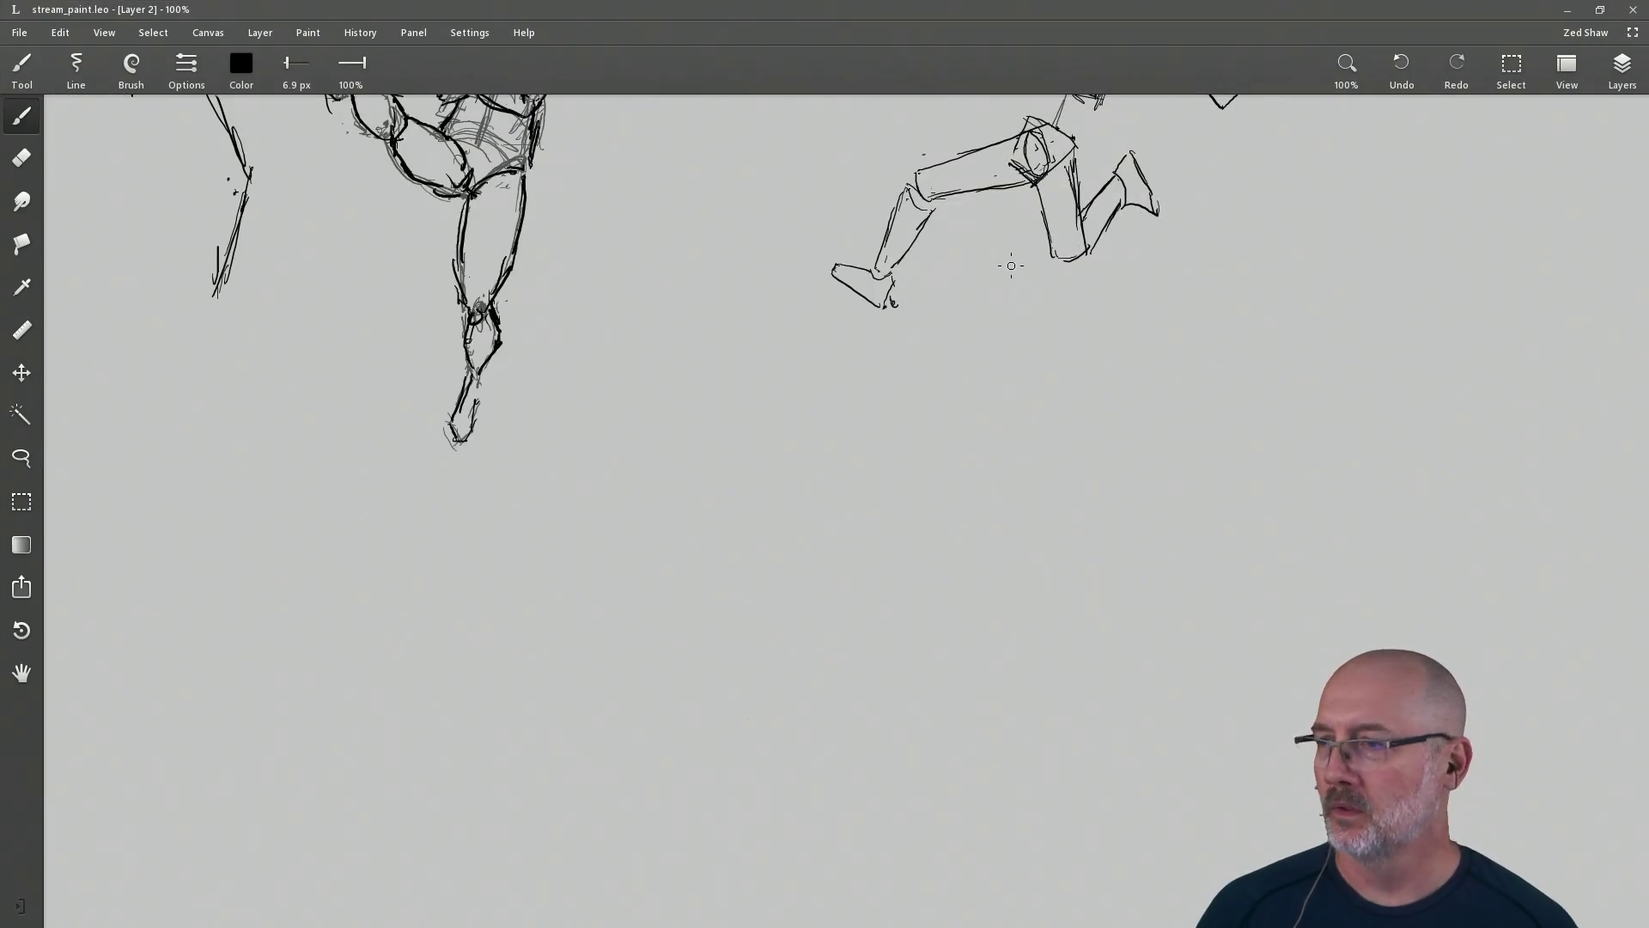
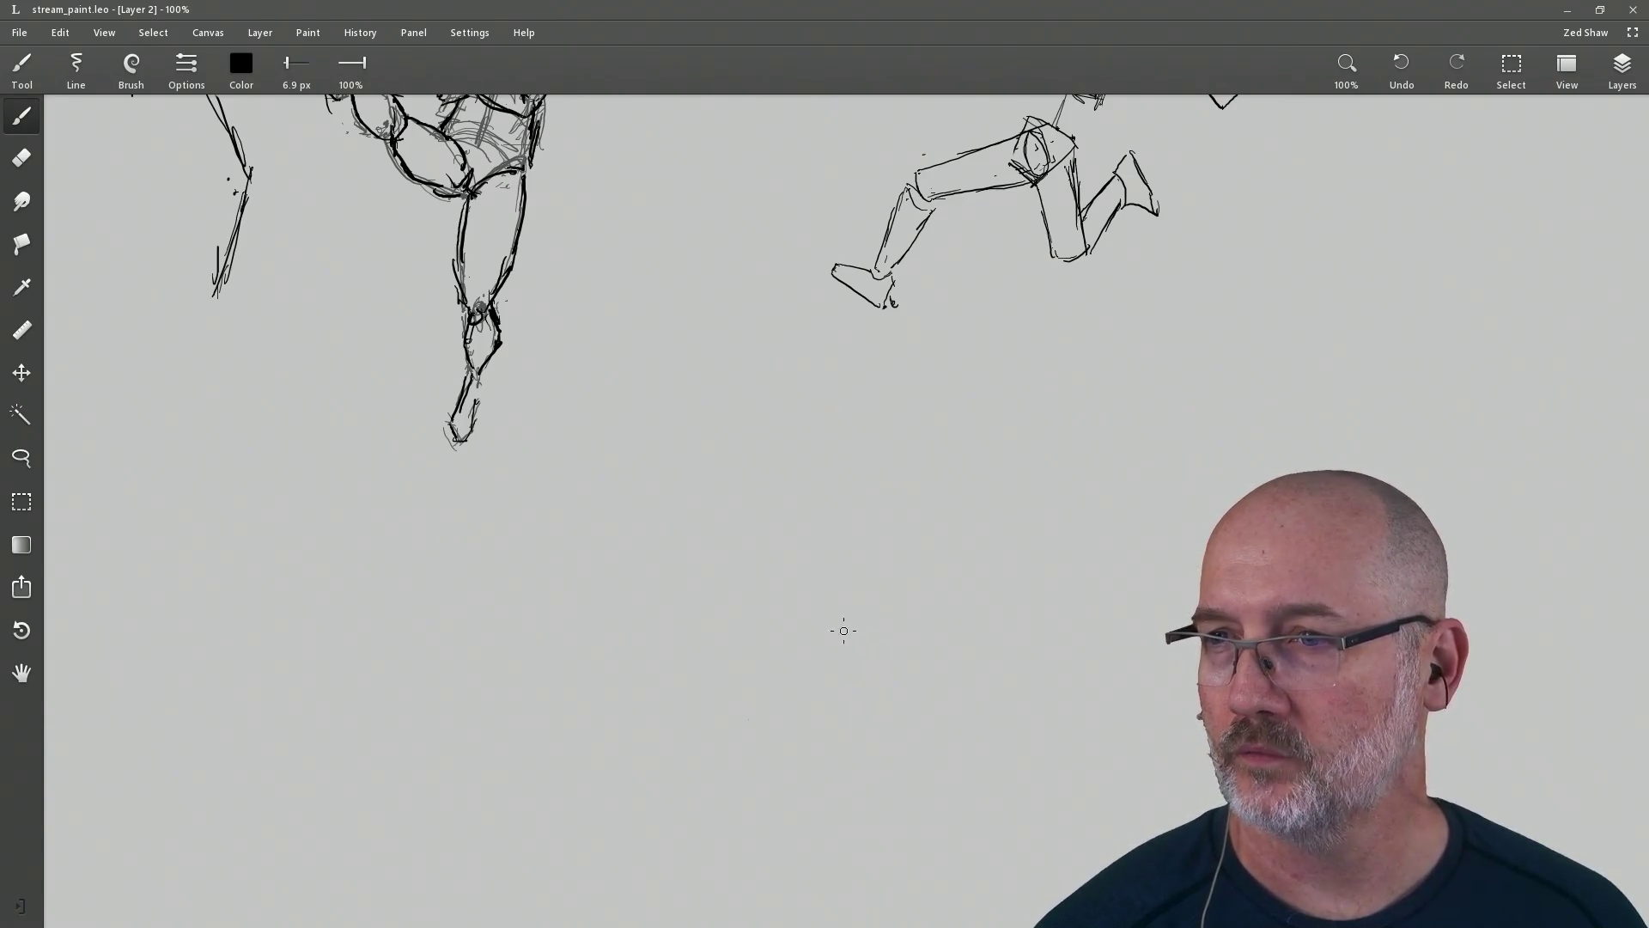
# - Brush a boxy eye shape below the figures, with a thickened top edge, an inner curl and a left-edge stroke
pyautogui.moveTo(868, 632)
pyautogui.mouseDown()
pyautogui.moveTo(870, 683)
pyautogui.moveTo(785, 686)
pyautogui.moveTo(772, 627)
pyautogui.moveTo(862, 626)
pyautogui.moveTo(775, 620)
pyautogui.moveTo(789, 597)
pyautogui.moveTo(882, 577)
pyautogui.moveTo(788, 615)
pyautogui.mouseUp()
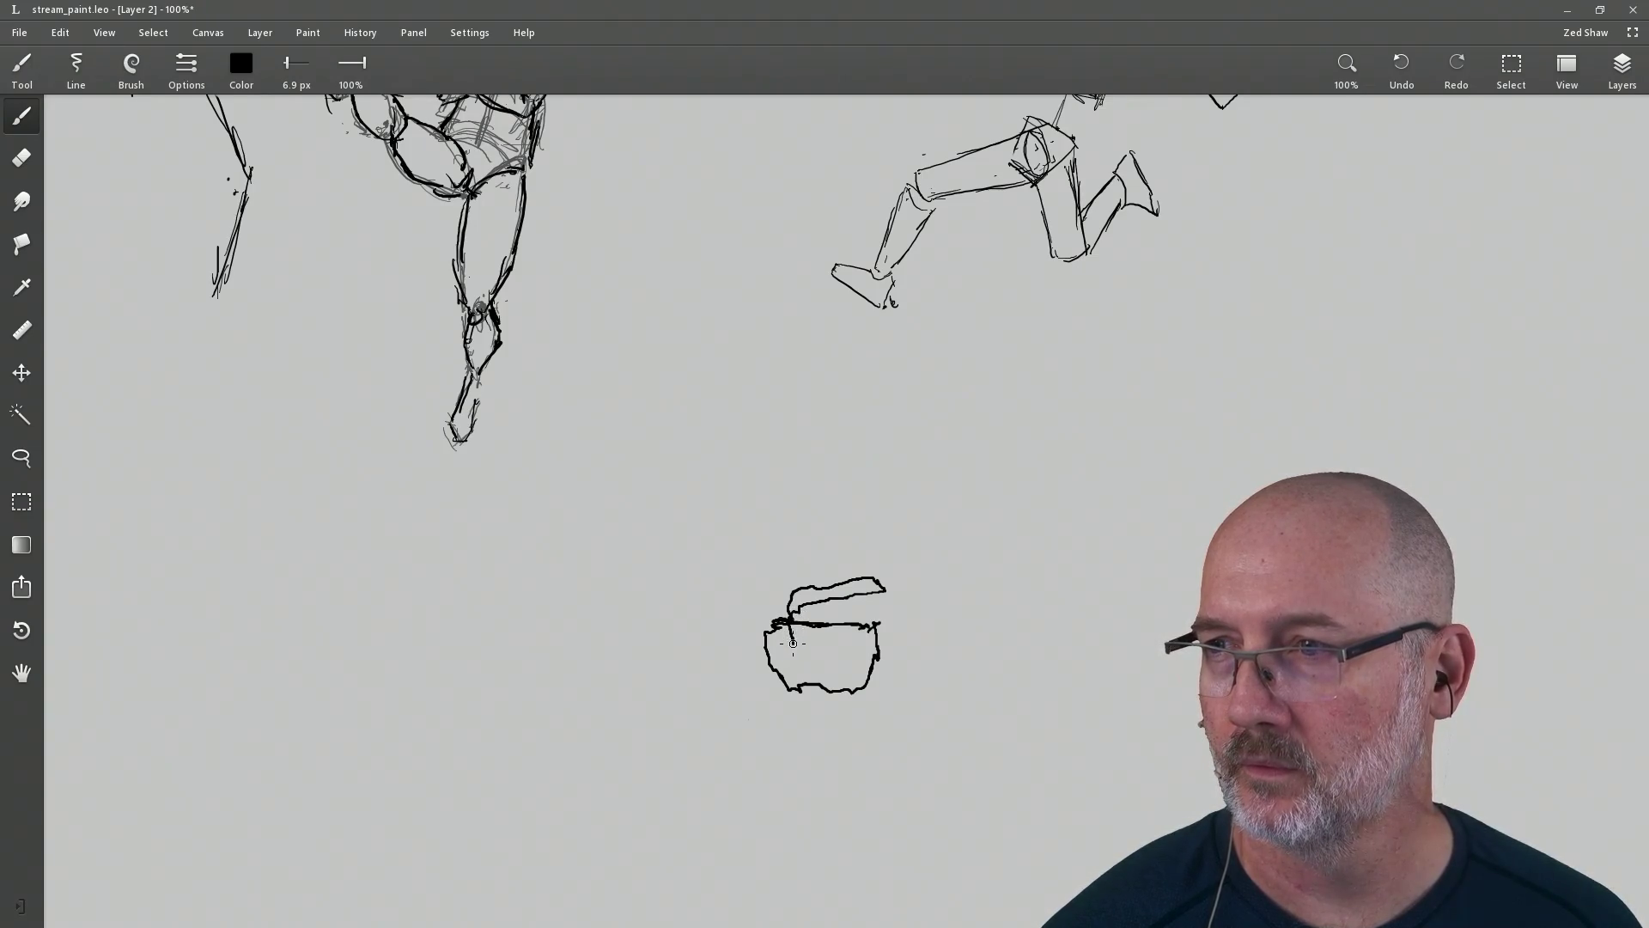
pyautogui.moveTo(827, 622)
pyautogui.mouseDown()
pyautogui.moveTo(865, 635)
pyautogui.moveTo(823, 647)
pyautogui.mouseUp()
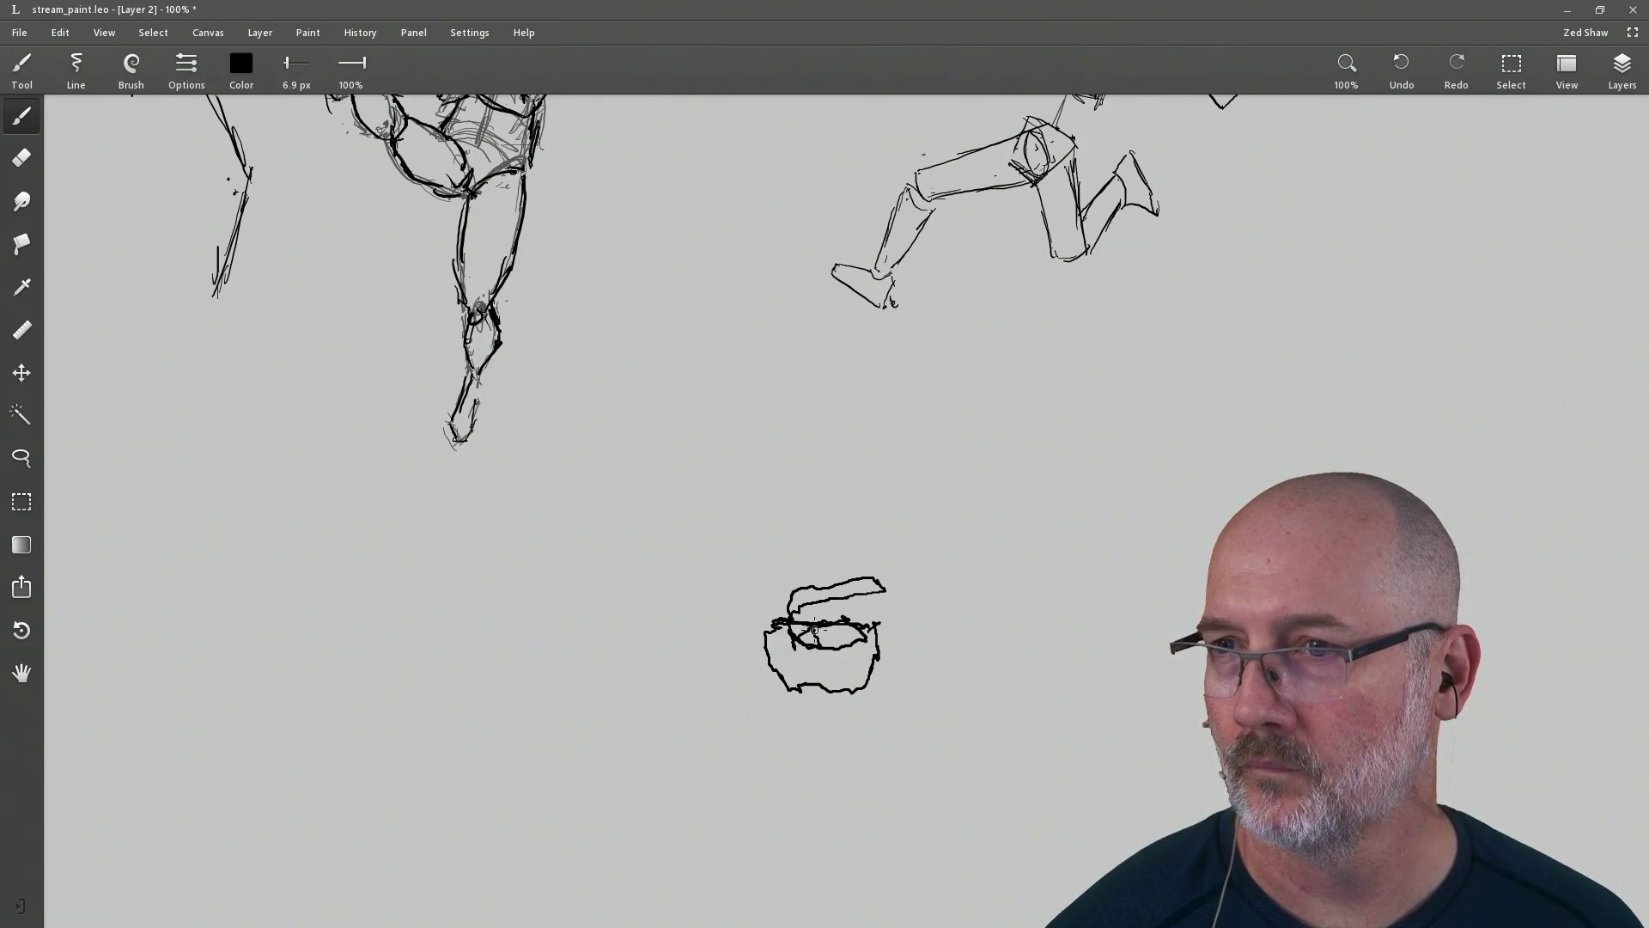
pyautogui.moveTo(822, 625)
pyautogui.mouseDown()
pyautogui.moveTo(833, 642)
pyautogui.moveTo(806, 640)
pyautogui.mouseUp()
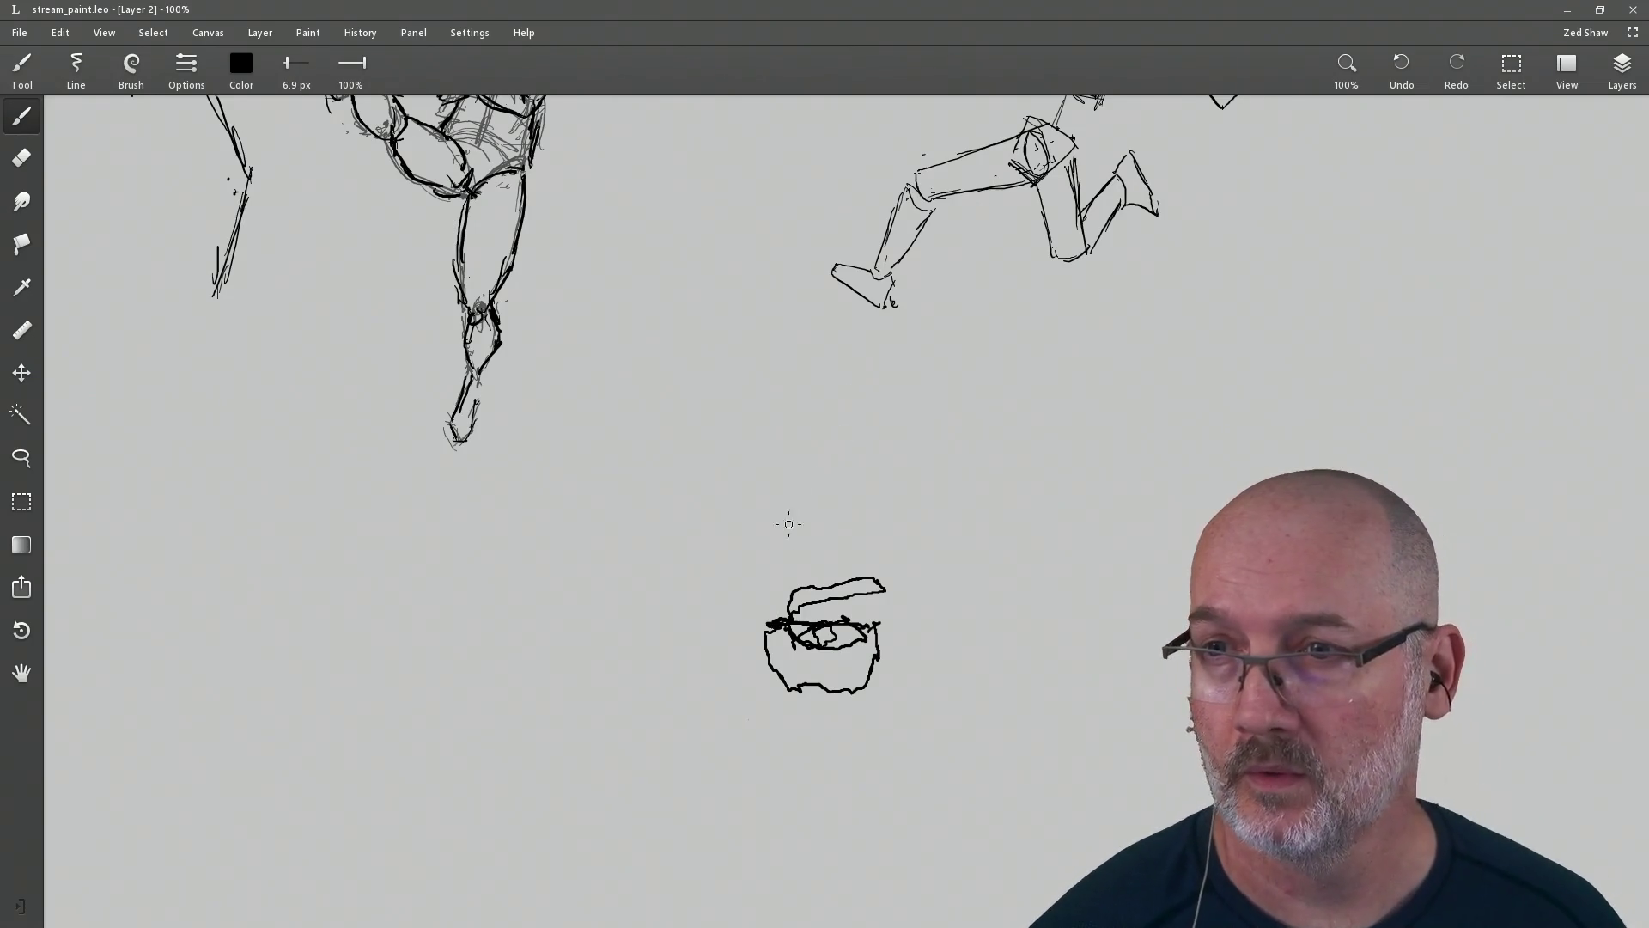
pyautogui.moveTo(770, 625)
pyautogui.mouseDown()
pyautogui.moveTo(734, 609)
pyautogui.moveTo(705, 696)
pyautogui.moveTo(698, 747)
pyautogui.moveTo(767, 757)
pyautogui.moveTo(788, 693)
pyautogui.moveTo(787, 730)
pyautogui.moveTo(737, 759)
pyautogui.moveTo(698, 741)
pyautogui.moveTo(731, 625)
pyautogui.moveTo(676, 621)
pyautogui.moveTo(627, 646)
pyautogui.moveTo(723, 642)
pyautogui.moveTo(661, 631)
pyautogui.moveTo(658, 660)
pyautogui.moveTo(721, 639)
pyautogui.moveTo(737, 601)
pyautogui.moveTo(600, 606)
pyautogui.moveTo(687, 602)
pyautogui.moveTo(705, 622)
pyautogui.moveTo(753, 607)
pyautogui.moveTo(732, 634)
pyautogui.moveTo(754, 634)
pyautogui.moveTo(716, 639)
pyautogui.moveTo(527, 614)
pyautogui.moveTo(608, 593)
pyautogui.moveTo(543, 609)
pyautogui.moveTo(547, 632)
pyautogui.mouseUp()
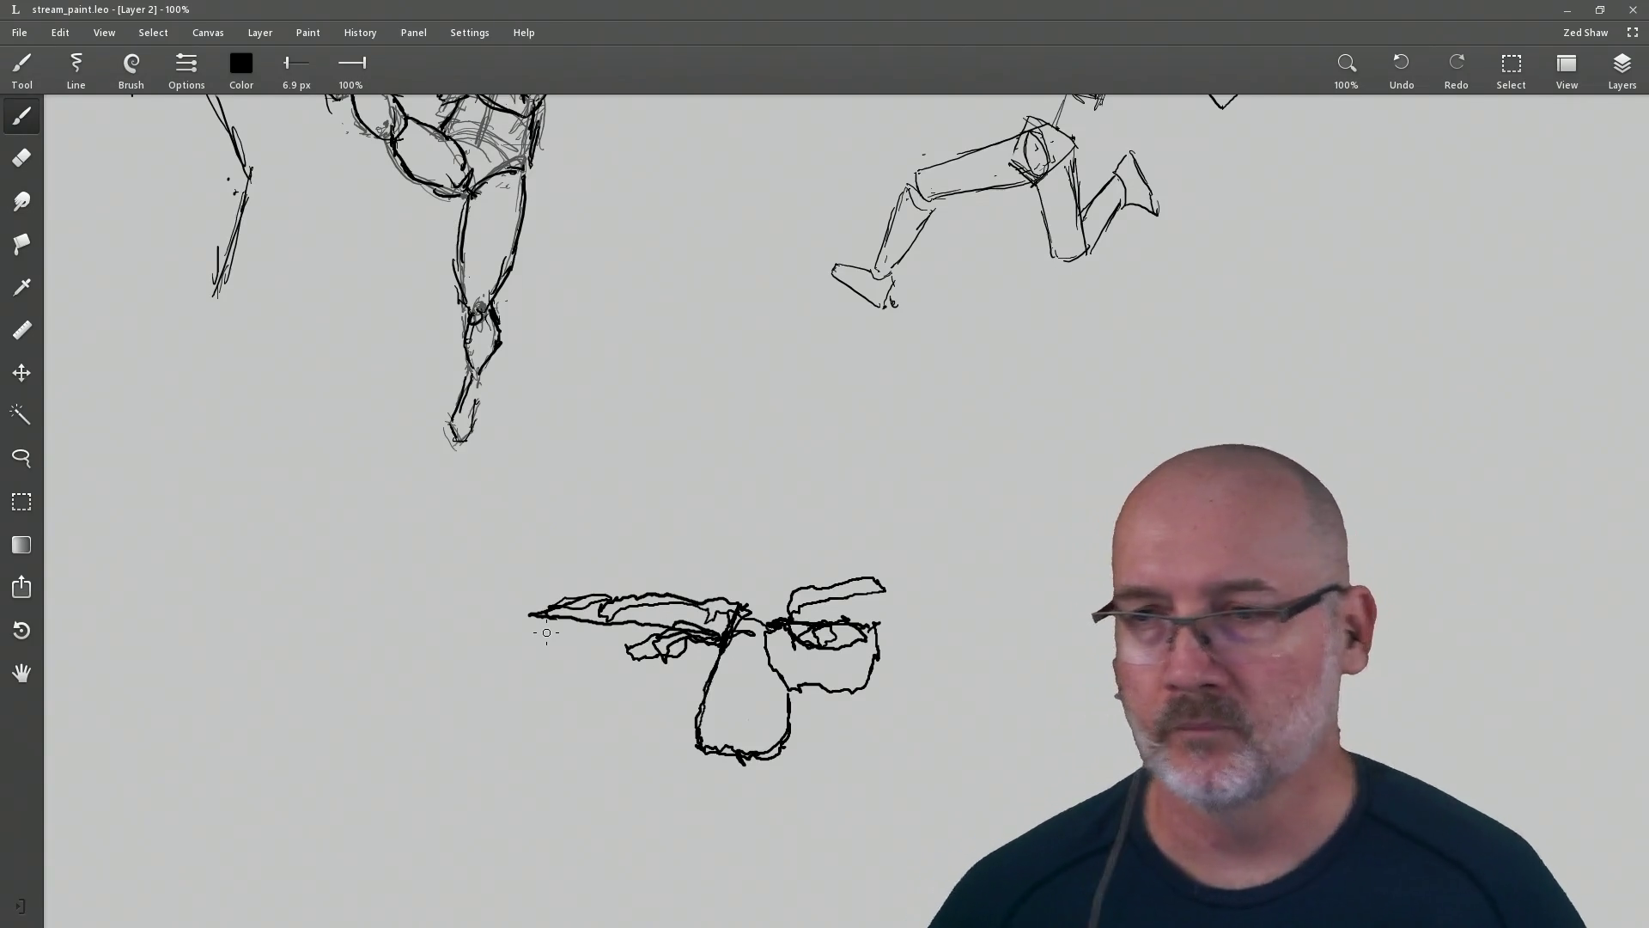
# - Switch from the Brush to the 26 px Eraser
pyautogui.press('e')
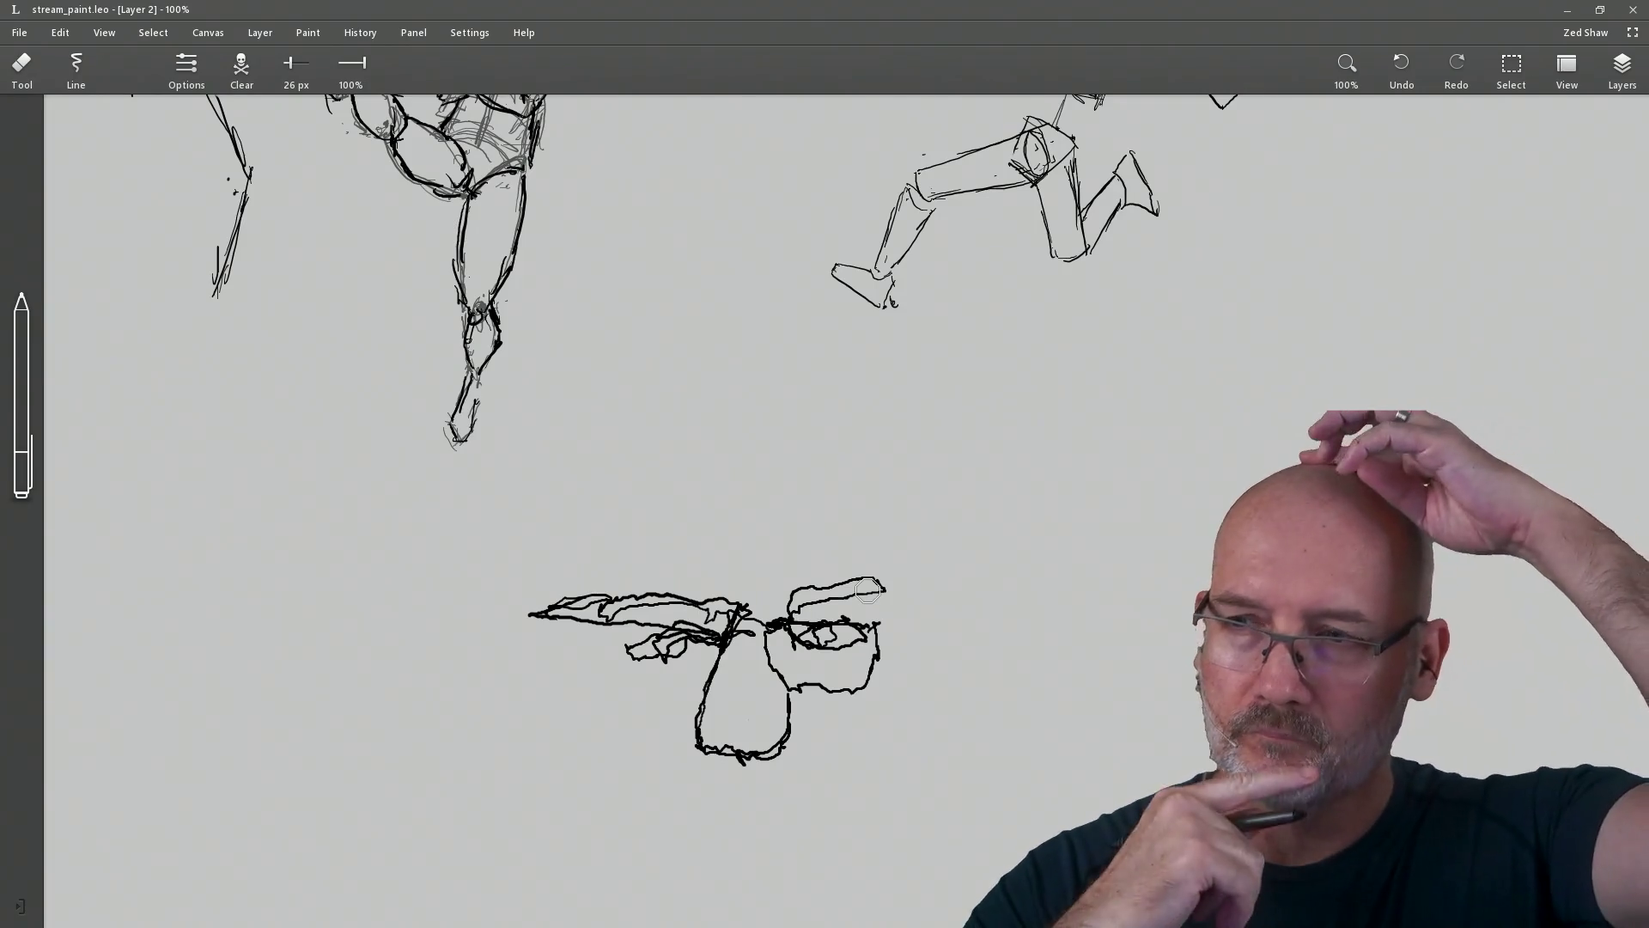
# - Rub out the face sketch with the Eraser, then brush a new oval head outline
pyautogui.moveTo(884, 568)
pyautogui.mouseDown()
pyautogui.moveTo(857, 635)
pyautogui.moveTo(861, 695)
pyautogui.moveTo(815, 683)
pyautogui.moveTo(802, 589)
pyautogui.moveTo(773, 581)
pyautogui.moveTo(753, 779)
pyautogui.moveTo(711, 743)
pyautogui.moveTo(740, 754)
pyautogui.moveTo(725, 640)
pyautogui.moveTo(678, 579)
pyautogui.moveTo(670, 633)
pyautogui.moveTo(634, 658)
pyautogui.moveTo(592, 585)
pyautogui.moveTo(519, 622)
pyautogui.mouseUp()
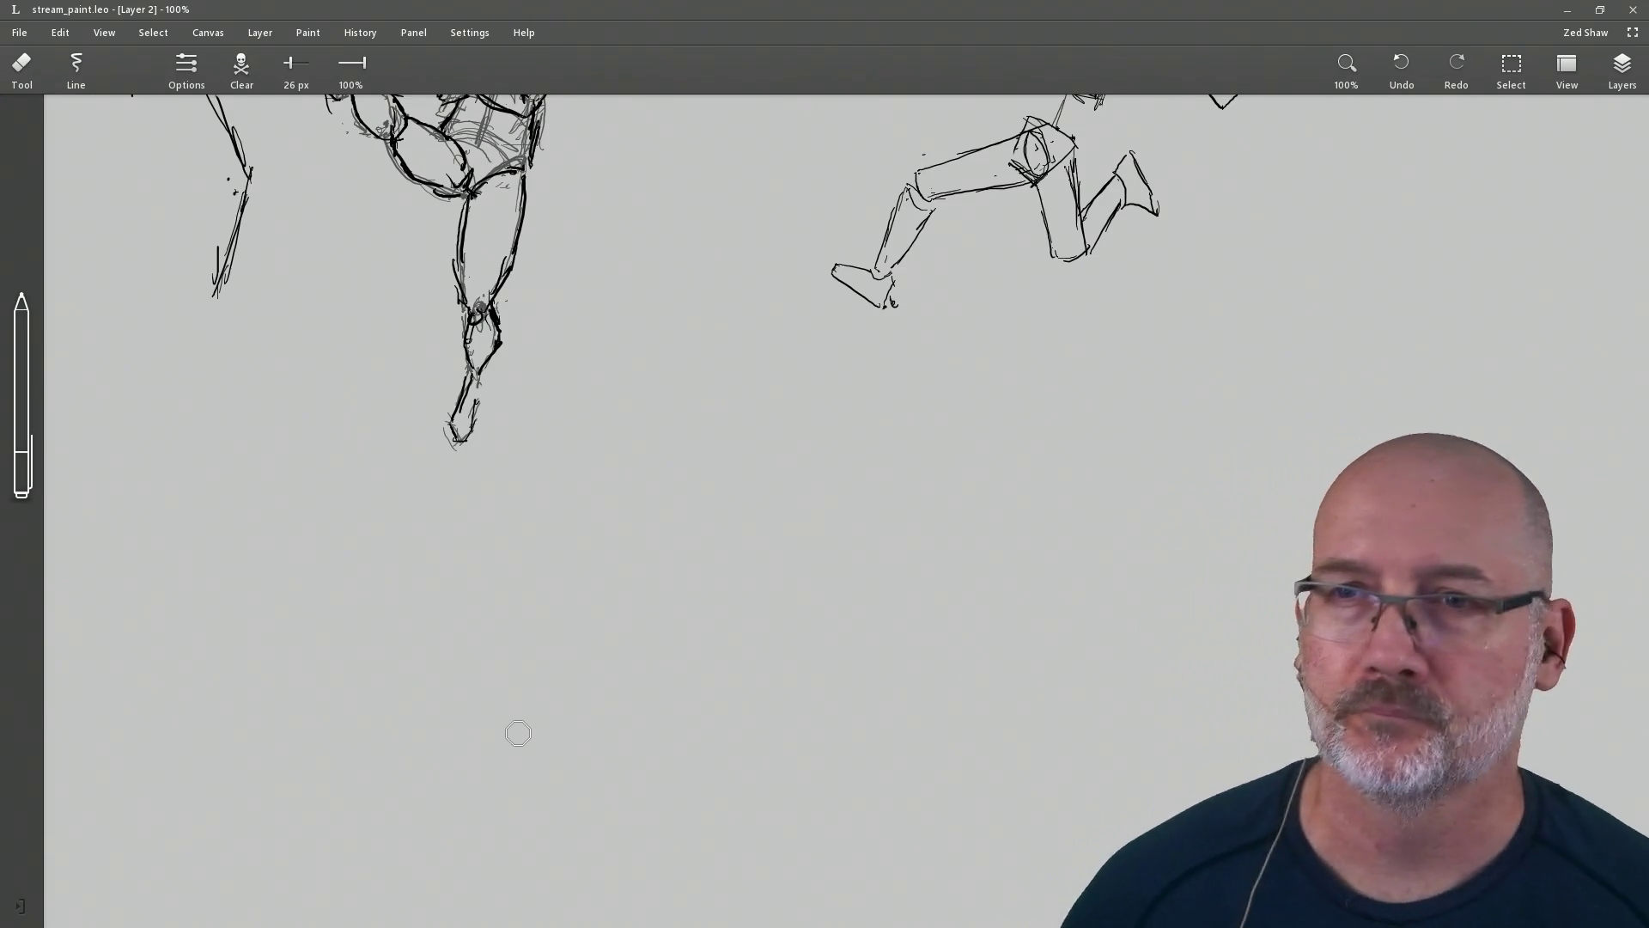
pyautogui.press('b')
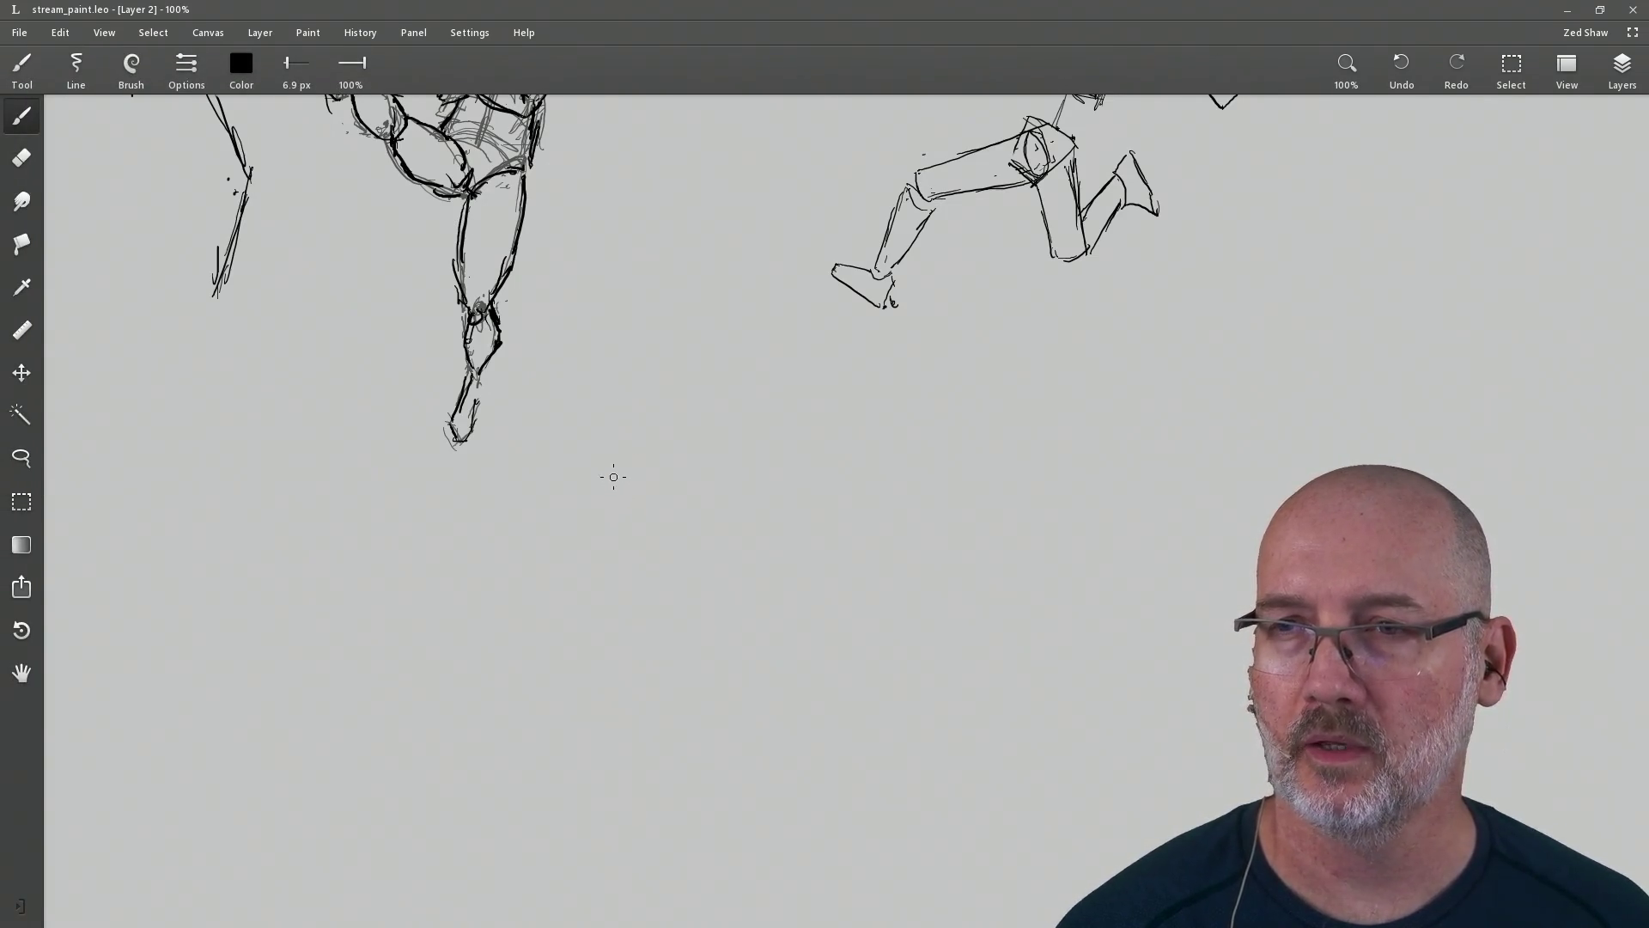
pyautogui.moveTo(655, 413)
pyautogui.mouseDown()
pyautogui.moveTo(564, 538)
pyautogui.moveTo(724, 748)
pyautogui.moveTo(710, 420)
pyautogui.moveTo(737, 457)
pyautogui.moveTo(714, 757)
pyautogui.mouseUp()
# - Hatch the oval's right edge, draw a brow line across it, and save
pyautogui.moveTo(806, 563)
pyautogui.mouseDown()
pyautogui.moveTo(730, 744)
pyautogui.moveTo(781, 659)
pyautogui.mouseUp()
pyautogui.moveTo(799, 576); pyautogui.dragTo(769, 667)
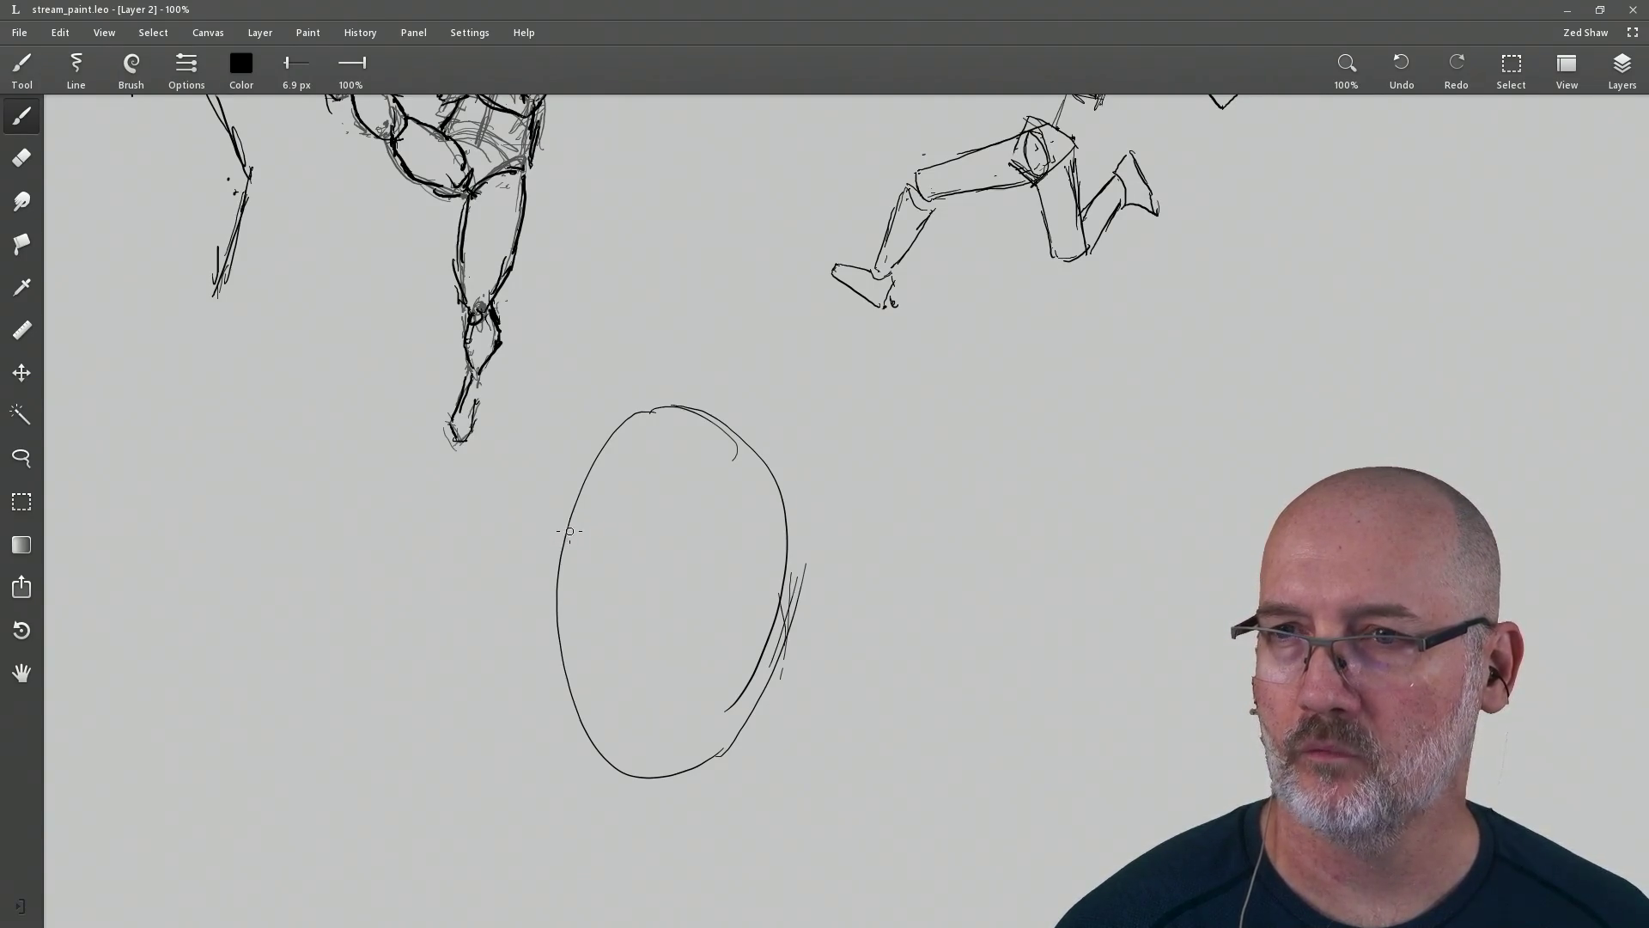
pyautogui.moveTo(570, 527); pyautogui.dragTo(654, 543)
pyautogui.hotkey('ctrl', 's')
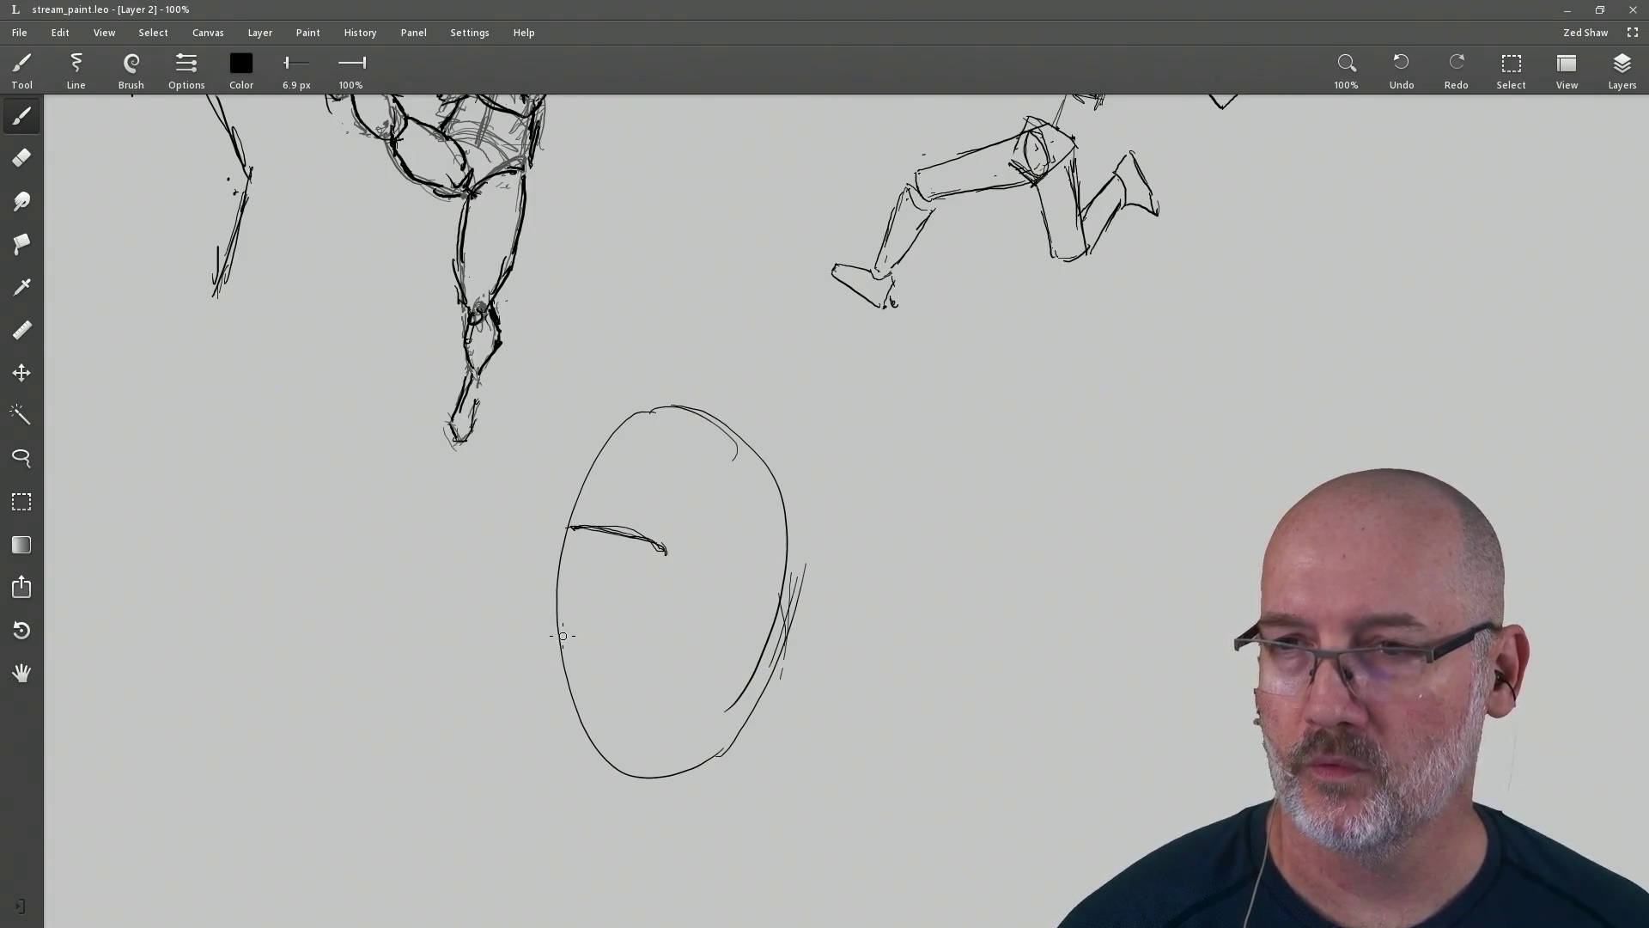
# - Add nose and mouth guide lines in the oval, then erase the middle nose guide
pyautogui.moveTo(555, 637); pyautogui.dragTo(618, 633)
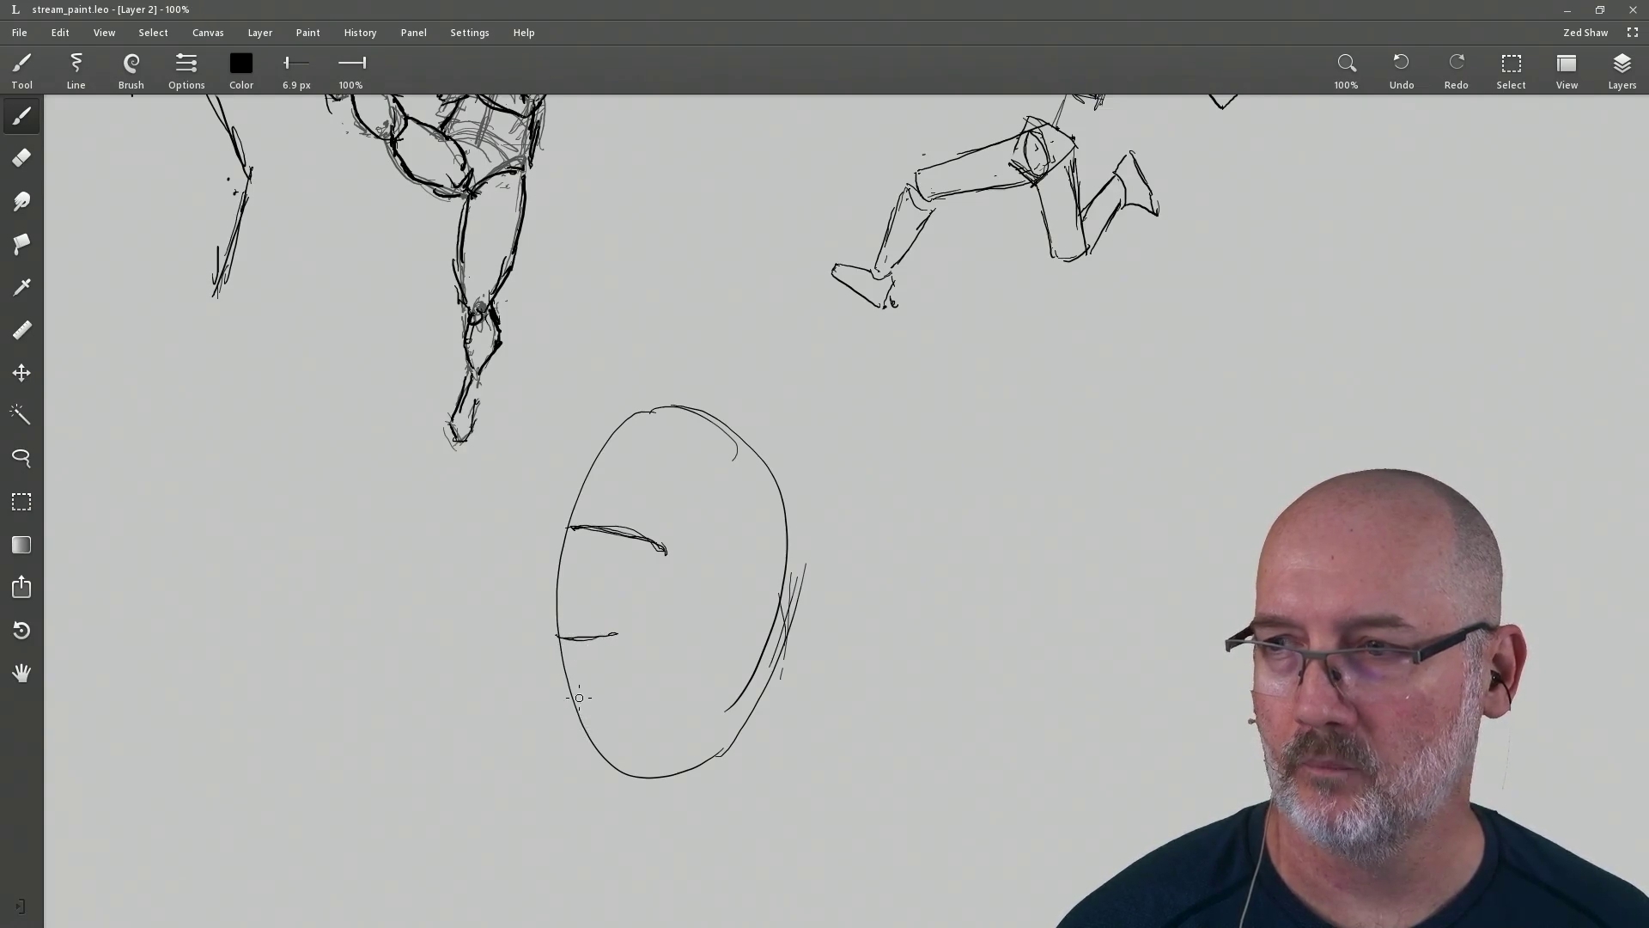
pyautogui.moveTo(577, 713); pyautogui.dragTo(621, 706)
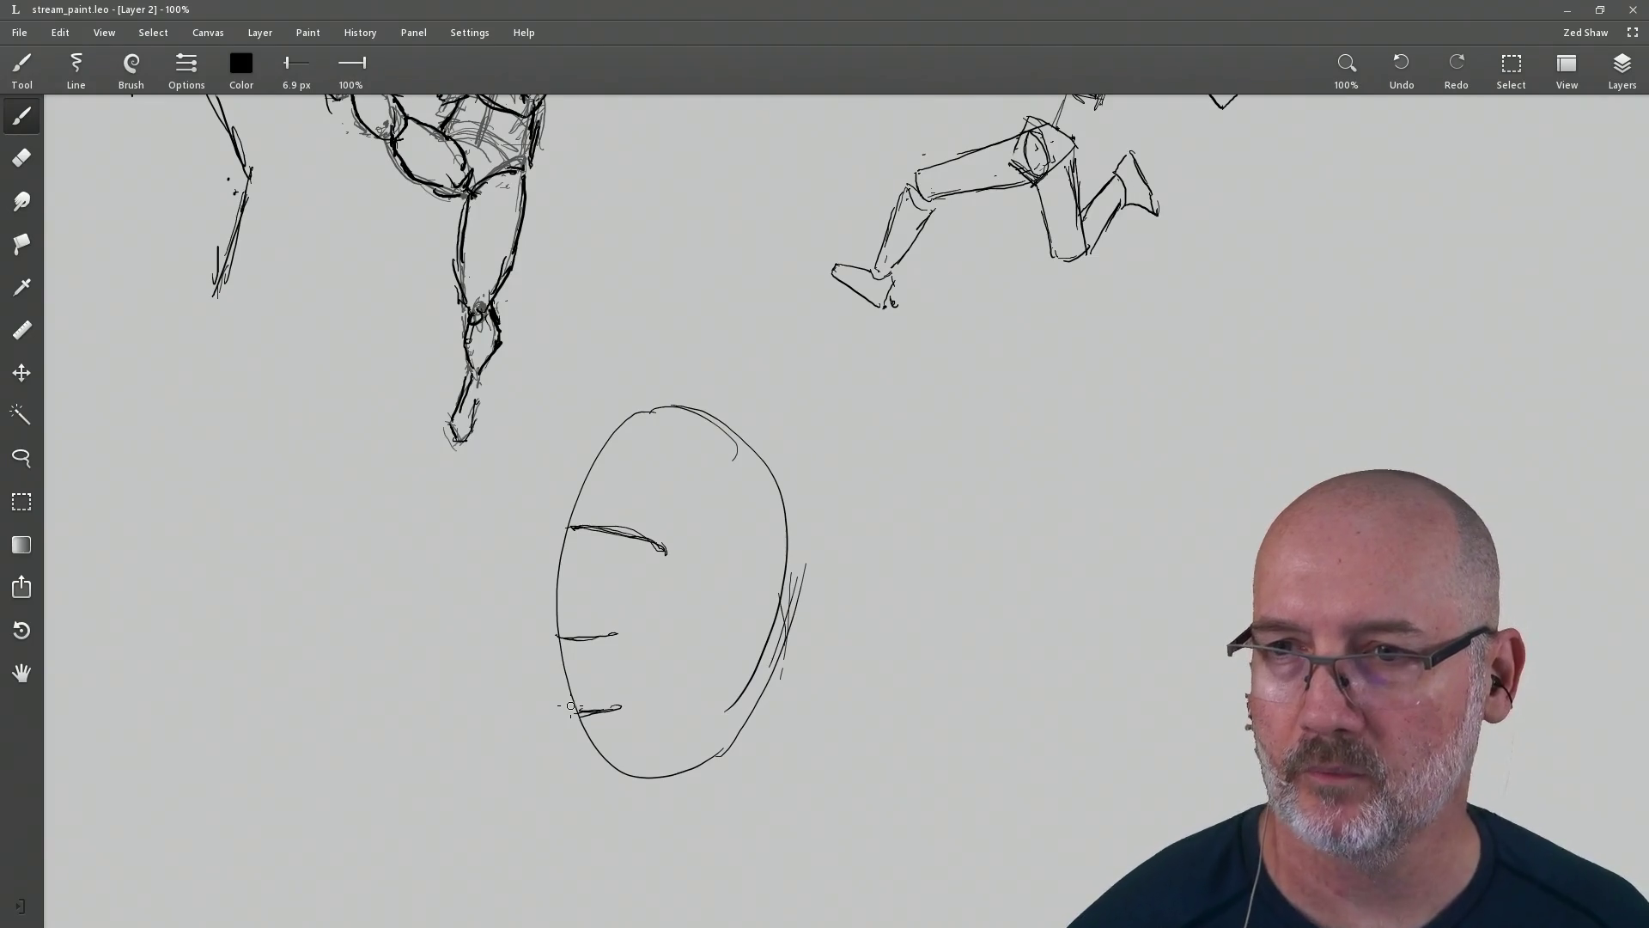
pyautogui.press('e')
pyautogui.moveTo(615, 634); pyautogui.dragTo(565, 637)
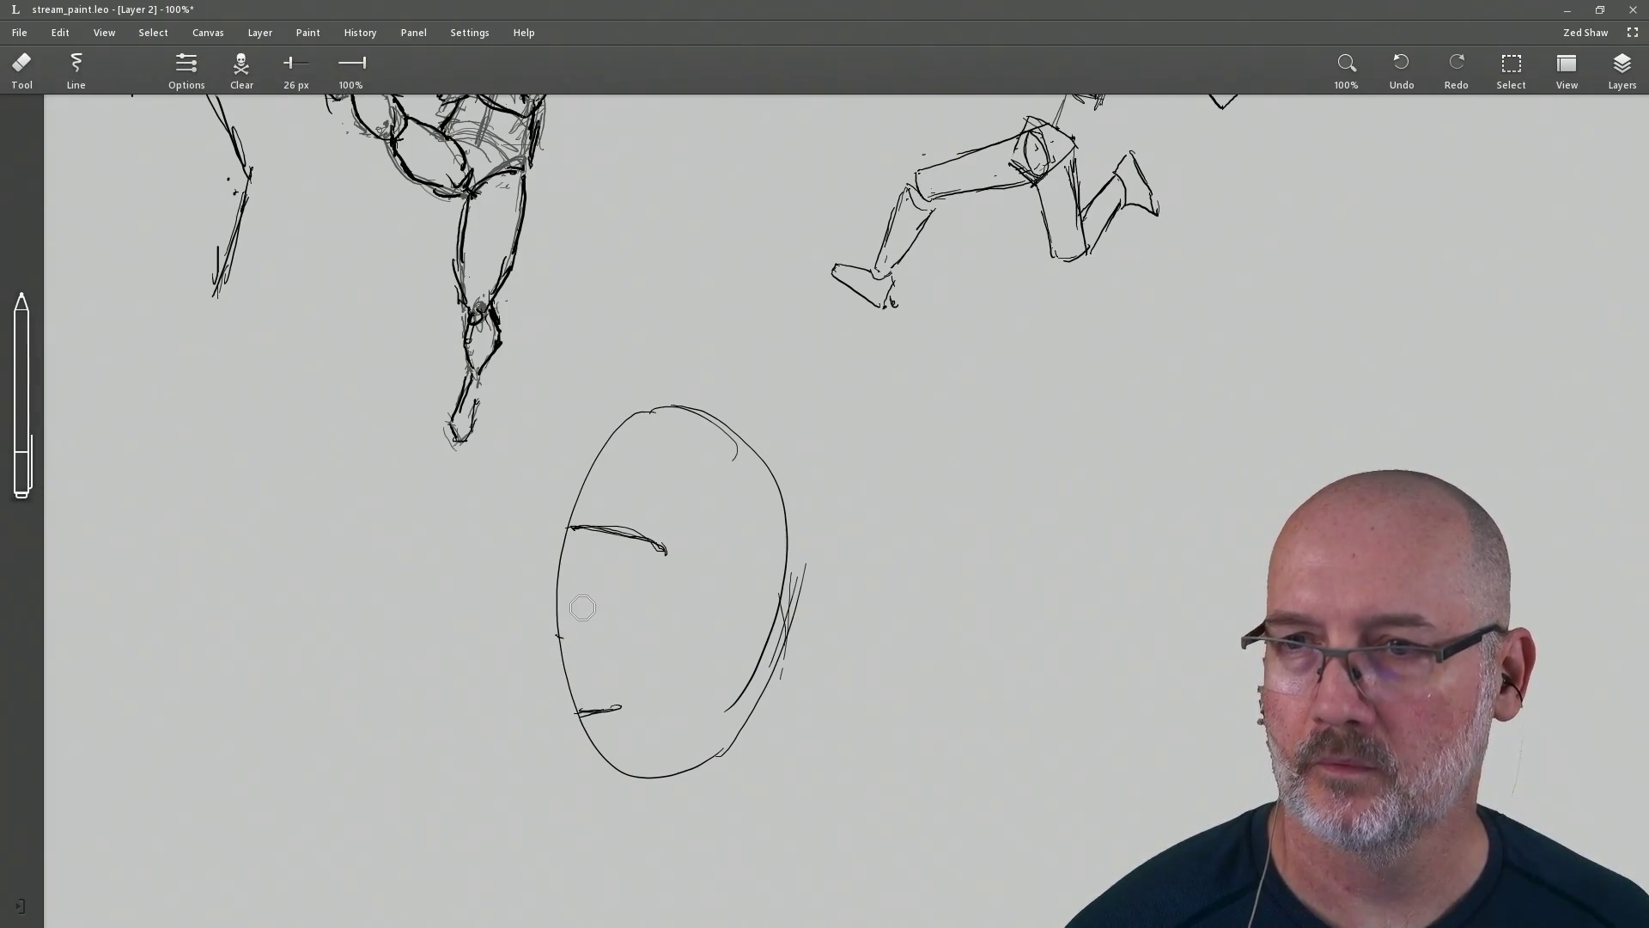
# - With the Brush, draw a profile nose to the nostril, an eye, and a thicker, longer brow
pyautogui.press('b')
pyautogui.moveTo(546, 619); pyautogui.dragTo(605, 632)
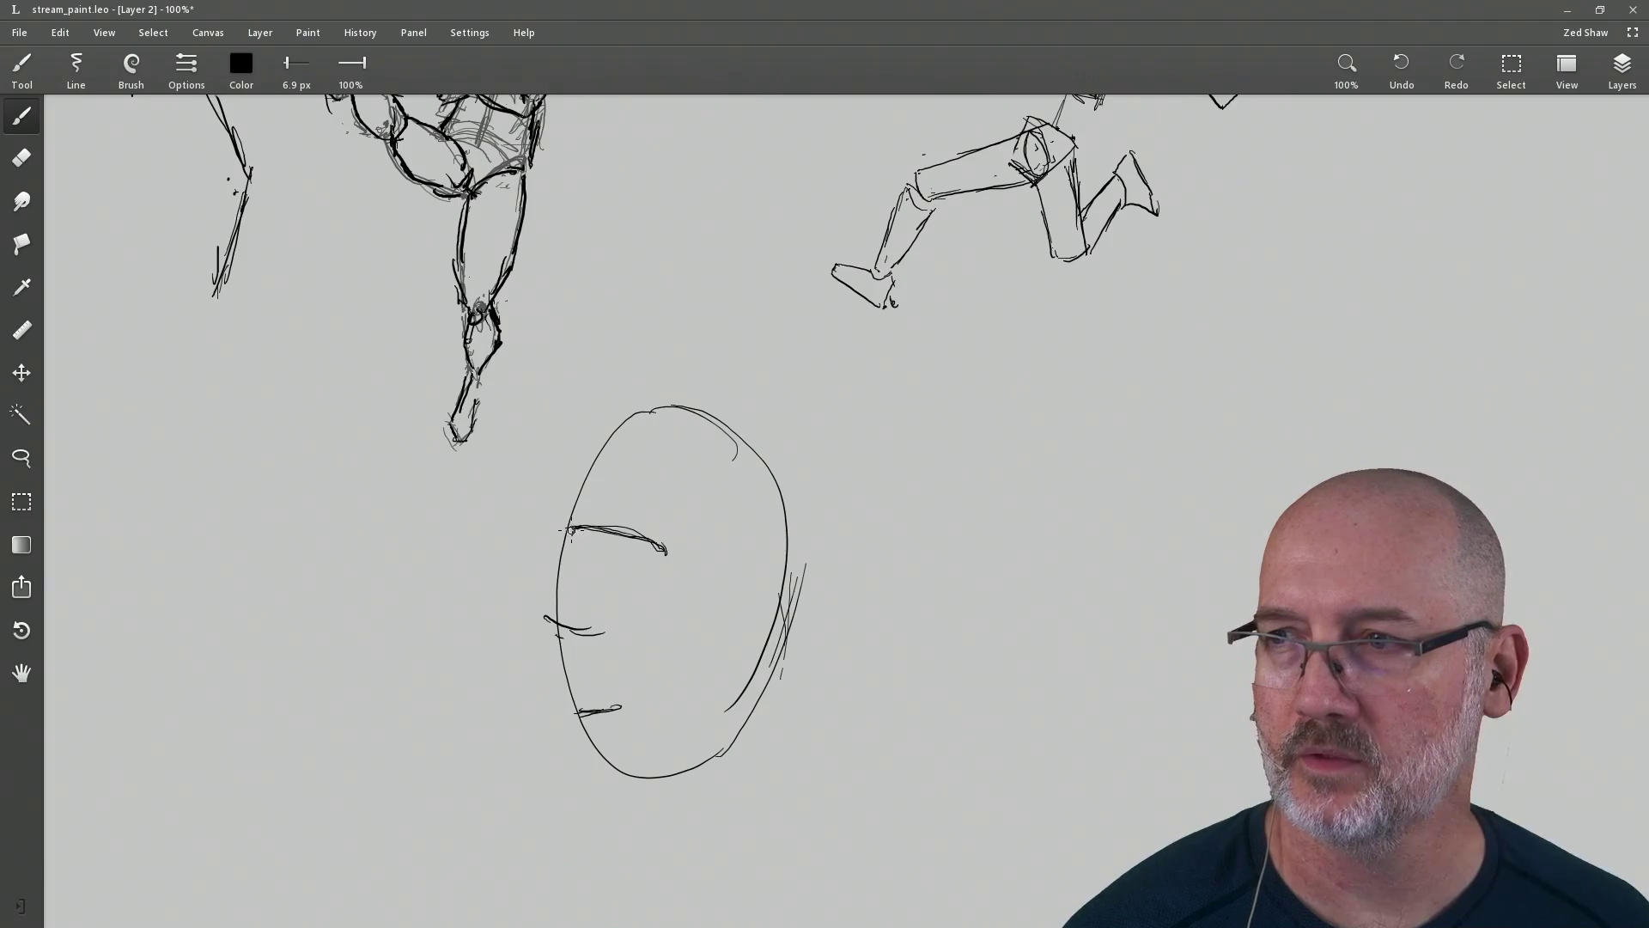
pyautogui.moveTo(566, 525)
pyautogui.mouseDown()
pyautogui.moveTo(603, 534)
pyautogui.moveTo(553, 593)
pyautogui.mouseUp()
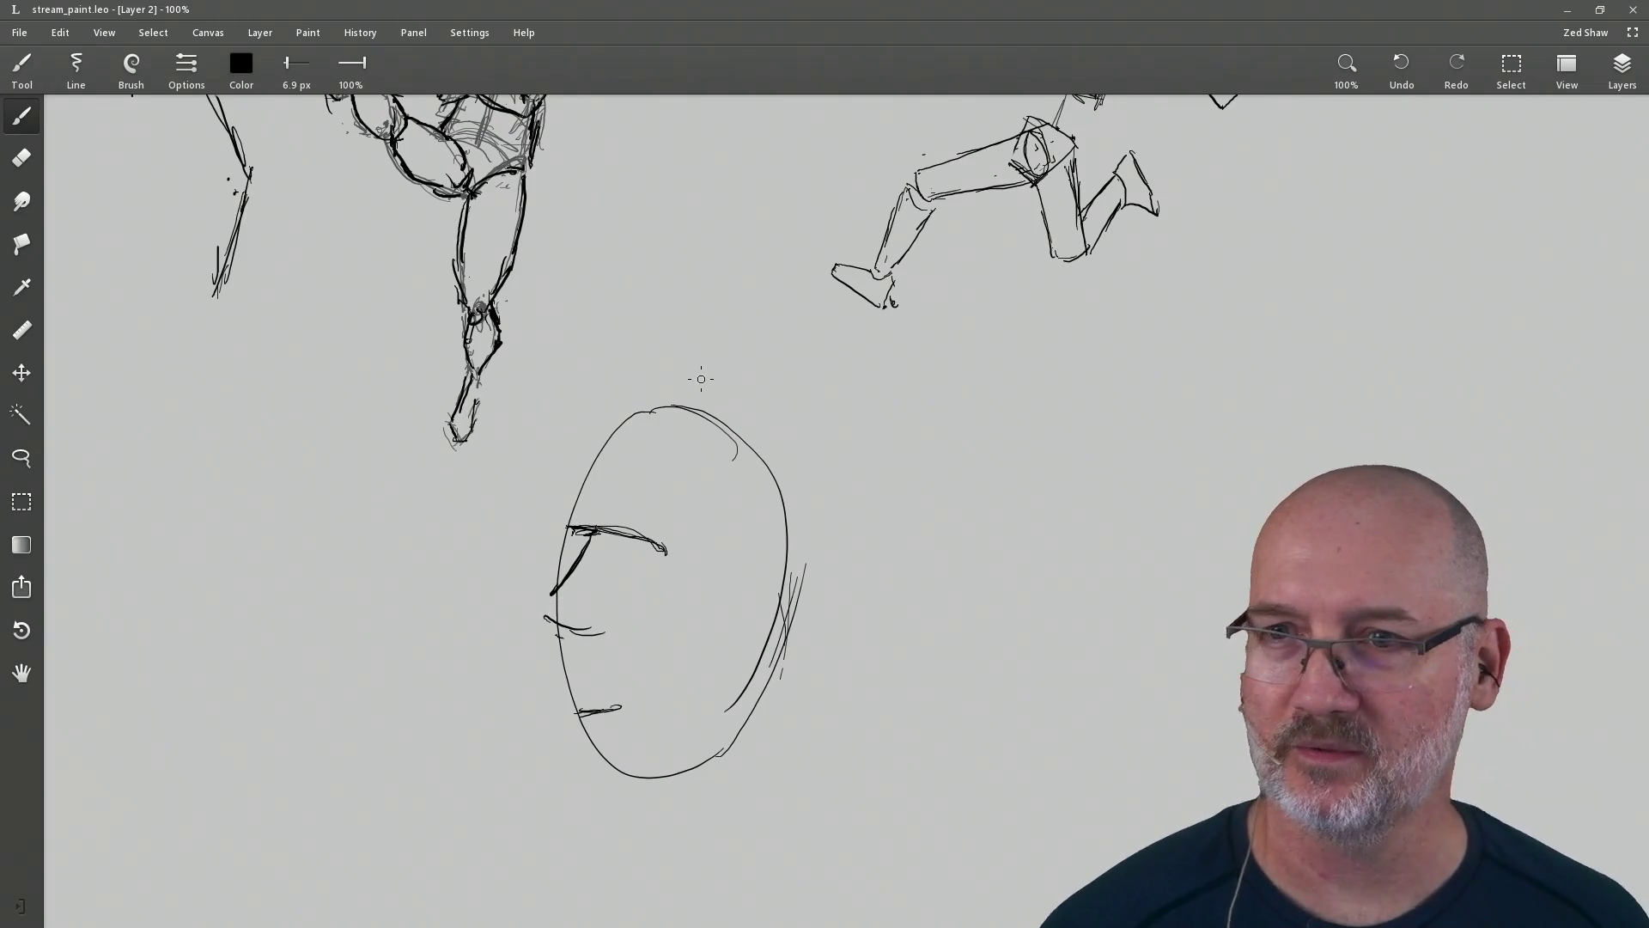
pyautogui.moveTo(558, 584)
pyautogui.mouseDown()
pyautogui.moveTo(557, 620)
pyautogui.moveTo(599, 642)
pyautogui.mouseUp()
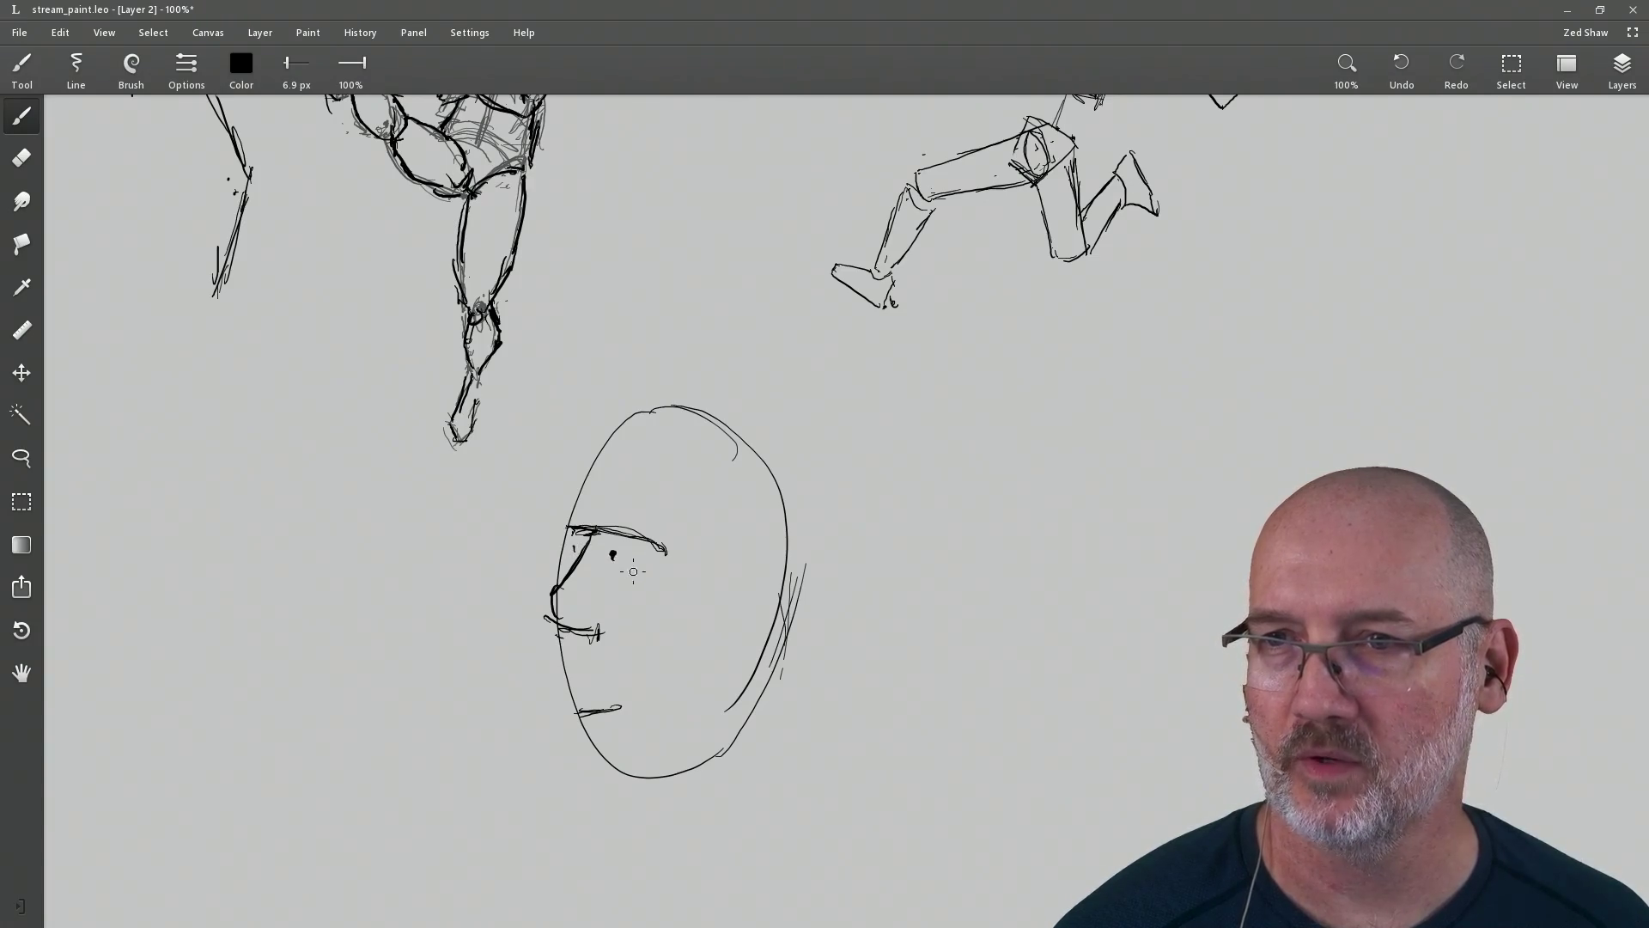
pyautogui.moveTo(608, 557)
pyautogui.mouseDown()
pyautogui.moveTo(639, 572)
pyautogui.moveTo(657, 552)
pyautogui.moveTo(560, 563)
pyautogui.moveTo(574, 575)
pyautogui.mouseUp()
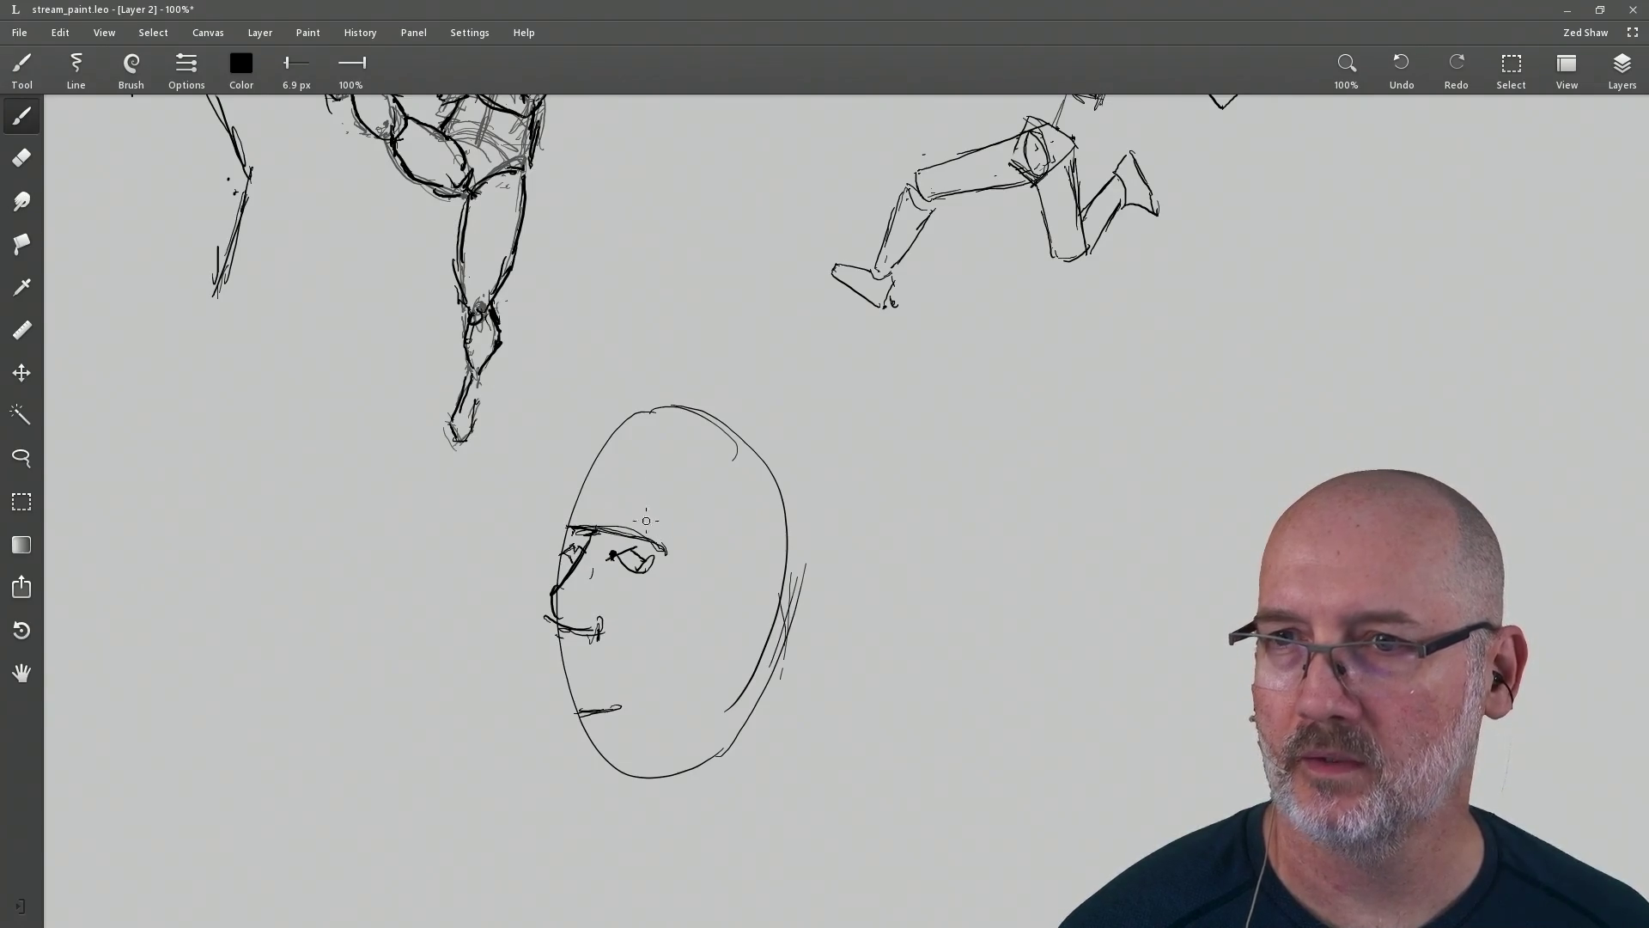
pyautogui.moveTo(625, 529)
pyautogui.mouseDown()
pyautogui.moveTo(671, 525)
pyautogui.moveTo(568, 521)
pyautogui.moveTo(584, 468)
pyautogui.moveTo(626, 428)
pyautogui.moveTo(708, 434)
pyautogui.moveTo(778, 551)
pyautogui.mouseUp()
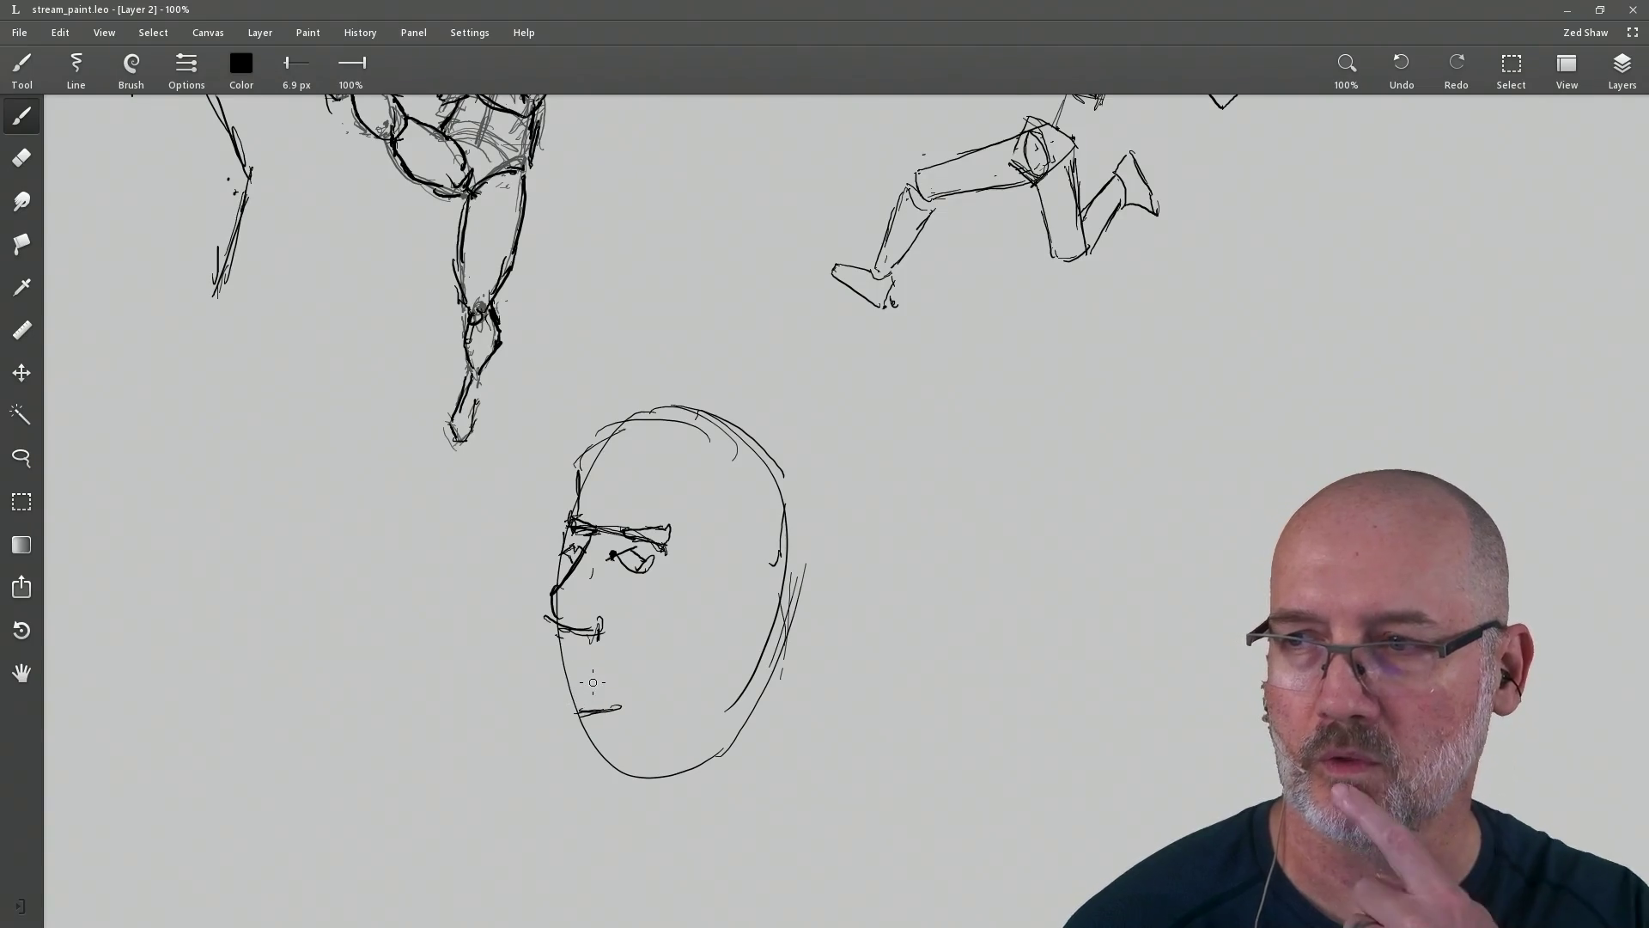
# - Add chin strokes, a glasses arm, a cheek stroke and an ear, saving along the way
pyautogui.moveTo(574, 692)
pyautogui.mouseDown()
pyautogui.moveTo(576, 709)
pyautogui.moveTo(572, 657)
pyautogui.moveTo(564, 679)
pyautogui.moveTo(596, 658)
pyautogui.moveTo(640, 694)
pyautogui.moveTo(577, 687)
pyautogui.moveTo(645, 706)
pyautogui.moveTo(634, 766)
pyautogui.moveTo(674, 764)
pyautogui.mouseUp()
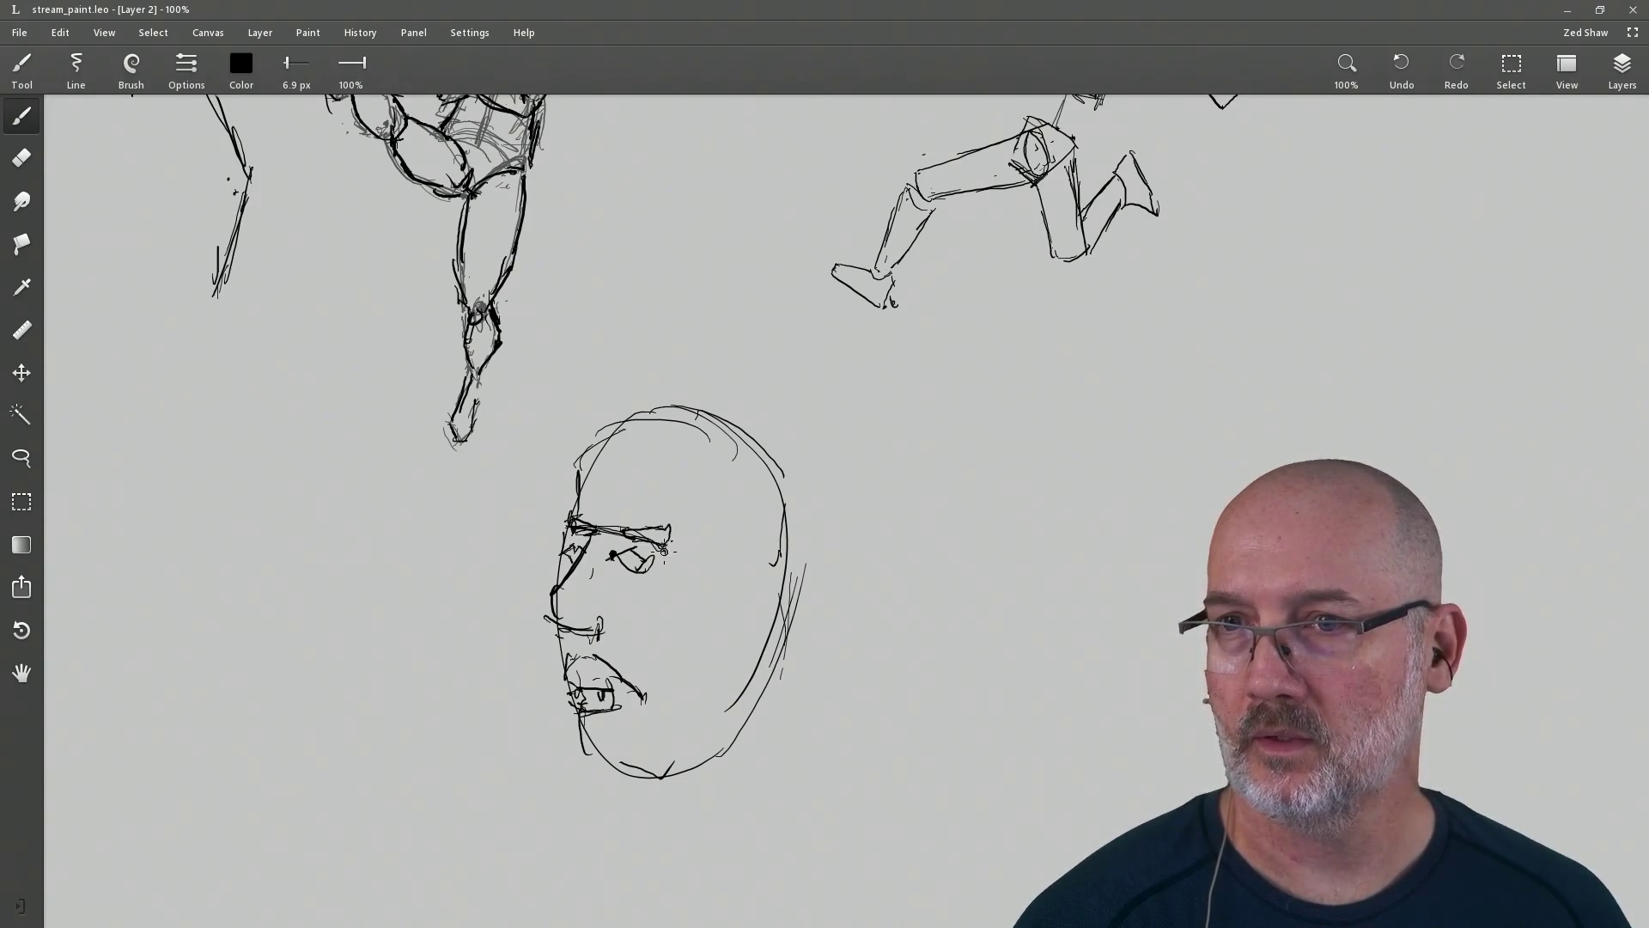
pyautogui.moveTo(669, 548); pyautogui.dragTo(774, 528)
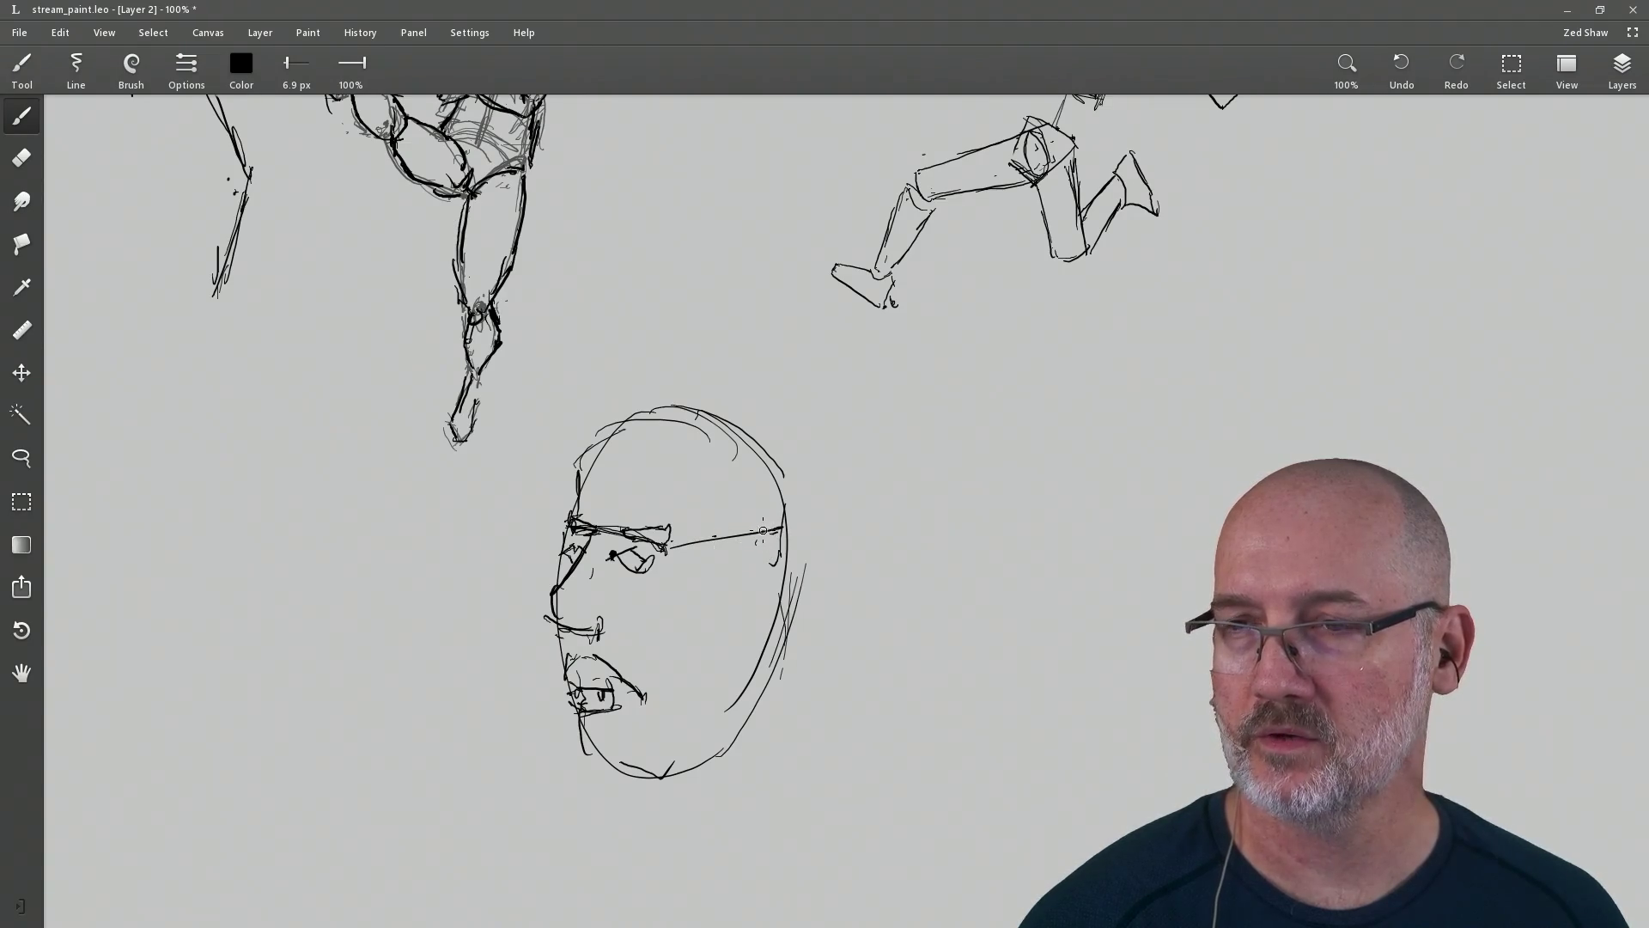
pyautogui.hotkey('ctrl', 's')
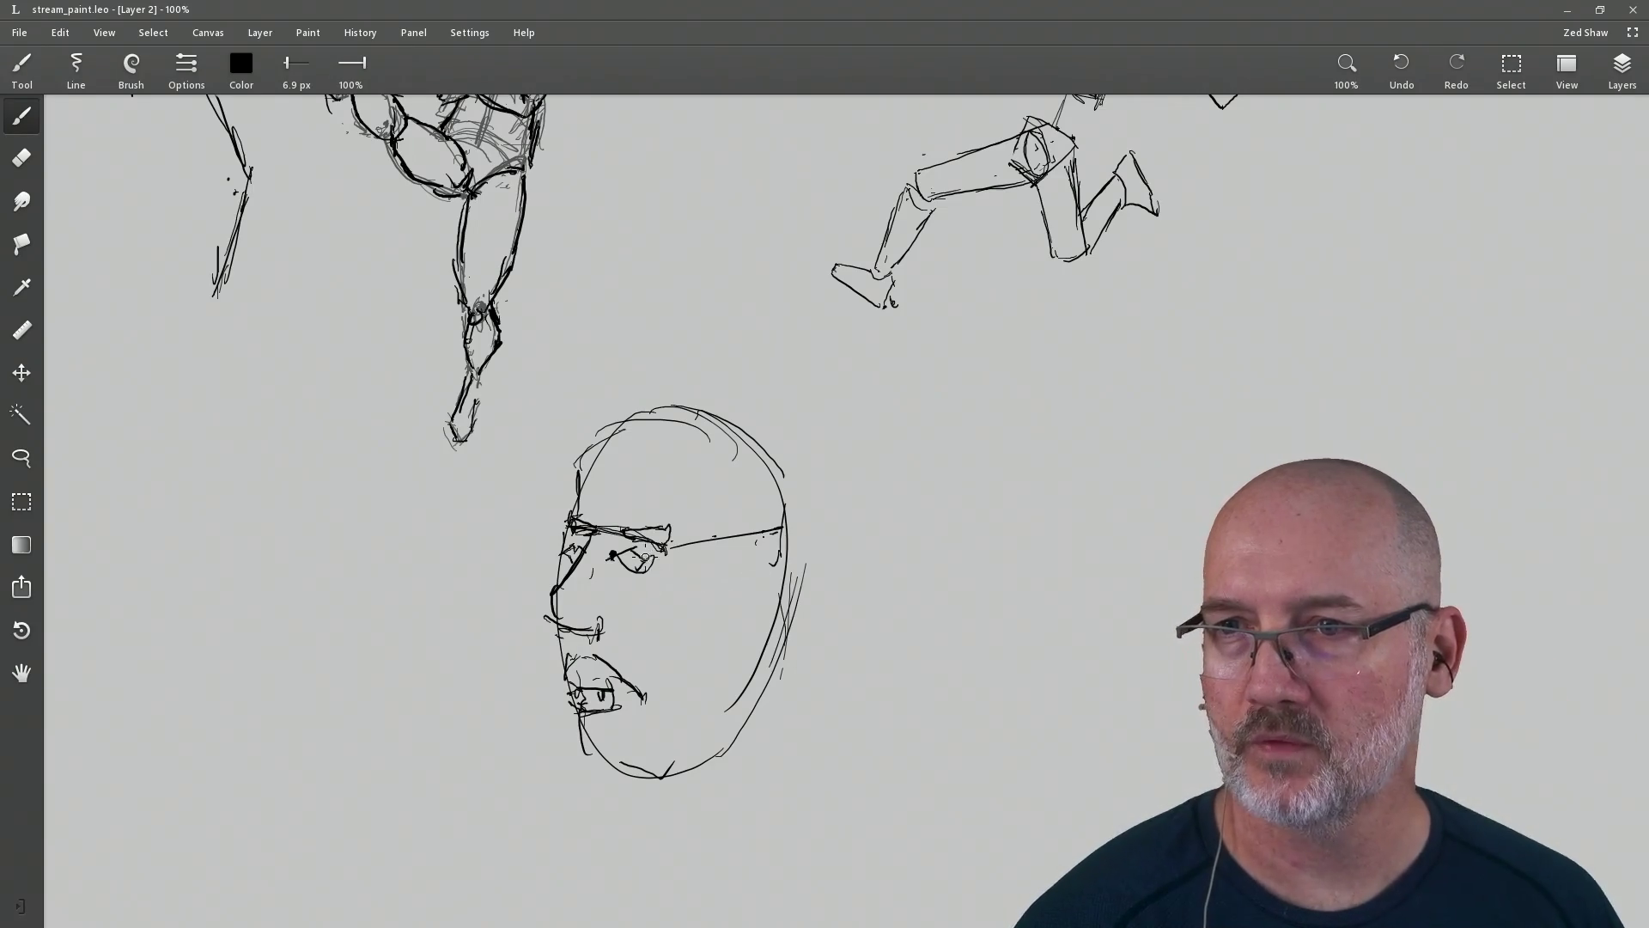
pyautogui.moveTo(731, 612)
pyautogui.mouseDown()
pyautogui.moveTo(776, 601)
pyautogui.moveTo(774, 616)
pyautogui.moveTo(792, 594)
pyautogui.mouseUp()
pyautogui.moveTo(767, 531)
pyautogui.mouseDown()
pyautogui.moveTo(801, 520)
pyautogui.moveTo(809, 573)
pyautogui.moveTo(789, 601)
pyautogui.moveTo(781, 560)
pyautogui.mouseUp()
pyautogui.hotkey('ctrl', 's')
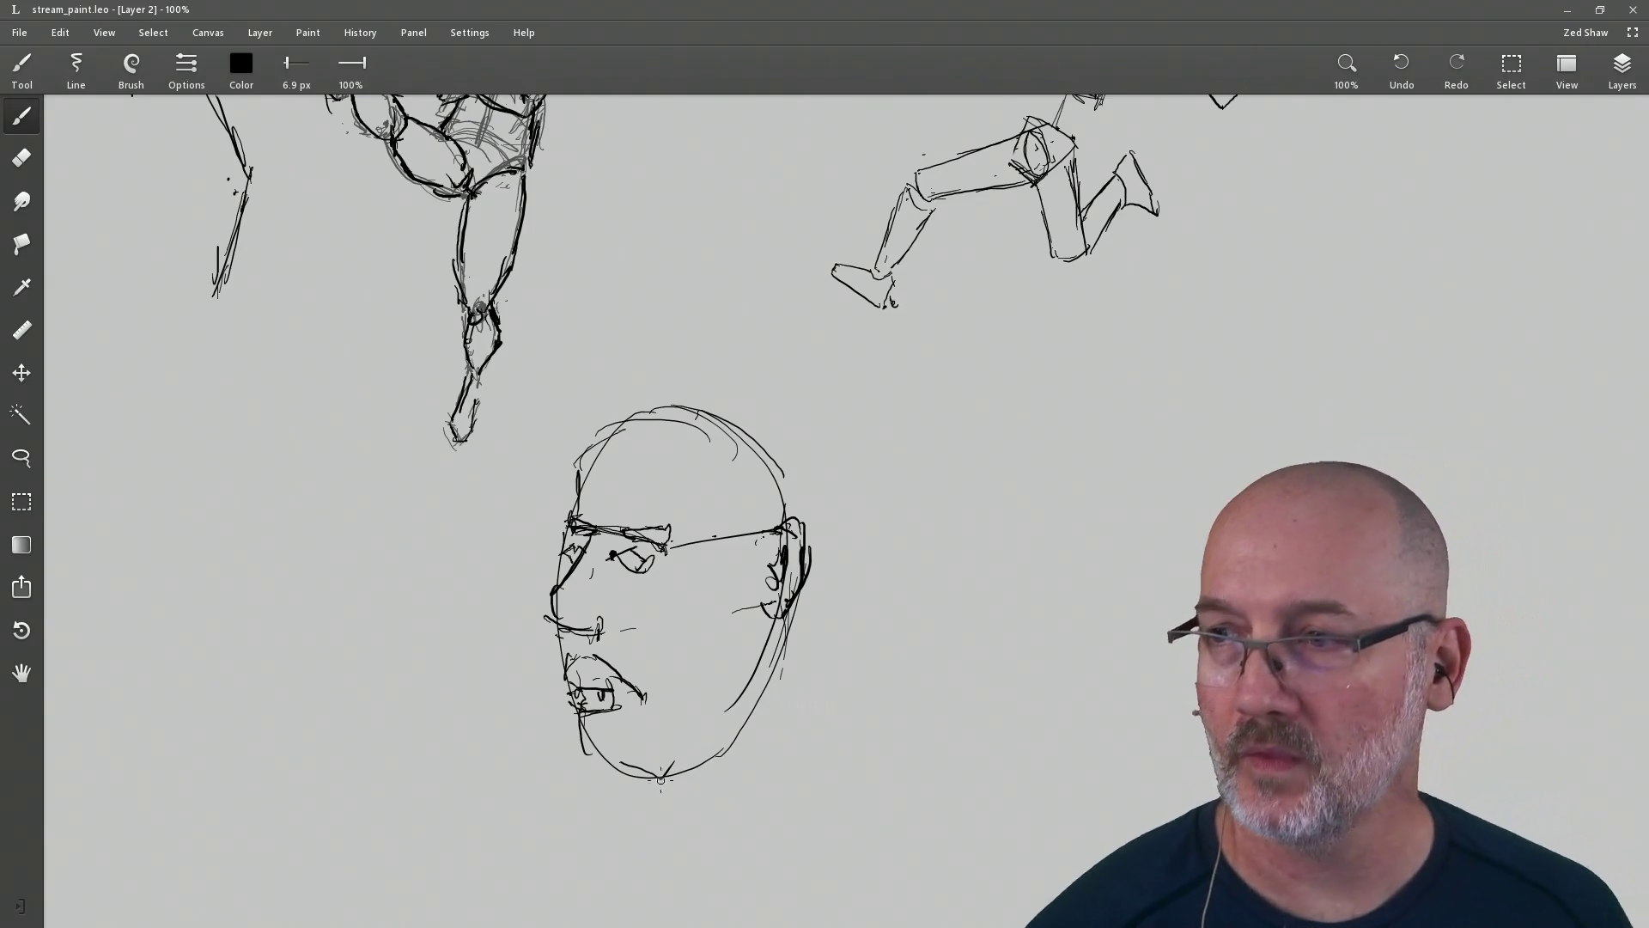
# - Draw the crown over the head, then trace the jaw, chin and two neck lines
pyautogui.moveTo(683, 386)
pyautogui.mouseDown()
pyautogui.moveTo(650, 383)
pyautogui.moveTo(683, 392)
pyautogui.mouseUp()
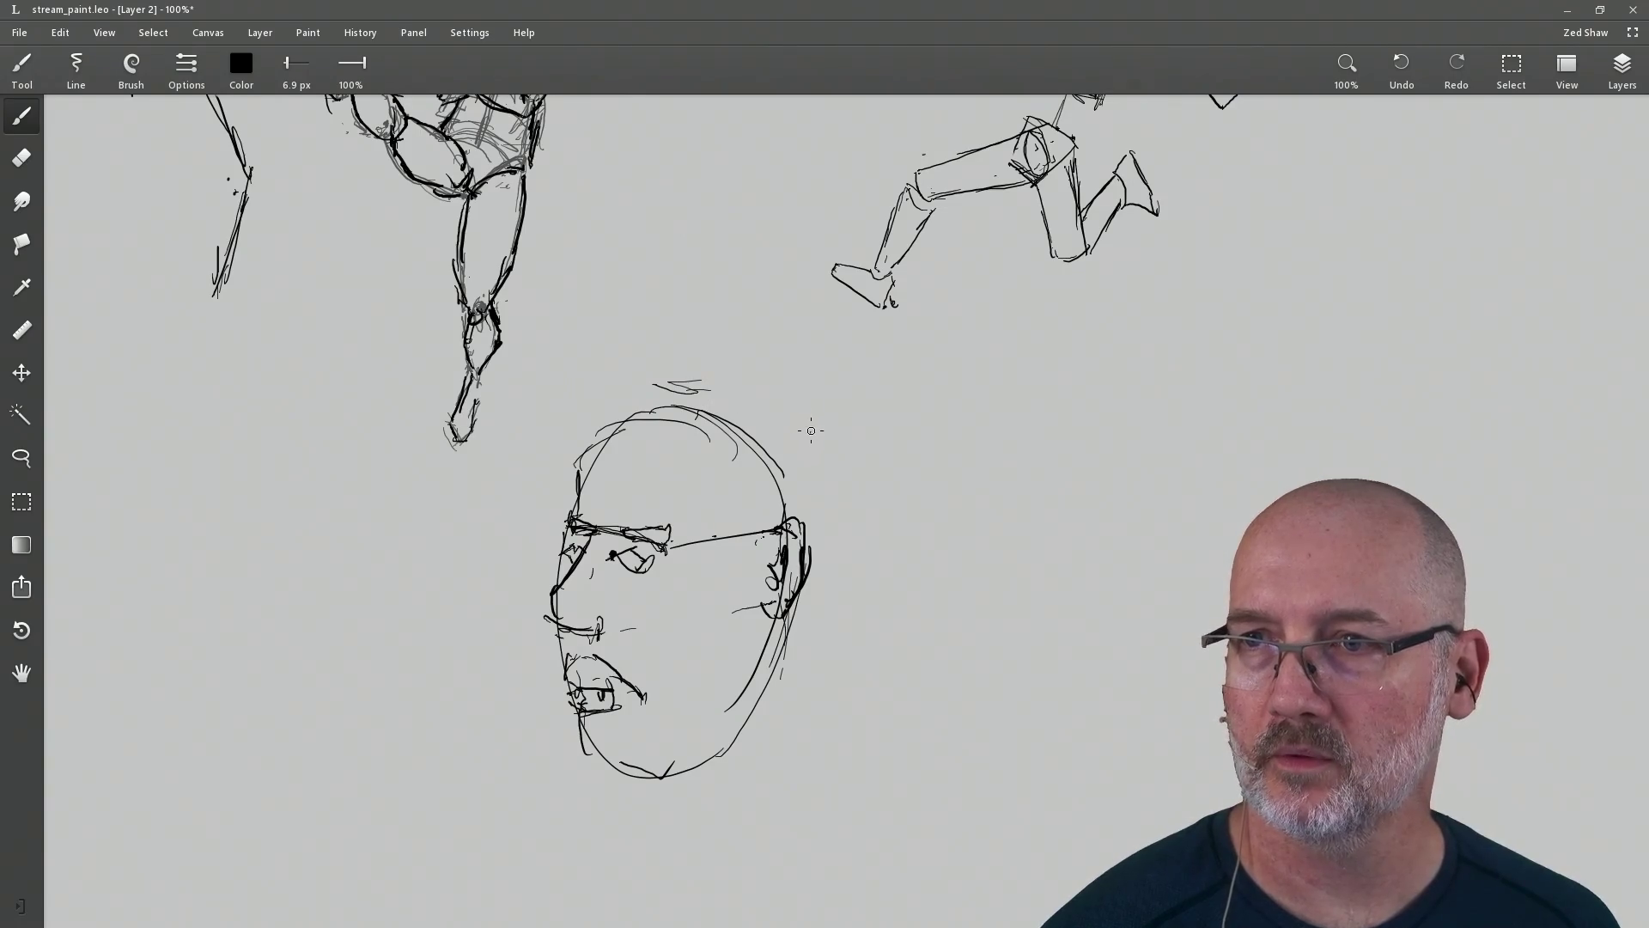
pyautogui.moveTo(786, 513)
pyautogui.mouseDown()
pyautogui.moveTo(811, 434)
pyautogui.moveTo(773, 393)
pyautogui.moveTo(663, 368)
pyautogui.moveTo(601, 423)
pyautogui.moveTo(567, 494)
pyautogui.moveTo(686, 367)
pyautogui.moveTo(801, 426)
pyautogui.moveTo(798, 470)
pyautogui.moveTo(769, 493)
pyautogui.moveTo(657, 399)
pyautogui.mouseUp()
pyautogui.press('e')
pyautogui.press('b')
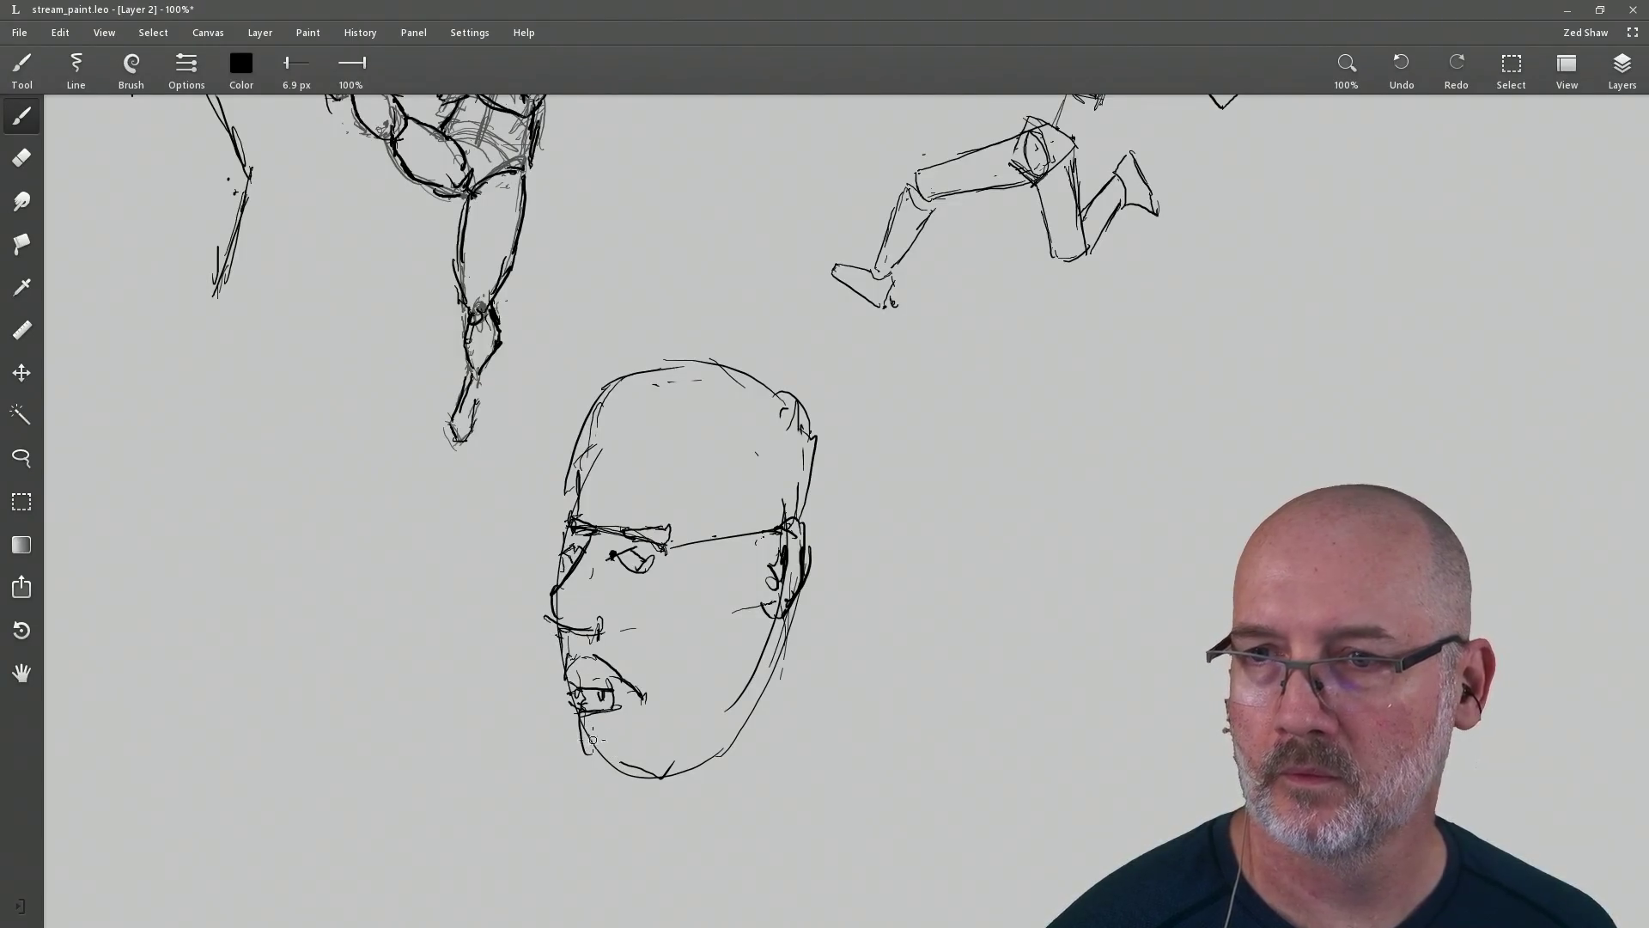
pyautogui.moveTo(597, 729)
pyautogui.mouseDown()
pyautogui.moveTo(587, 760)
pyautogui.moveTo(692, 783)
pyautogui.moveTo(798, 636)
pyautogui.moveTo(794, 693)
pyautogui.mouseUp()
pyautogui.moveTo(798, 629)
pyautogui.mouseDown()
pyautogui.moveTo(794, 820)
pyautogui.moveTo(807, 773)
pyautogui.mouseUp()
pyautogui.moveTo(706, 770); pyautogui.dragTo(692, 837)
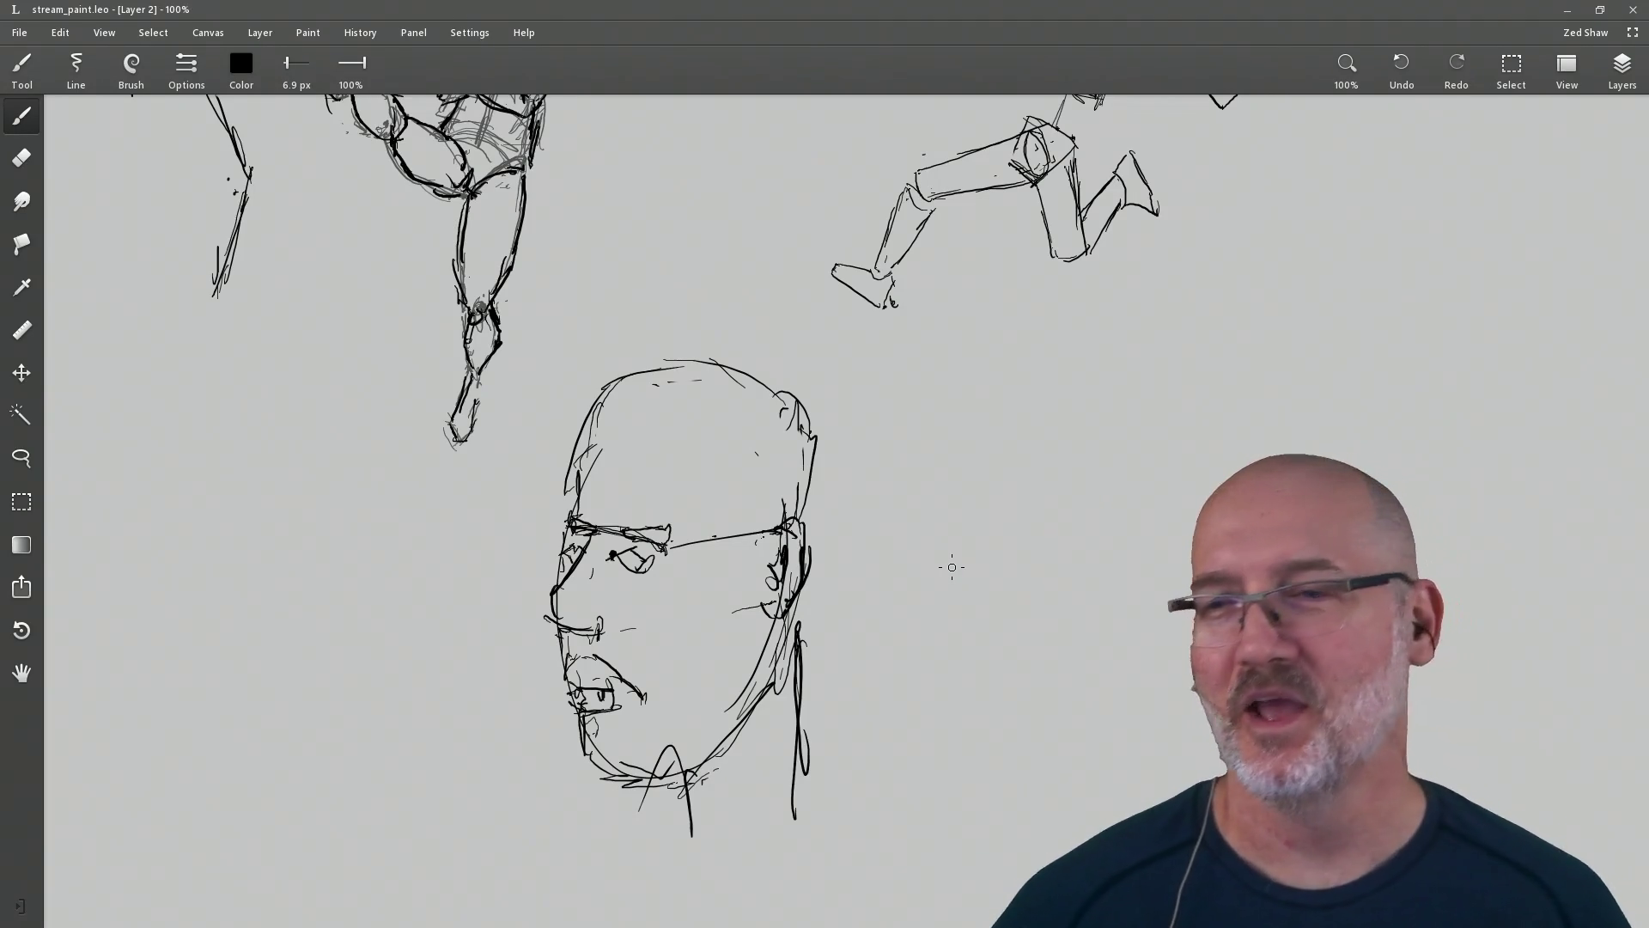
pyautogui.press('e')
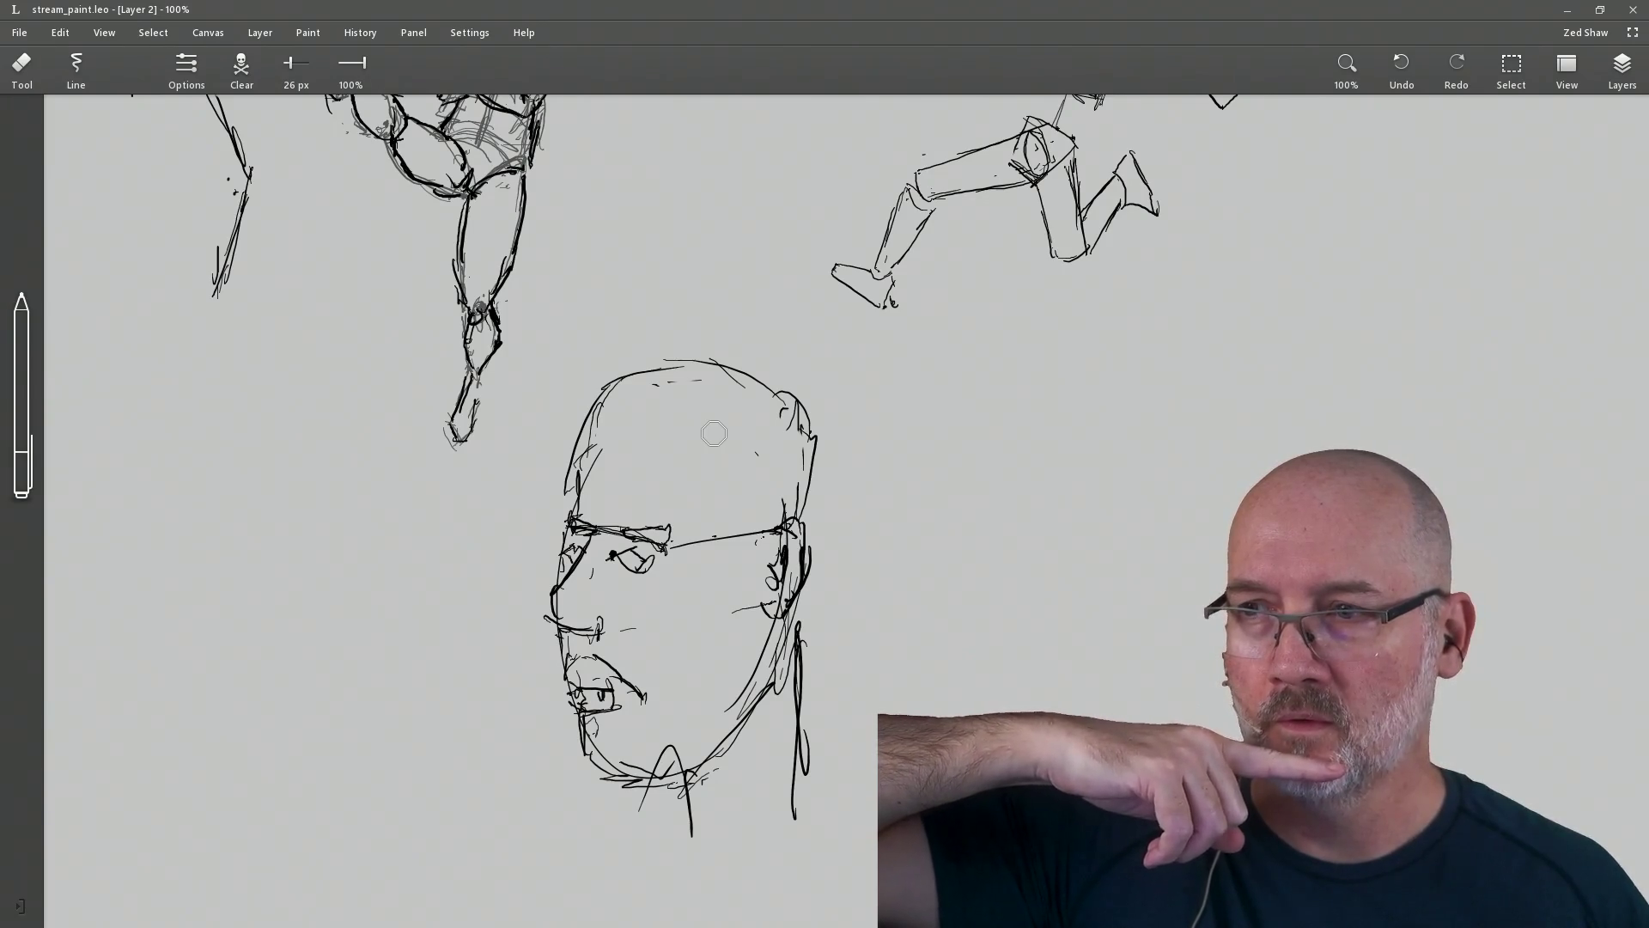
# - Erase the head sketch, return to the Brush, and close the Leonardo window
pyautogui.click(714, 433)
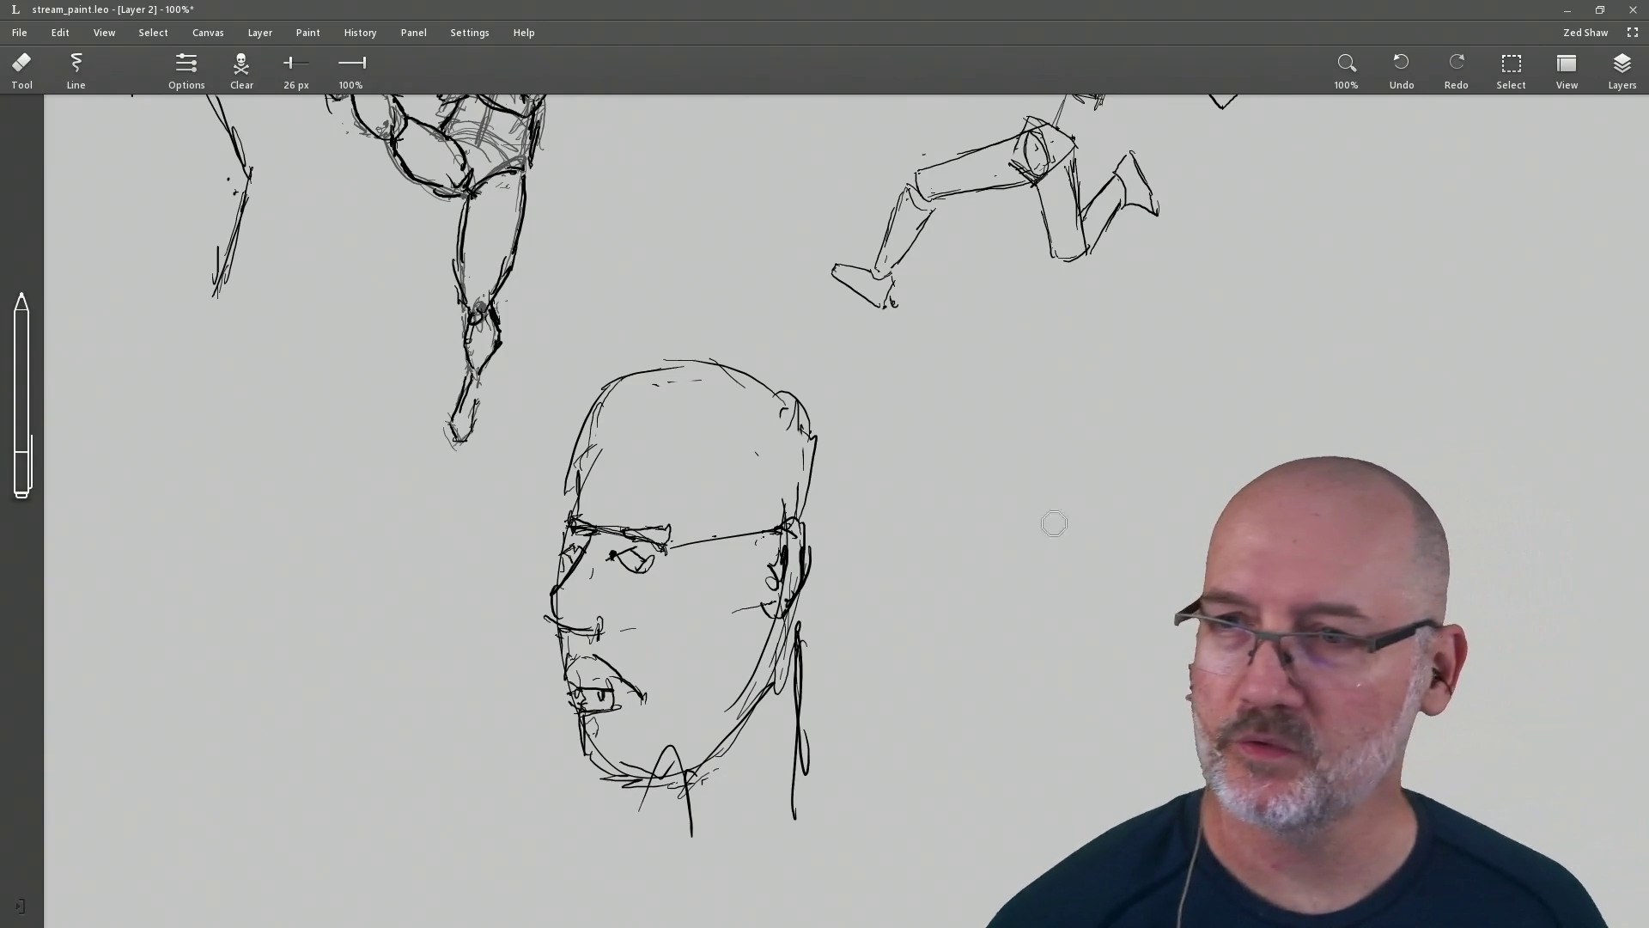
pyautogui.moveTo(829, 400)
pyautogui.mouseDown()
pyautogui.moveTo(795, 657)
pyautogui.moveTo(762, 631)
pyautogui.moveTo(813, 678)
pyautogui.moveTo(780, 756)
pyautogui.moveTo(756, 740)
pyautogui.moveTo(653, 830)
pyautogui.moveTo(675, 747)
pyautogui.moveTo(685, 820)
pyautogui.moveTo(636, 813)
pyautogui.moveTo(577, 729)
pyautogui.moveTo(601, 695)
pyautogui.moveTo(636, 692)
pyautogui.moveTo(560, 593)
pyautogui.moveTo(635, 511)
pyautogui.moveTo(726, 540)
pyautogui.moveTo(765, 527)
pyautogui.moveTo(750, 582)
pyautogui.moveTo(637, 596)
pyautogui.moveTo(766, 431)
pyautogui.moveTo(751, 442)
pyautogui.moveTo(724, 365)
pyautogui.moveTo(662, 361)
pyautogui.moveTo(578, 453)
pyautogui.moveTo(618, 372)
pyautogui.moveTo(584, 516)
pyautogui.mouseUp()
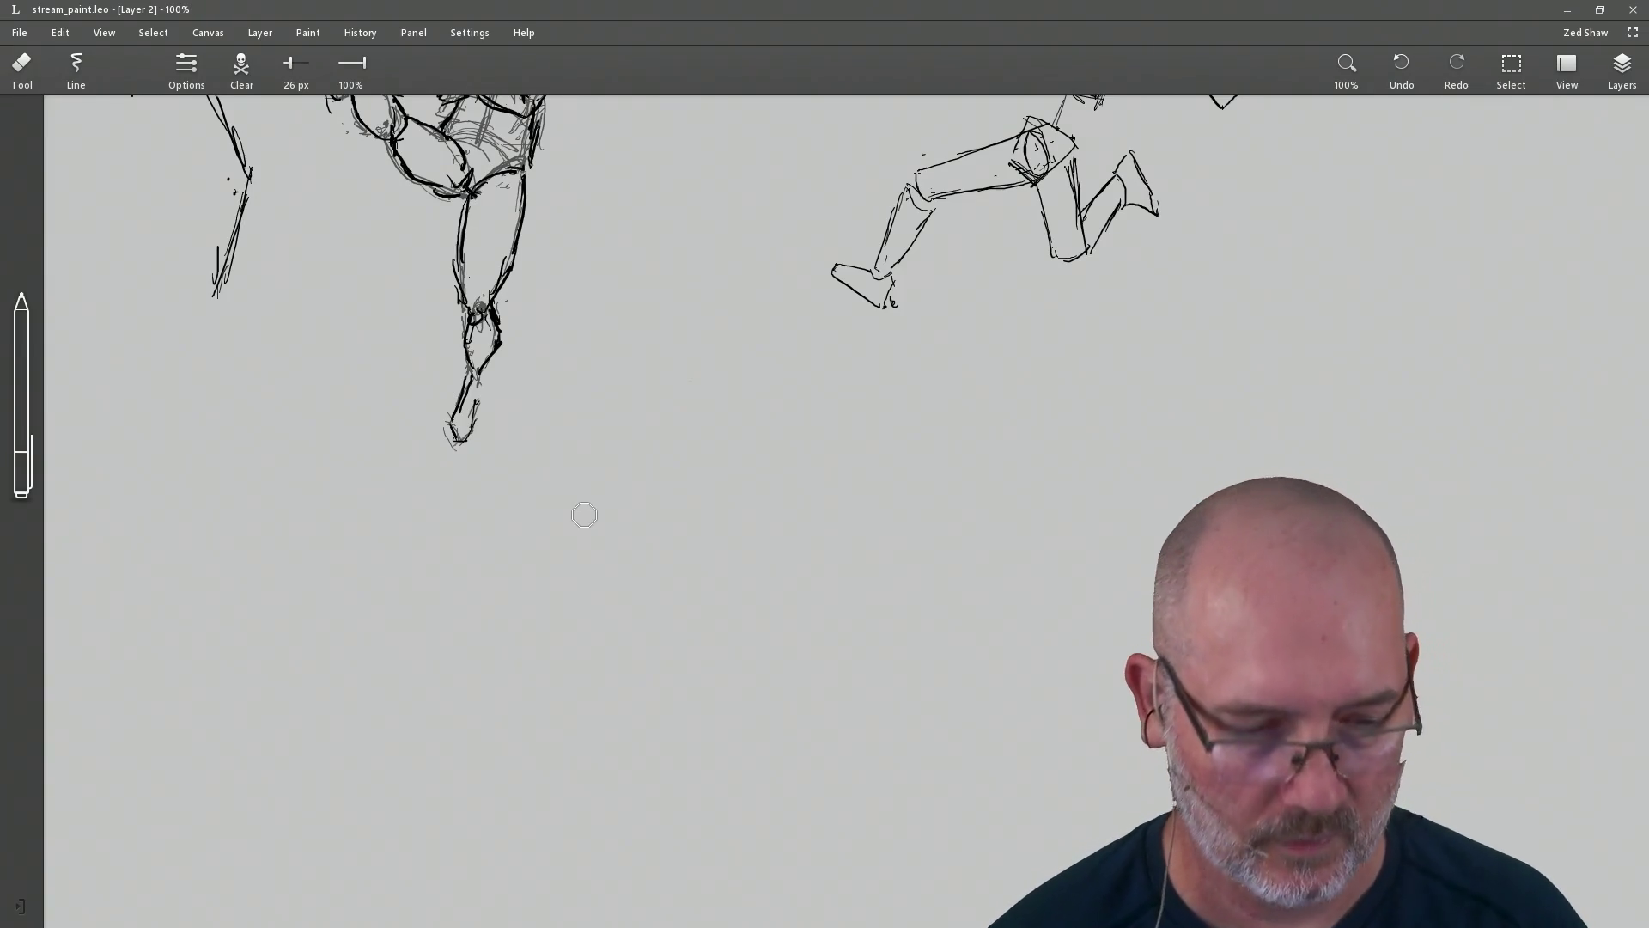
pyautogui.press('b')
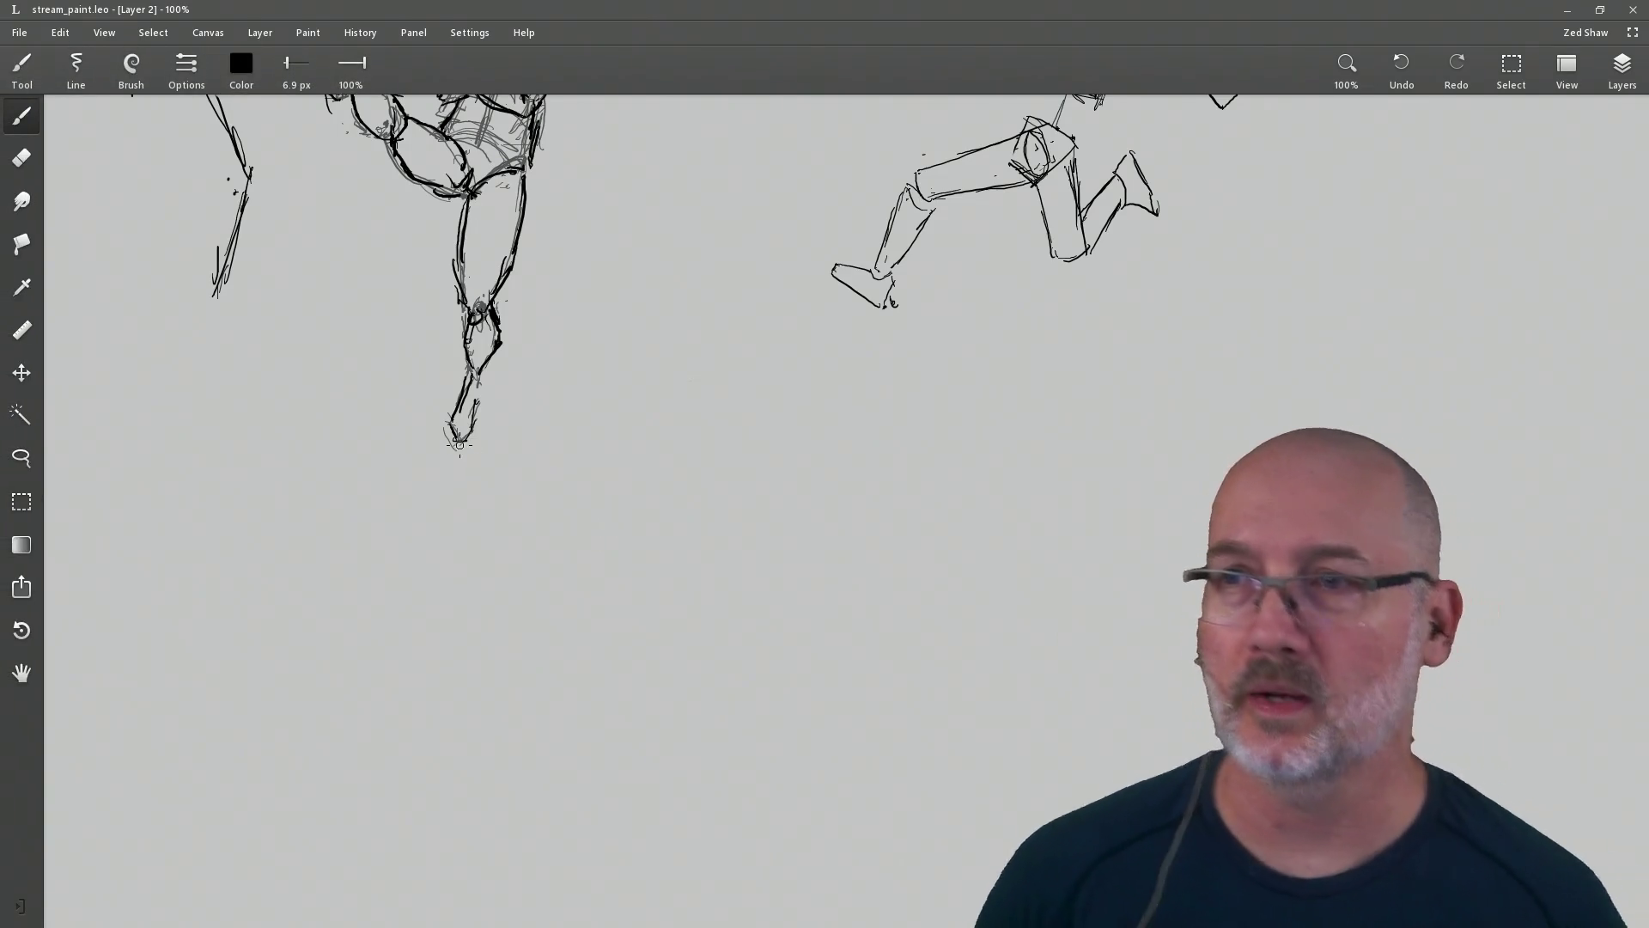
pyautogui.click(1633, 10)
pyautogui.click(1633, 9)
# - Finish closing Leonardo and bring the Firefox Posemaniacs window forward
pyautogui.click(1006, 261)
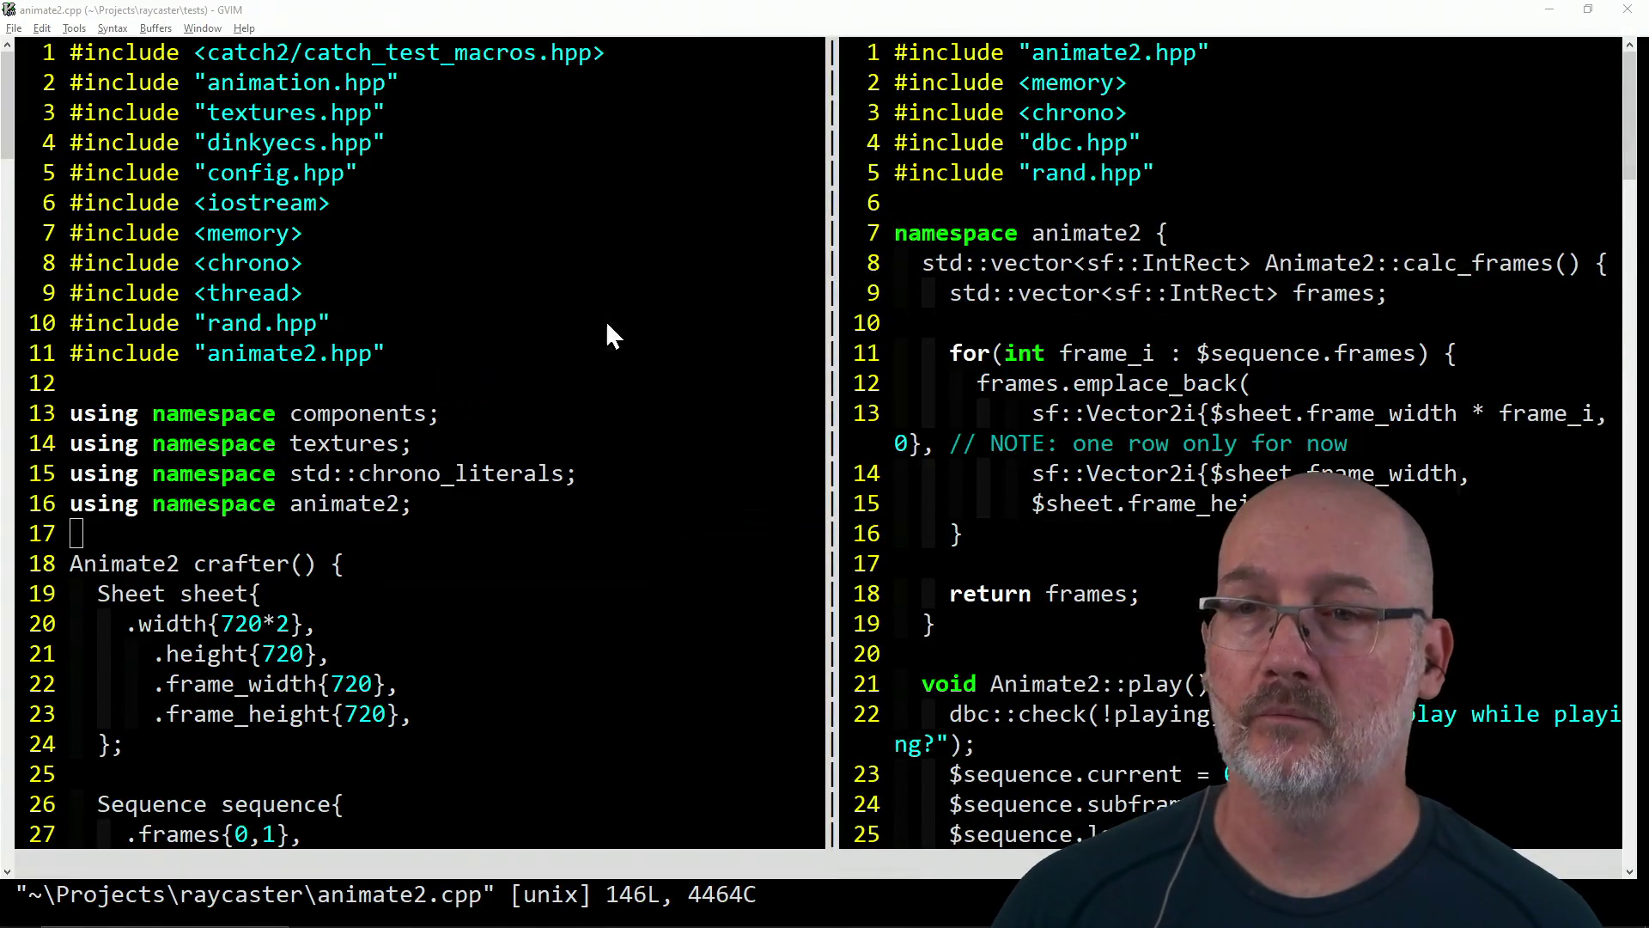
pyautogui.hotkey('alt', 'Tab')
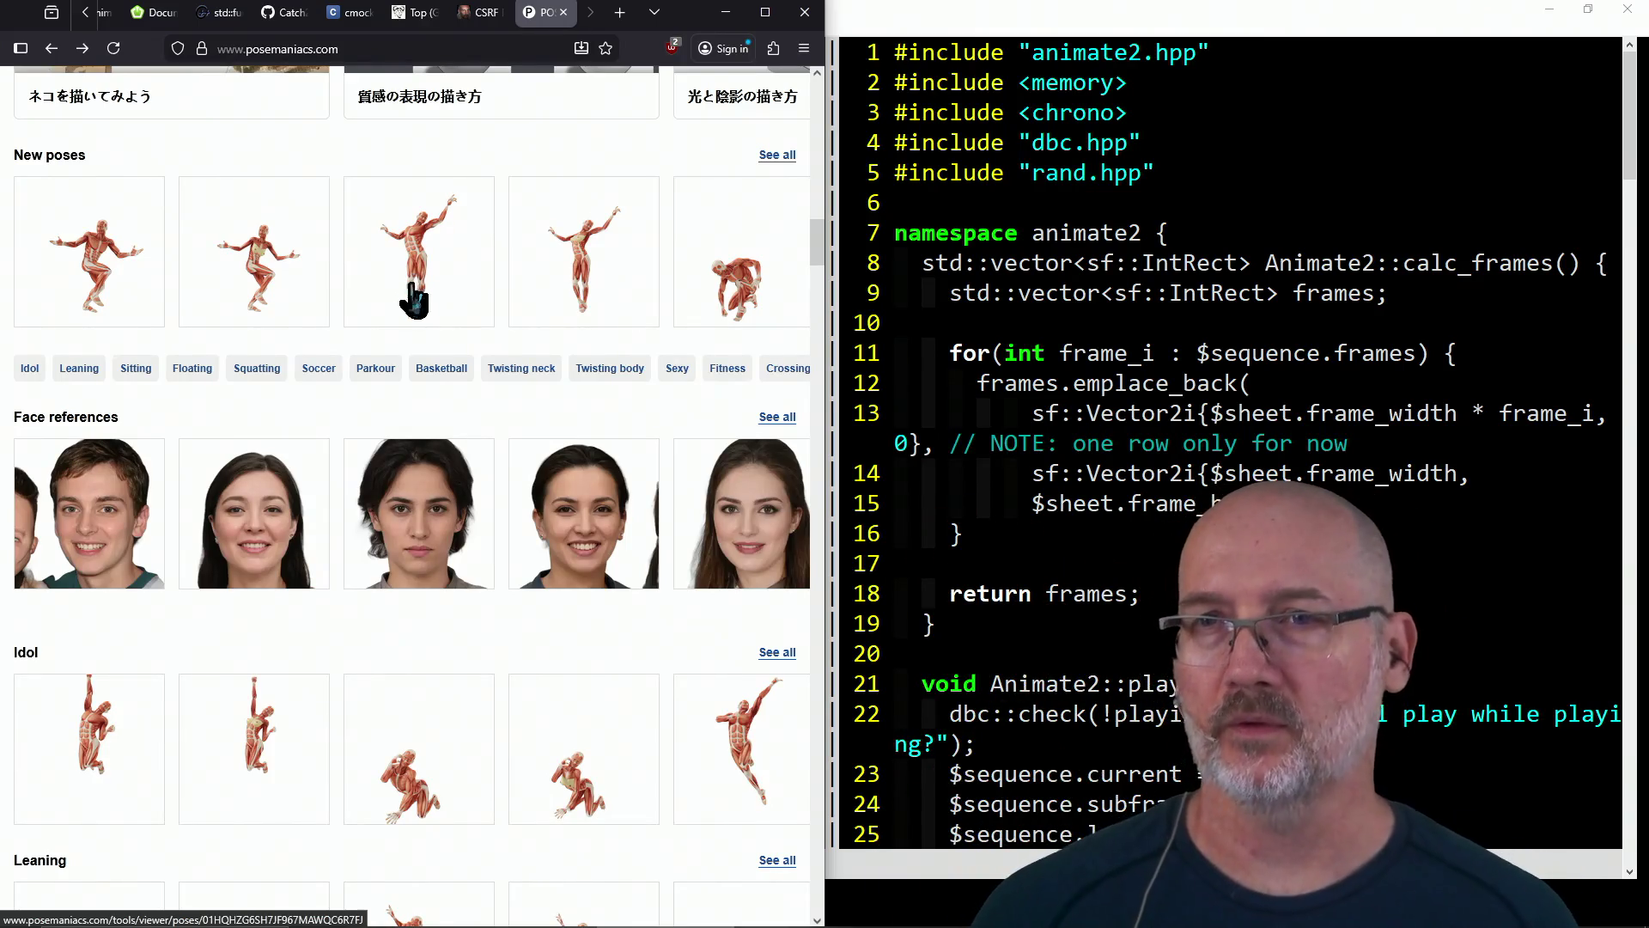
# - Search Google in a new tab for 'michelangelo face proportions'
pyautogui.scroll(-1, 418, 339)
pyautogui.scroll(15, 417, 339)
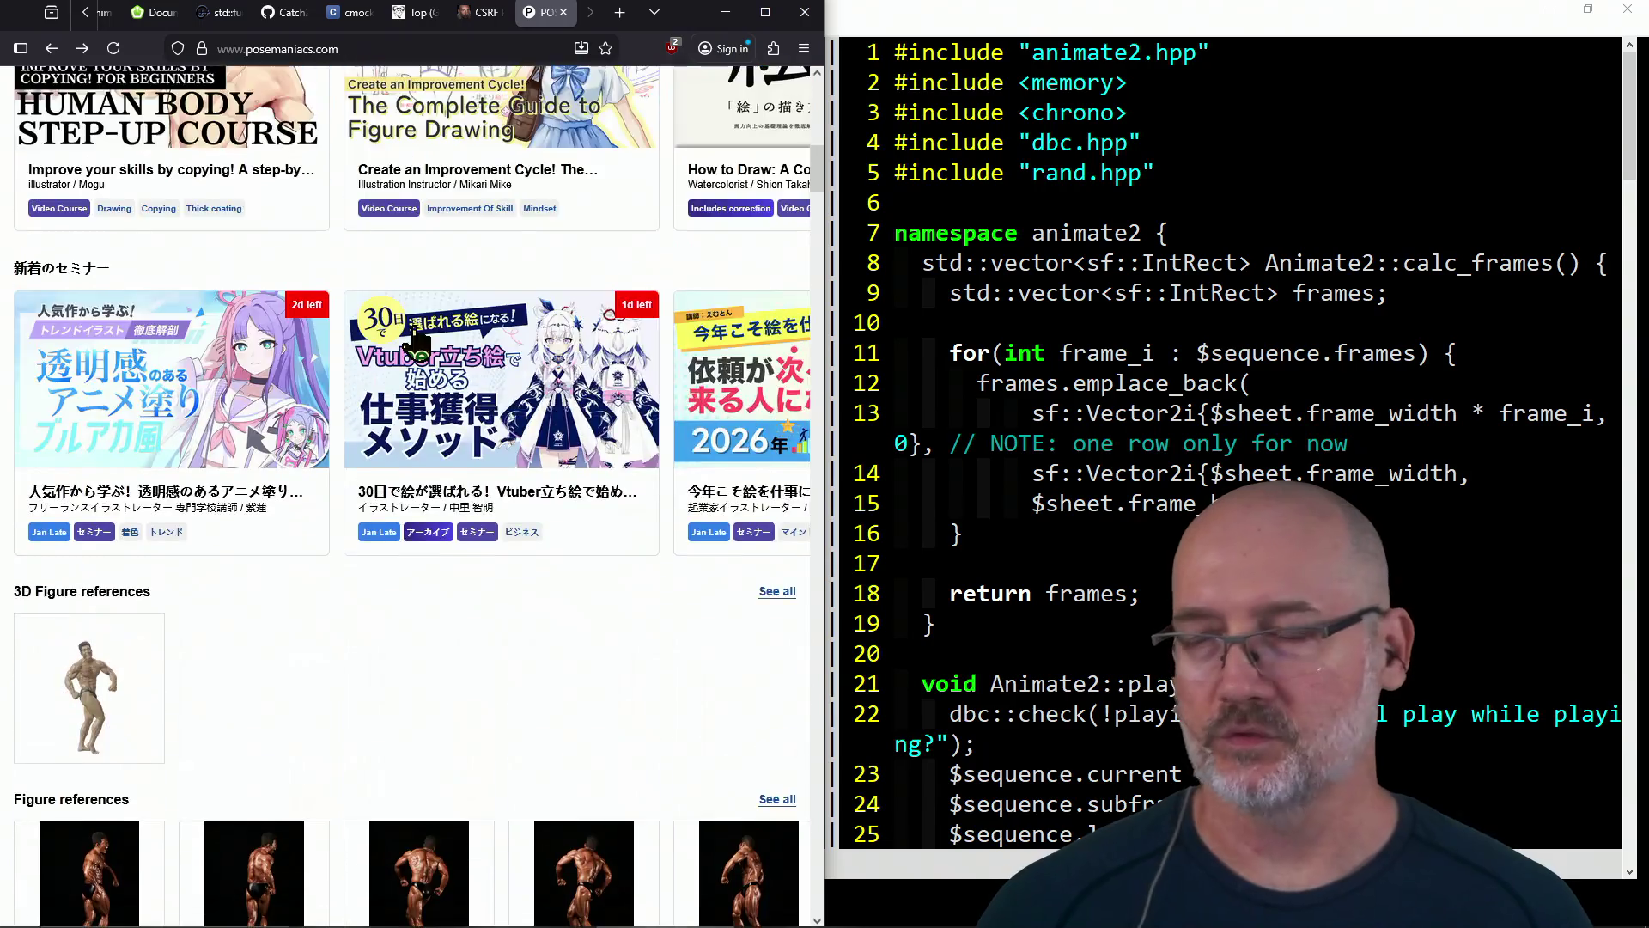
pyautogui.scroll(5, 417, 340)
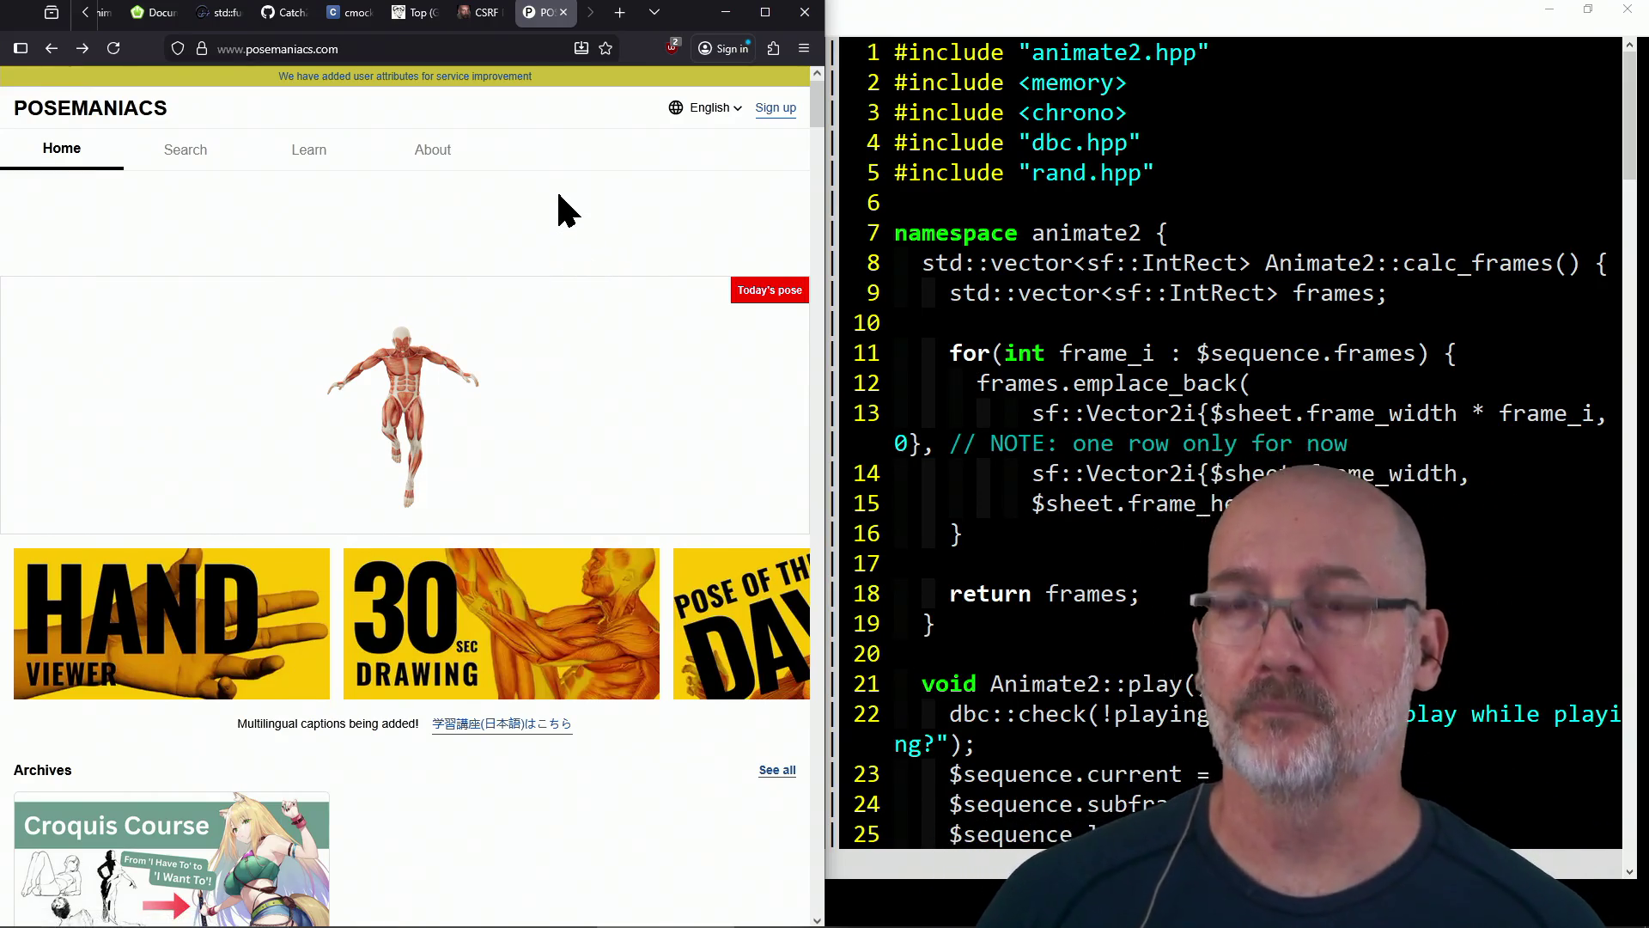
pyautogui.hotkey('ctrl', 't')
pyautogui.write('michela')
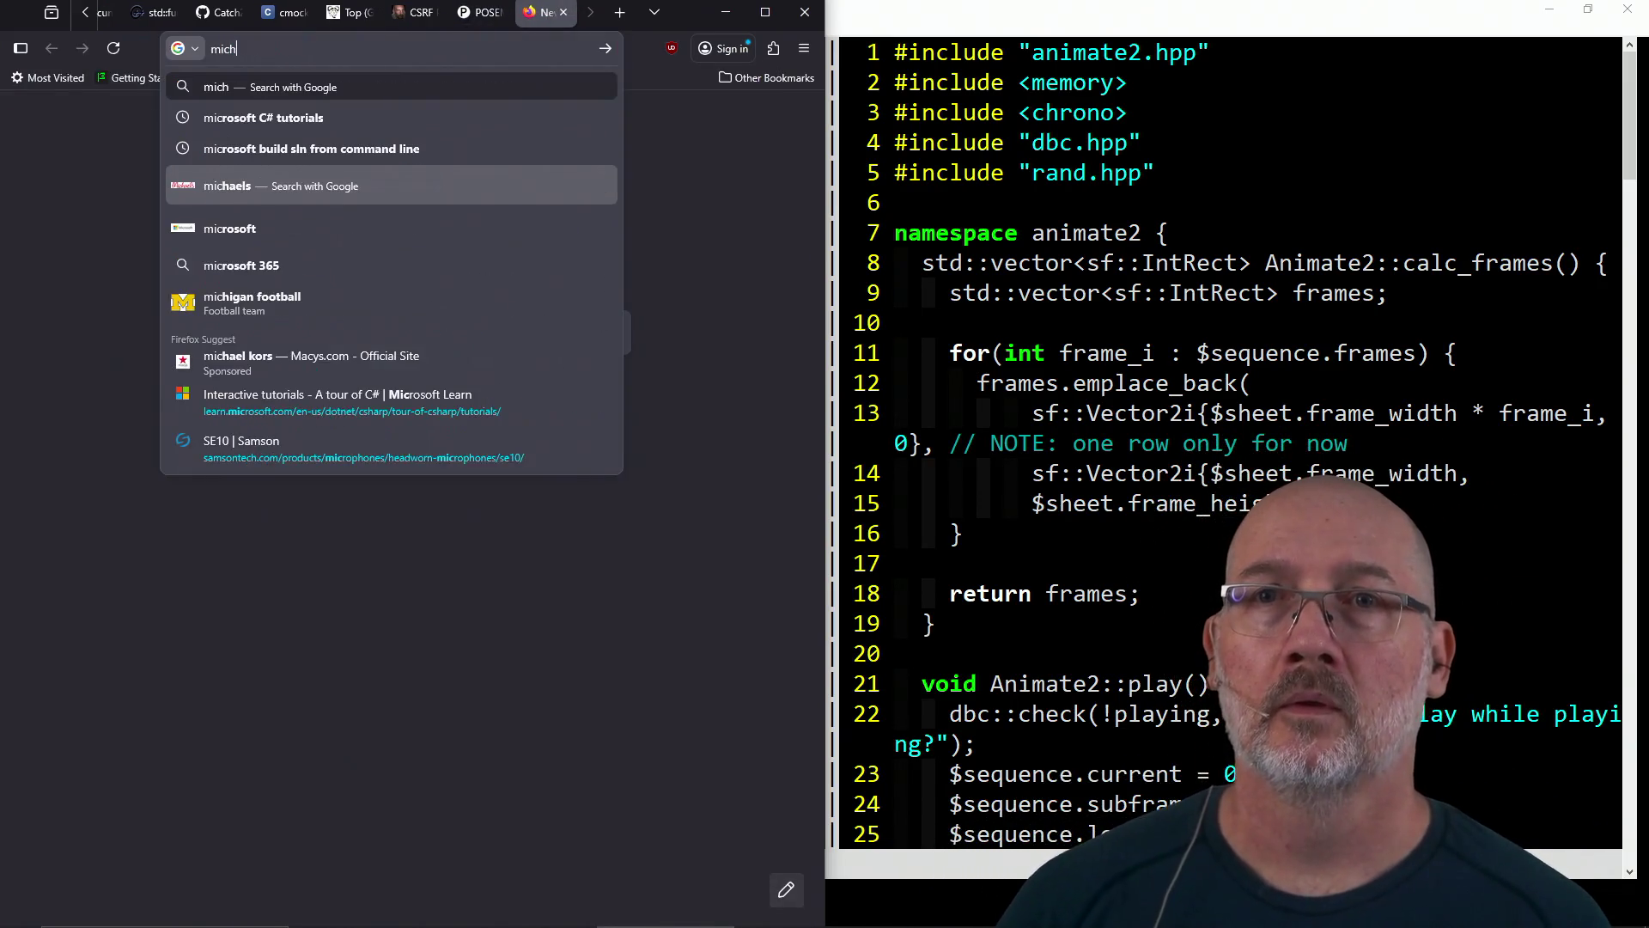
pyautogui.write('nge')
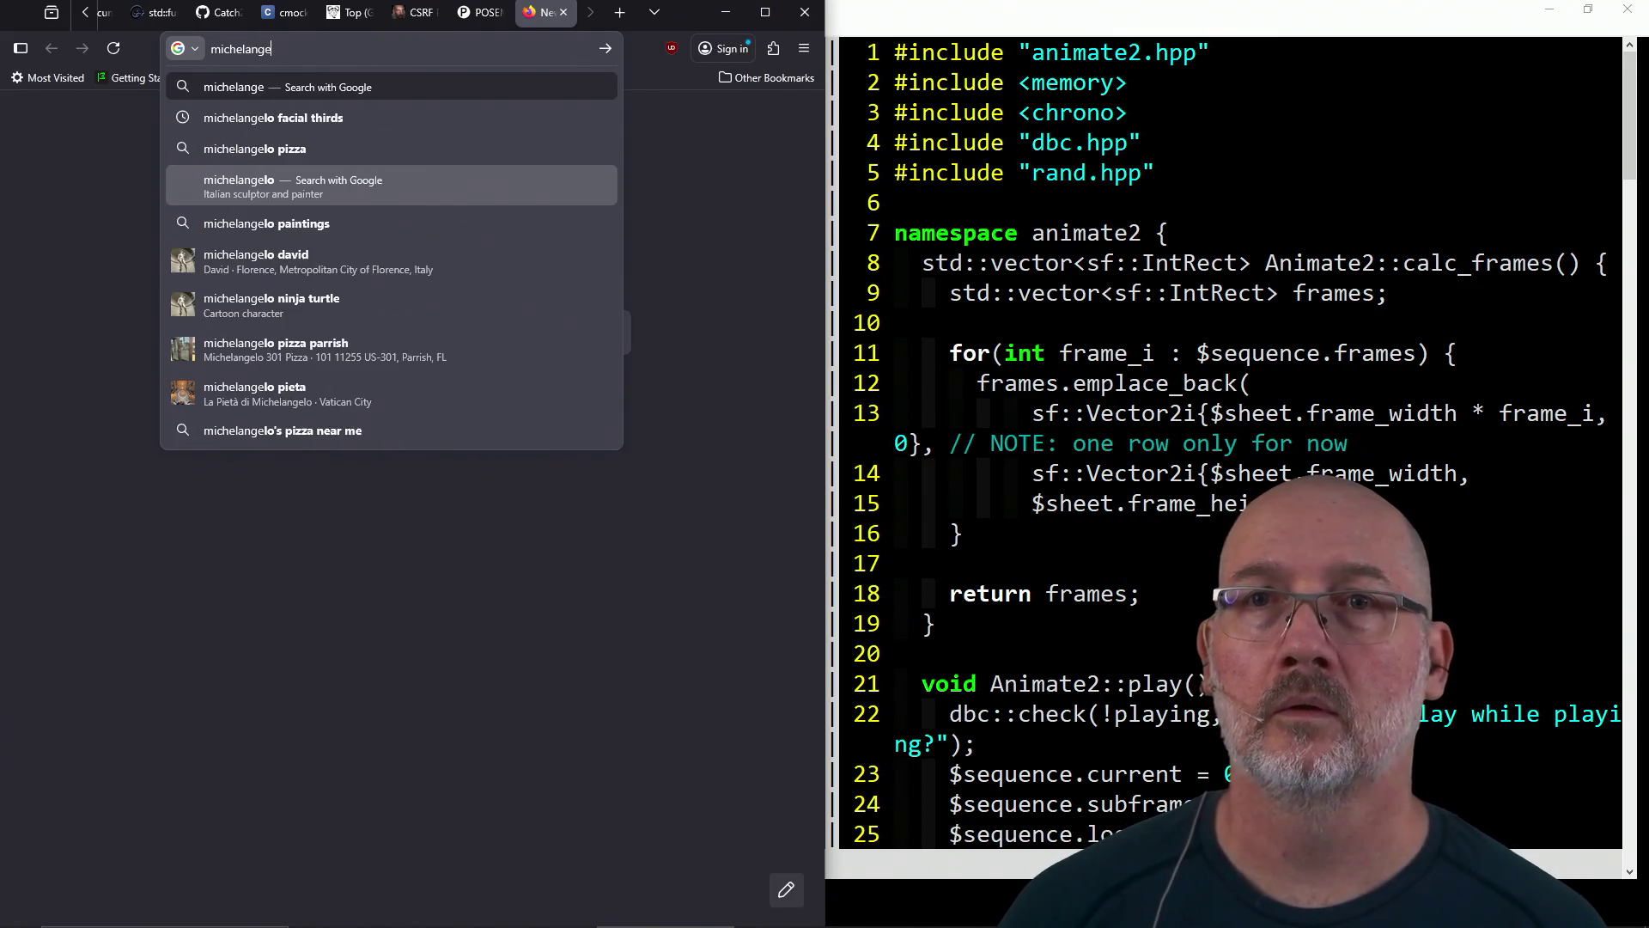
pyautogui.write('lo')
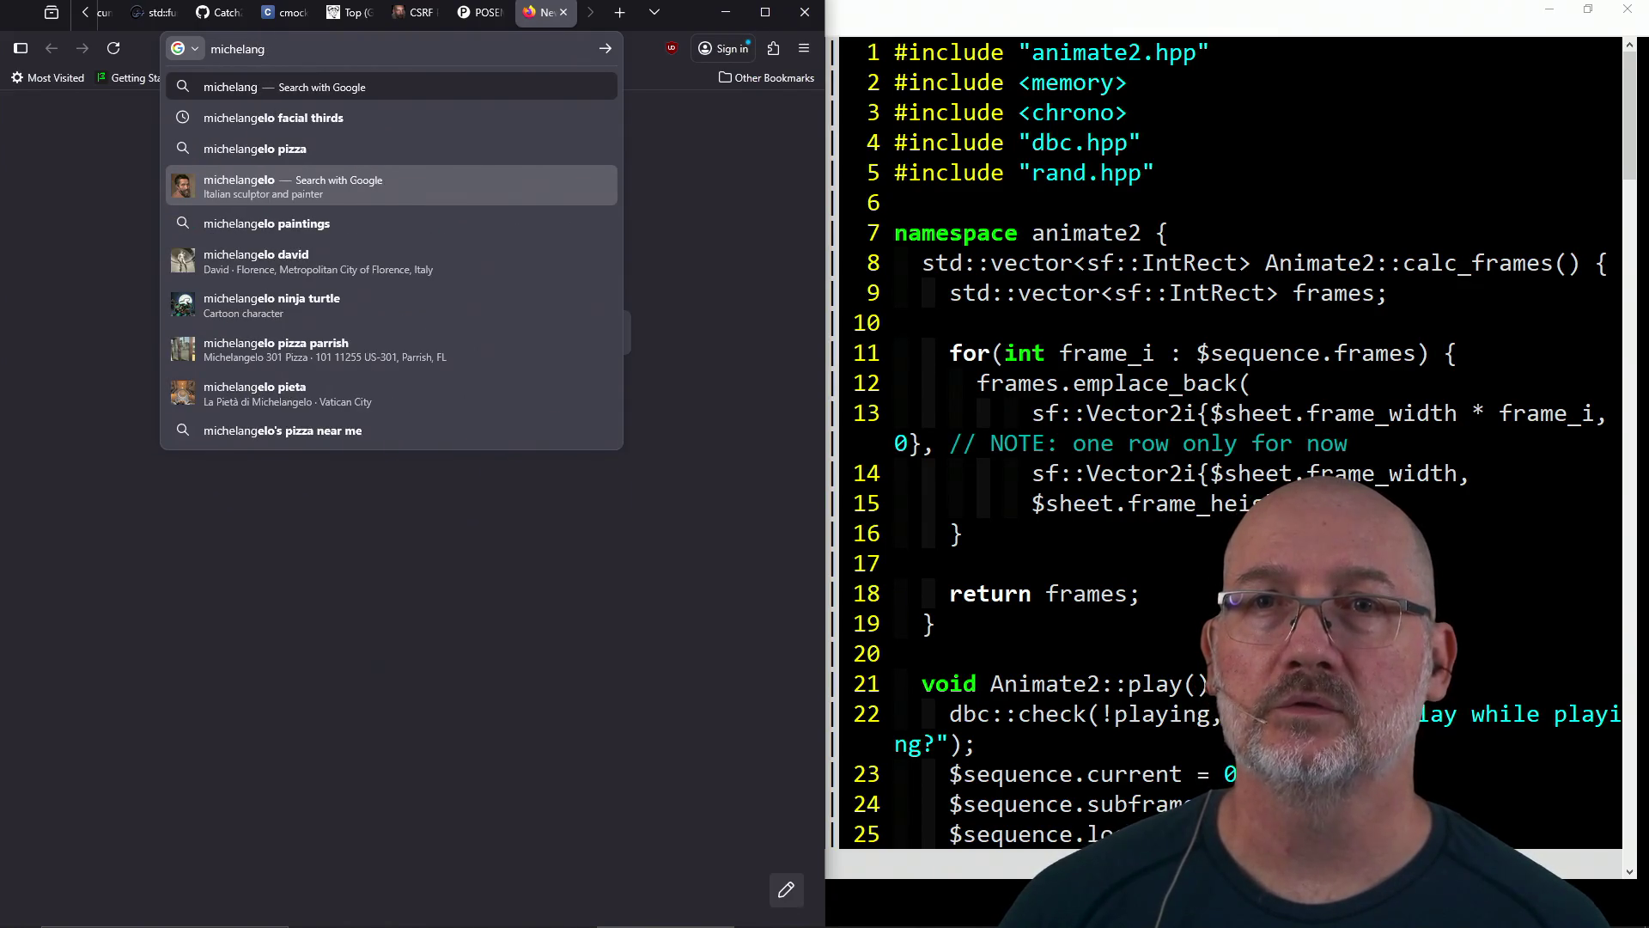
pyautogui.write('e proportions')
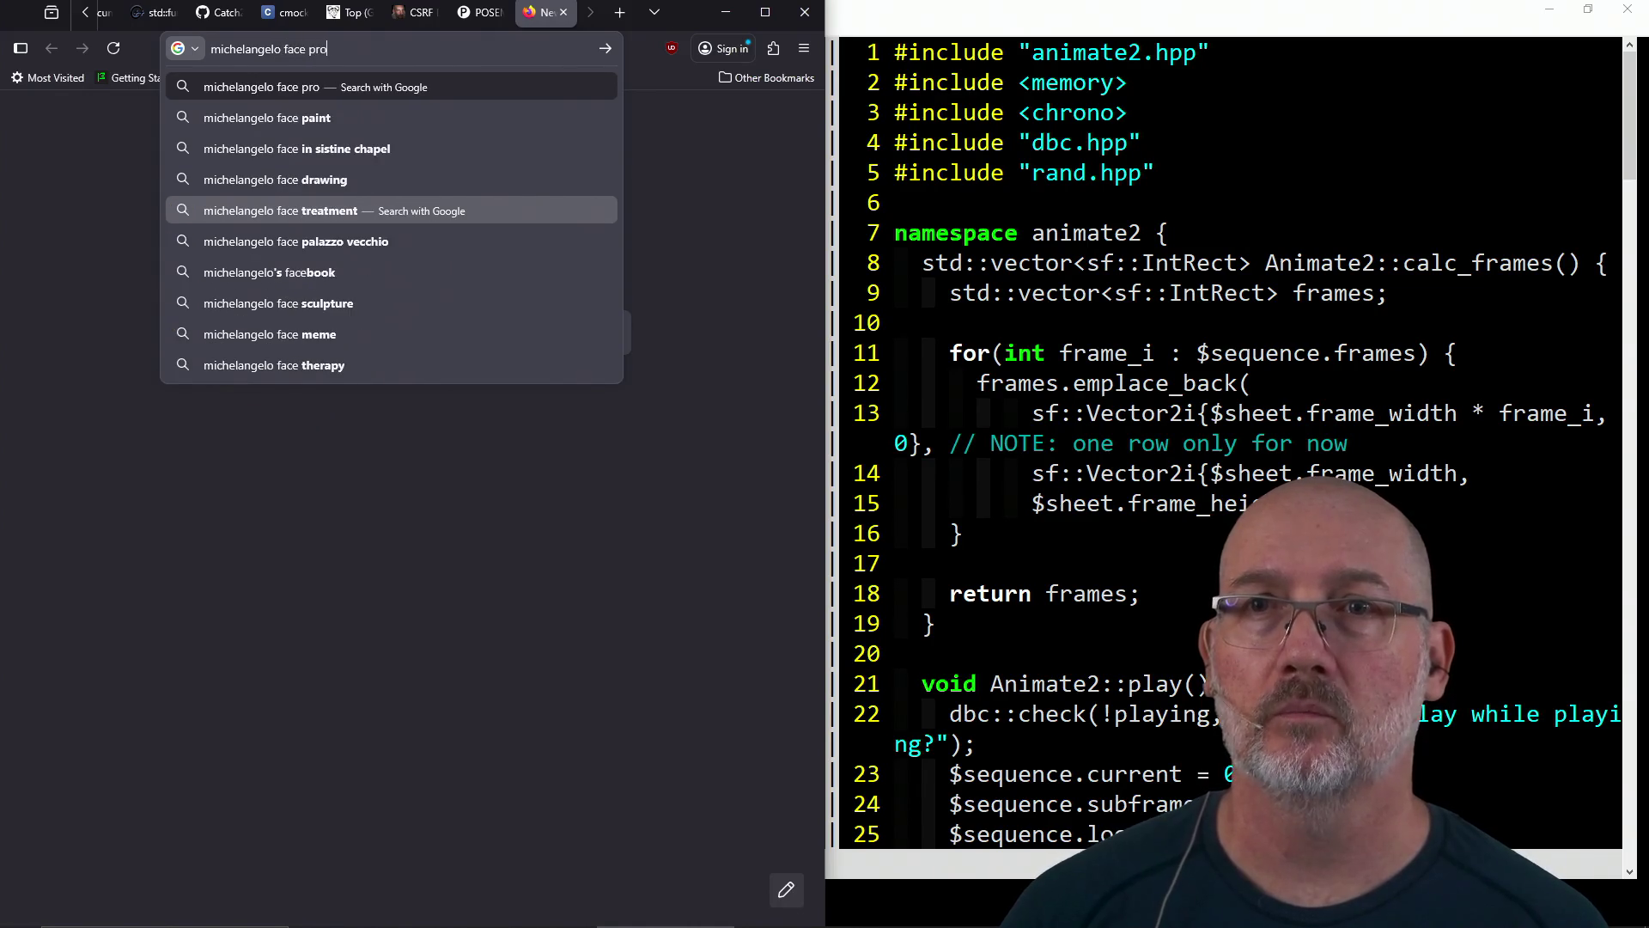
pyautogui.press('Return')
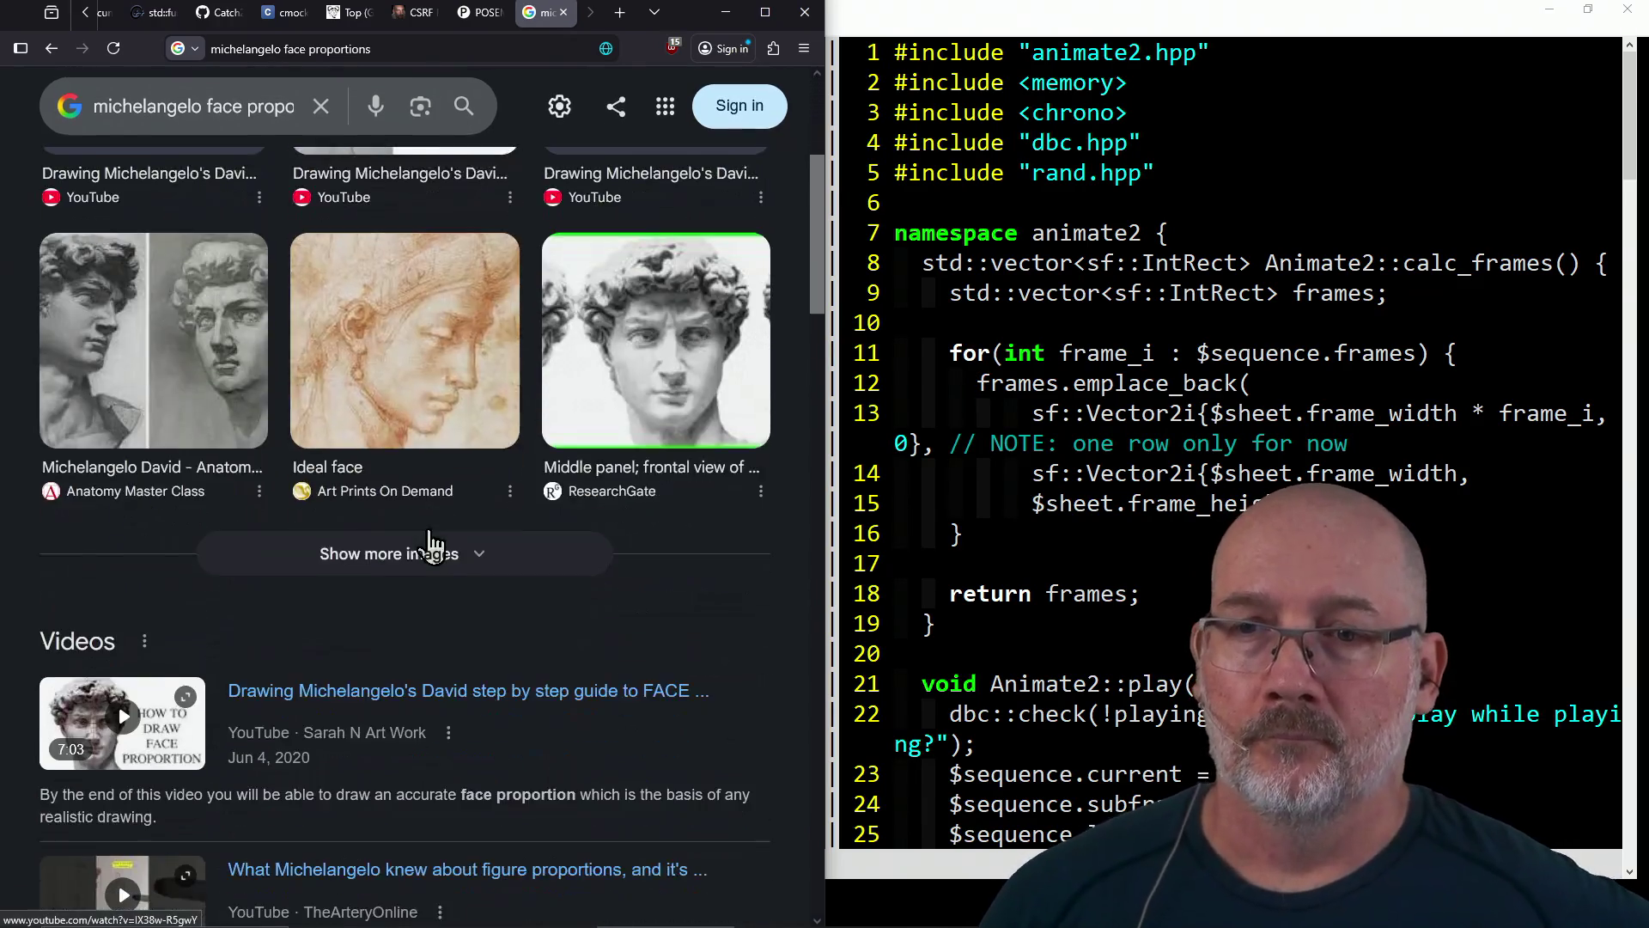
# - Scroll through the search results and go to the next results page
pyautogui.scroll(-5, 442, 549)
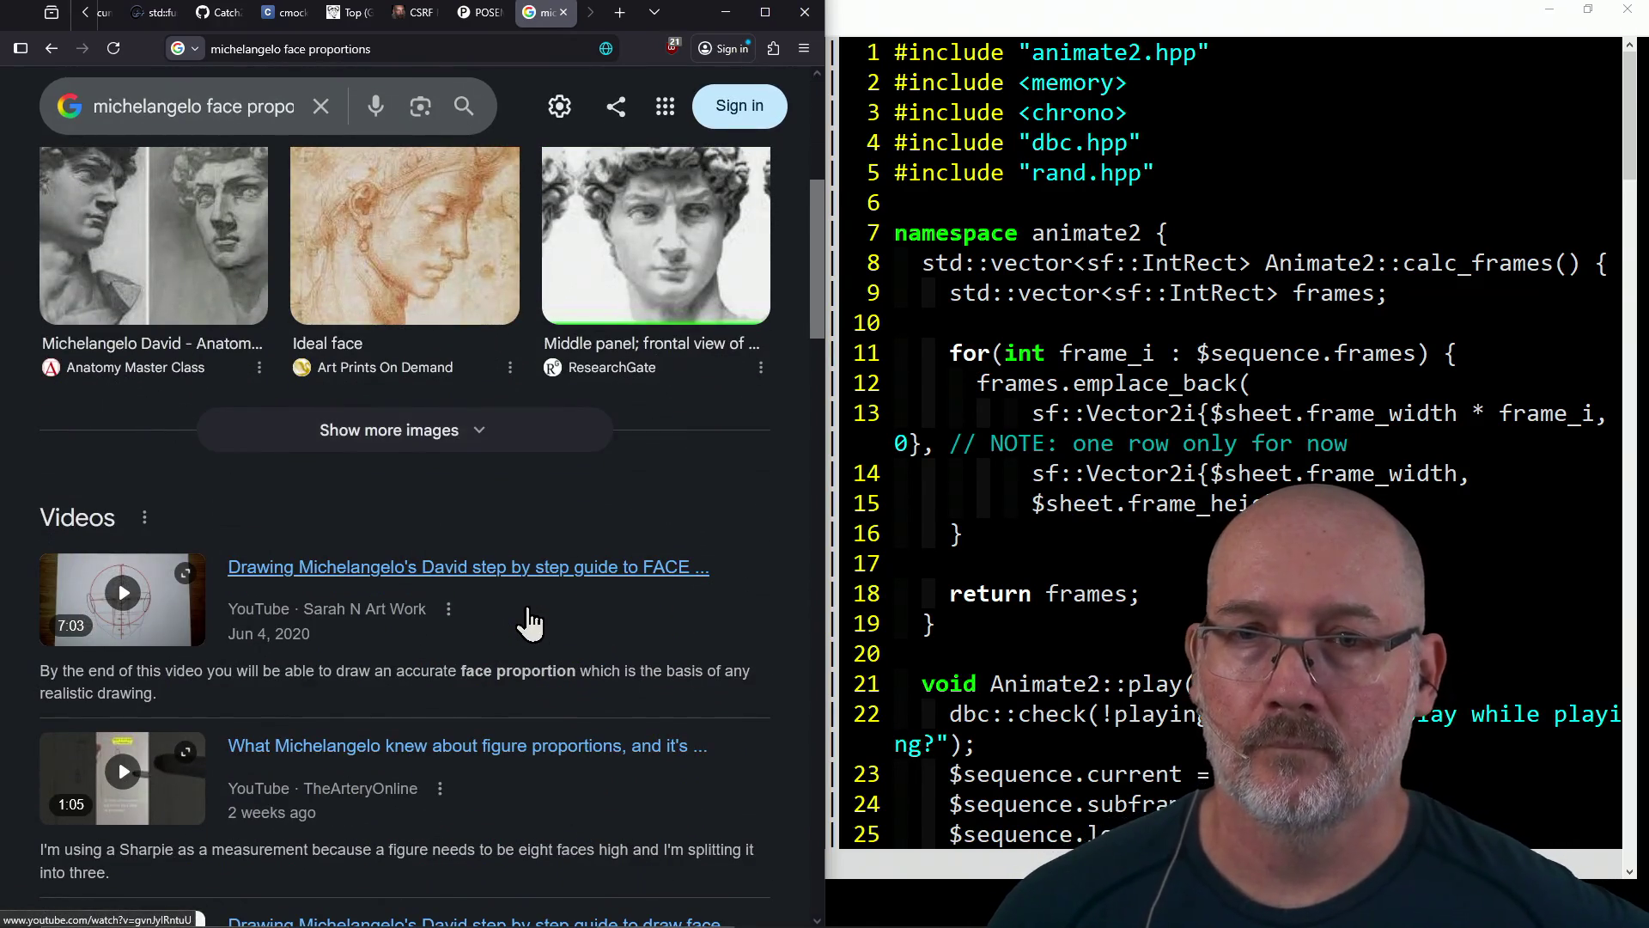
pyautogui.scroll(-8, 528, 620)
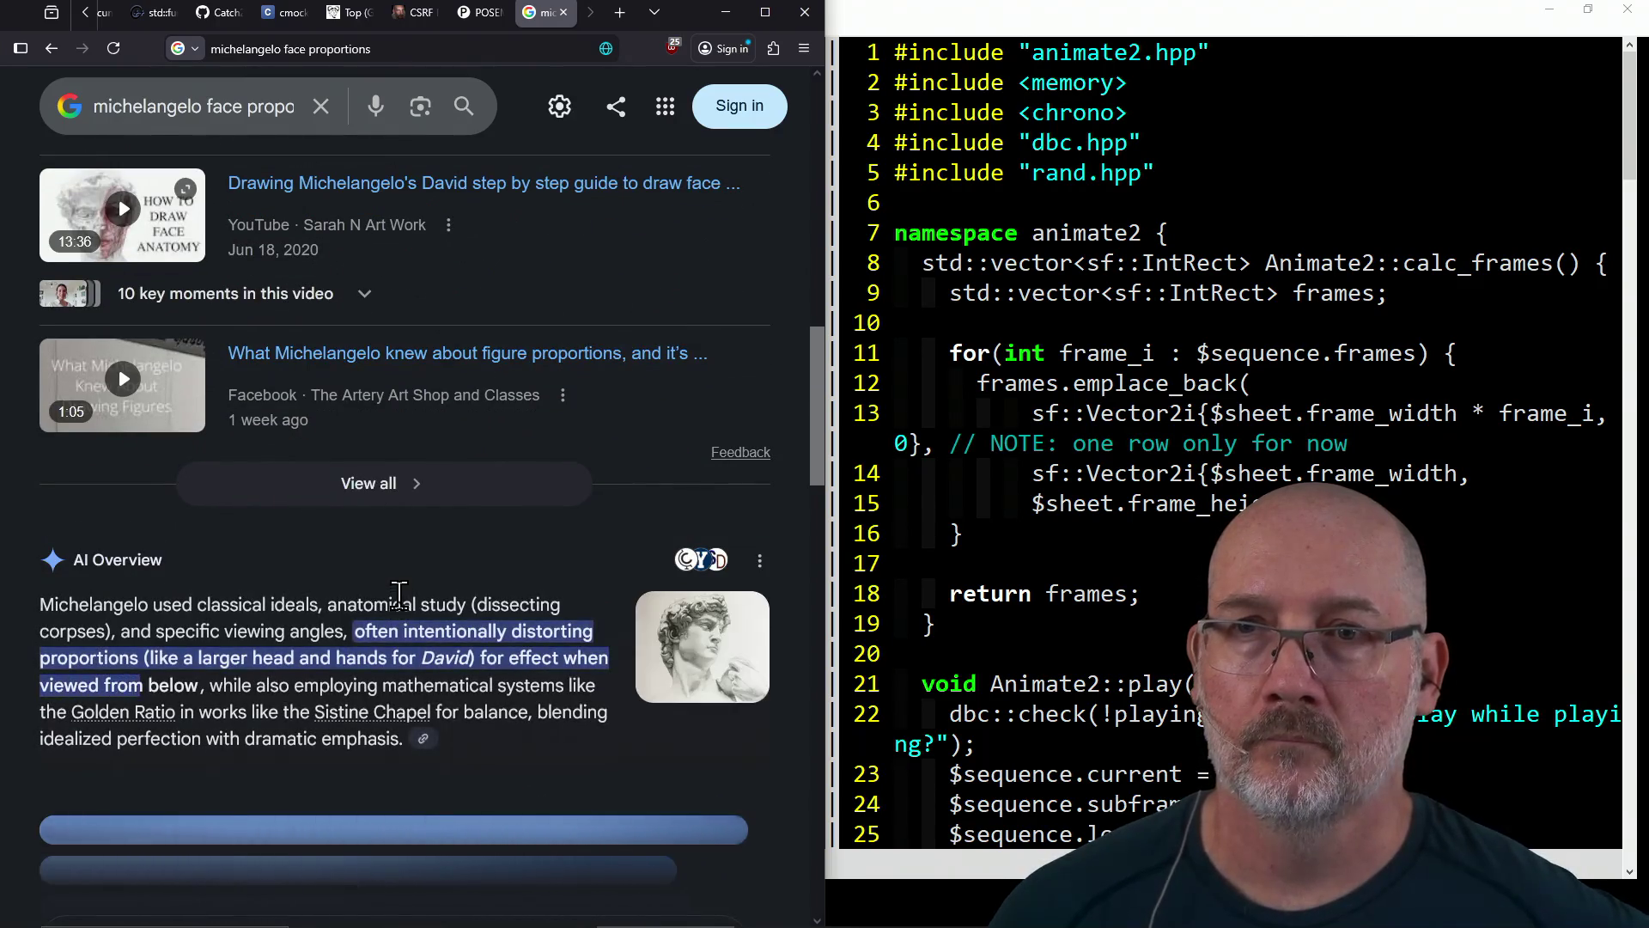
pyautogui.scroll(-10, 401, 593)
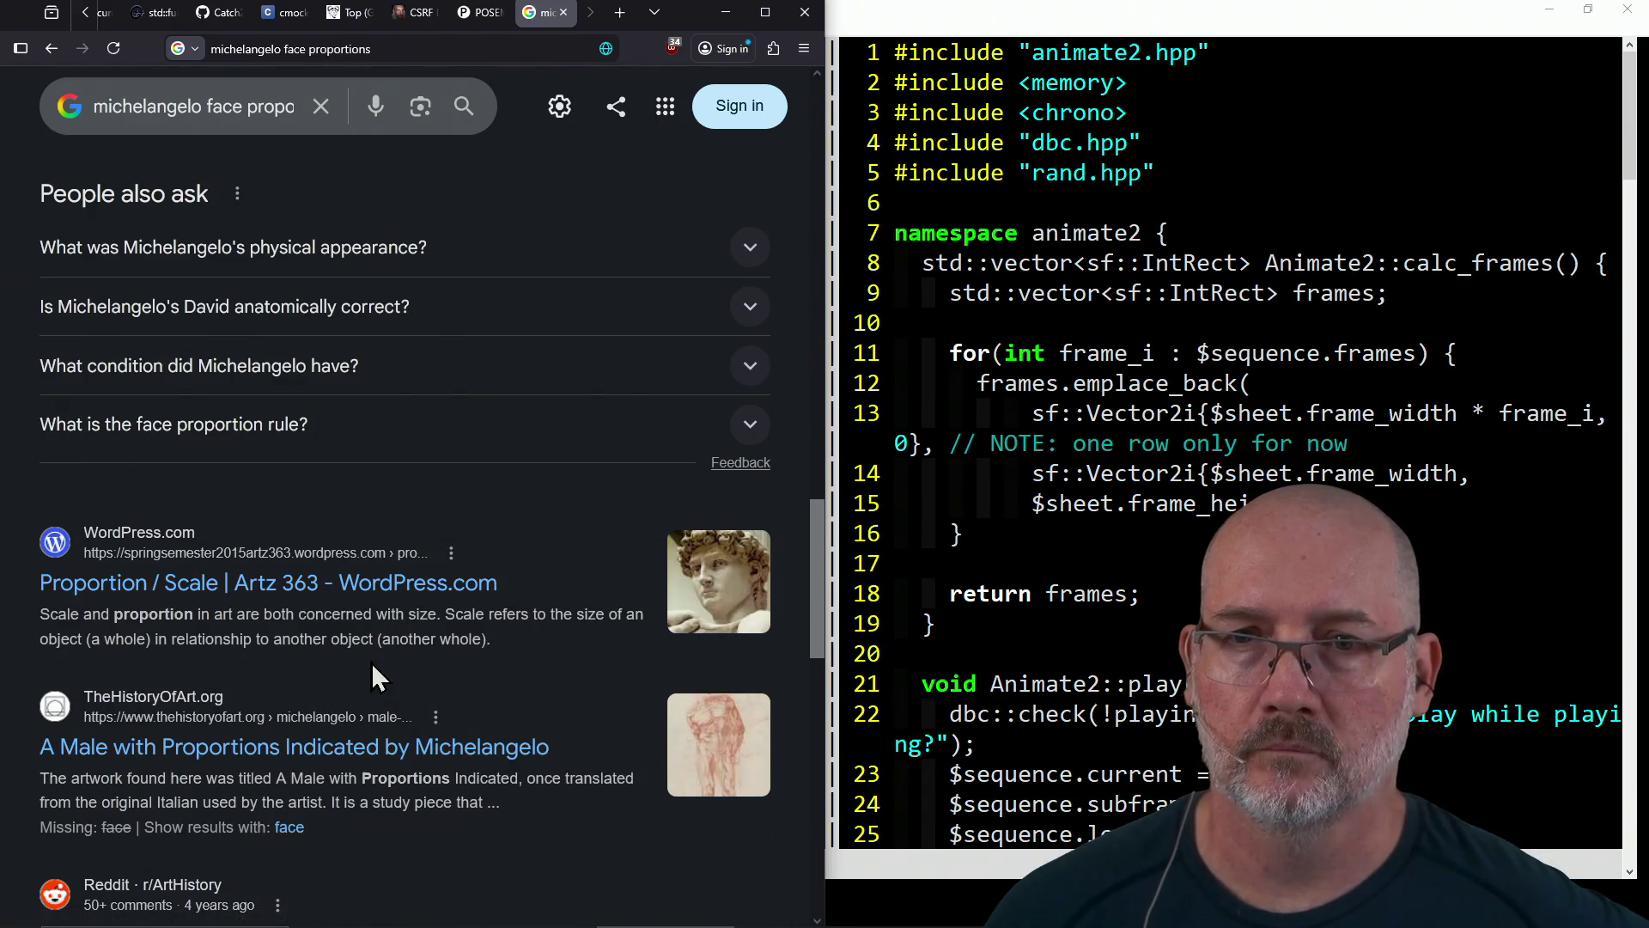
pyautogui.scroll(-3, 395, 637)
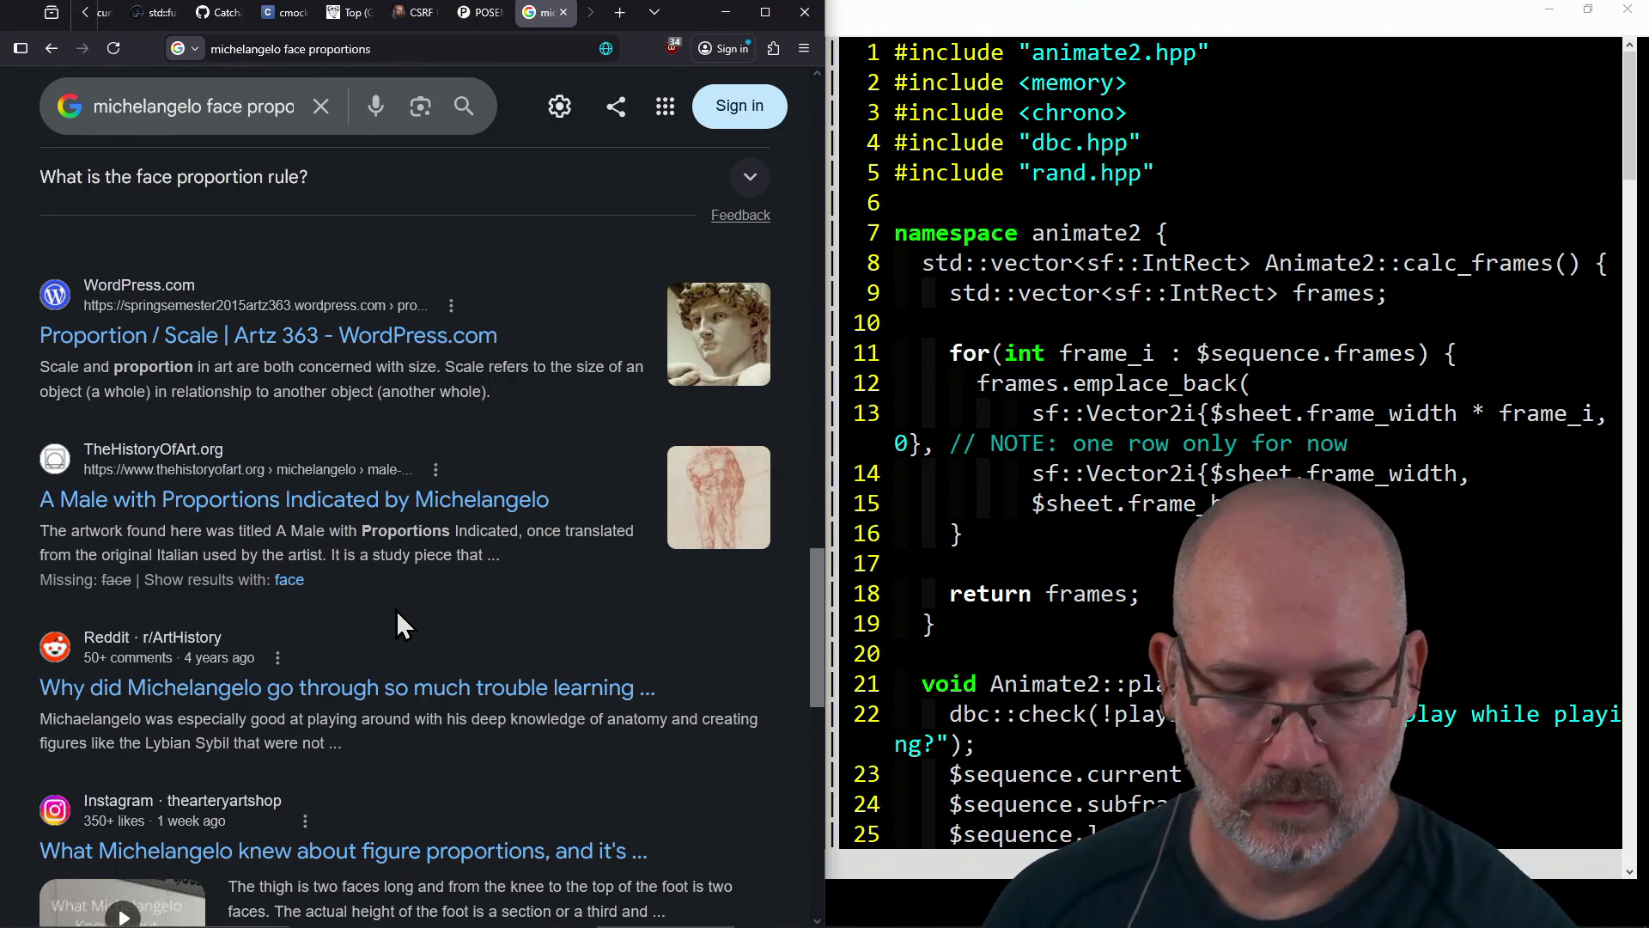
pyautogui.scroll(-7, 401, 622)
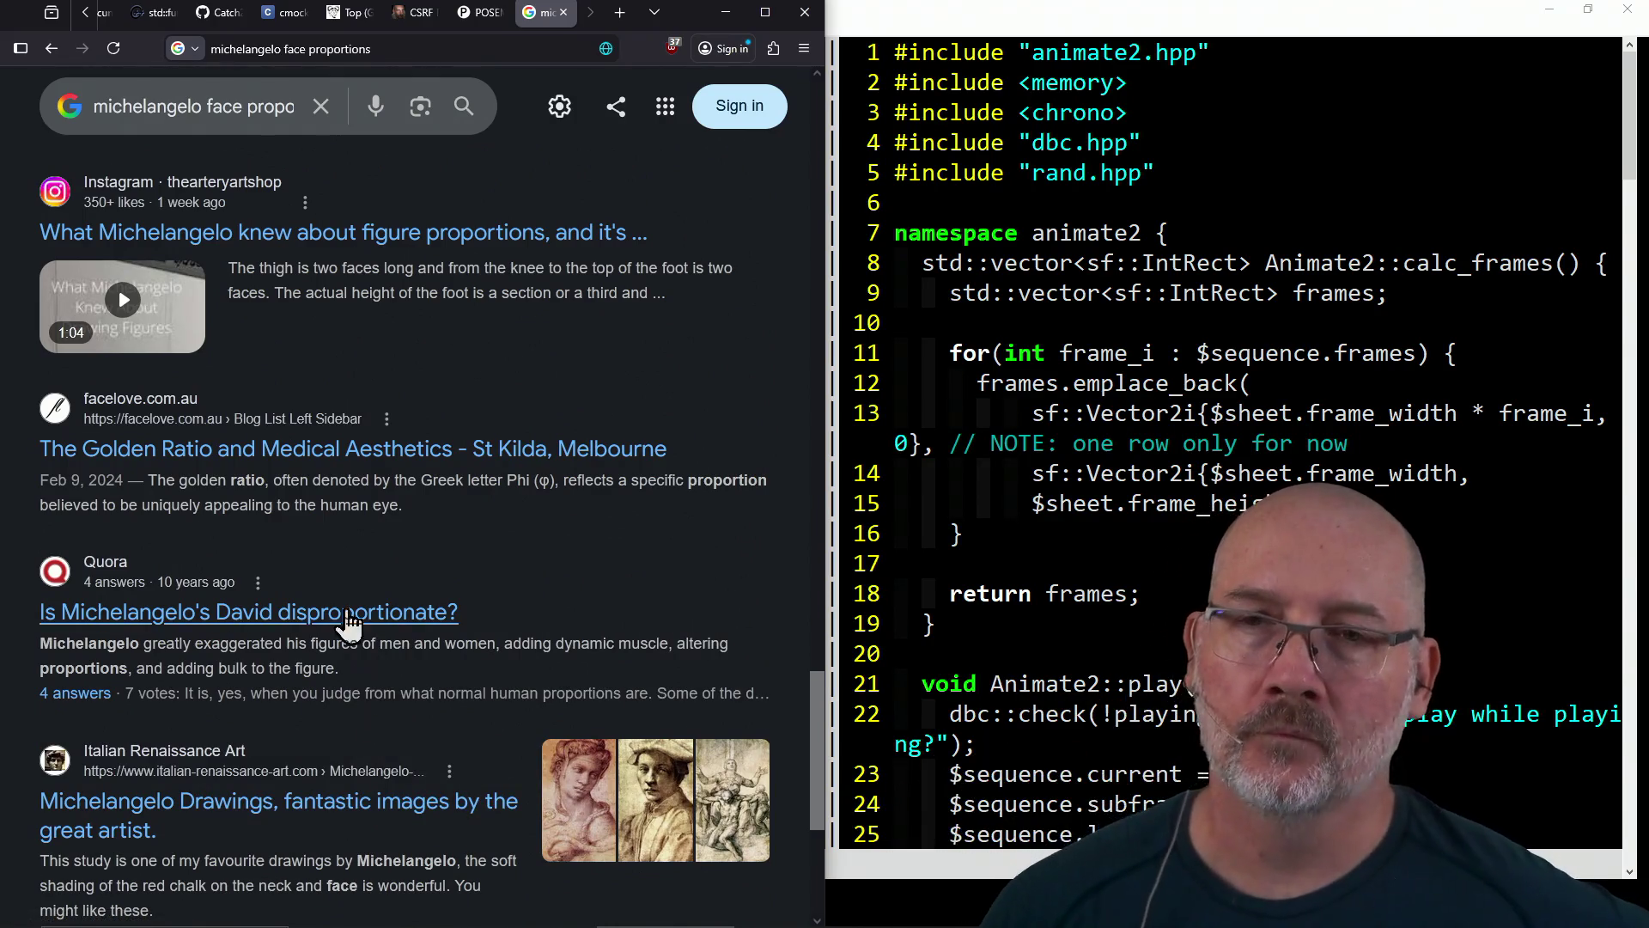
pyautogui.scroll(-5, 388, 532)
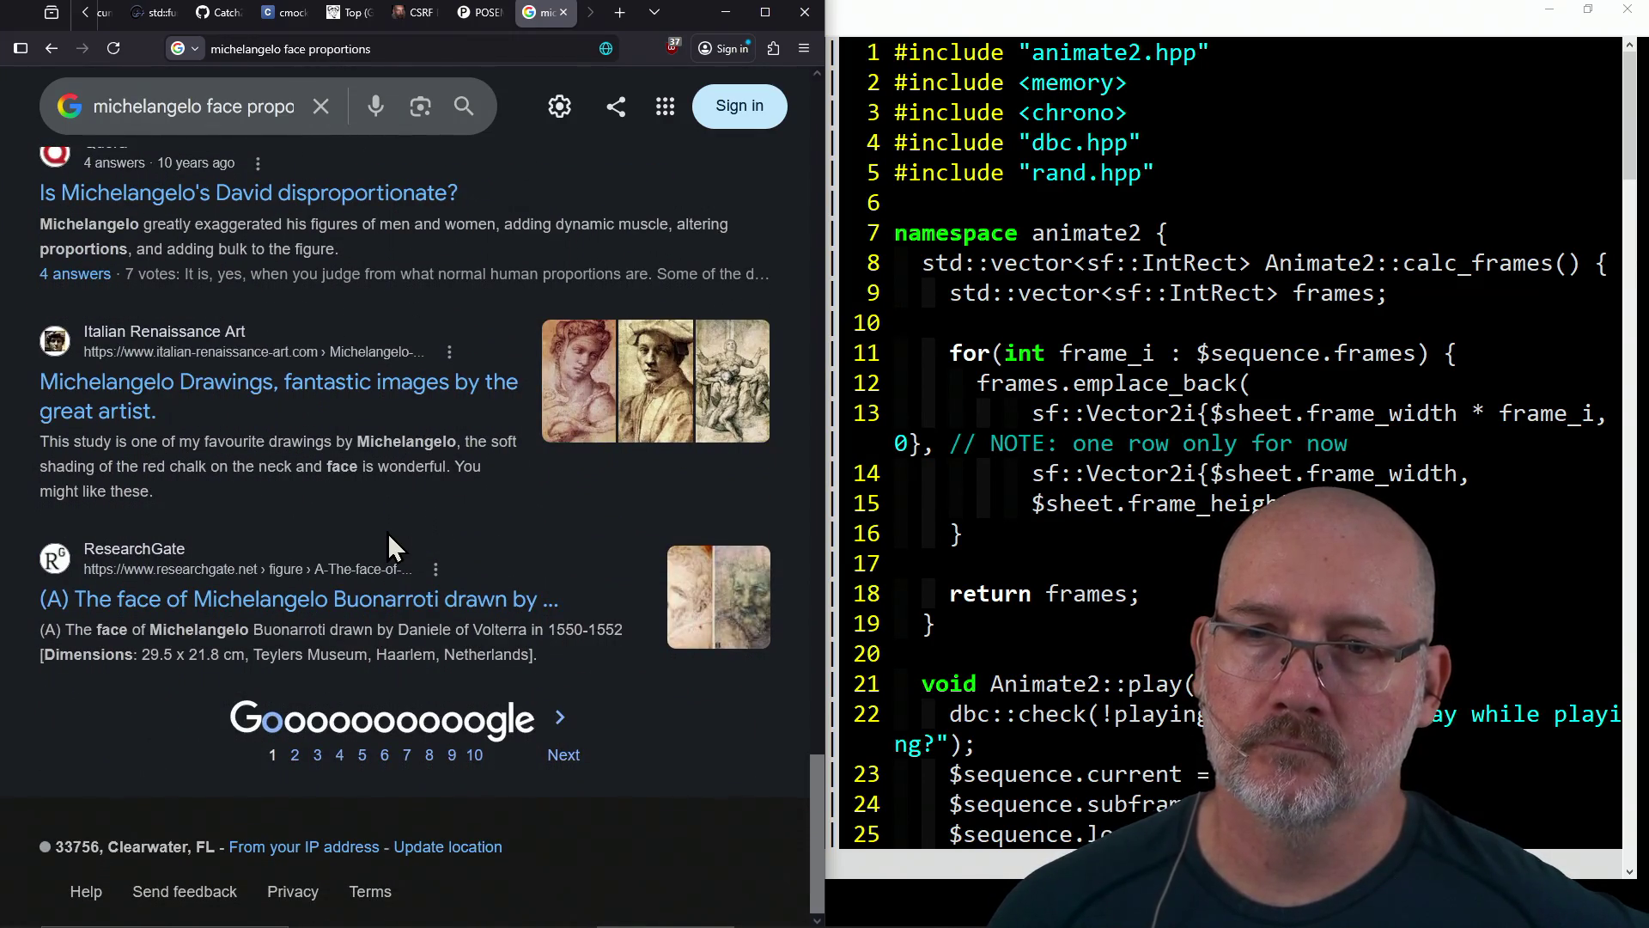
pyautogui.click(529, 730)
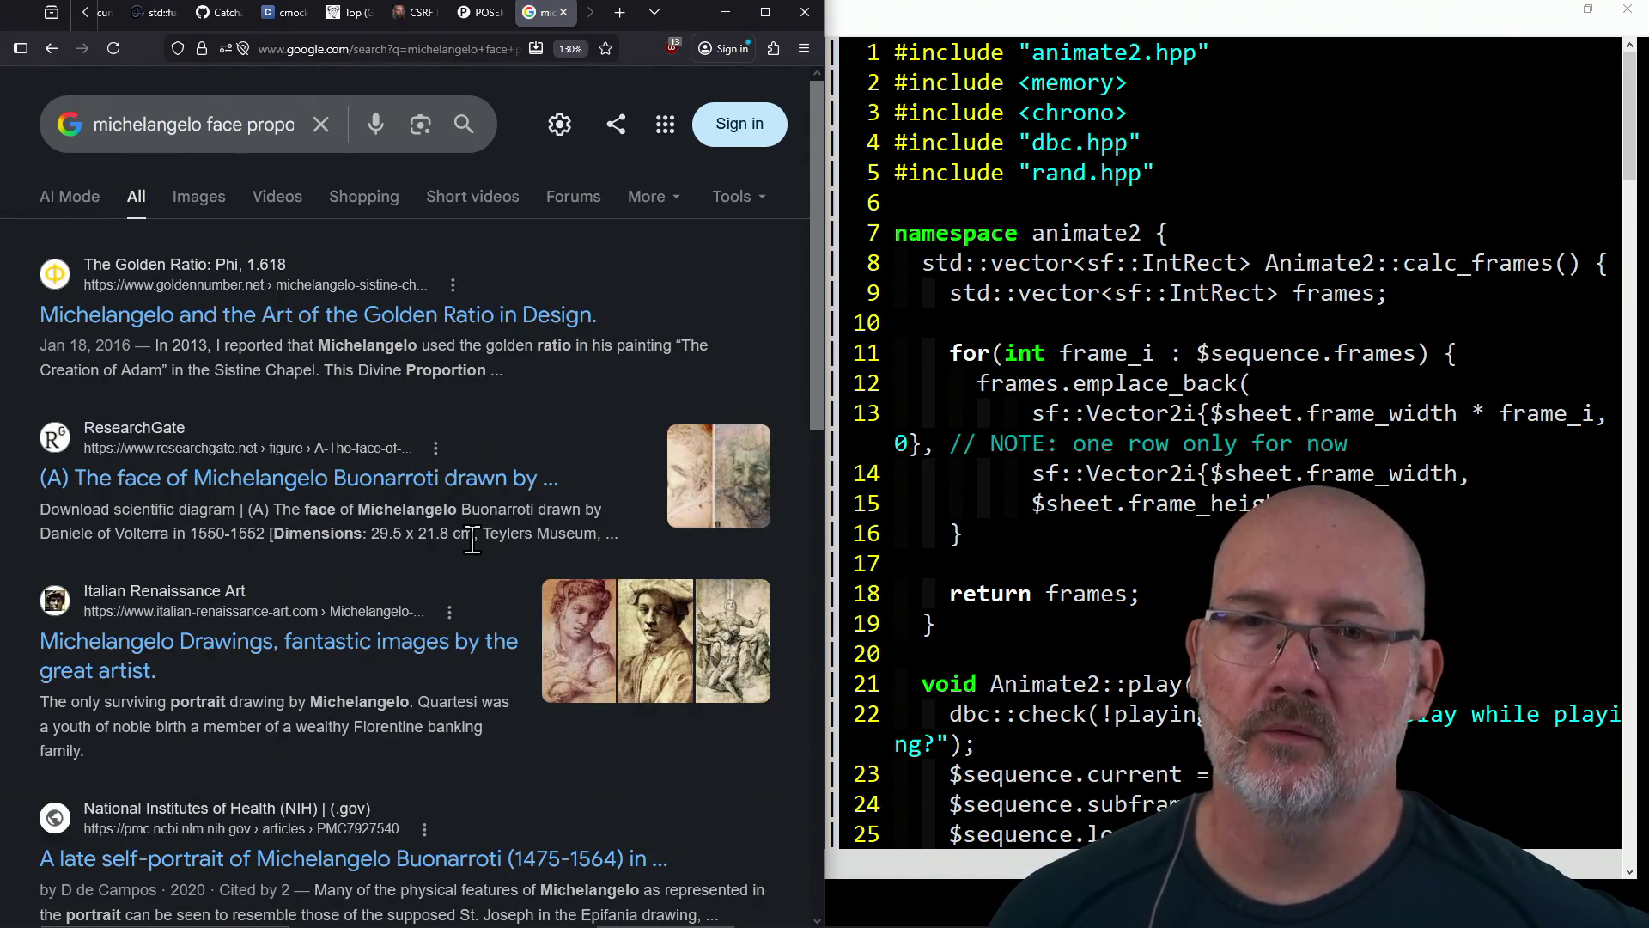
pyautogui.click(205, 203)
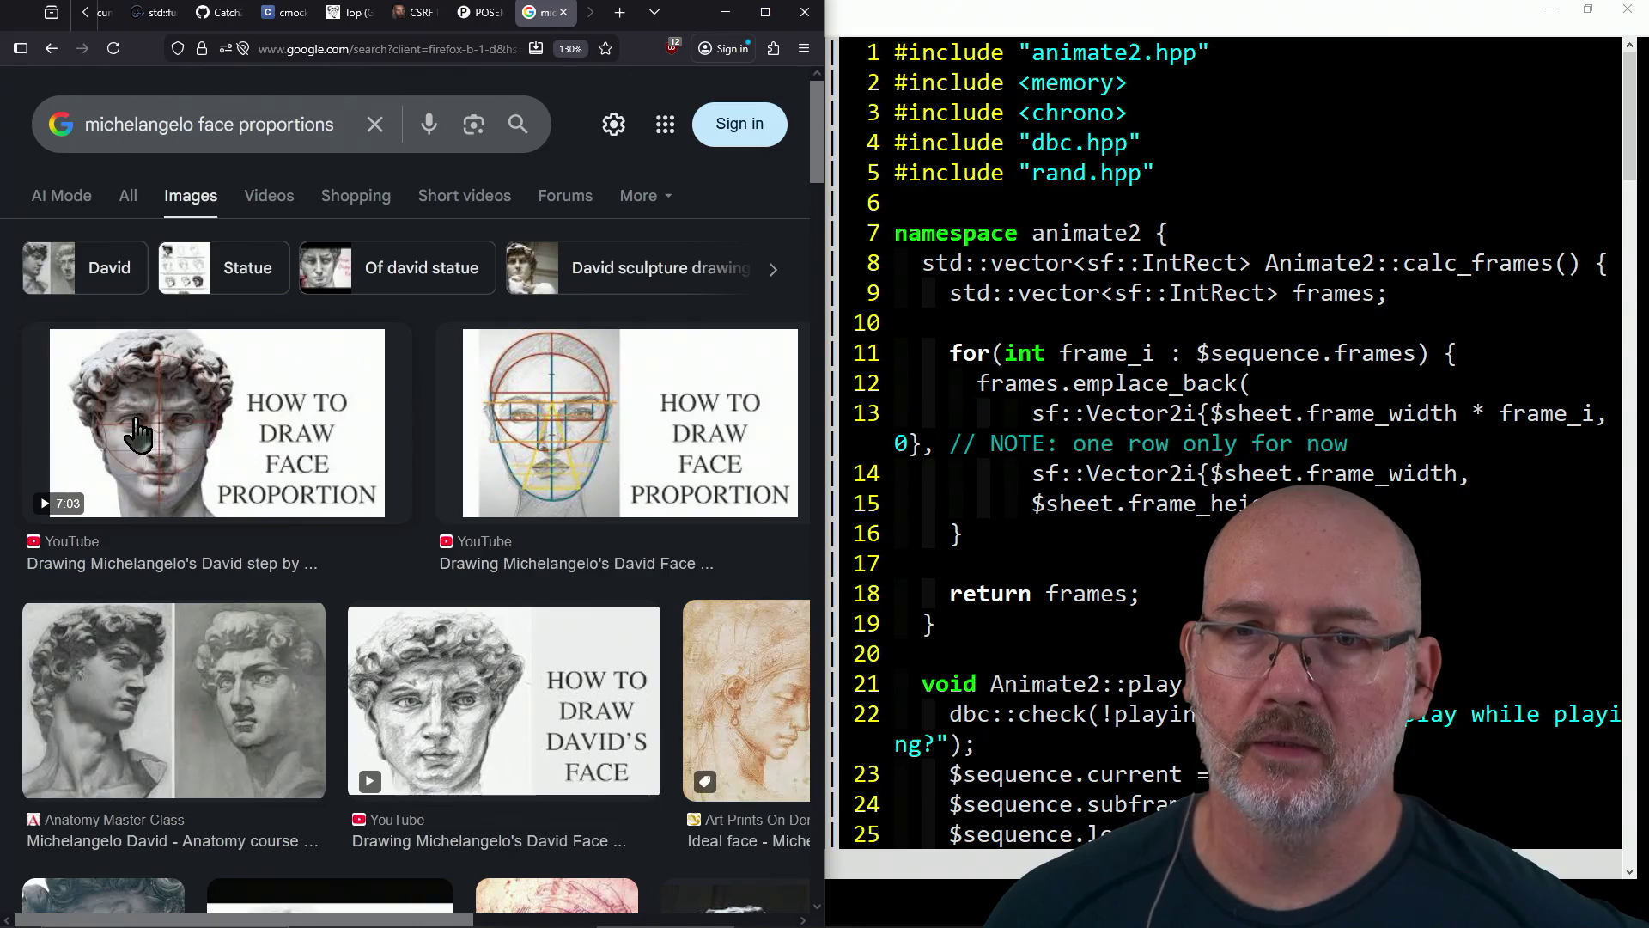
pyautogui.scroll(-7, 491, 477)
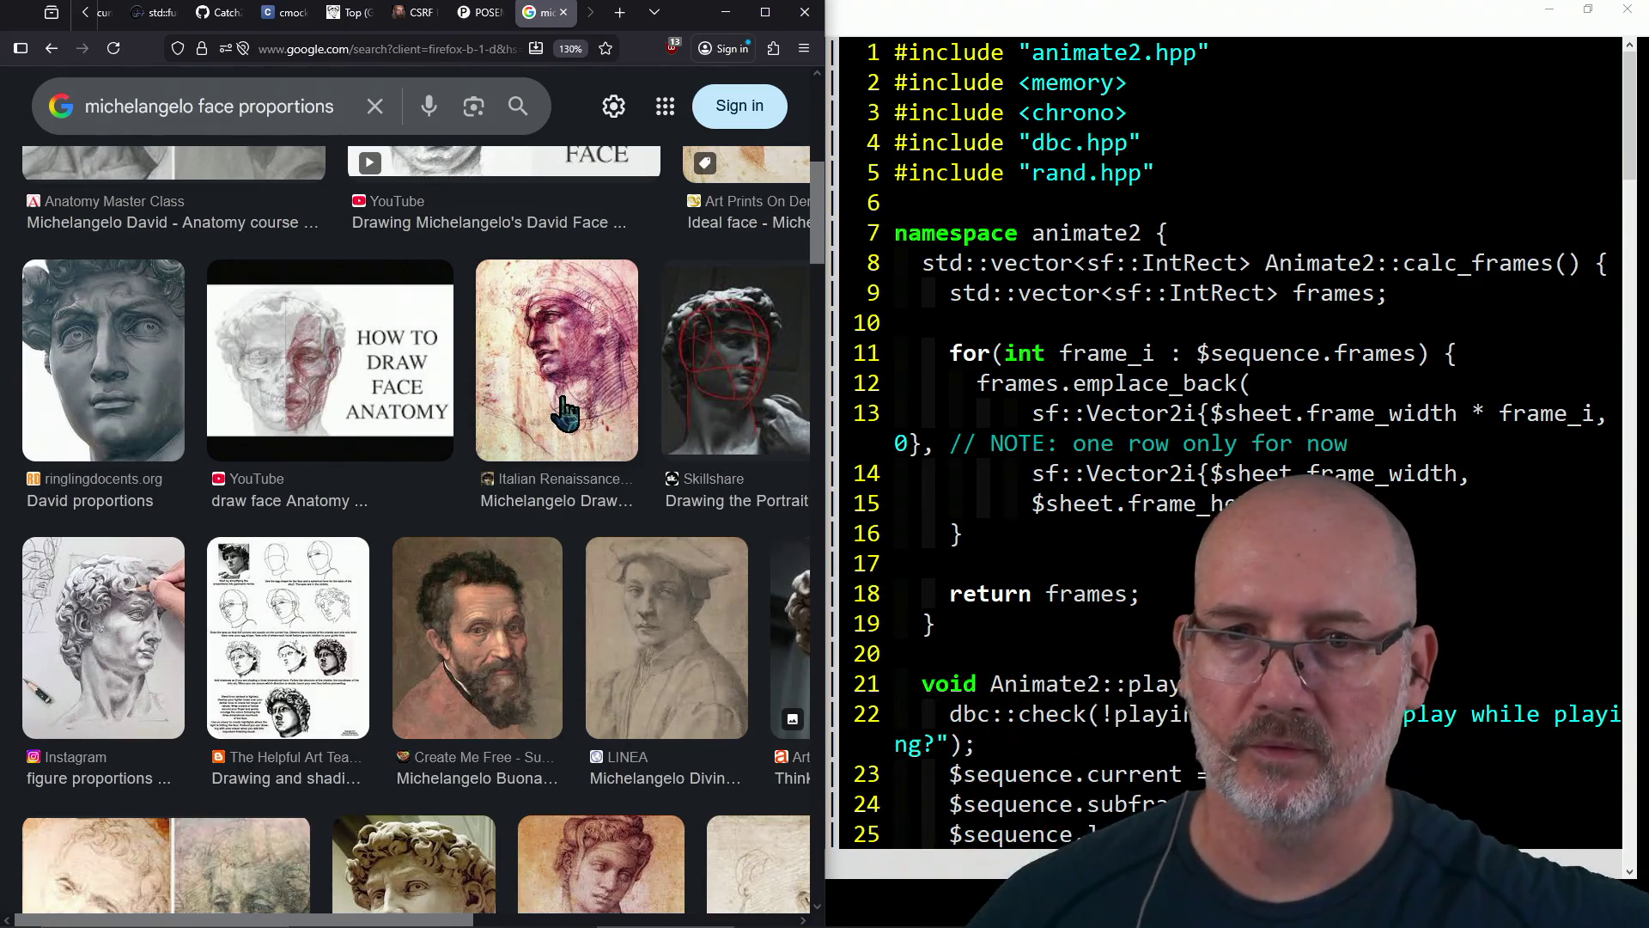
pyautogui.scroll(-3, 554, 376)
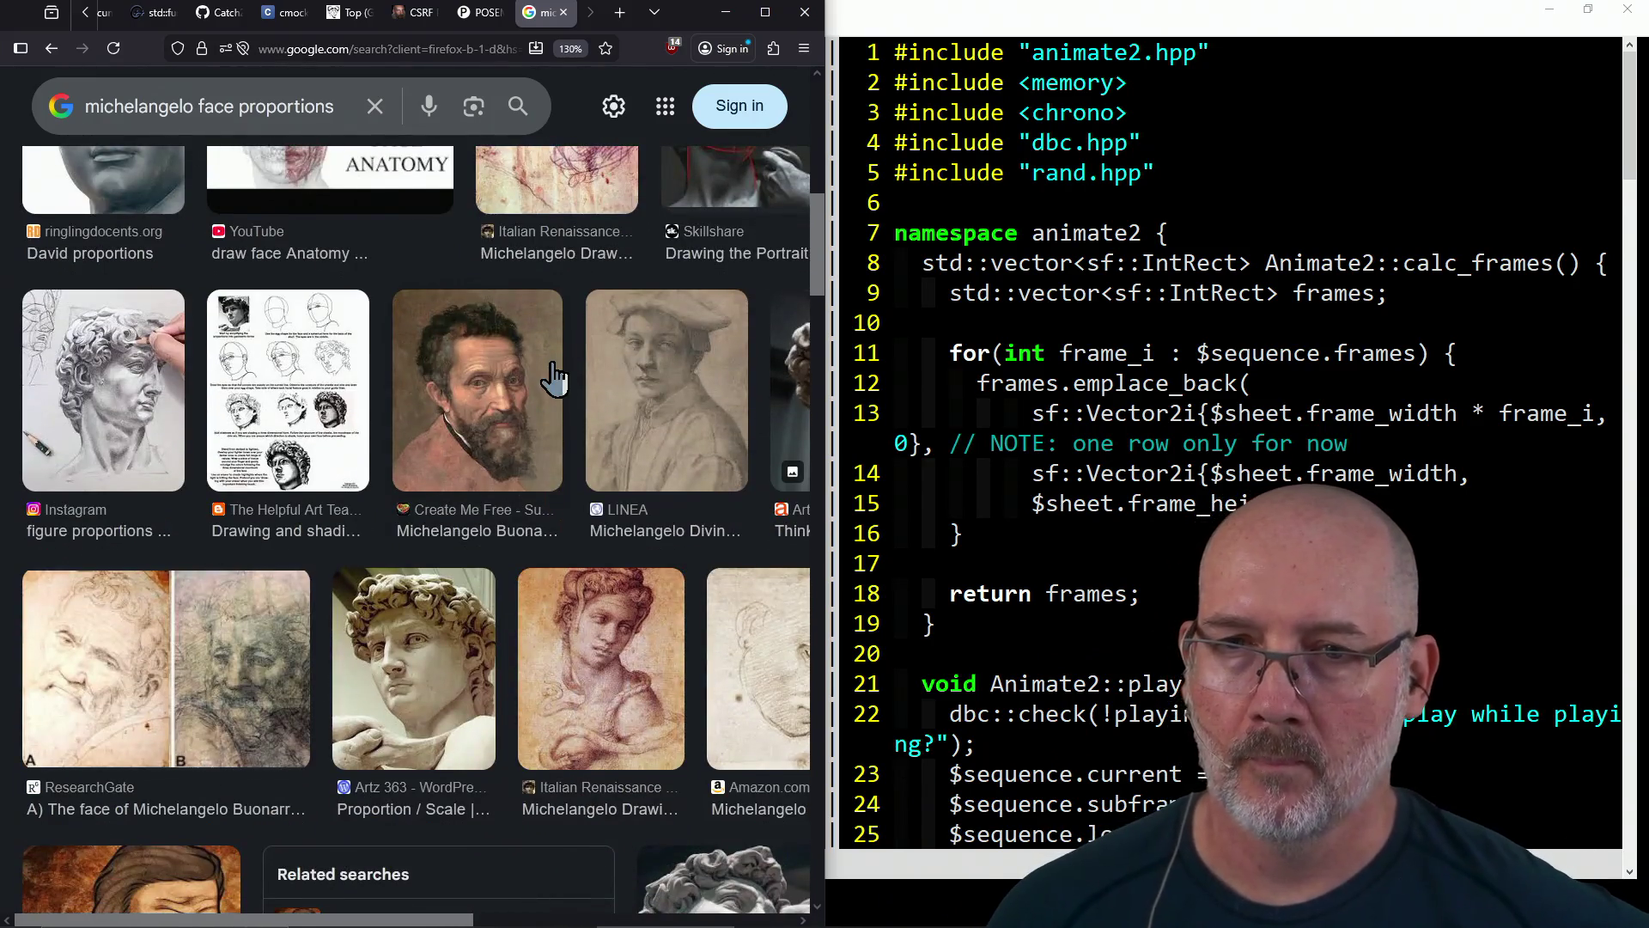
pyautogui.scroll(-3, 554, 376)
pyautogui.scroll(-3, 554, 376)
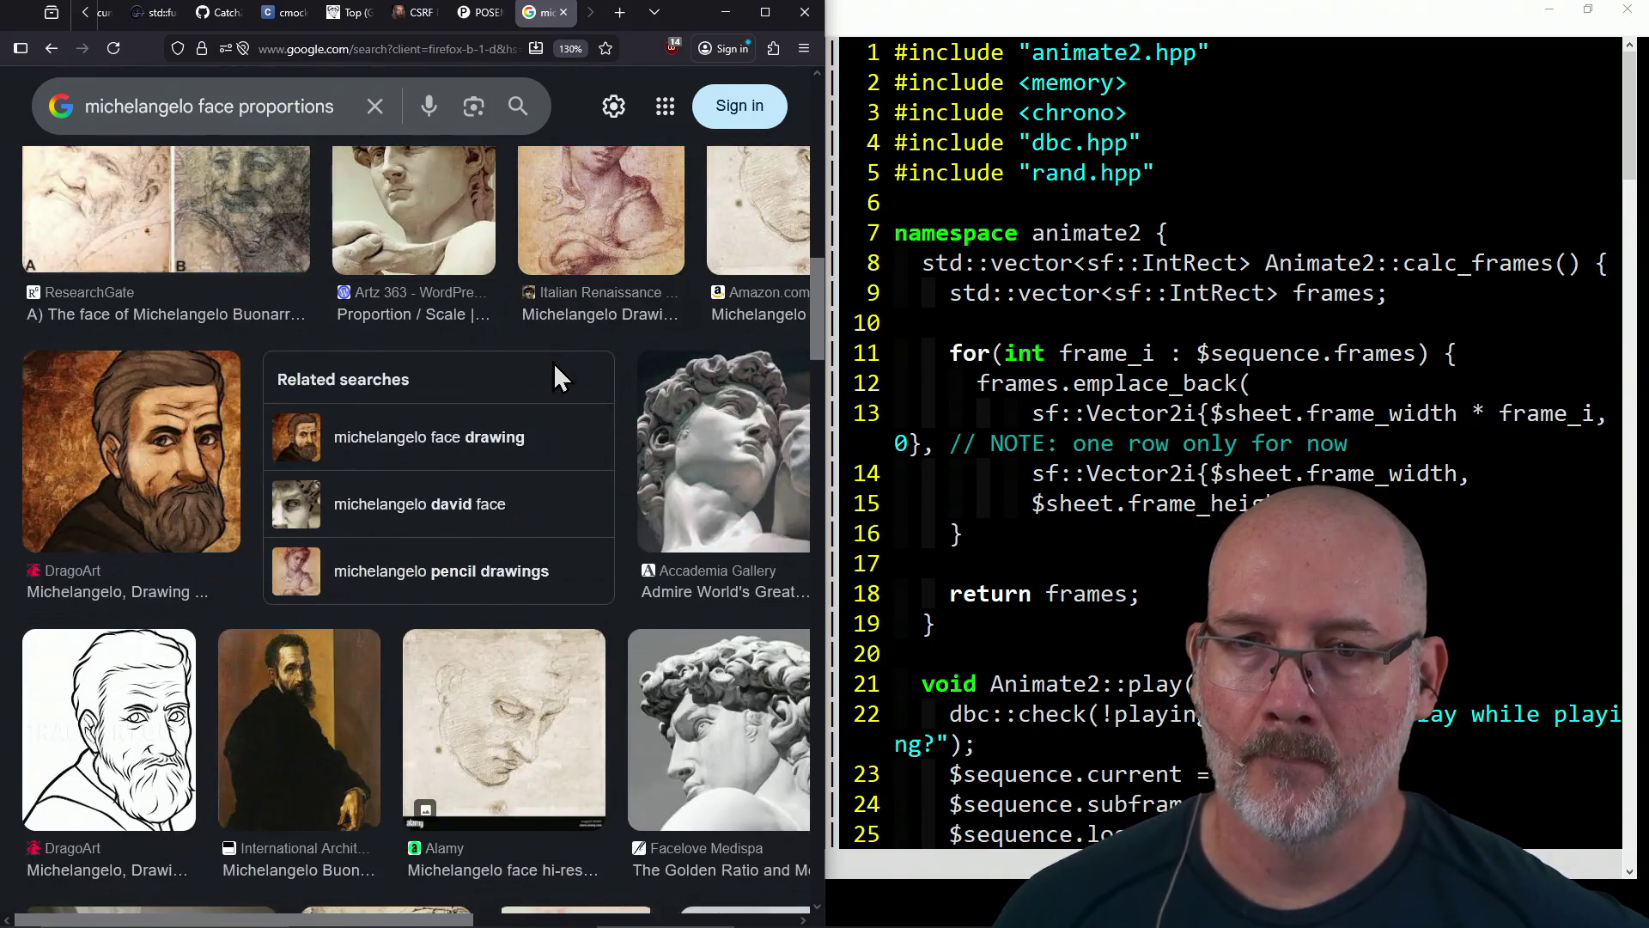
pyautogui.scroll(-5, 554, 376)
pyautogui.scroll(-1, 553, 376)
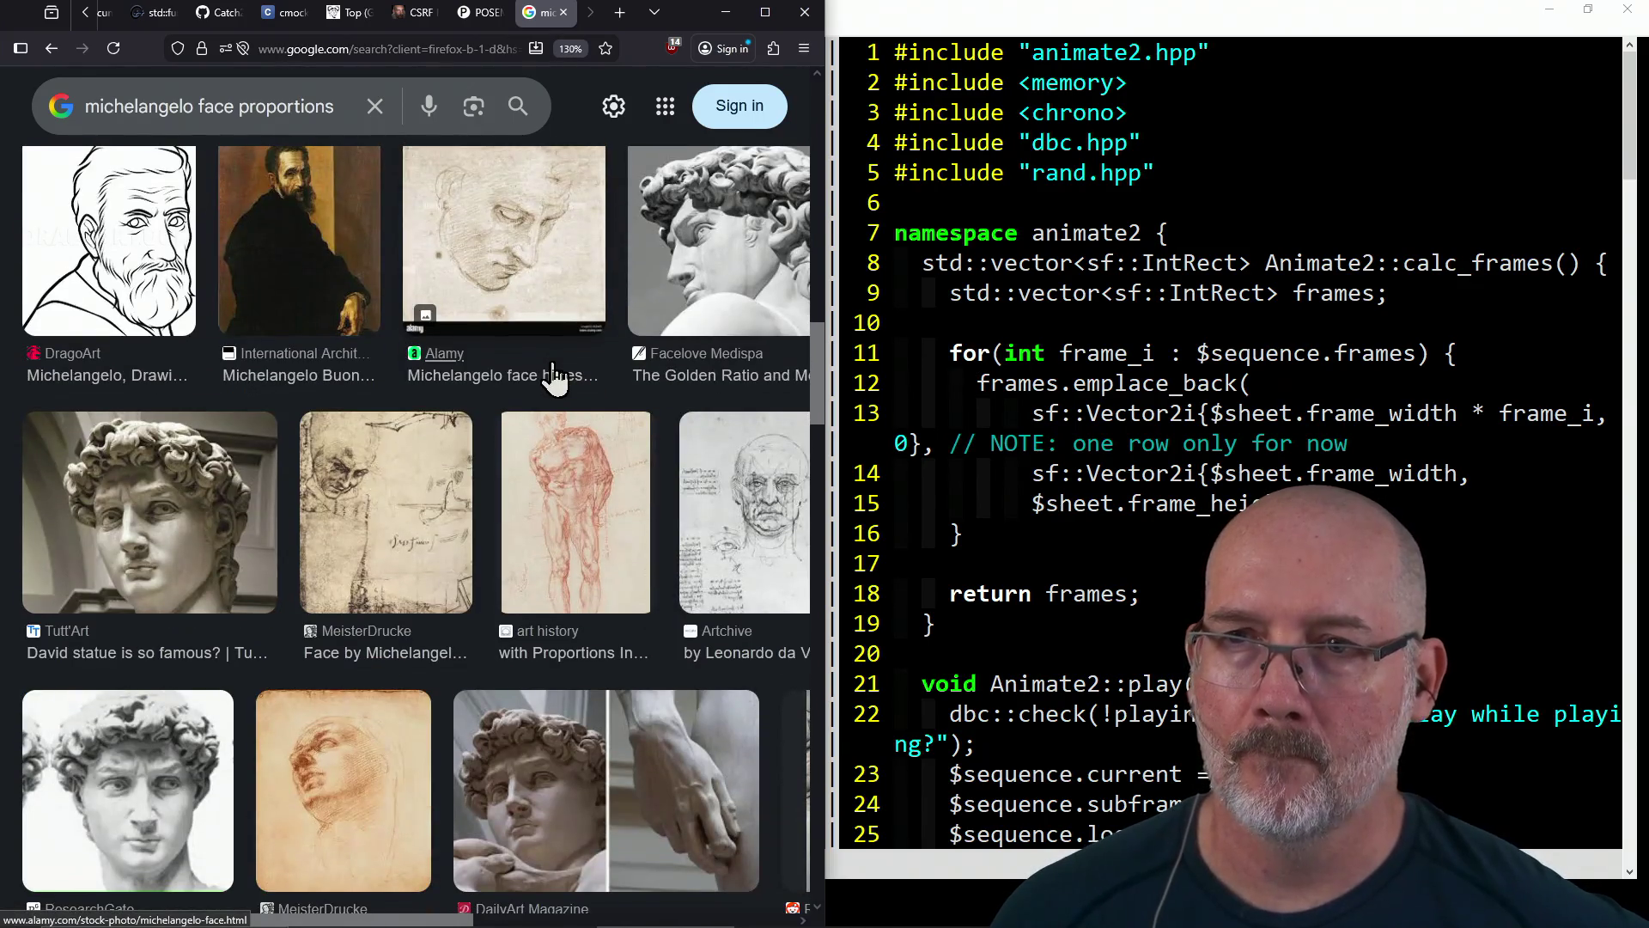
pyautogui.scroll(-5, 554, 376)
pyautogui.scroll(15, 554, 376)
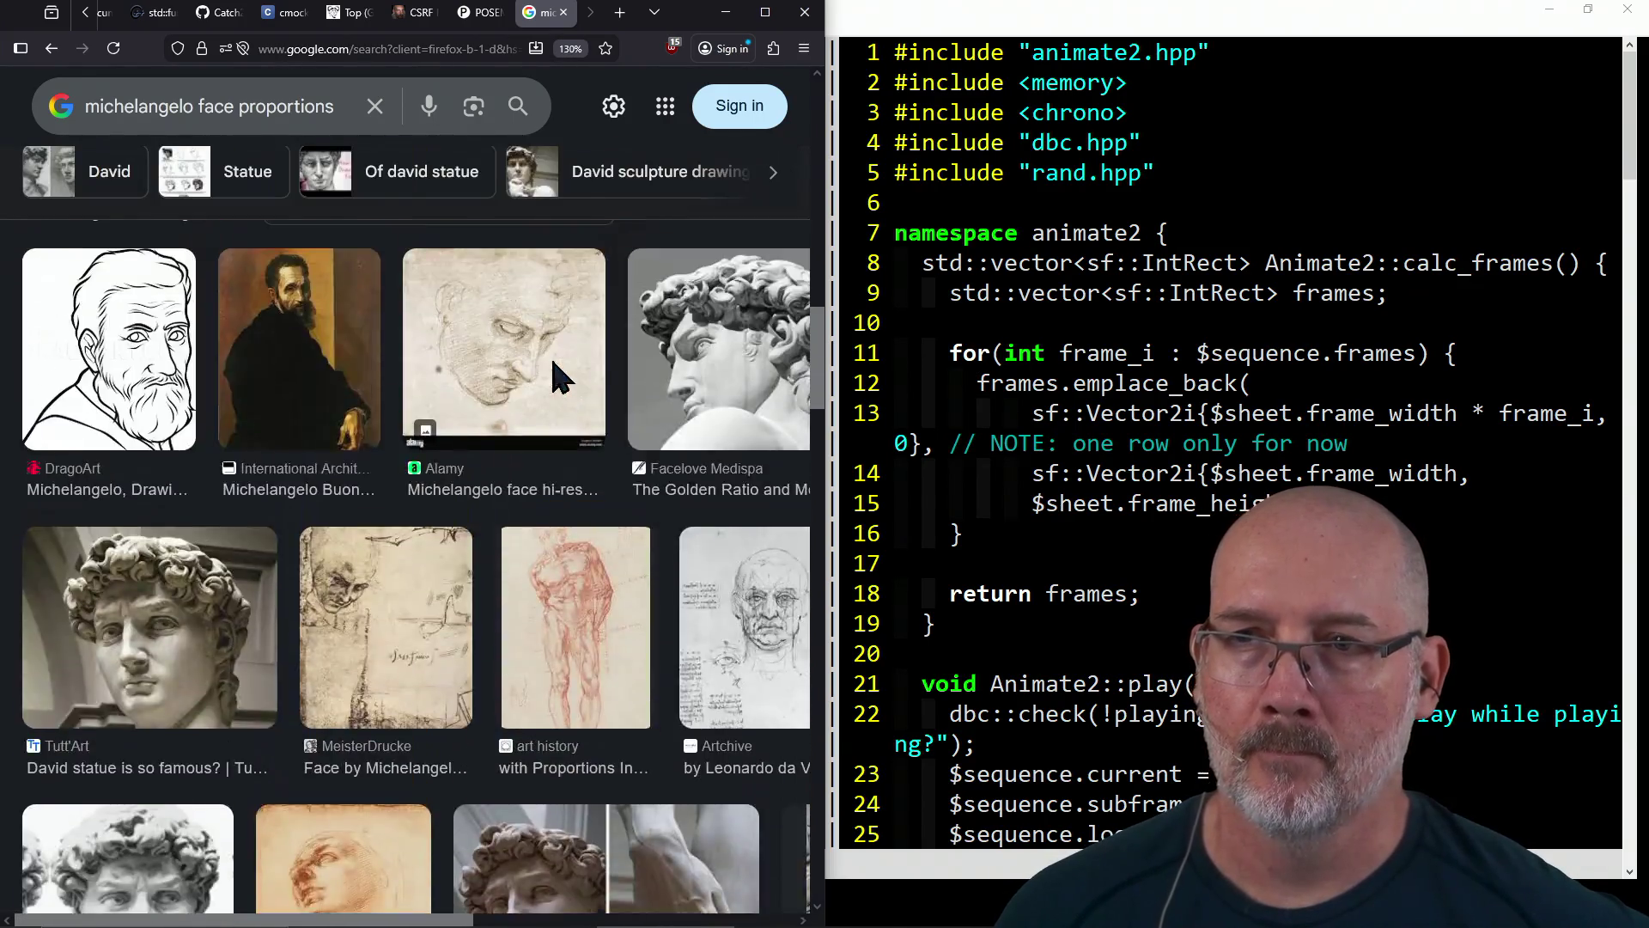
pyautogui.scroll(5, 552, 378)
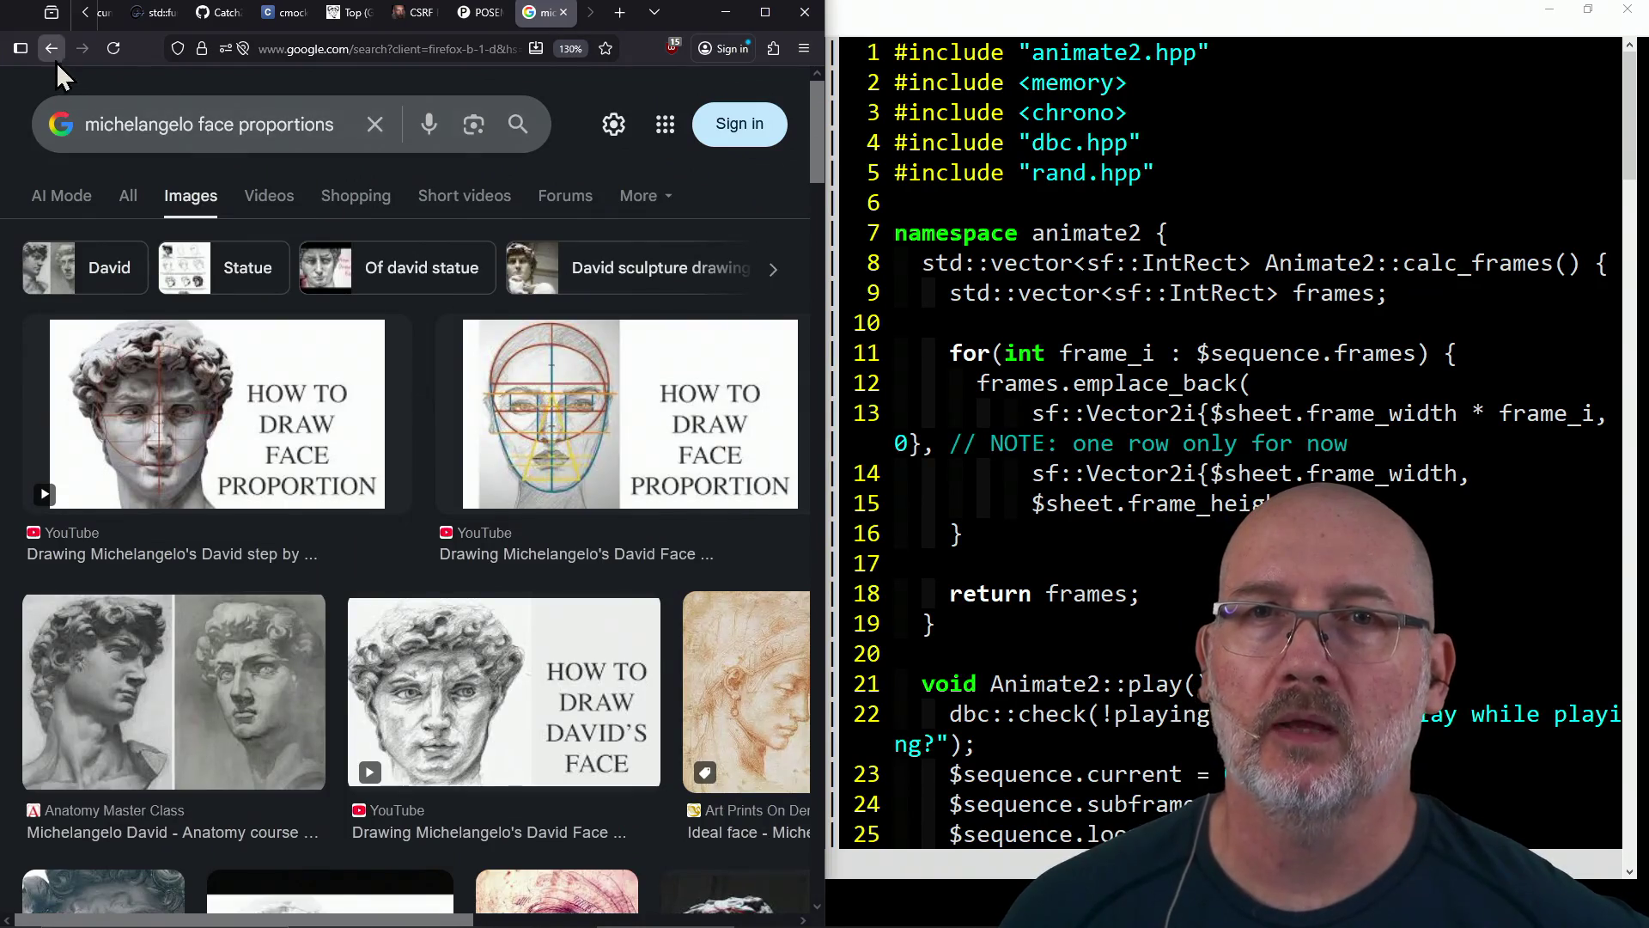
pyautogui.click(51, 48)
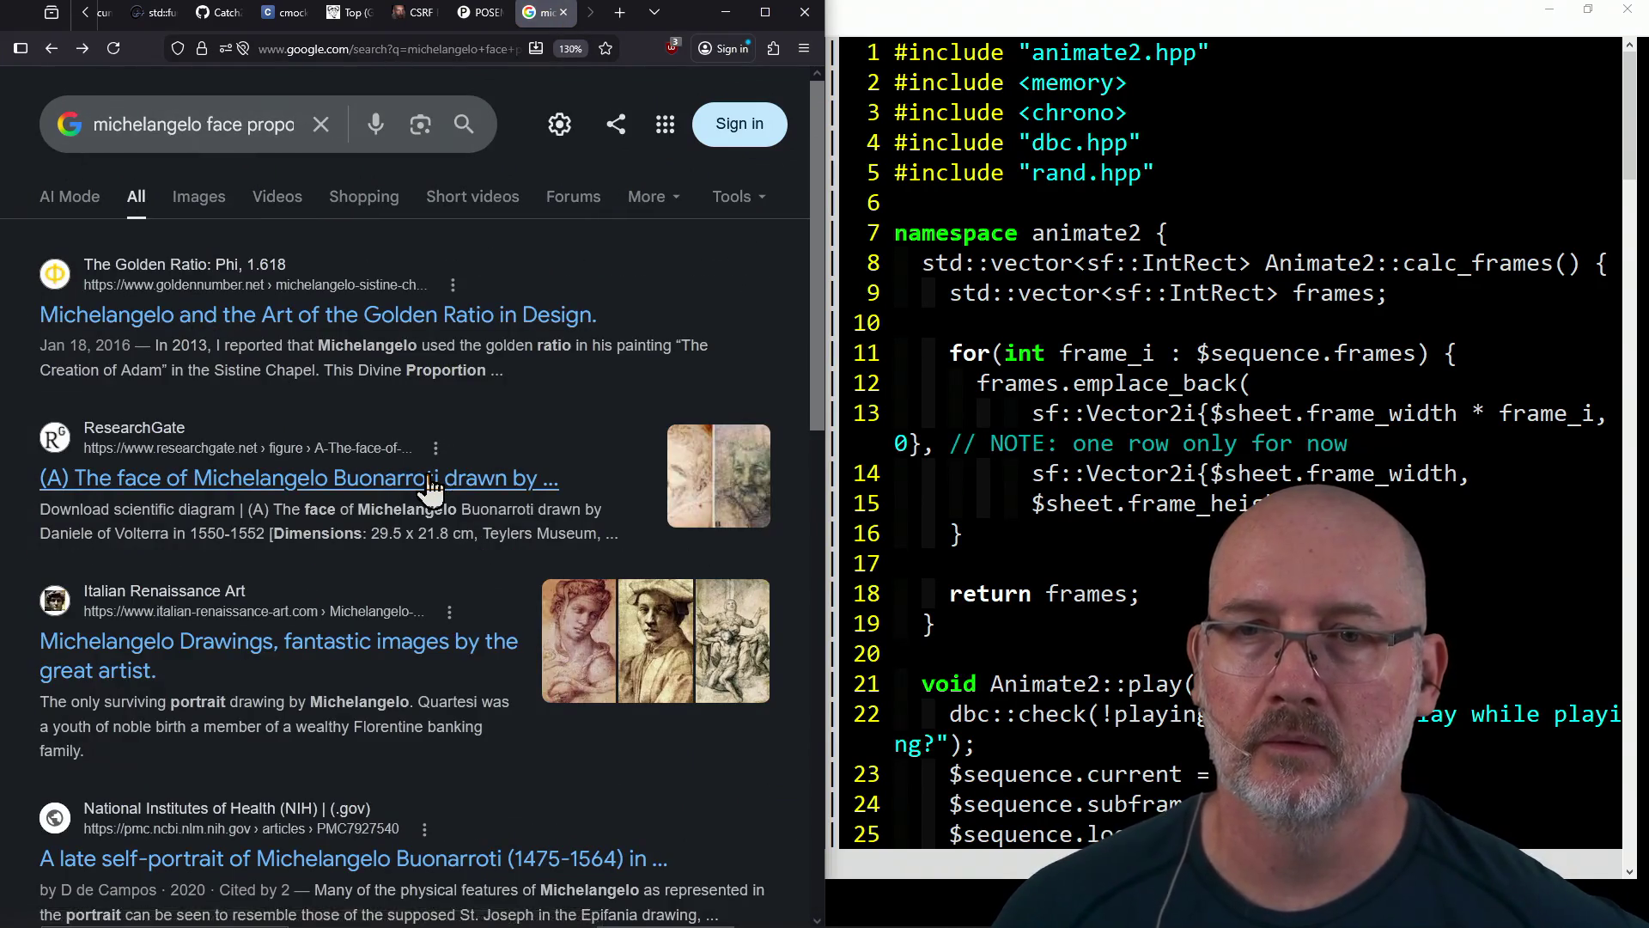
# - Open the goldennumber.net Michelangelo golden ratio article and scroll to the Noah's disgrace painting
pyautogui.click(406, 325)
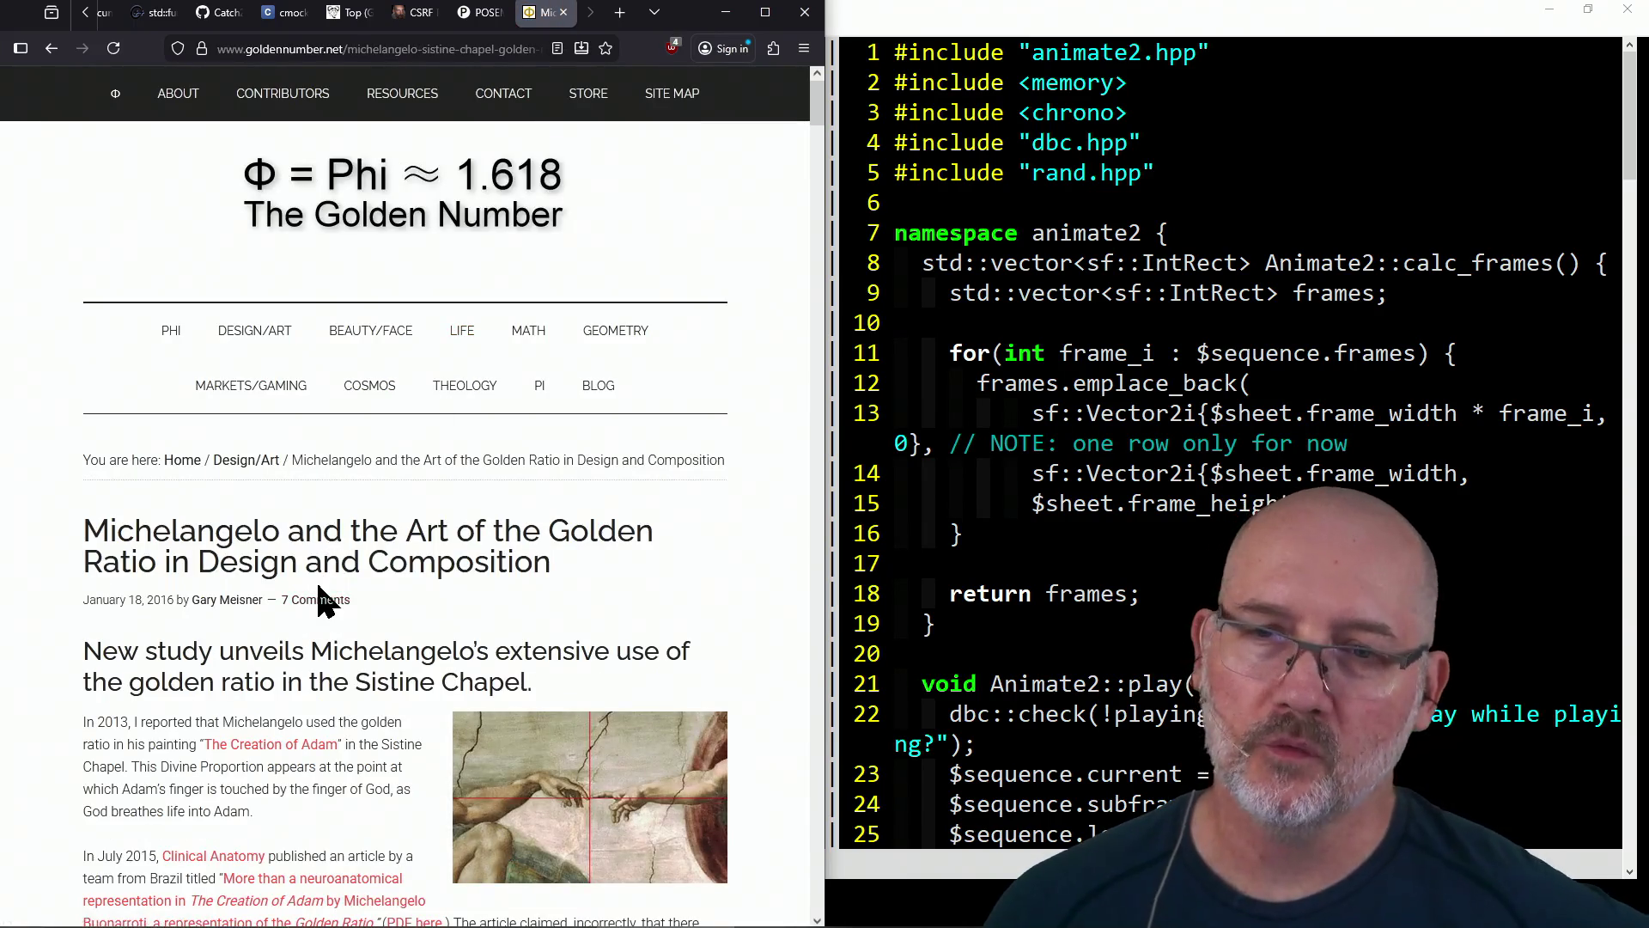
pyautogui.scroll(-3, 322, 593)
pyautogui.scroll(-3, 166, 506)
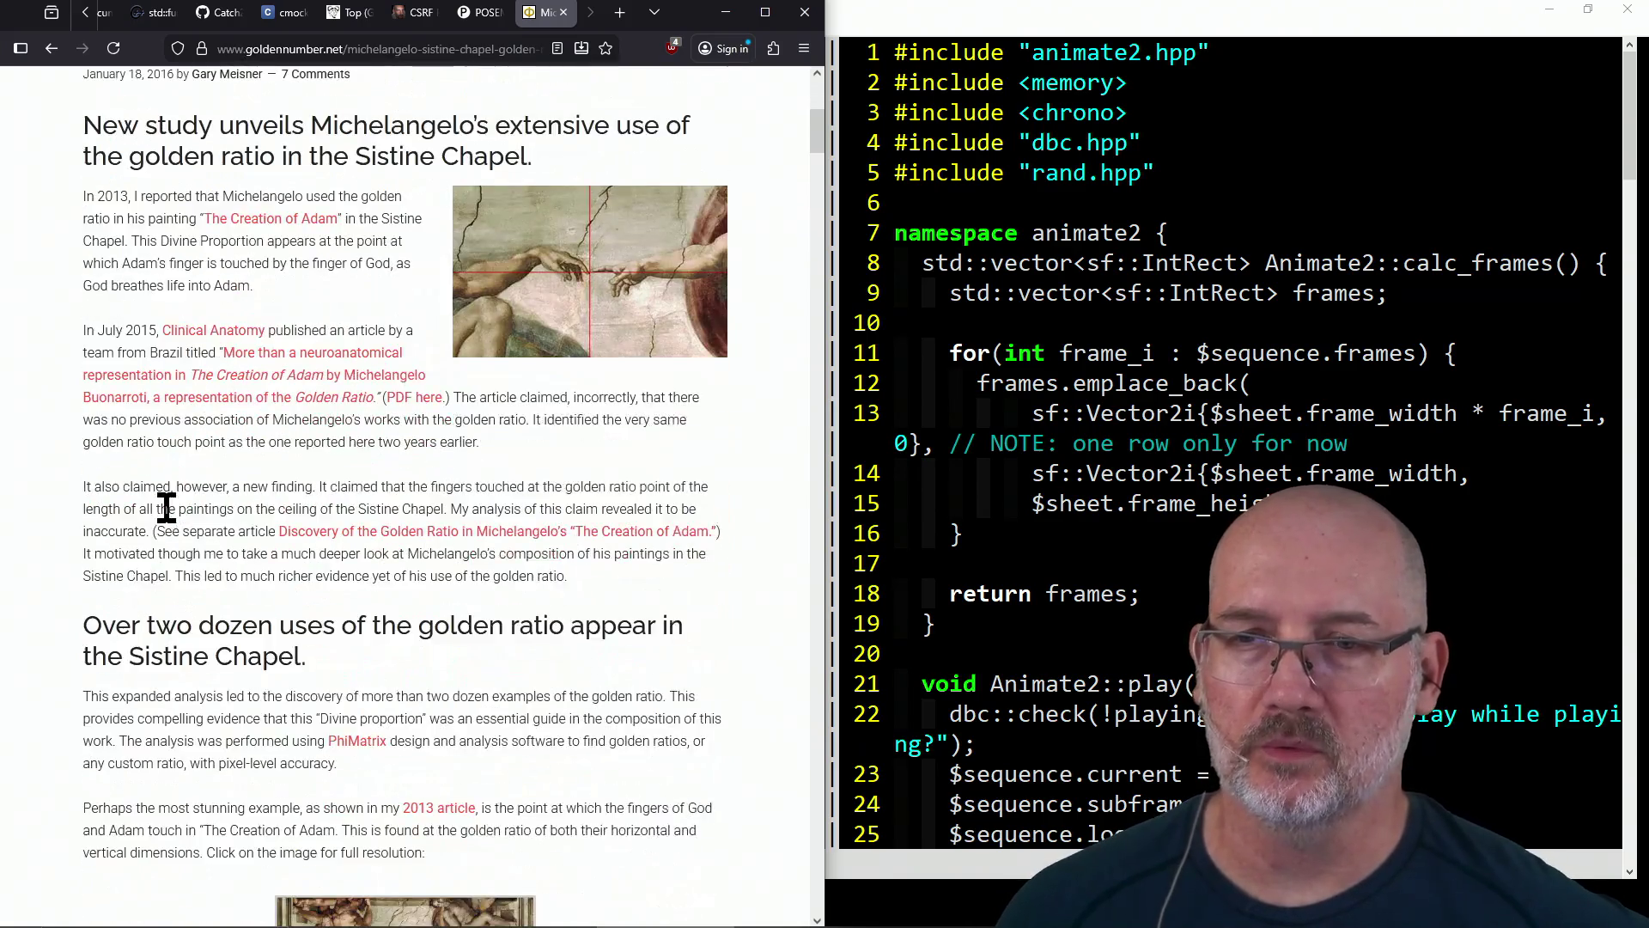
pyautogui.scroll(-14, 166, 506)
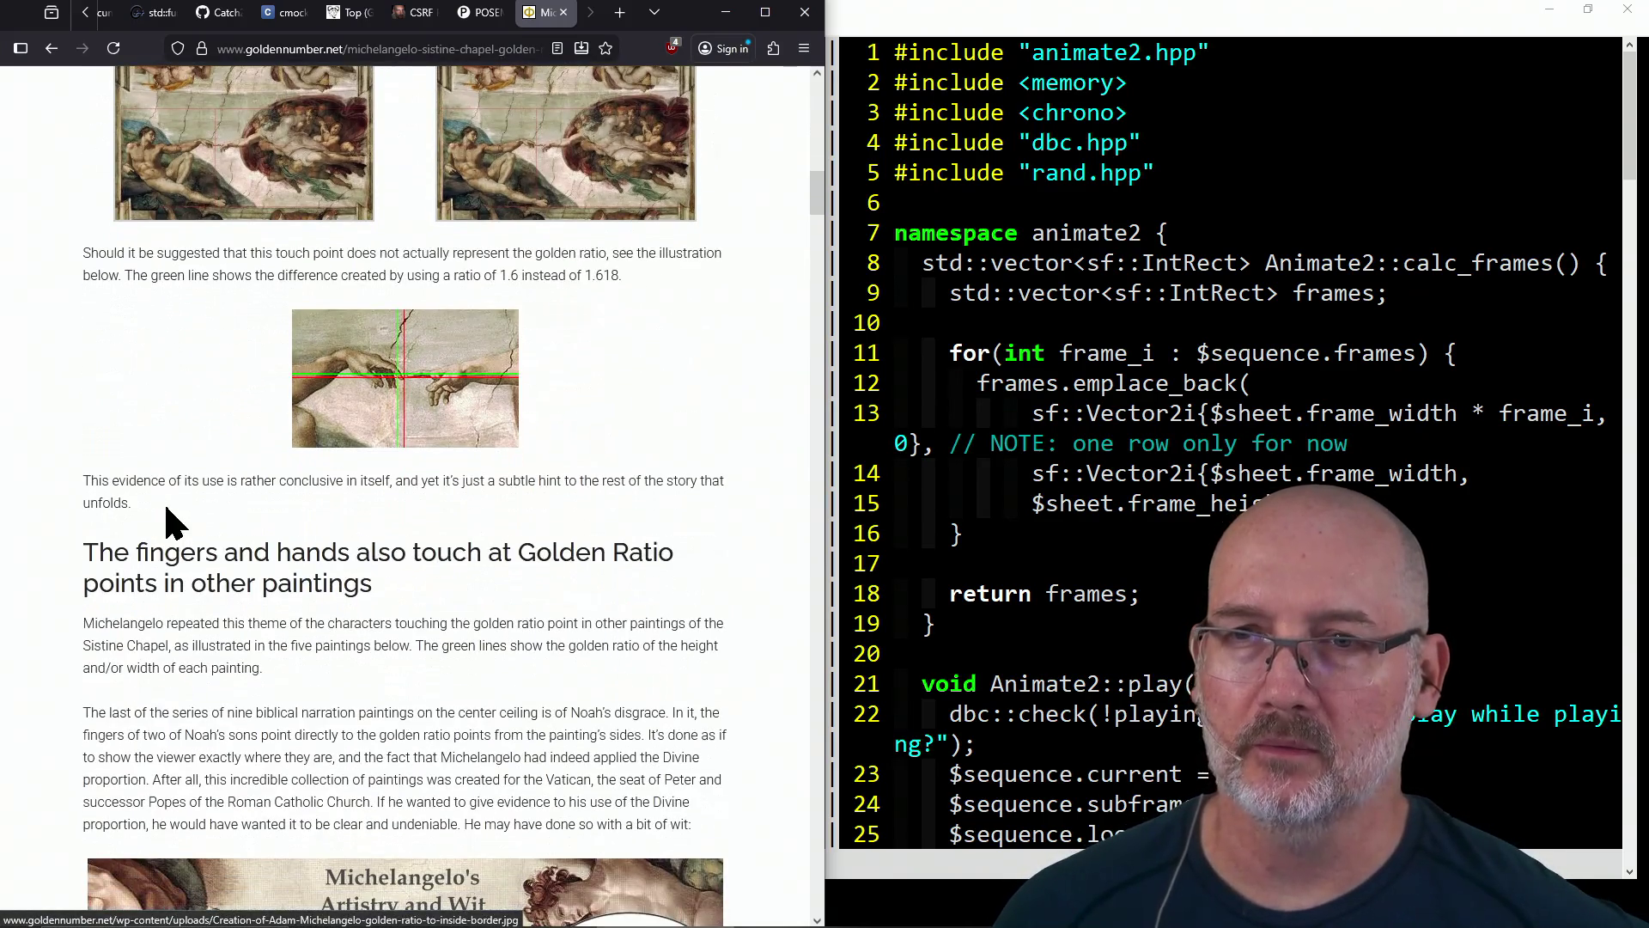
pyautogui.scroll(-6, 172, 520)
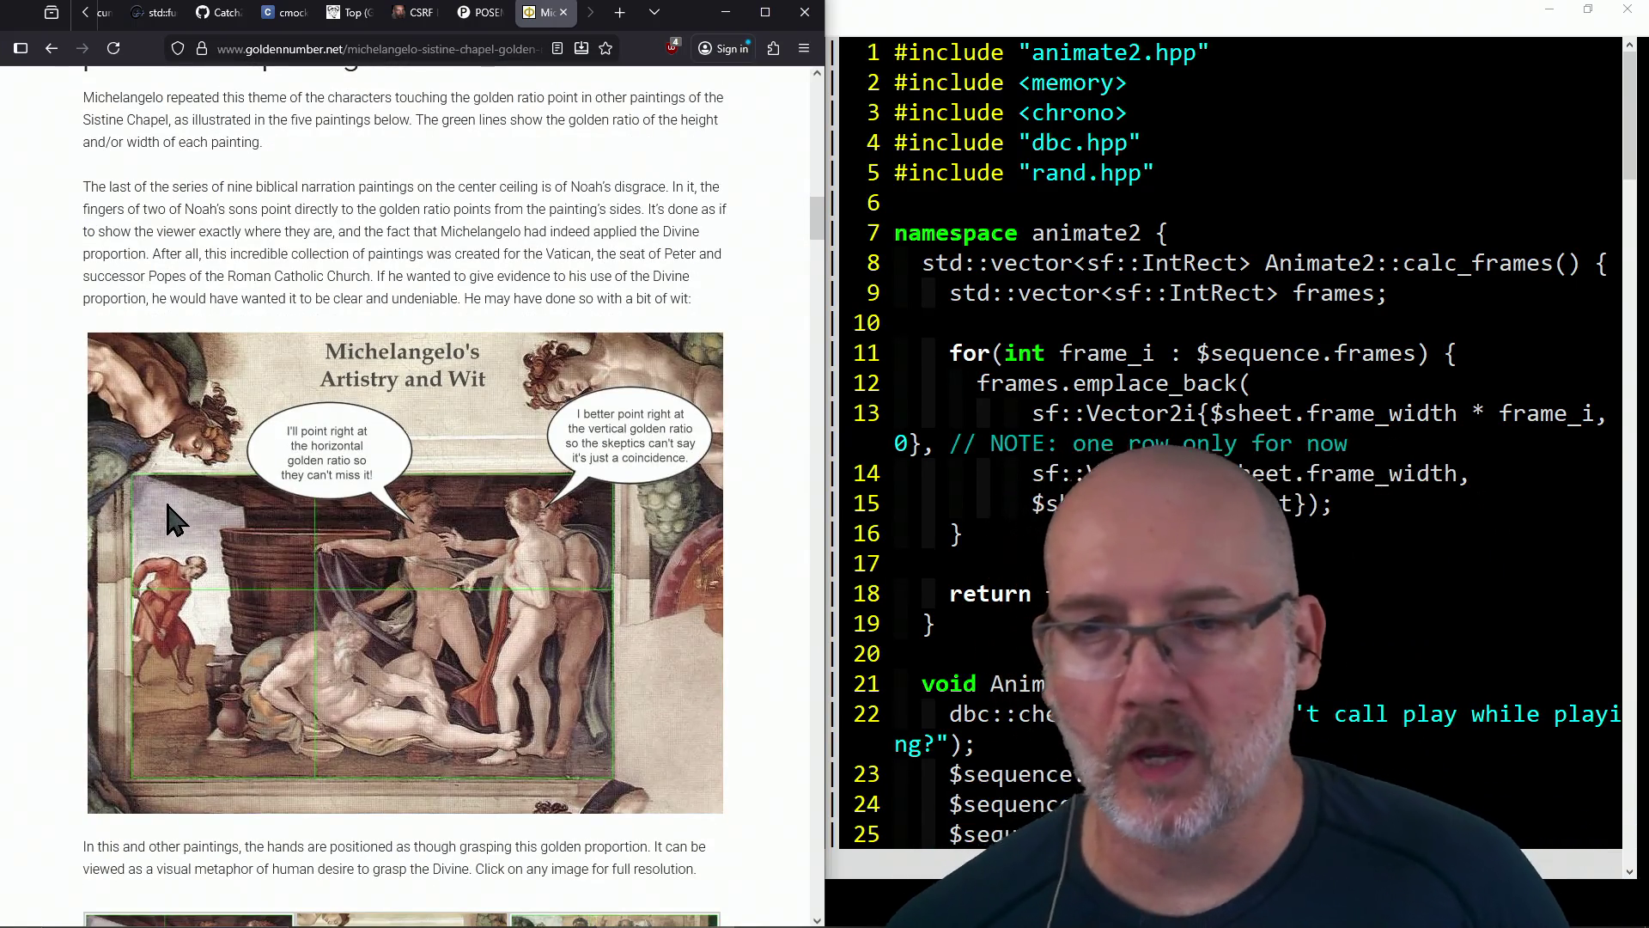
pyautogui.scroll(-2, 245, 515)
pyautogui.scroll(-2, 244, 515)
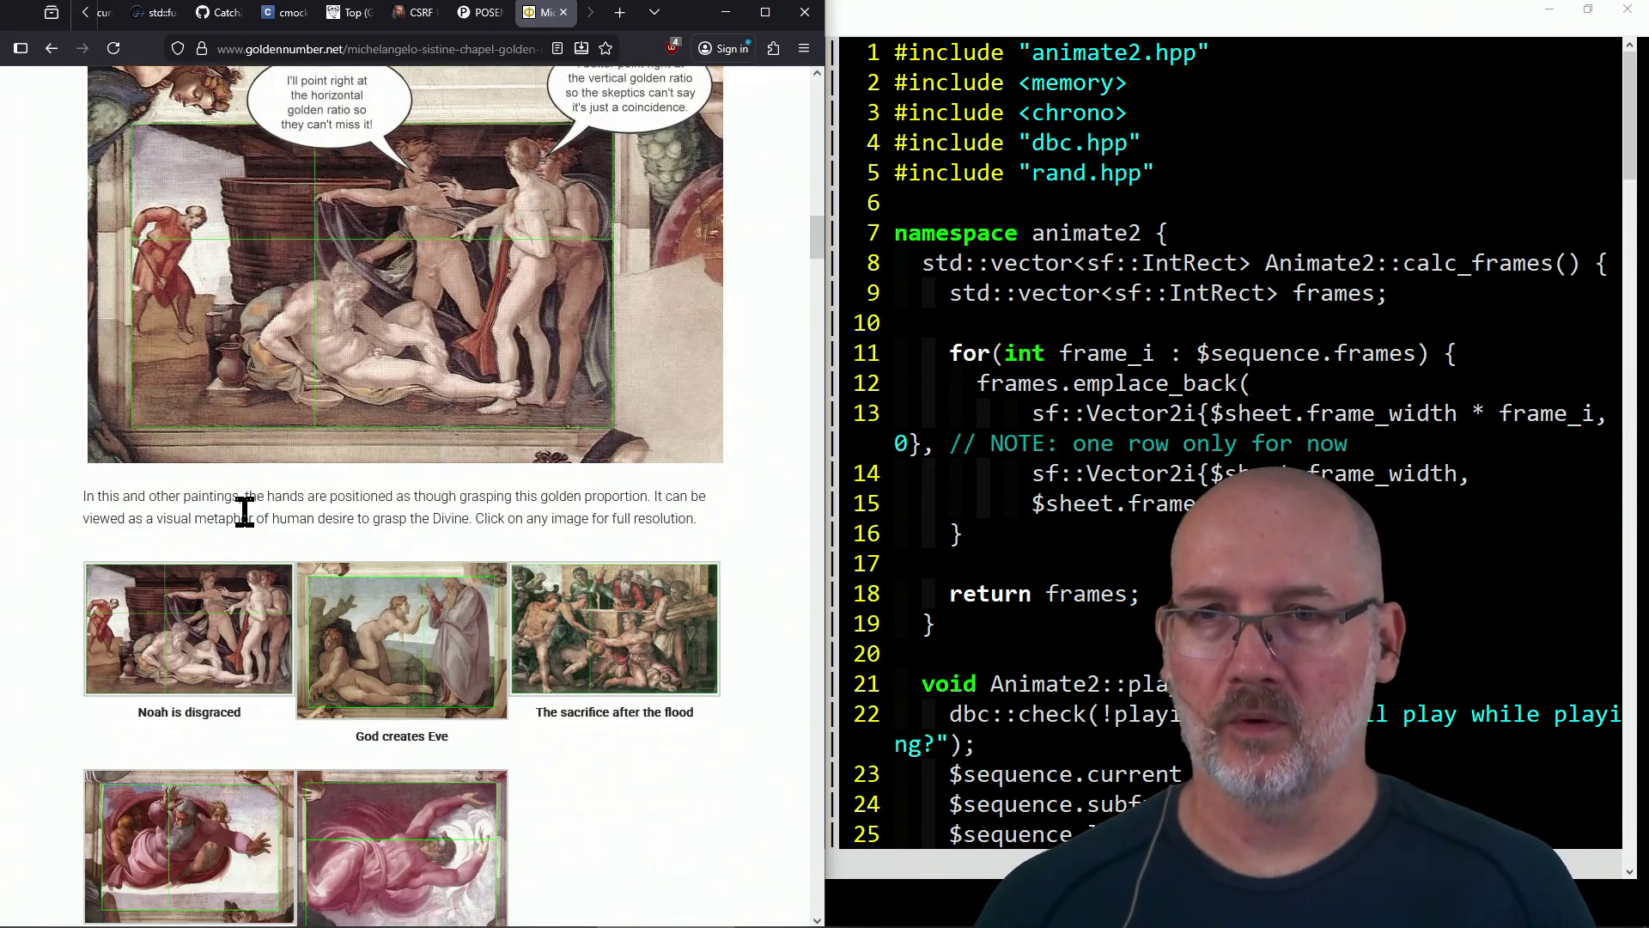
pyautogui.scroll(2, 245, 515)
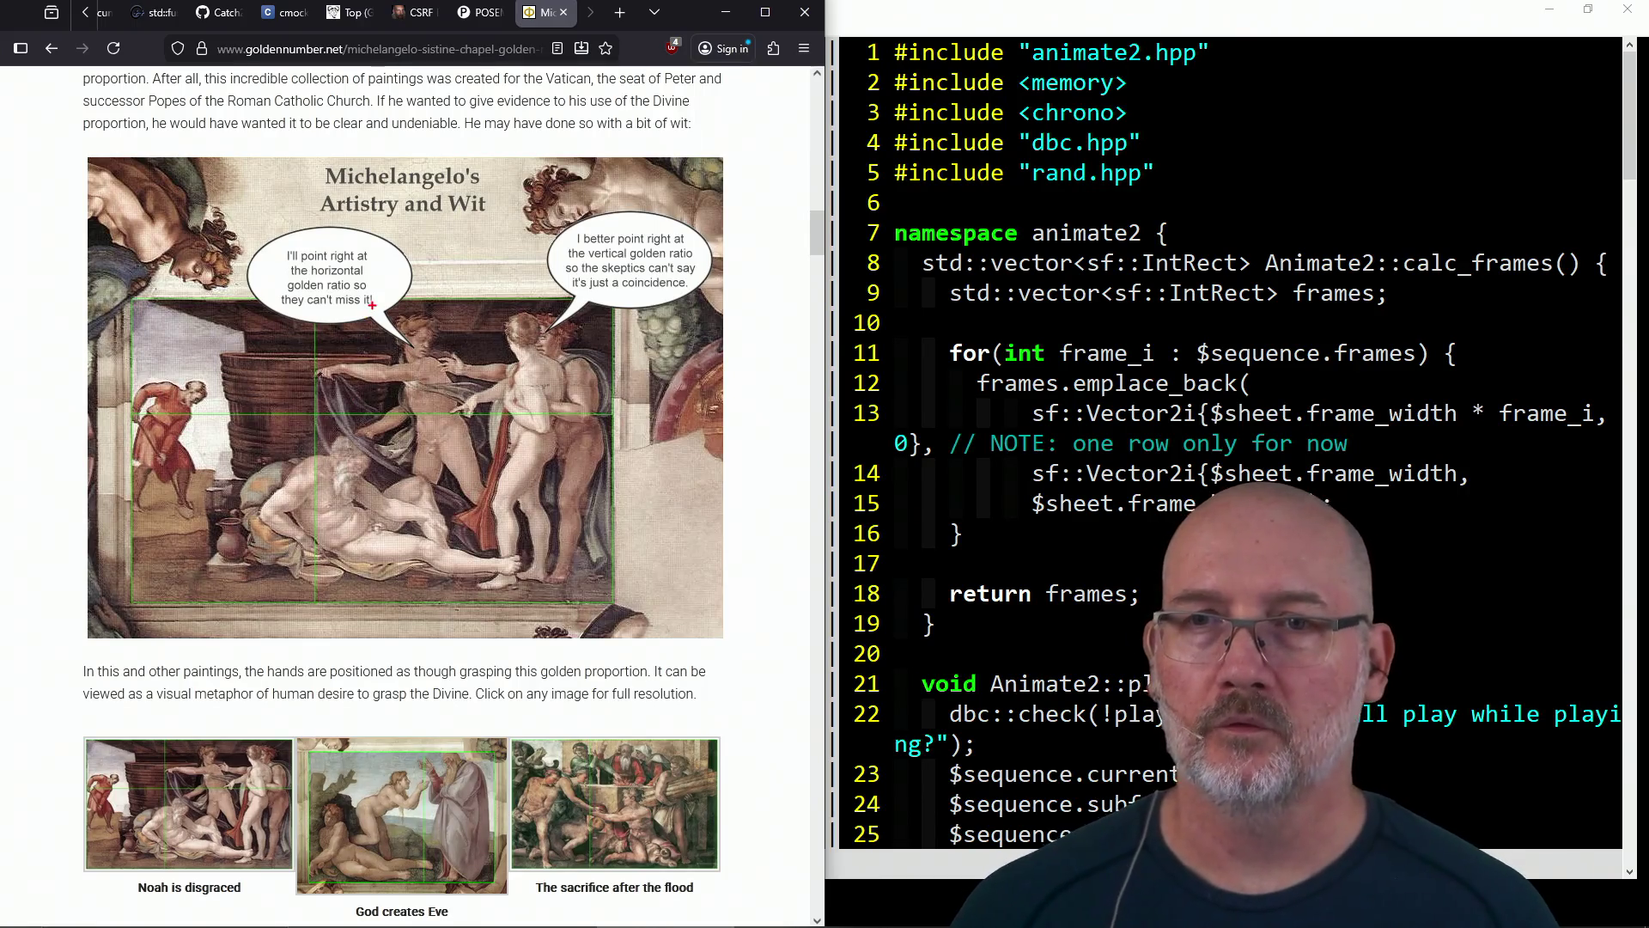
pyautogui.moveTo(271, 307); pyautogui.dragTo(270, 601)
pyautogui.moveTo(486, 296); pyautogui.dragTo(485, 603)
pyautogui.moveTo(128, 505); pyautogui.dragTo(646, 504)
pyautogui.moveTo(114, 383); pyautogui.dragTo(615, 382)
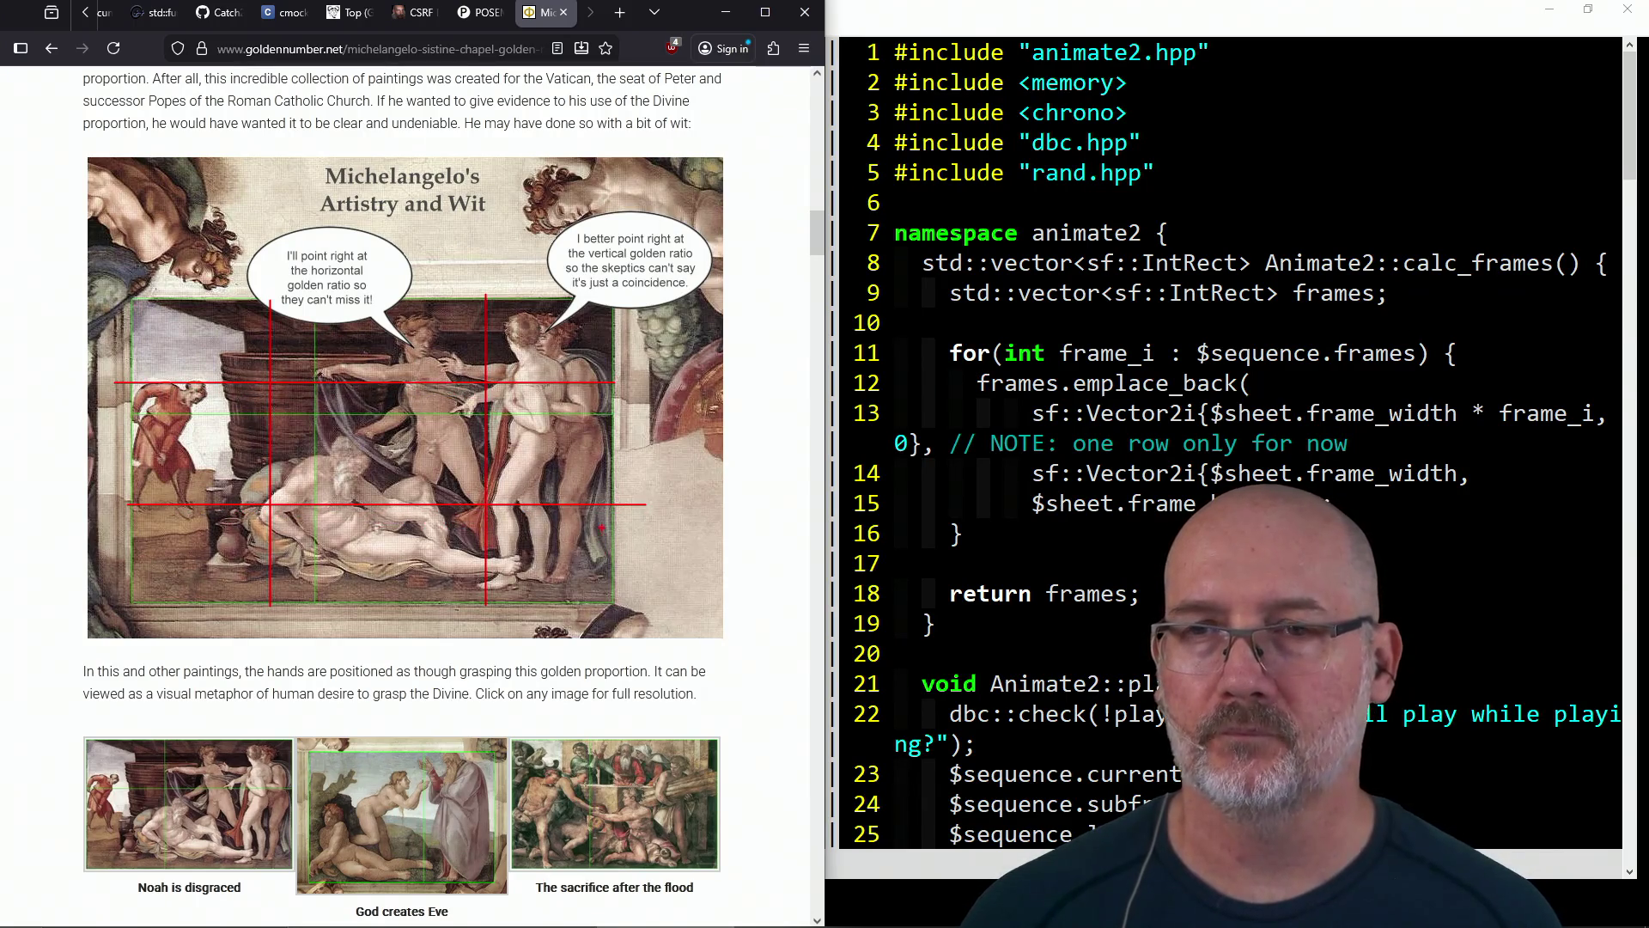
pyautogui.press('Escape')
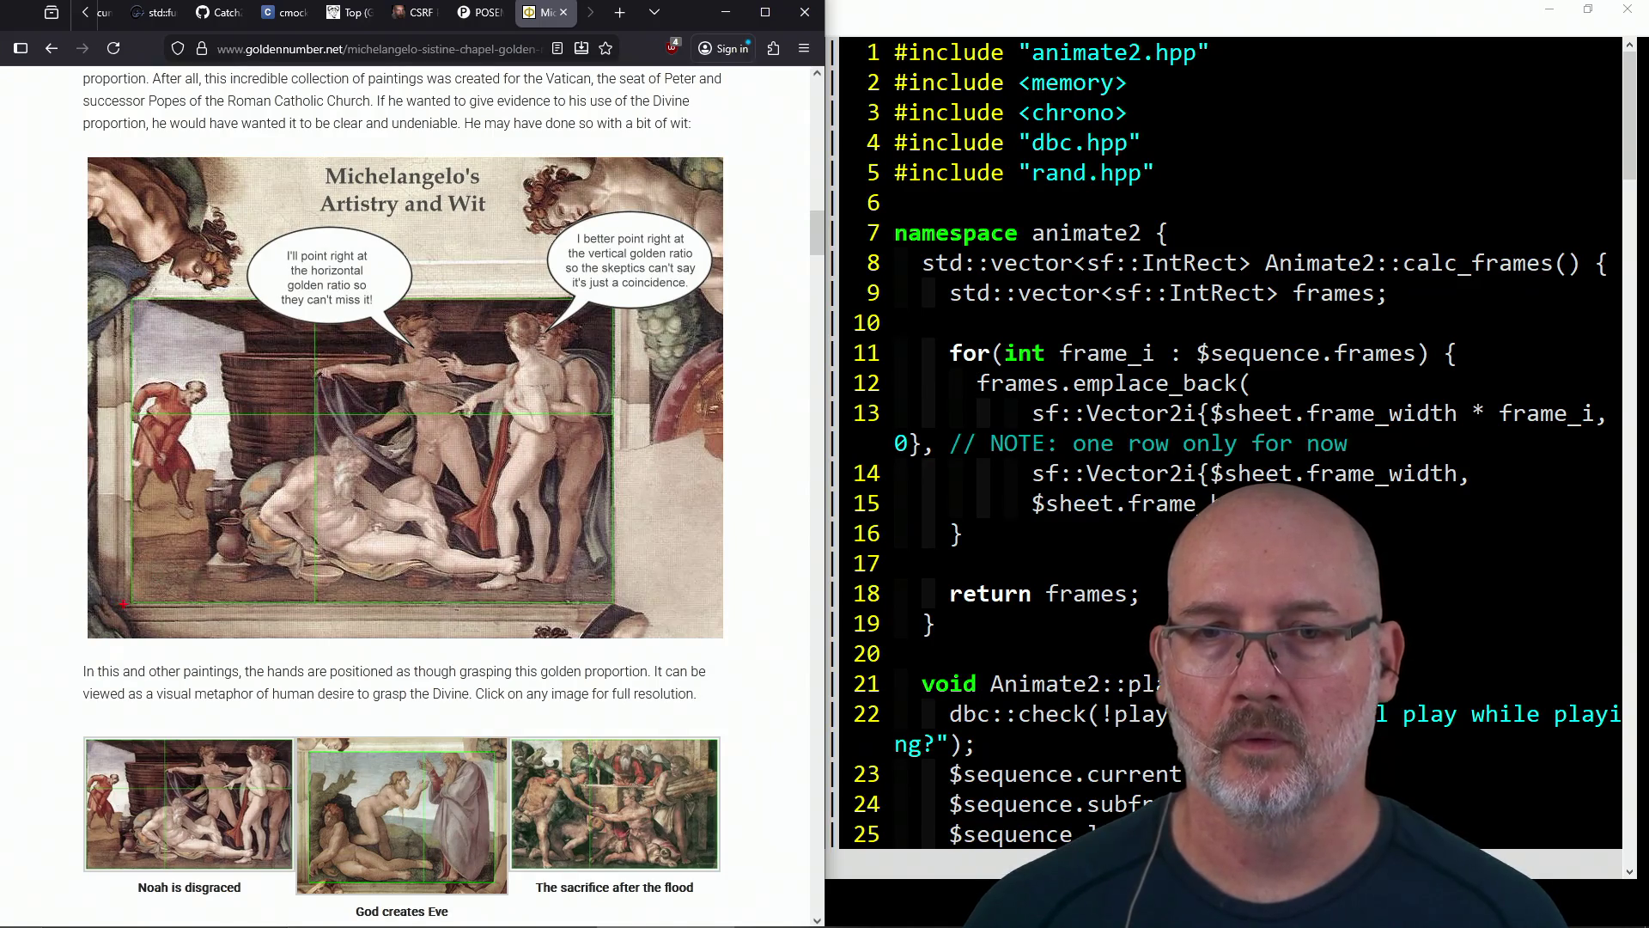
pyautogui.moveTo(122, 603); pyautogui.dragTo(662, 276)
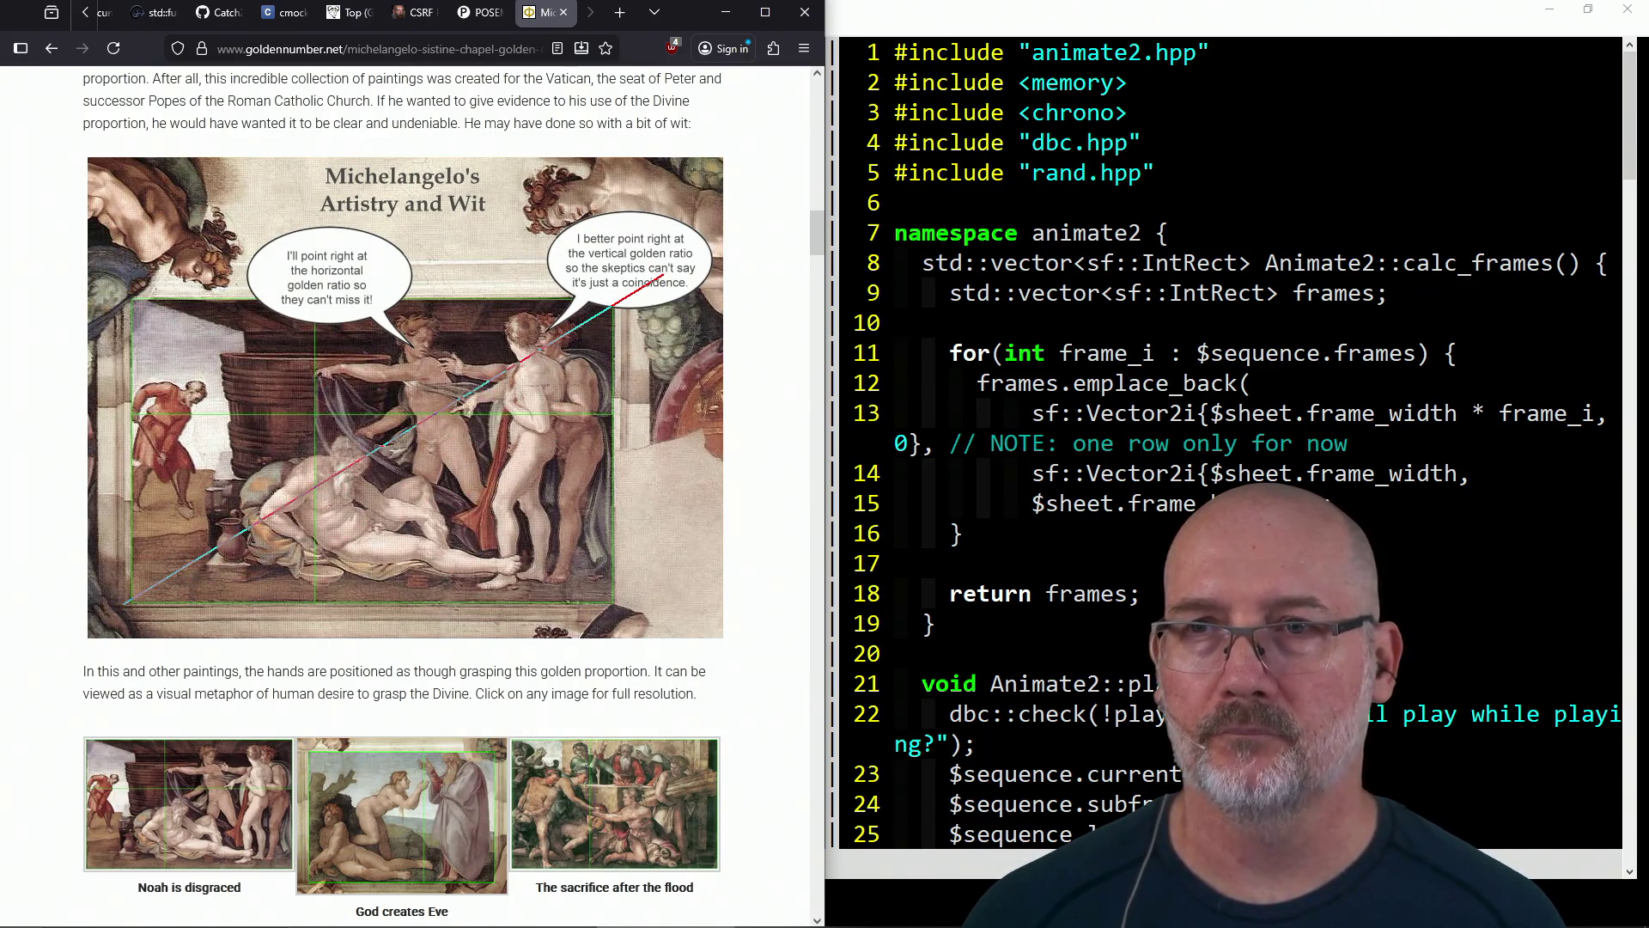
pyautogui.moveTo(128, 300); pyautogui.dragTo(649, 623)
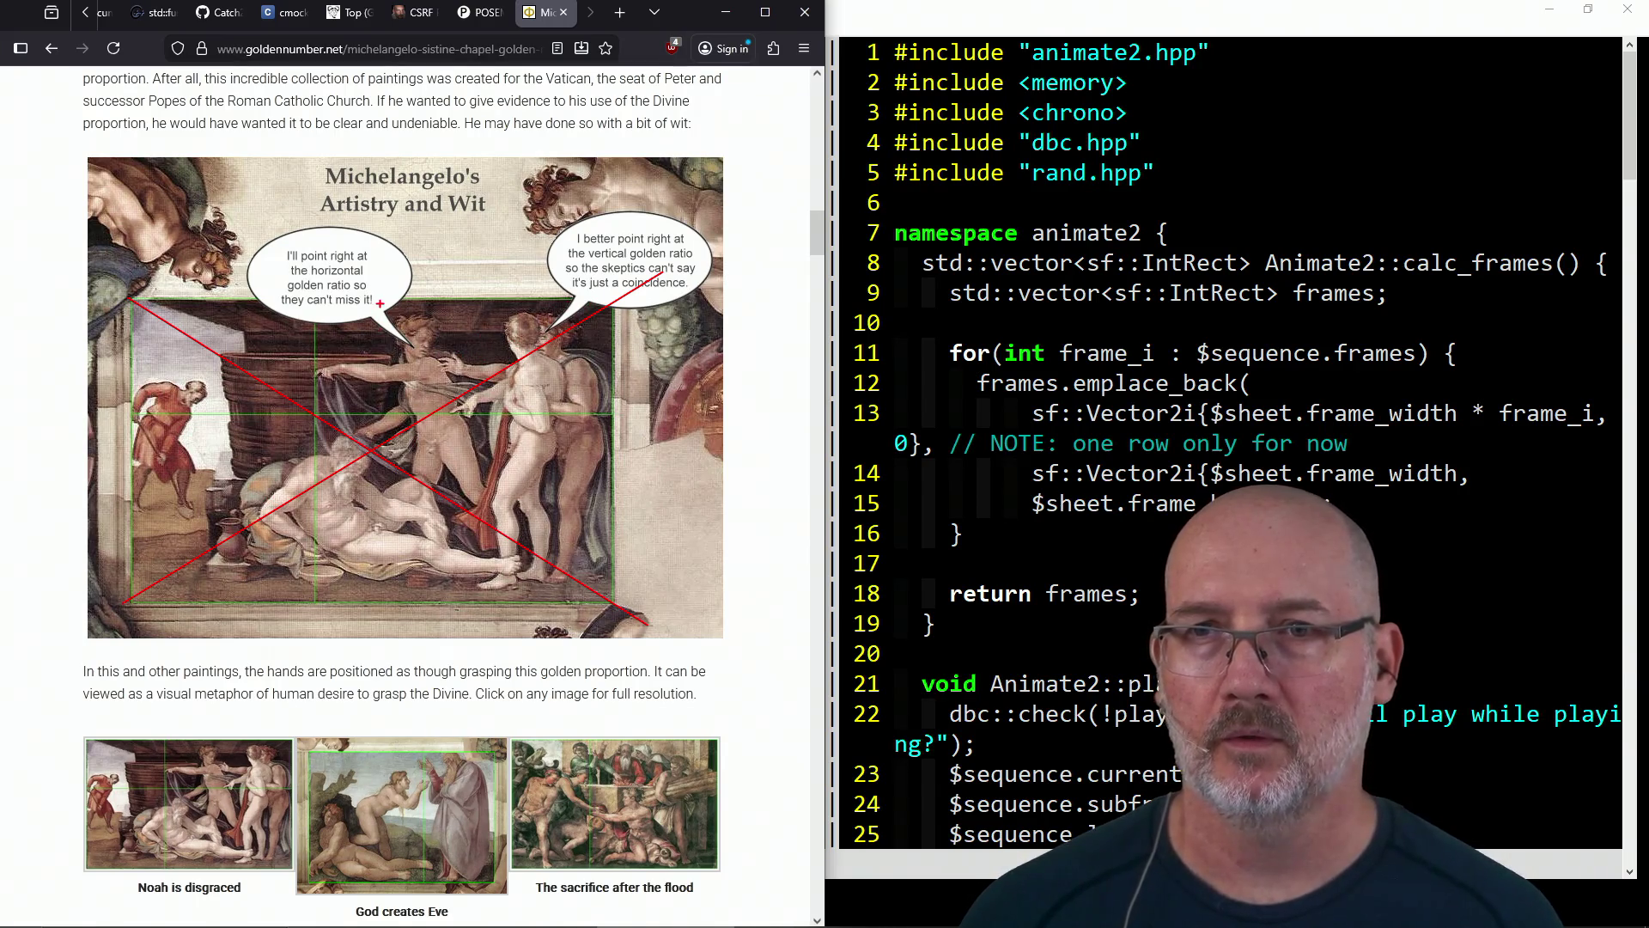
pyautogui.moveTo(369, 299); pyautogui.dragTo(368, 481)
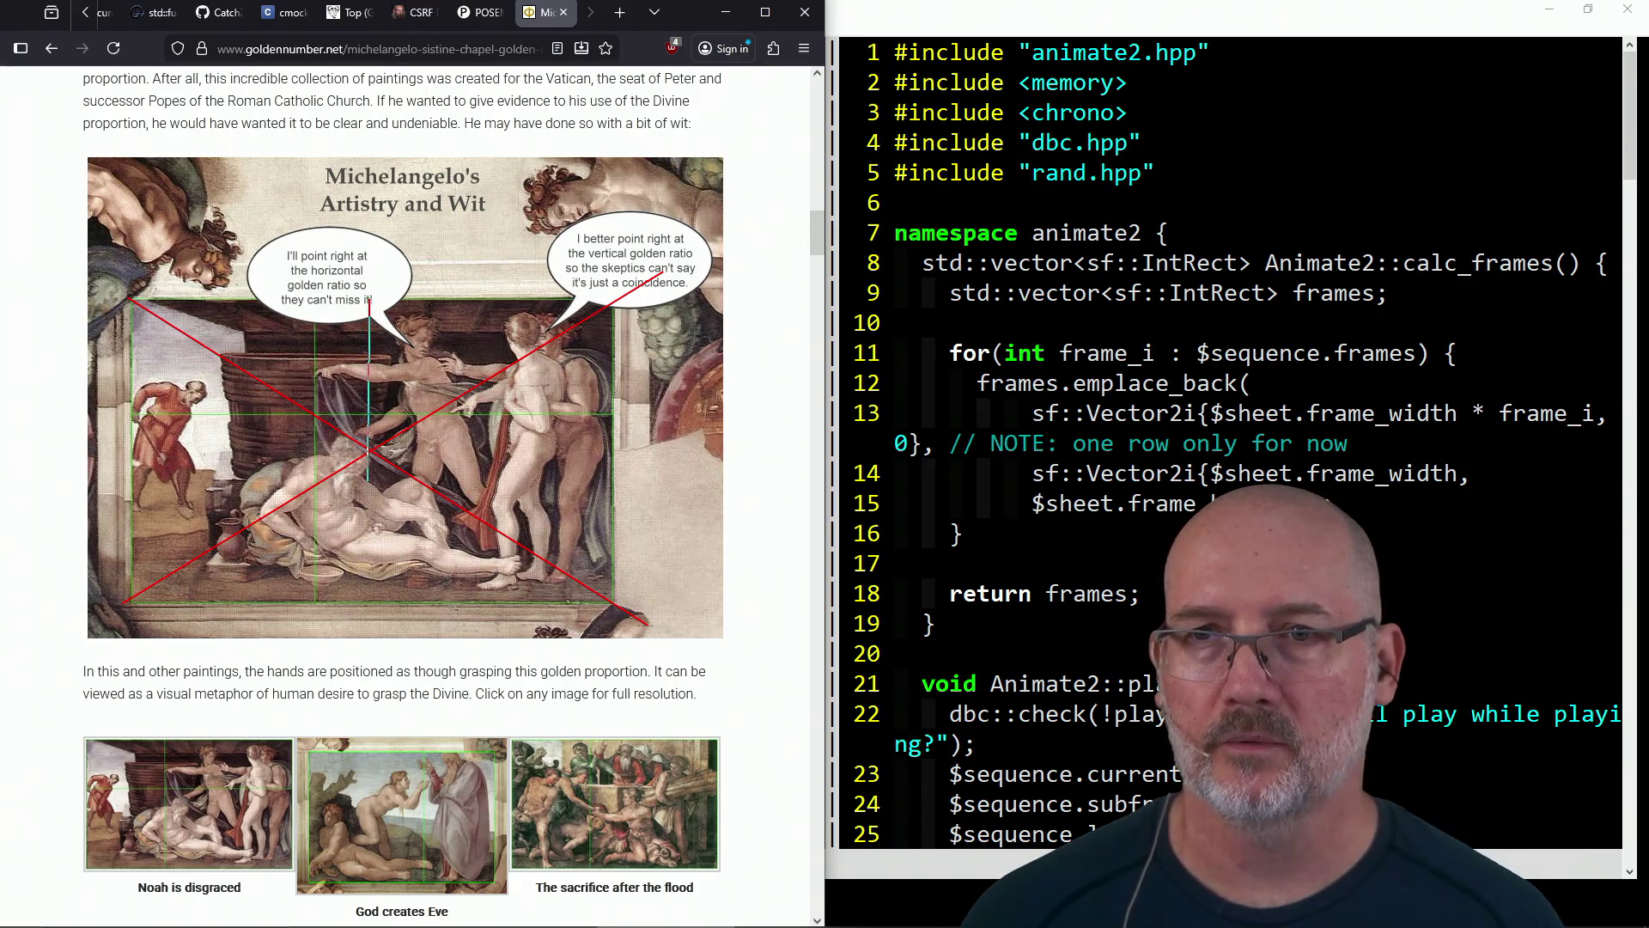
pyautogui.moveTo(370, 588); pyautogui.dragTo(369, 605)
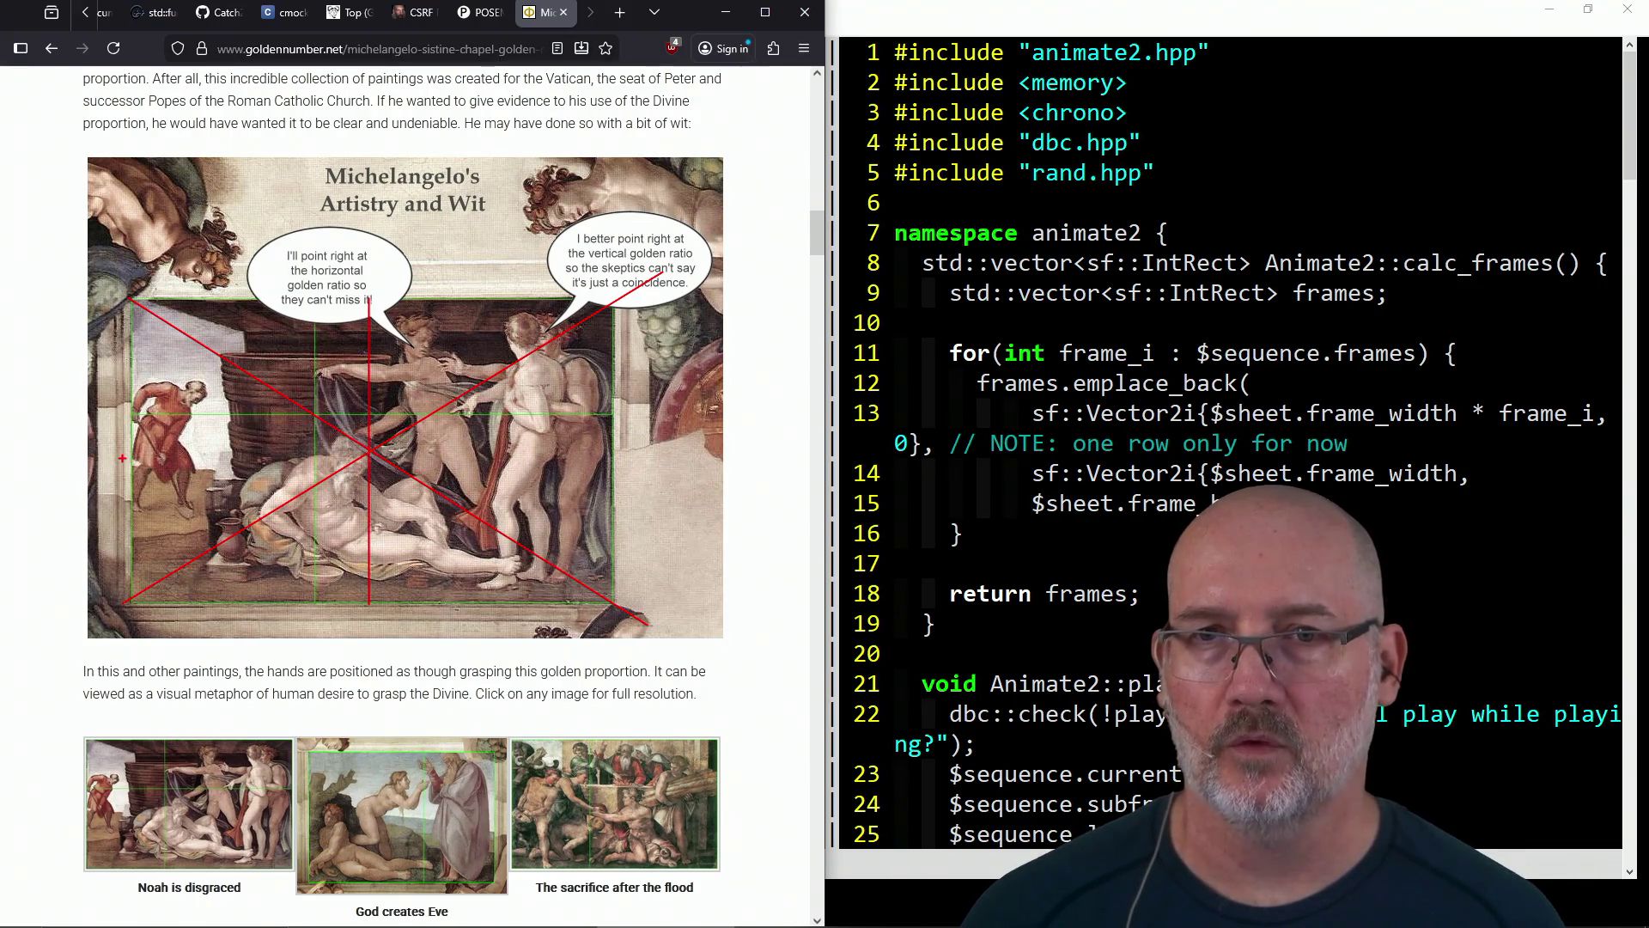
pyautogui.moveTo(163, 456); pyautogui.dragTo(608, 446)
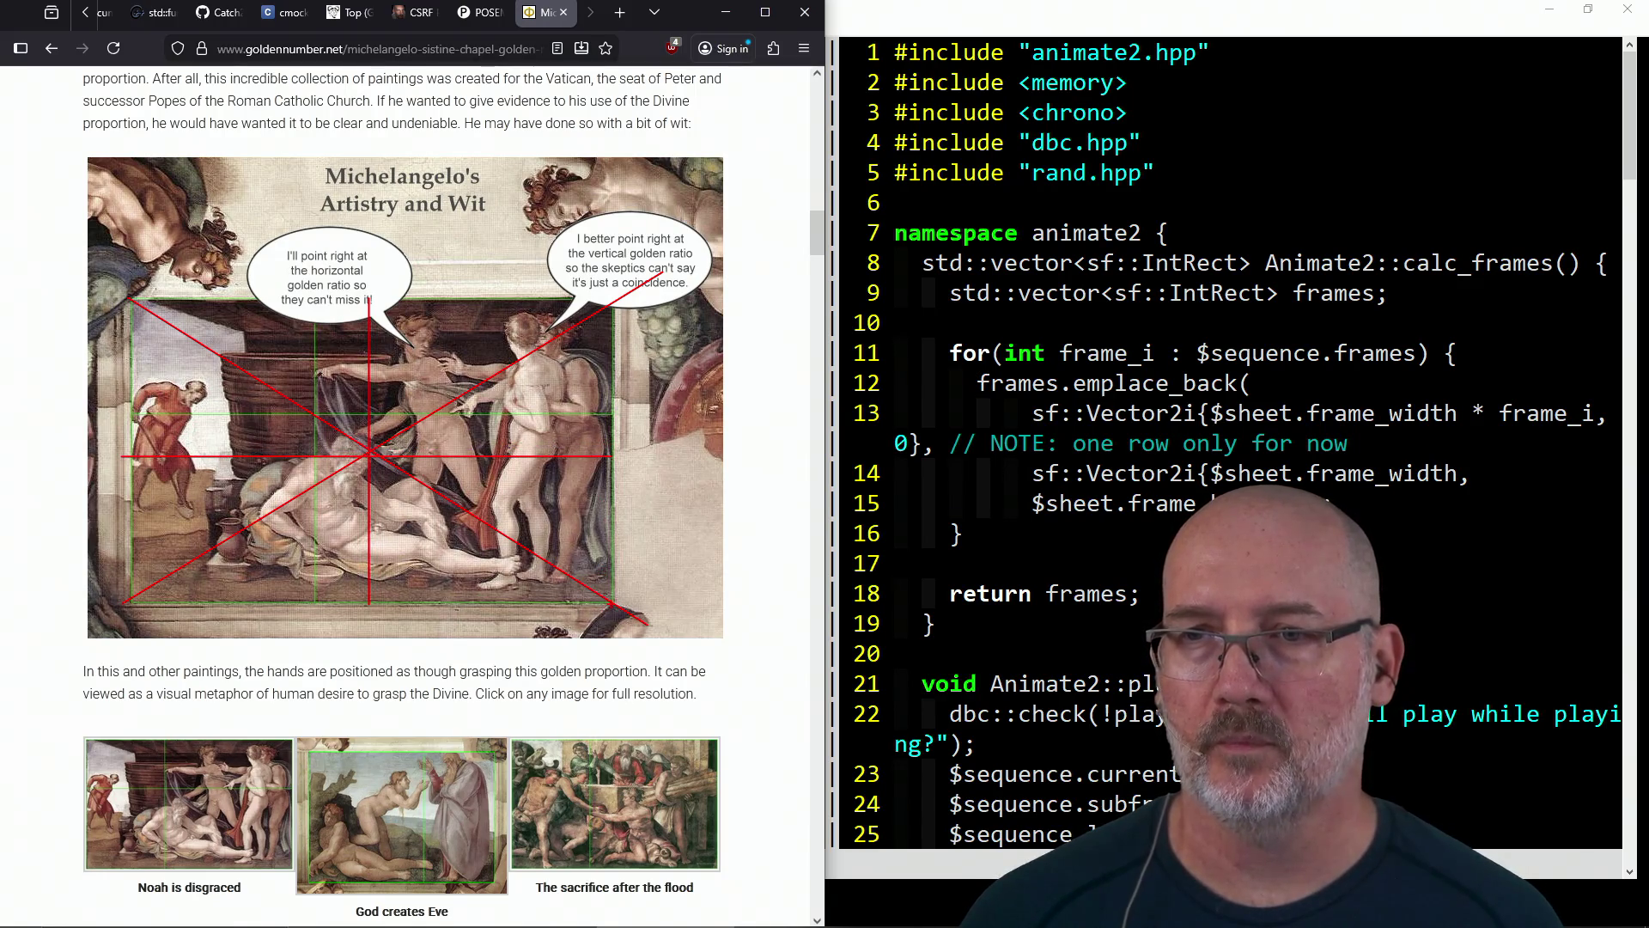
pyautogui.moveTo(614, 603); pyautogui.dragTo(369, 300)
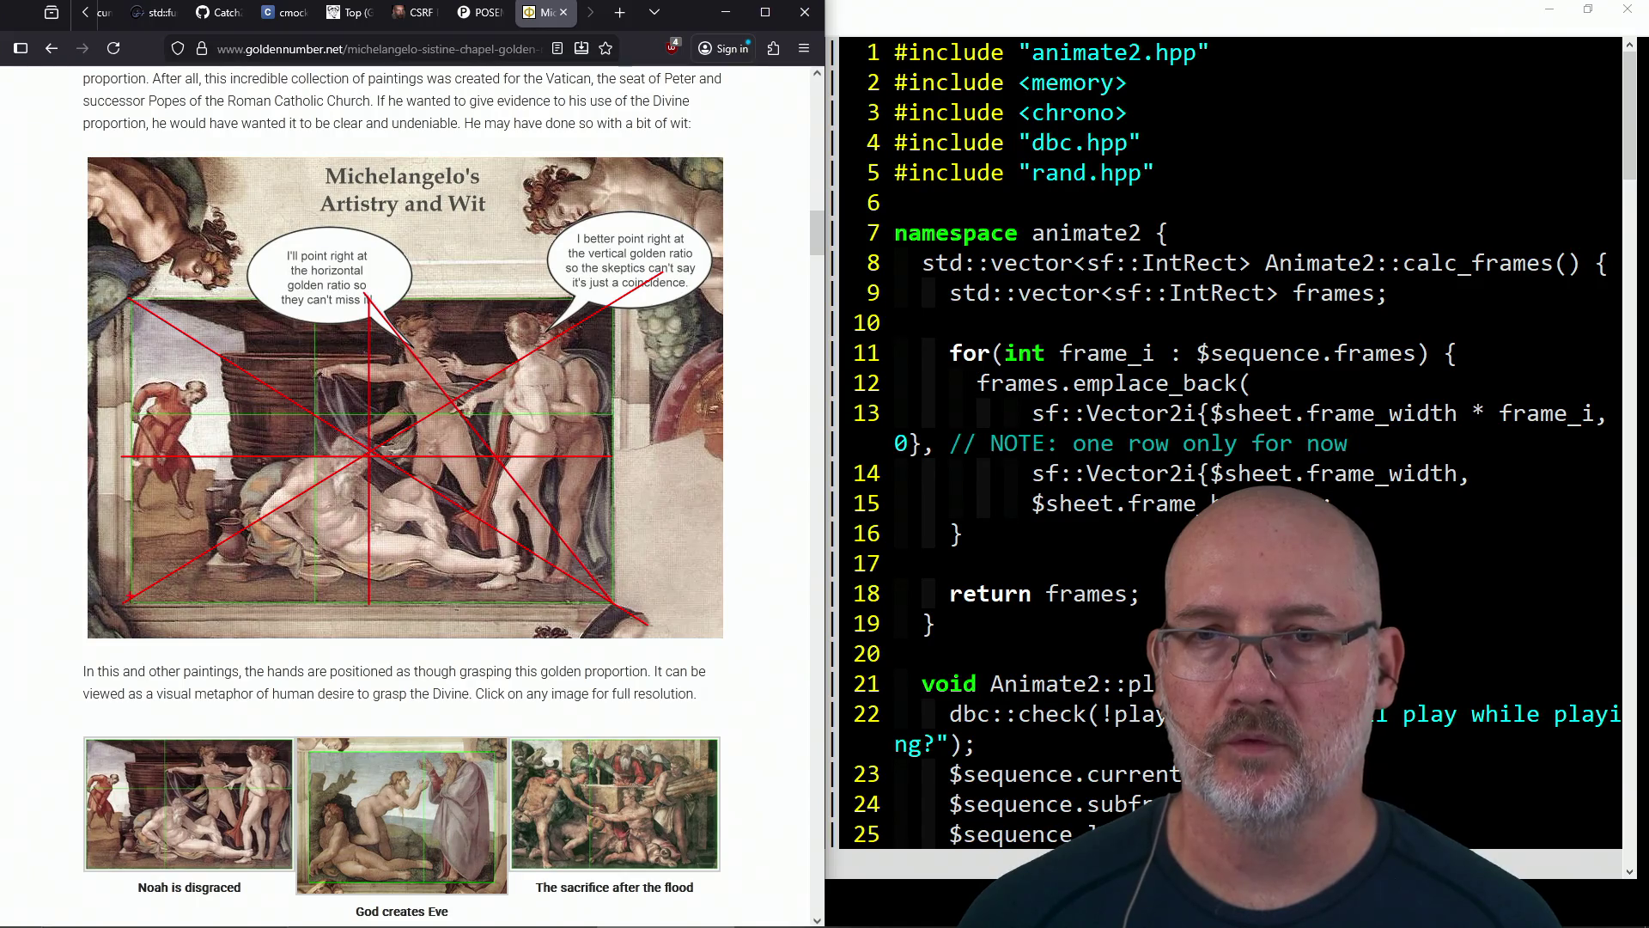
pyautogui.moveTo(270, 427); pyautogui.dragTo(370, 293)
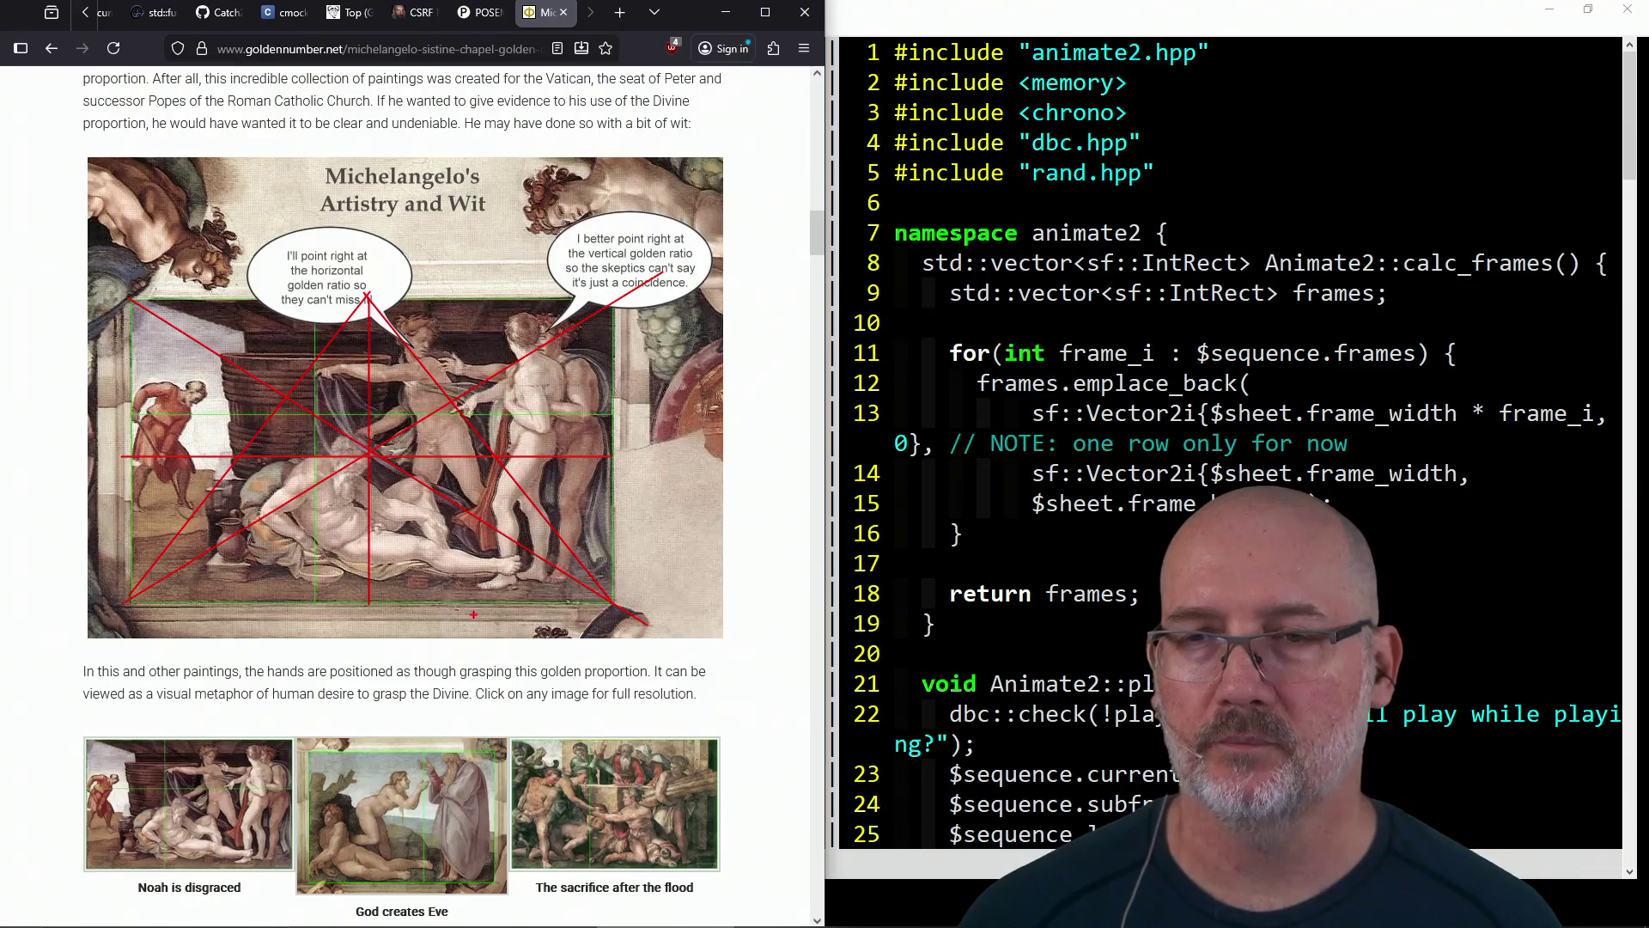
pyautogui.moveTo(369, 601); pyautogui.dragTo(637, 292)
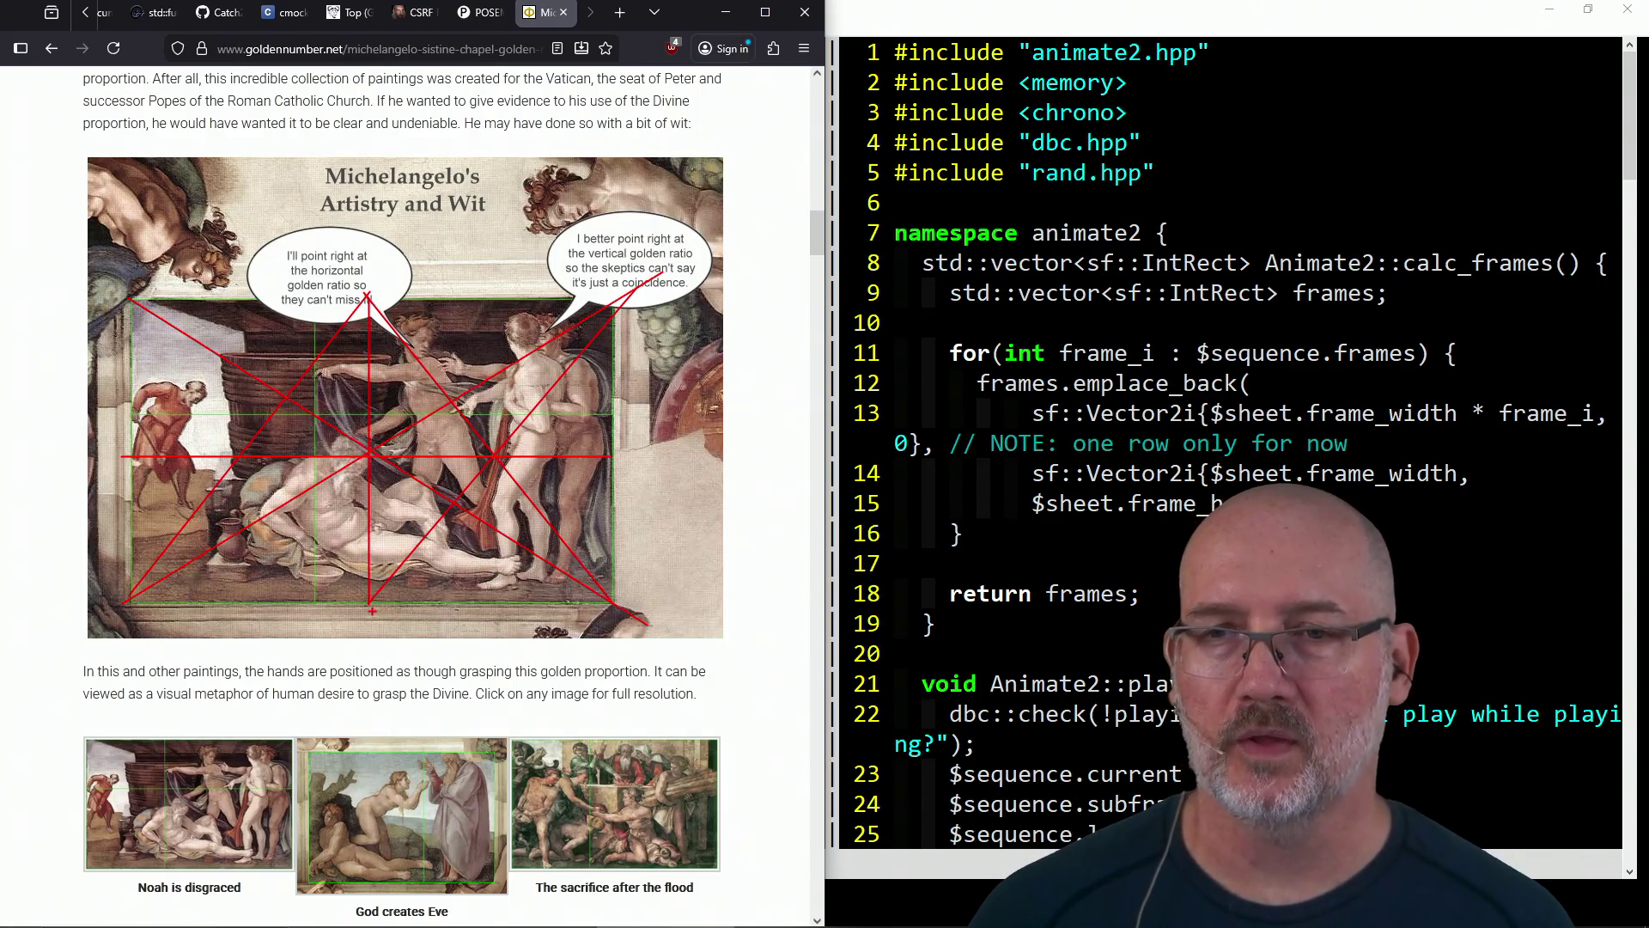
pyautogui.moveTo(348, 573)
pyautogui.mouseDown()
pyautogui.moveTo(146, 330)
pyautogui.moveTo(171, 373)
pyautogui.mouseUp()
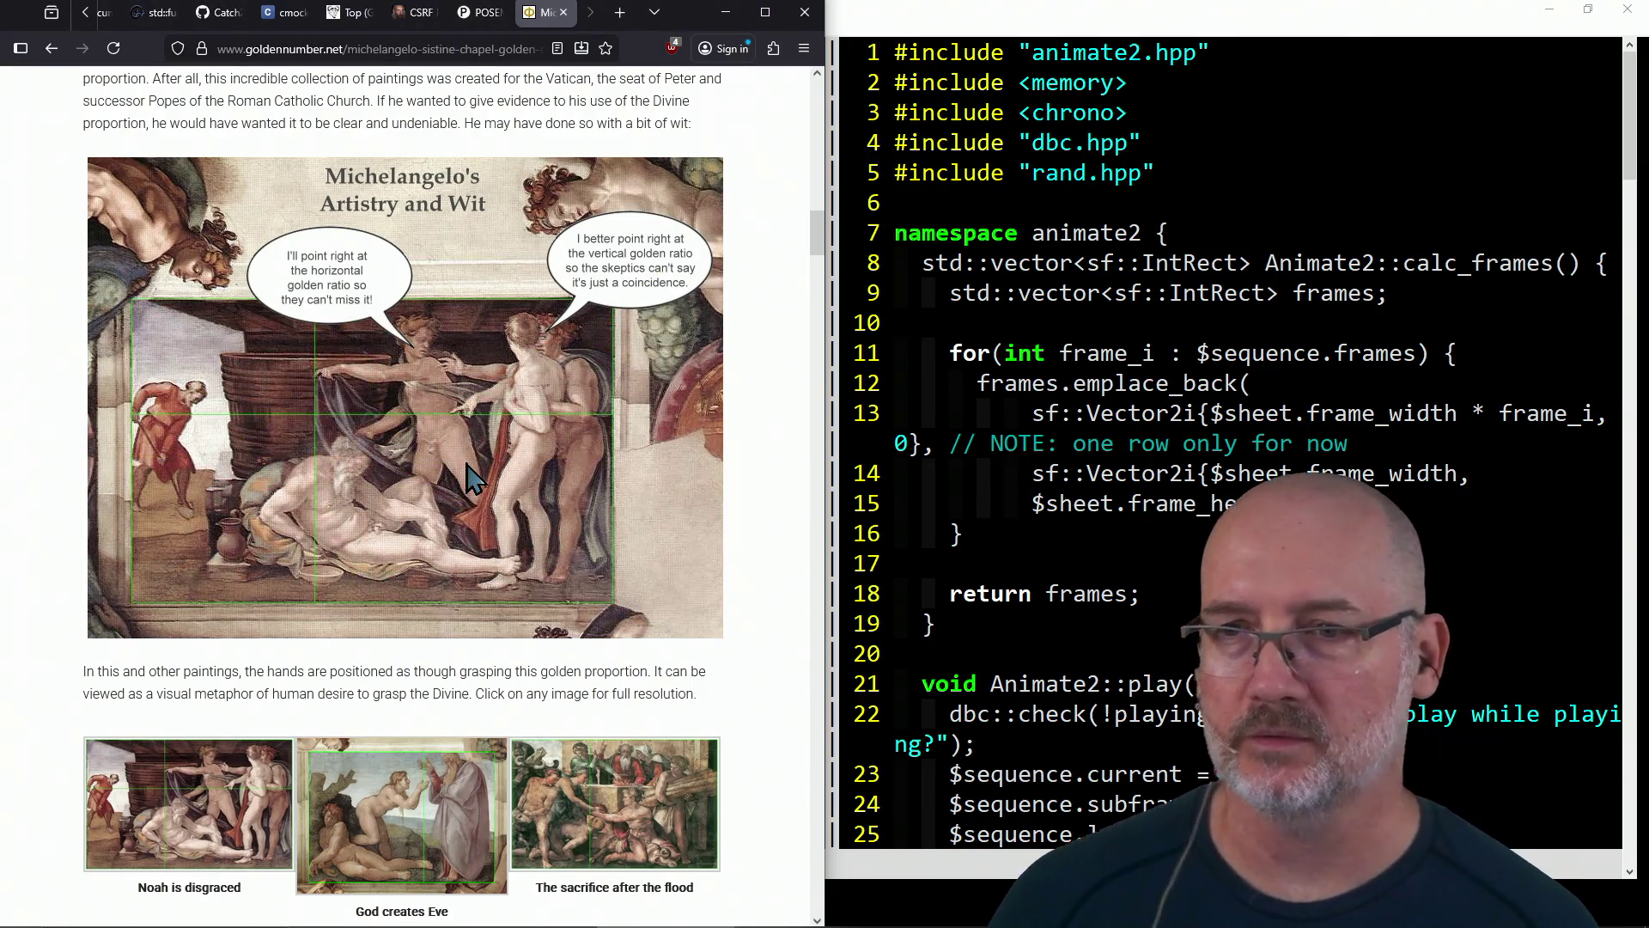
# - Scroll through the current face-proportion image results
pyautogui.scroll(-3, 459, 455)
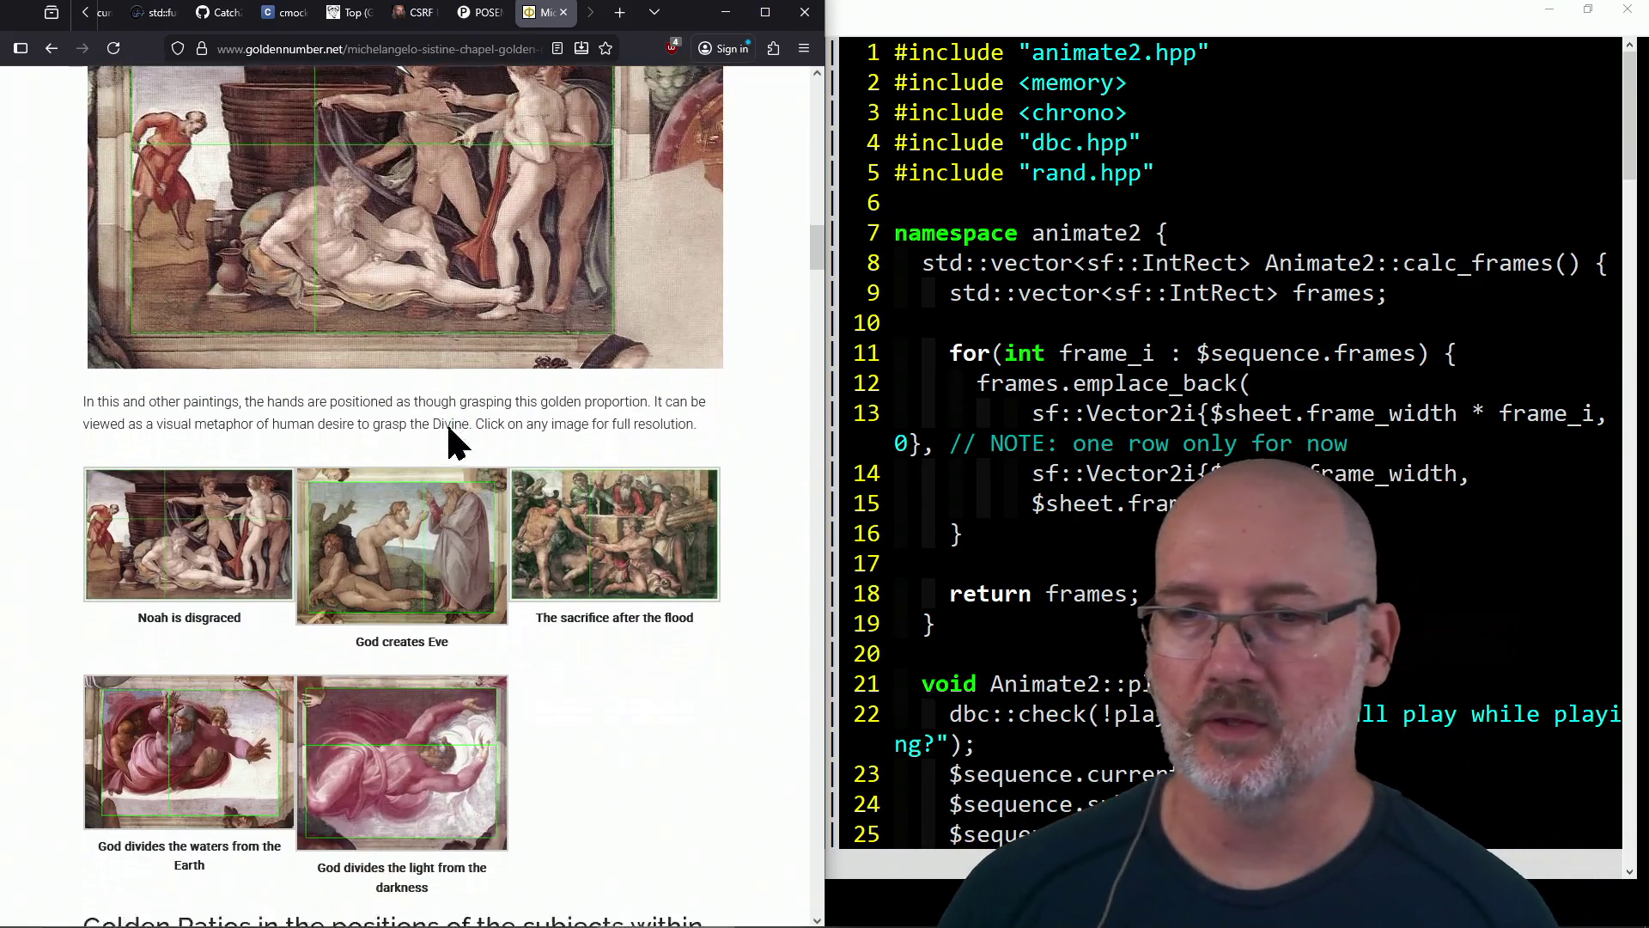
pyautogui.scroll(-10, 613, 482)
pyautogui.scroll(4, 611, 483)
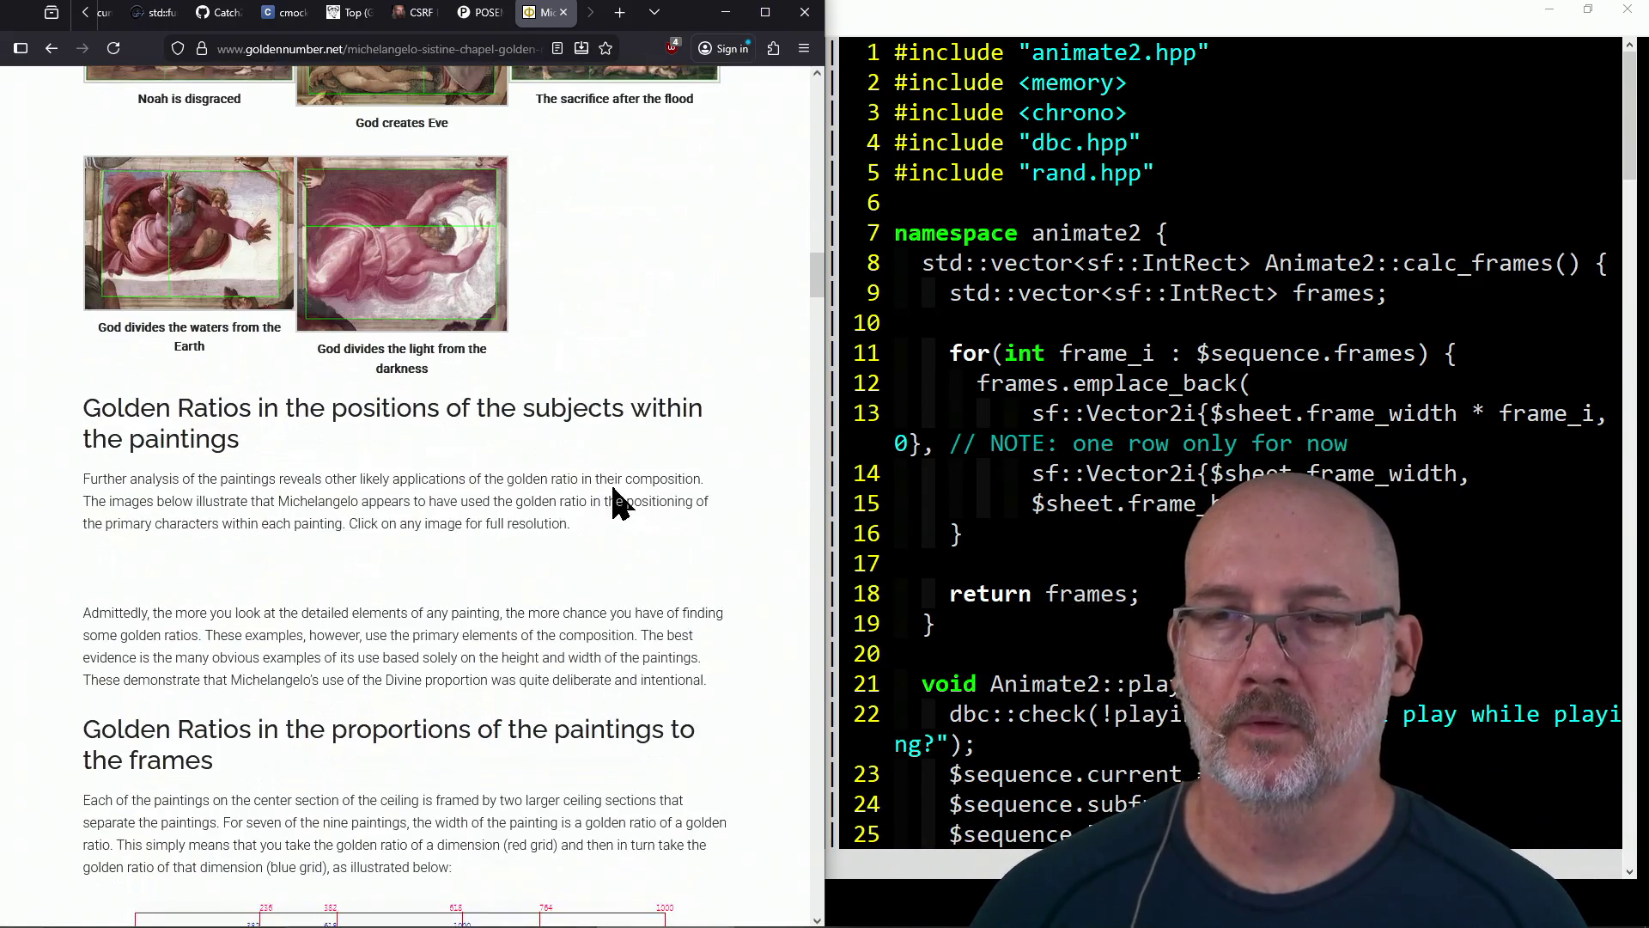
pyautogui.scroll(-8, 325, 365)
pyautogui.scroll(-8, 324, 378)
pyautogui.scroll(-3, 440, 390)
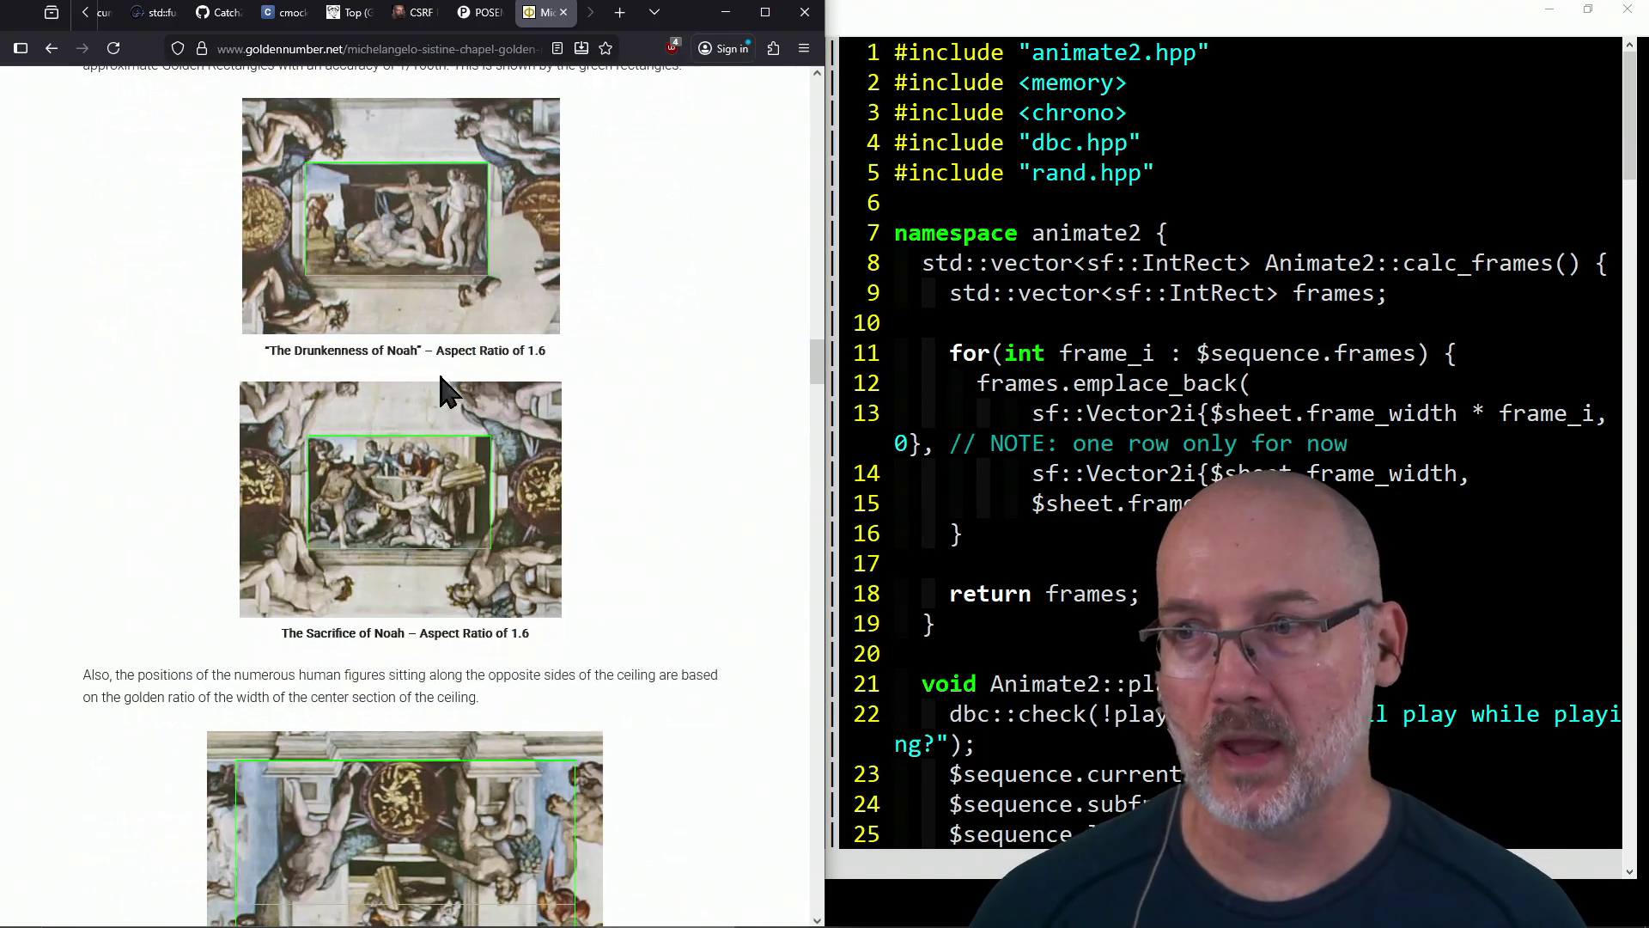
pyautogui.scroll(-7, 440, 391)
pyautogui.scroll(-6, 440, 378)
pyautogui.scroll(-20, 440, 375)
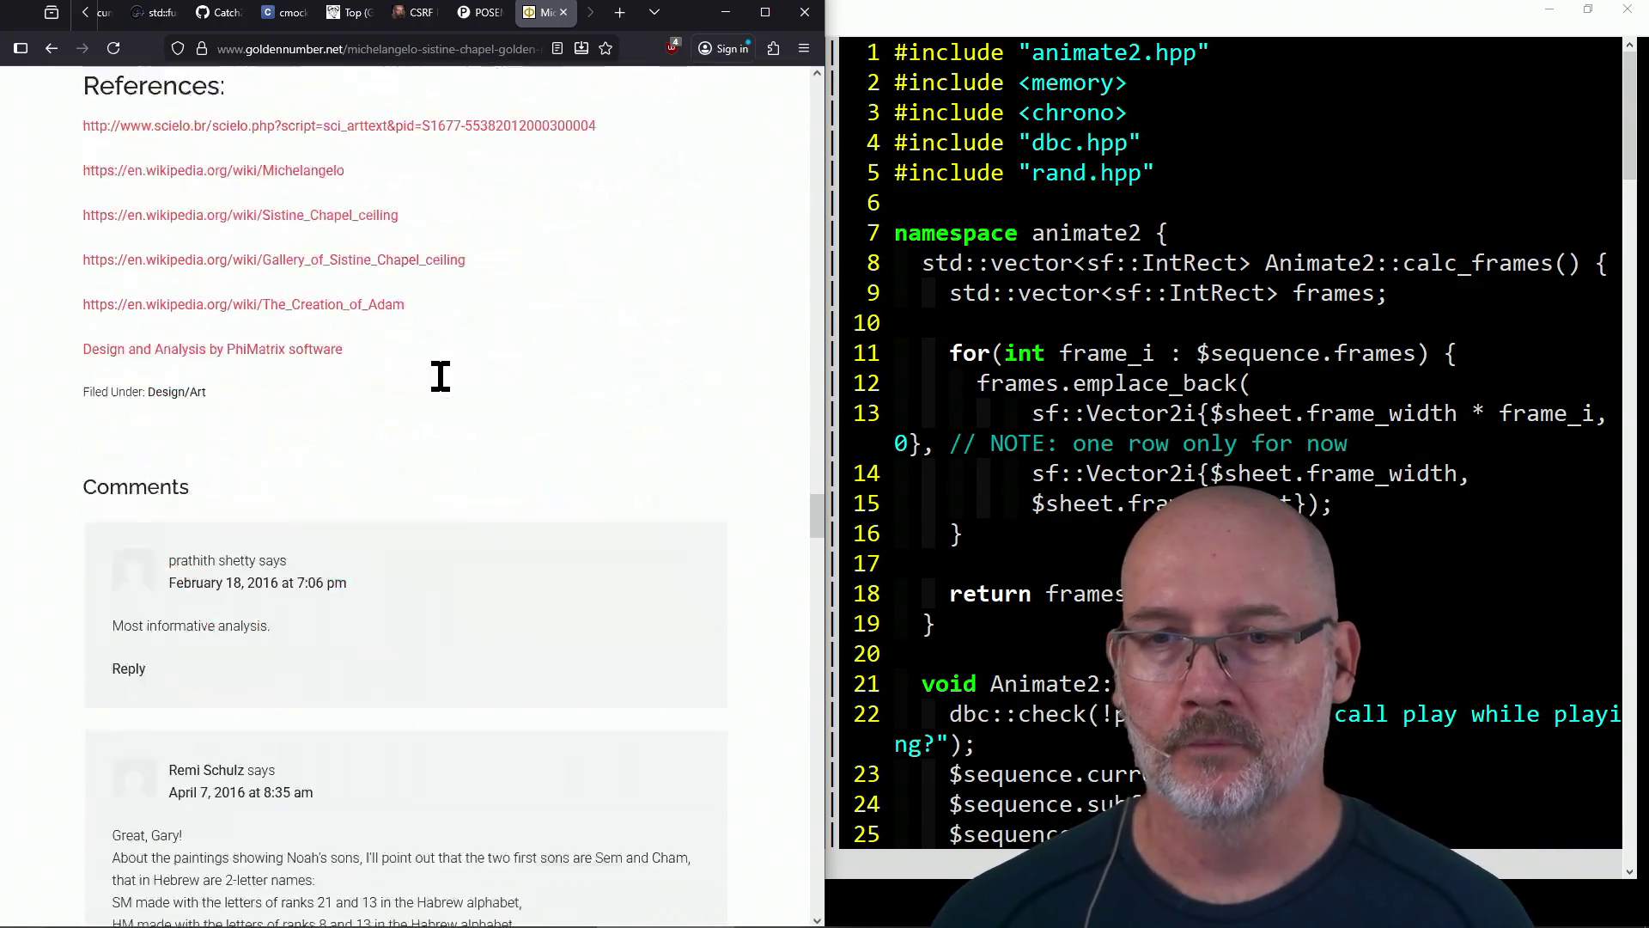
pyautogui.scroll(-6, 440, 376)
# - Go back to the previous Google search results page
pyautogui.click(51, 48)
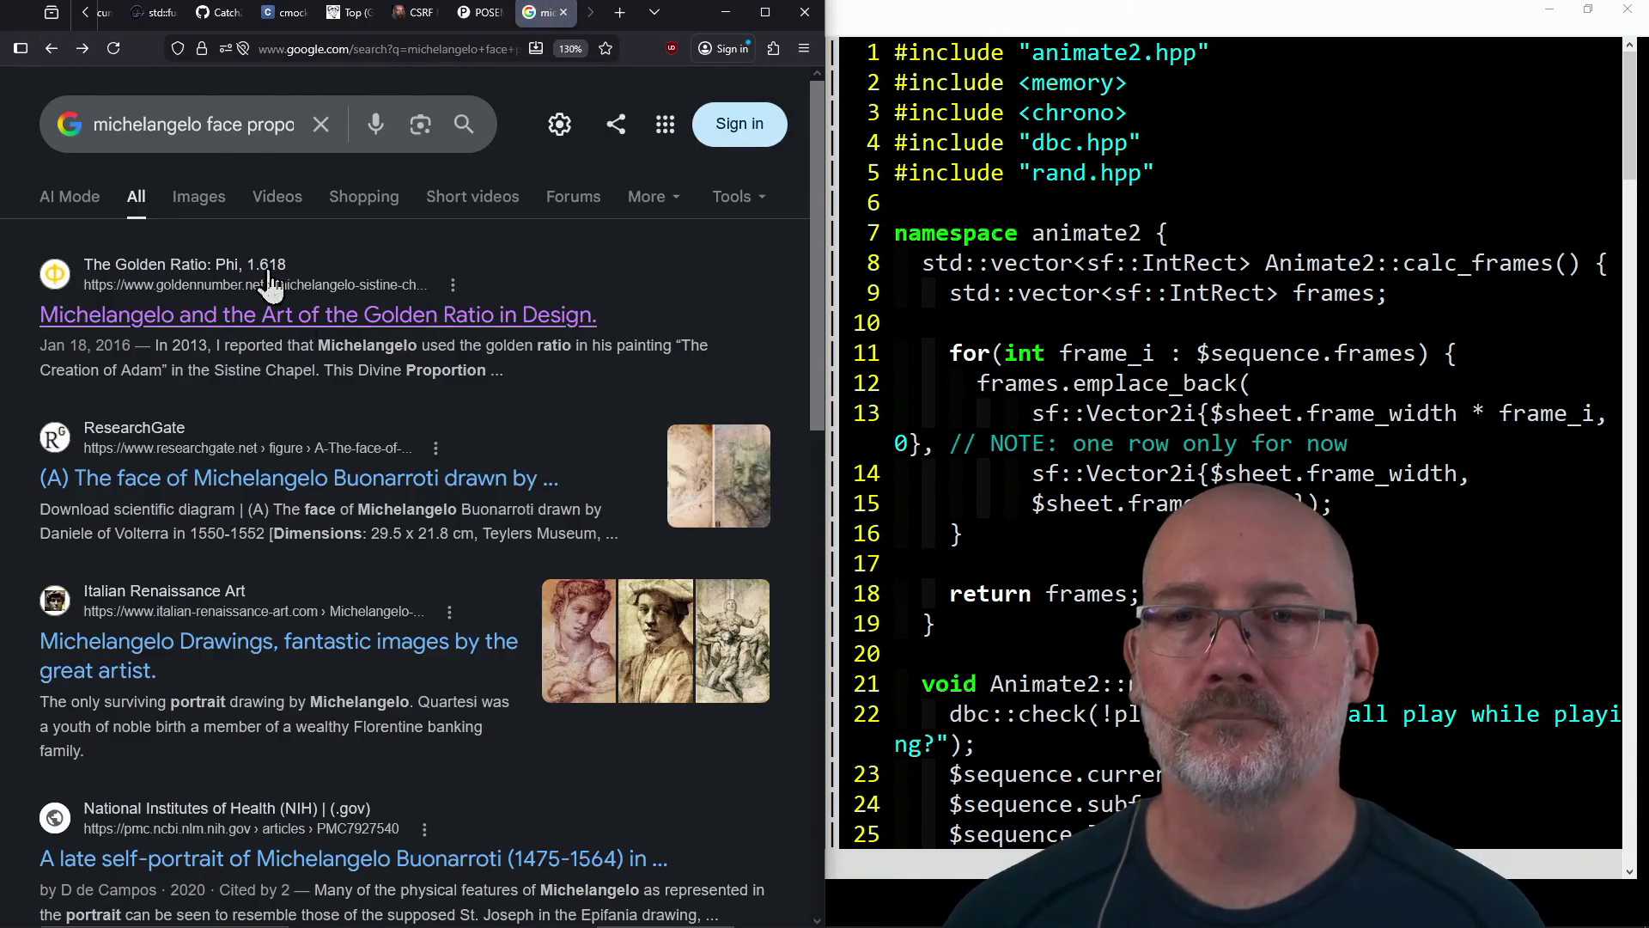
pyautogui.scroll(-15, 394, 347)
pyautogui.scroll(1, 395, 348)
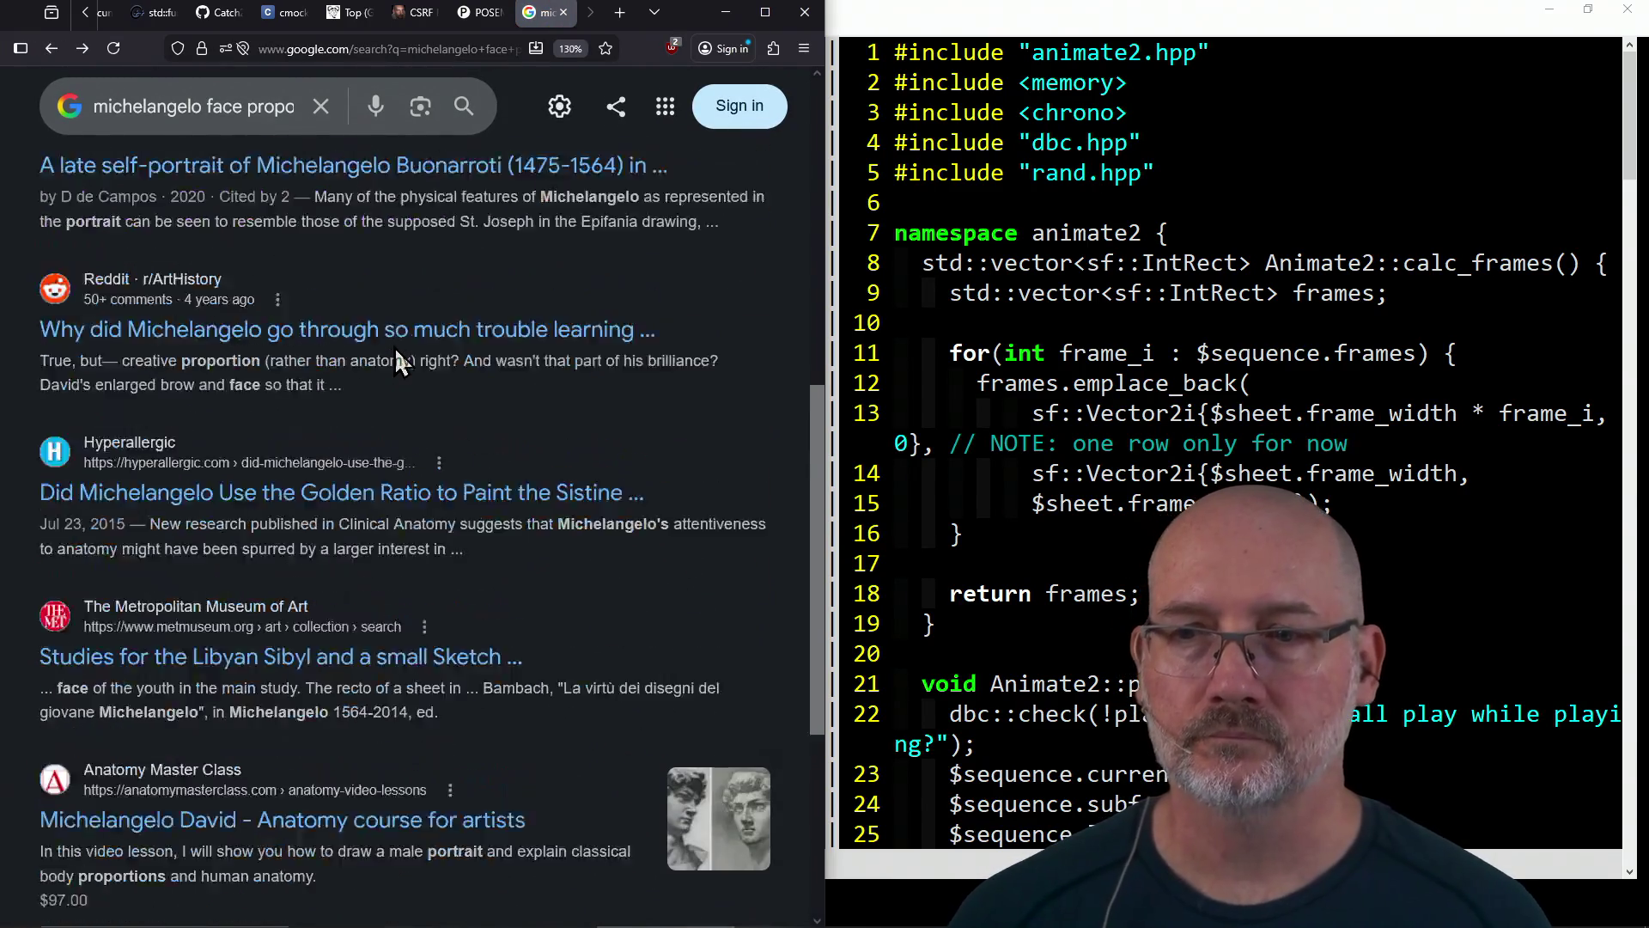
pyautogui.scroll(8, 394, 347)
# - Search Google for 'face proportions in thirds'
pyautogui.click(320, 123)
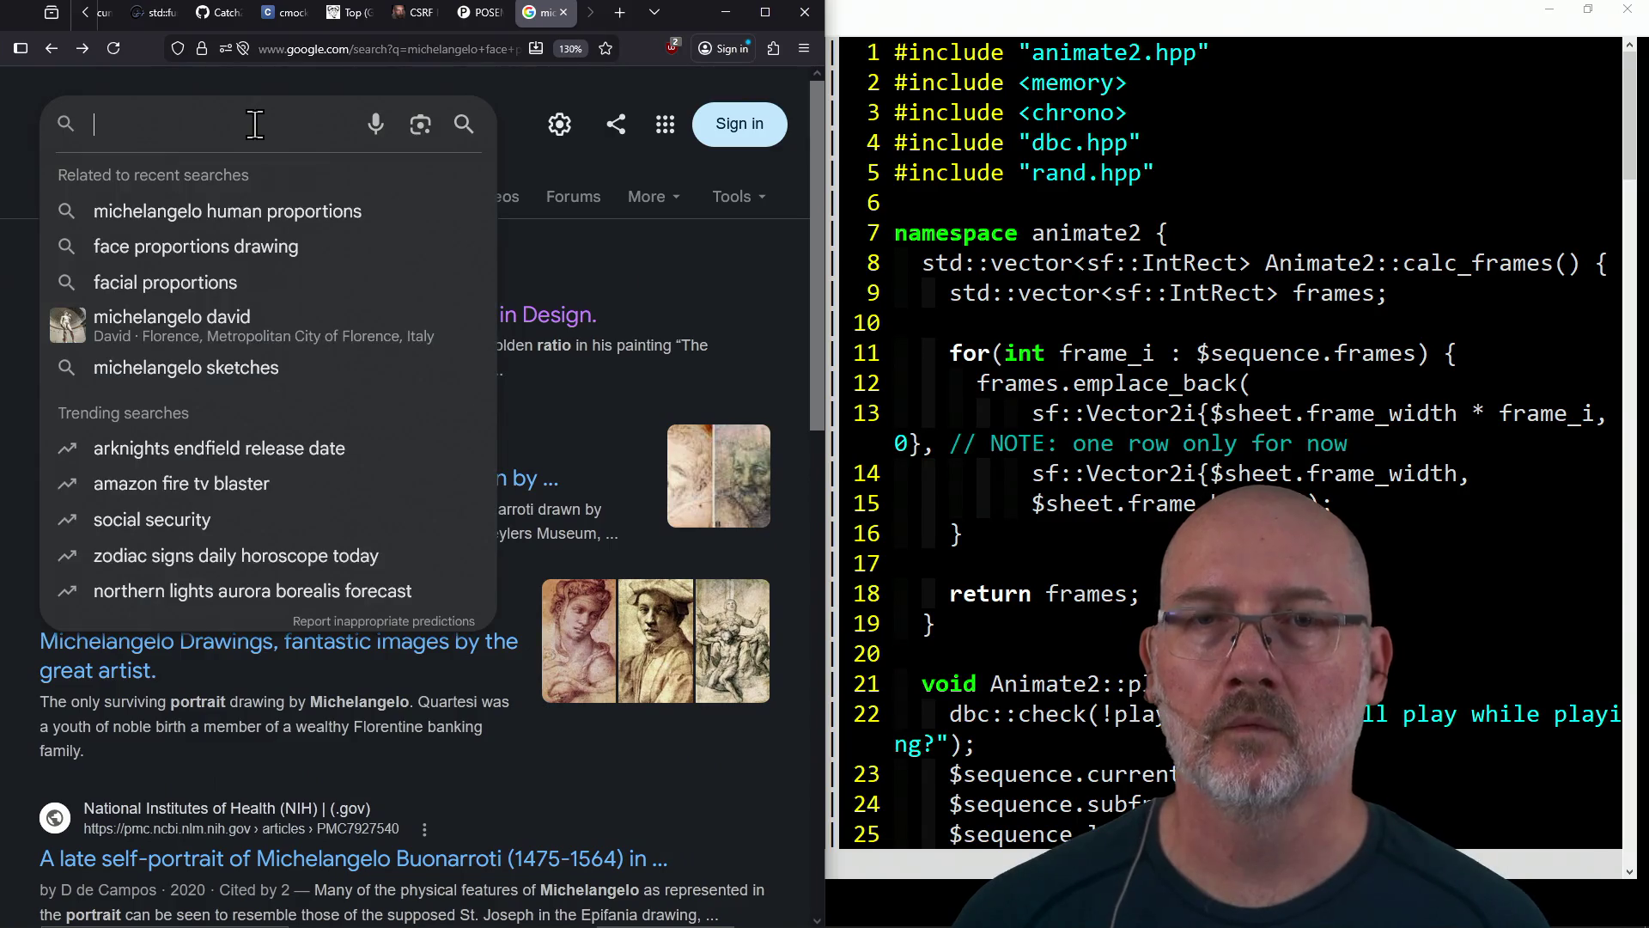
pyautogui.write('face proporti')
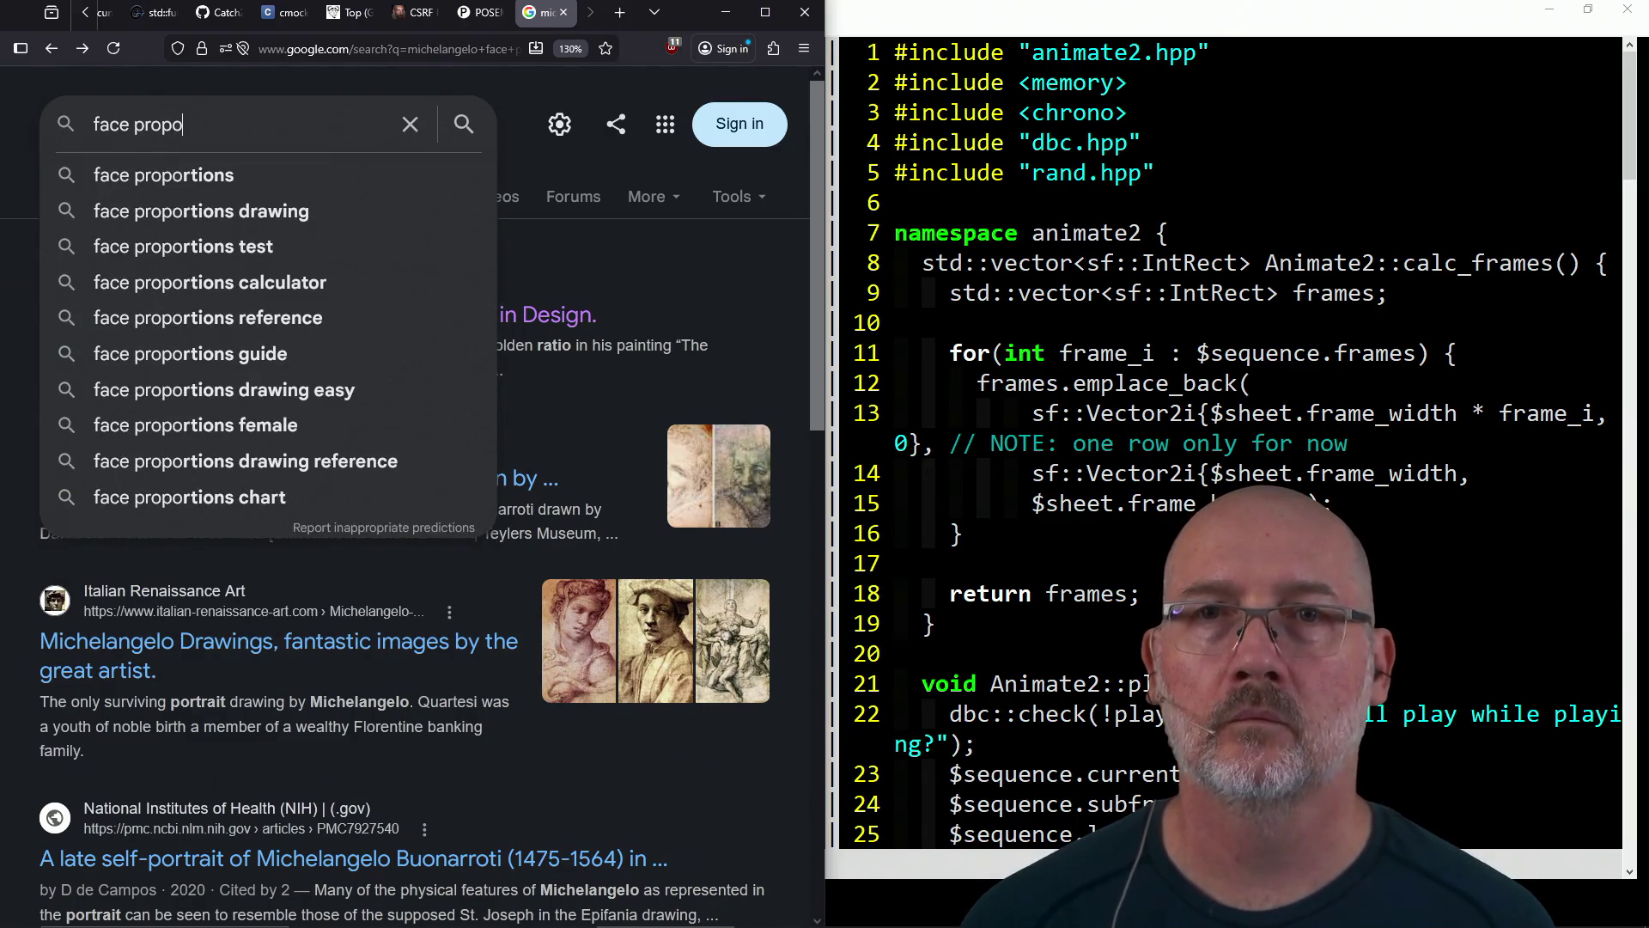
pyautogui.write('ons in ')
pyautogui.write('3')
pyautogui.press('BackSpace')
pyautogui.write('thirds')
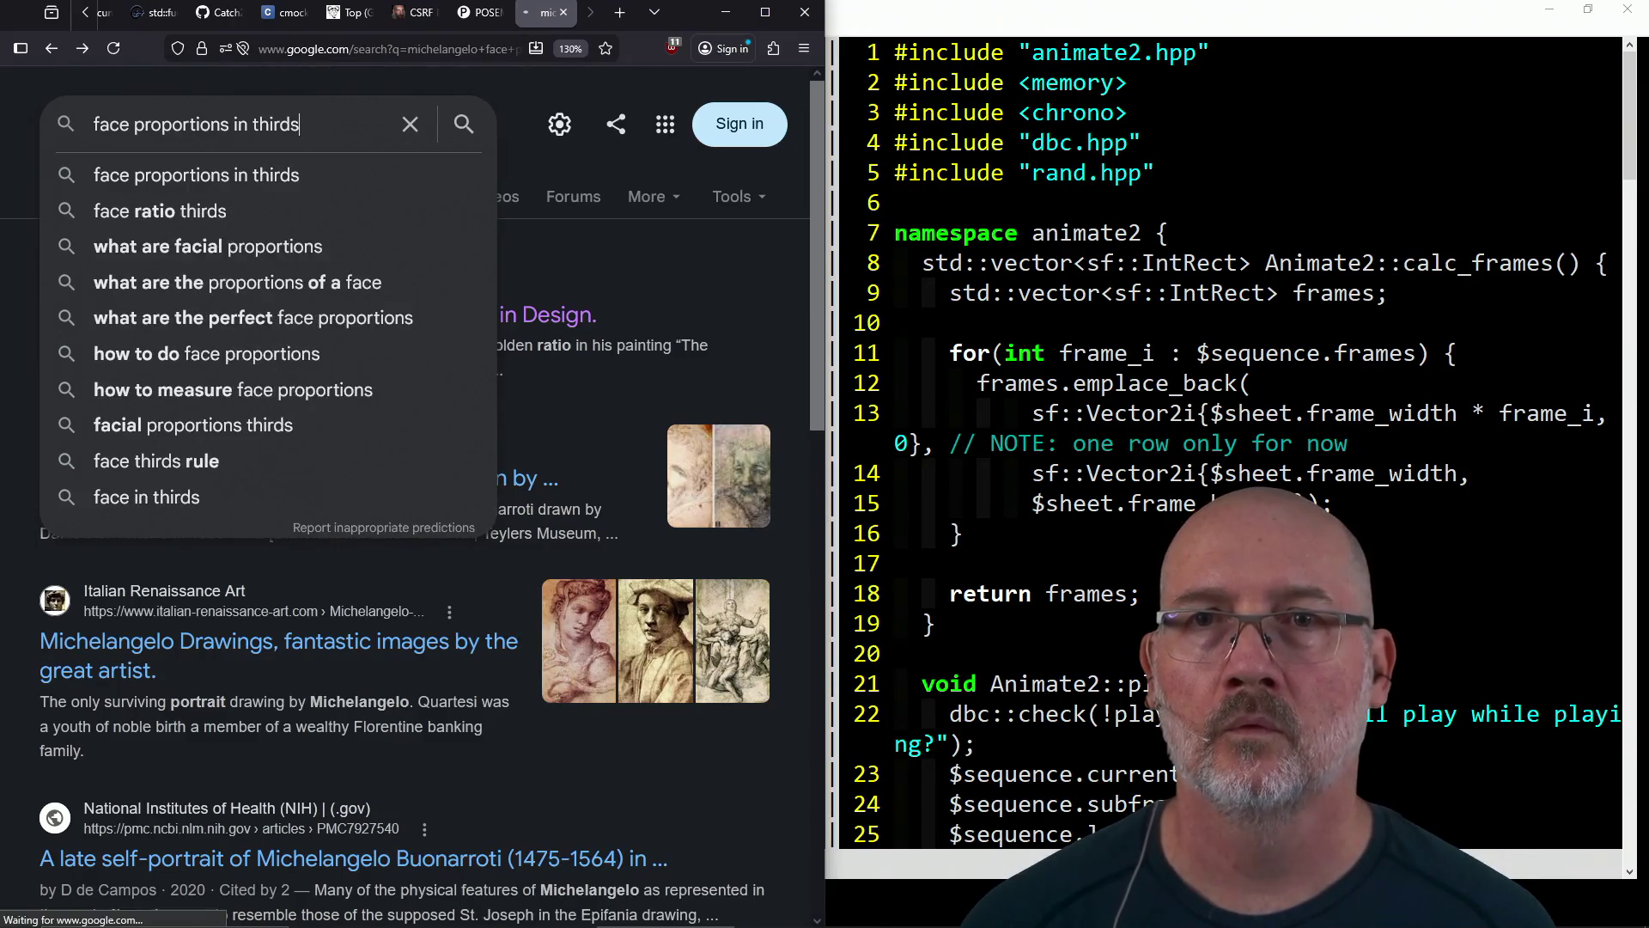
pyautogui.press('Return')
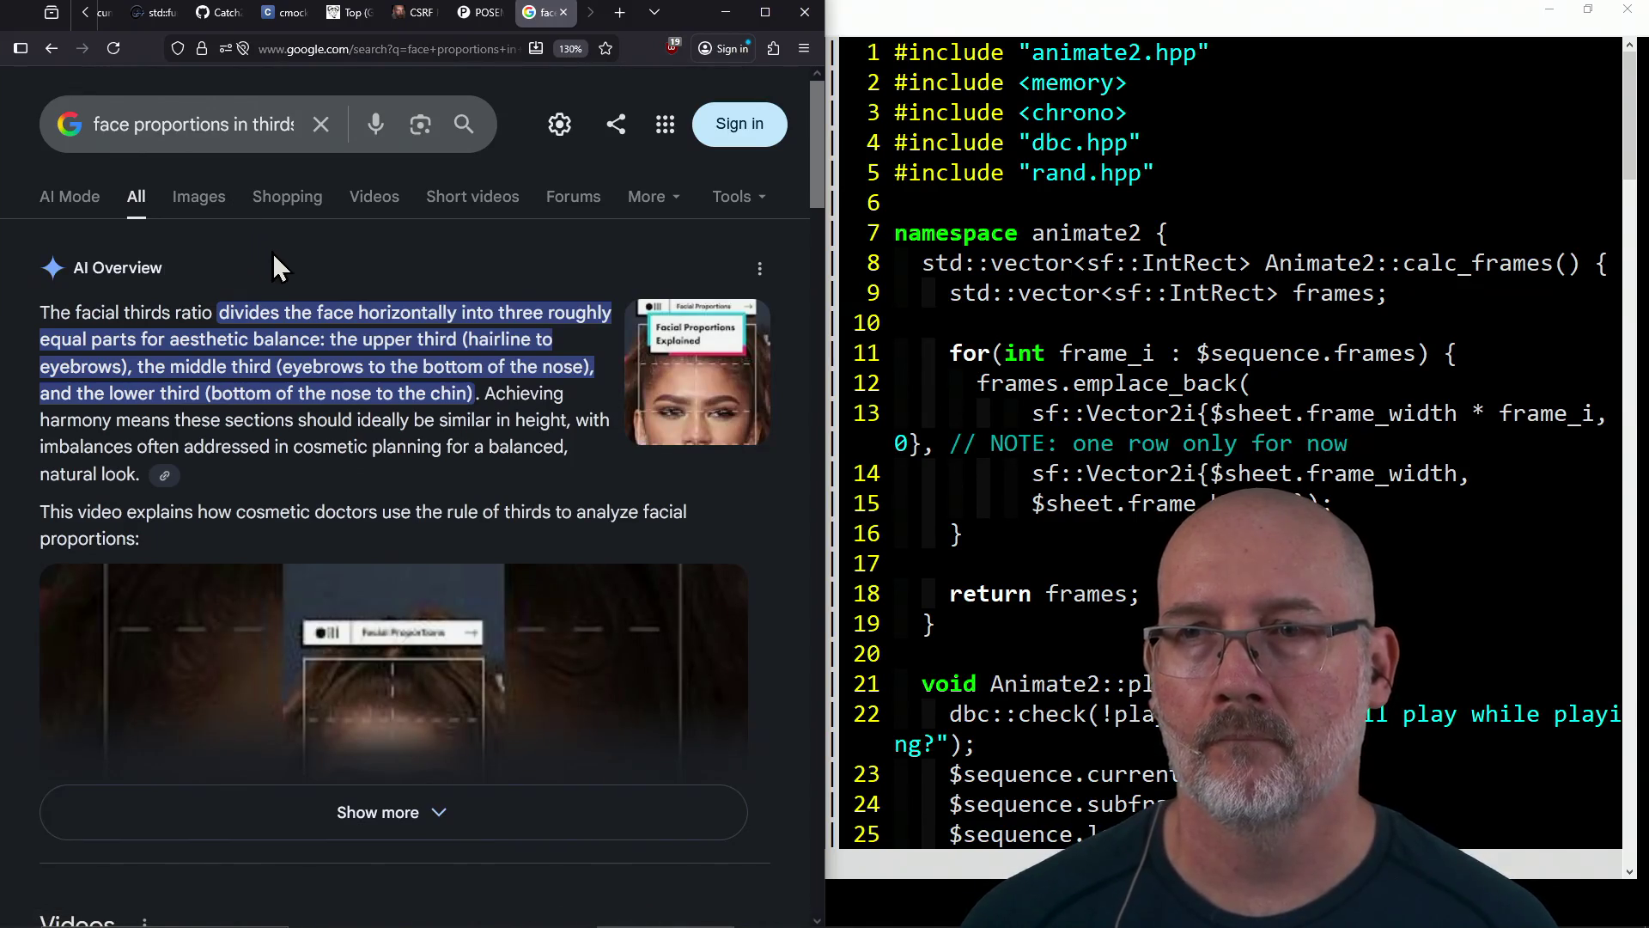
# - Preview the first face-proportions image result larger, then close the preview panel
pyautogui.scroll(-5, 254, 329)
pyautogui.scroll(-8, 253, 329)
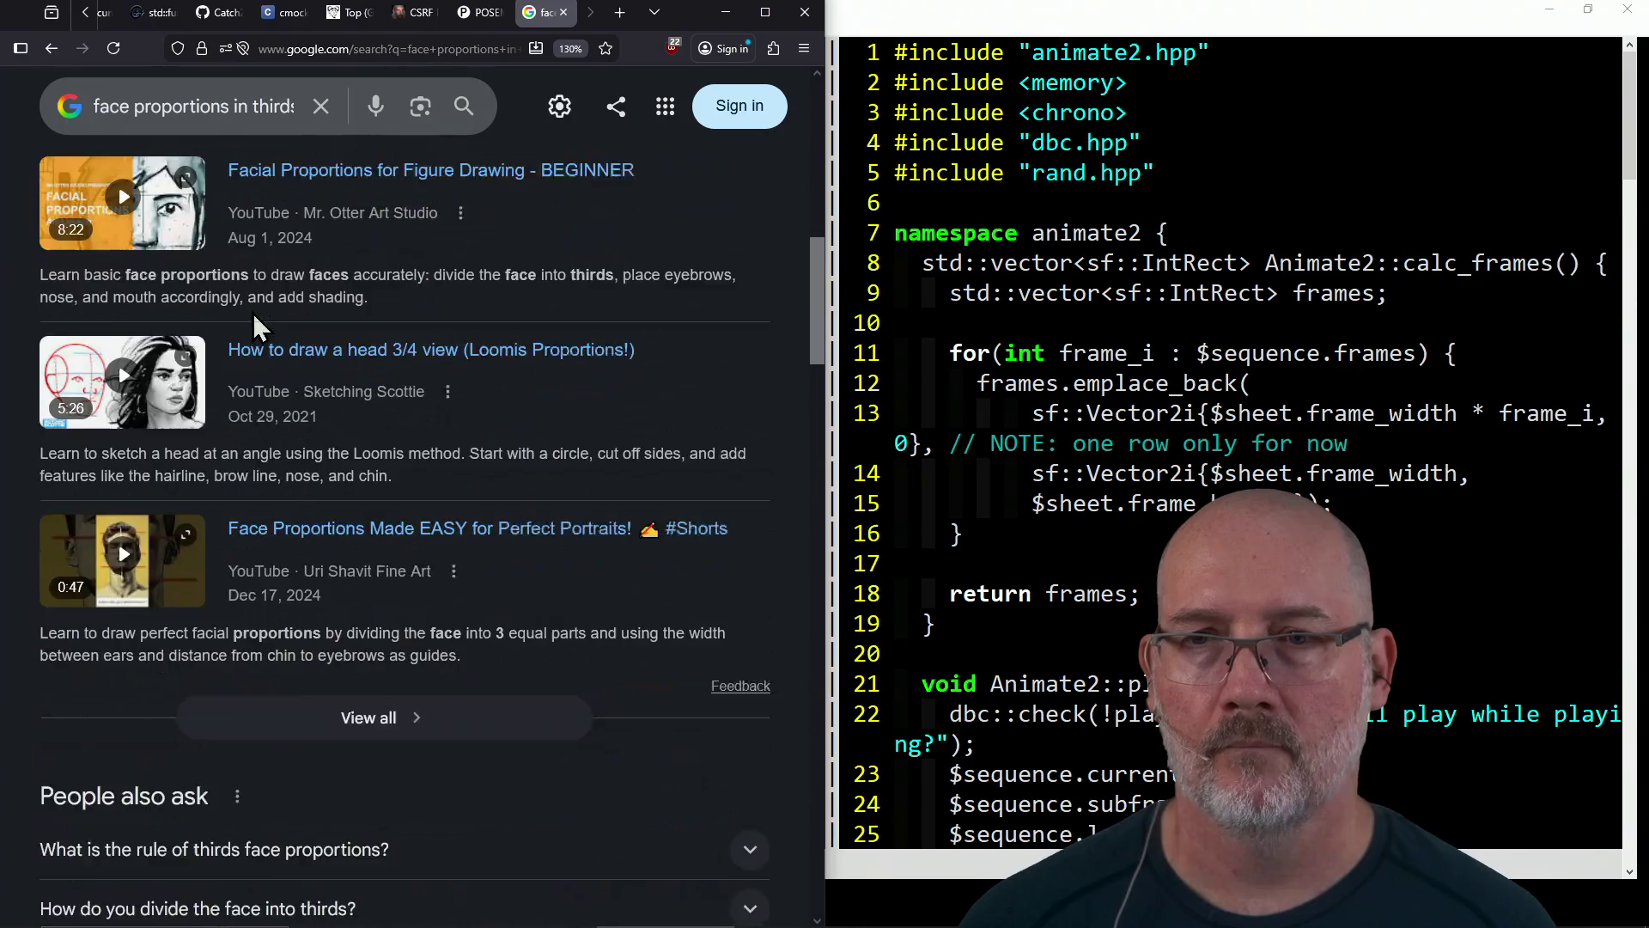
pyautogui.scroll(2, 252, 313)
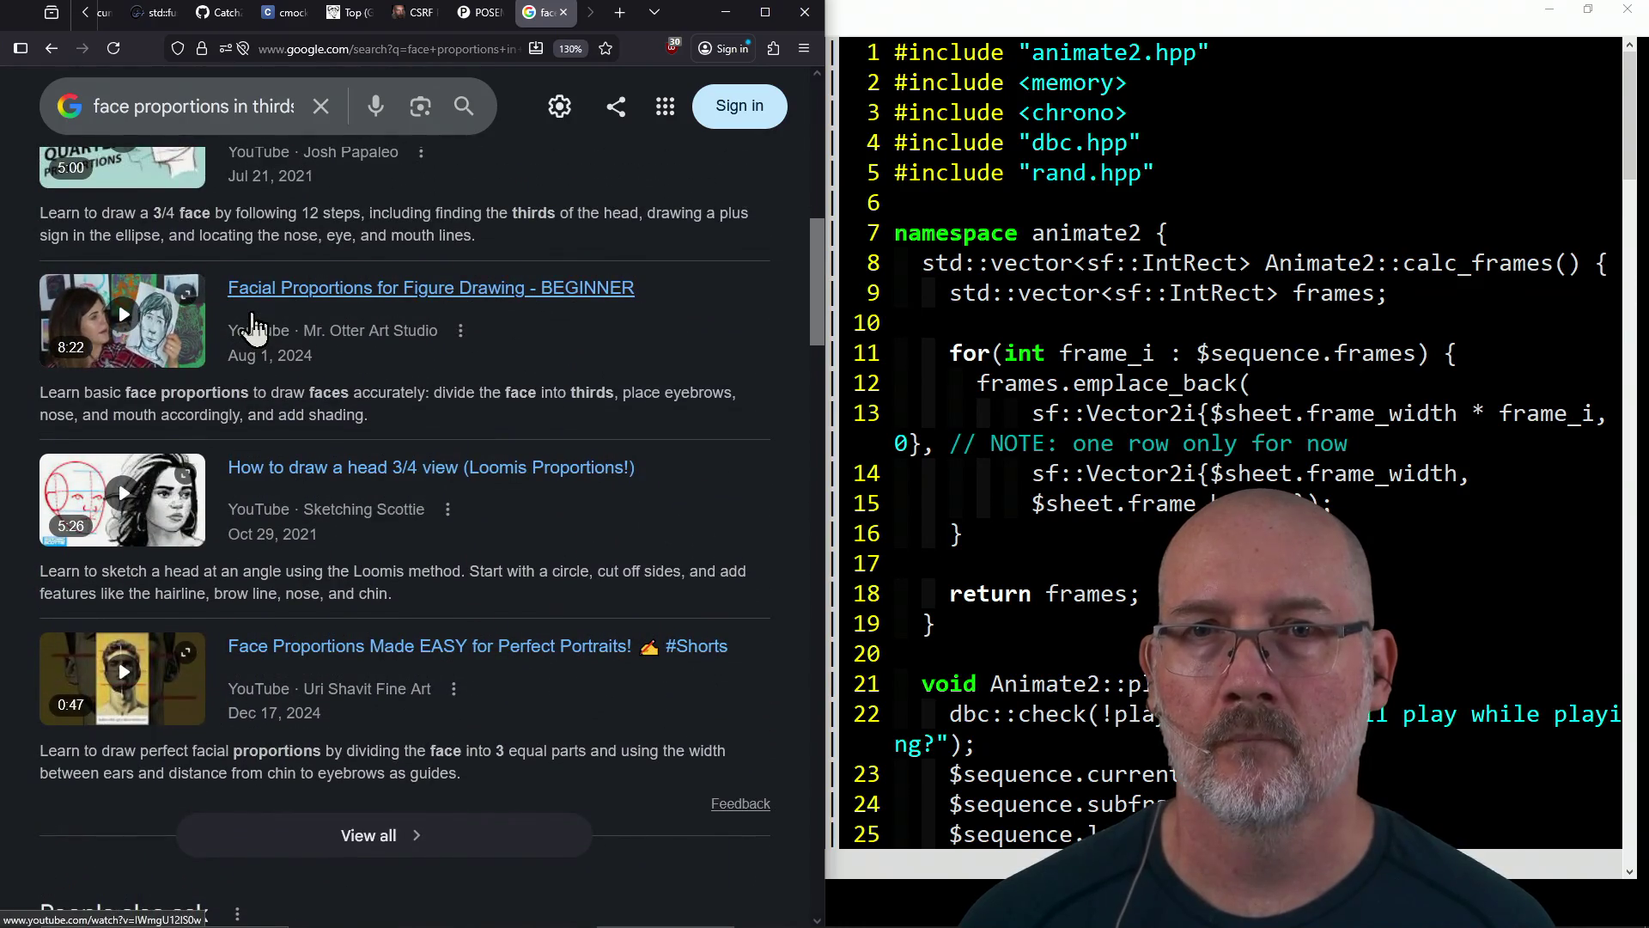
pyautogui.scroll(-8, 252, 313)
pyautogui.scroll(-3, 254, 314)
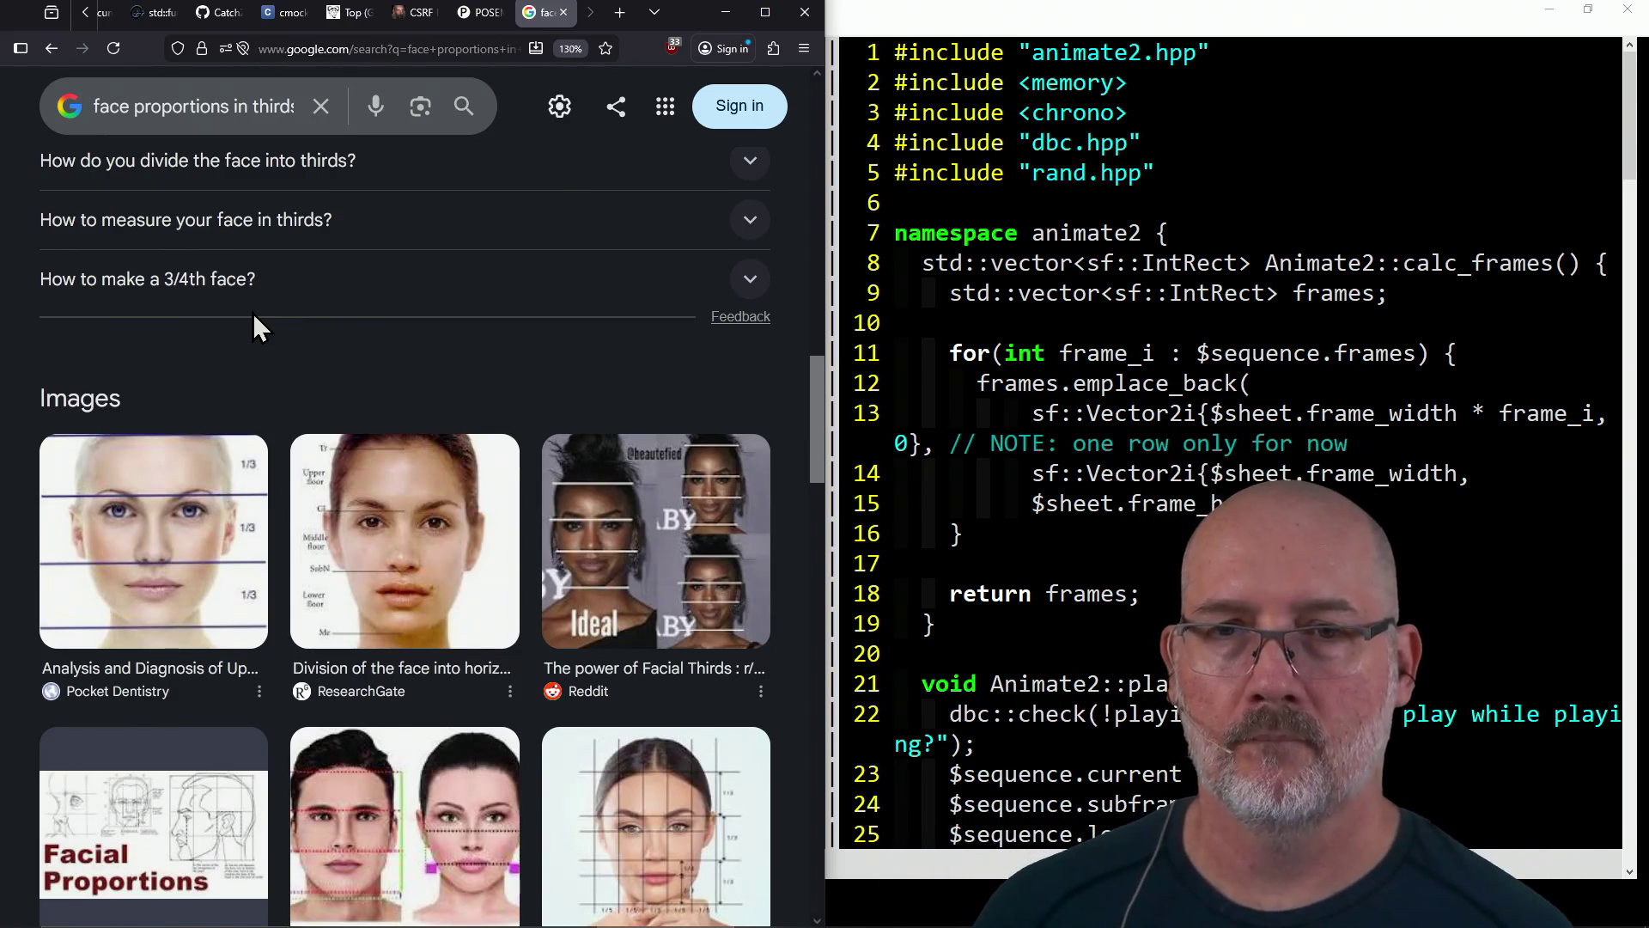
pyautogui.click(178, 534)
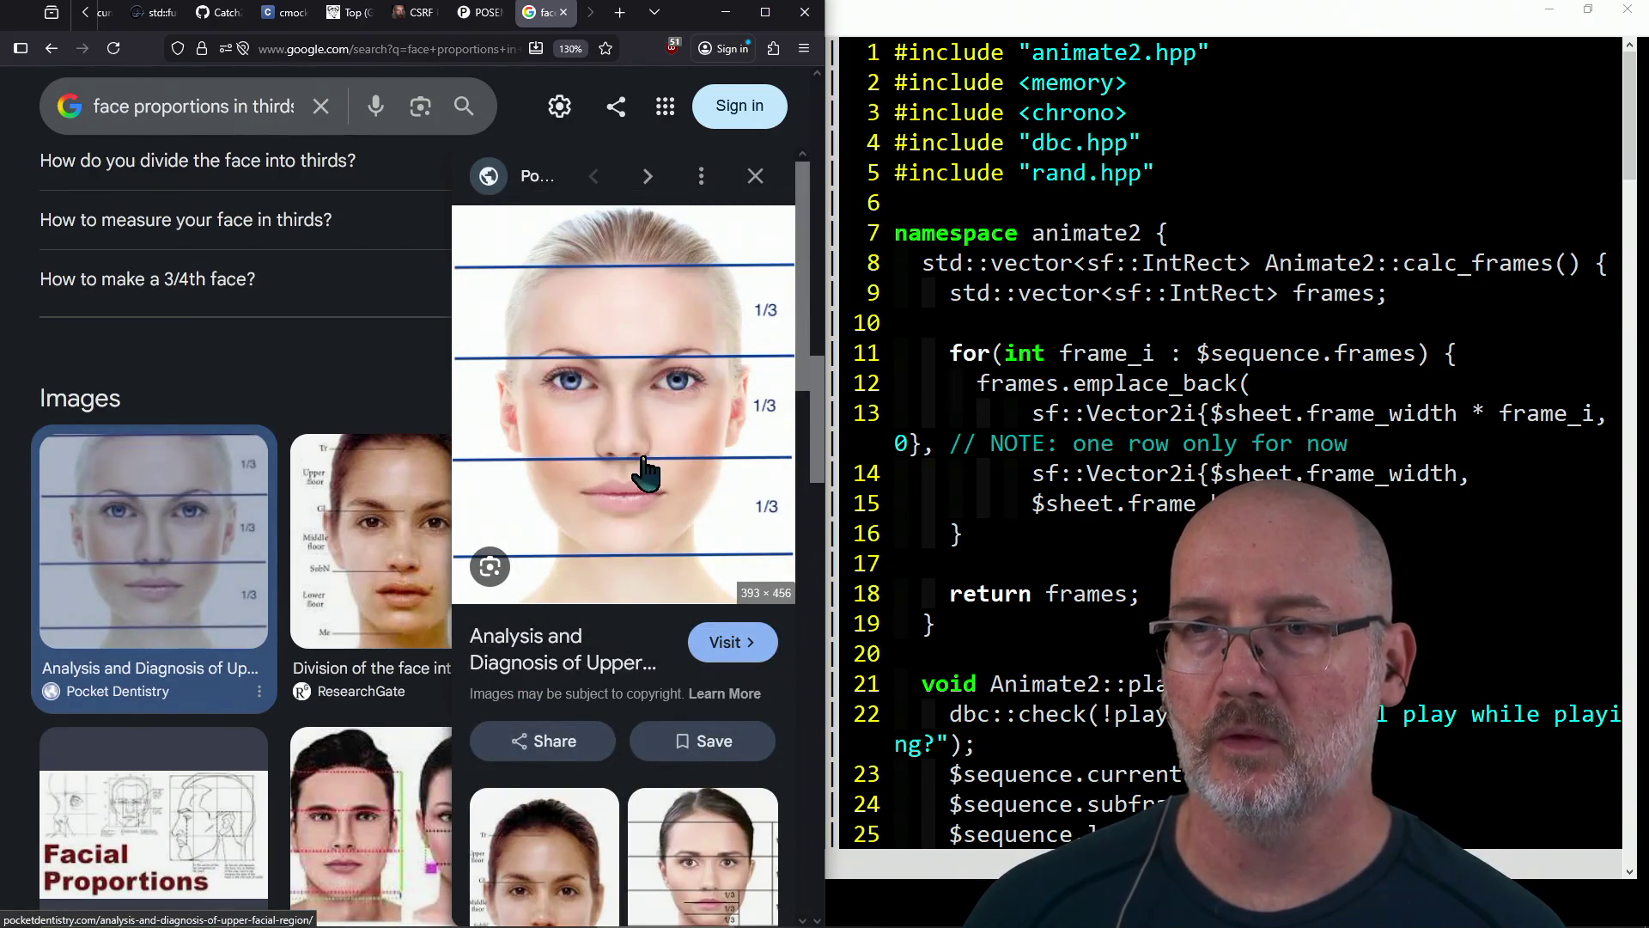
pyautogui.click(756, 178)
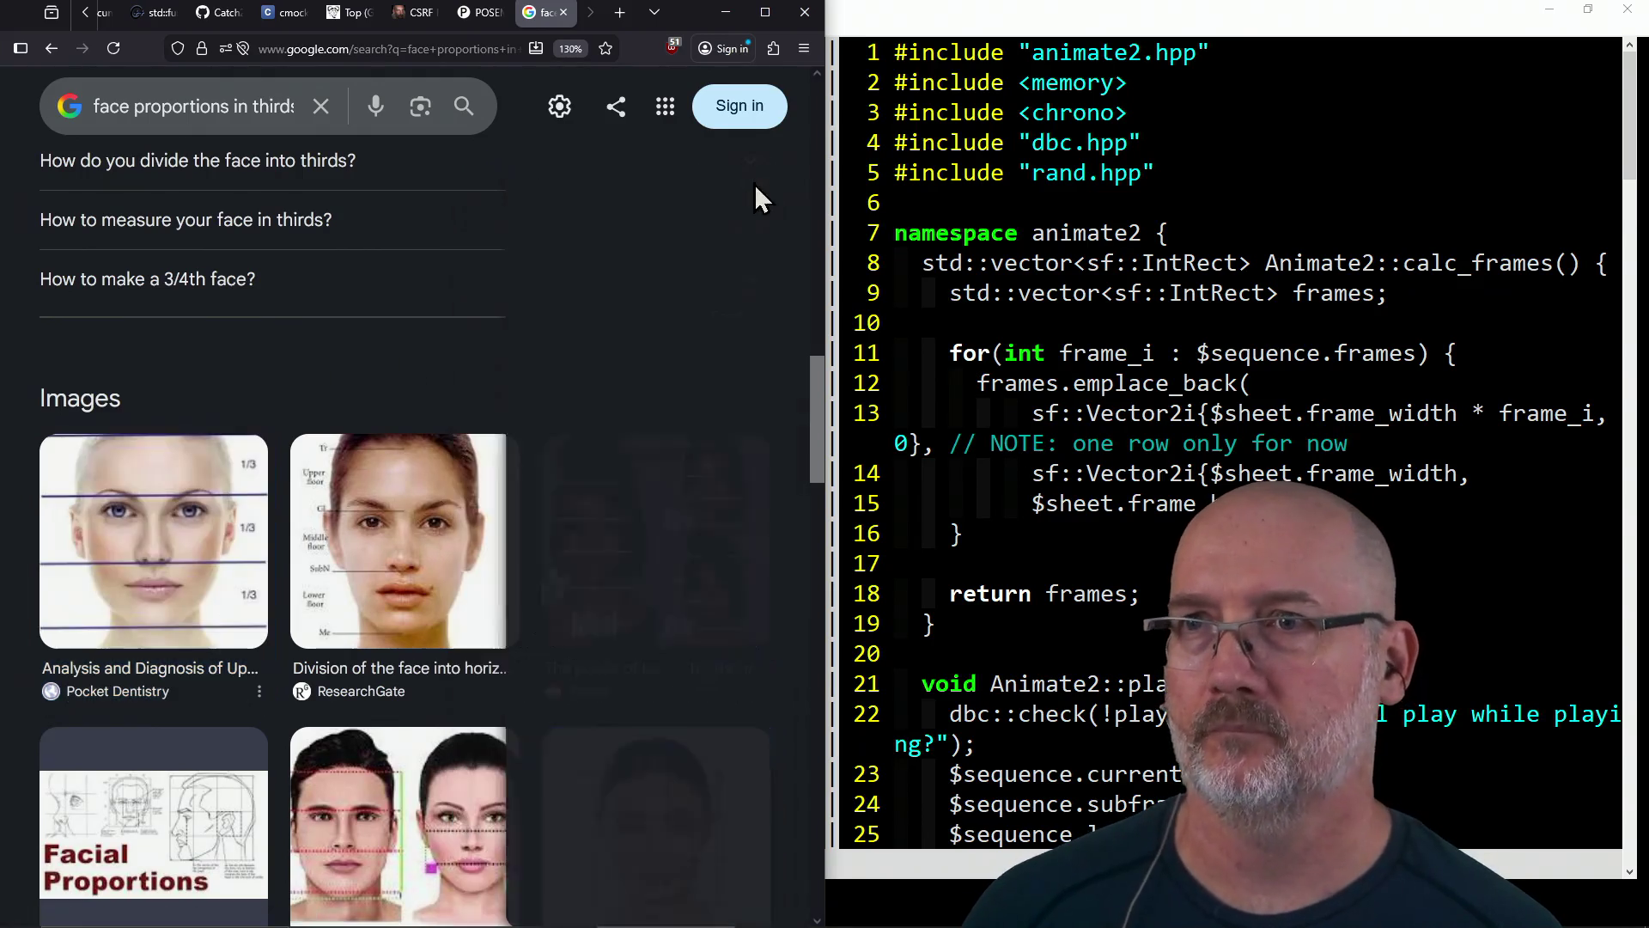
# - Scroll down the results and open the 'Proportions of the Three-Quarter Face' PDF
pyautogui.scroll(-8, 189, 438)
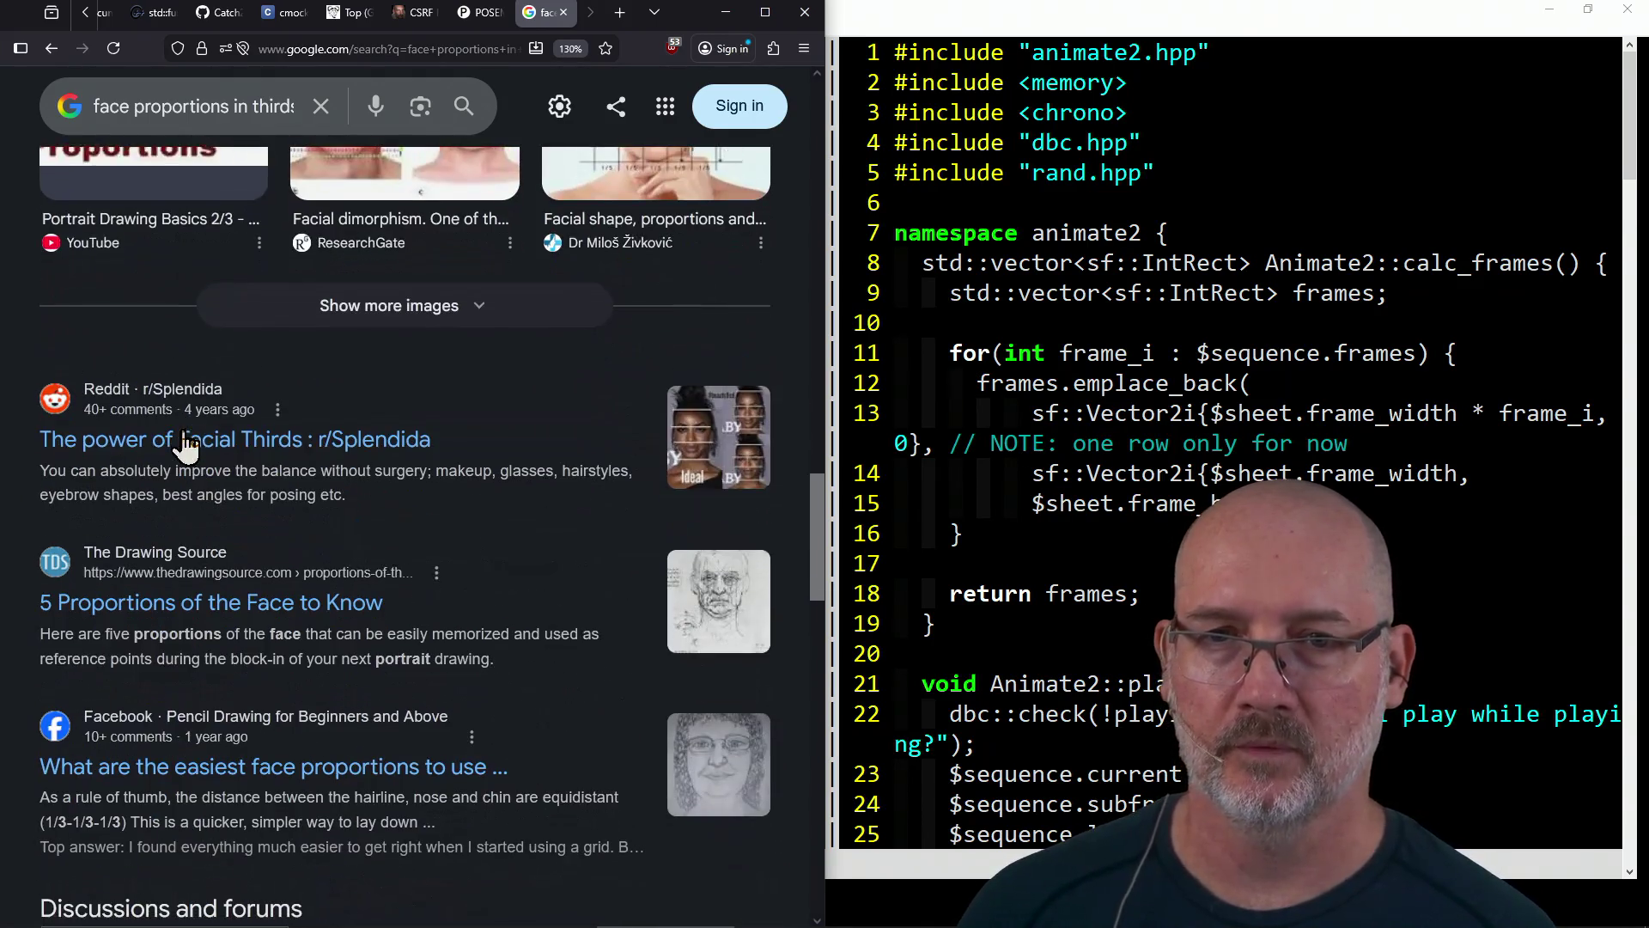
pyautogui.scroll(-2, 364, 517)
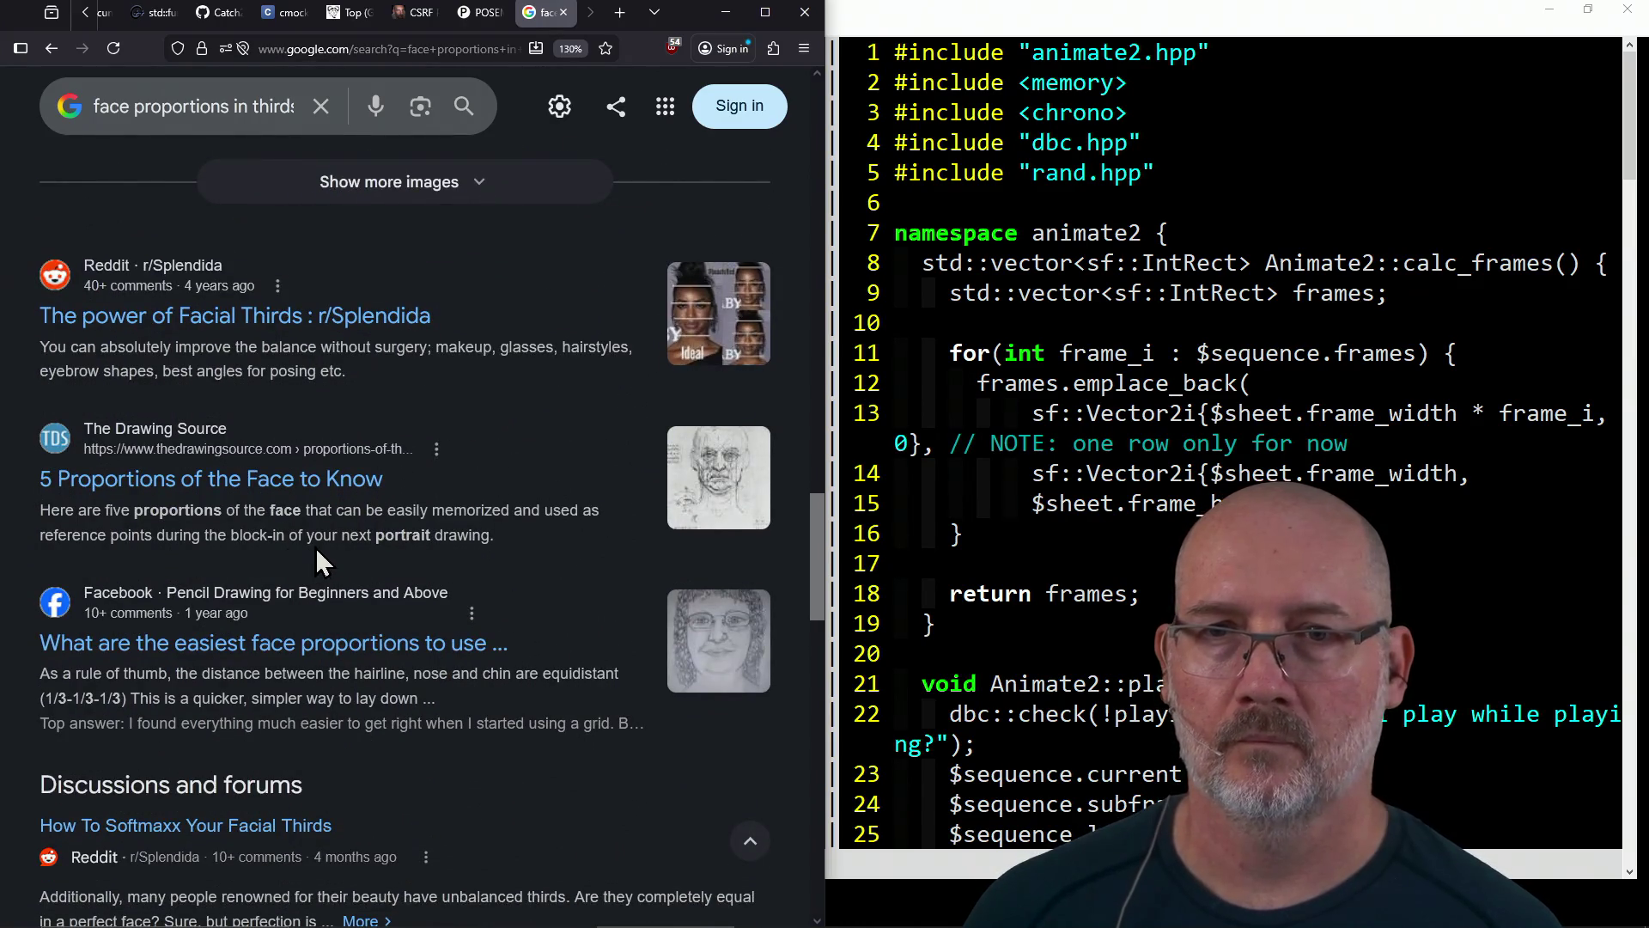
pyautogui.scroll(-2, 316, 548)
pyautogui.scroll(-2, 316, 548)
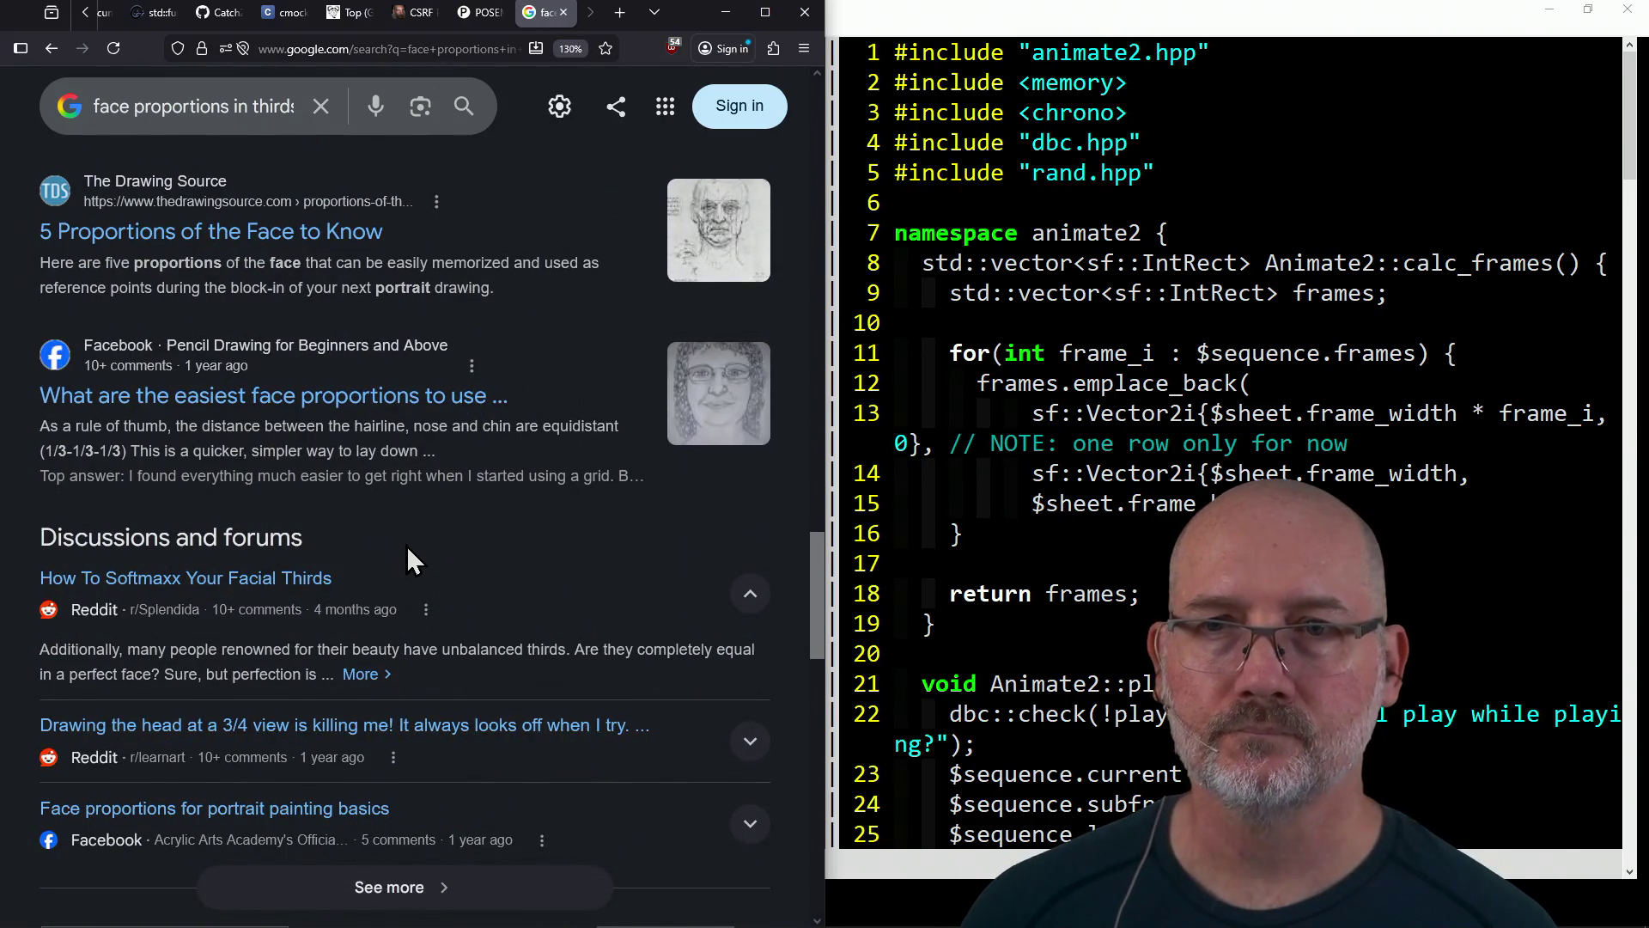
pyautogui.scroll(-10, 407, 547)
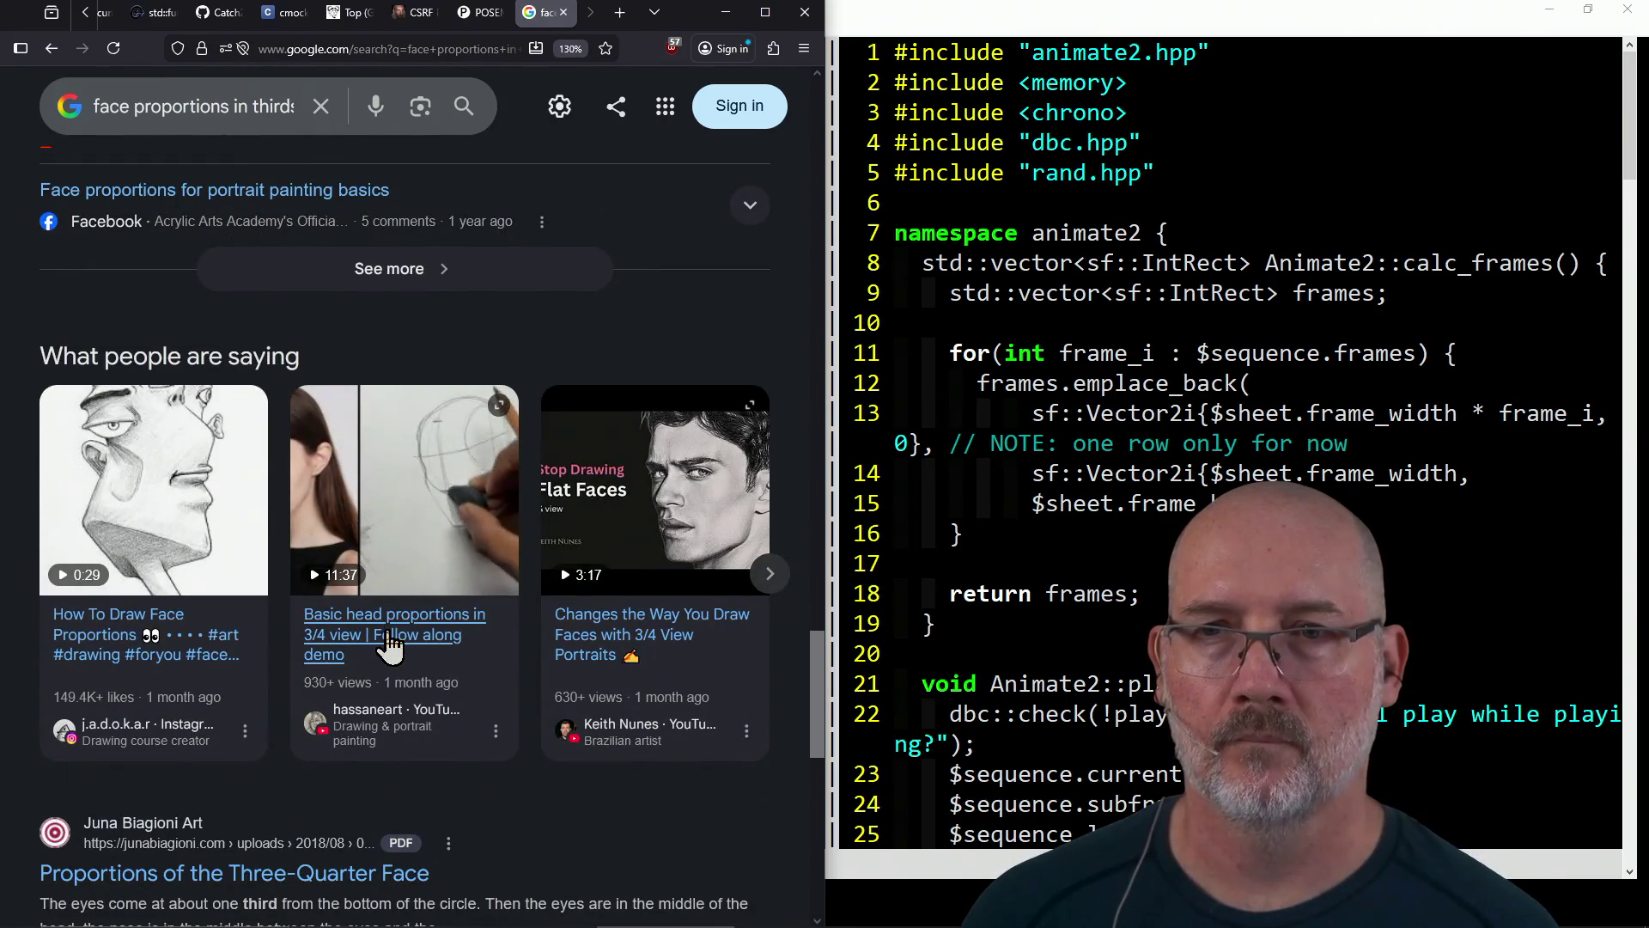
pyautogui.scroll(-6, 388, 640)
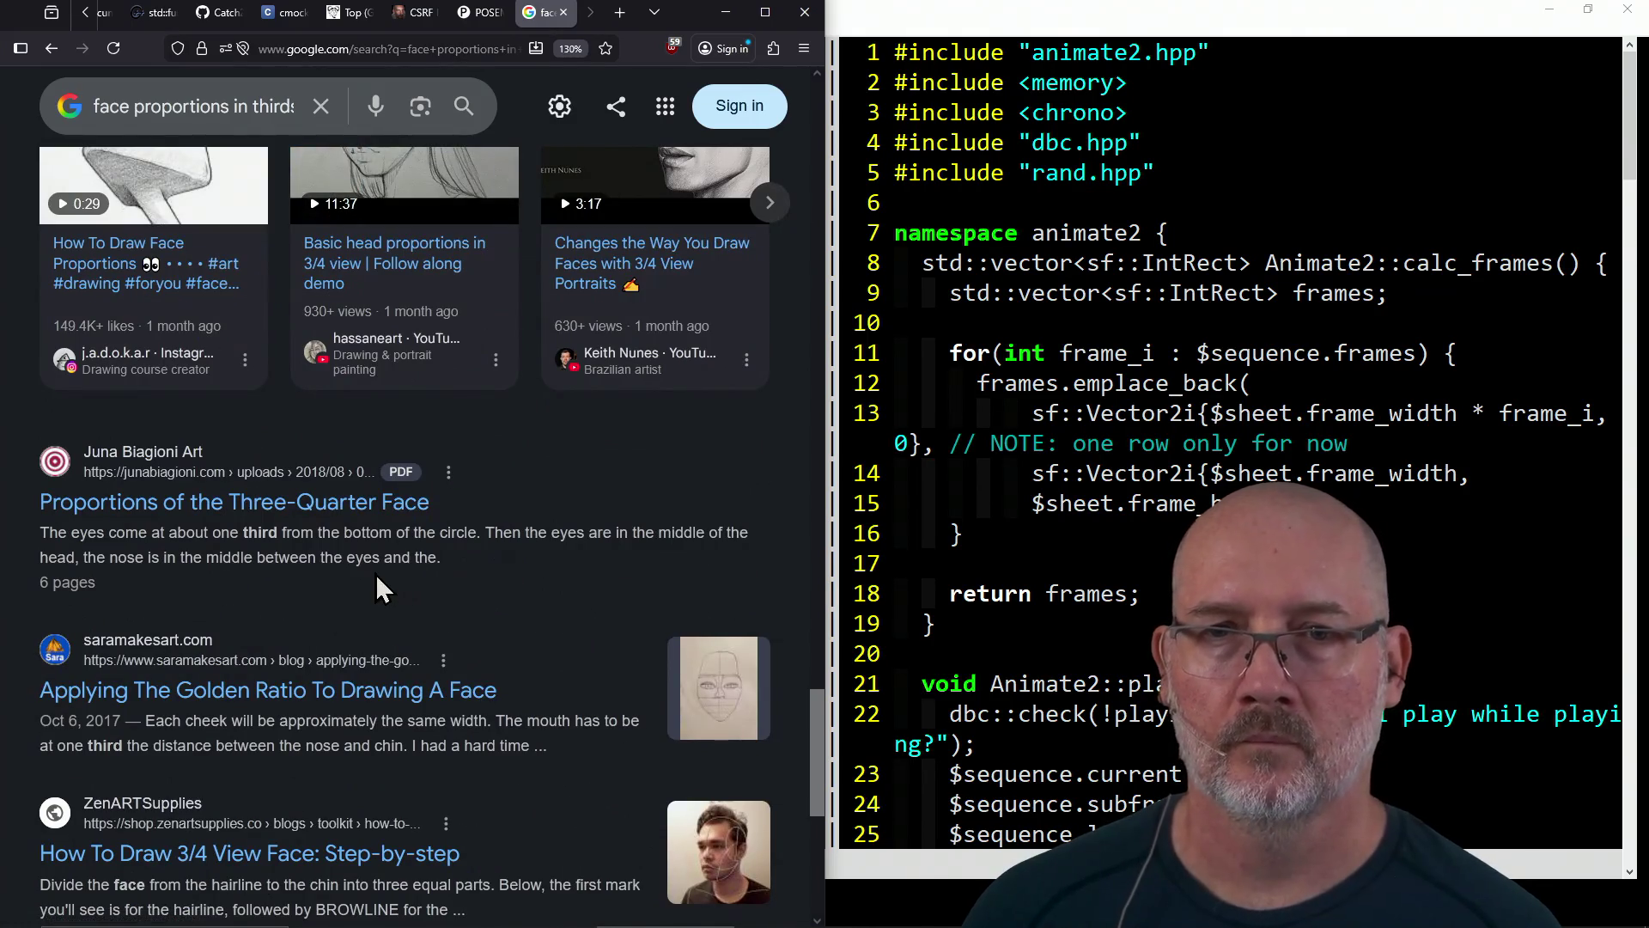
pyautogui.click(294, 515)
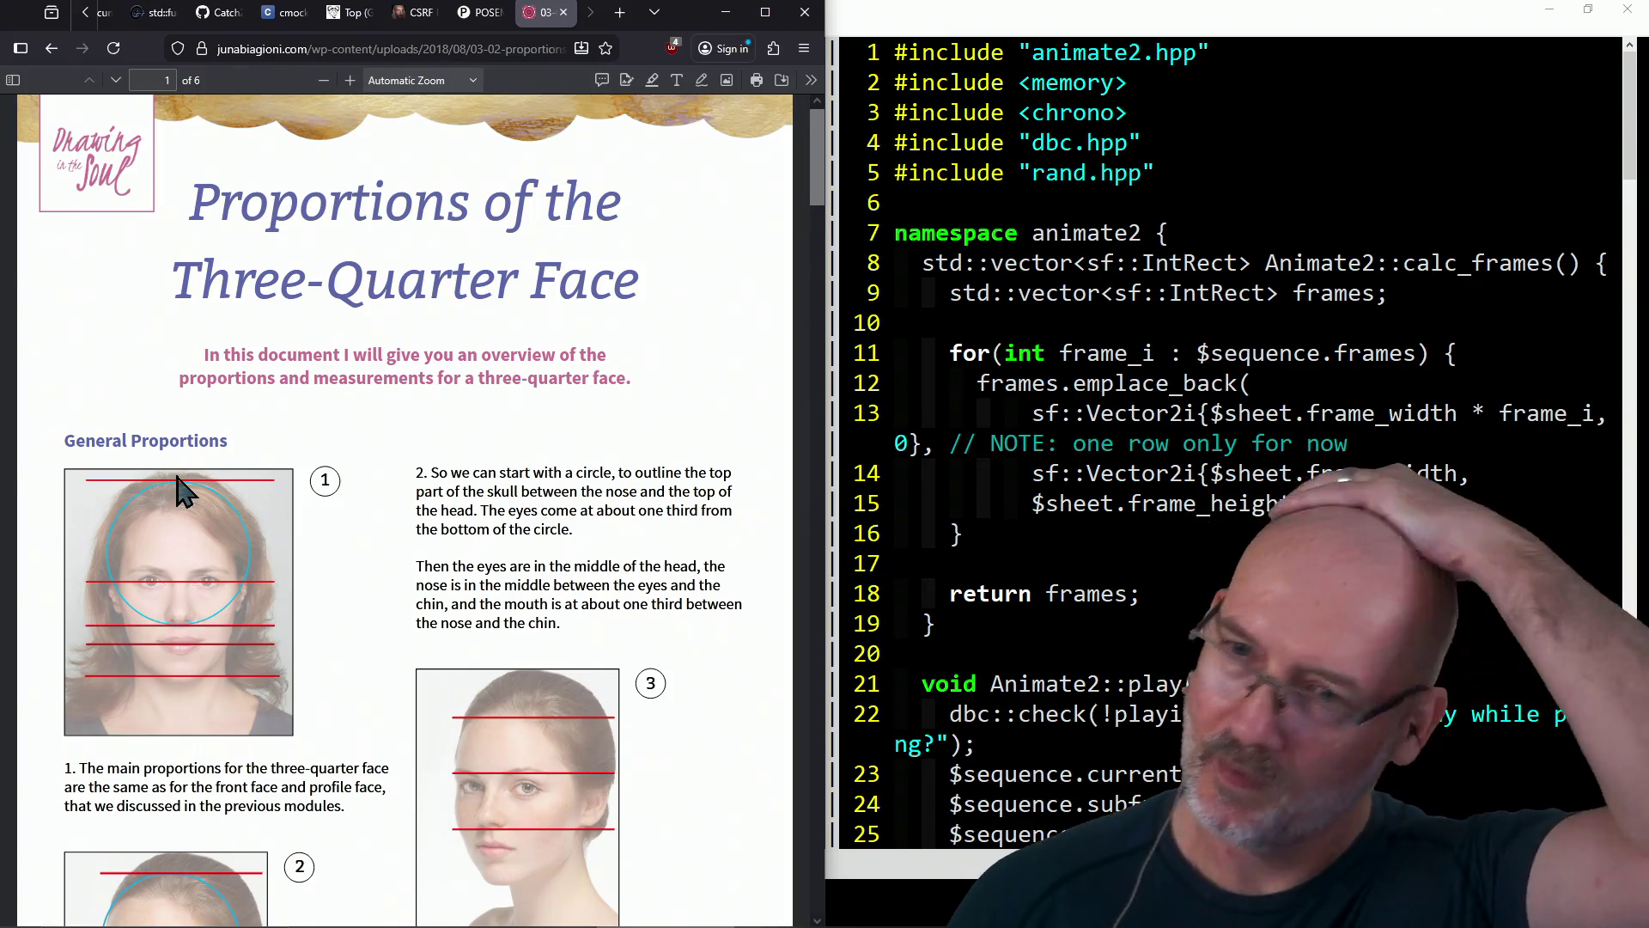
# - Read through the three-quarter face PDF's figures down to page 4's head contour and eye sizes
pyautogui.scroll(-1, 427, 482)
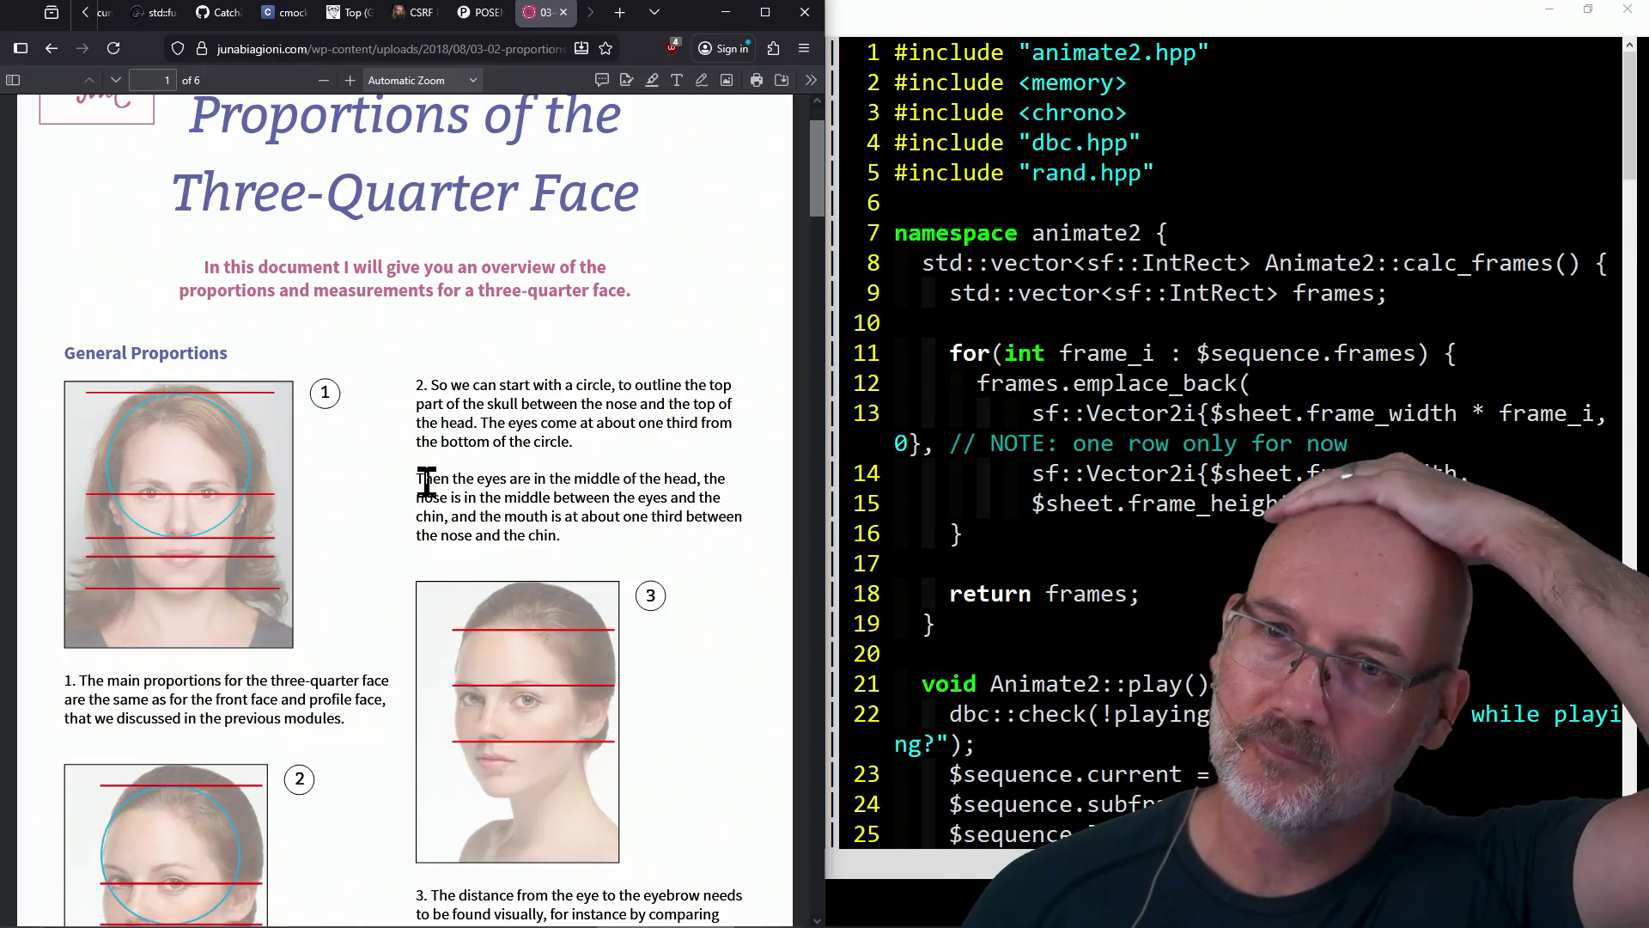
pyautogui.scroll(-2, 430, 490)
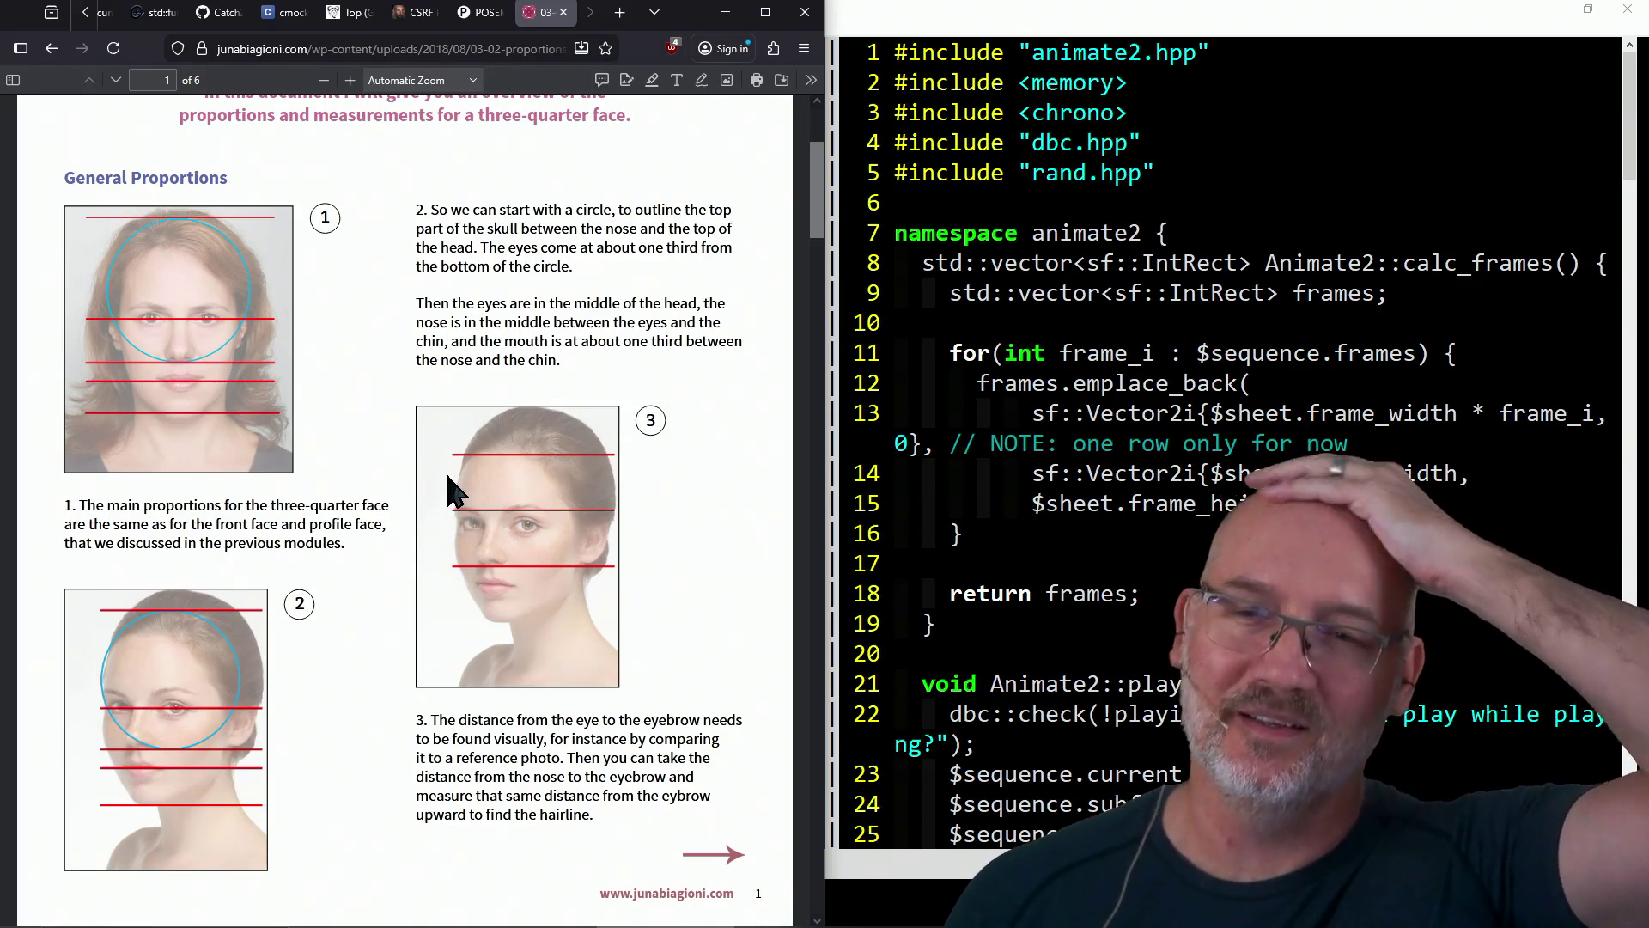
pyautogui.scroll(-4, 399, 515)
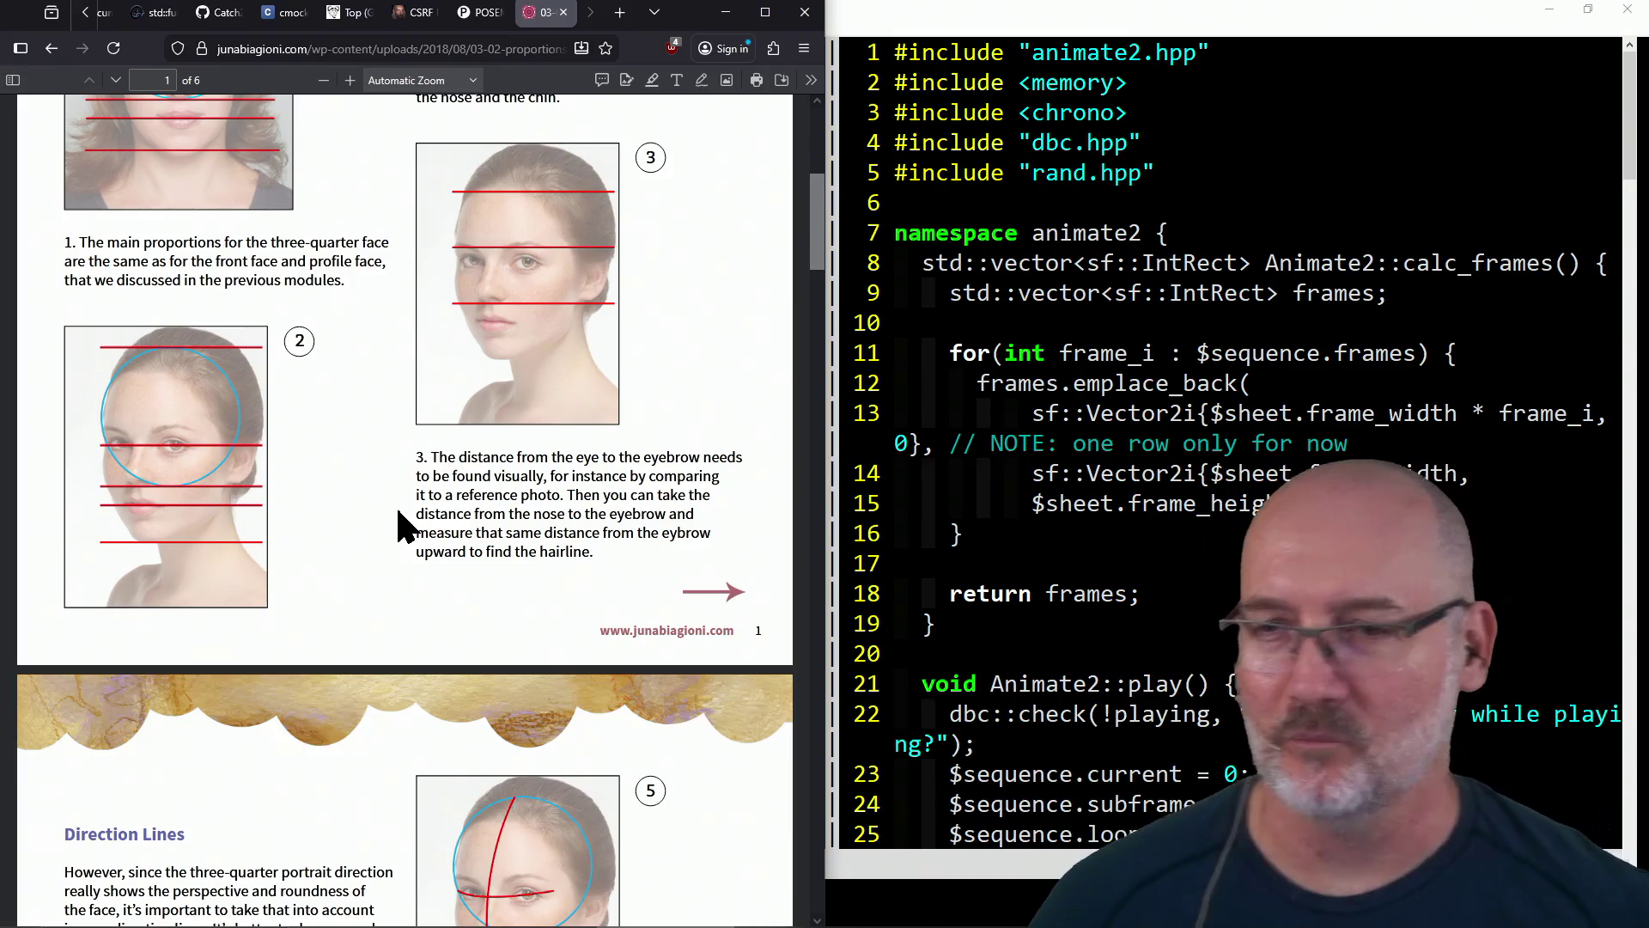
pyautogui.scroll(-5, 395, 503)
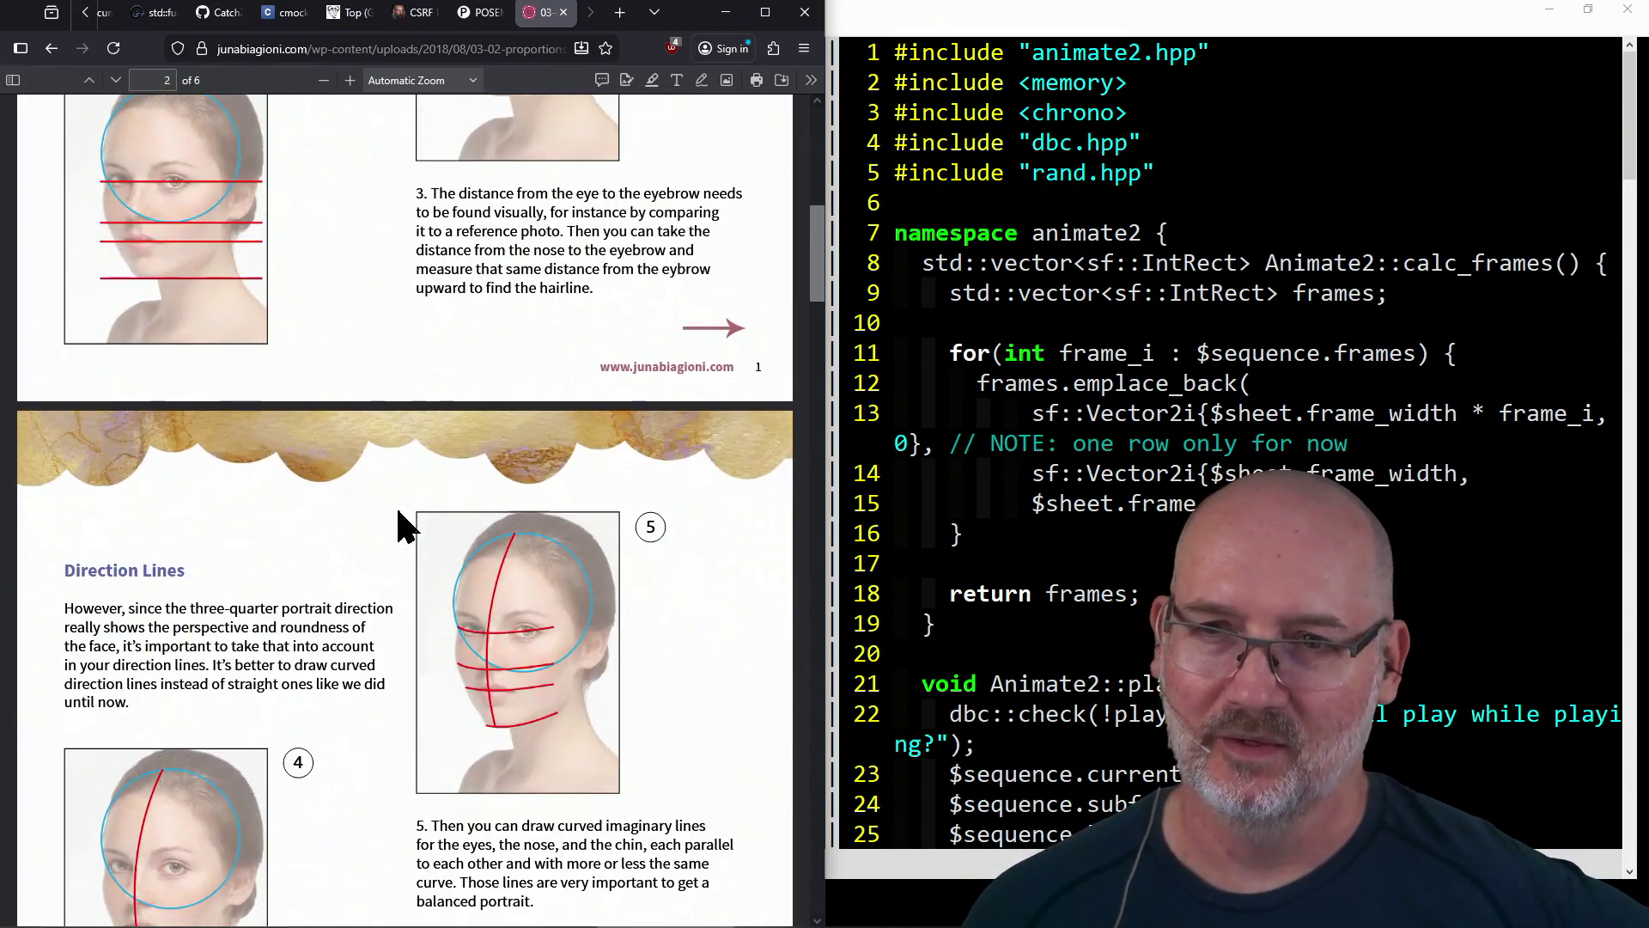
pyautogui.scroll(3, 369, 502)
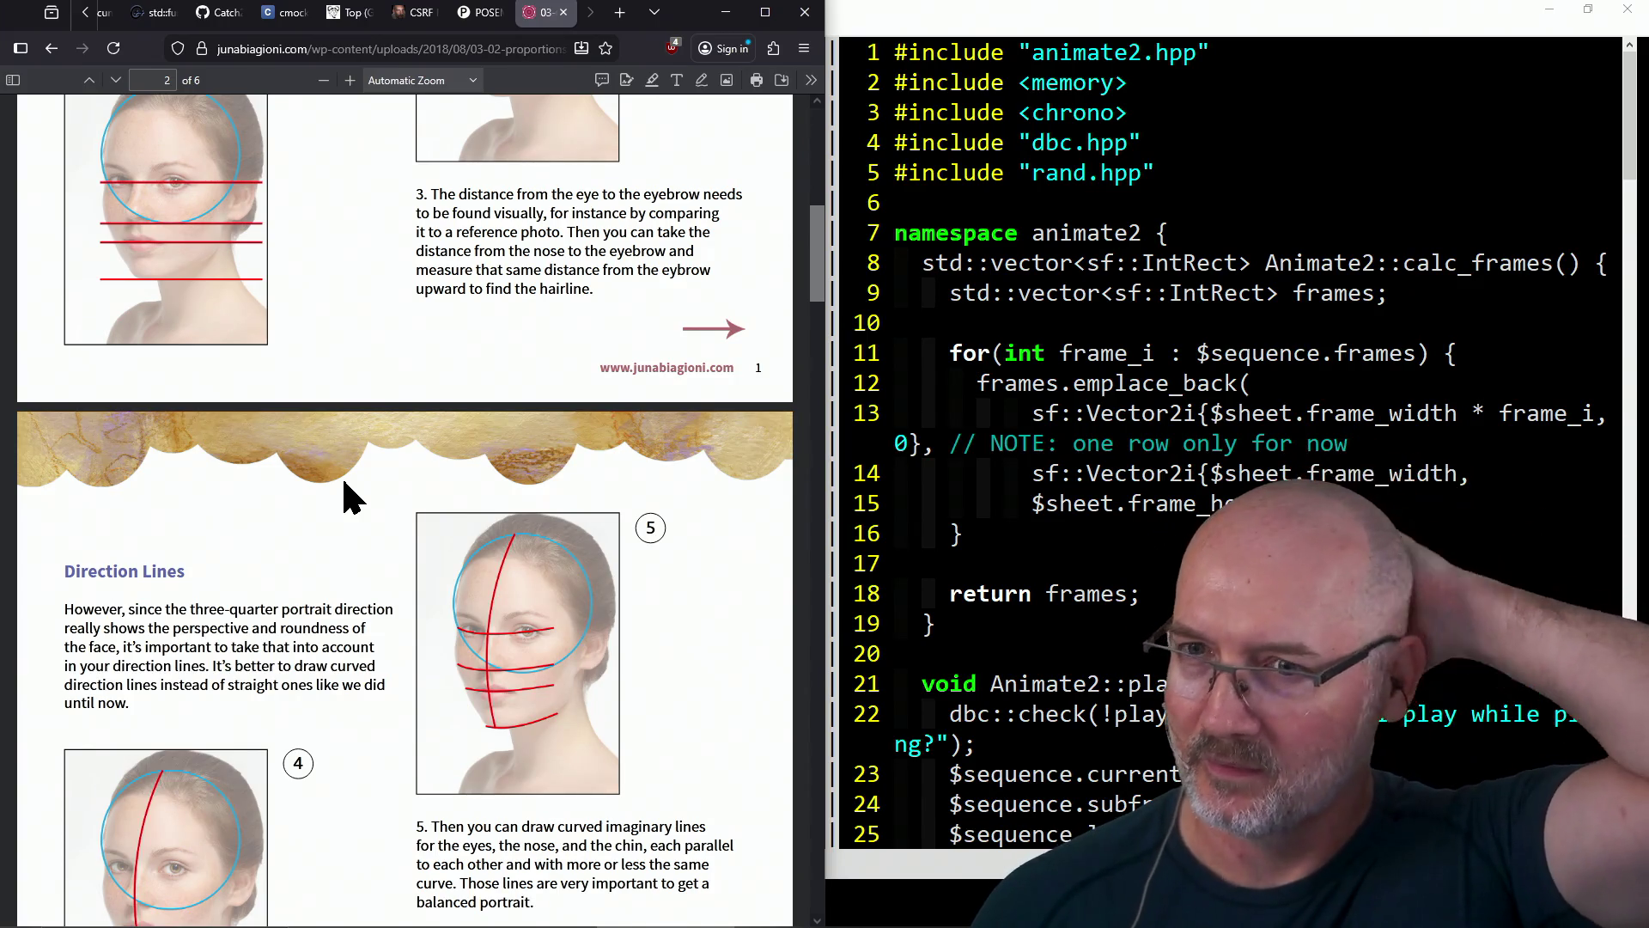
pyautogui.scroll(-1, 341, 558)
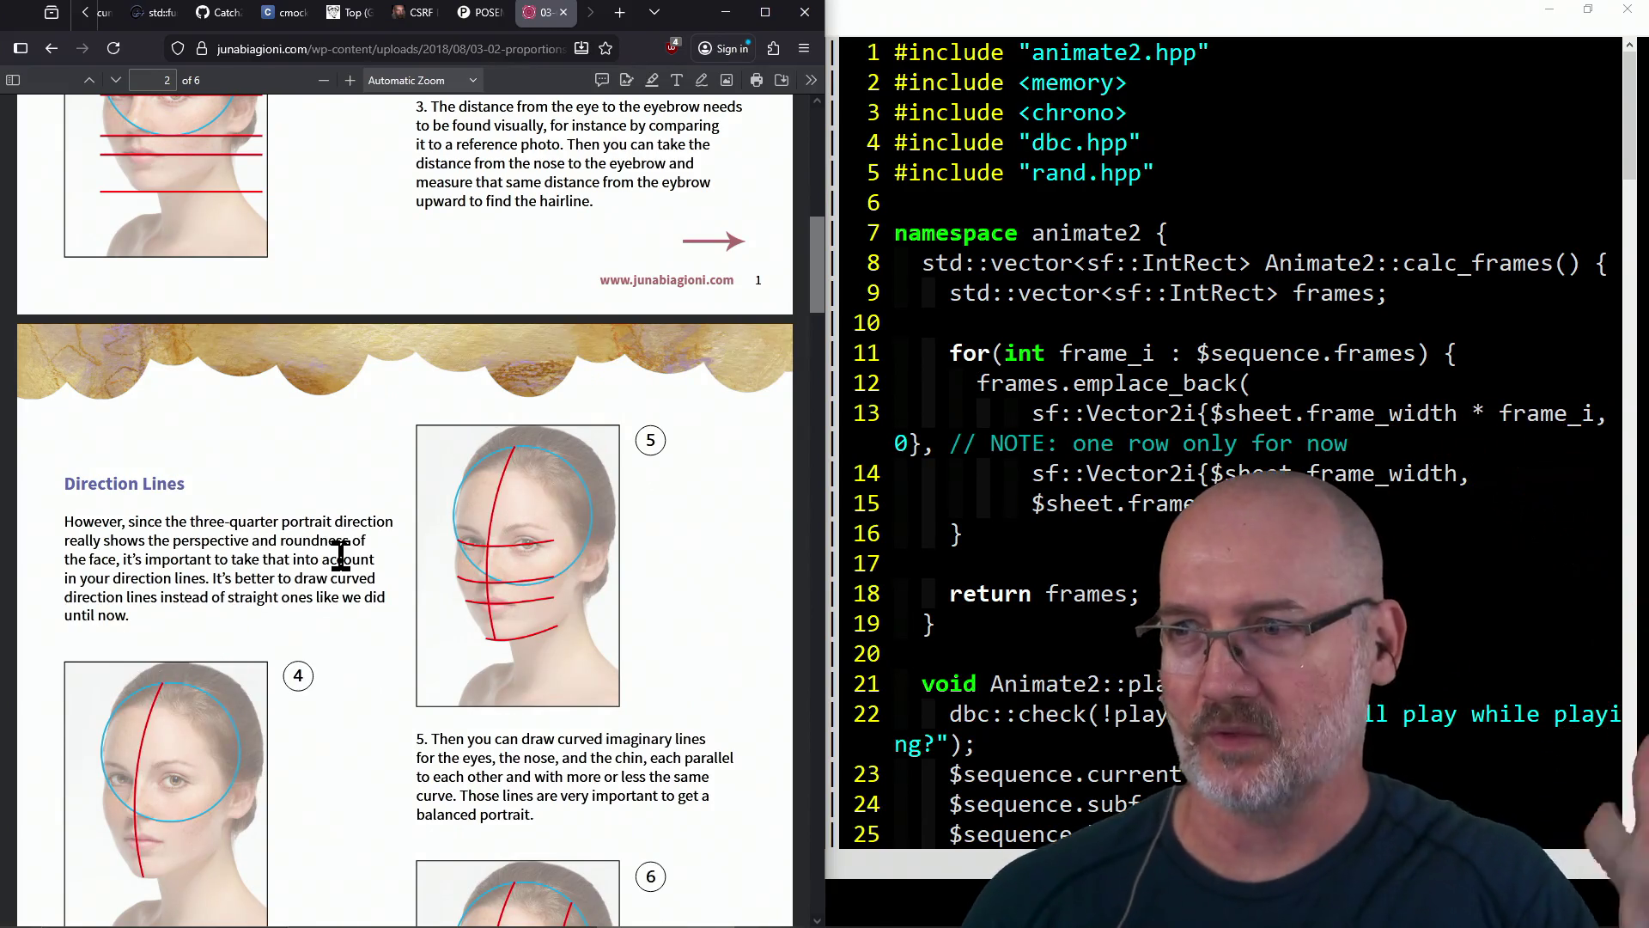
pyautogui.scroll(-5, 341, 556)
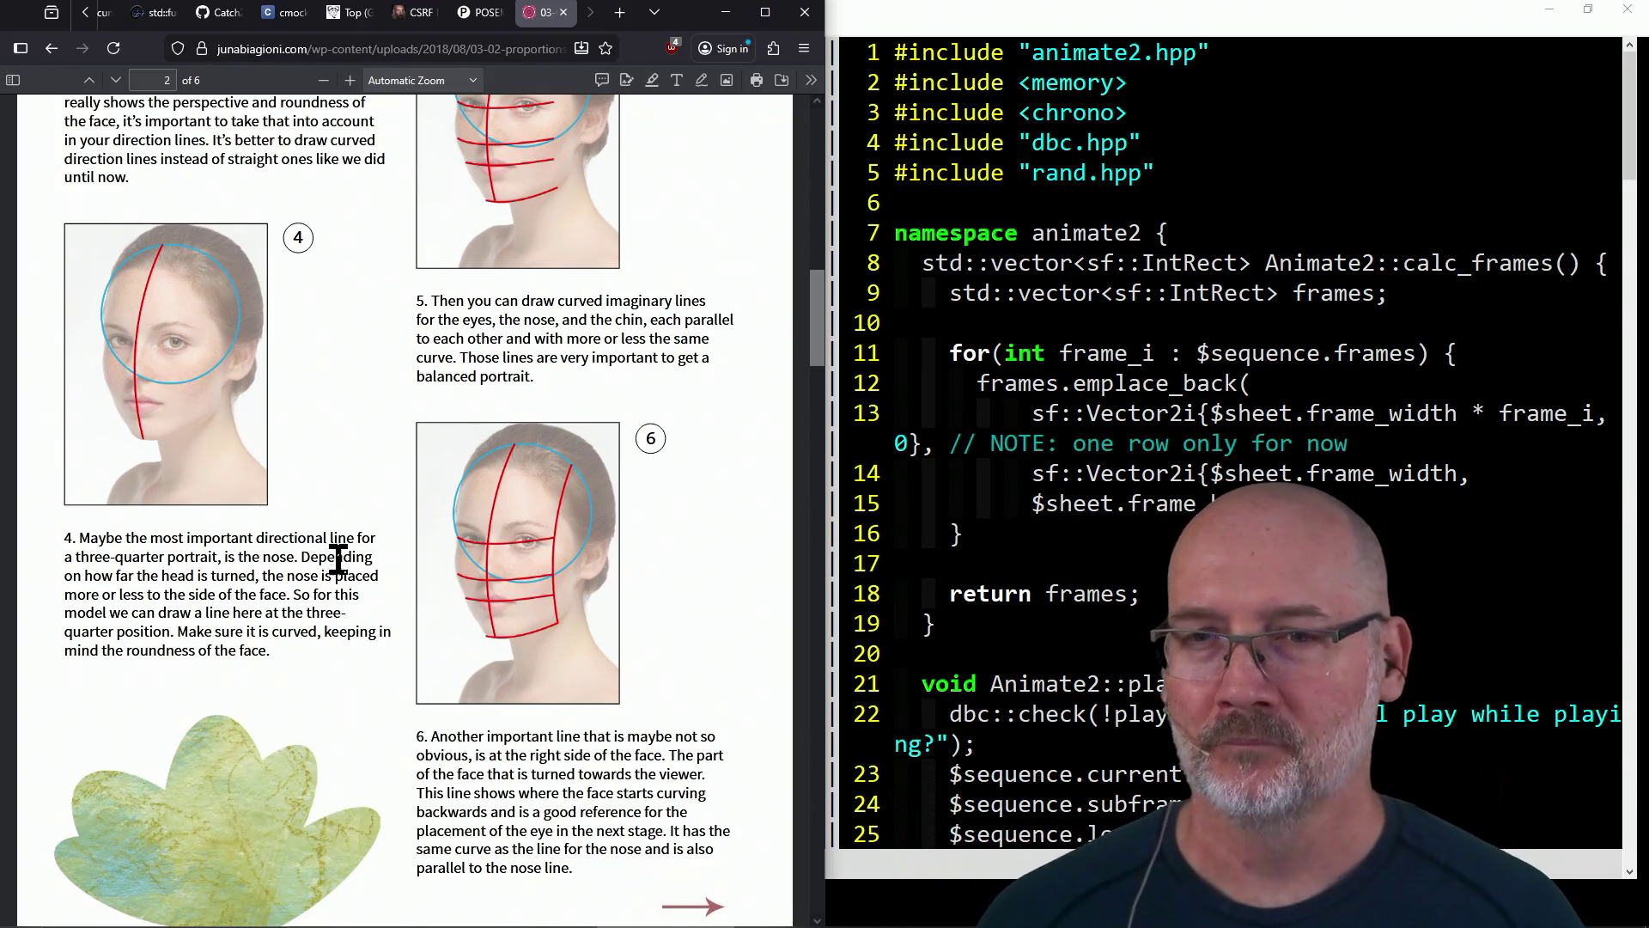
pyautogui.scroll(-7, 337, 559)
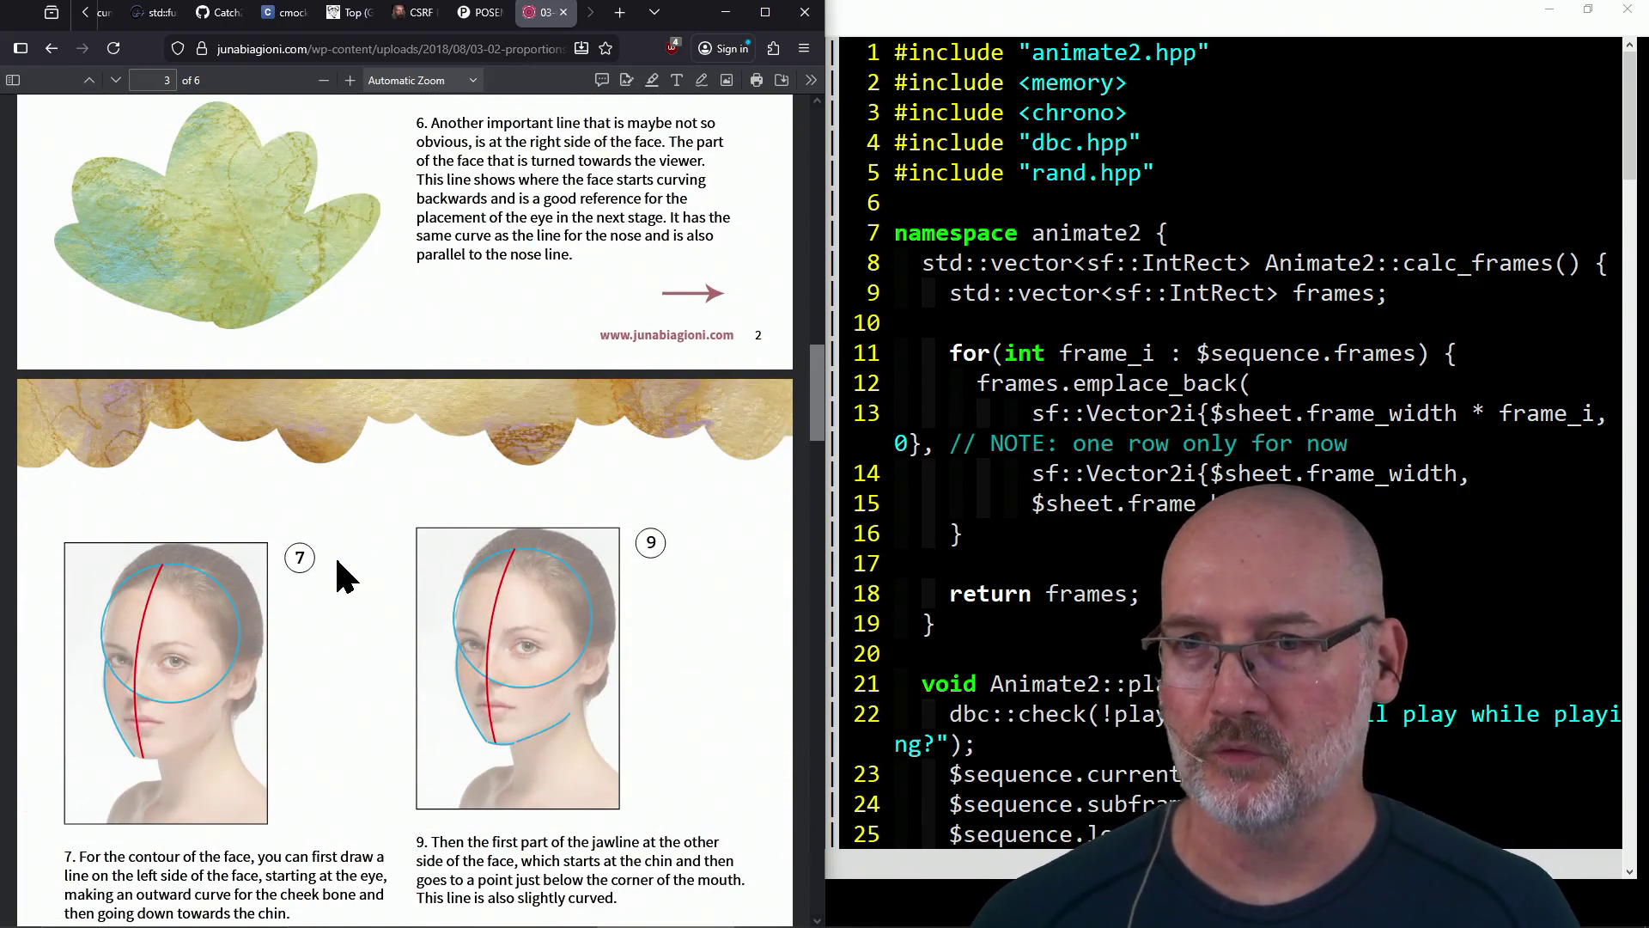
pyautogui.scroll(20, 337, 560)
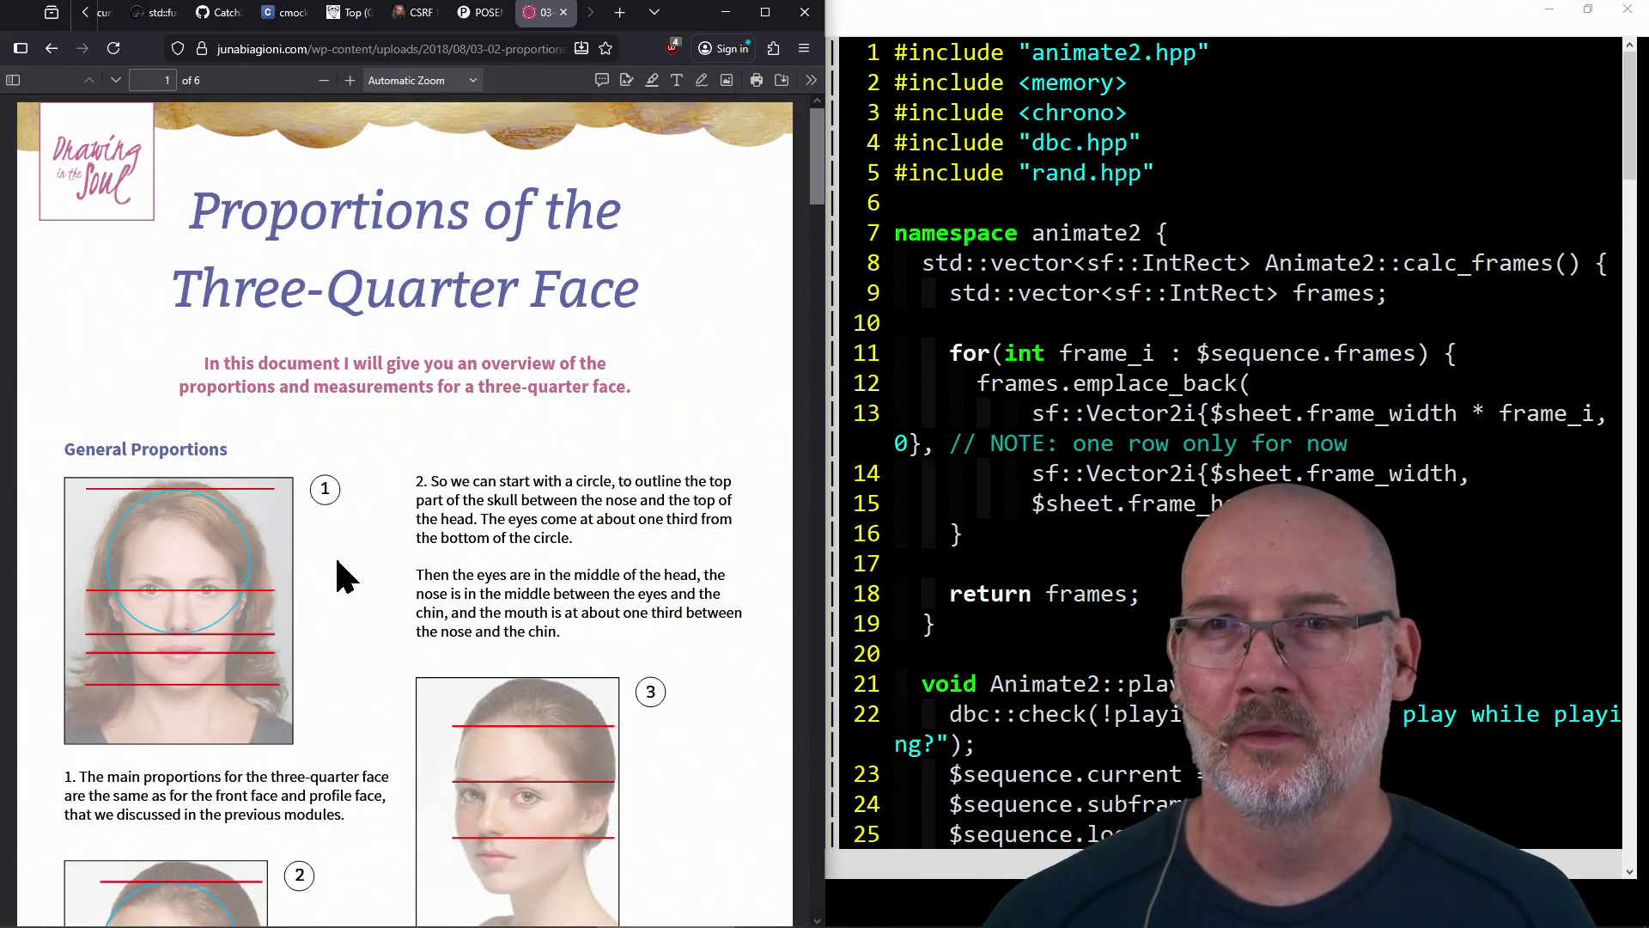
pyautogui.scroll(-8, 421, 567)
pyautogui.scroll(-16, 427, 577)
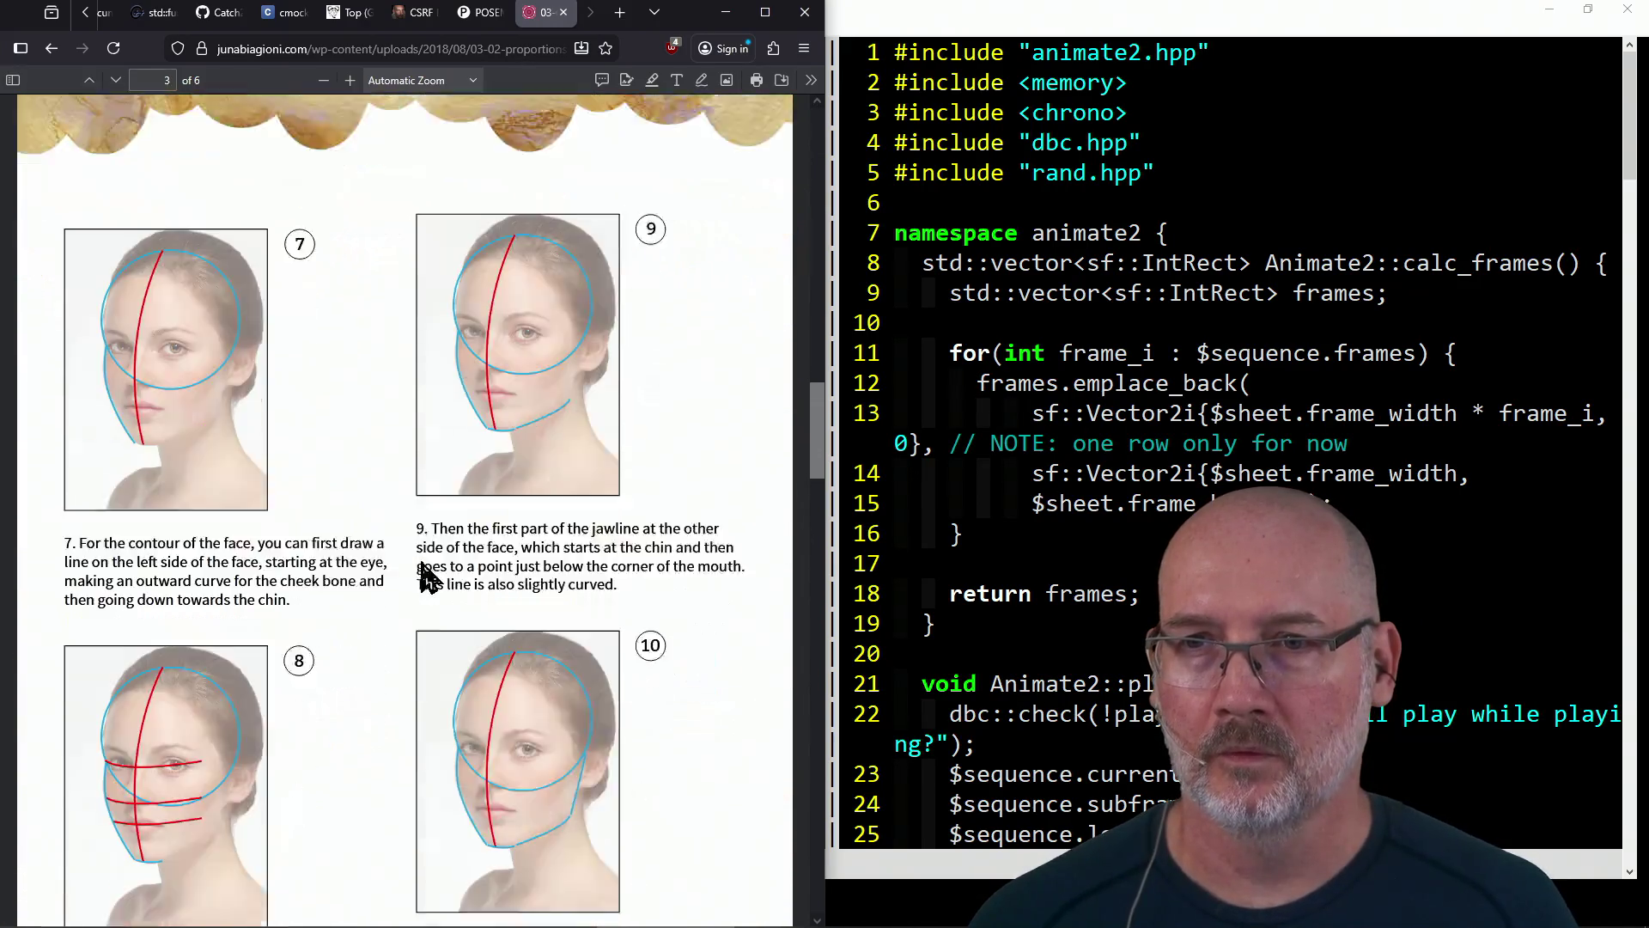
pyautogui.scroll(-4, 427, 580)
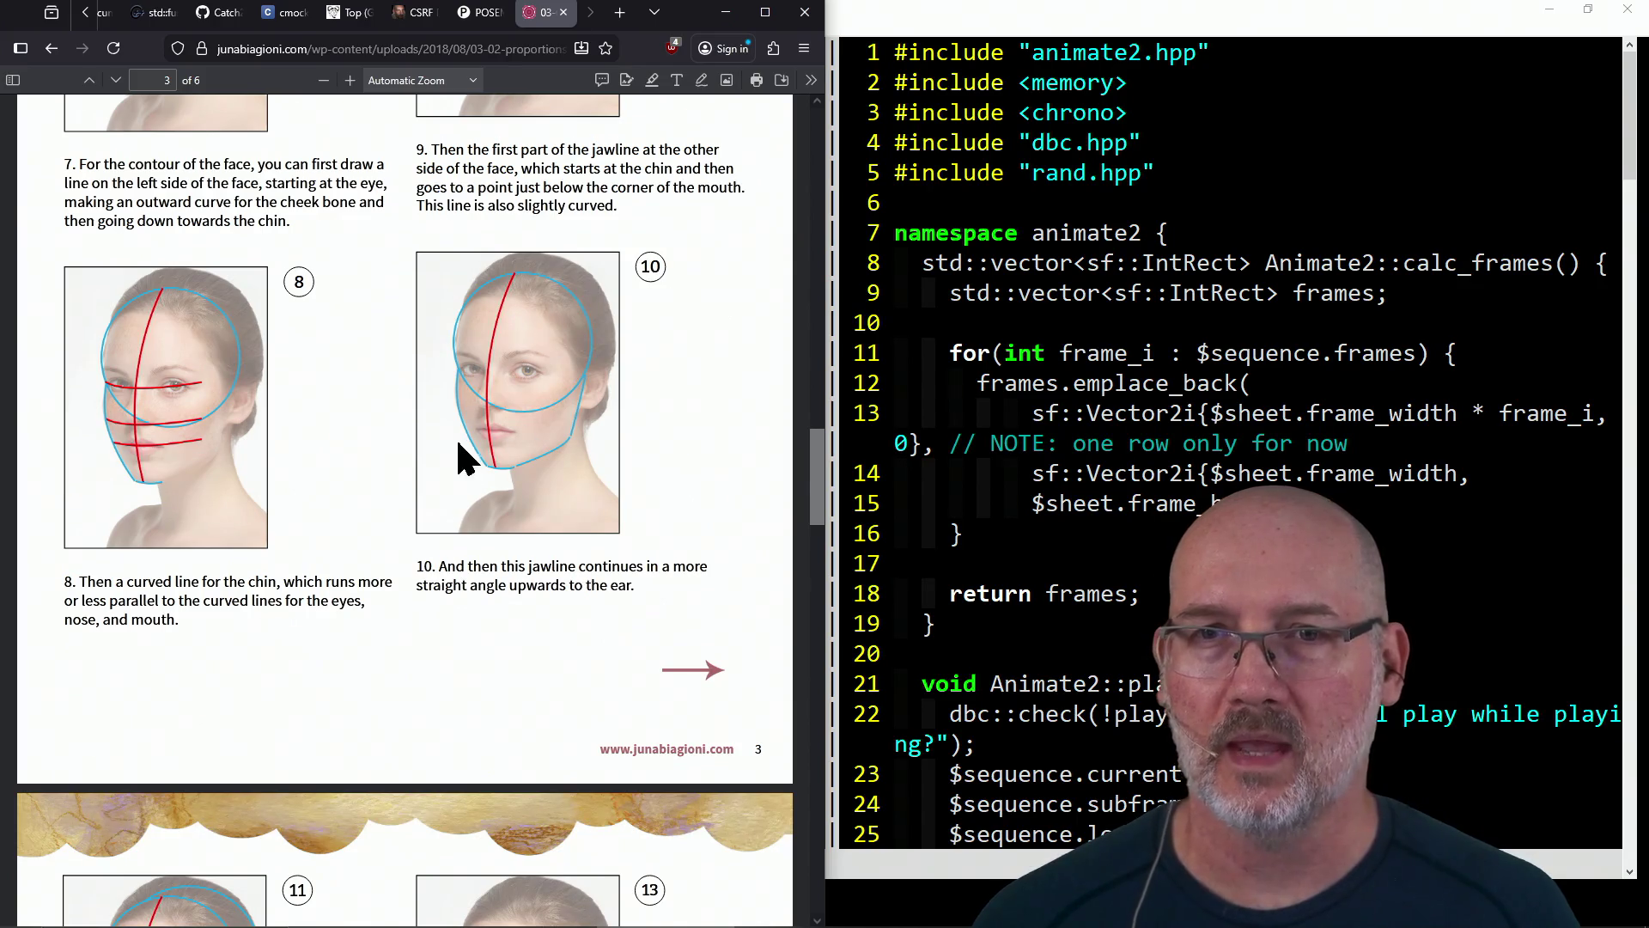
pyautogui.scroll(-11, 457, 443)
pyautogui.scroll(-3, 358, 523)
pyautogui.scroll(8, 369, 429)
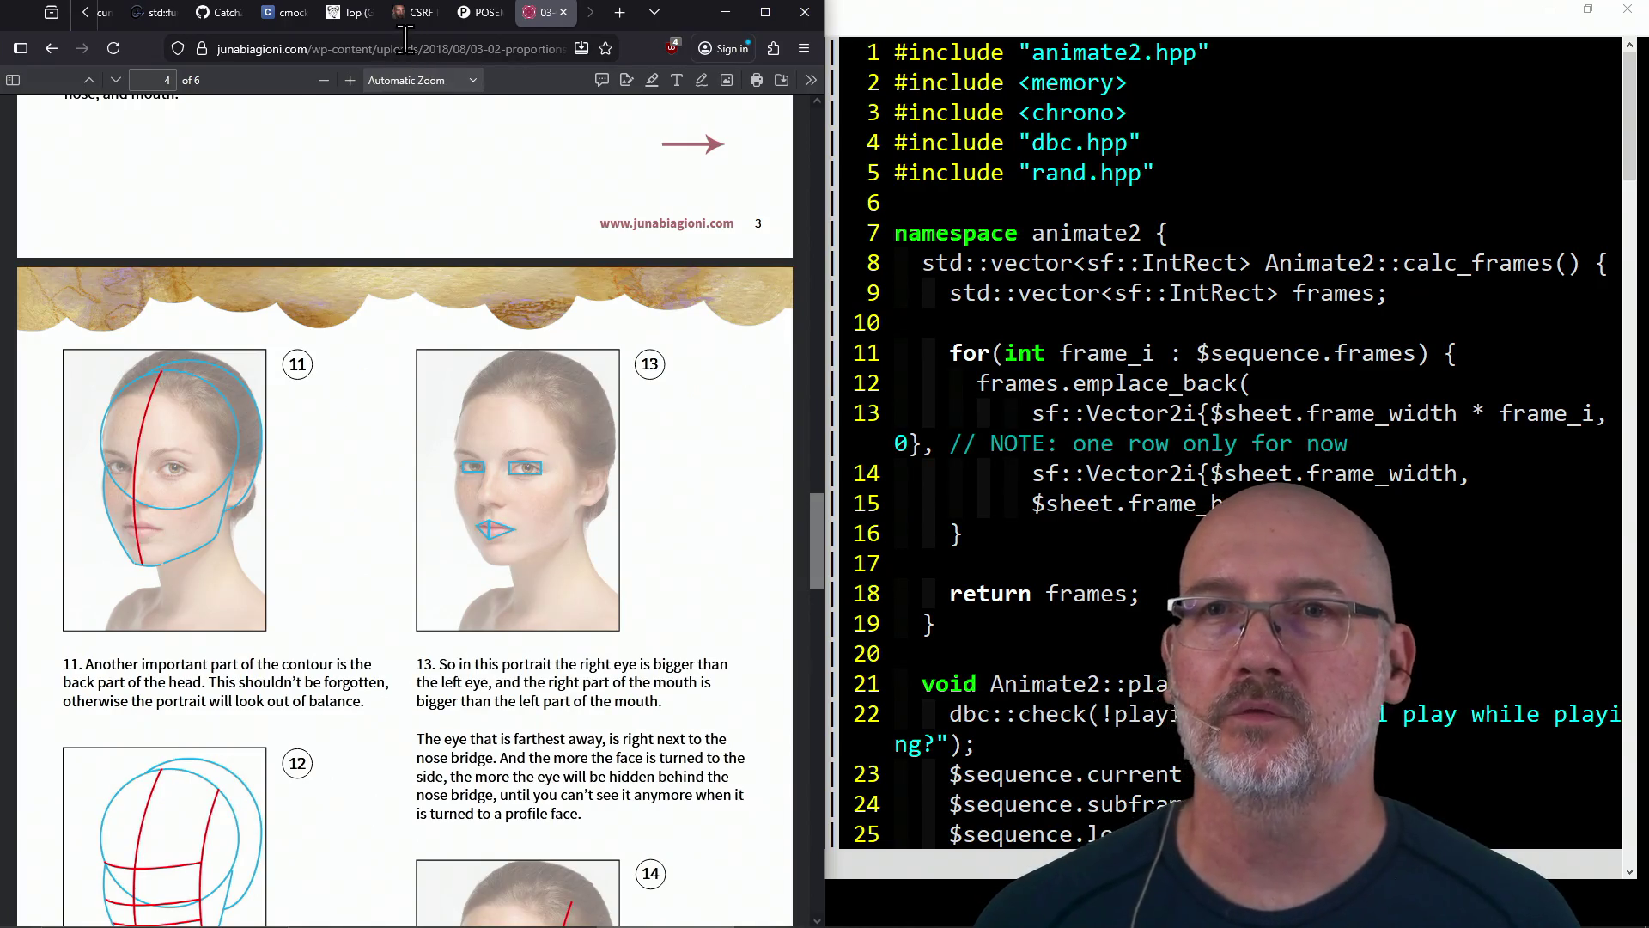
# - Select the PDF's web address, then return focus to the PDF page
pyautogui.click(405, 39)
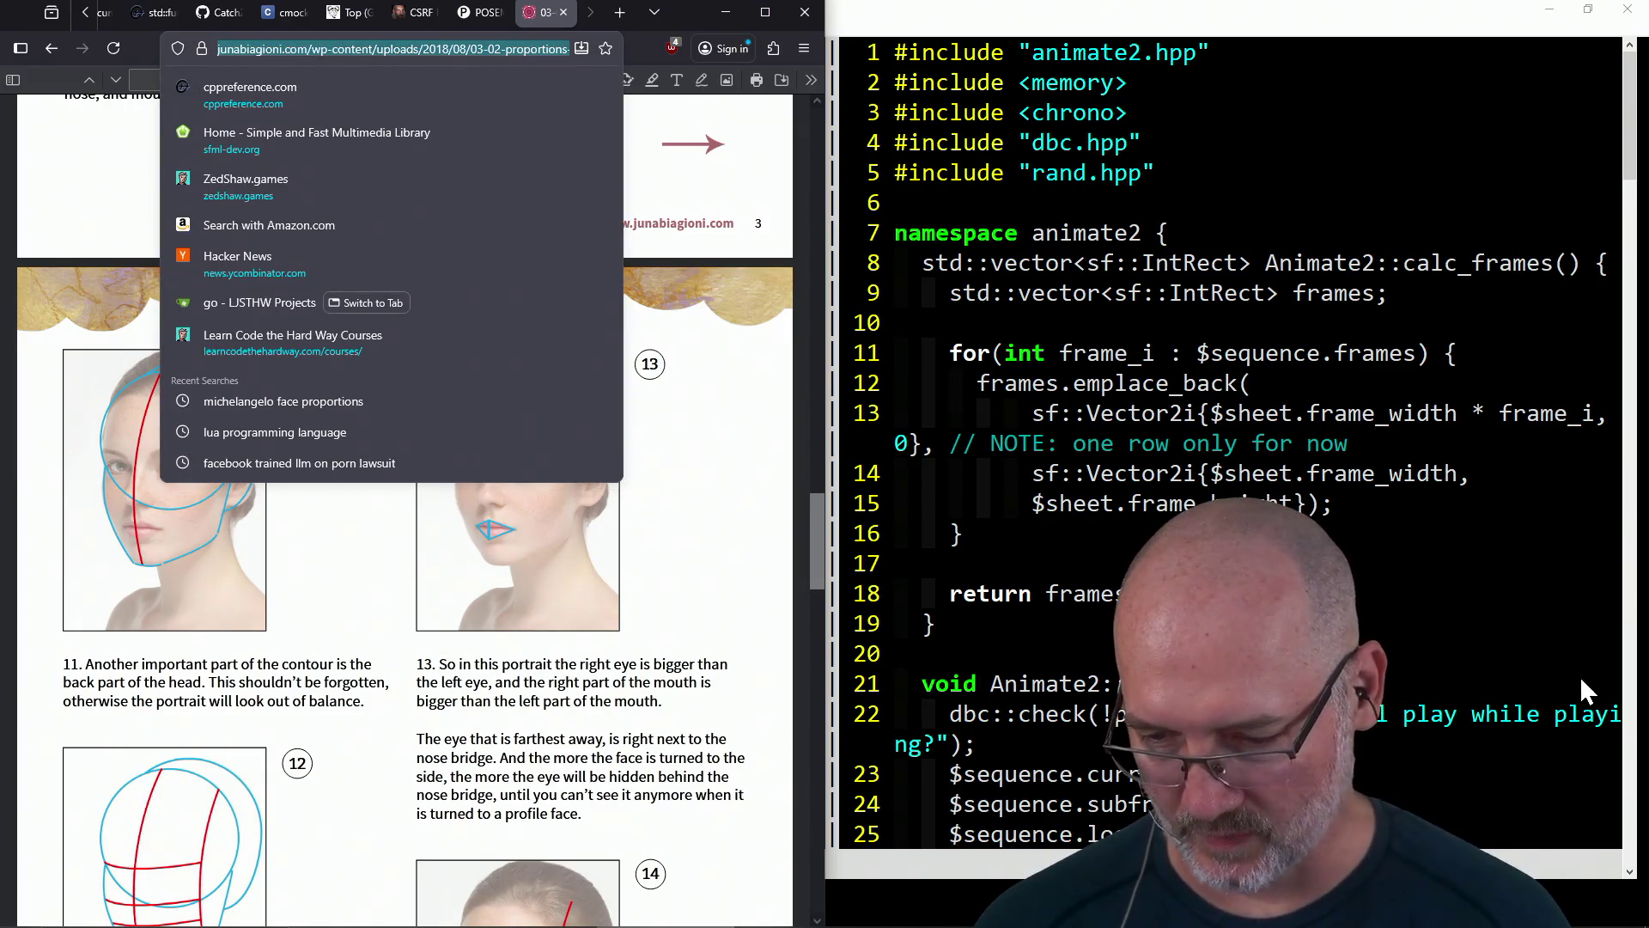
pyautogui.hotkey('alt', 'Tab')
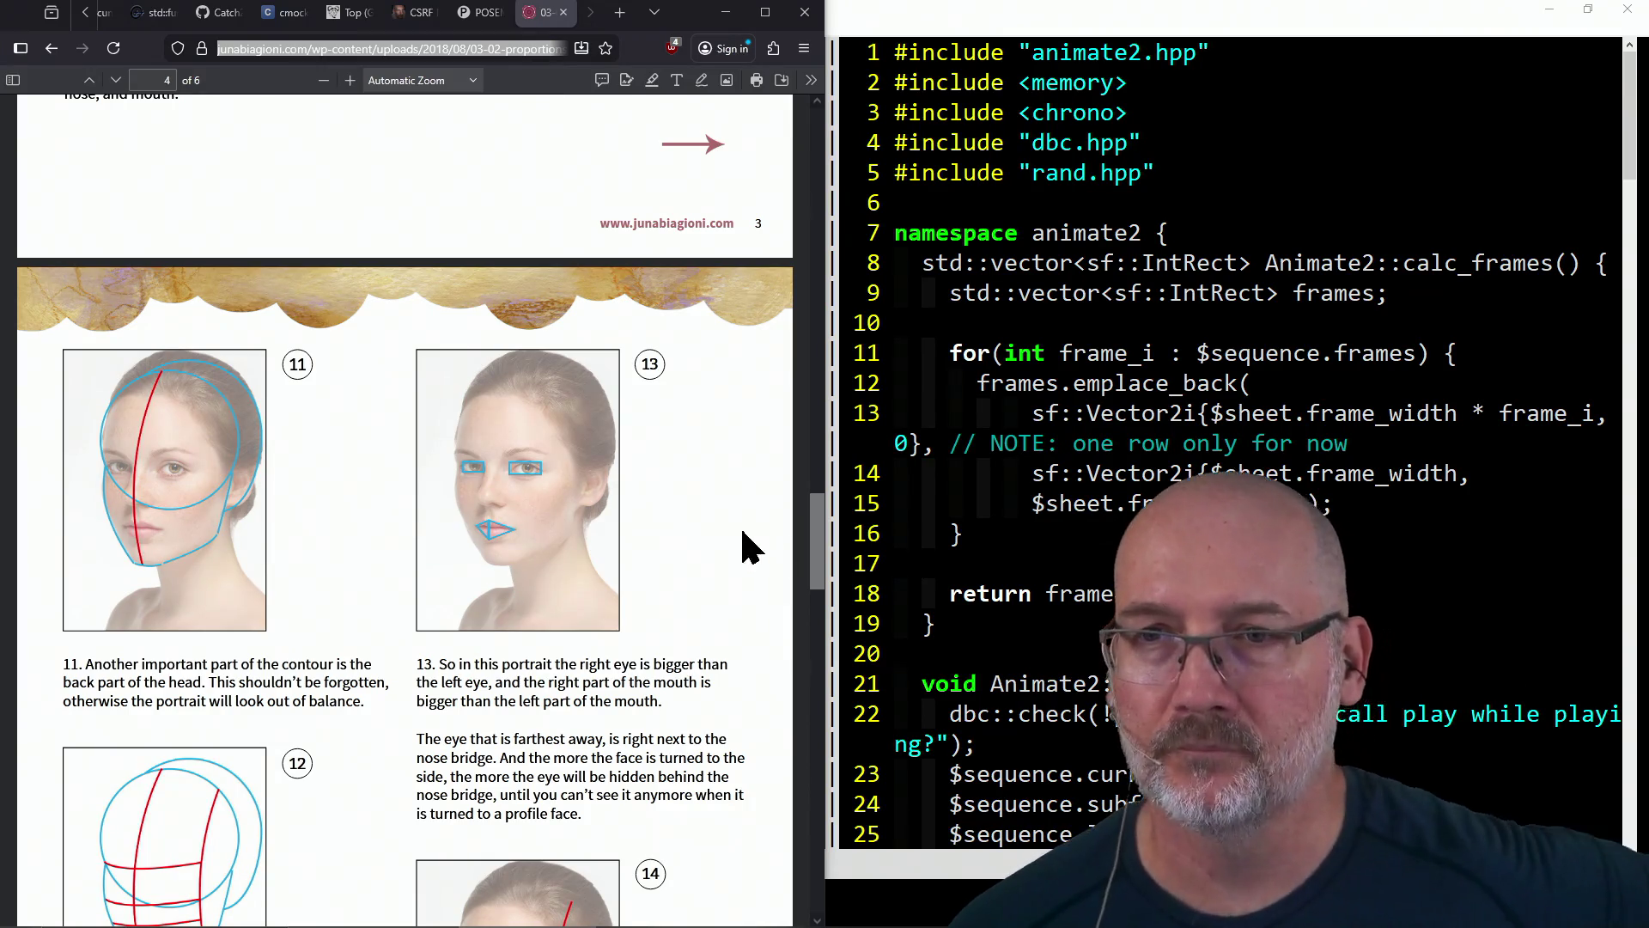
pyautogui.click(422, 601)
# - Scroll back over the PDF's pages, then close the face-proportions PDF tab
pyautogui.scroll(15, 367, 615)
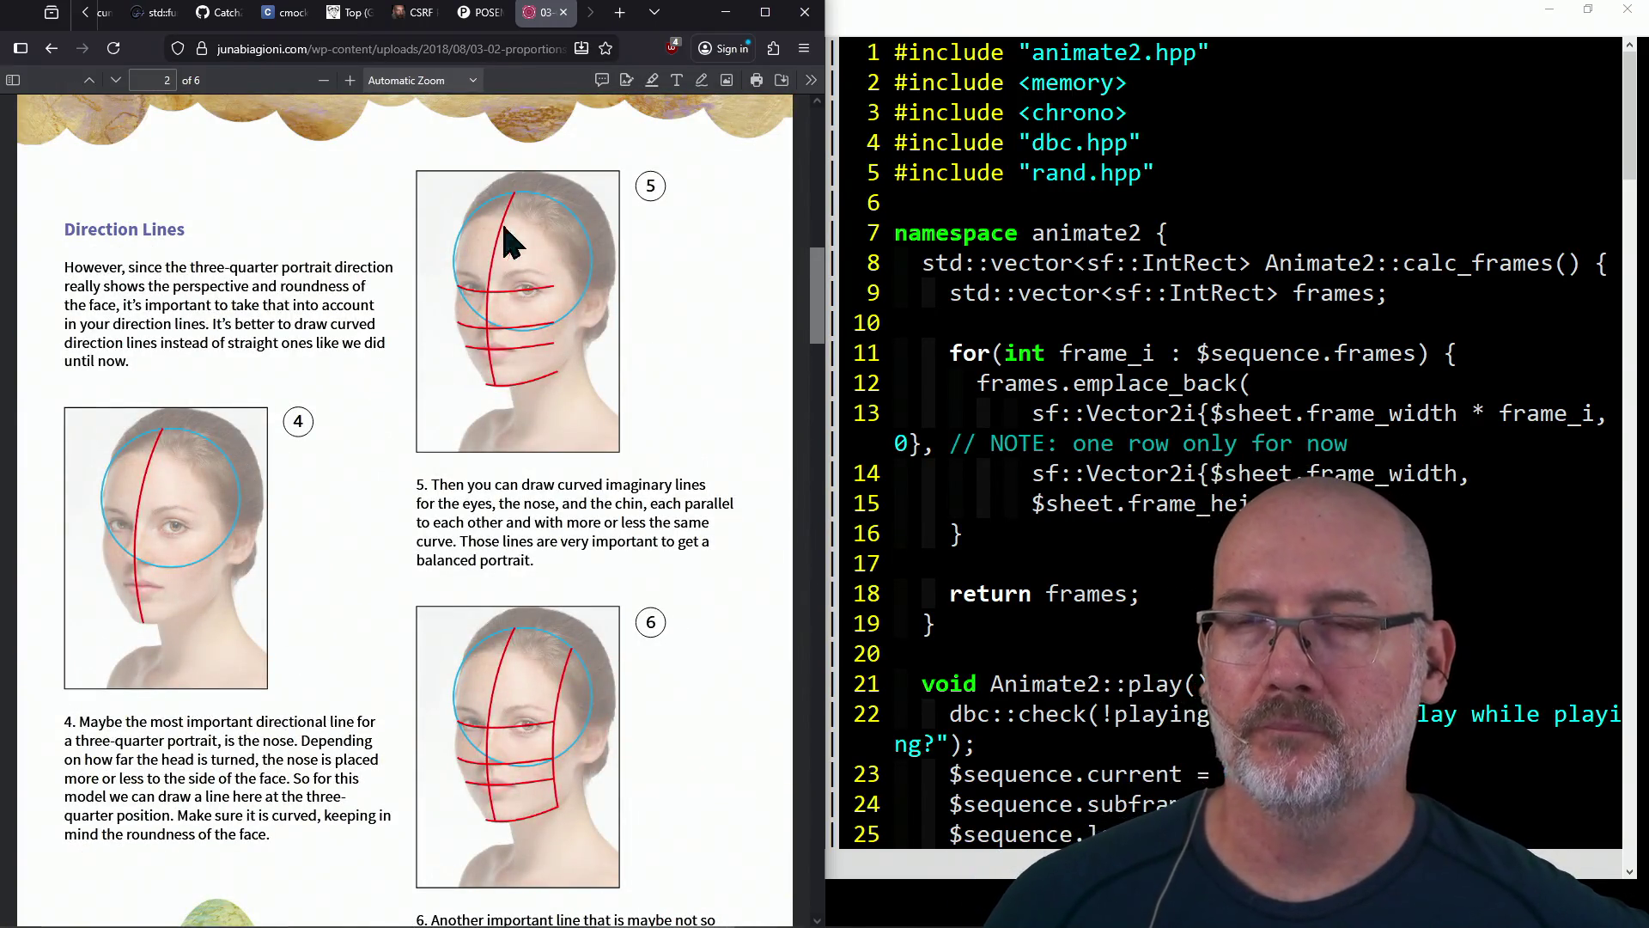
pyautogui.scroll(10, 445, 430)
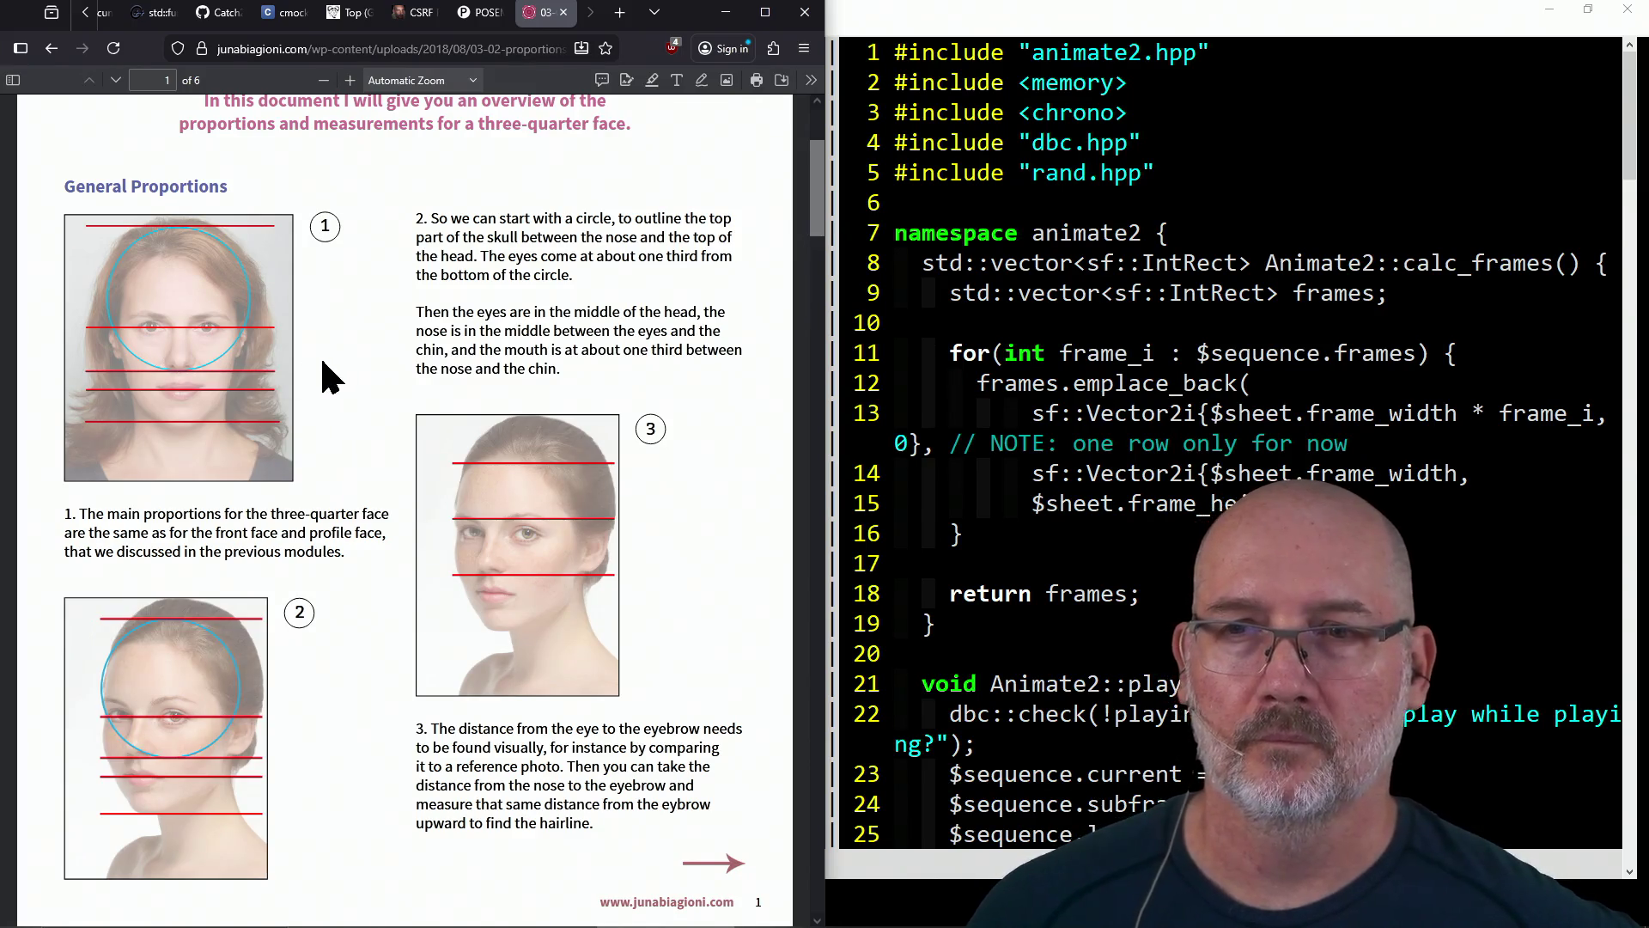
pyautogui.scroll(-2, 412, 424)
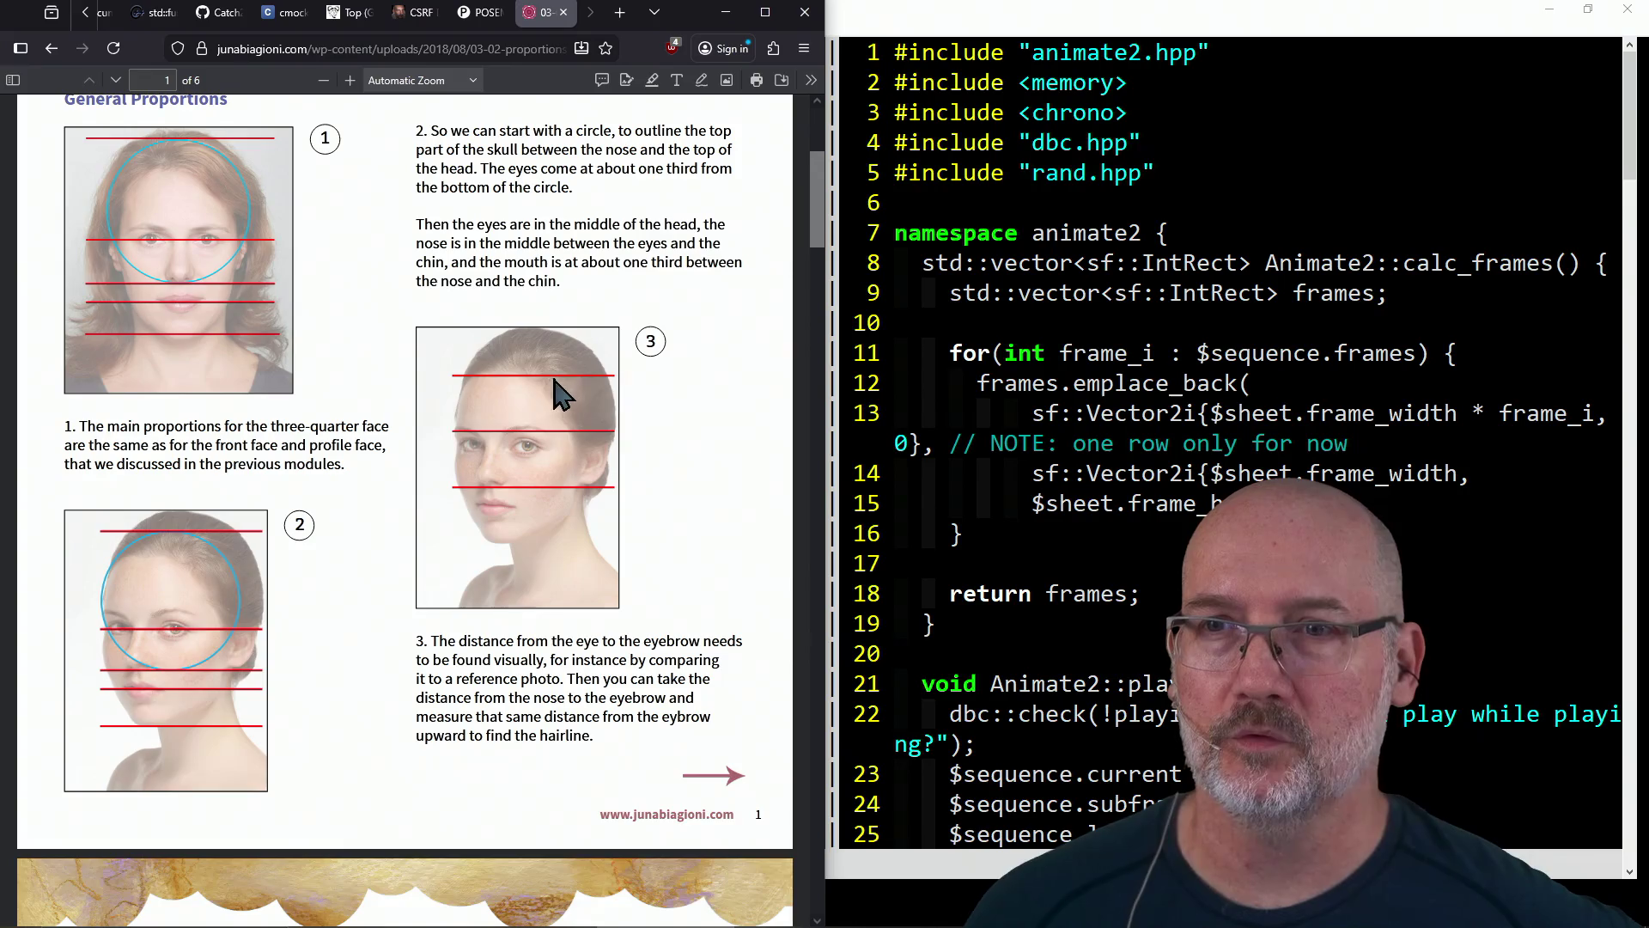
pyautogui.scroll(3, 361, 412)
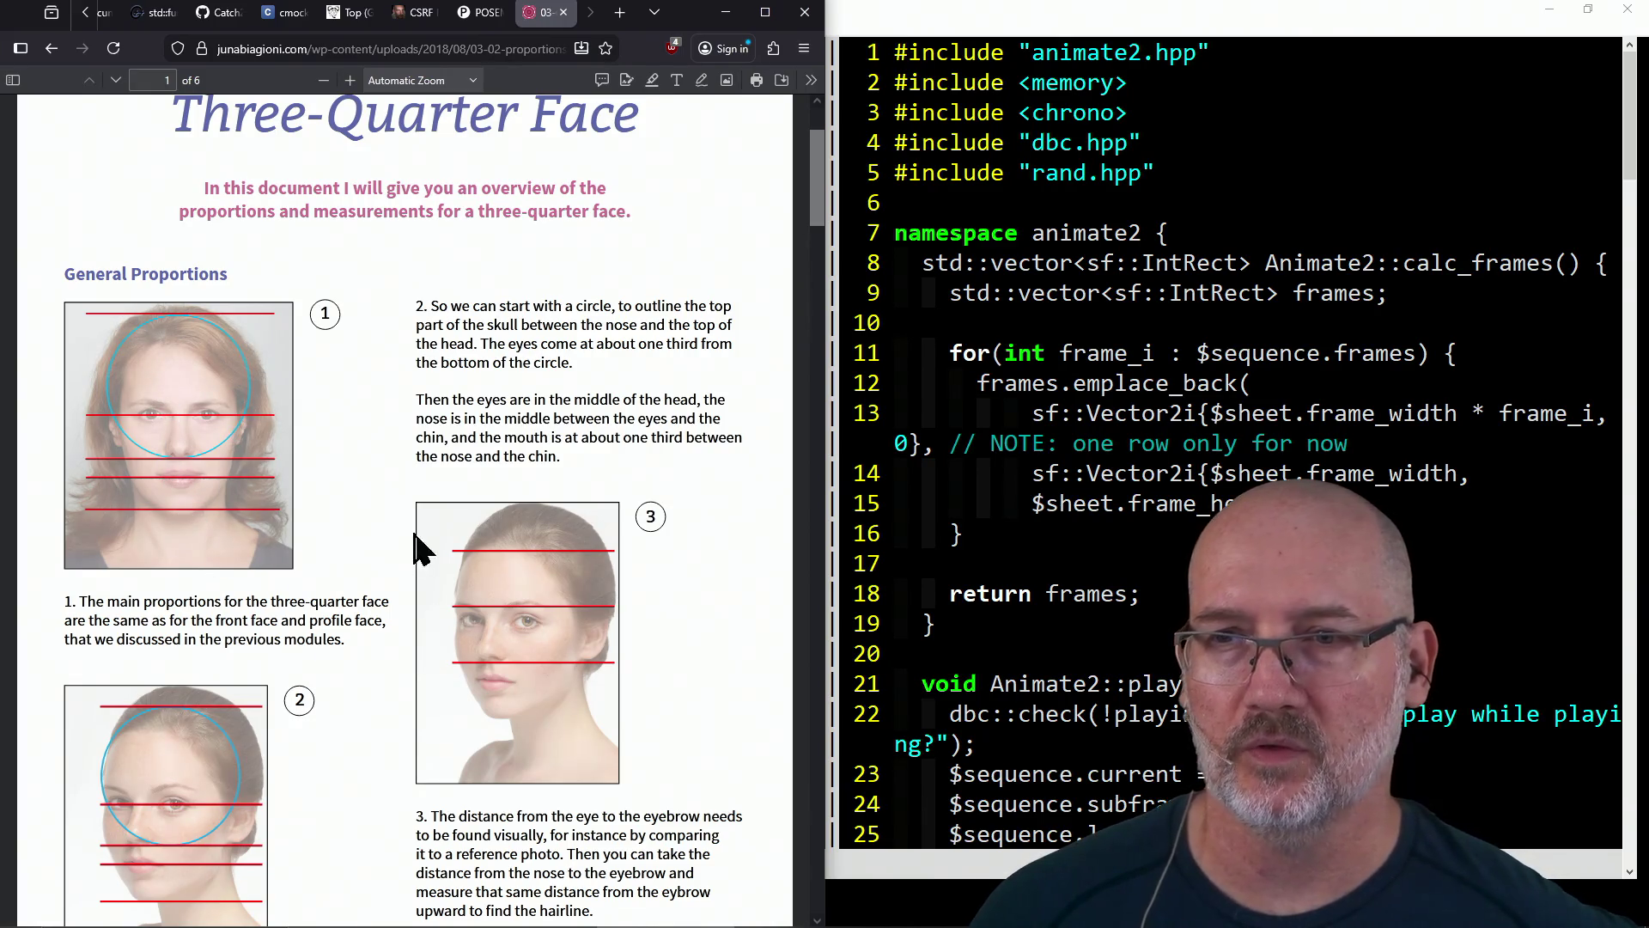
pyautogui.scroll(-3, 416, 547)
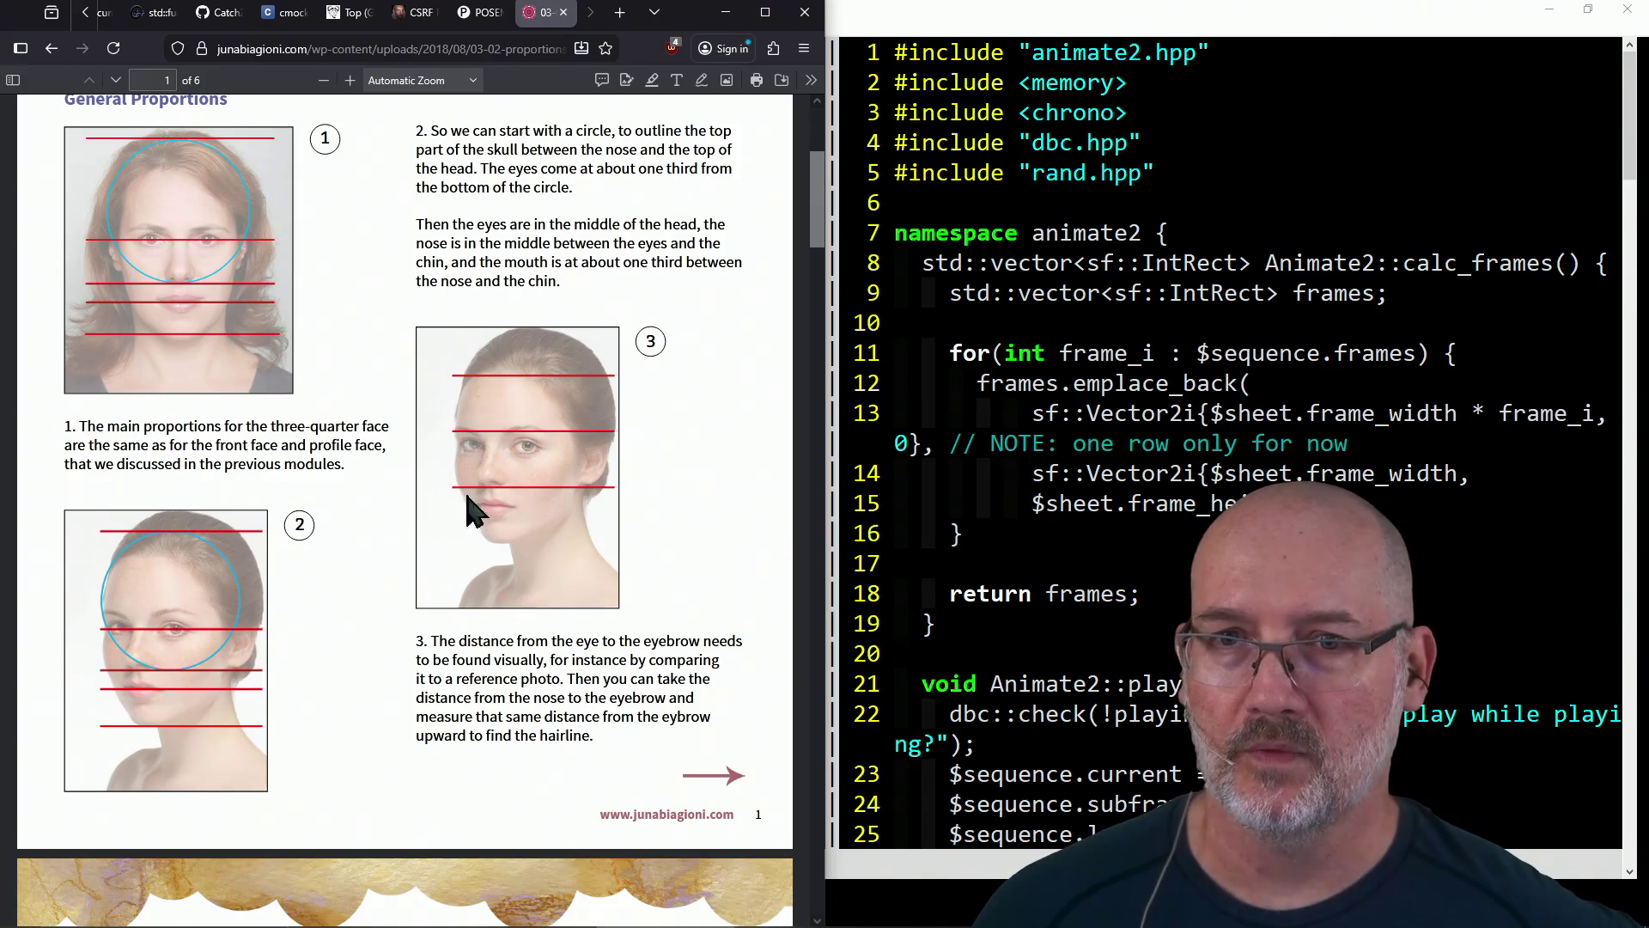
pyautogui.scroll(-1, 395, 482)
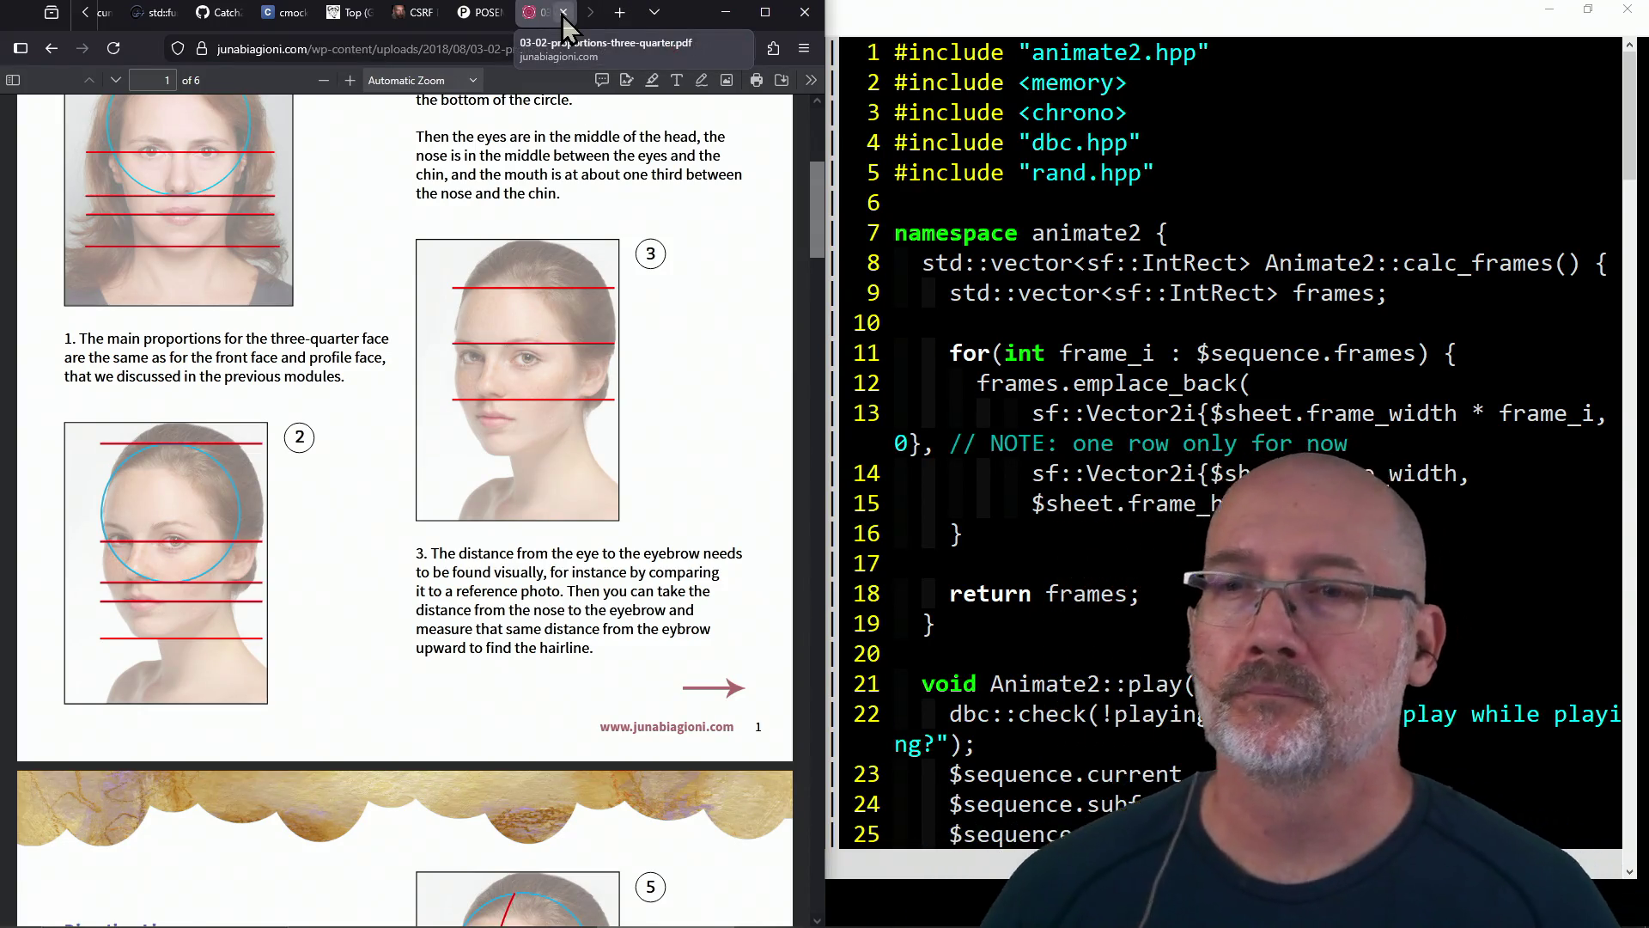
pyautogui.scroll(-7, 497, 369)
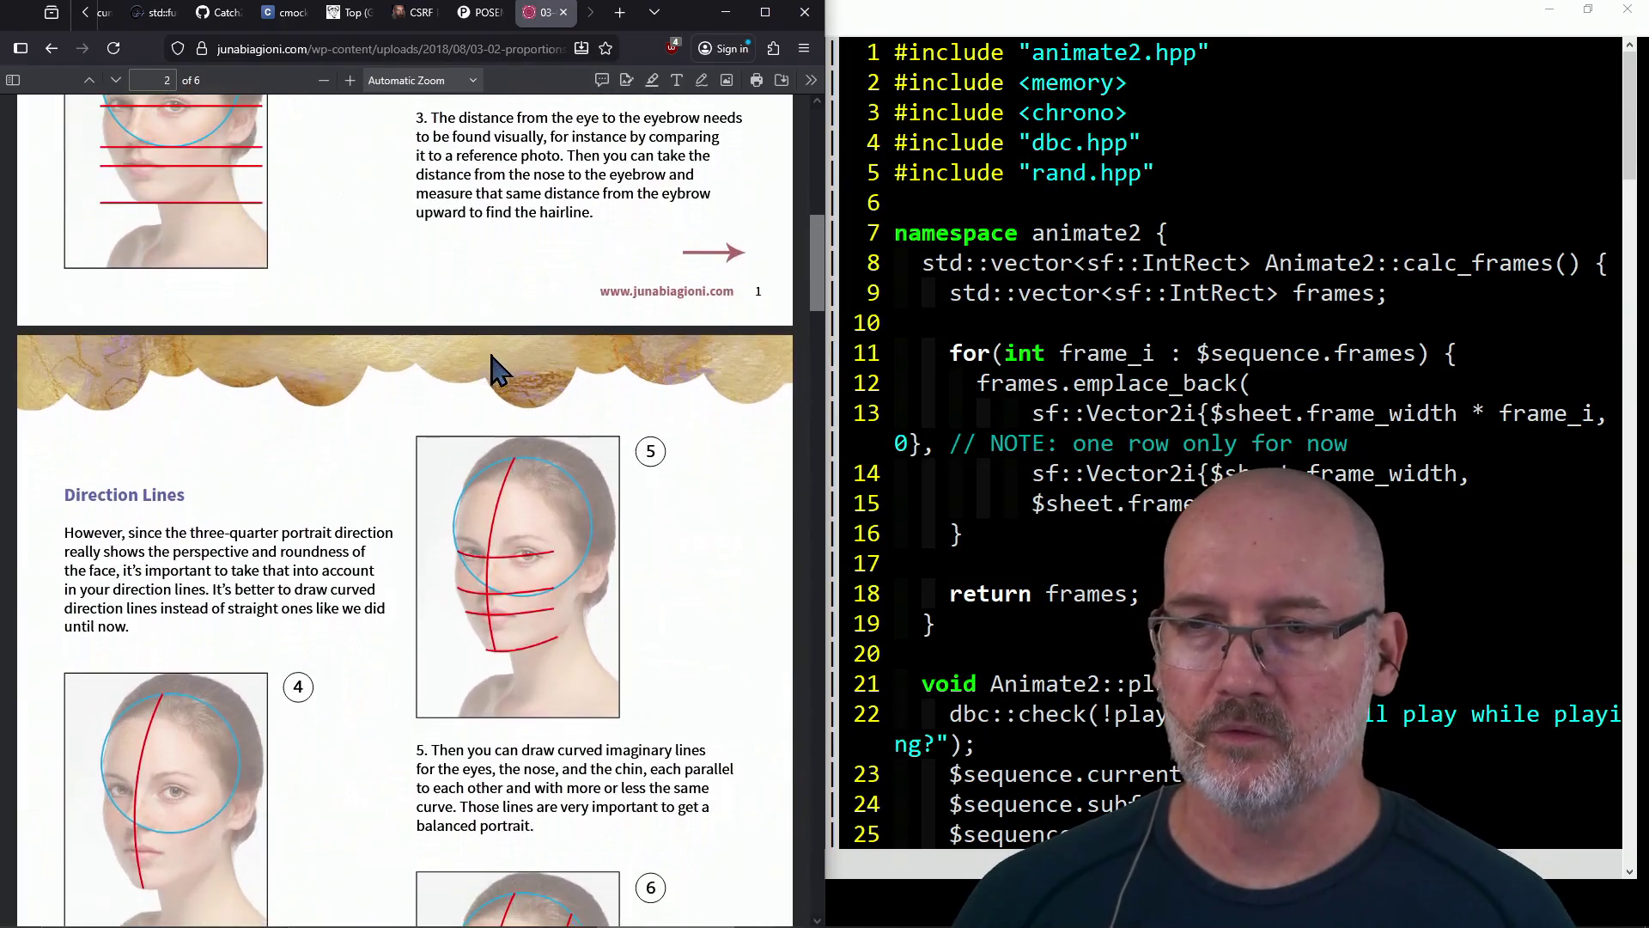
pyautogui.scroll(-10, 497, 369)
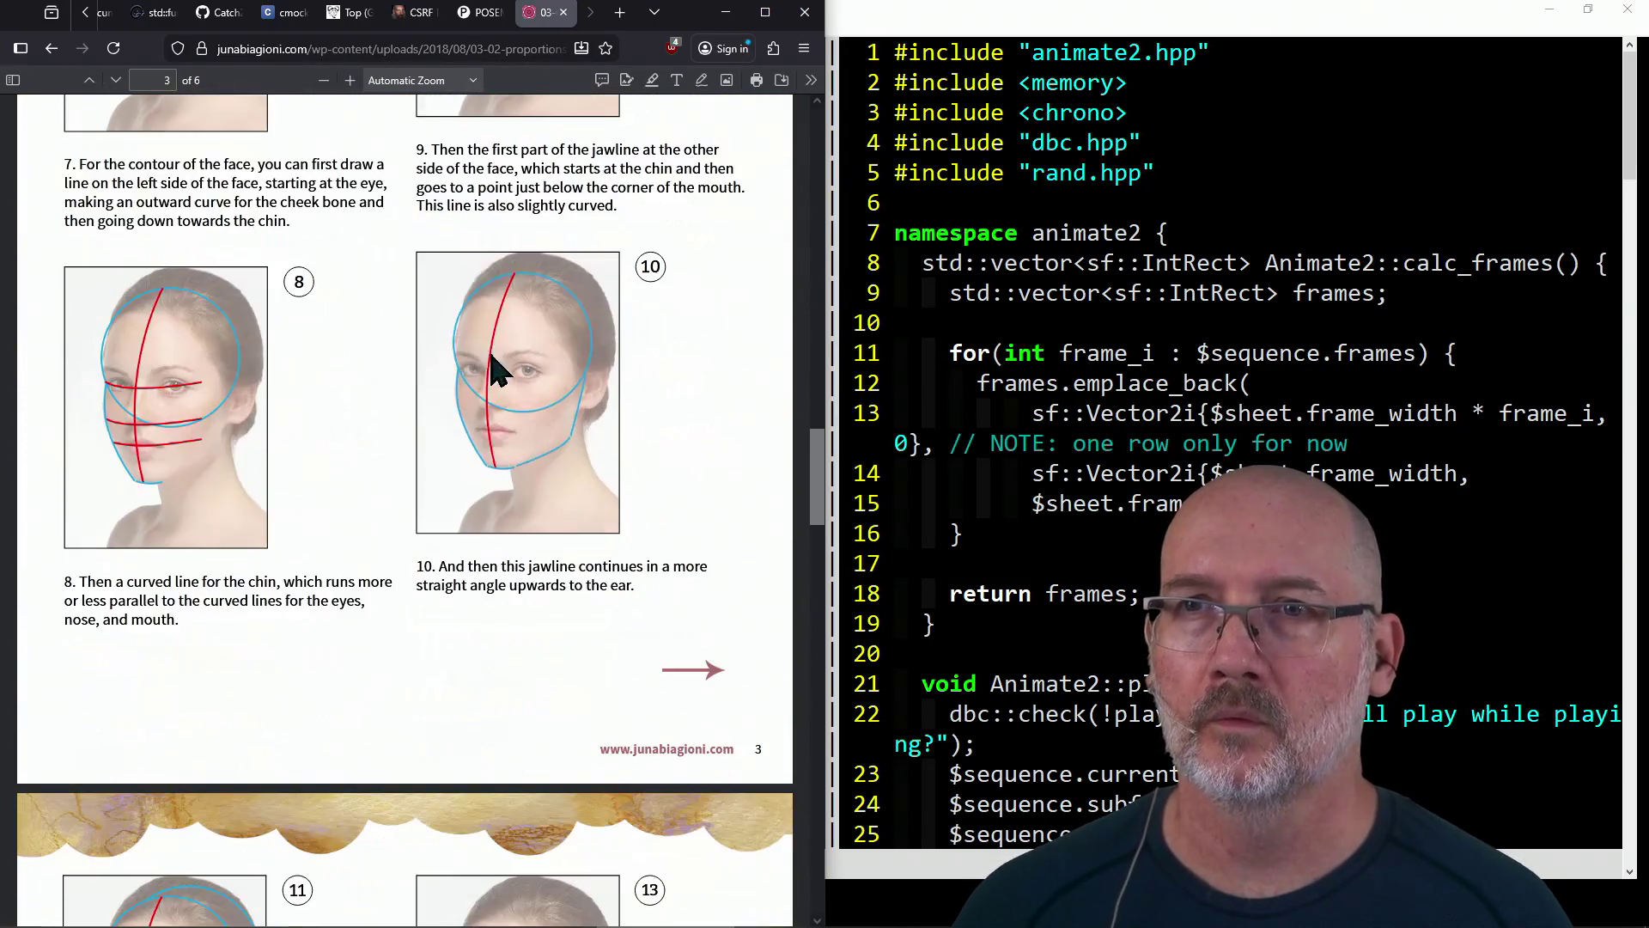
pyautogui.click(563, 12)
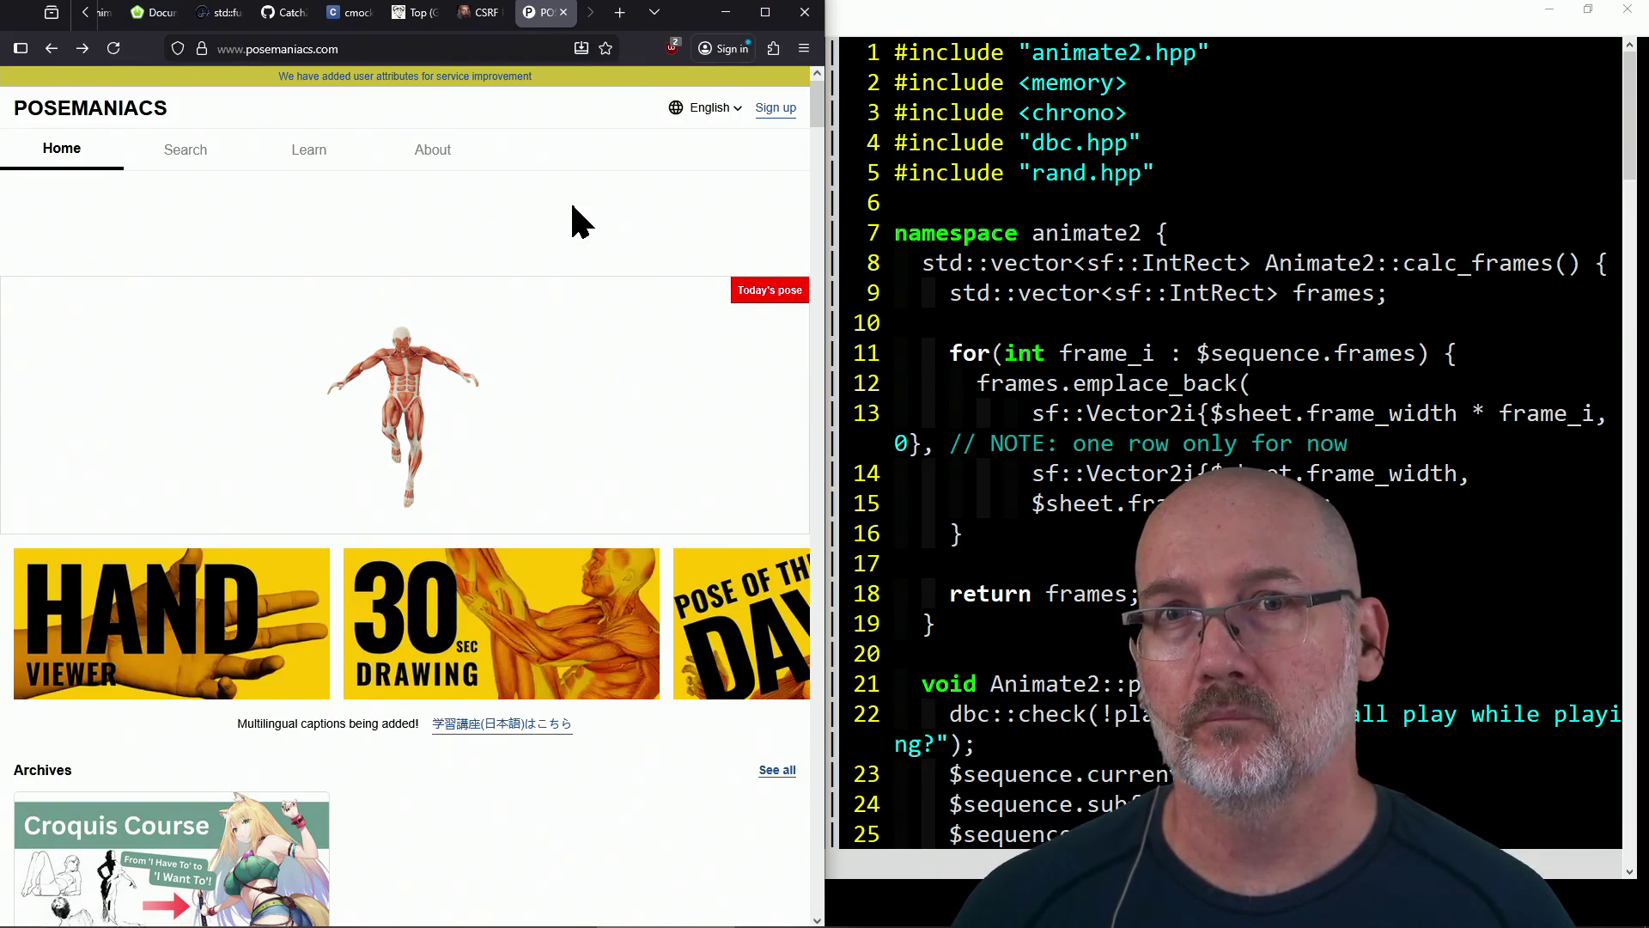
# - Scroll the Posemaniacs home page and back, then bring back the proportions PDF at page 3
pyautogui.scroll(-5, 572, 206)
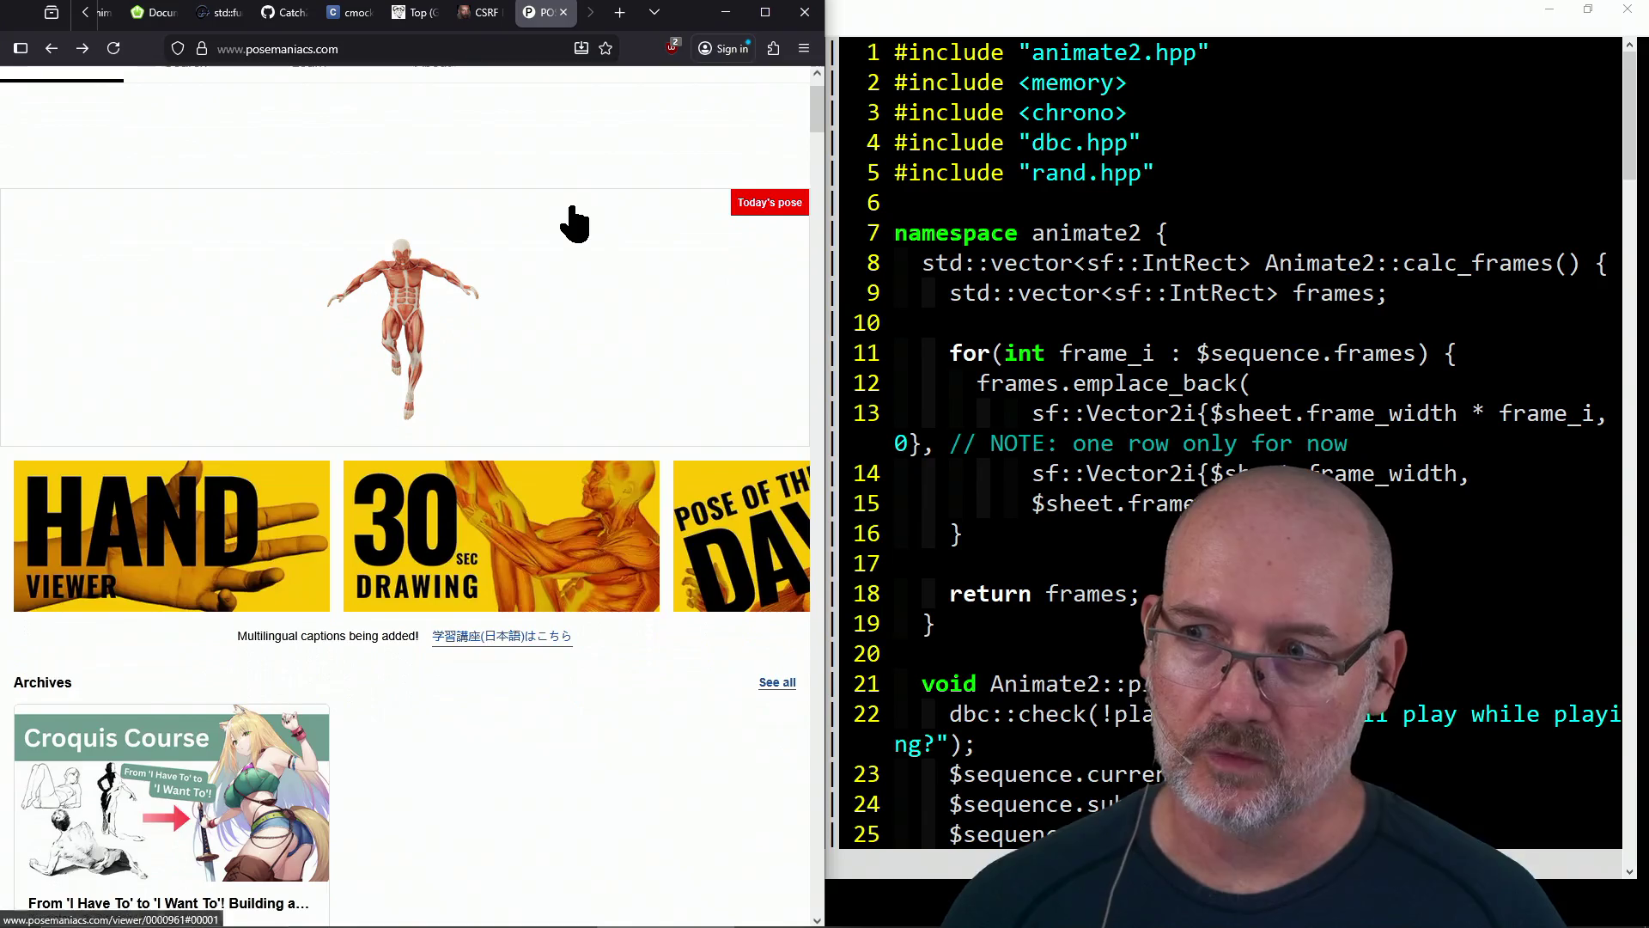
pyautogui.scroll(-13, 572, 221)
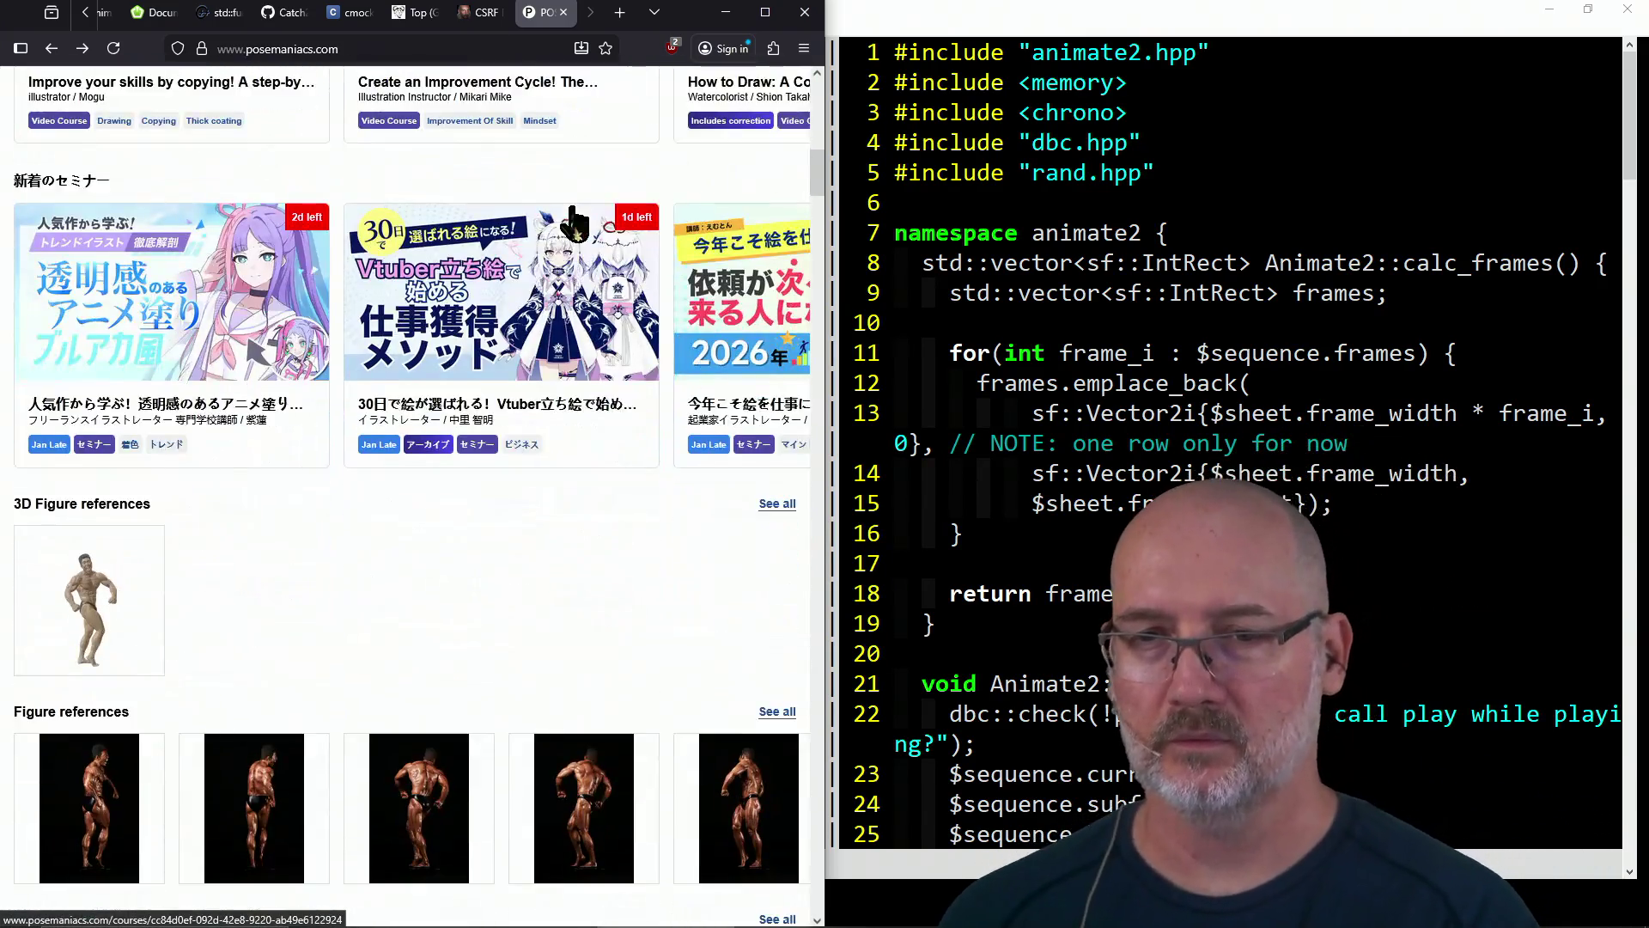
pyautogui.scroll(-10, 573, 222)
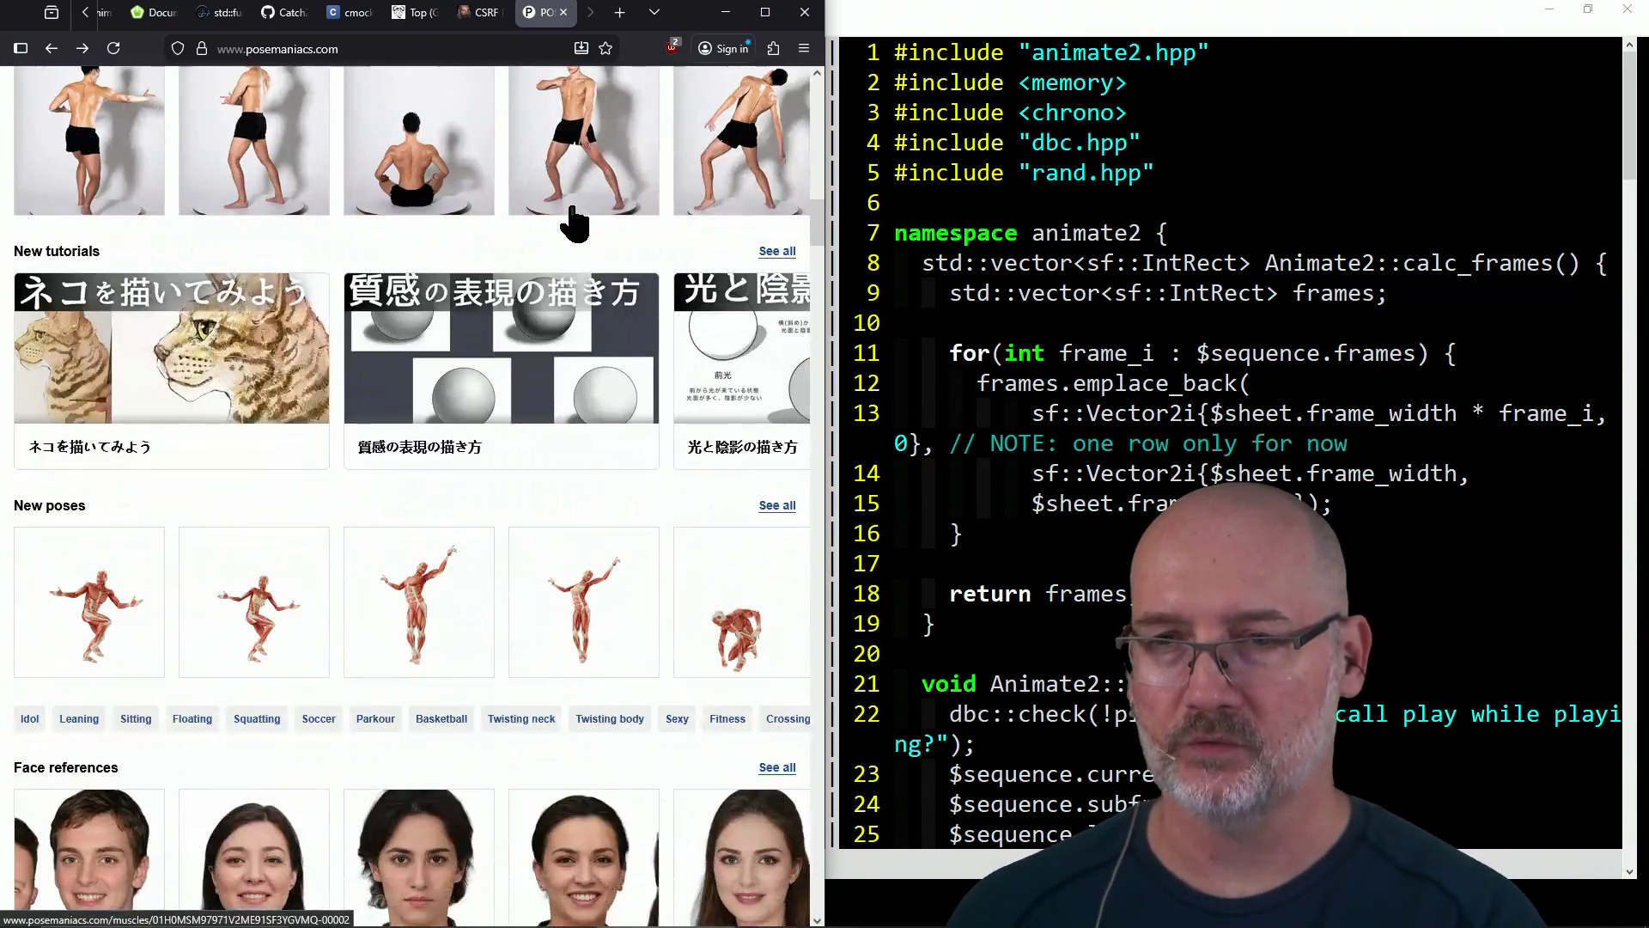
pyautogui.scroll(-4, 572, 210)
pyautogui.scroll(20, 572, 210)
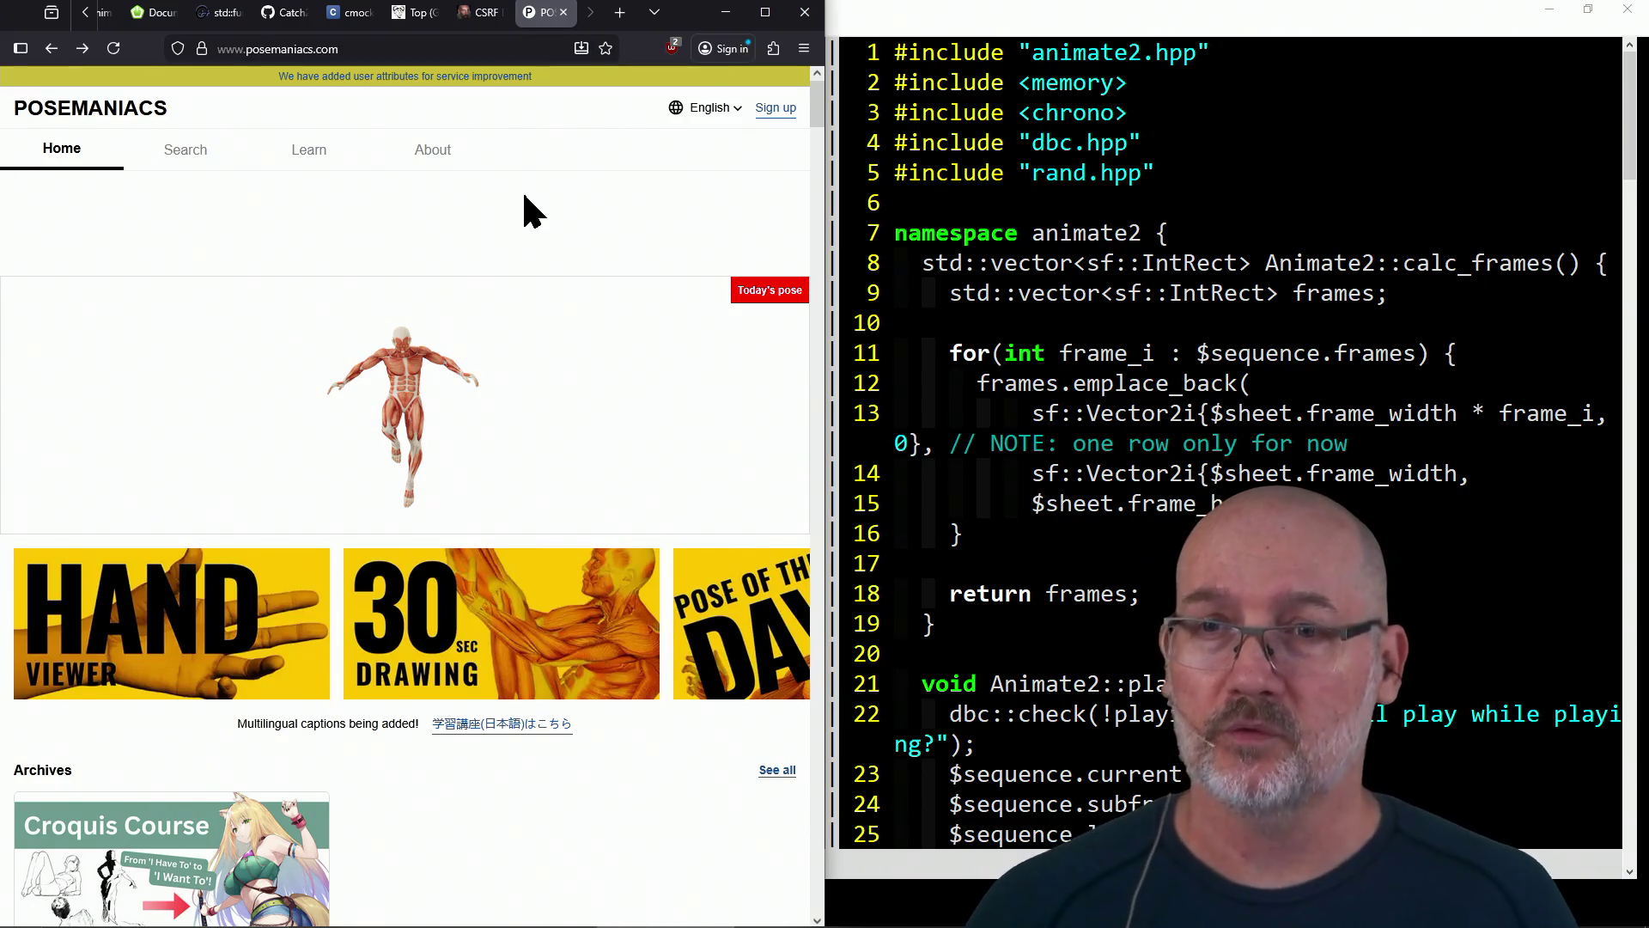
pyautogui.hotkey('ctrl', 'Tab')
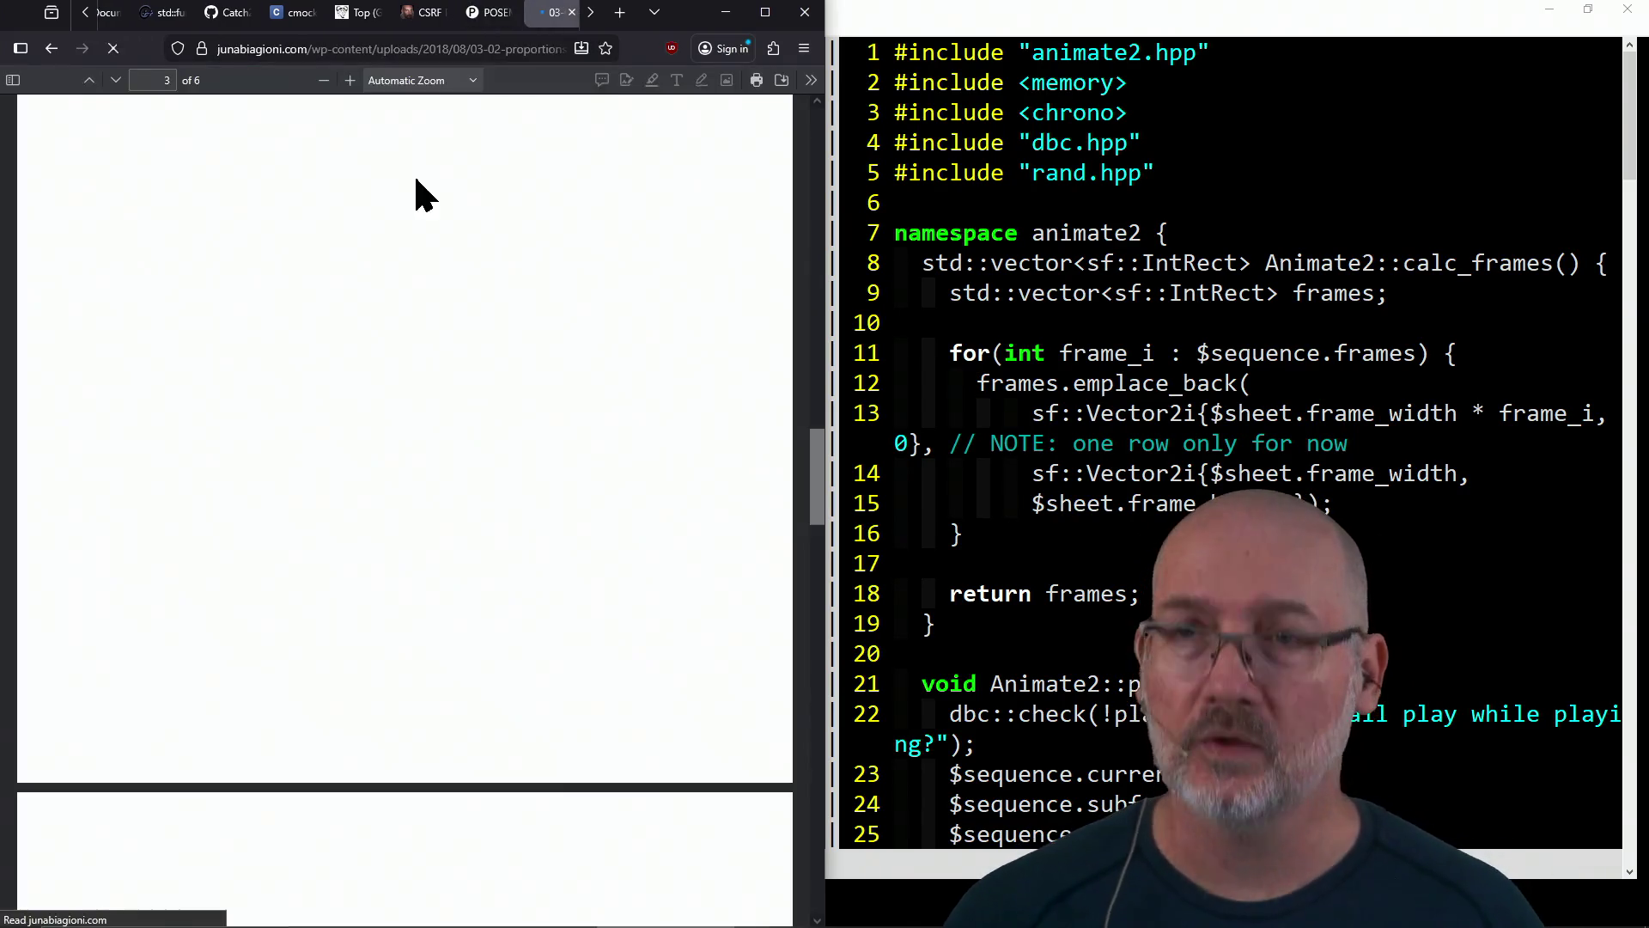
# - Scroll the PDF up to its title, close it, and switch back to stream_paint.leo
pyautogui.scroll(4, 234, 486)
pyautogui.scroll(20, 234, 476)
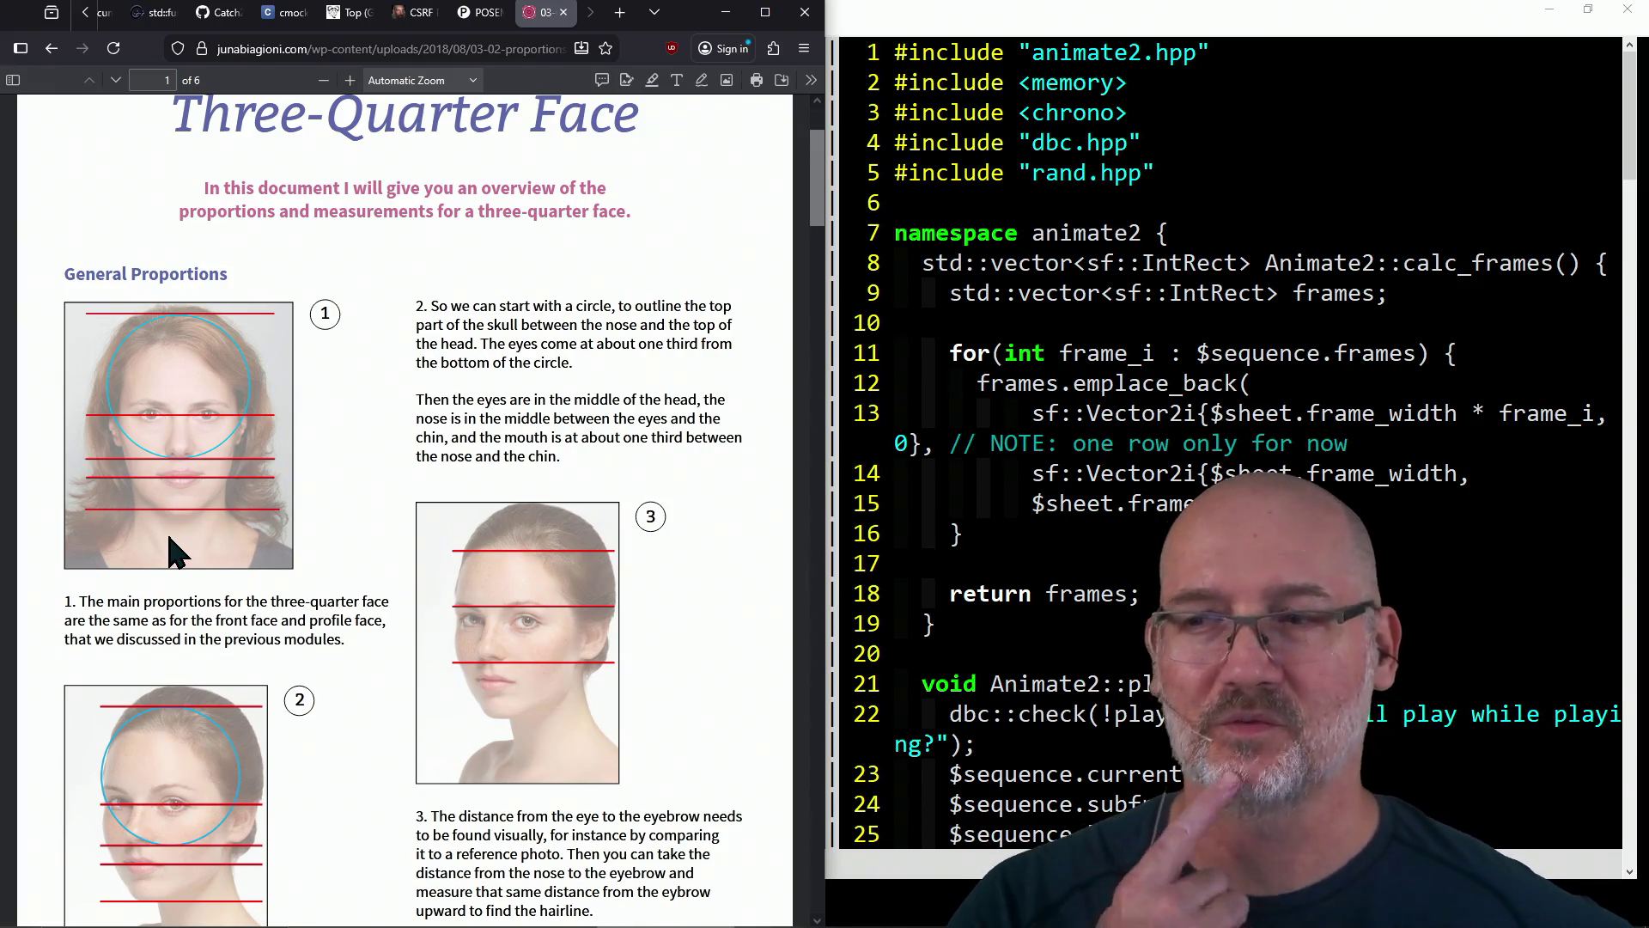
pyautogui.scroll(3, 544, 316)
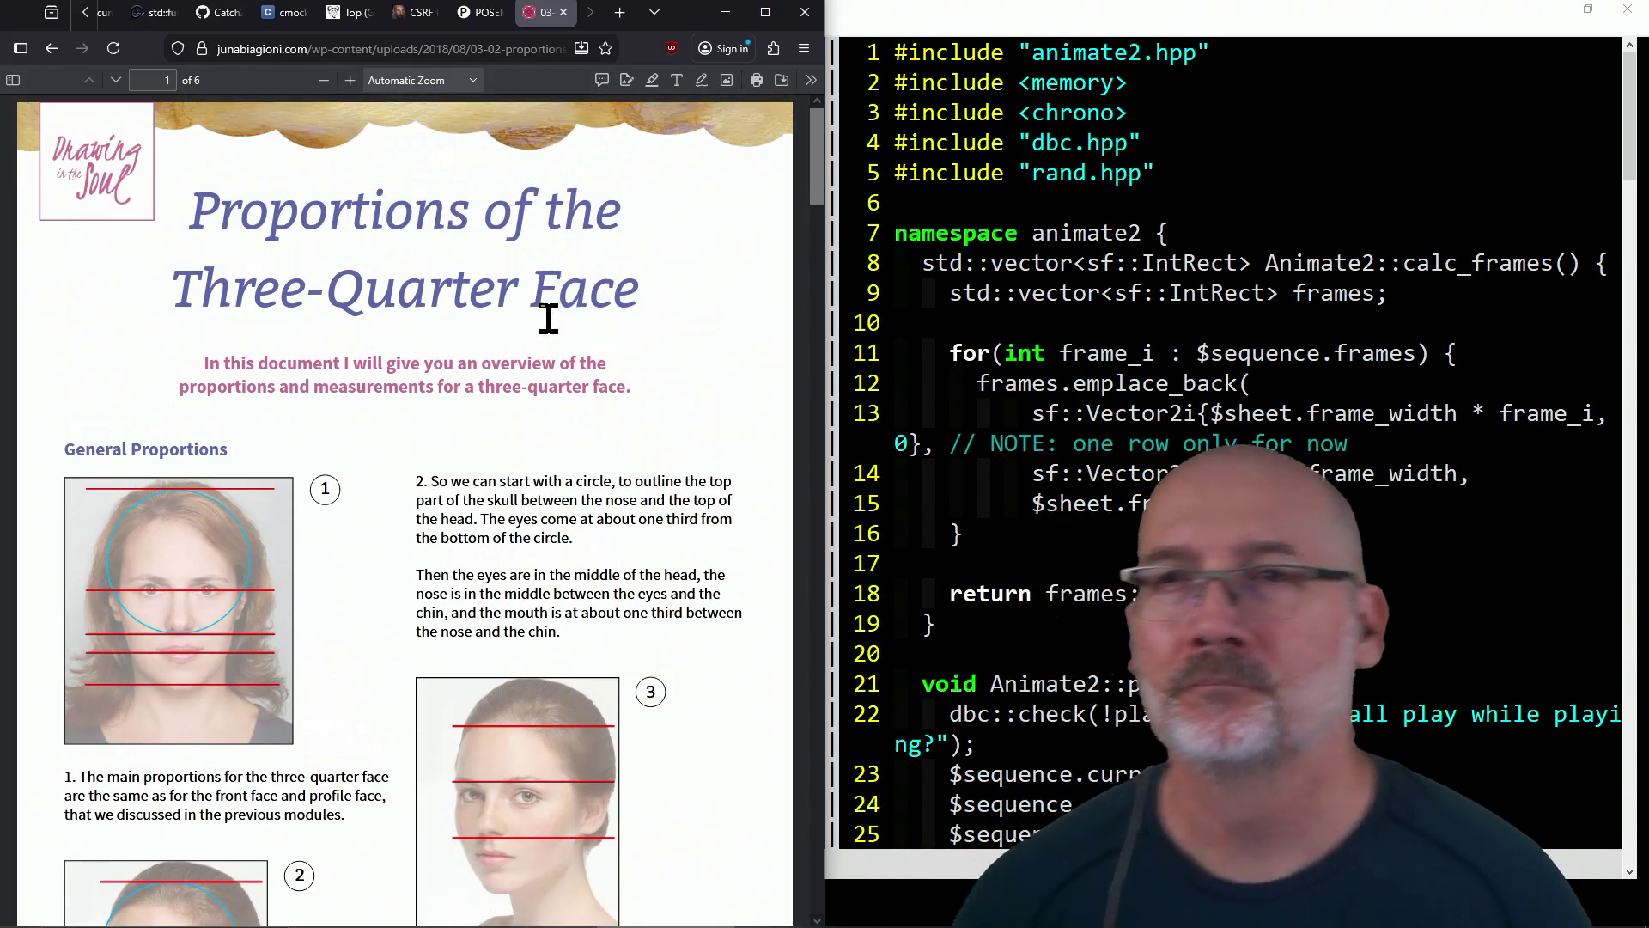
pyautogui.click(564, 12)
pyautogui.hotkey('alt', 'Tab')
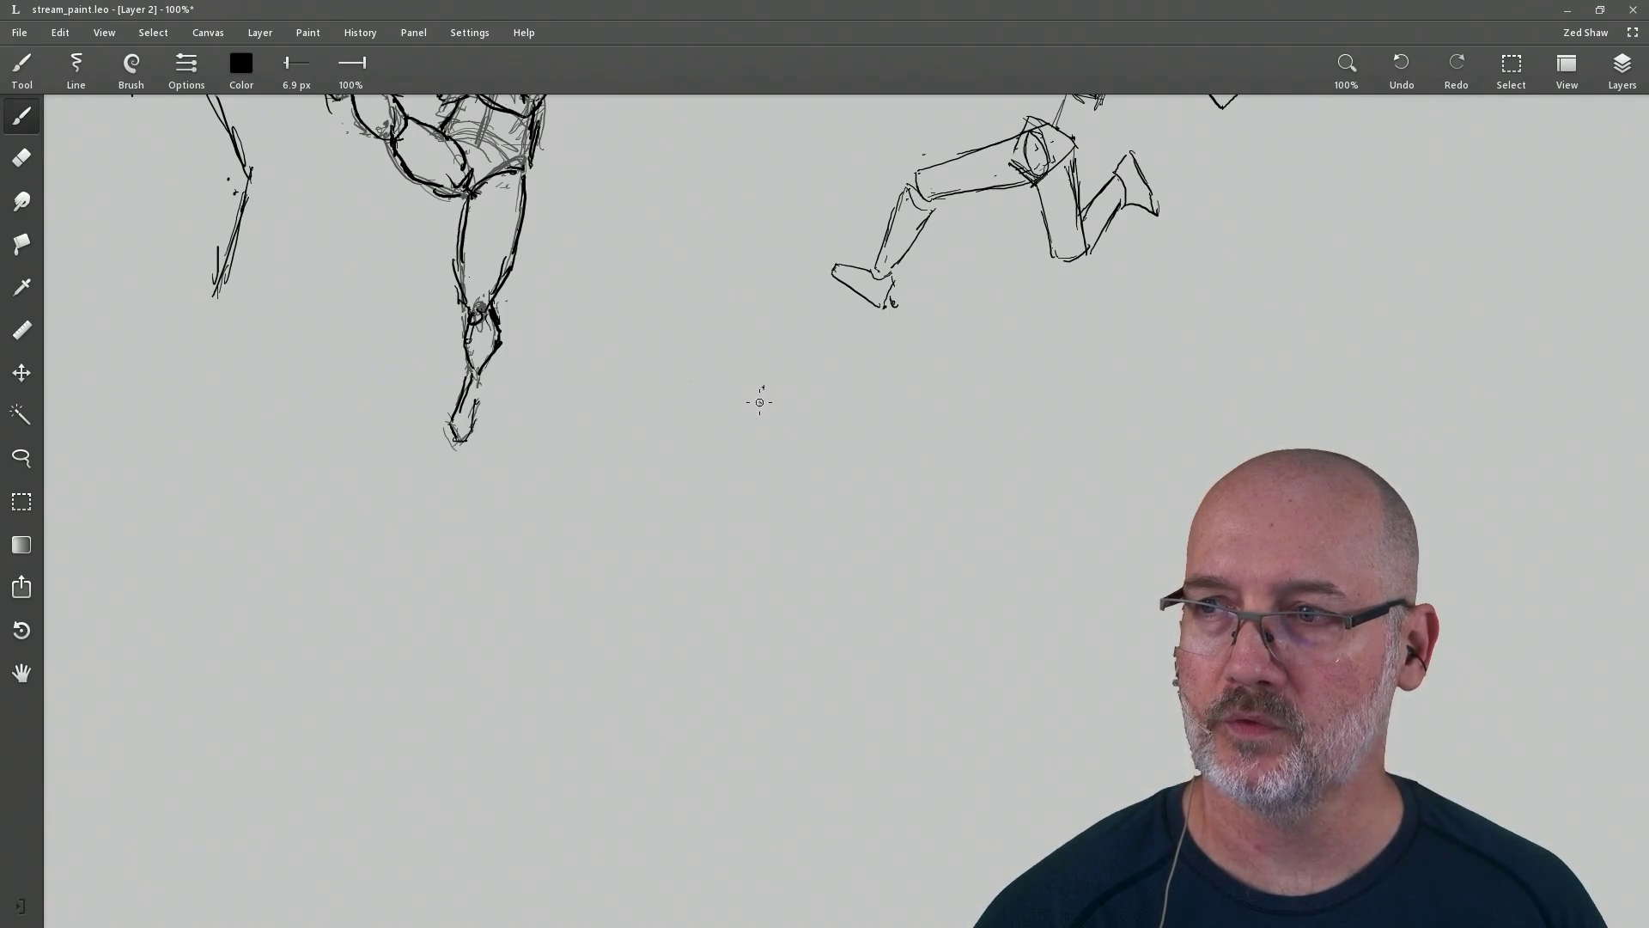
# - Draw a curved vertical centre line with end marks and cross lines for the head
pyautogui.moveTo(764, 386); pyautogui.dragTo(757, 742)
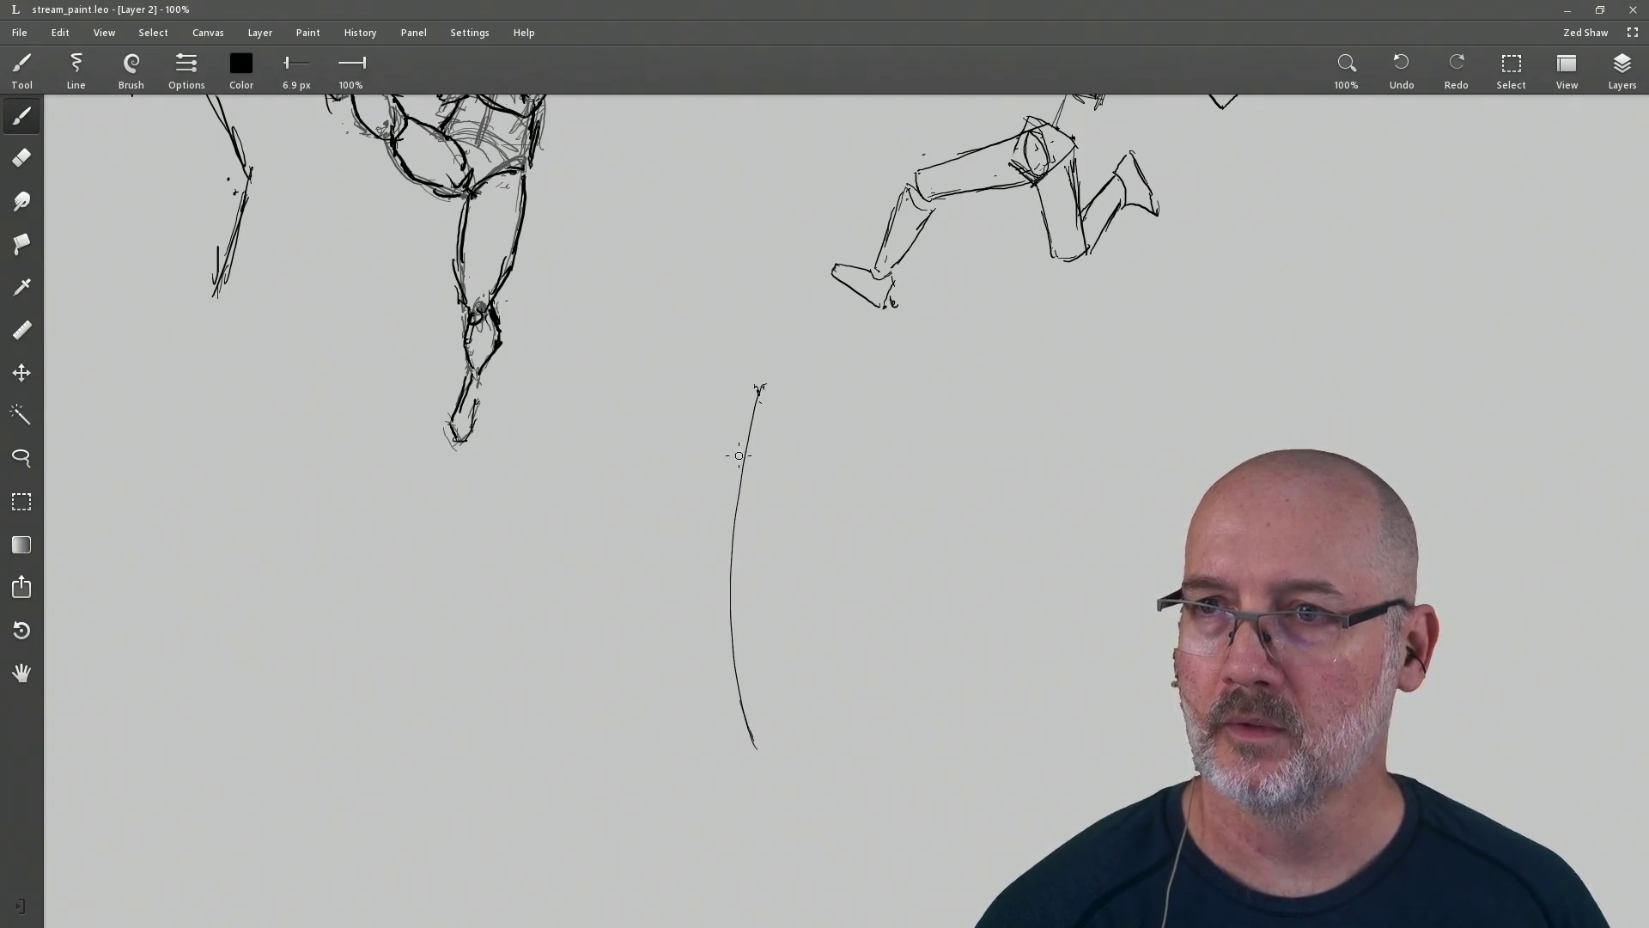
pyautogui.moveTo(744, 386); pyautogui.dragTo(759, 392)
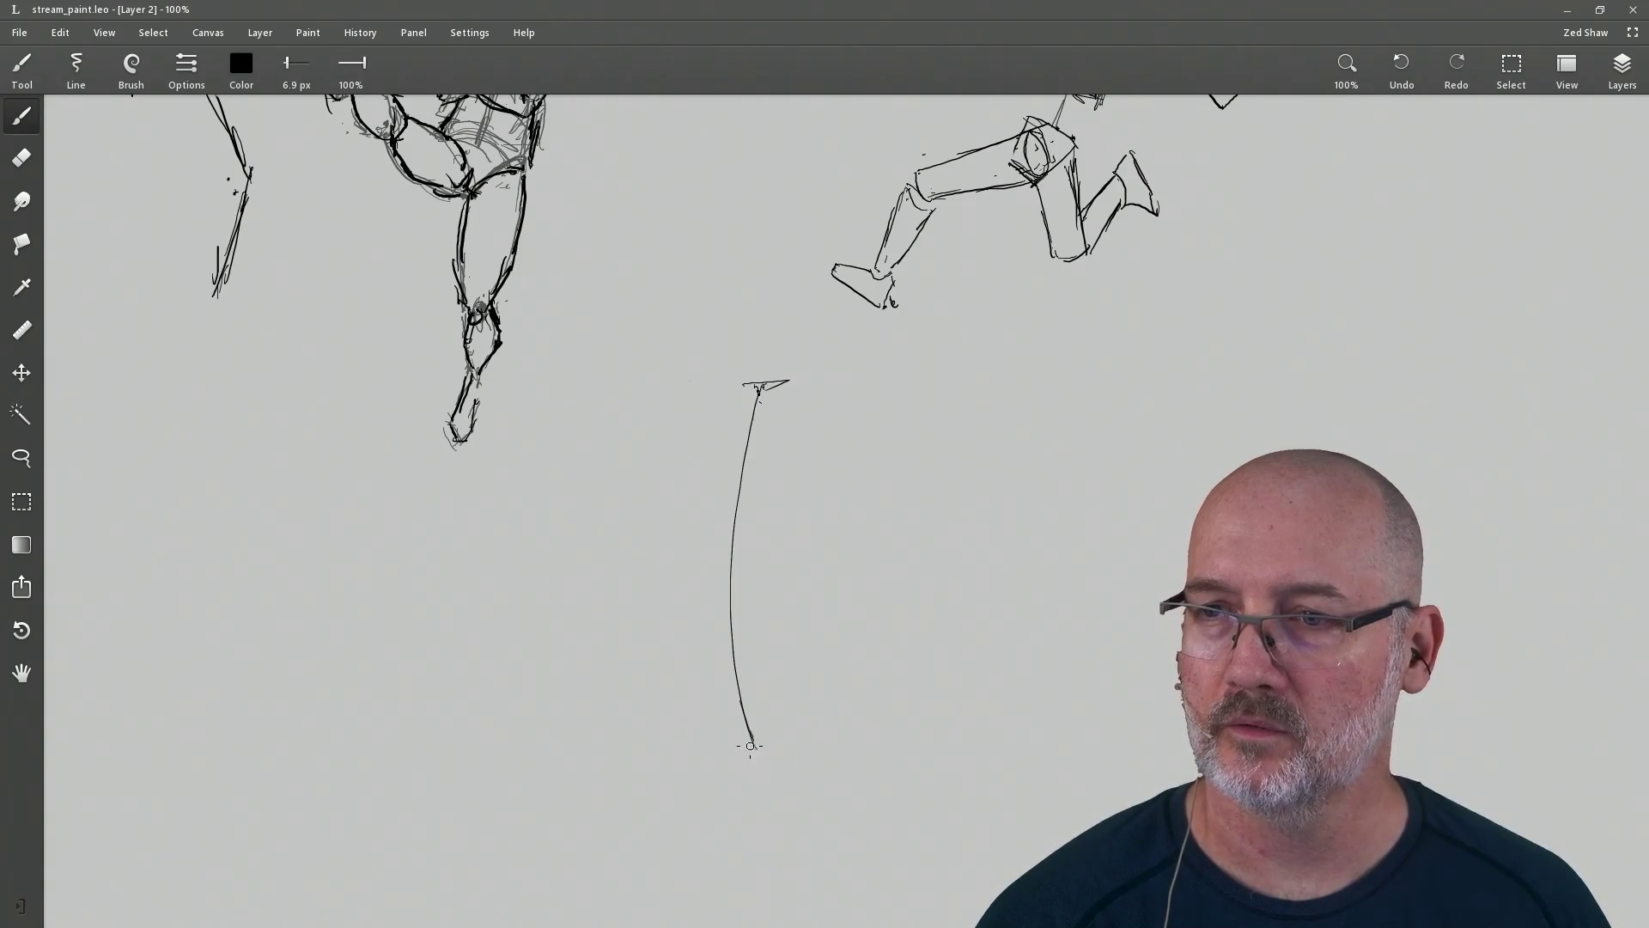
pyautogui.moveTo(745, 749); pyautogui.dragTo(790, 741)
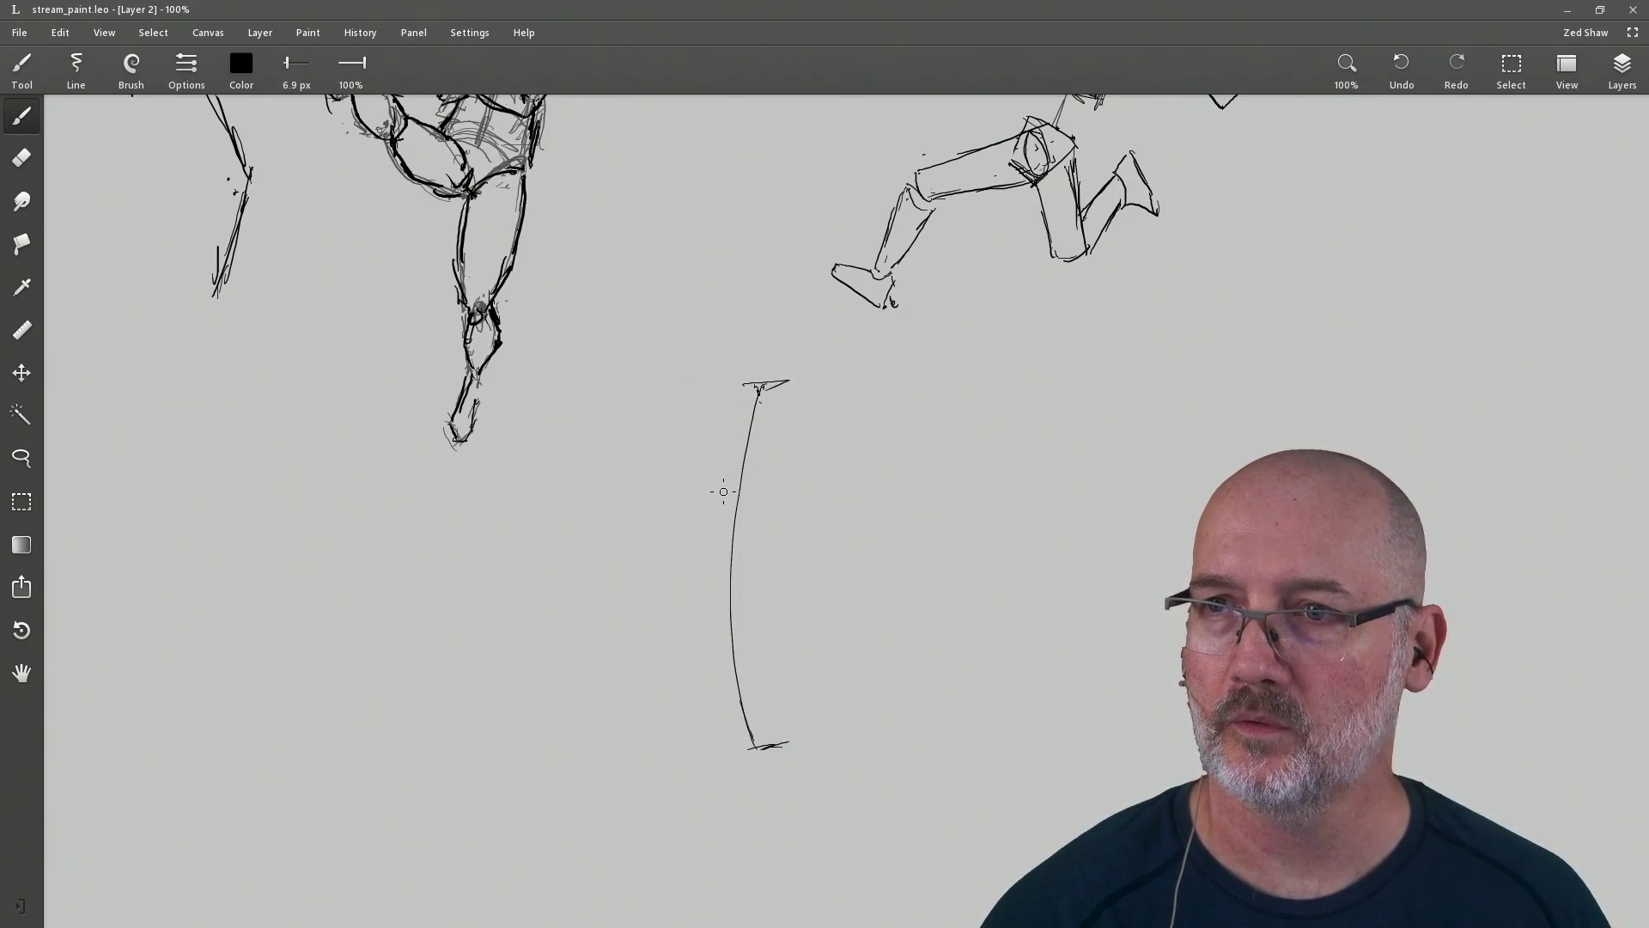
pyautogui.moveTo(673, 501)
pyautogui.mouseDown()
pyautogui.moveTo(781, 482)
pyautogui.moveTo(818, 507)
pyautogui.moveTo(729, 486)
pyautogui.mouseUp()
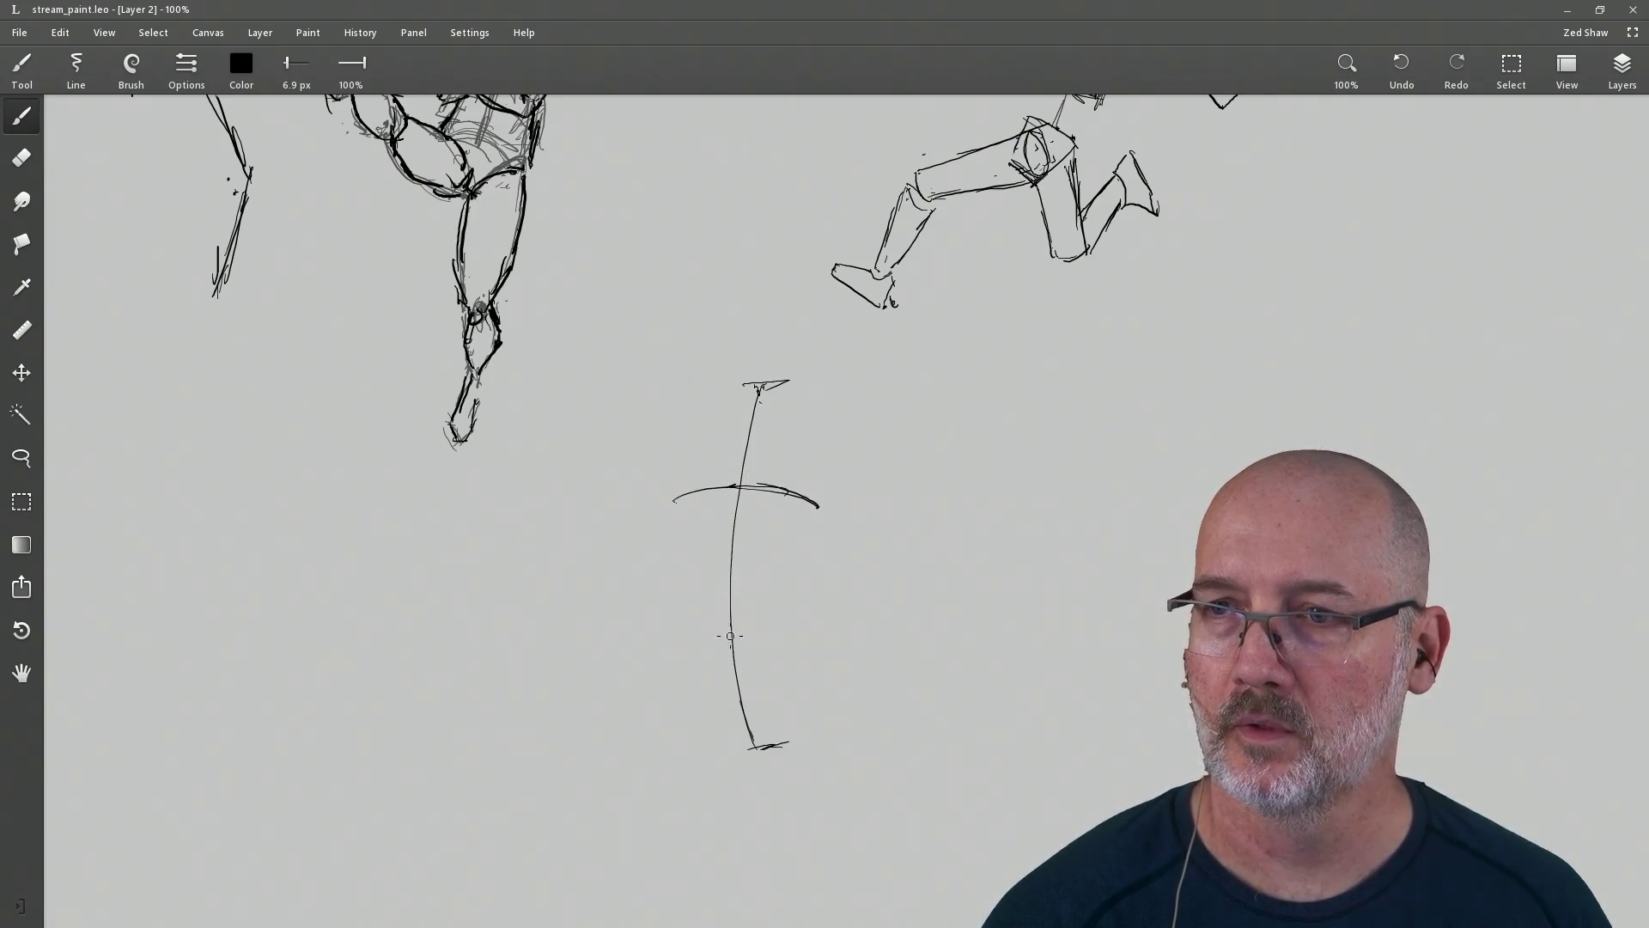
pyautogui.moveTo(707, 626); pyautogui.dragTo(760, 625)
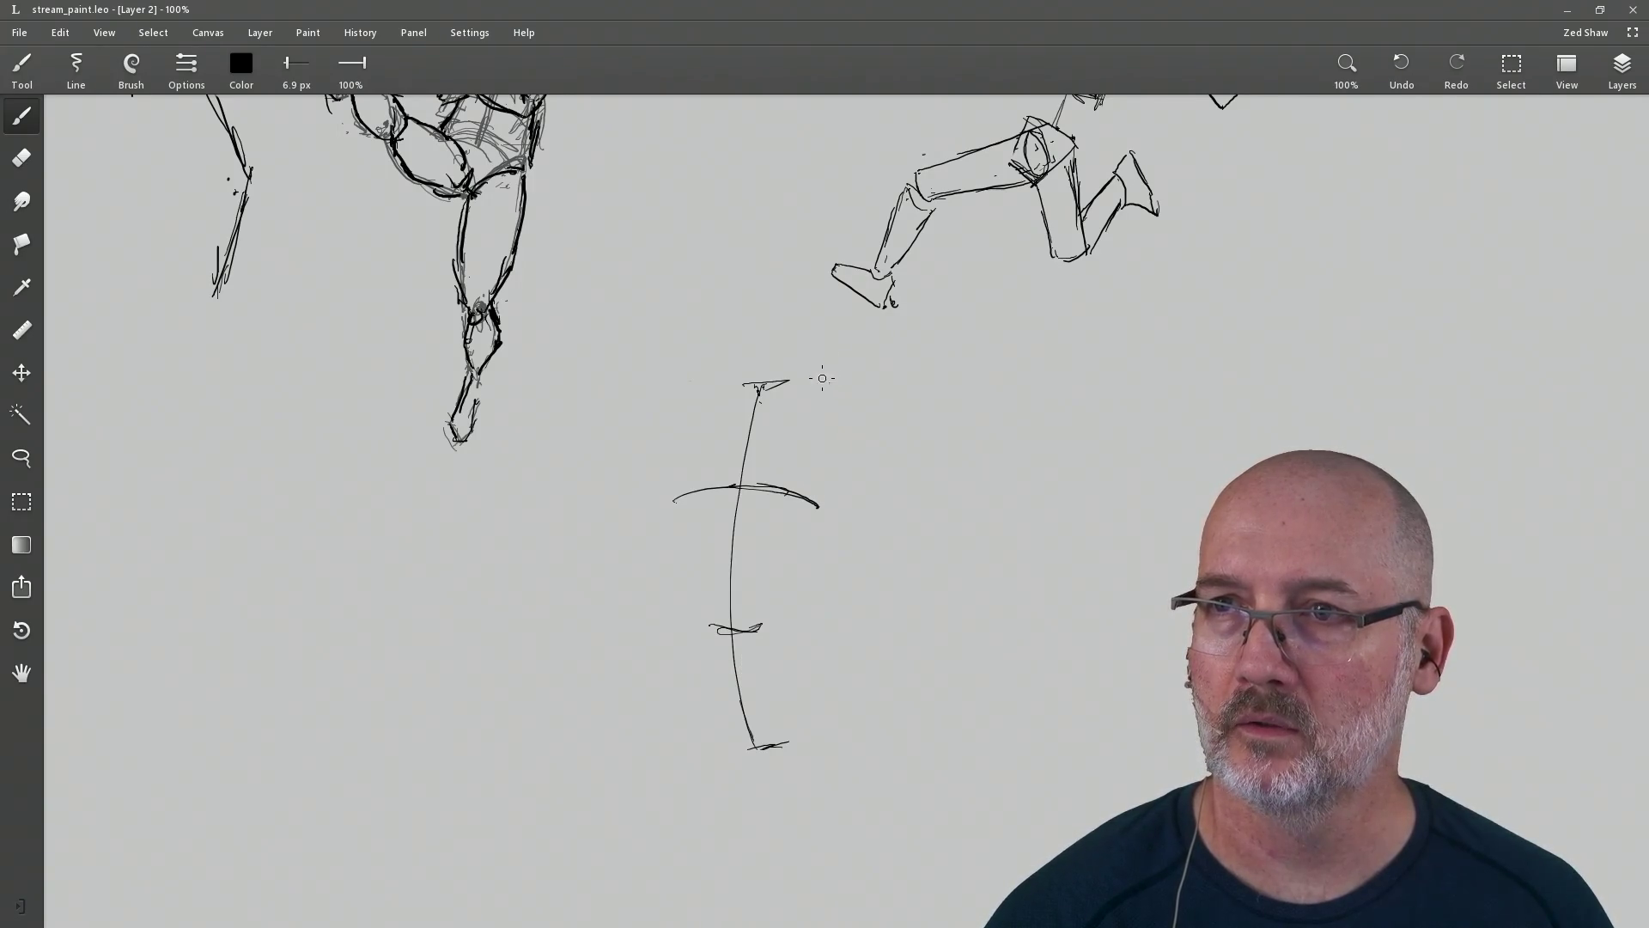
# - Sketch a large loose head circle around the centre line with several arcs
pyautogui.moveTo(684, 404); pyautogui.dragTo(666, 494)
pyautogui.moveTo(822, 615); pyautogui.dragTo(911, 575)
pyautogui.moveTo(833, 321); pyautogui.dragTo(906, 329)
pyautogui.moveTo(727, 374); pyautogui.dragTo(675, 506)
pyautogui.moveTo(676, 511); pyautogui.dragTo(858, 624)
pyautogui.moveTo(994, 429); pyautogui.dragTo(986, 518)
pyautogui.moveTo(988, 429)
pyautogui.mouseDown()
pyautogui.moveTo(749, 356)
pyautogui.moveTo(1002, 578)
pyautogui.moveTo(745, 356)
pyautogui.moveTo(743, 583)
pyautogui.mouseUp()
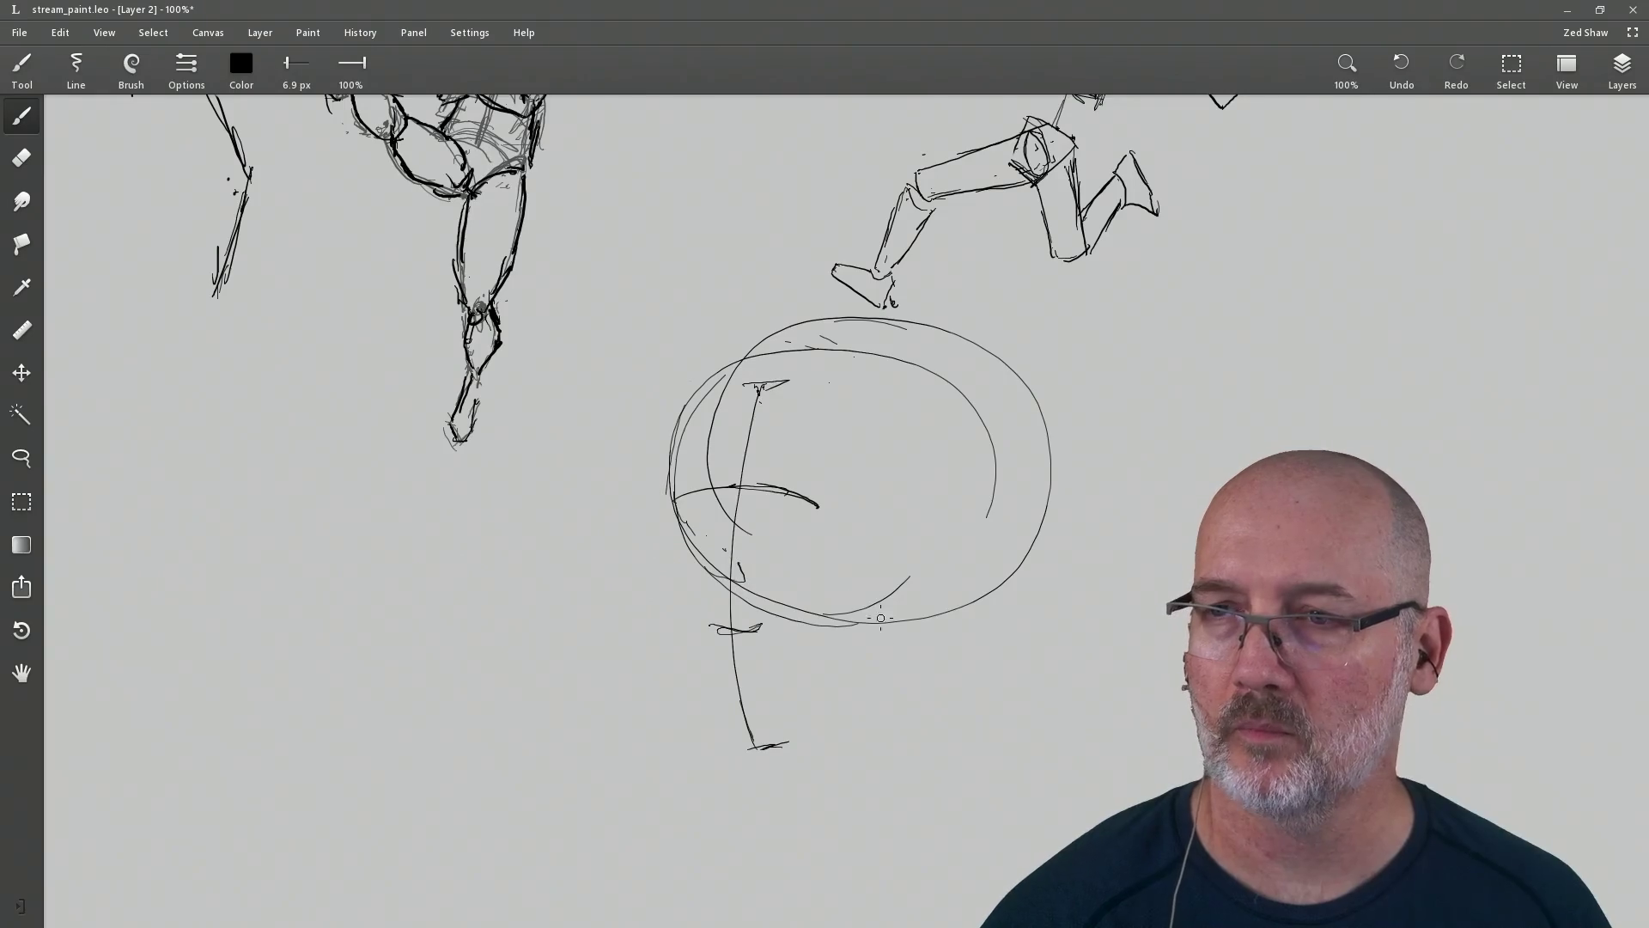
# - Add jaw side strokes and base lines beneath the circle, plus inner lines
pyautogui.moveTo(954, 608); pyautogui.dragTo(920, 795)
pyautogui.moveTo(928, 705); pyautogui.dragTo(917, 794)
pyautogui.moveTo(691, 573); pyautogui.dragTo(681, 731)
pyautogui.moveTo(687, 578)
pyautogui.mouseDown()
pyautogui.moveTo(702, 736)
pyautogui.moveTo(830, 777)
pyautogui.moveTo(943, 757)
pyautogui.mouseUp()
pyautogui.moveTo(717, 754); pyautogui.dragTo(892, 766)
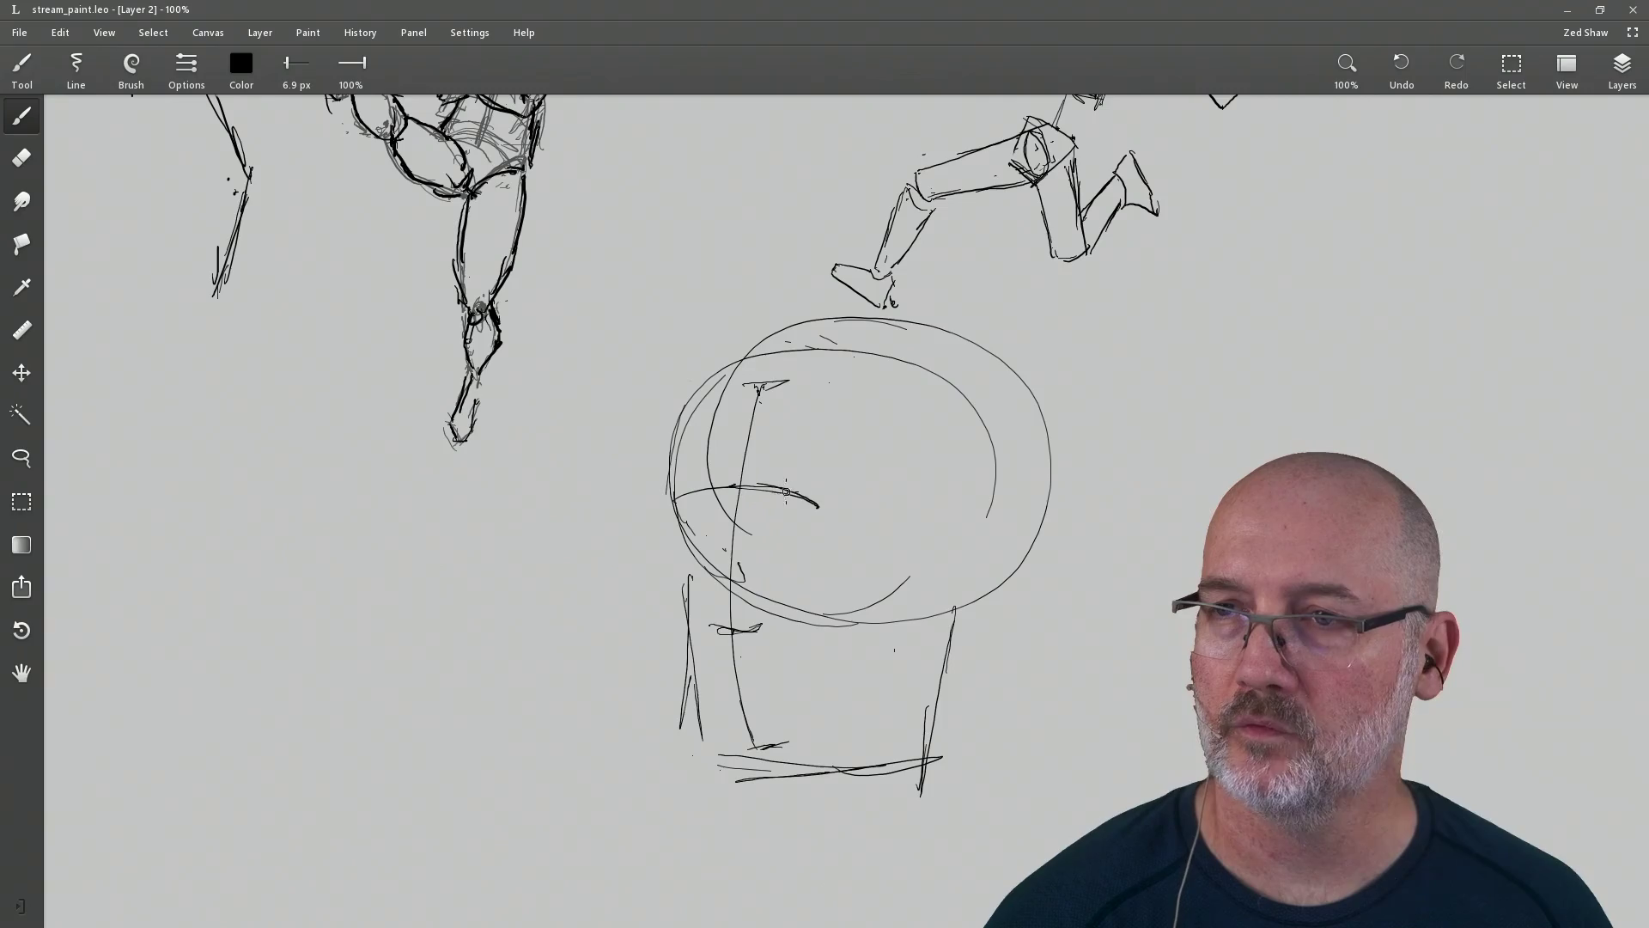
pyautogui.moveTo(759, 486)
pyautogui.mouseDown()
pyautogui.moveTo(844, 517)
pyautogui.moveTo(831, 545)
pyautogui.moveTo(784, 520)
pyautogui.mouseUp()
pyautogui.press('e')
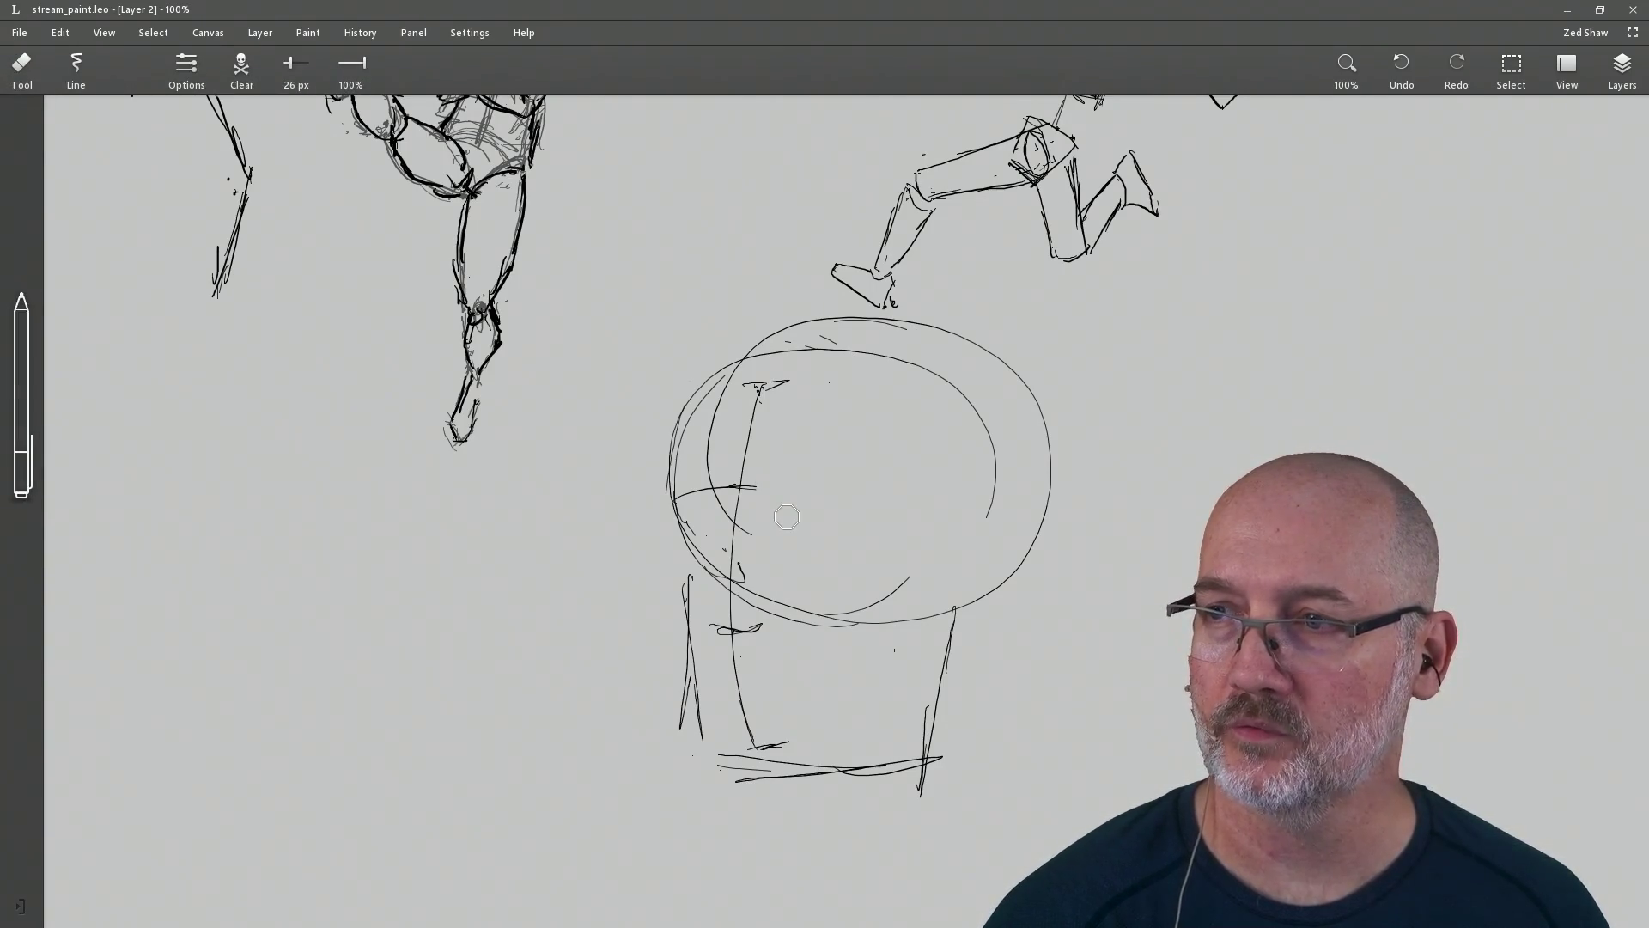
# - With the brush, draw the near and far eye-socket boxes inside the head circle
pyautogui.press('b')
pyautogui.moveTo(759, 478)
pyautogui.mouseDown()
pyautogui.moveTo(783, 547)
pyautogui.moveTo(862, 551)
pyautogui.mouseUp()
pyautogui.moveTo(759, 481)
pyautogui.mouseDown()
pyautogui.moveTo(868, 487)
pyautogui.moveTo(880, 546)
pyautogui.mouseUp()
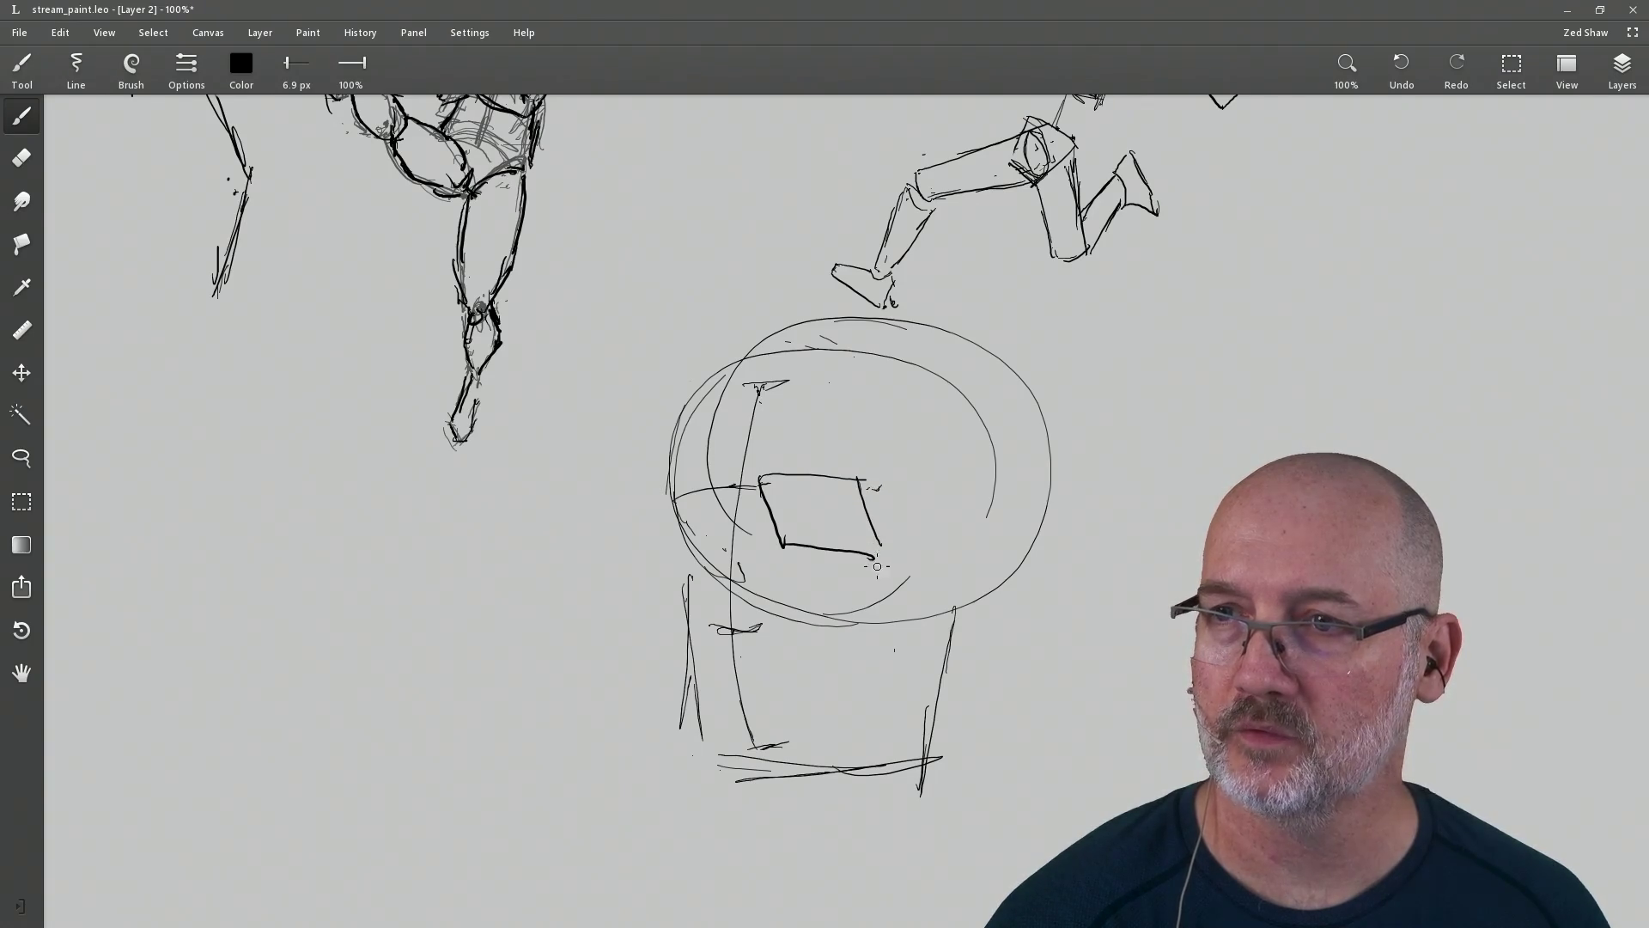
pyautogui.moveTo(663, 486)
pyautogui.mouseDown()
pyautogui.moveTo(684, 529)
pyautogui.moveTo(735, 527)
pyautogui.mouseUp()
pyautogui.moveTo(661, 489); pyautogui.dragTo(718, 482)
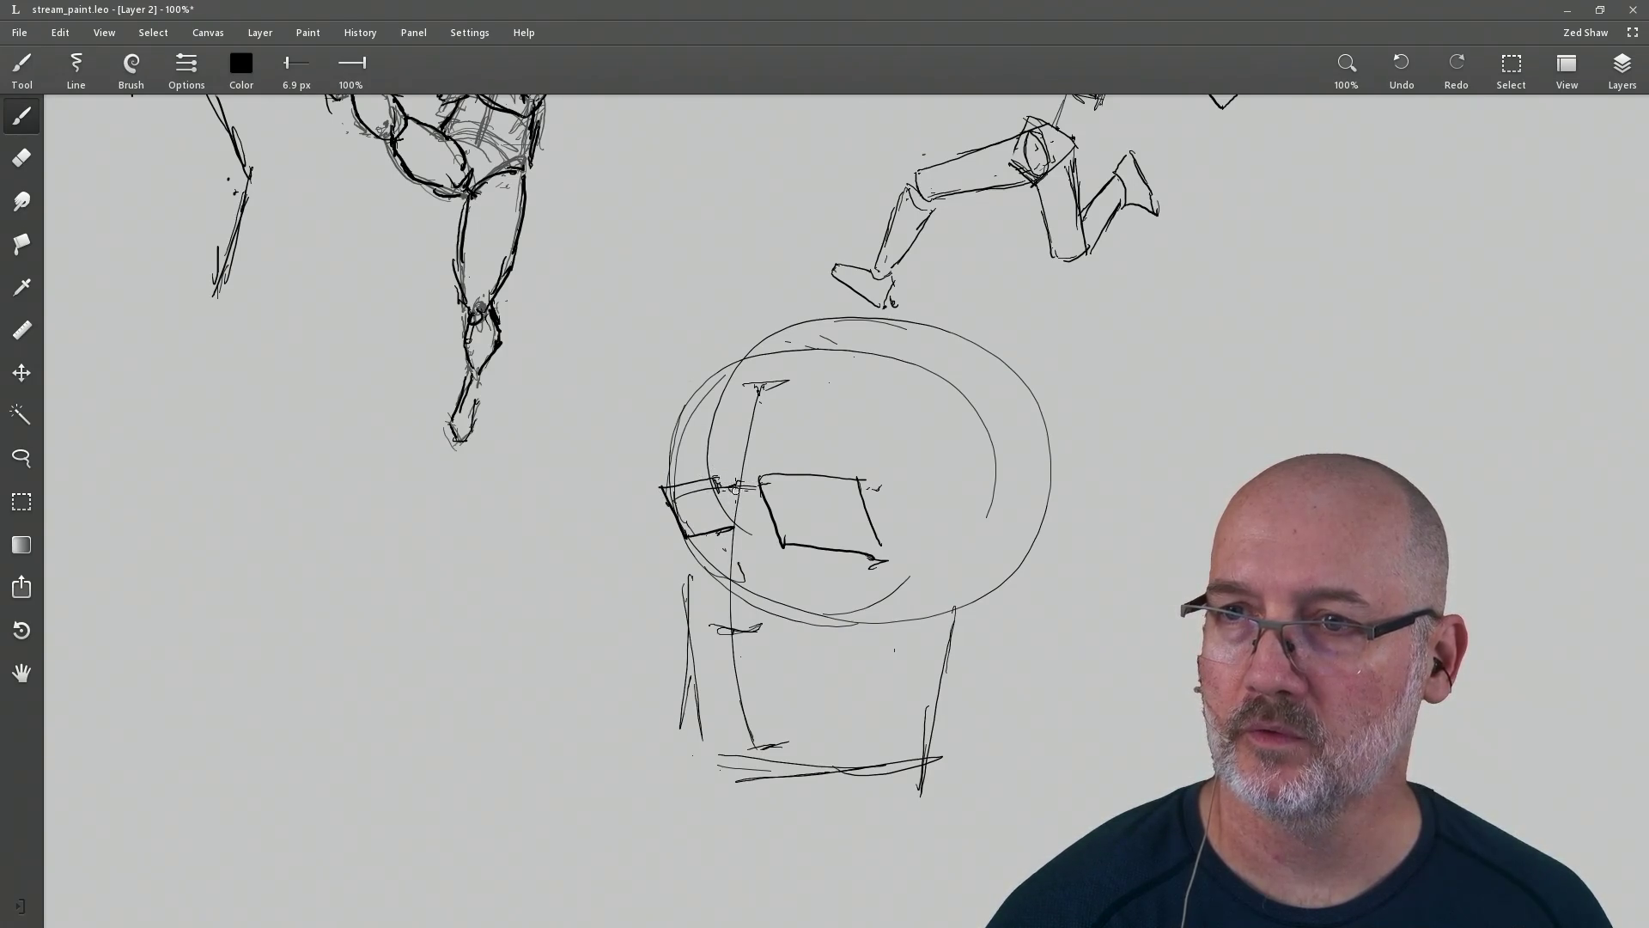
# - Draw the face's left side line and chin mark, then a small spiral circle at left
pyautogui.moveTo(733, 488)
pyautogui.mouseDown()
pyautogui.moveTo(672, 601)
pyautogui.moveTo(758, 628)
pyautogui.moveTo(740, 625)
pyautogui.mouseUp()
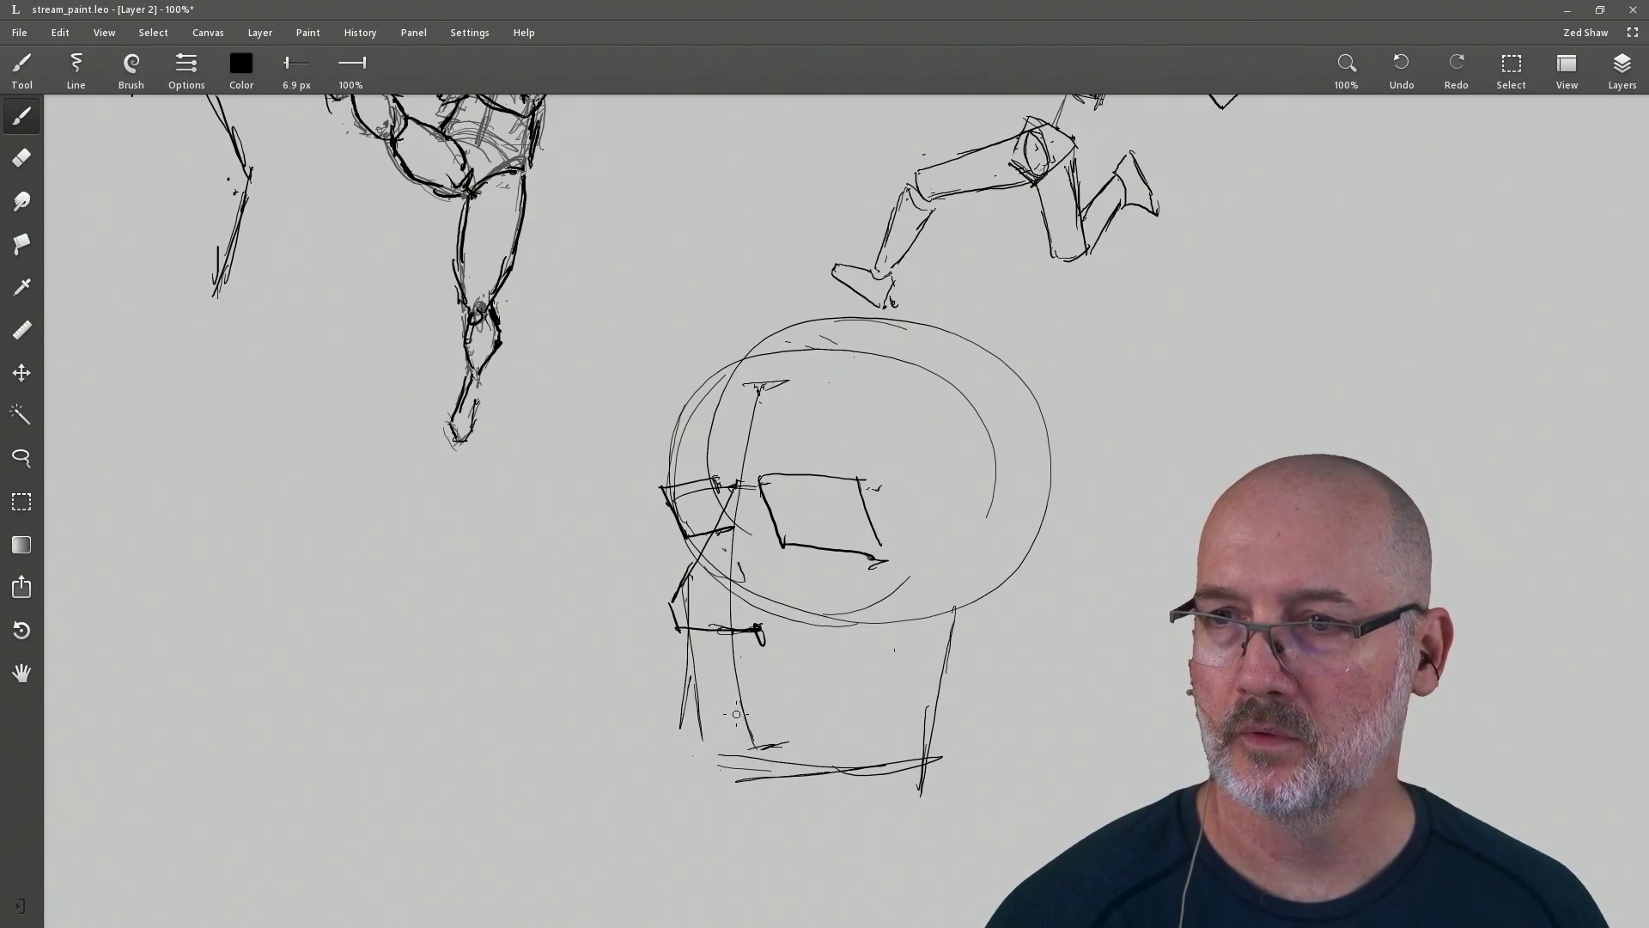
pyautogui.moveTo(735, 705); pyautogui.dragTo(759, 700)
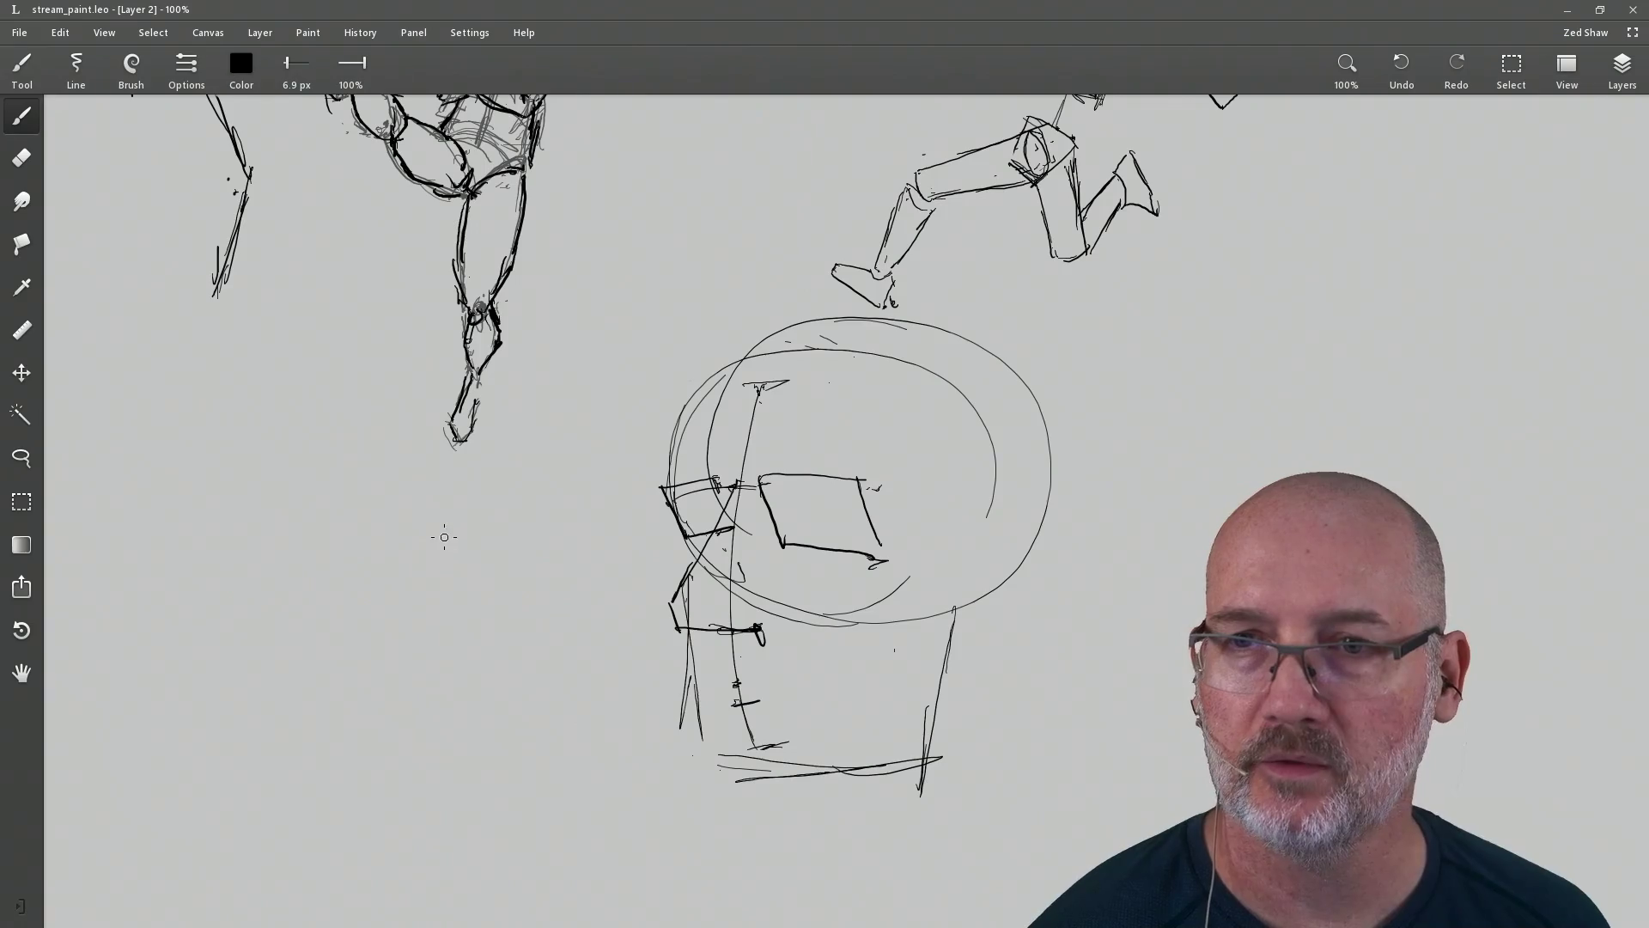
pyautogui.moveTo(452, 523)
pyautogui.mouseDown()
pyautogui.moveTo(504, 596)
pyautogui.moveTo(501, 527)
pyautogui.moveTo(426, 599)
pyautogui.moveTo(380, 721)
pyautogui.moveTo(392, 739)
pyautogui.moveTo(456, 724)
pyautogui.mouseUp()
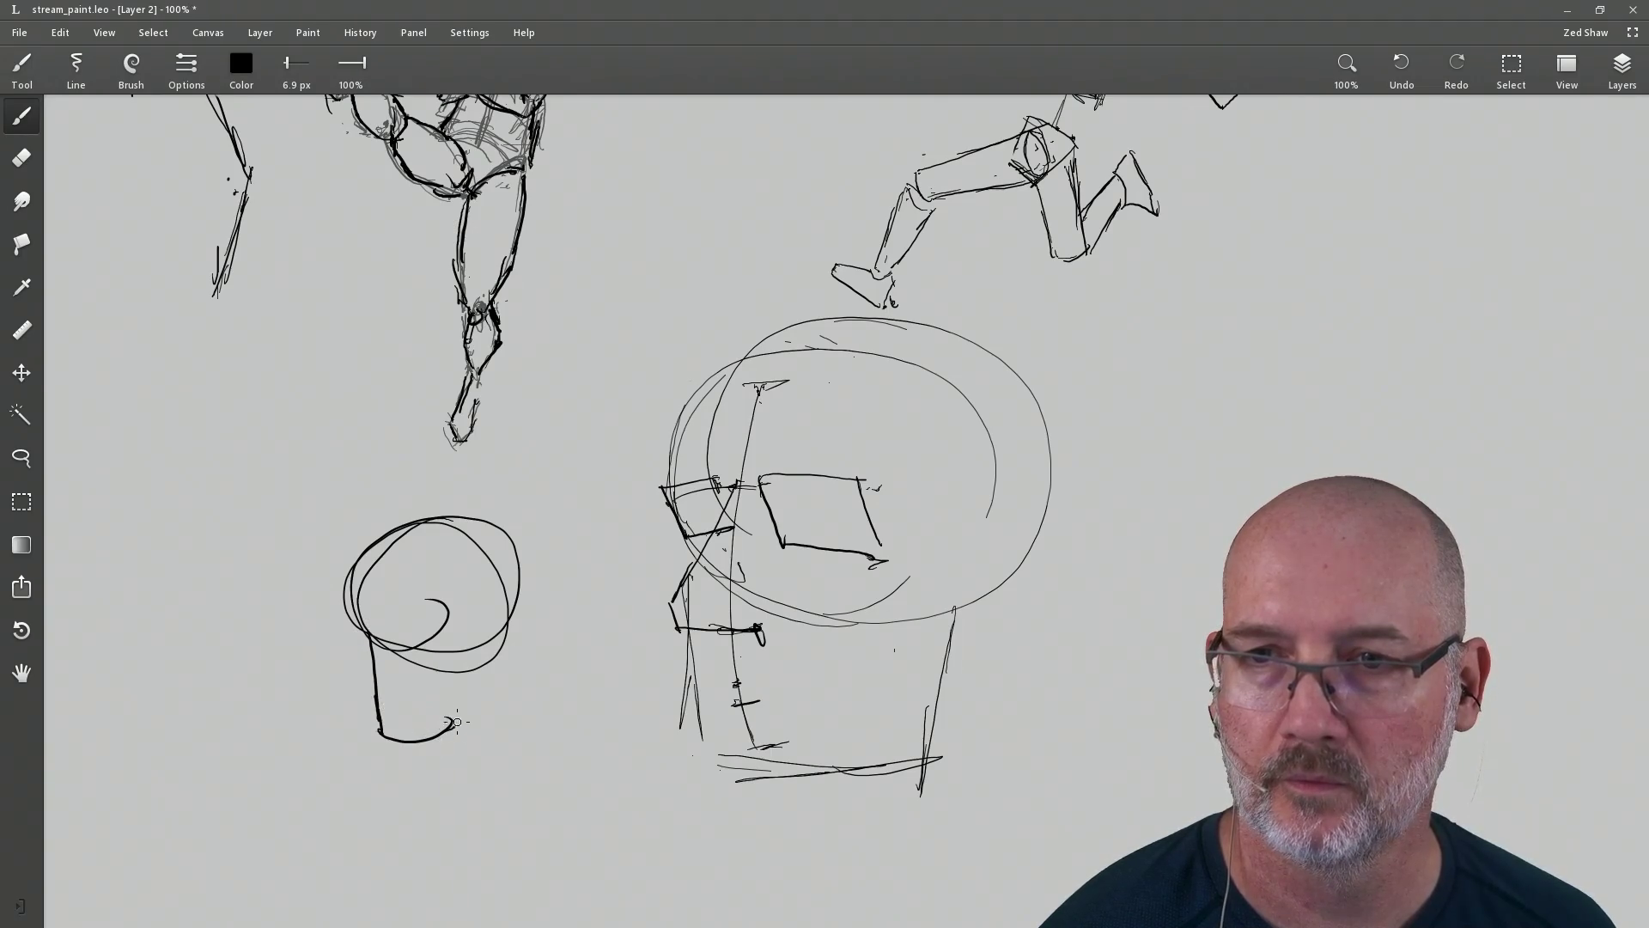
# - Add a neck cylinder under the small circle, sketch a head at right, then erase its arc
pyautogui.moveTo(444, 642)
pyautogui.mouseDown()
pyautogui.moveTo(458, 726)
pyautogui.moveTo(454, 706)
pyautogui.mouseUp()
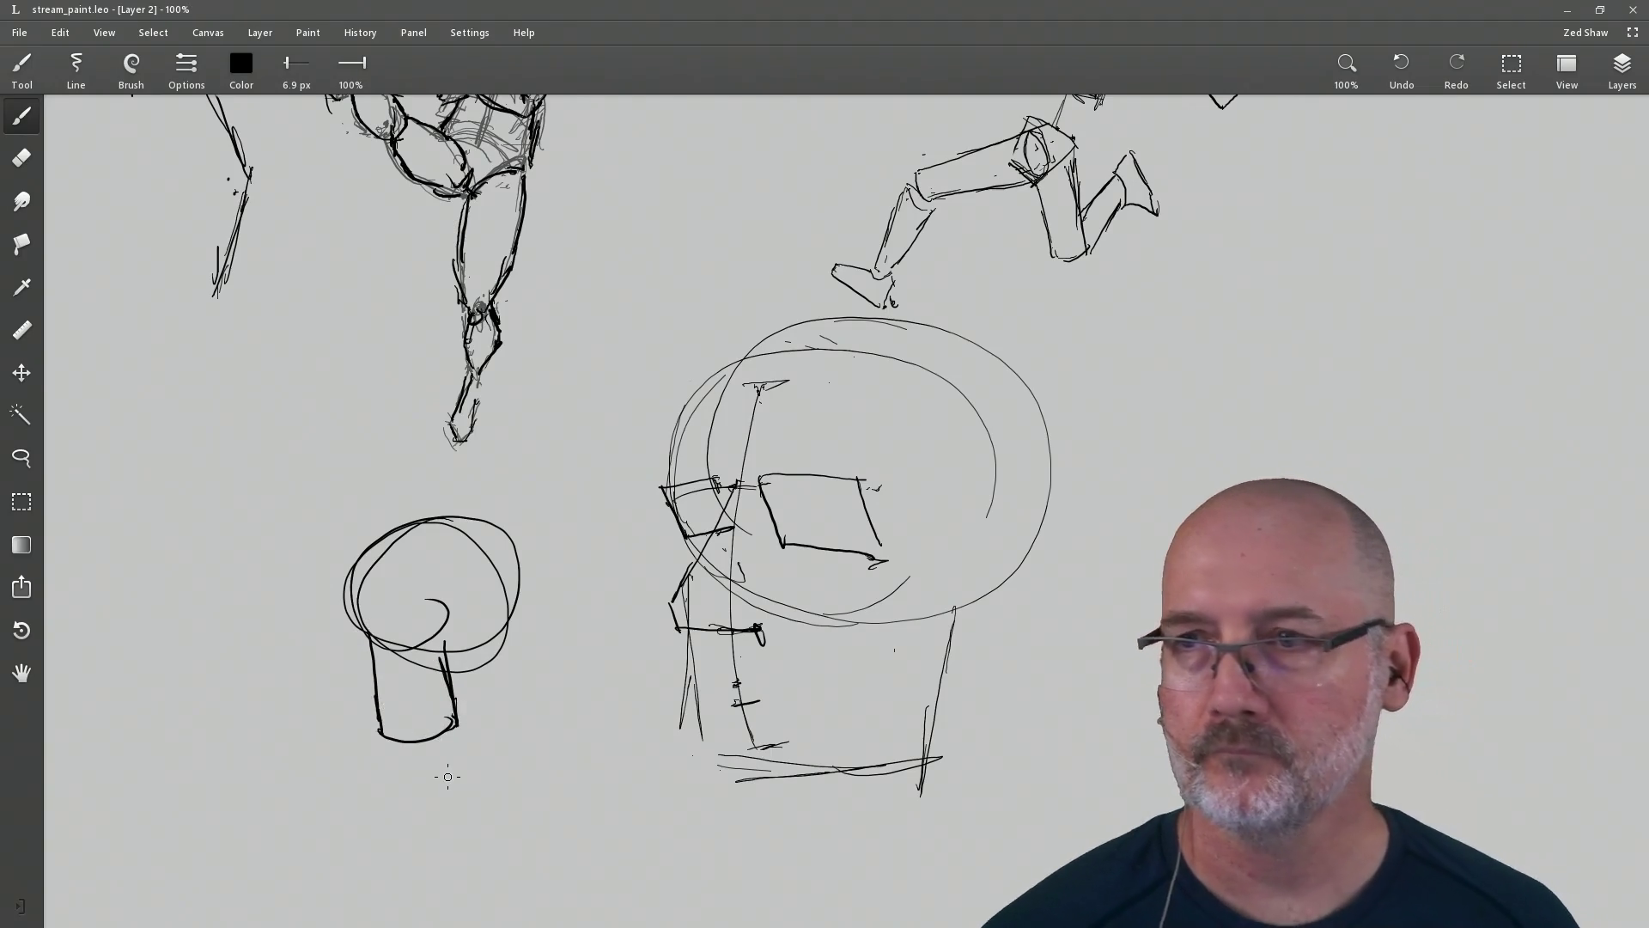
pyautogui.moveTo(1365, 255)
pyautogui.mouseDown()
pyautogui.moveTo(1472, 287)
pyautogui.moveTo(1374, 251)
pyautogui.mouseUp()
pyautogui.moveTo(1357, 282)
pyautogui.mouseDown()
pyautogui.moveTo(1307, 346)
pyautogui.moveTo(1331, 478)
pyautogui.mouseUp()
pyautogui.moveTo(1371, 369); pyautogui.dragTo(1369, 473)
pyautogui.press('e')
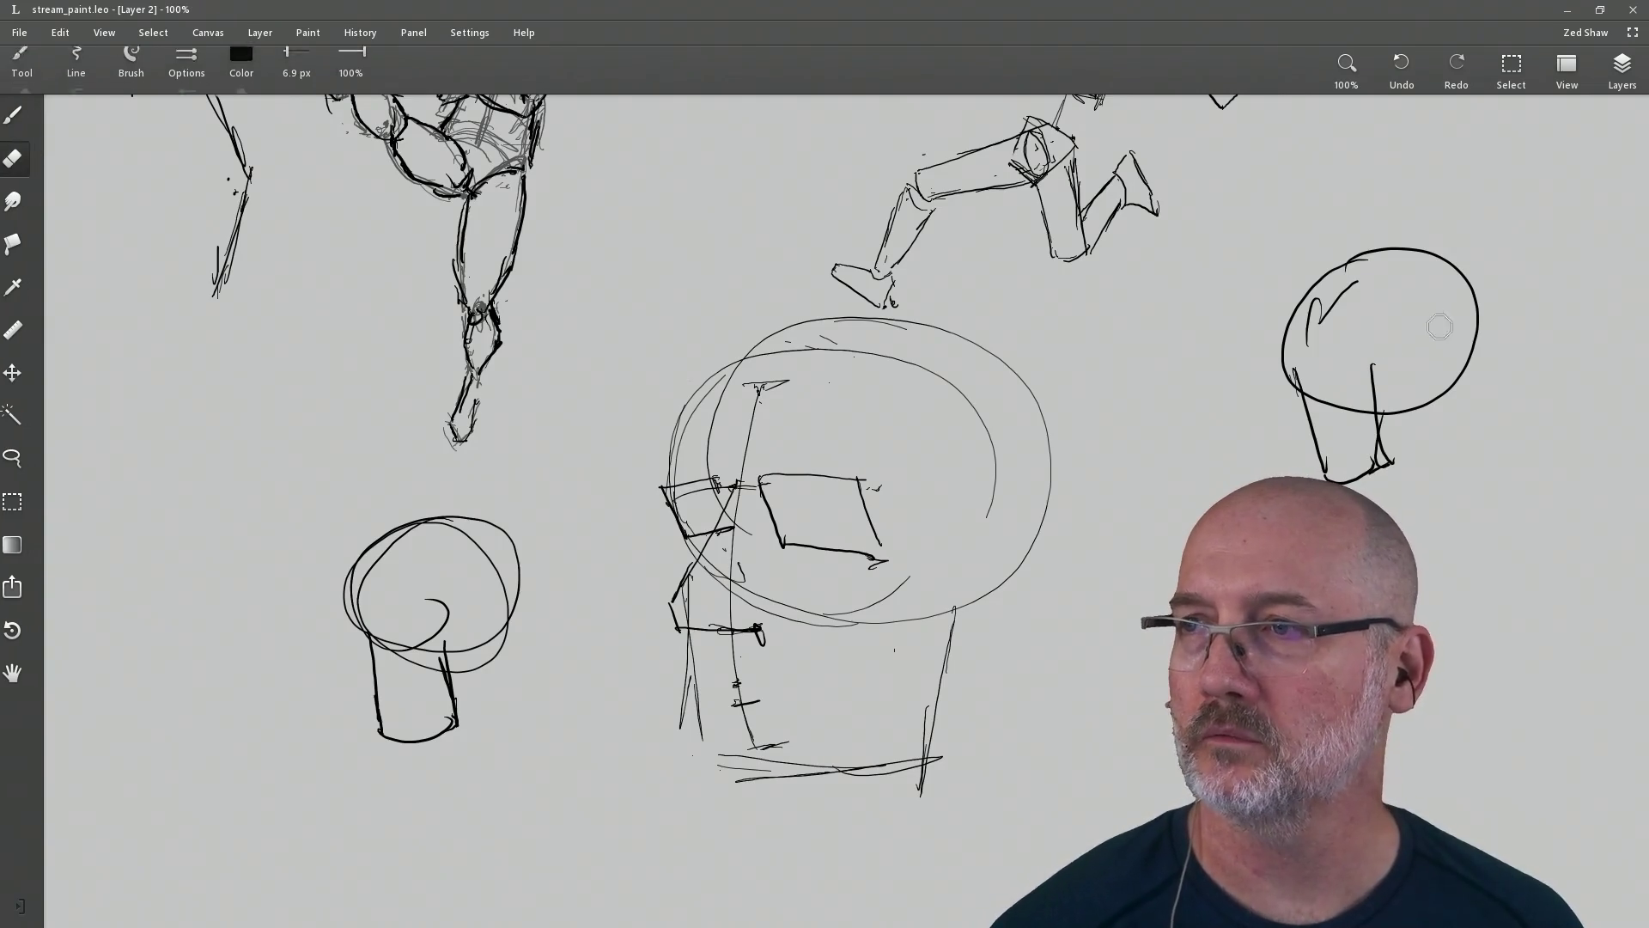
pyautogui.moveTo(1450, 391)
pyautogui.mouseDown()
pyautogui.moveTo(1490, 284)
pyautogui.moveTo(1468, 266)
pyautogui.moveTo(1327, 265)
pyautogui.moveTo(1288, 332)
pyautogui.moveTo(1300, 360)
pyautogui.mouseUp()
# - Erase the leftover right-hand sketch and the small head's right side, then save
pyautogui.moveTo(1379, 478)
pyautogui.mouseDown()
pyautogui.moveTo(1369, 353)
pyautogui.moveTo(1446, 393)
pyautogui.moveTo(1340, 387)
pyautogui.moveTo(1347, 419)
pyautogui.mouseUp()
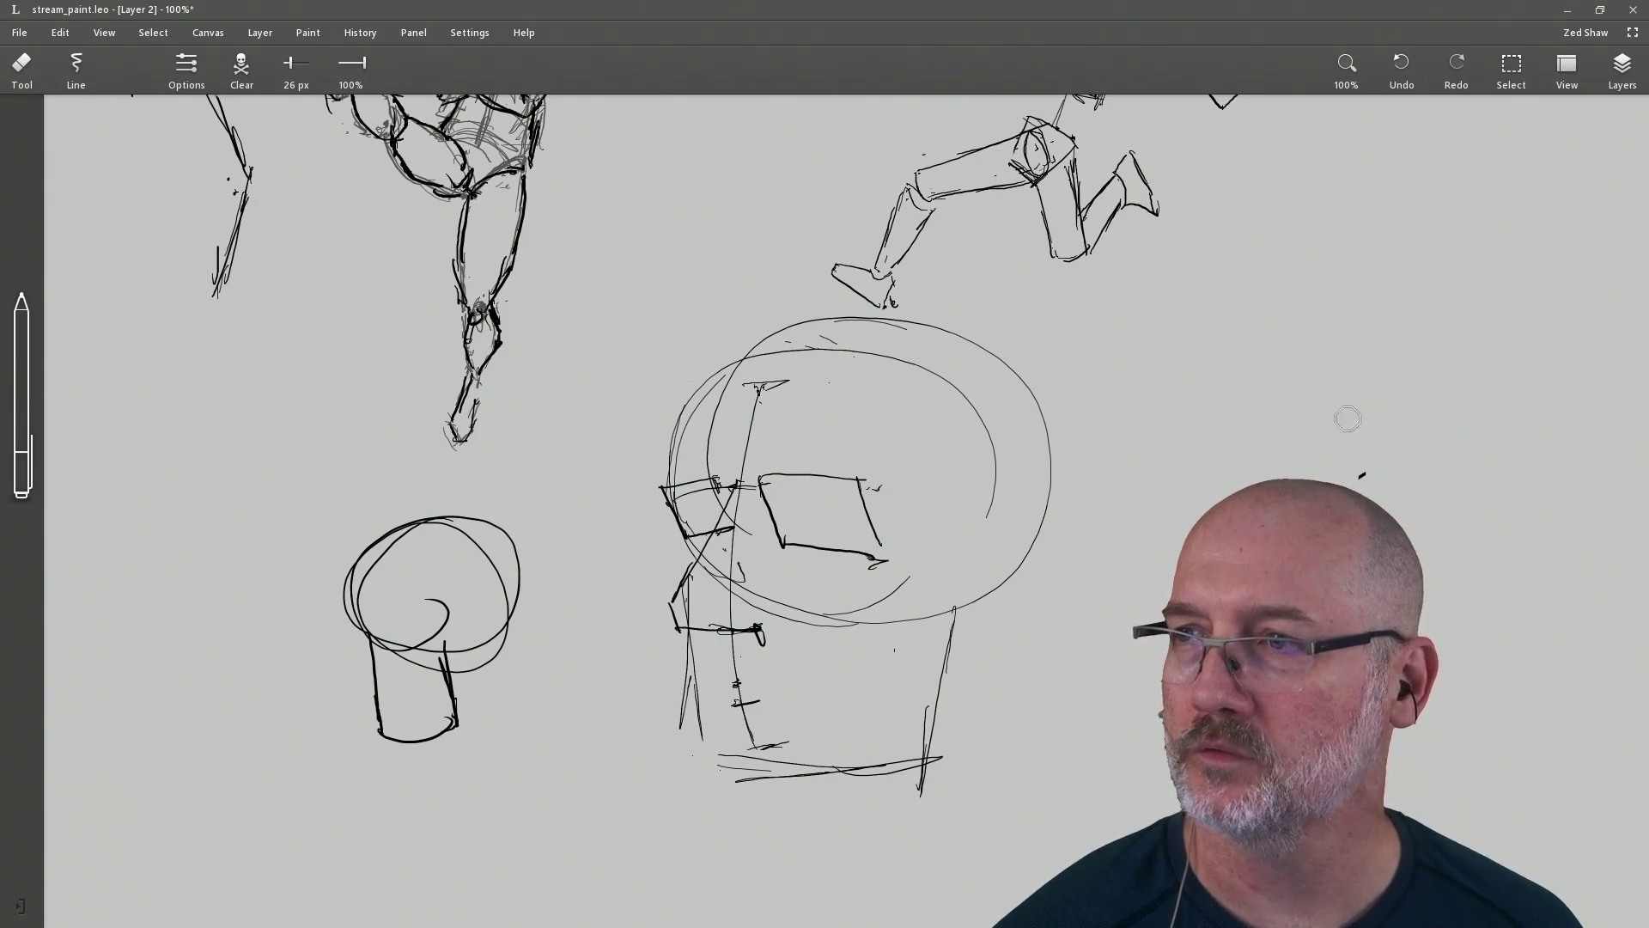
pyautogui.moveTo(517, 566)
pyautogui.mouseDown()
pyautogui.moveTo(514, 611)
pyautogui.moveTo(513, 550)
pyautogui.moveTo(488, 562)
pyautogui.moveTo(500, 534)
pyautogui.moveTo(378, 528)
pyautogui.moveTo(348, 622)
pyautogui.moveTo(378, 615)
pyautogui.moveTo(459, 674)
pyautogui.moveTo(434, 607)
pyautogui.moveTo(375, 552)
pyautogui.moveTo(461, 696)
pyautogui.moveTo(388, 700)
pyautogui.moveTo(383, 684)
pyautogui.mouseUp()
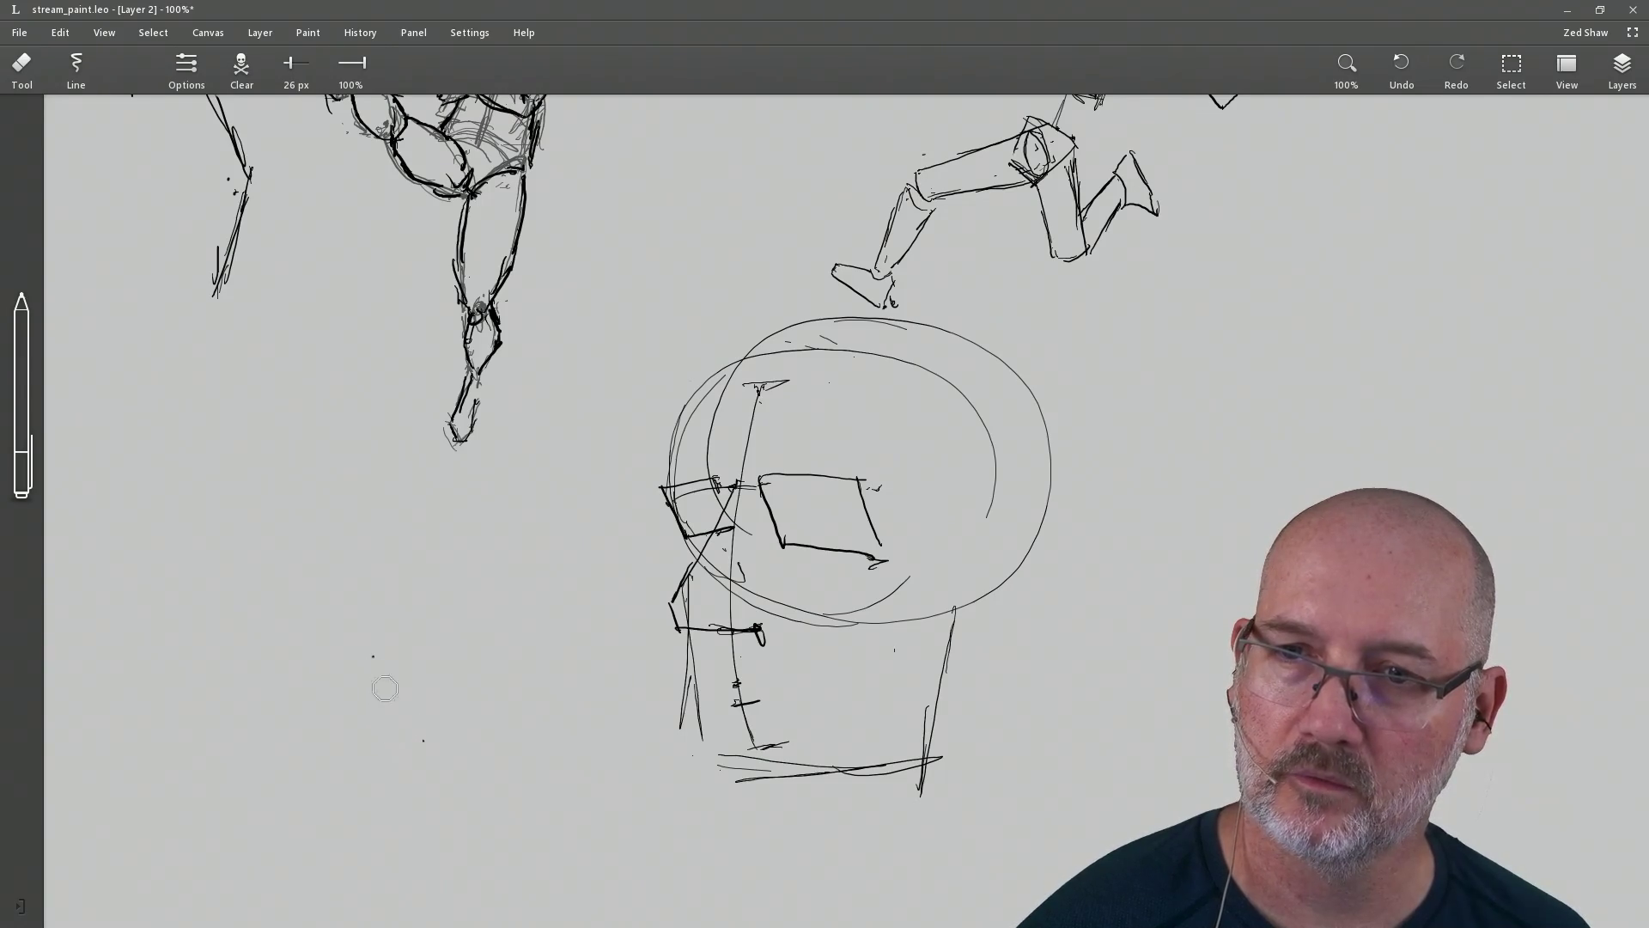
pyautogui.hotkey('ctrl', 's')
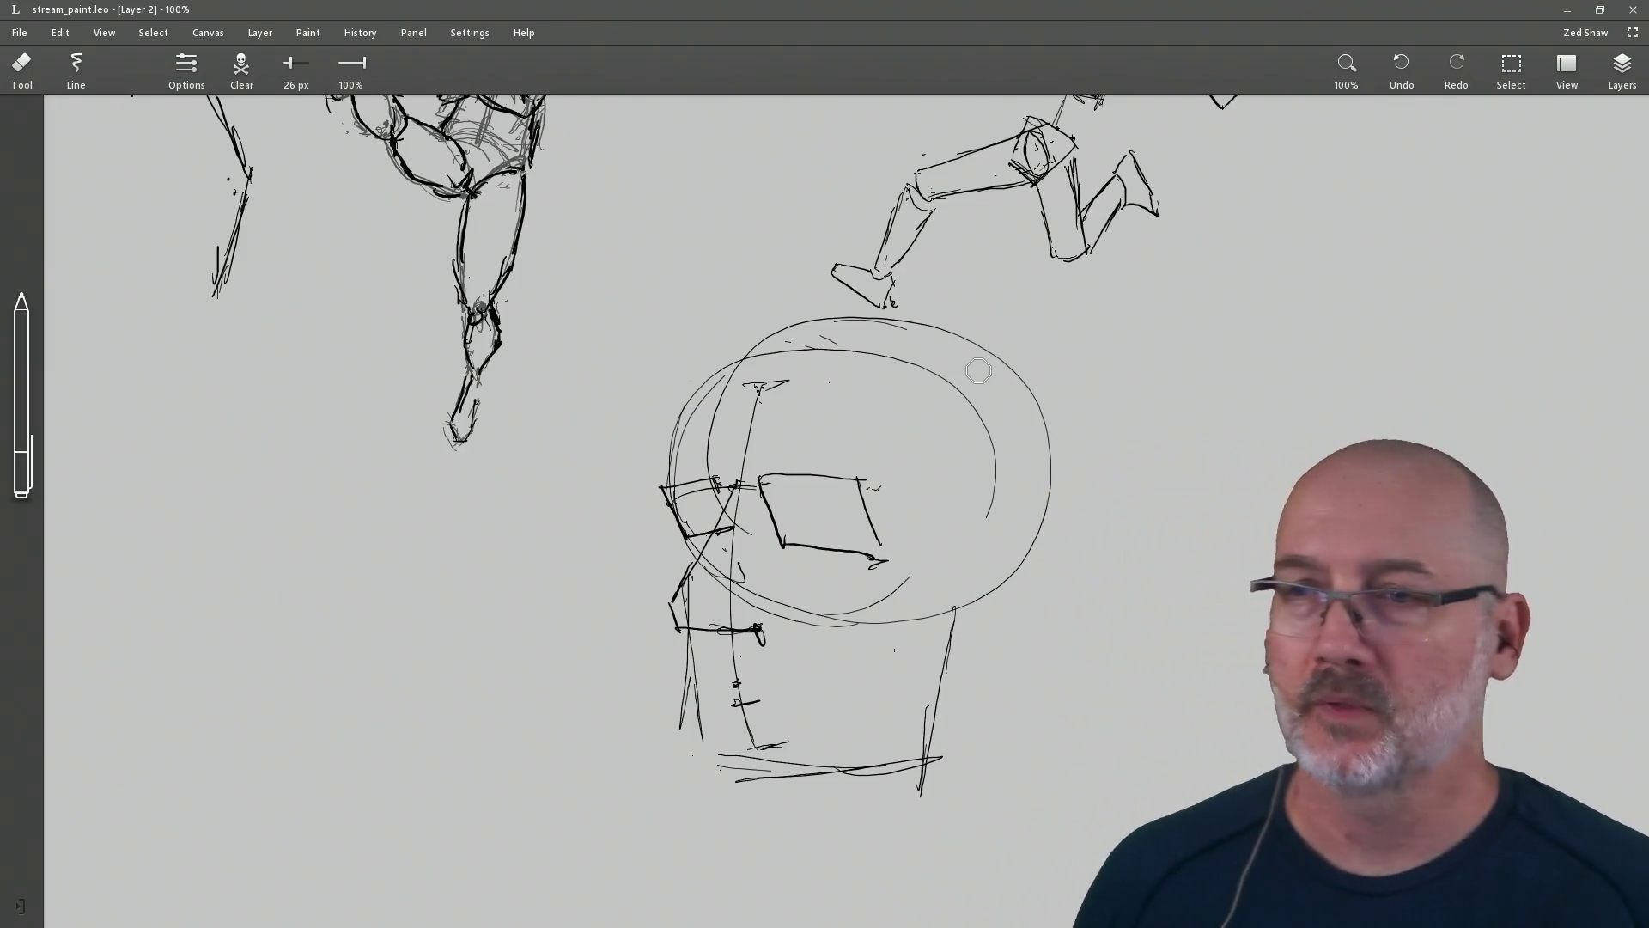
# - Erase the large head circle and ellipse arc with a 49 px eraser, then return to the brush
pyautogui.moveTo(1024, 560)
pyautogui.mouseDown()
pyautogui.moveTo(1058, 482)
pyautogui.moveTo(1049, 453)
pyautogui.moveTo(1014, 382)
pyautogui.moveTo(919, 325)
pyautogui.moveTo(760, 339)
pyautogui.moveTo(726, 374)
pyautogui.moveTo(816, 331)
pyautogui.moveTo(745, 472)
pyautogui.mouseUp()
pyautogui.moveTo(294, 62); pyautogui.dragTo(295, 121)
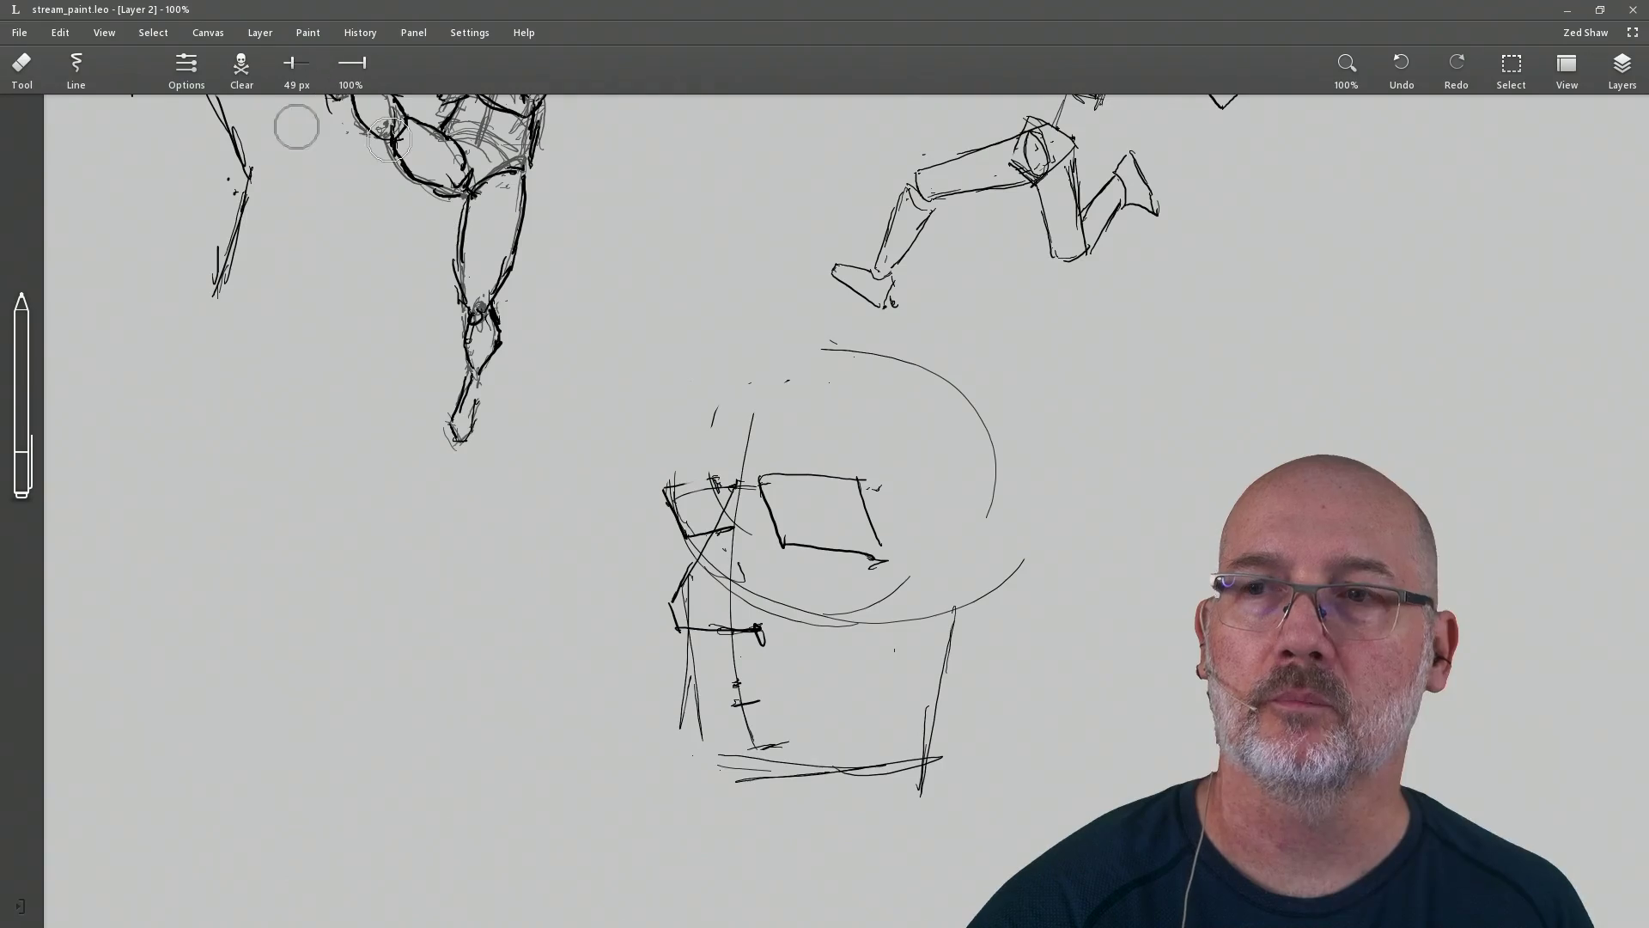
pyautogui.moveTo(802, 371)
pyautogui.mouseDown()
pyautogui.moveTo(853, 358)
pyautogui.moveTo(987, 434)
pyautogui.moveTo(996, 550)
pyautogui.moveTo(1060, 548)
pyautogui.moveTo(966, 539)
pyautogui.moveTo(894, 456)
pyautogui.moveTo(763, 557)
pyautogui.moveTo(698, 562)
pyautogui.moveTo(681, 493)
pyautogui.moveTo(751, 360)
pyautogui.moveTo(688, 559)
pyautogui.moveTo(717, 775)
pyautogui.moveTo(721, 601)
pyautogui.moveTo(747, 751)
pyautogui.moveTo(761, 688)
pyautogui.moveTo(794, 774)
pyautogui.moveTo(917, 780)
pyautogui.moveTo(968, 619)
pyautogui.mouseUp()
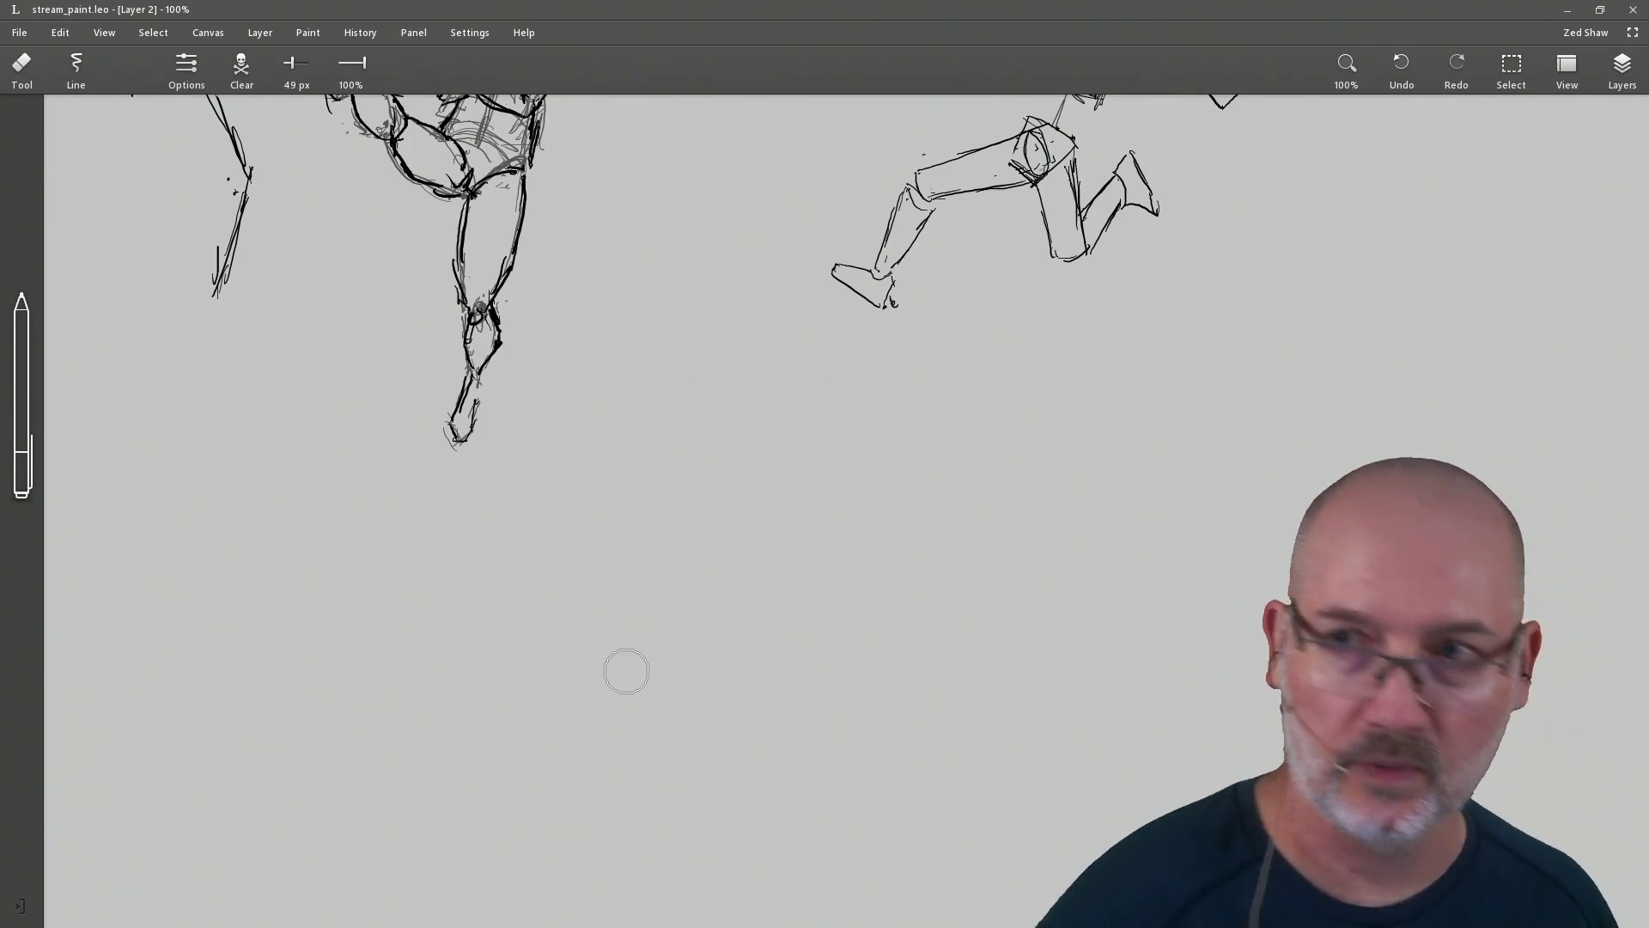
pyautogui.press('b')
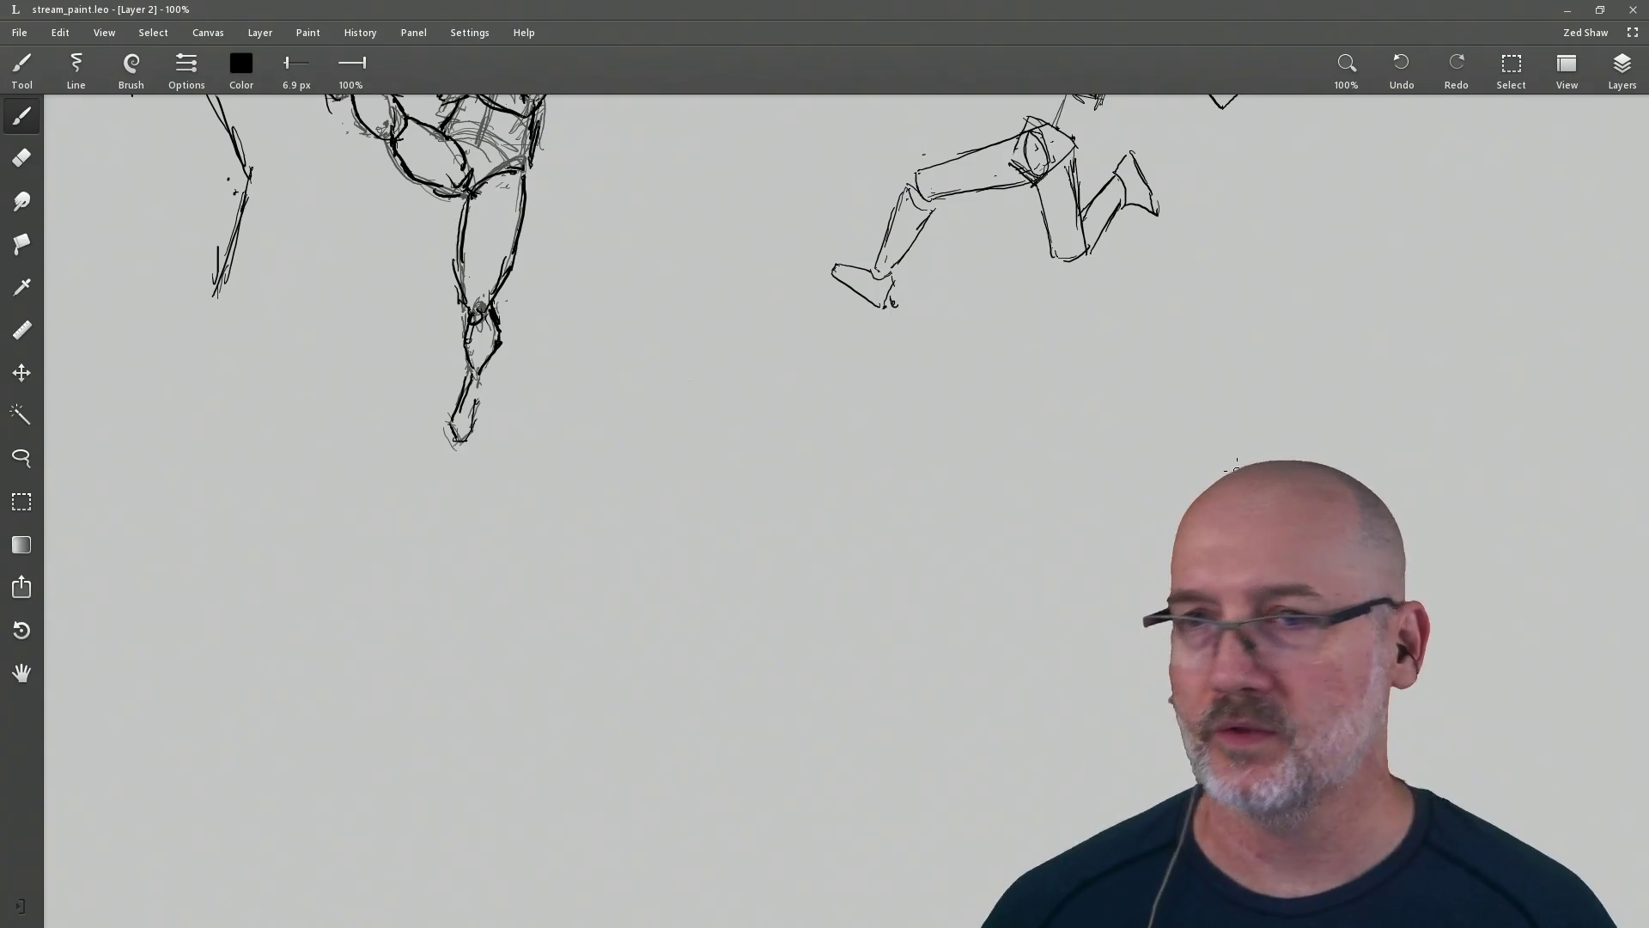
# - Sketch a rough oval head with a diagonal stroke on the blank canvas and save
pyautogui.moveTo(584, 515)
pyautogui.mouseDown()
pyautogui.moveTo(619, 545)
pyautogui.moveTo(729, 533)
pyautogui.moveTo(747, 567)
pyautogui.moveTo(837, 471)
pyautogui.moveTo(756, 704)
pyautogui.moveTo(647, 712)
pyautogui.mouseUp()
pyautogui.moveTo(622, 654); pyautogui.dragTo(641, 693)
pyautogui.hotkey('ctrl', 's')
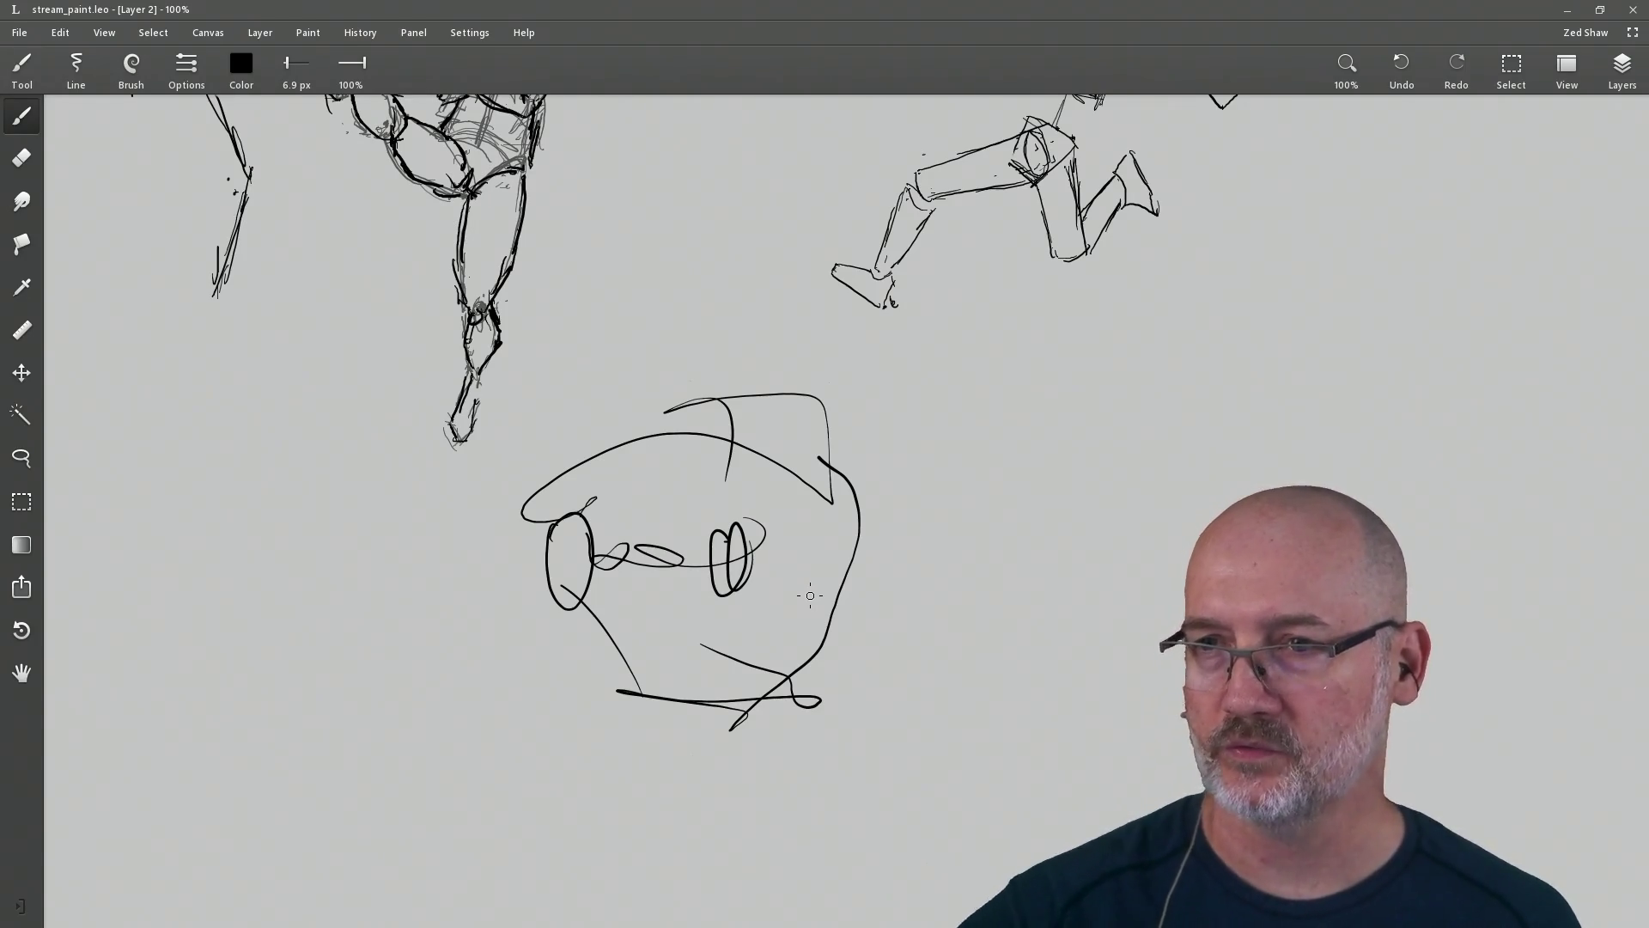
# - Erase the head sketch, reselect the brush, close Leonardo, and focus the animate2 test file in GVIM
pyautogui.press('e')
pyautogui.moveTo(854, 606)
pyautogui.mouseDown()
pyautogui.moveTo(839, 472)
pyautogui.moveTo(803, 493)
pyautogui.moveTo(722, 394)
pyautogui.moveTo(662, 438)
pyautogui.moveTo(563, 460)
pyautogui.moveTo(647, 615)
pyautogui.moveTo(729, 497)
pyautogui.moveTo(741, 723)
pyautogui.moveTo(810, 732)
pyautogui.mouseUp()
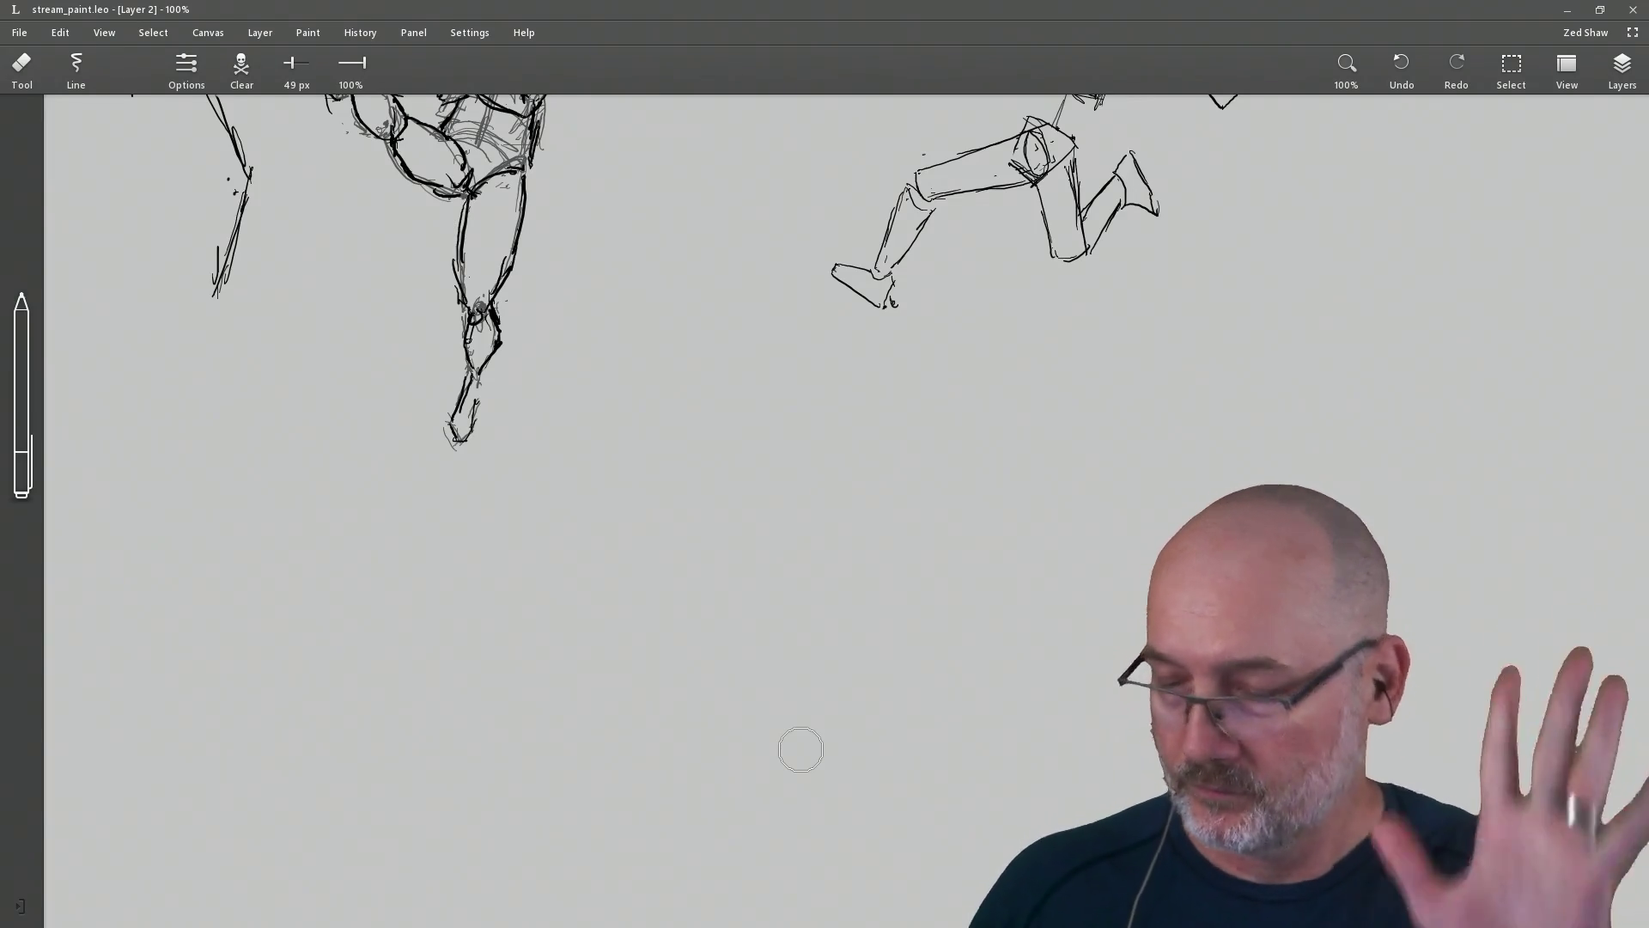
pyautogui.press('b')
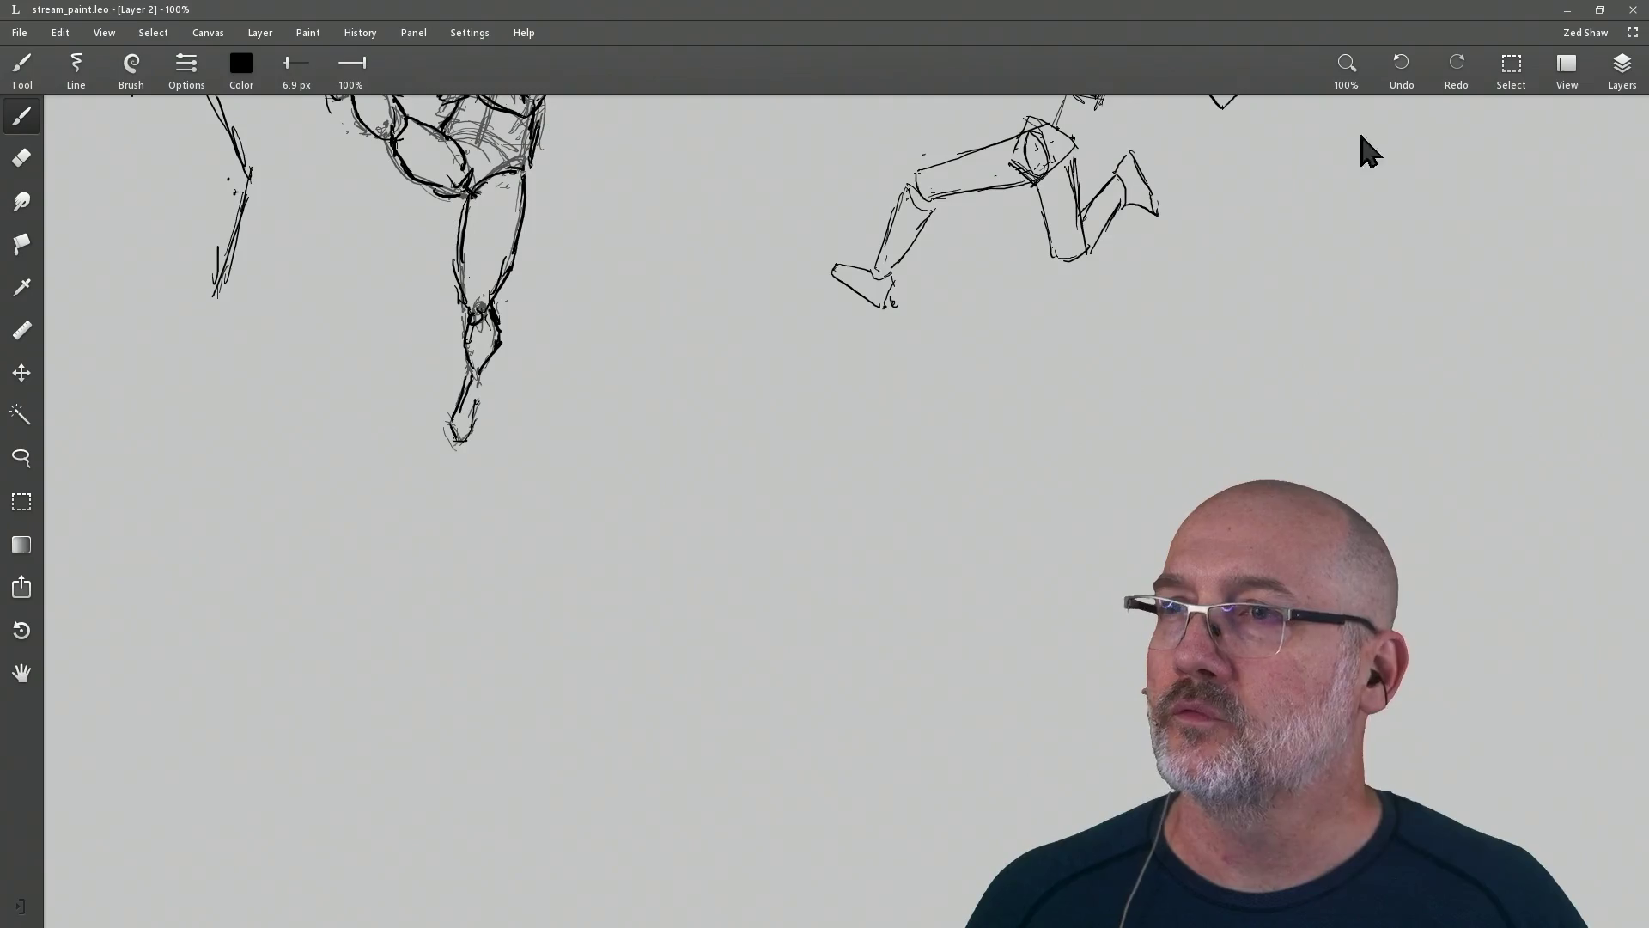
pyautogui.click(1634, 12)
pyautogui.click(375, 601)
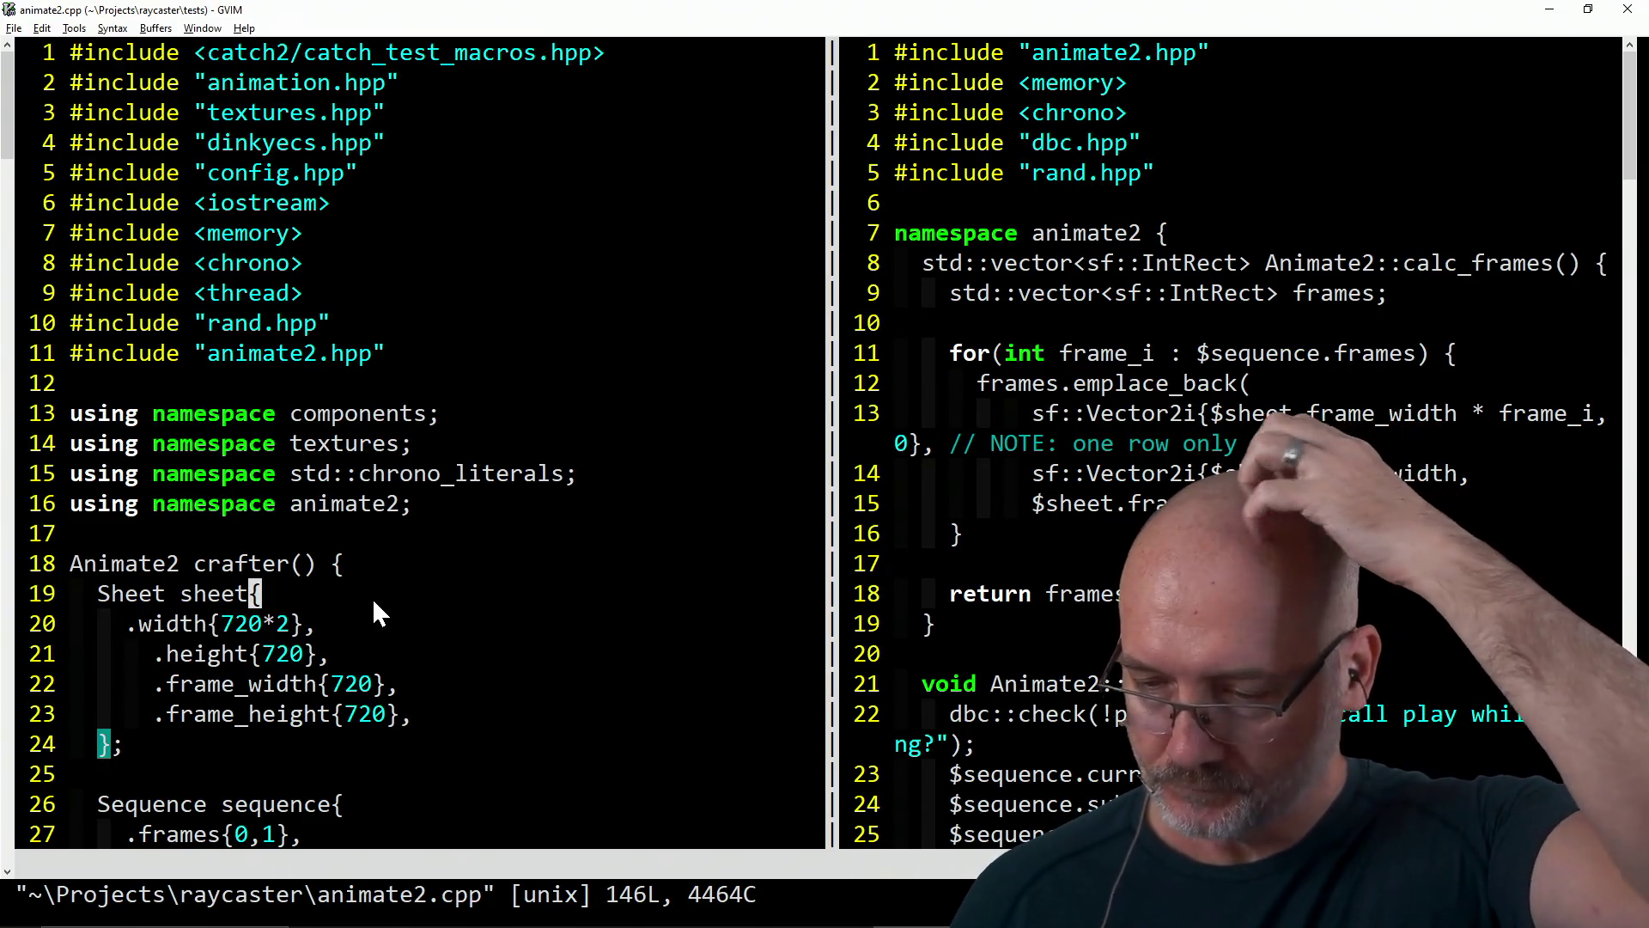
# - Inspect the Sheet setup (width 720*2, height 720) and save all open buffers with :wa
pyautogui.click(266, 751)
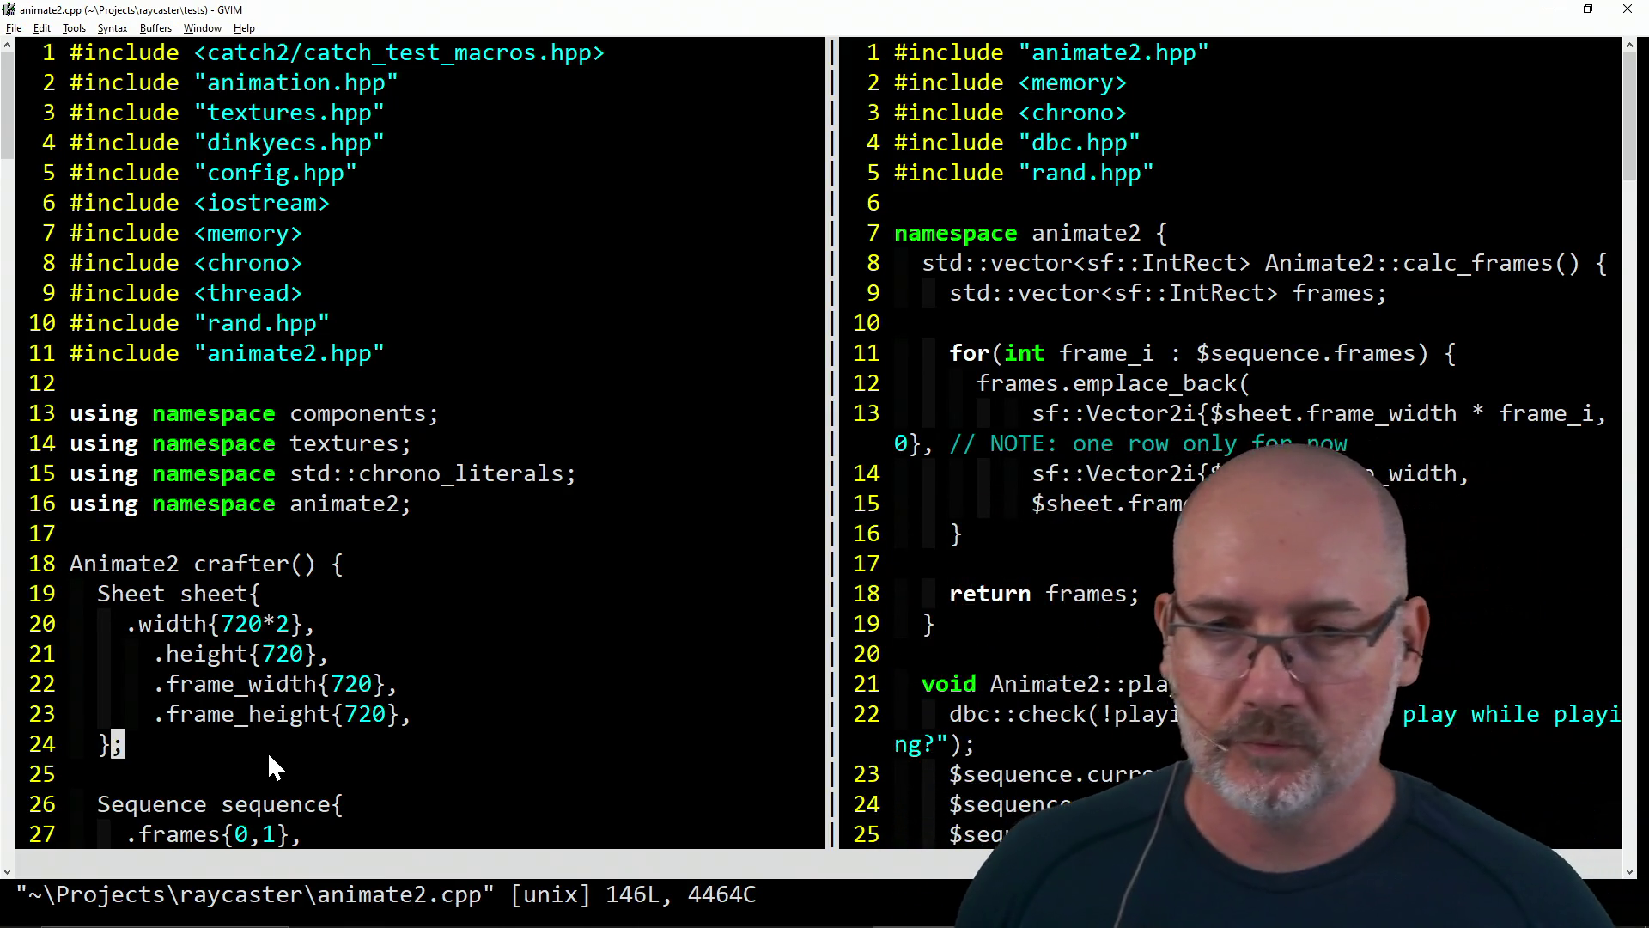
pyautogui.press('k')
pyautogui.press('k')
pyautogui.press('k')
pyautogui.press('k')
pyautogui.press('h')
pyautogui.press('h')
pyautogui.press('h')
pyautogui.write('h:wa')
pyautogui.press('Return')
pyautogui.press('j')
pyautogui.press('j')
pyautogui.press('j')
pyautogui.press('j')
pyautogui.press('h')
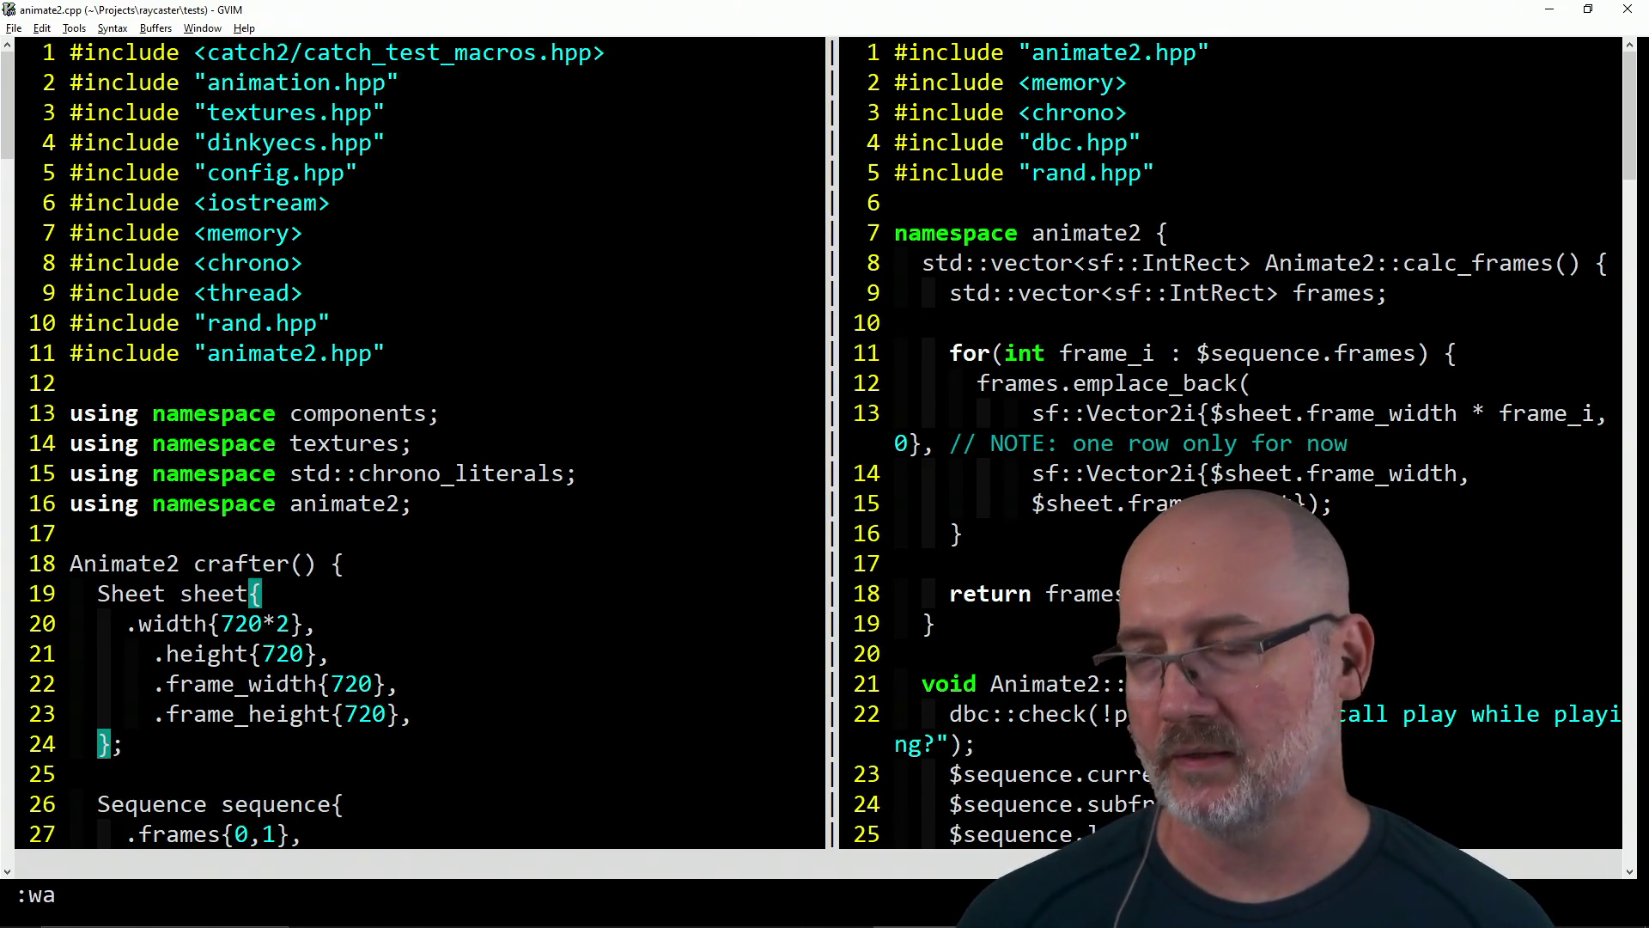
# - Review the crafter() test down to the return on line 51, then :wa to save and build
pyautogui.press('j')
pyautogui.press('j')
pyautogui.press('j')
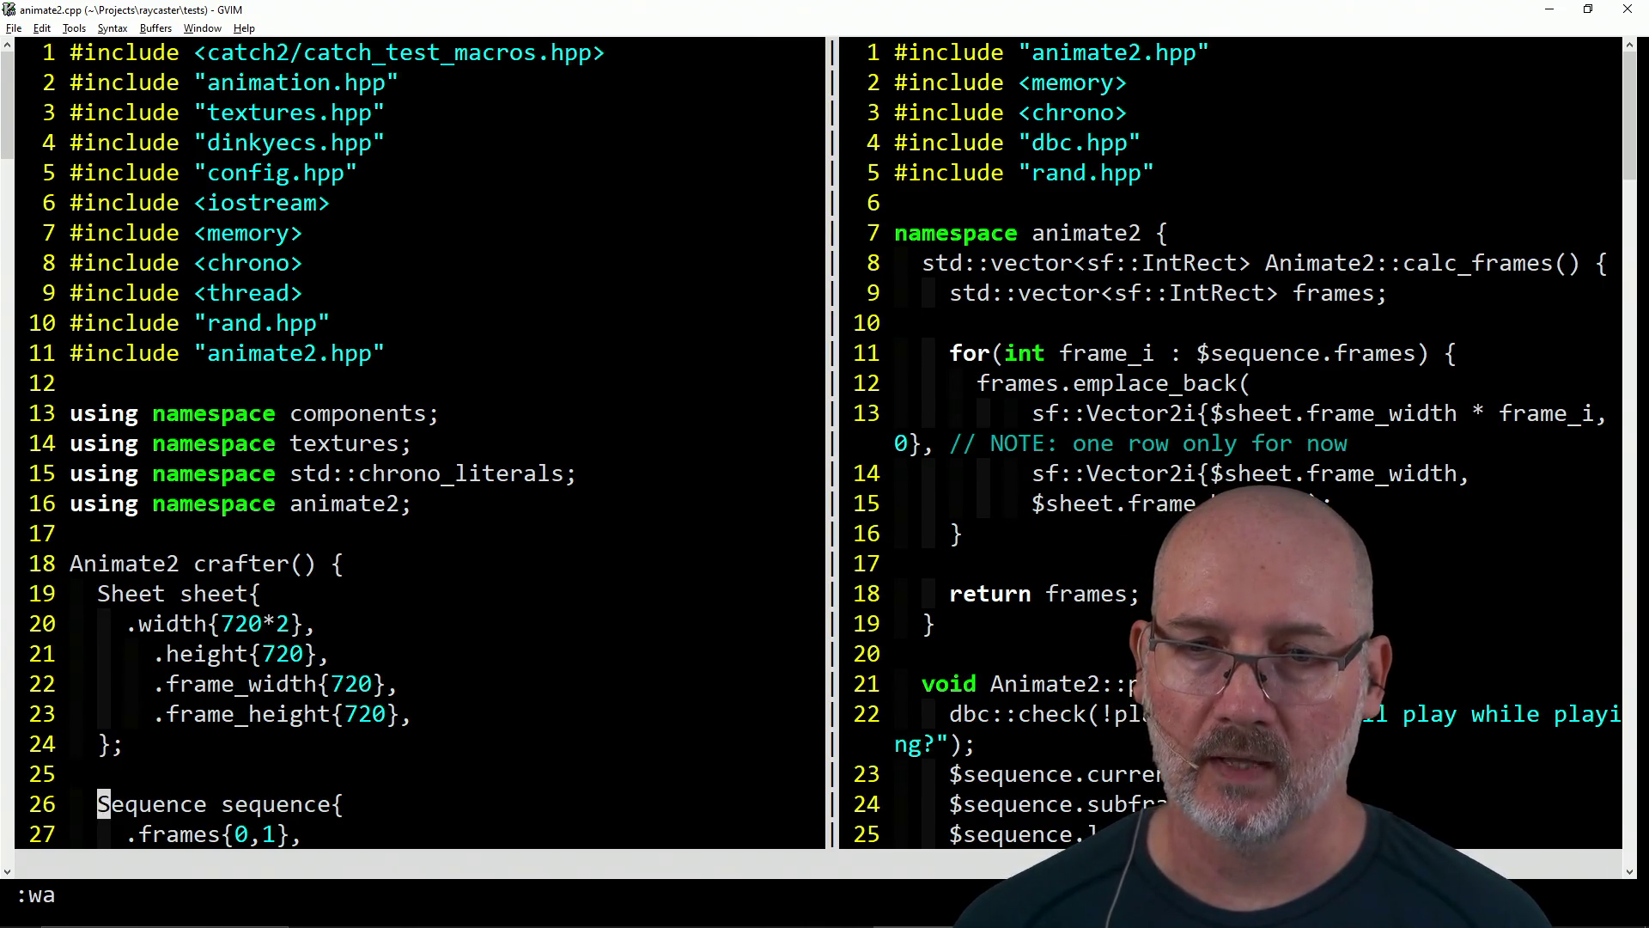
pyautogui.press('j')
pyautogui.press('j')
pyautogui.press('j')
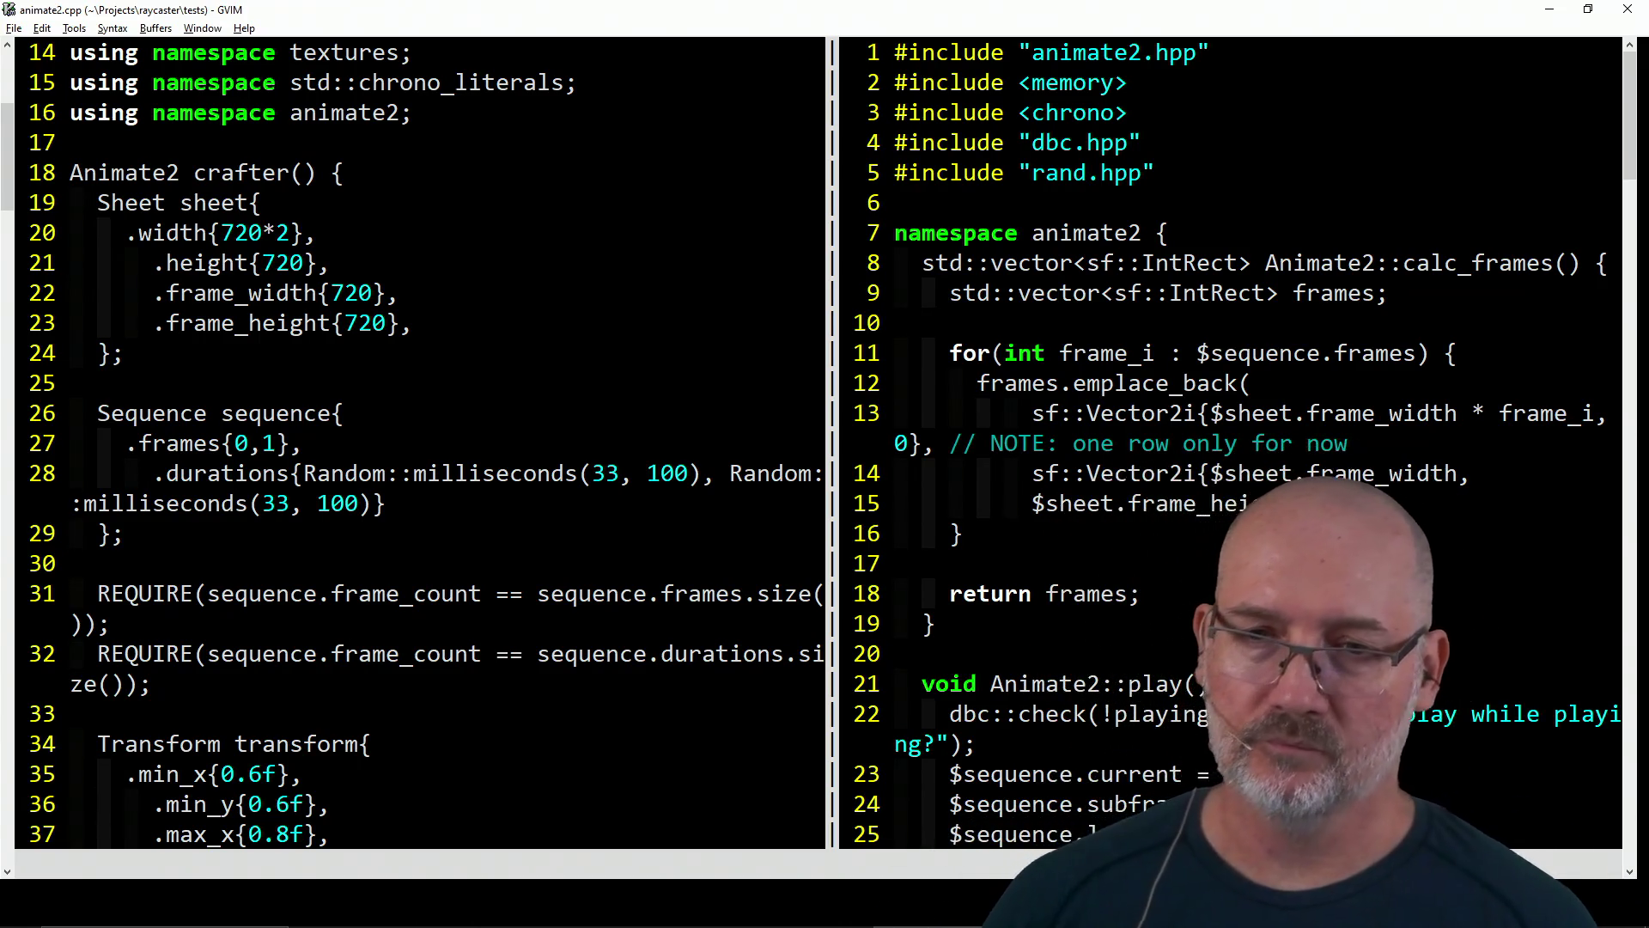
pyautogui.scroll(-8, 259, 771)
pyautogui.click(197, 533)
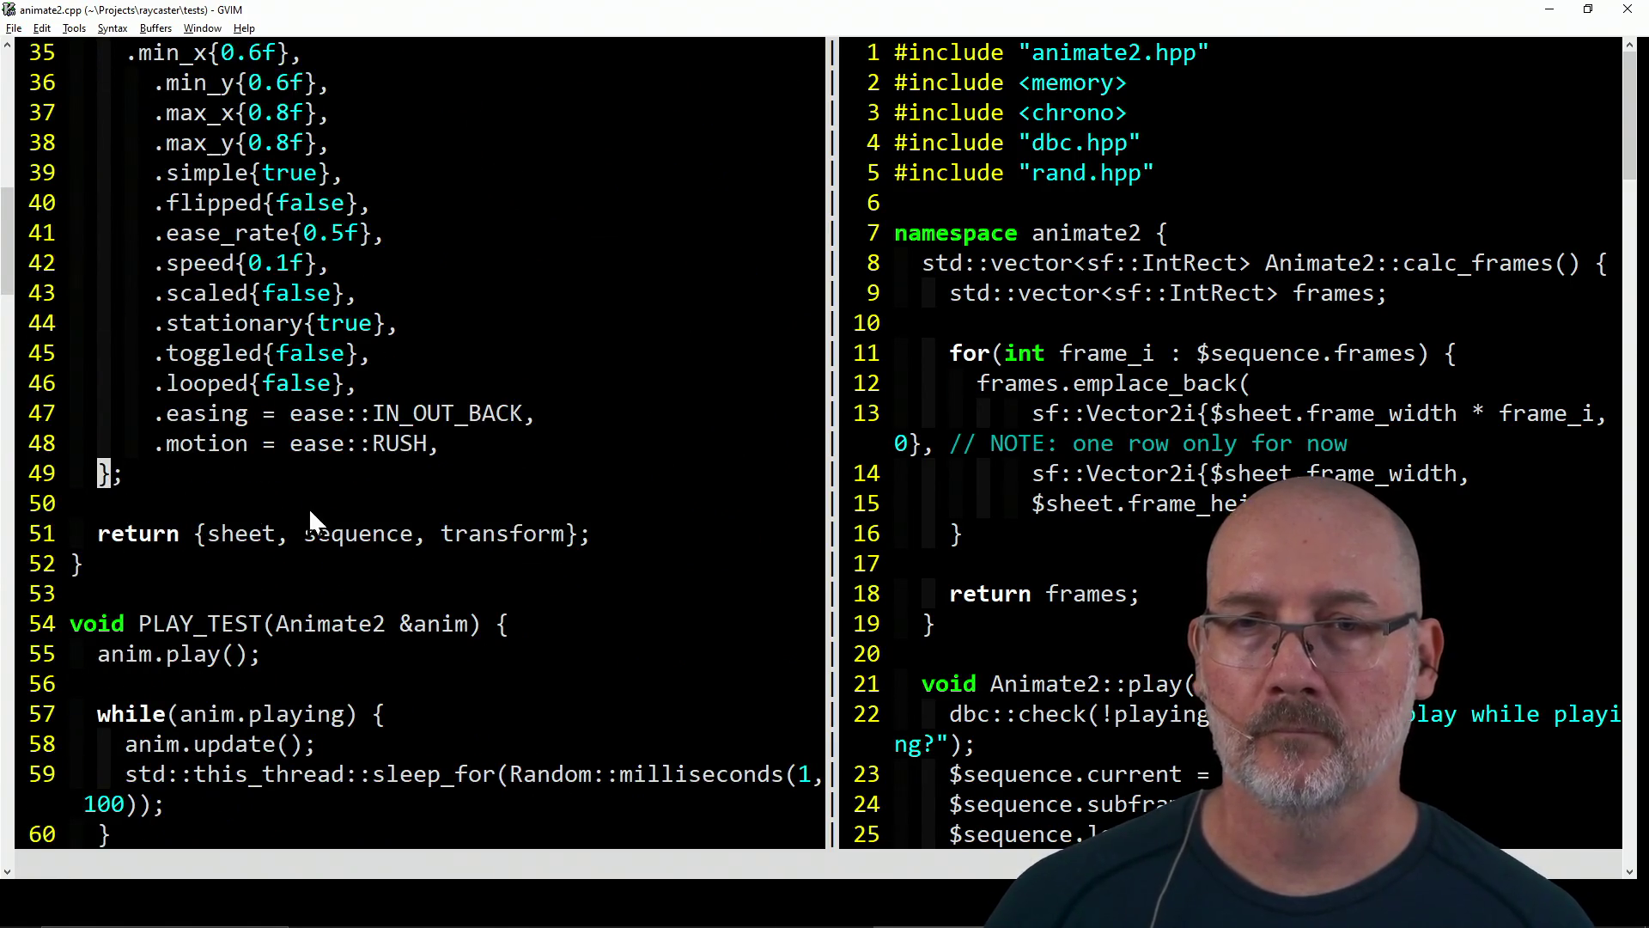
pyautogui.scroll(-2, 445, 493)
pyautogui.scroll(13, 445, 493)
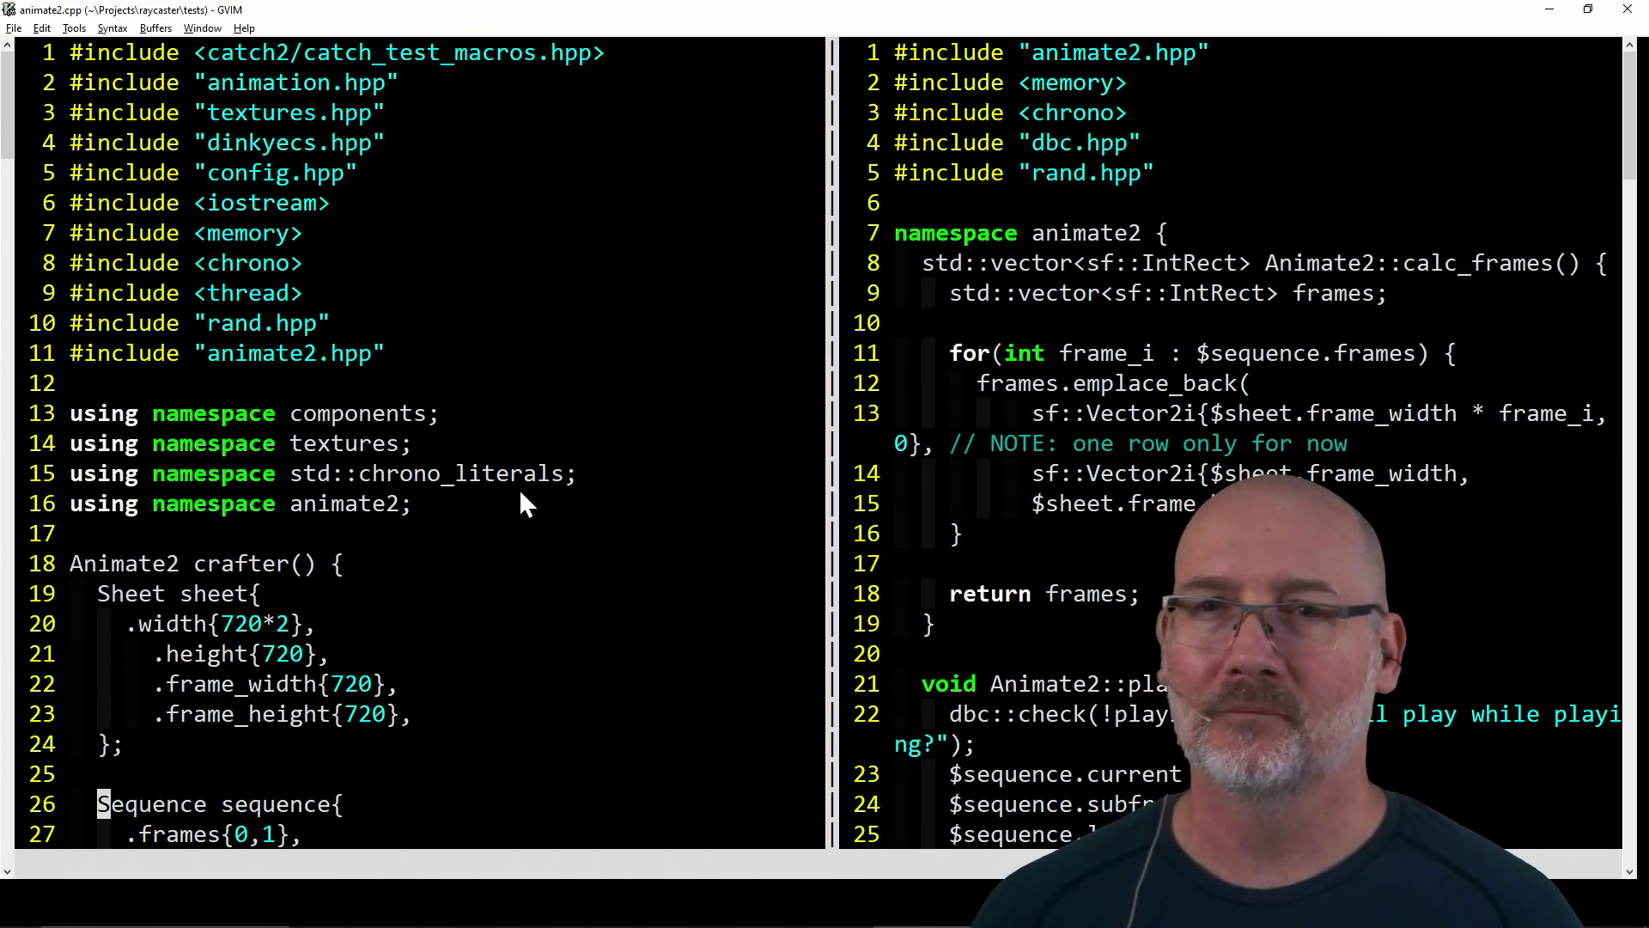
pyautogui.scroll(-1, 521, 495)
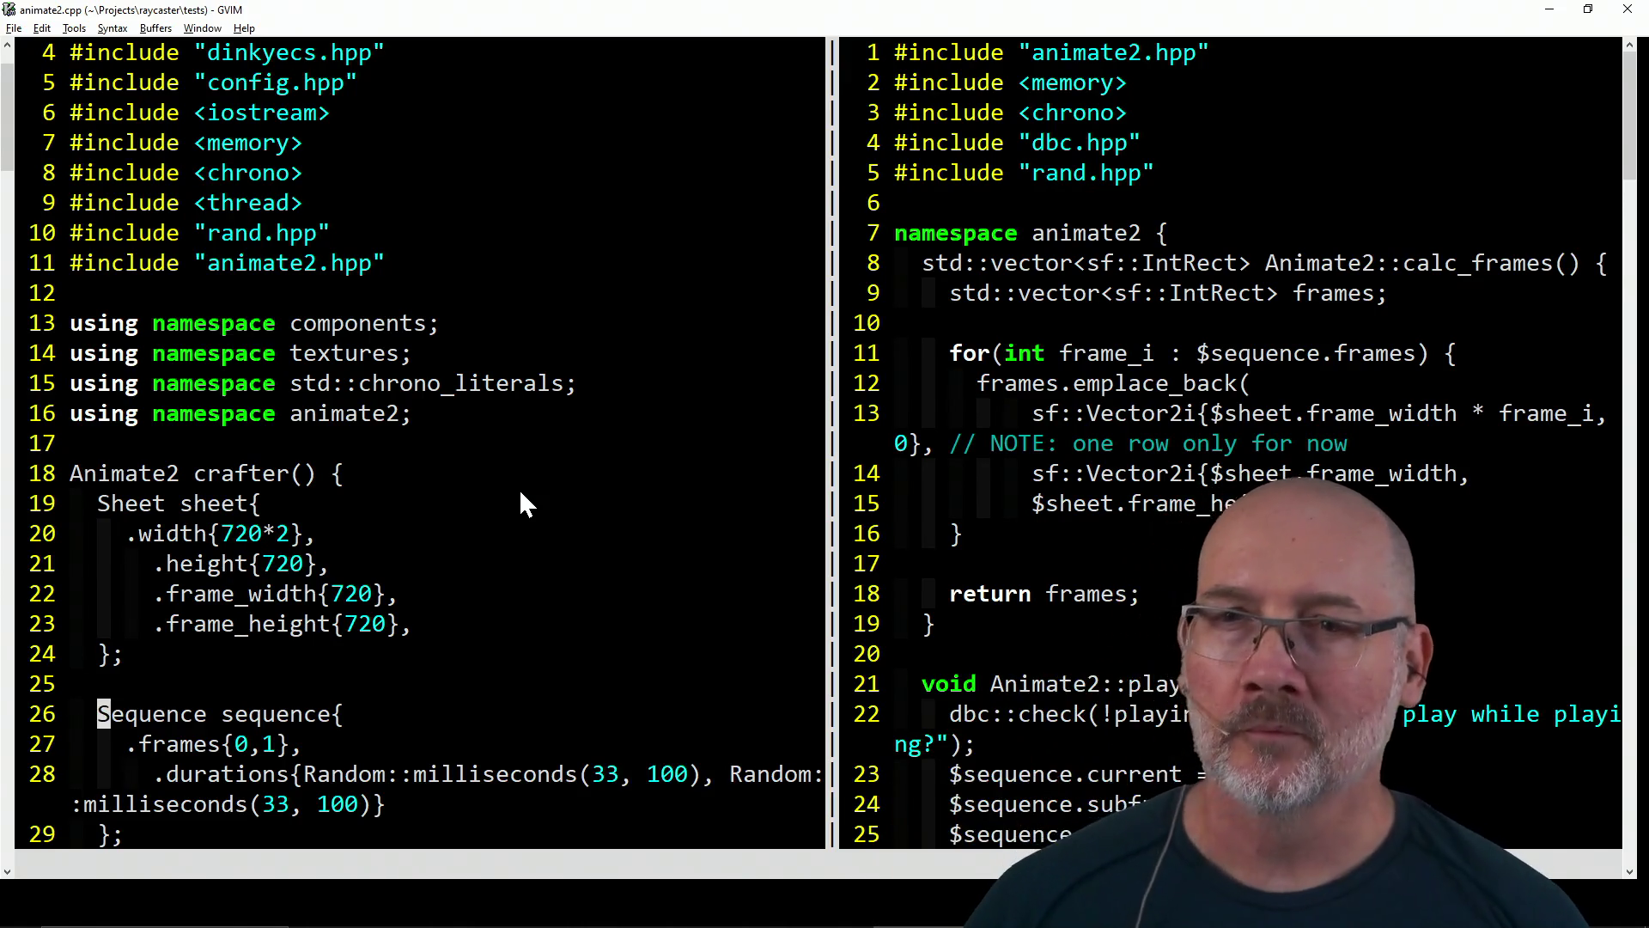
pyautogui.scroll(-13, 421, 465)
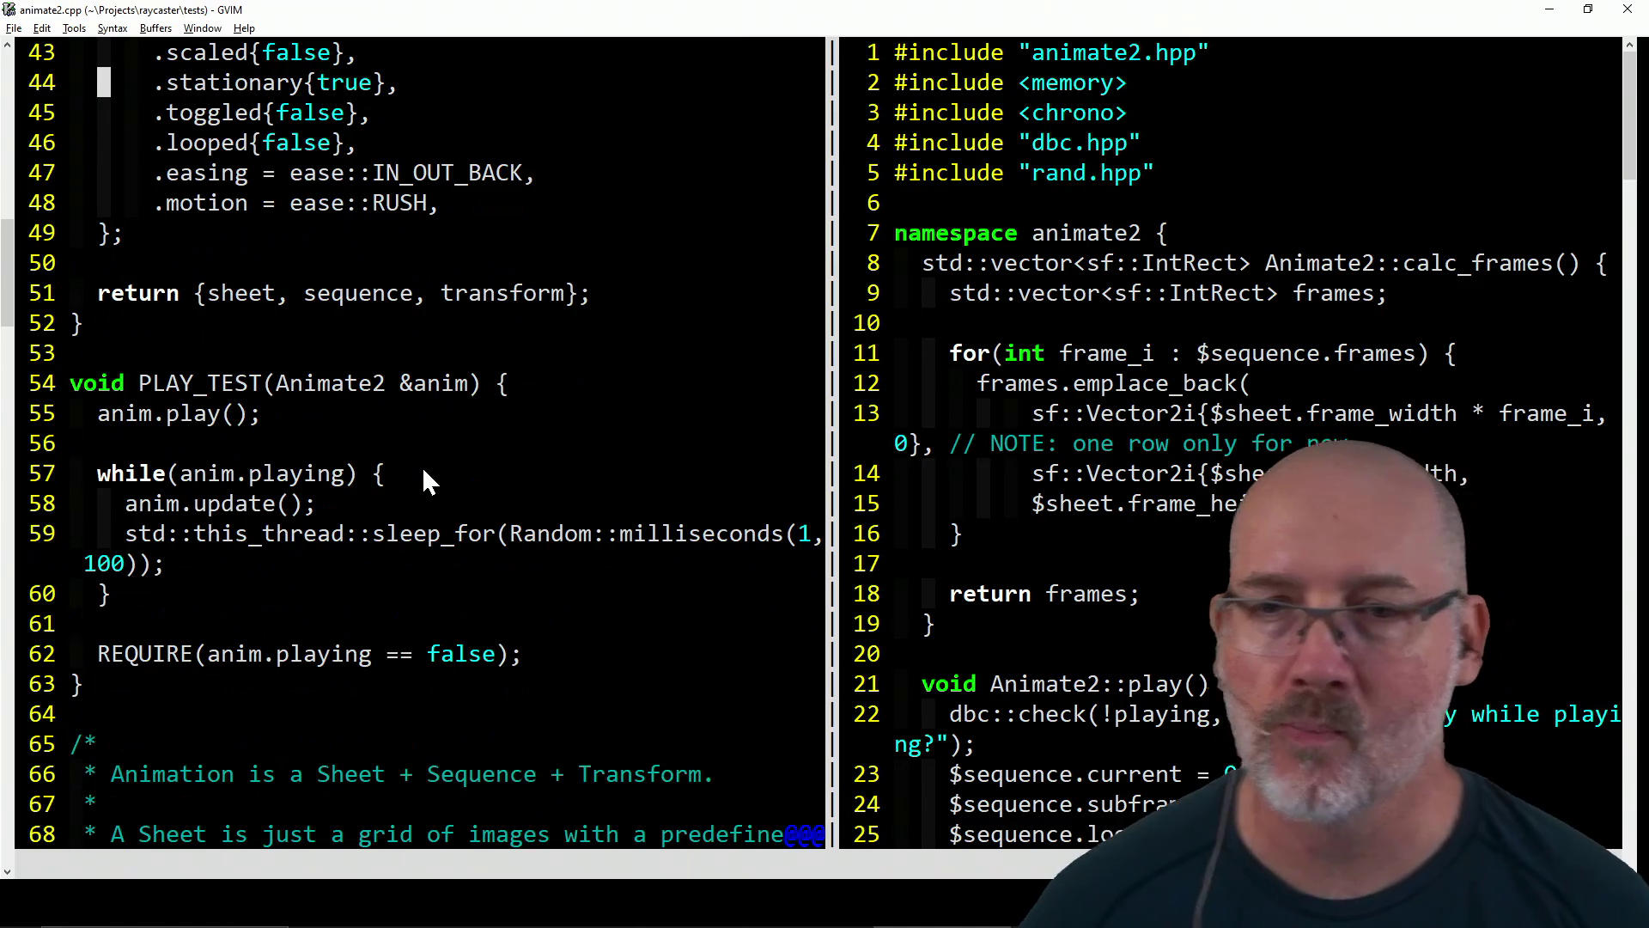
pyautogui.scroll(-16, 421, 465)
pyautogui.scroll(-8, 421, 465)
pyautogui.scroll(18, 421, 466)
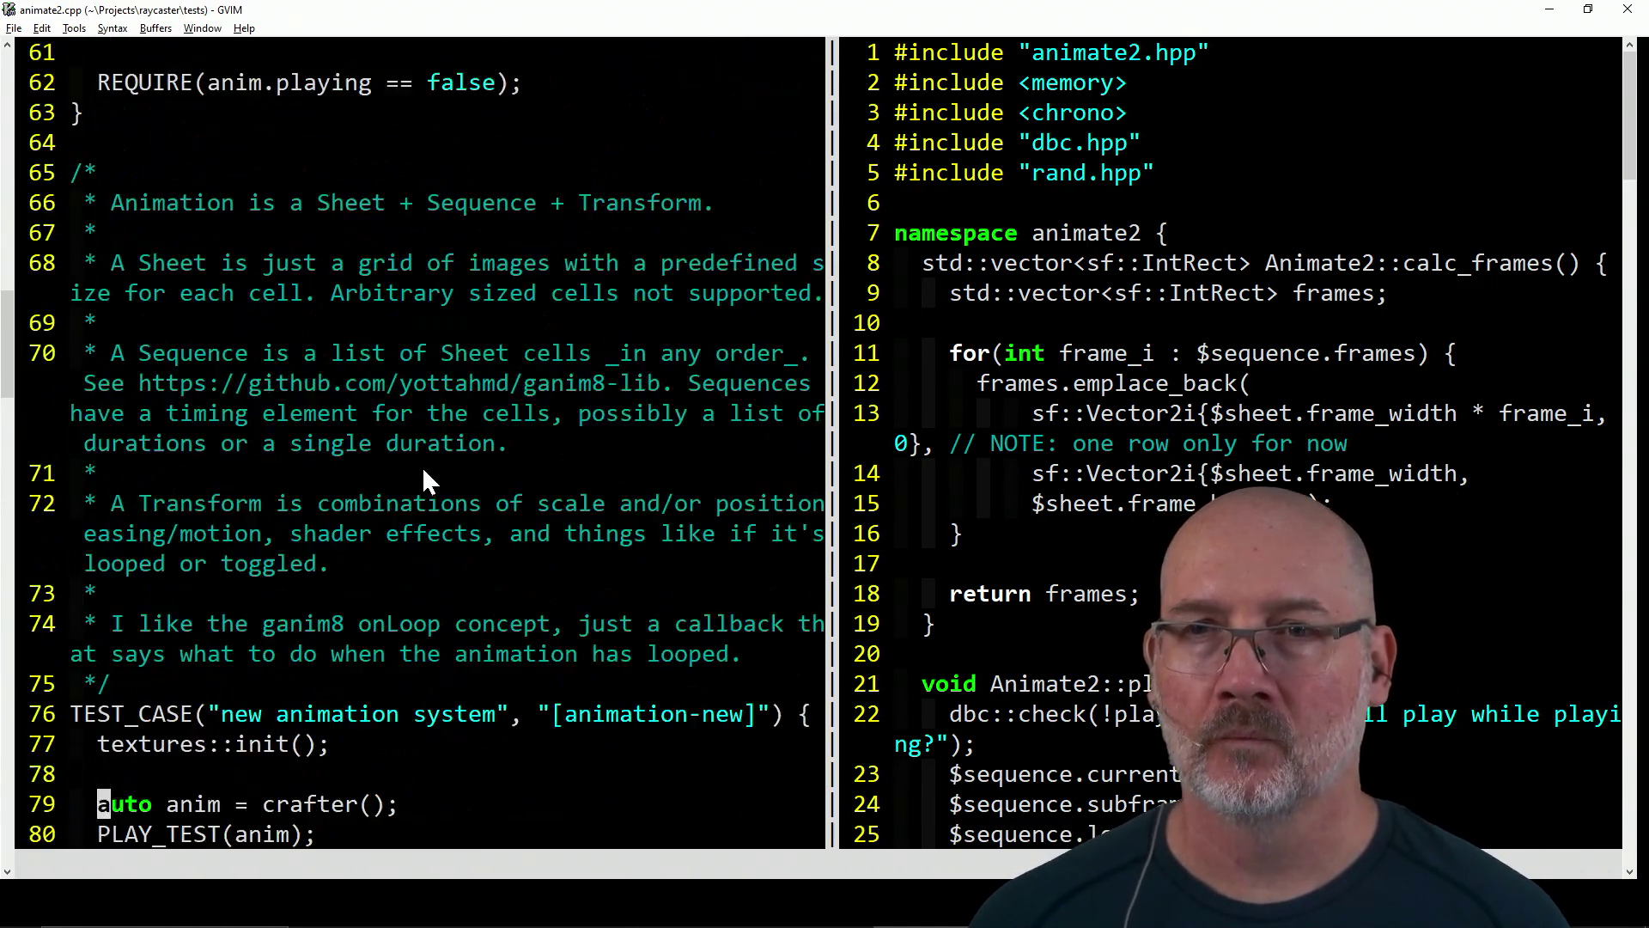
pyautogui.scroll(15, 421, 466)
pyautogui.write(':wa')
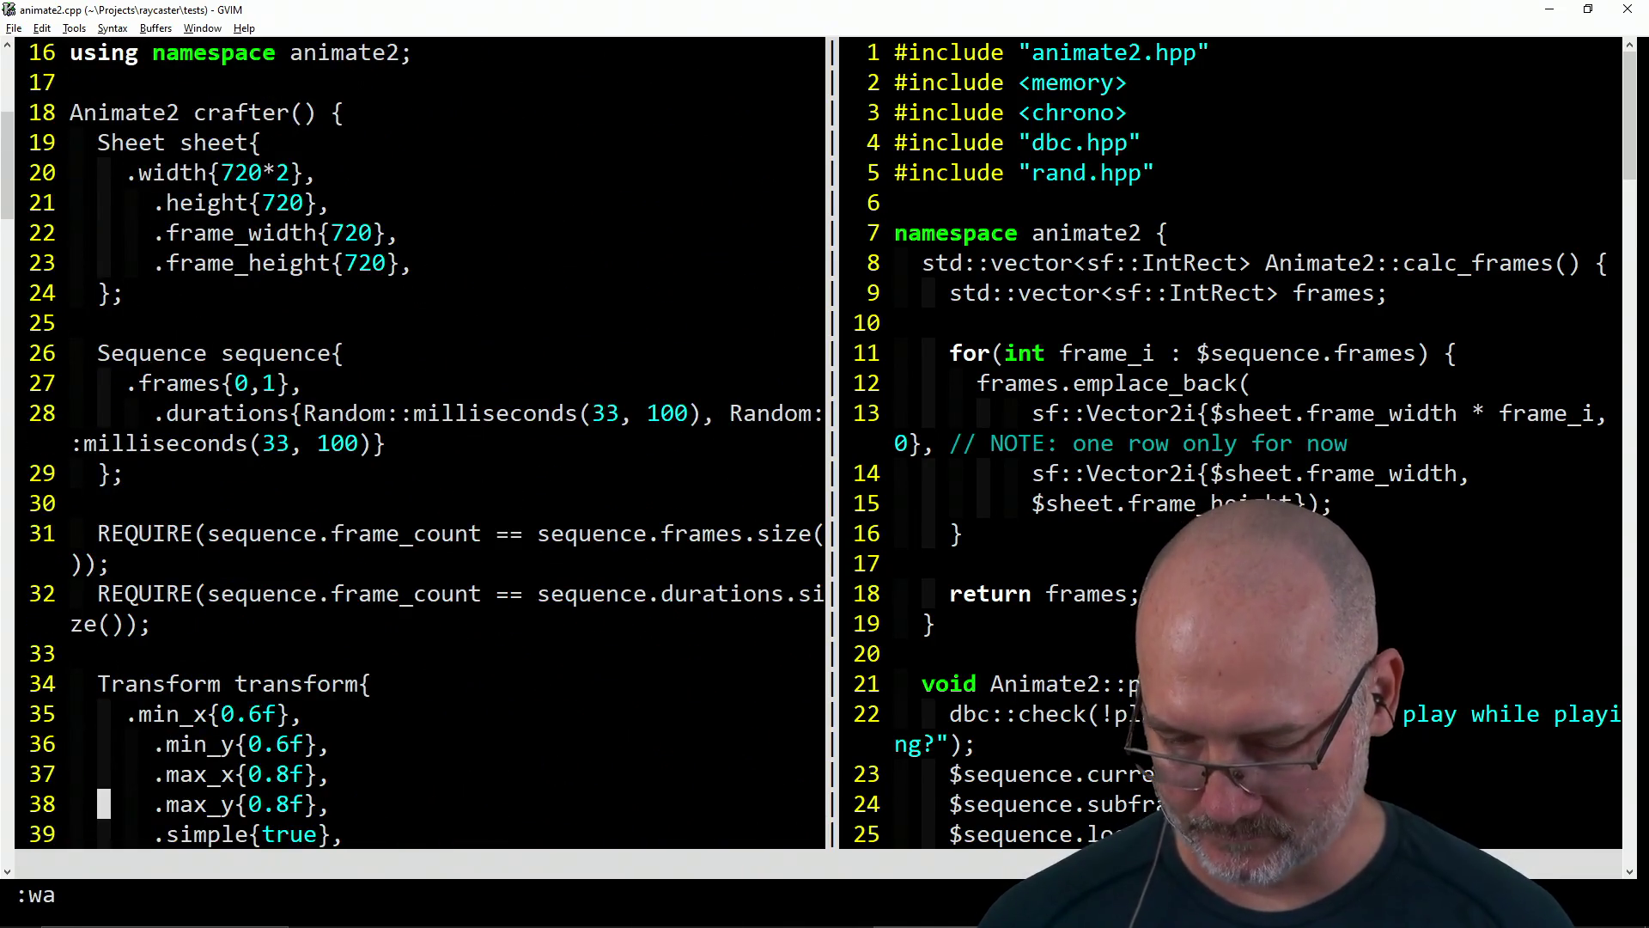
pyautogui.press('Return')
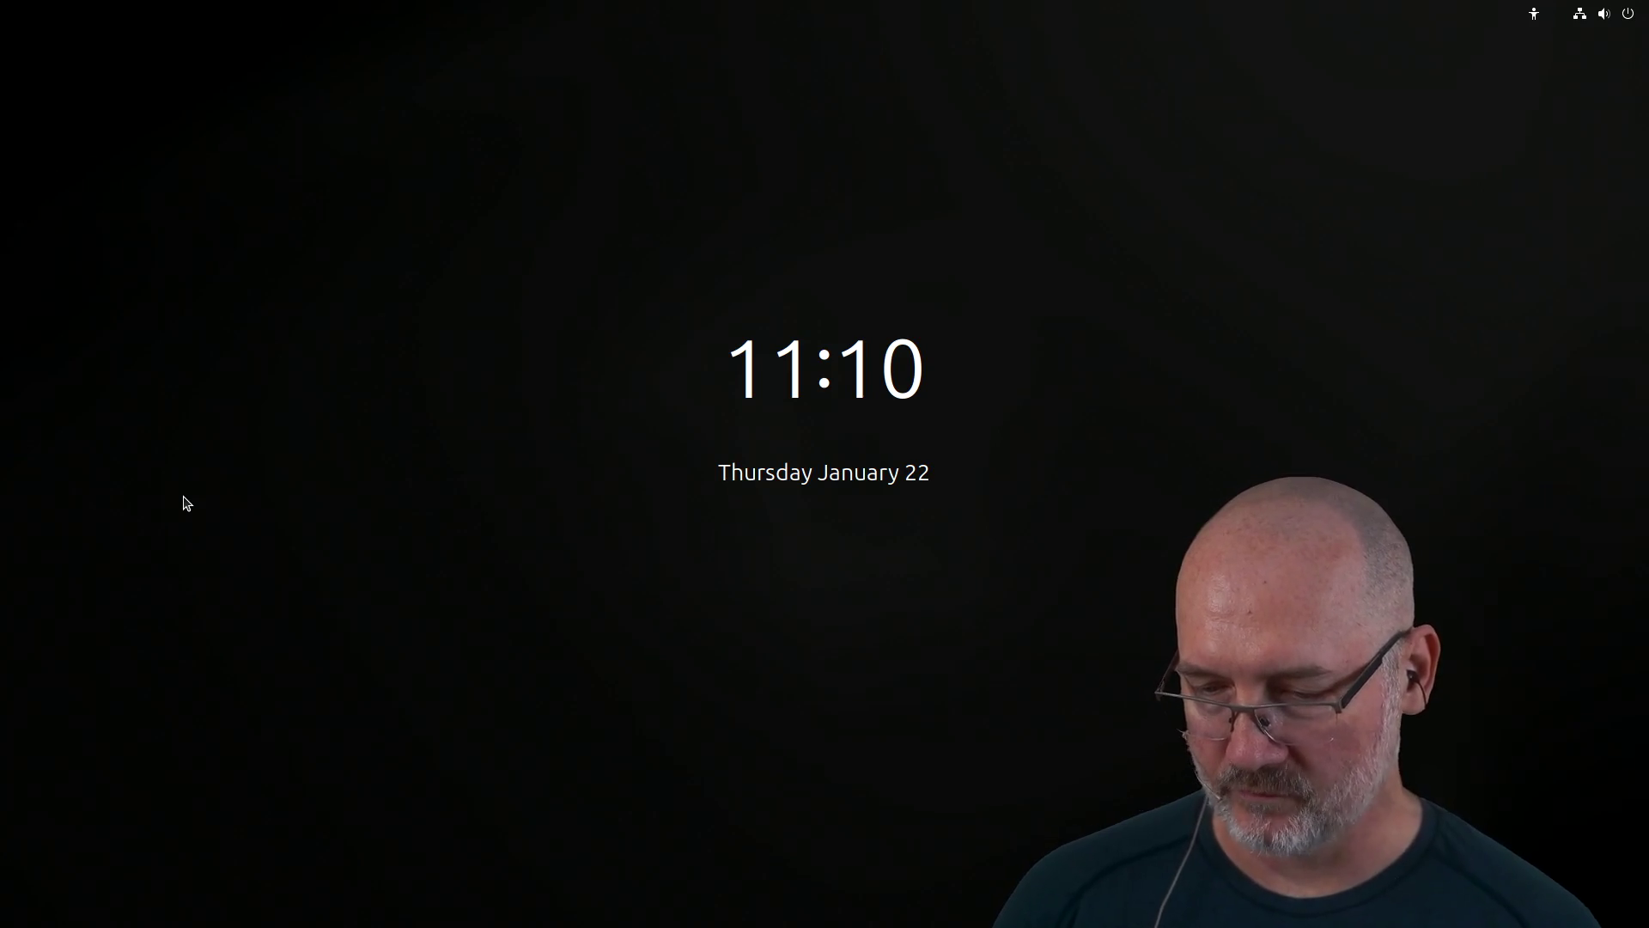
# - Unlock the session by entering the account password, correcting a mistyped attempt
pyautogui.click(920, 611)
pyautogui.write('•••')
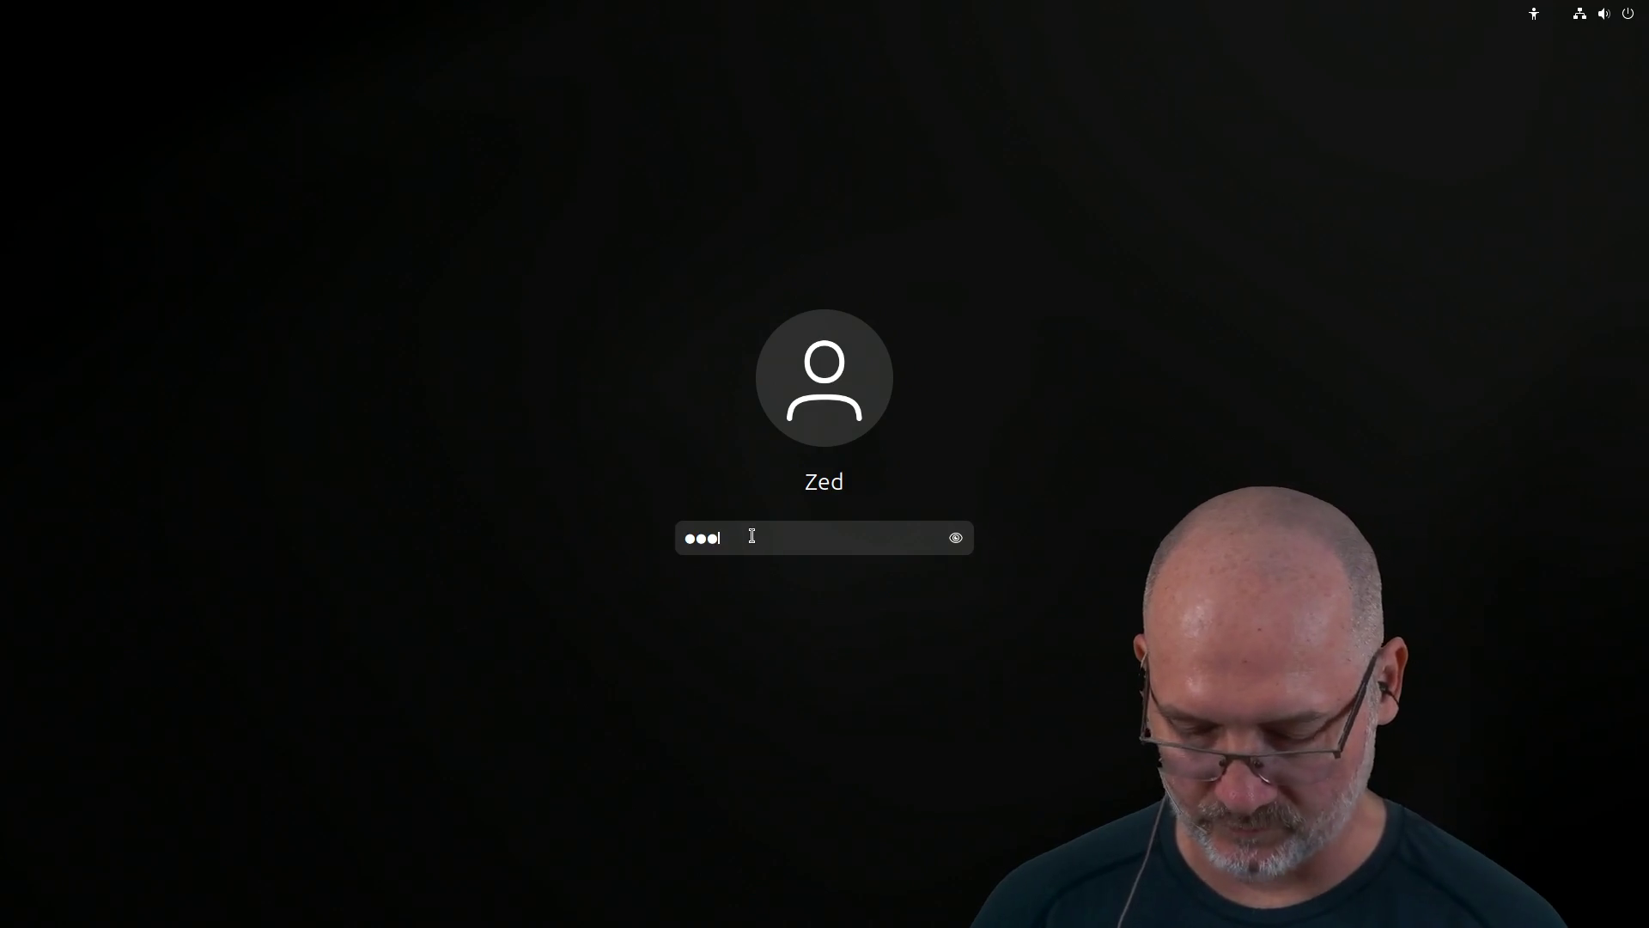
pyautogui.press('BackSpace')
pyautogui.press('BackSpace')
pyautogui.press('BackSpace')
pyautogui.write('••••••••')
pyautogui.press('Return')
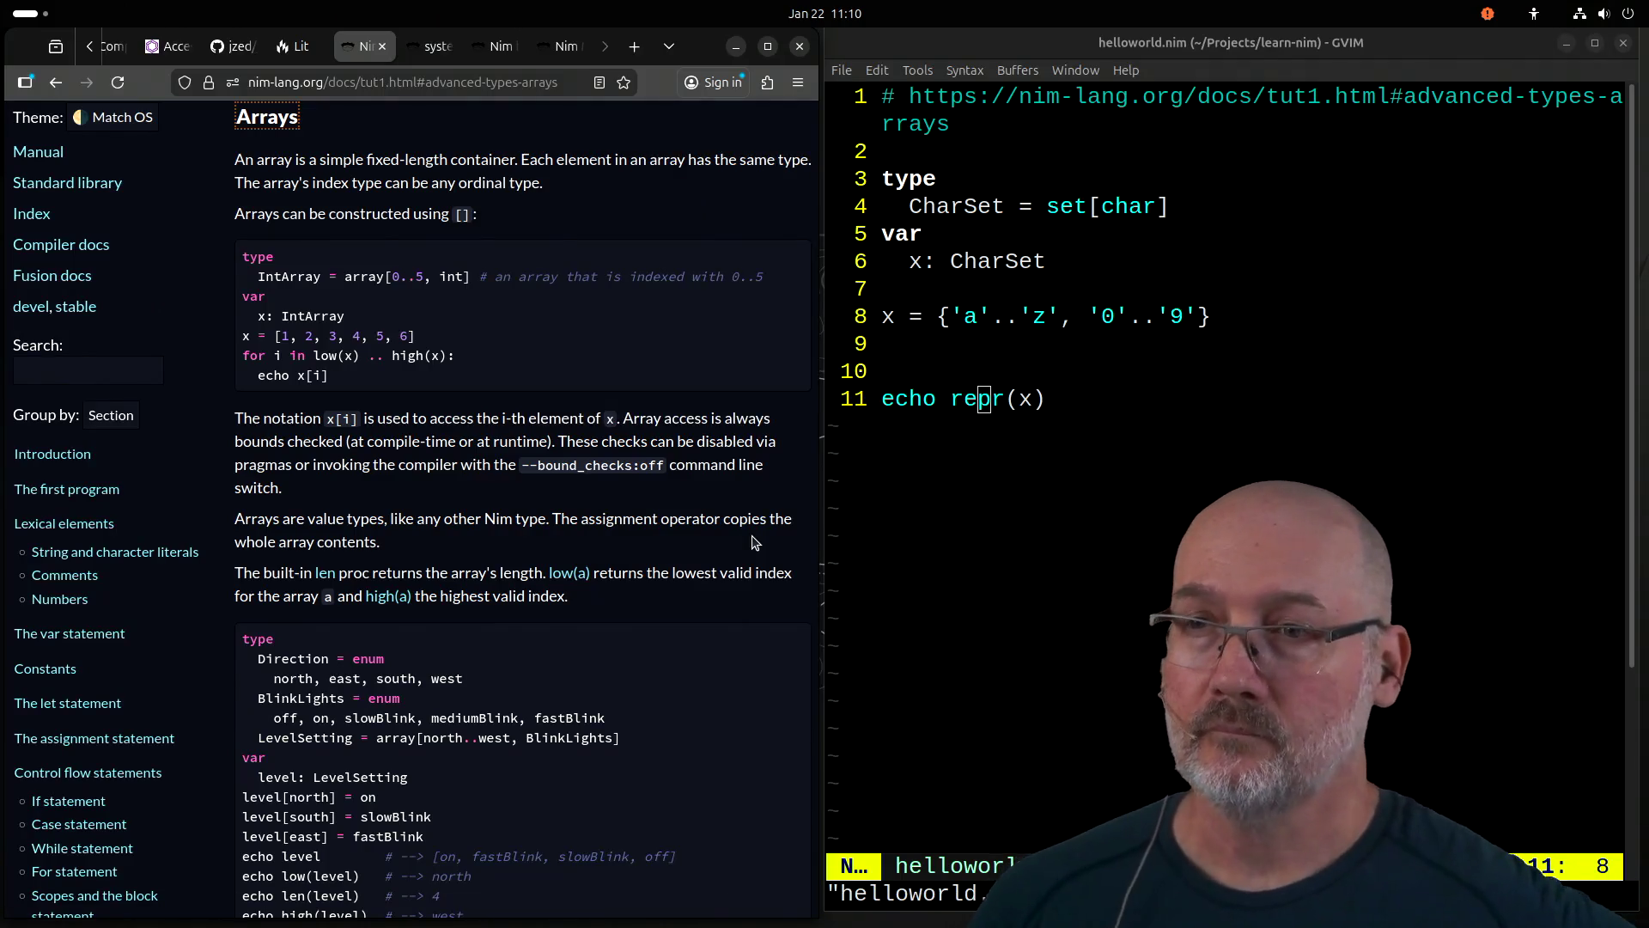
# - Select the tutorial paragraph explaining arrays are value types copied on assignment
pyautogui.doubleClick(595, 518)
pyautogui.tripleClick(595, 518)
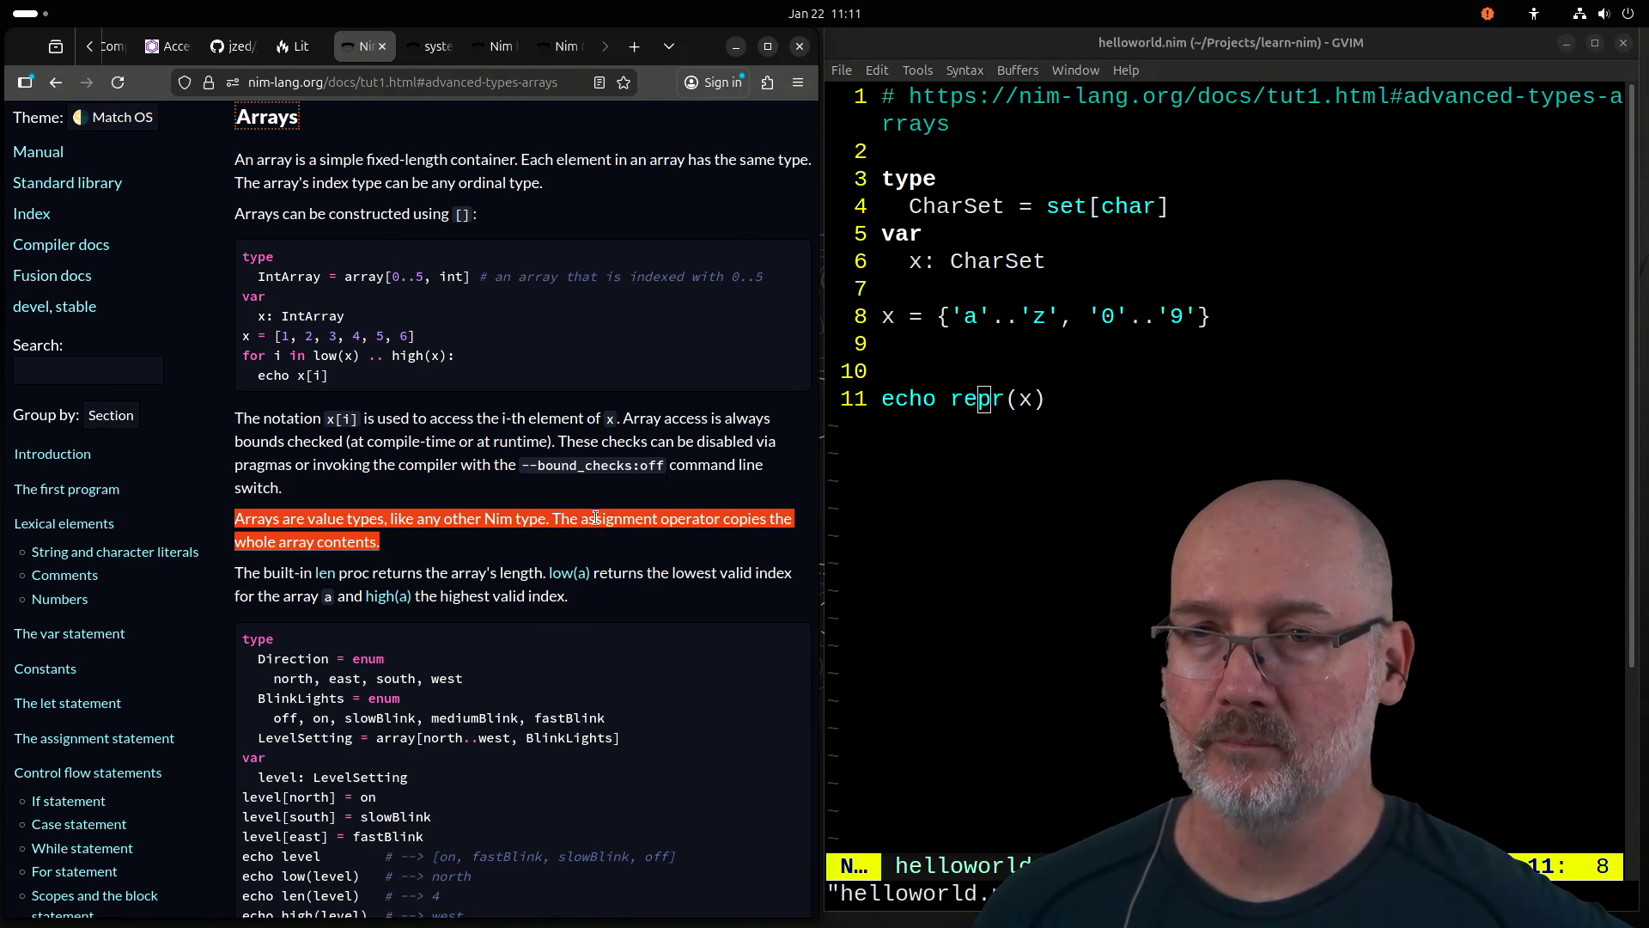
pyautogui.tripleClick(403, 518)
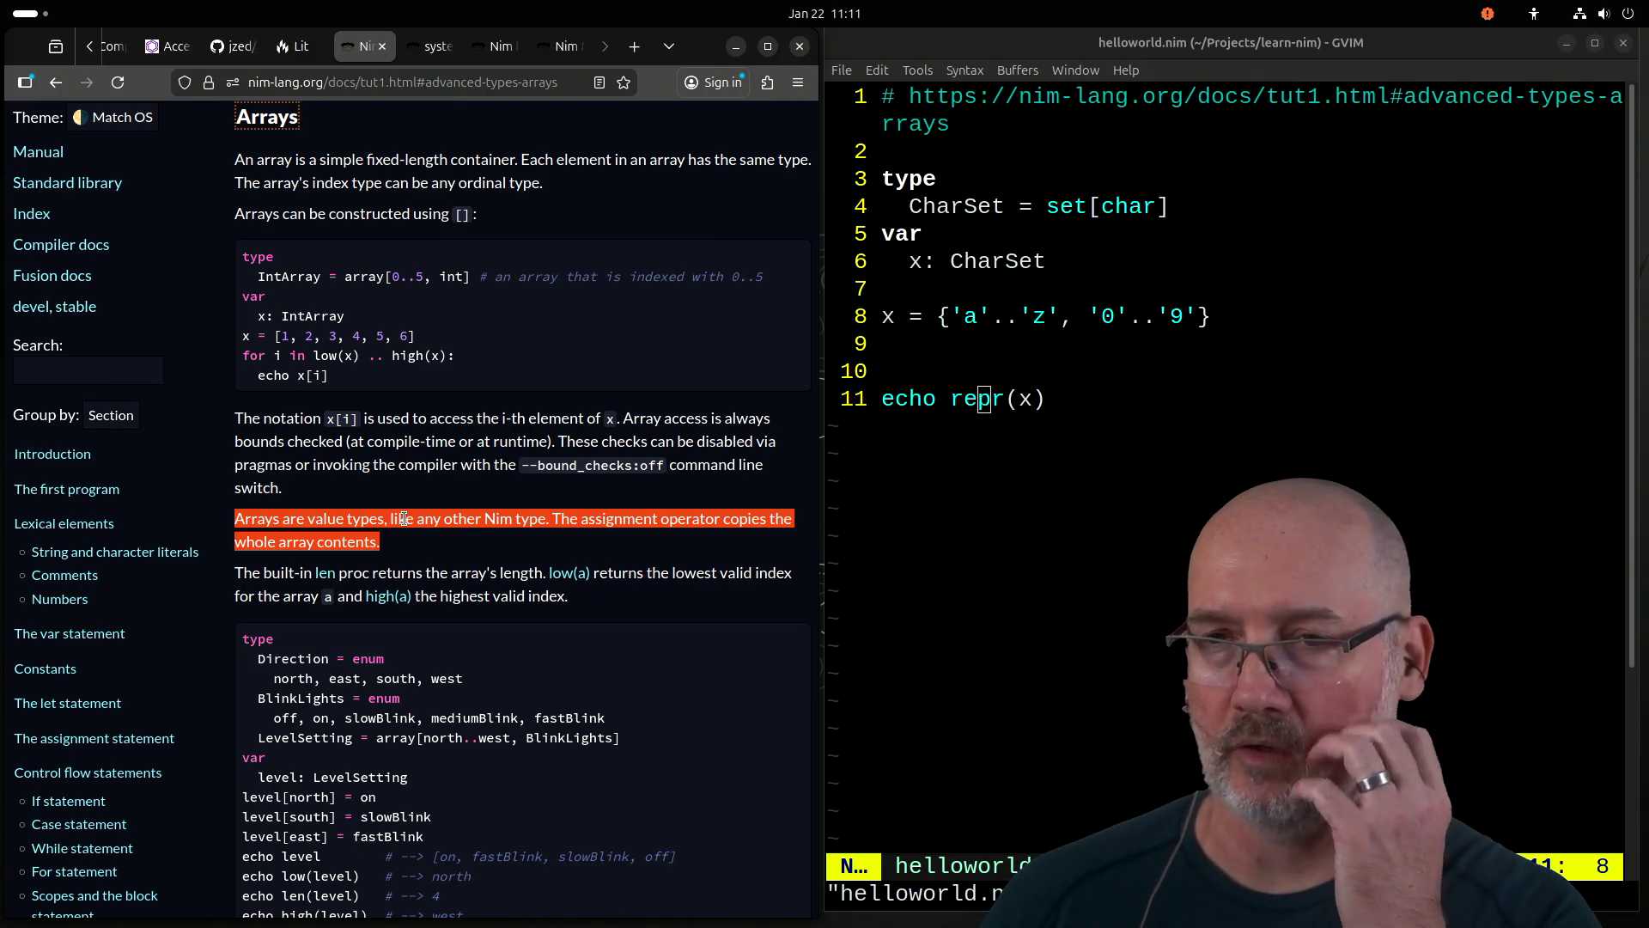
pyautogui.tripleClick(403, 518)
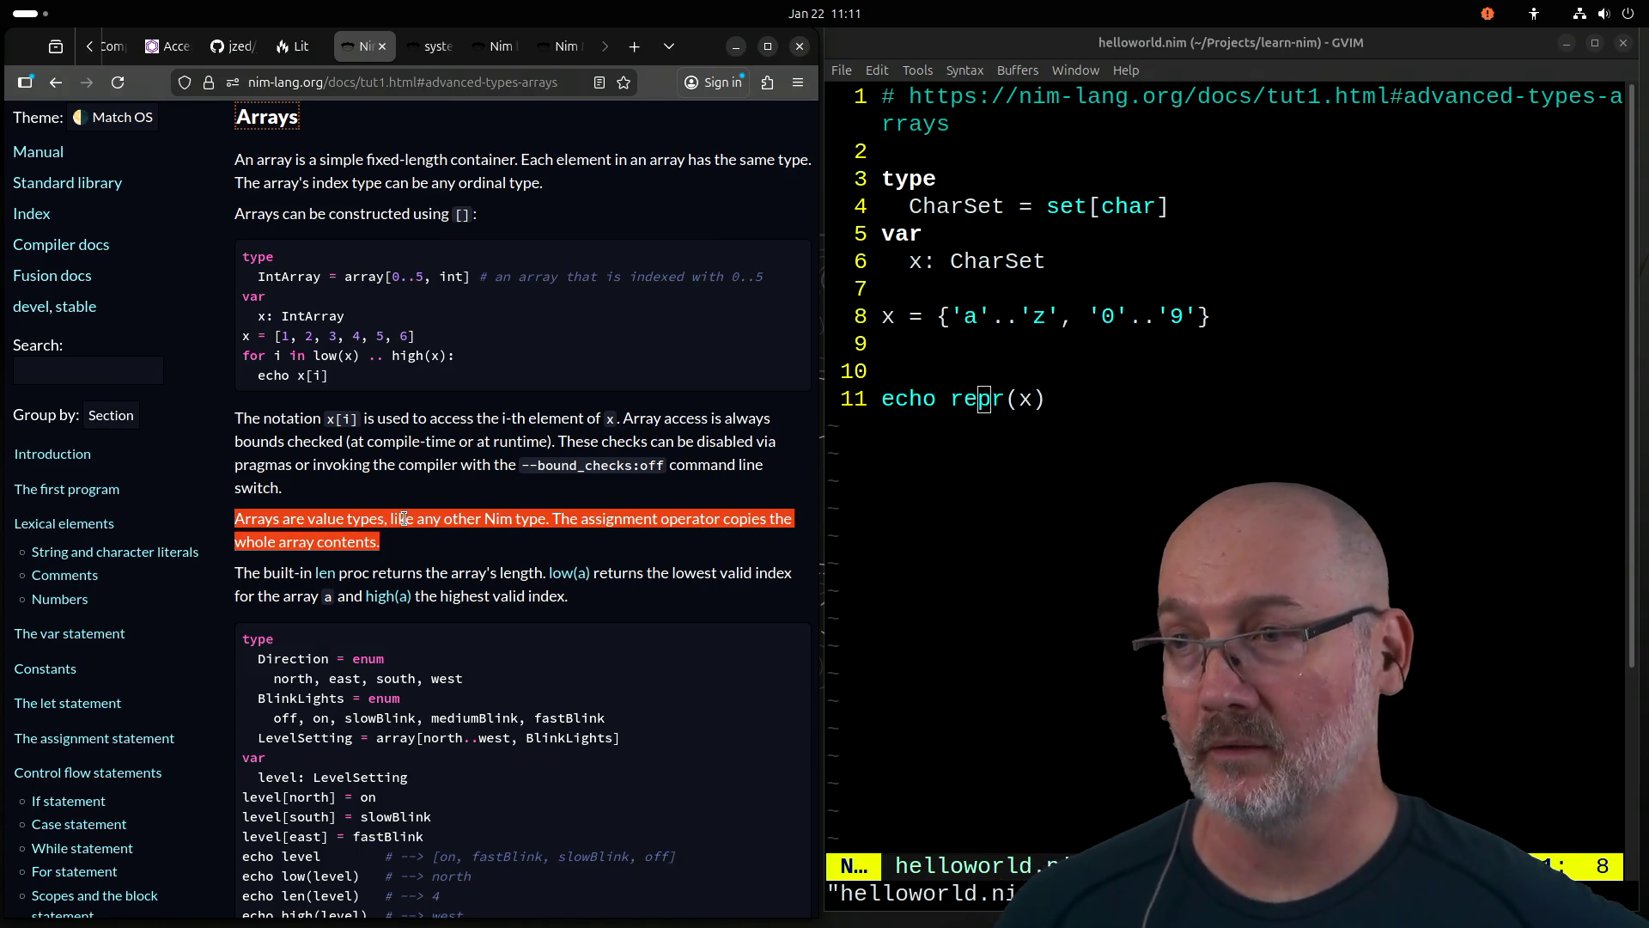
pyautogui.doubleClick(404, 517)
pyautogui.doubleClick(404, 518)
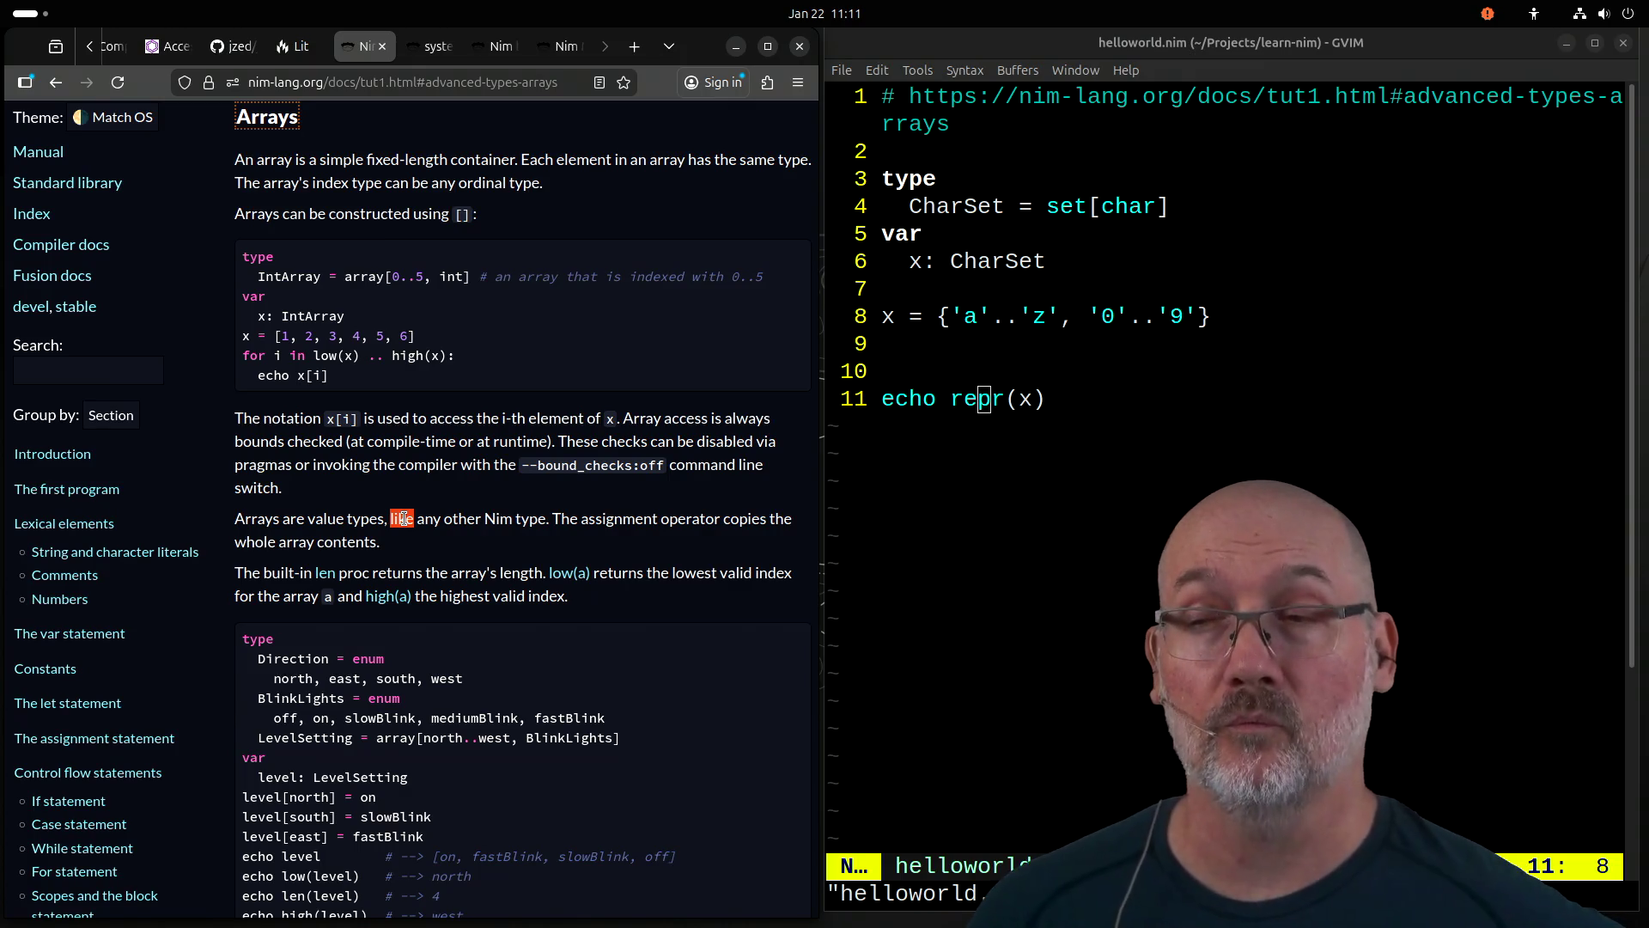
pyautogui.doubleClick(404, 518)
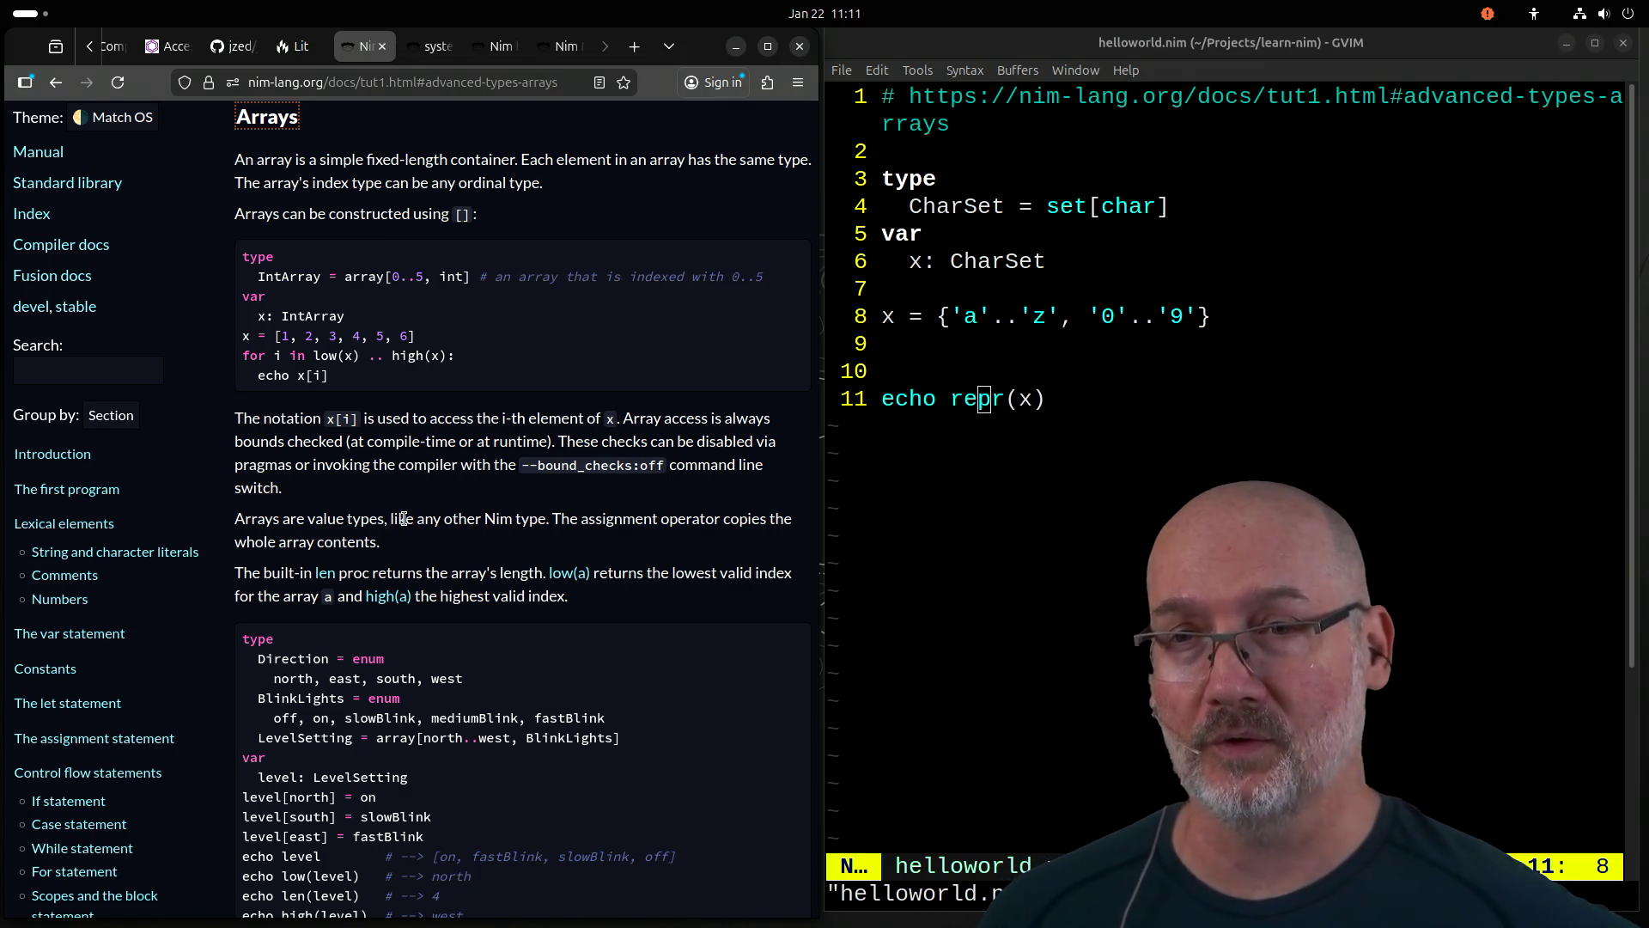
# - Clear the selection and return to the empty line 9 of helloworld.nim in GVIM
pyautogui.click(427, 515)
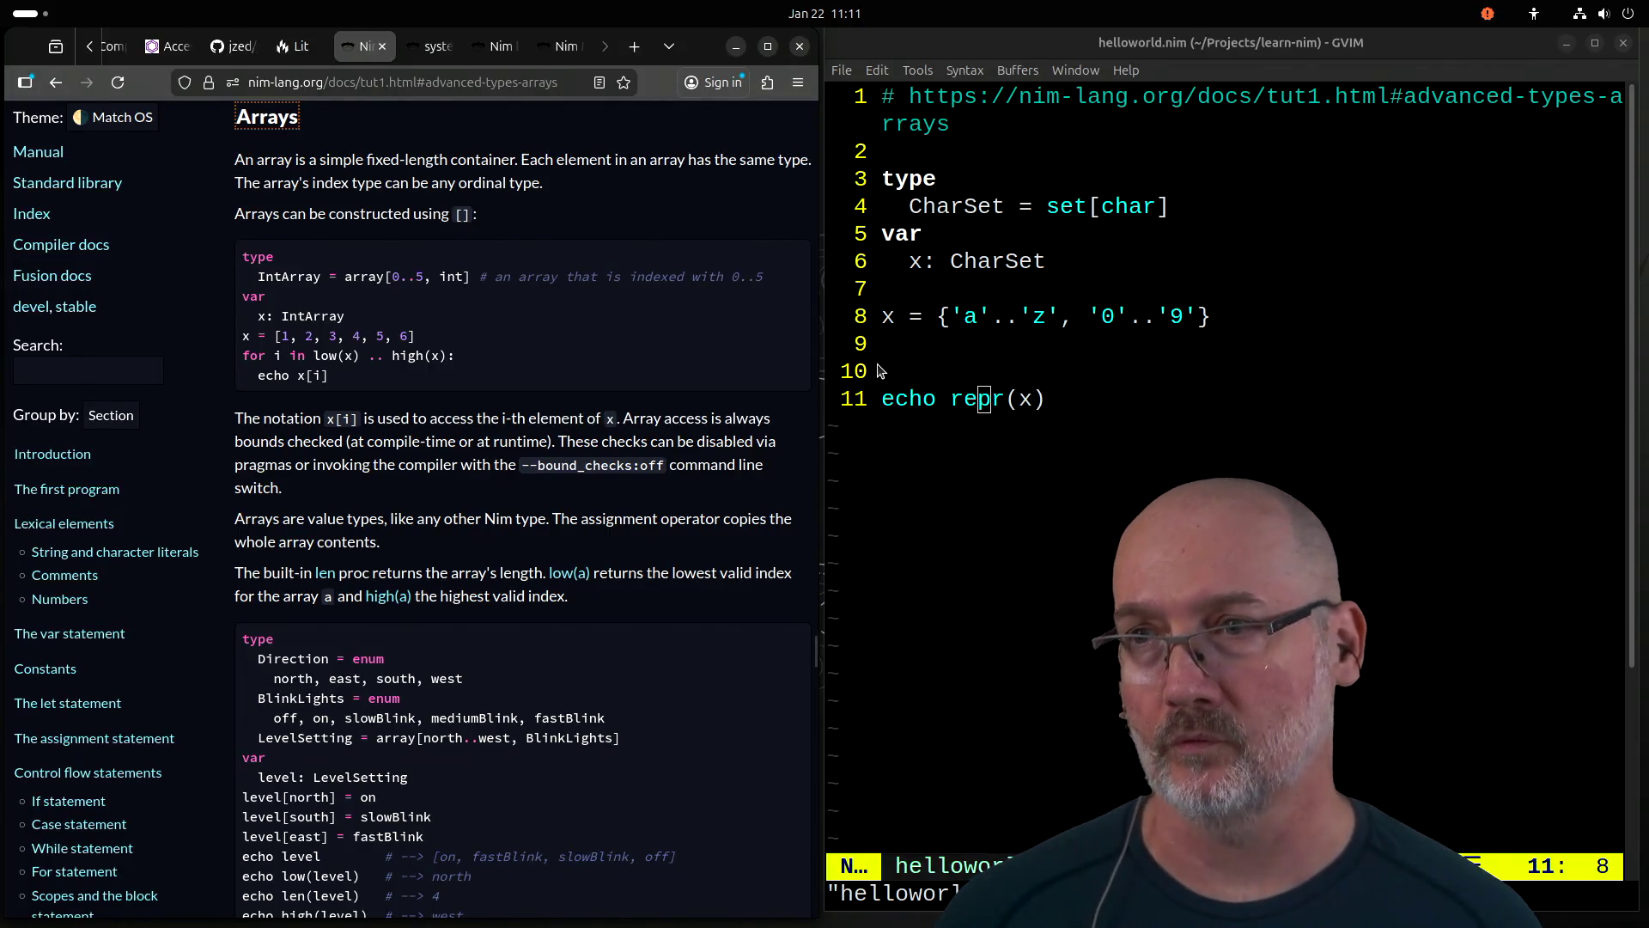
pyautogui.click(1012, 399)
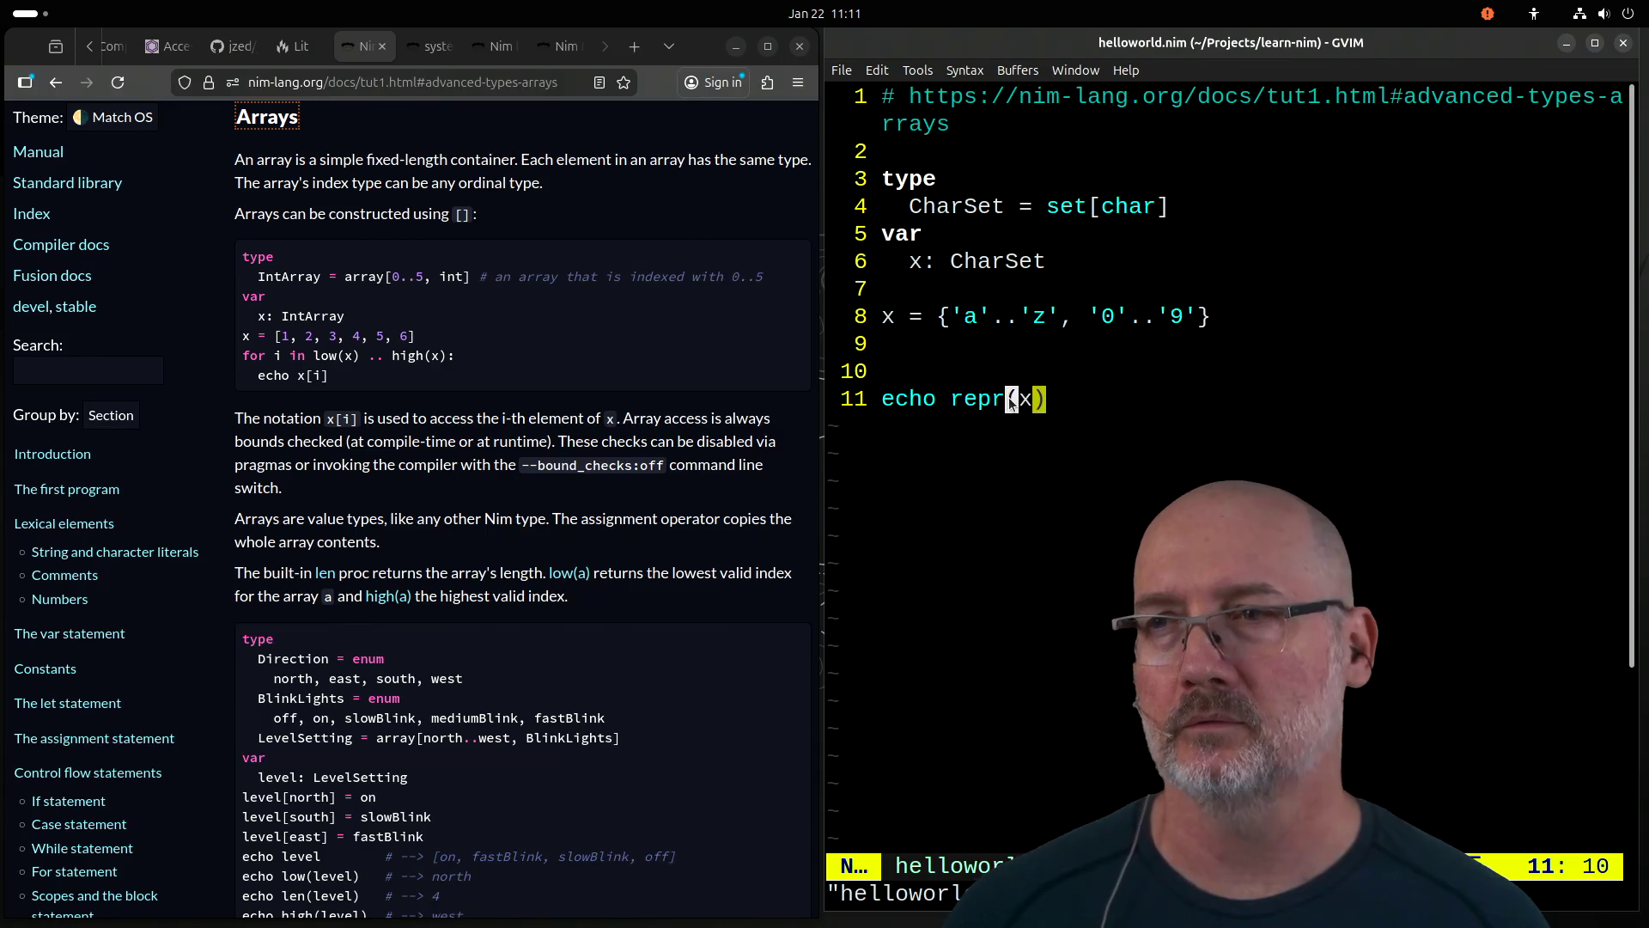
pyautogui.click(917, 359)
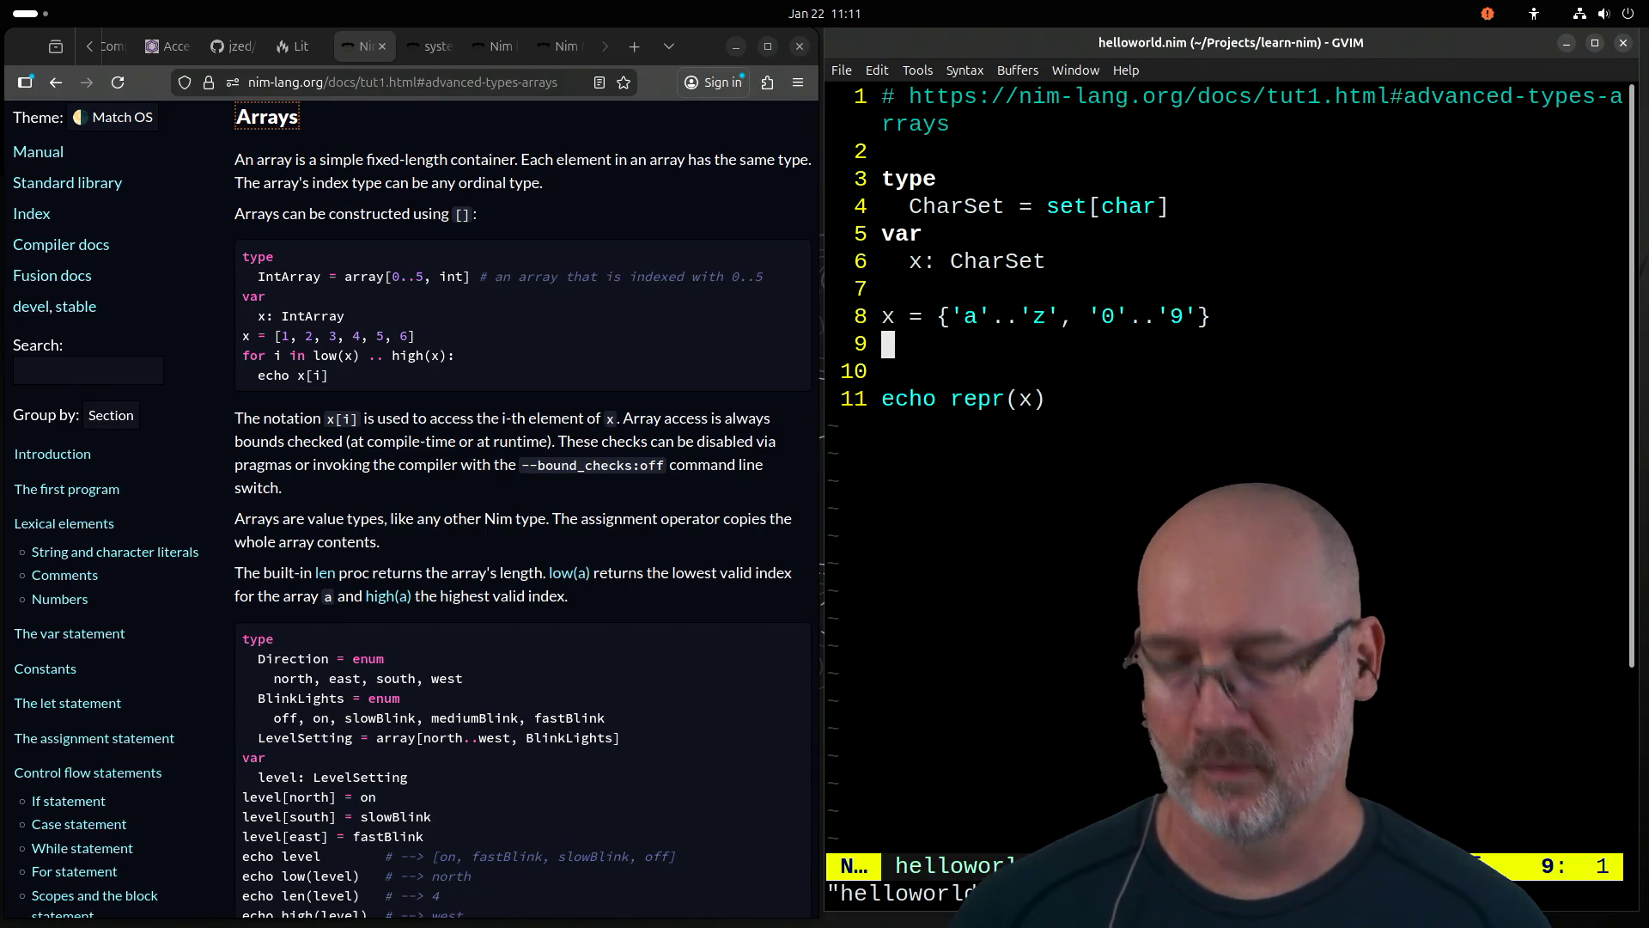
pyautogui.press('d')
pyautogui.press('d')
pyautogui.write(':e')
pyautogui.press('BackSpace')
pyautogui.press('BackSpace')
pyautogui.press('j')
pyautogui.press('a')
pyautogui.press('Escape')
pyautogui.write(':w')
pyautogui.press('Return')
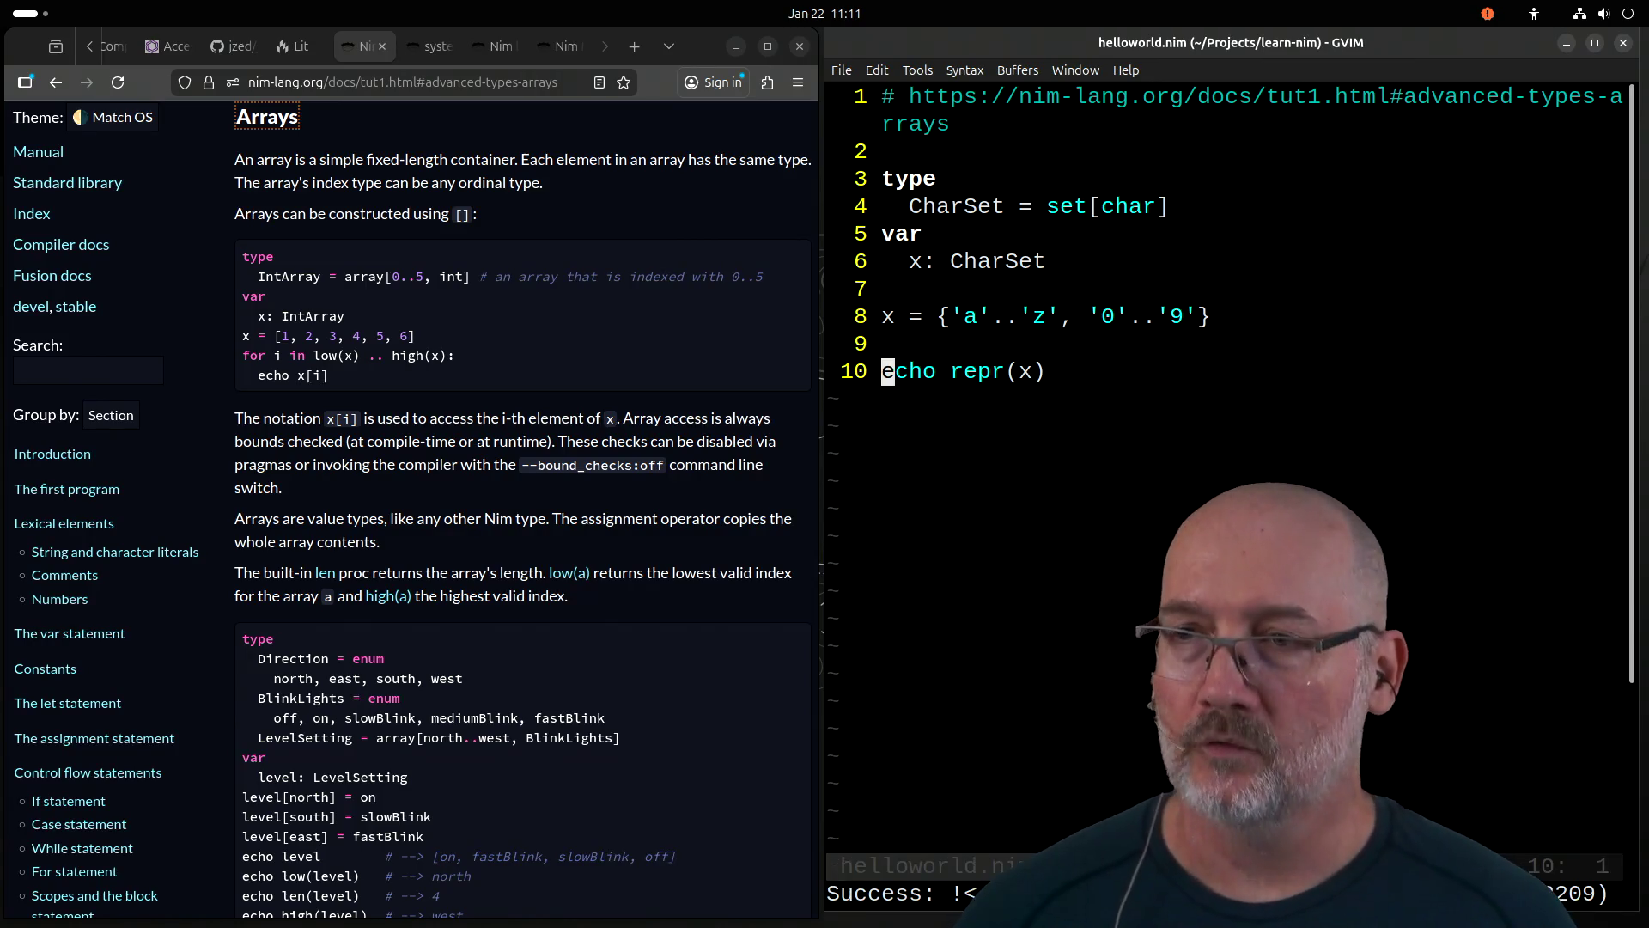
pyautogui.click(434, 534)
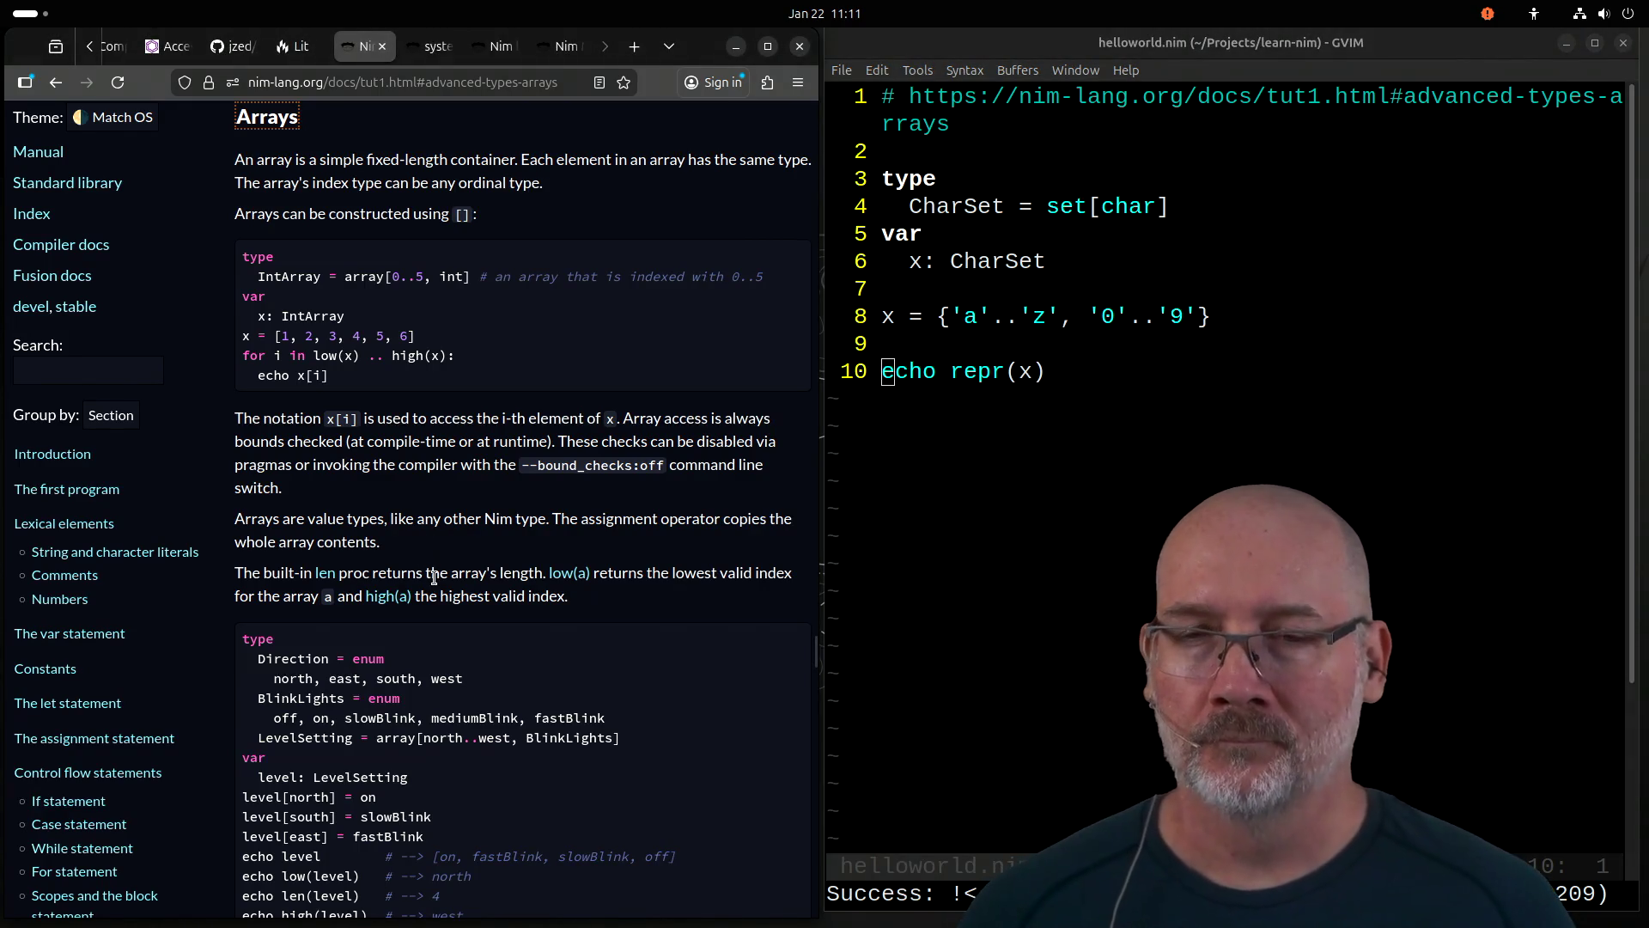
pyautogui.scroll(-5, 485, 550)
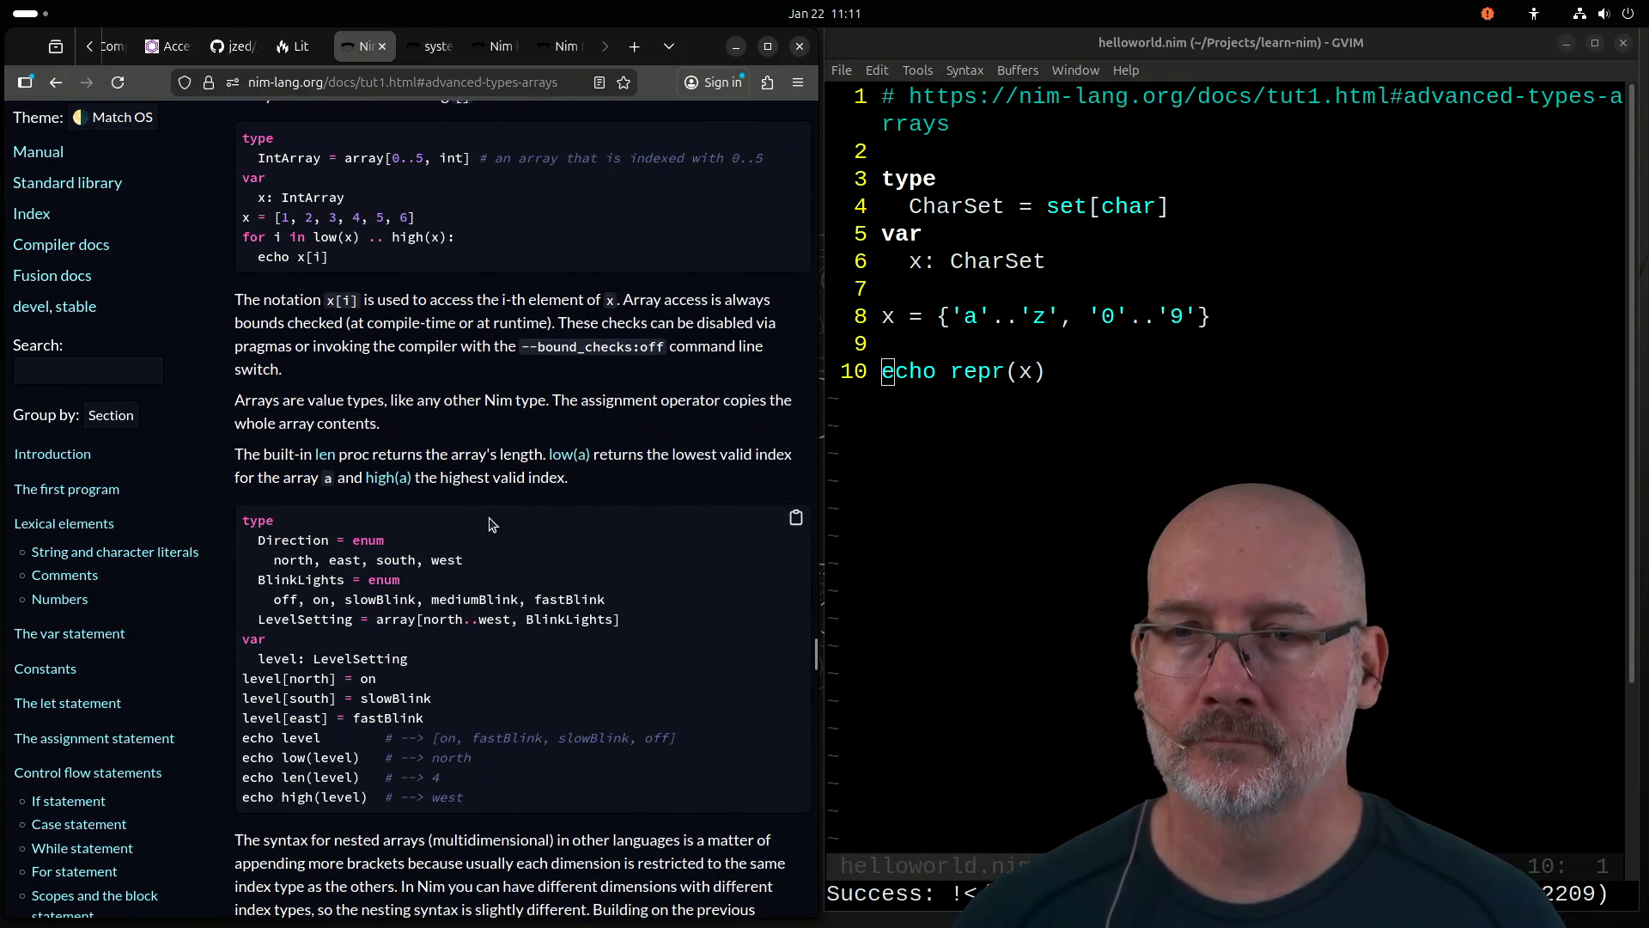
pyautogui.scroll(-3, 489, 524)
pyautogui.scroll(5, 489, 524)
pyautogui.scroll(3, 491, 524)
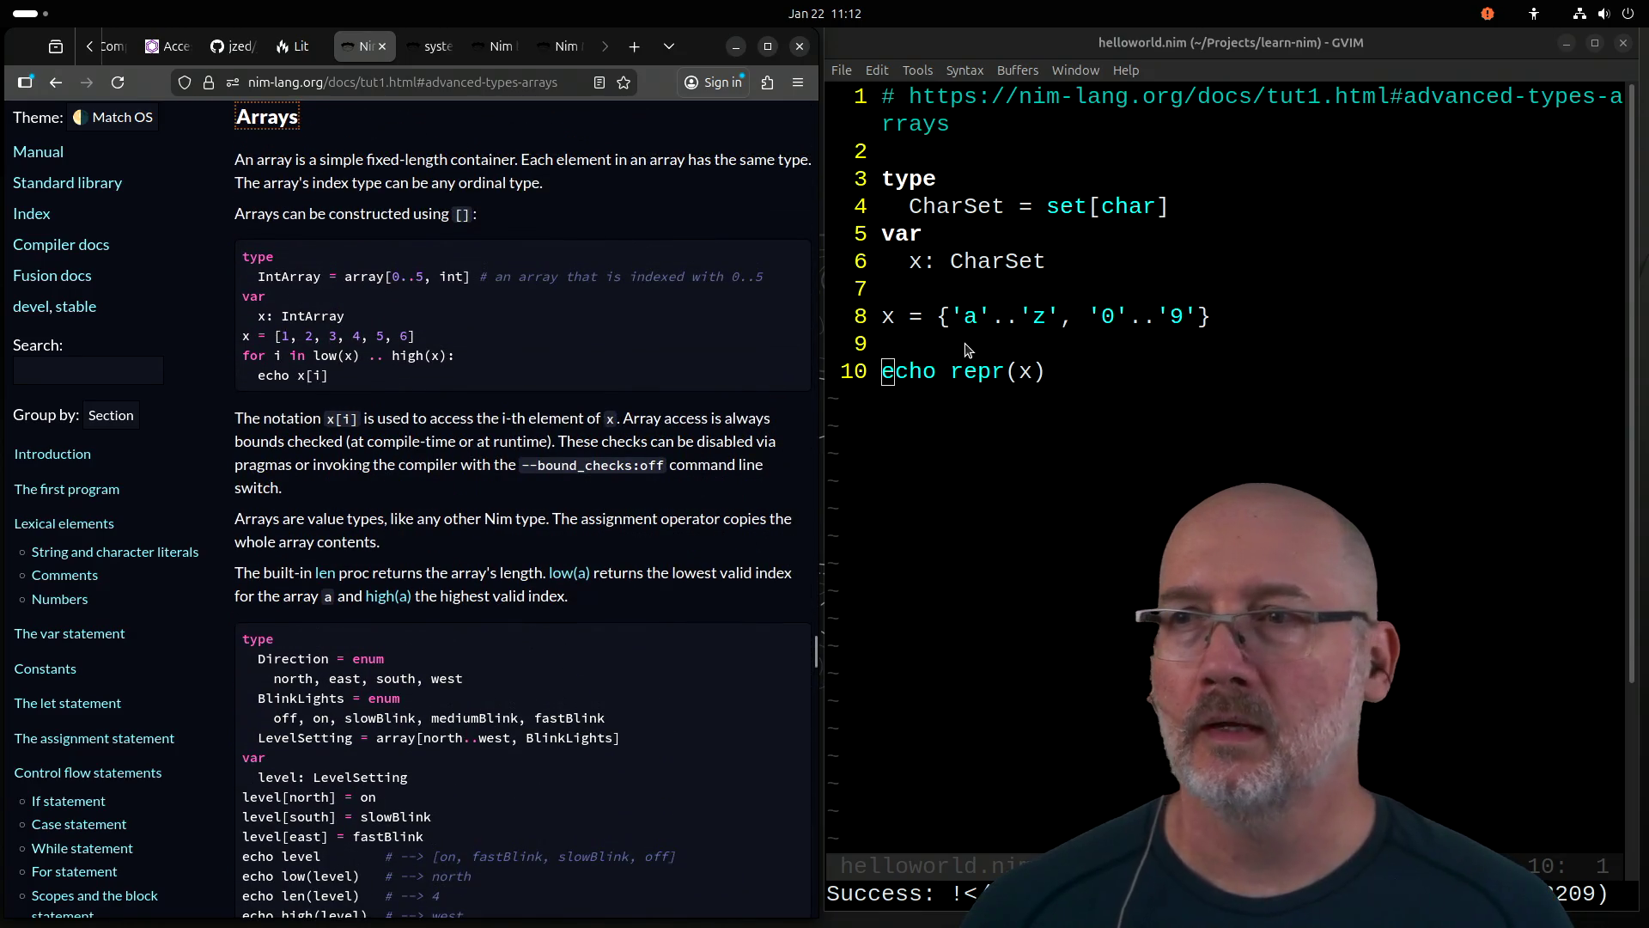
pyautogui.click(1022, 320)
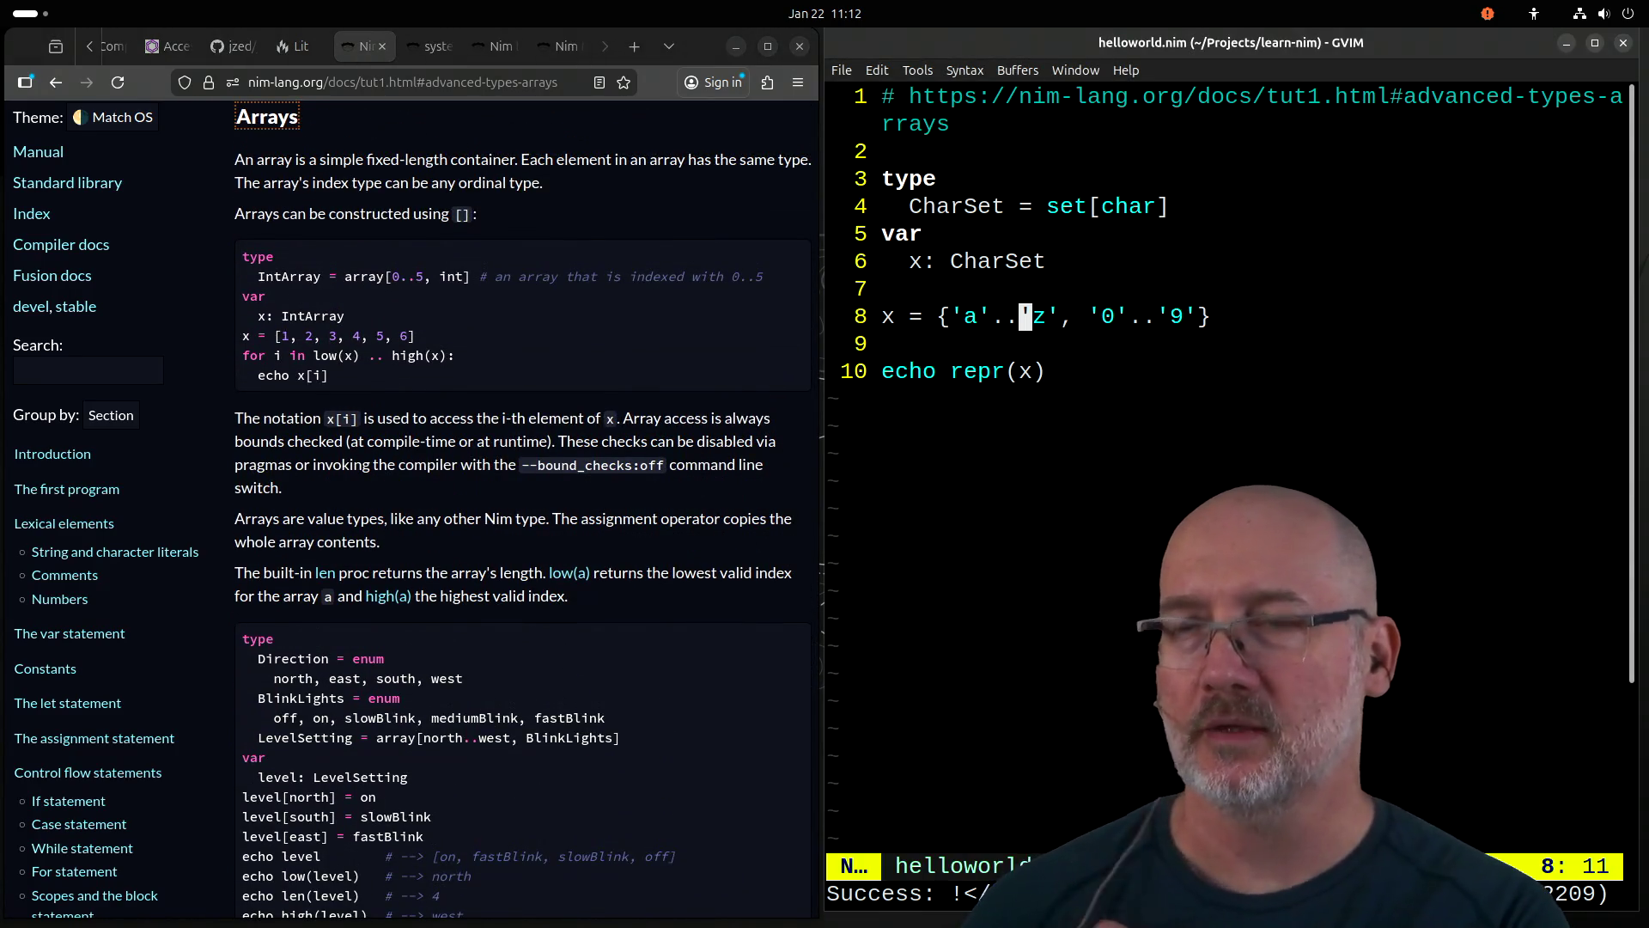
pyautogui.press('k')
pyautogui.press('k')
pyautogui.press('k')
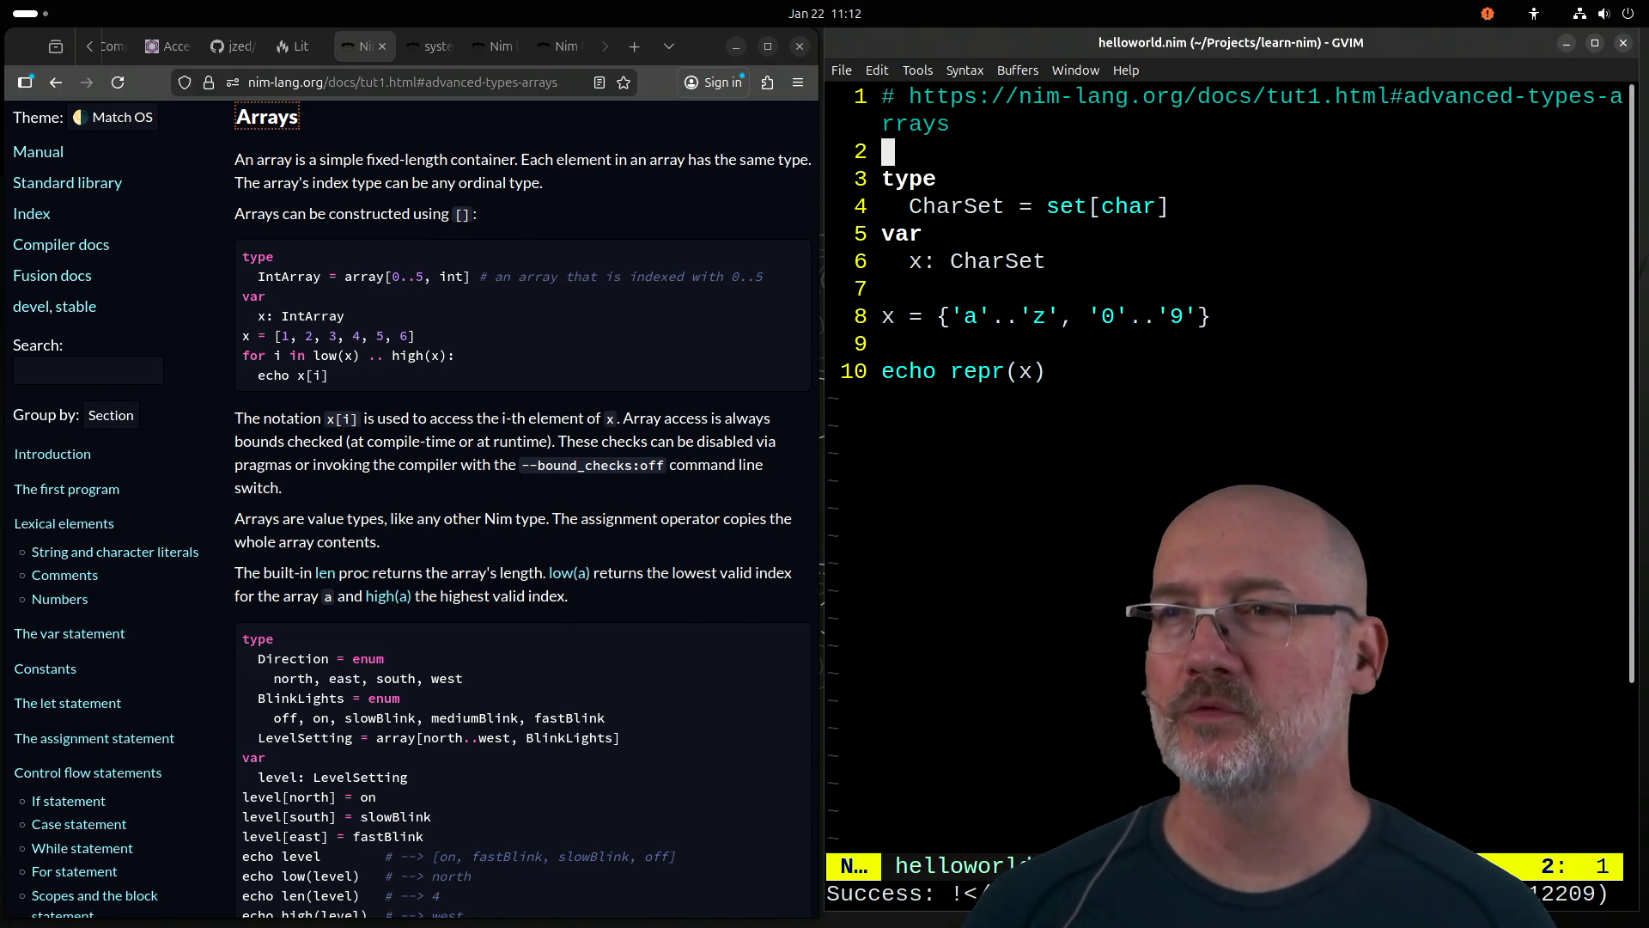
# - Delete the old CharSet example below the URL comment, leaving a fresh empty line 3
pyautogui.press('d')
pyautogui.press('G')
pyautogui.press('A')
pyautogui.press('Return')
pyautogui.press('Return')
pyautogui.press('BackSpace')
pyautogui.press('BackSpace')
pyautogui.press('Return')
# - Declare type IntArray = array[0..5, int] and save helloworld.nim with :w
pyautogui.write('type')
pyautogui.press('Return')
pyautogui.write('IntA')
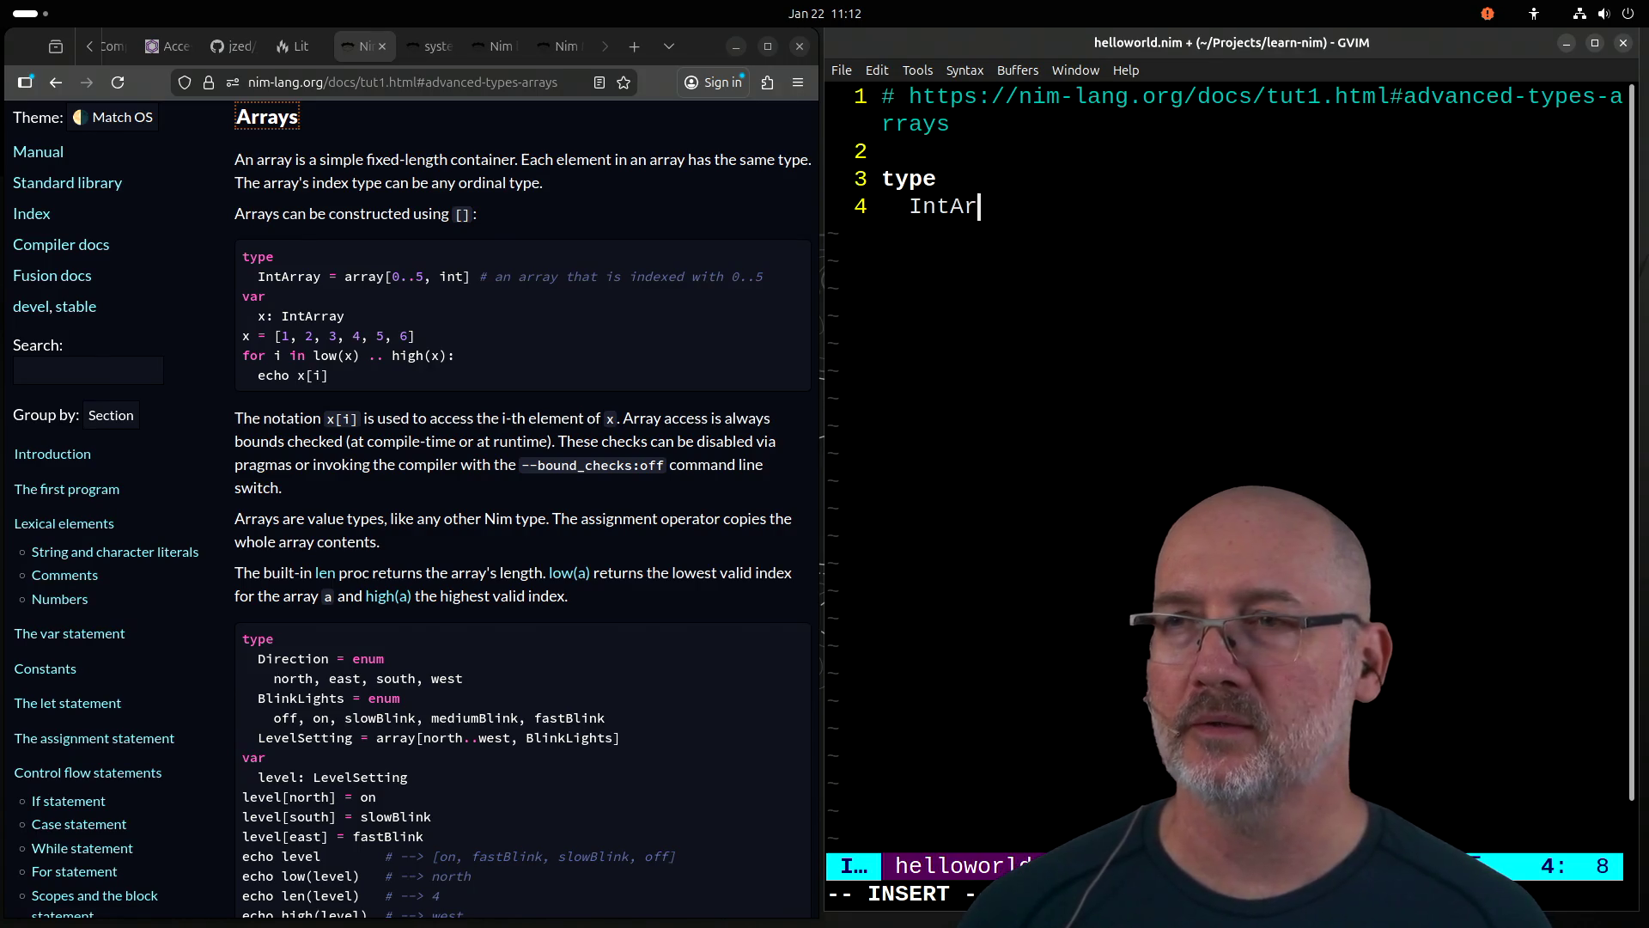
pyautogui.write('ray = array[0..5')
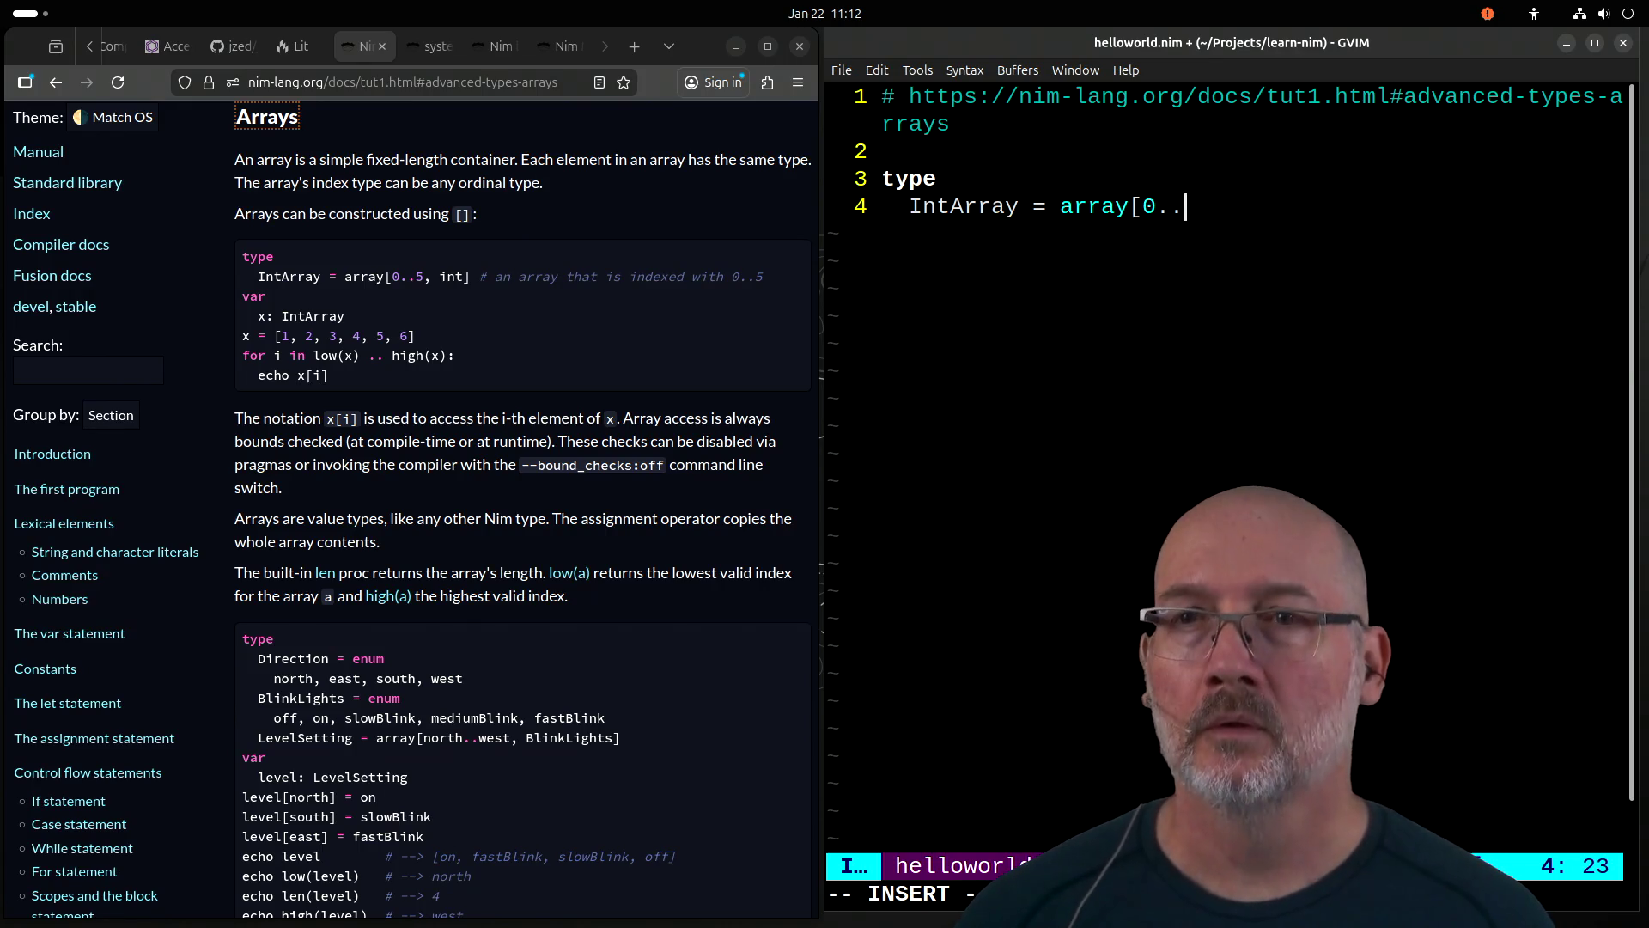
pyautogui.write(', int')
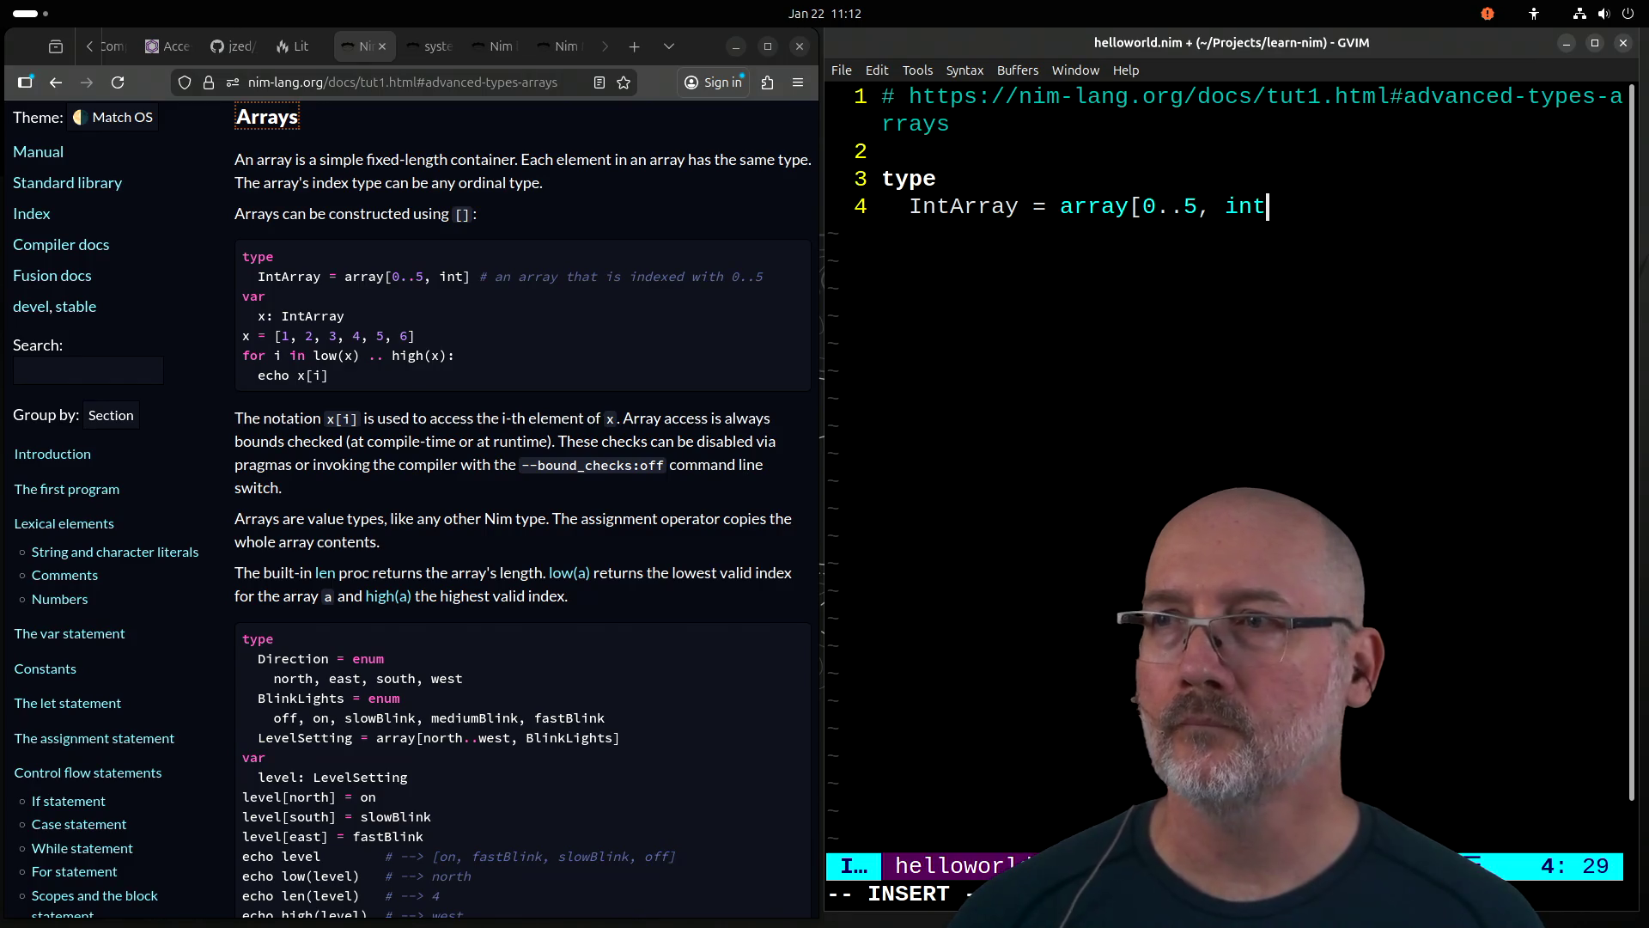
pyautogui.write(']')
pyautogui.press('Escape')
pyautogui.write(':w')
pyautogui.press('Return')
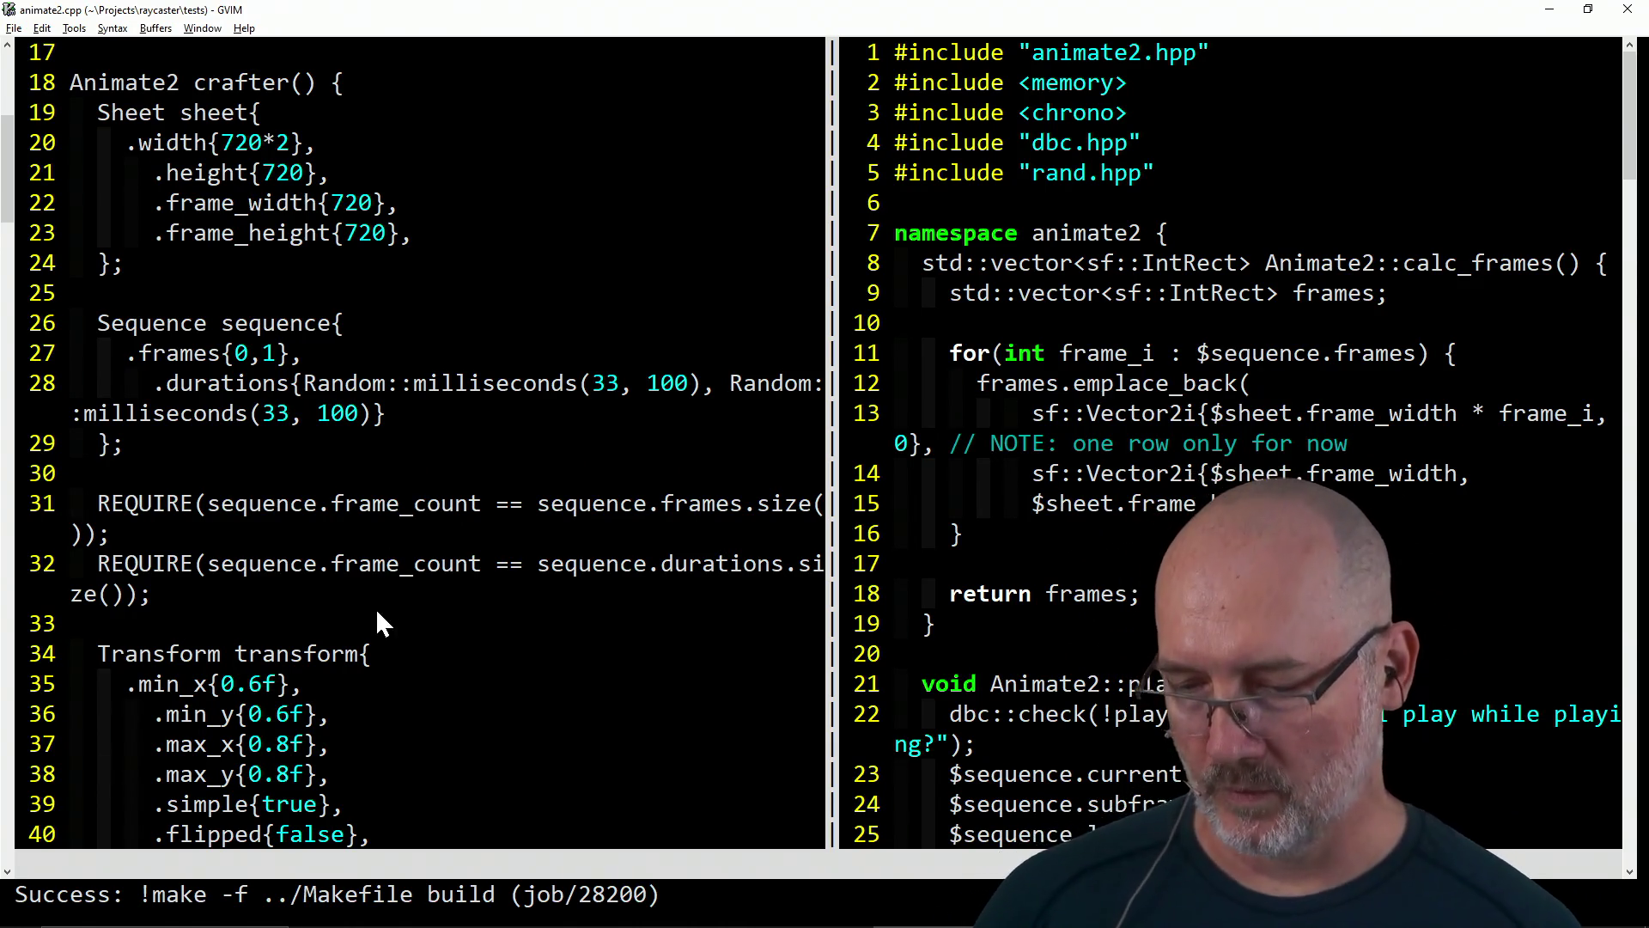
# - Close the Posemaniacs tab and load nim-lang.org in a new Firefox tab
pyautogui.hotkey('alt', 'Tab')
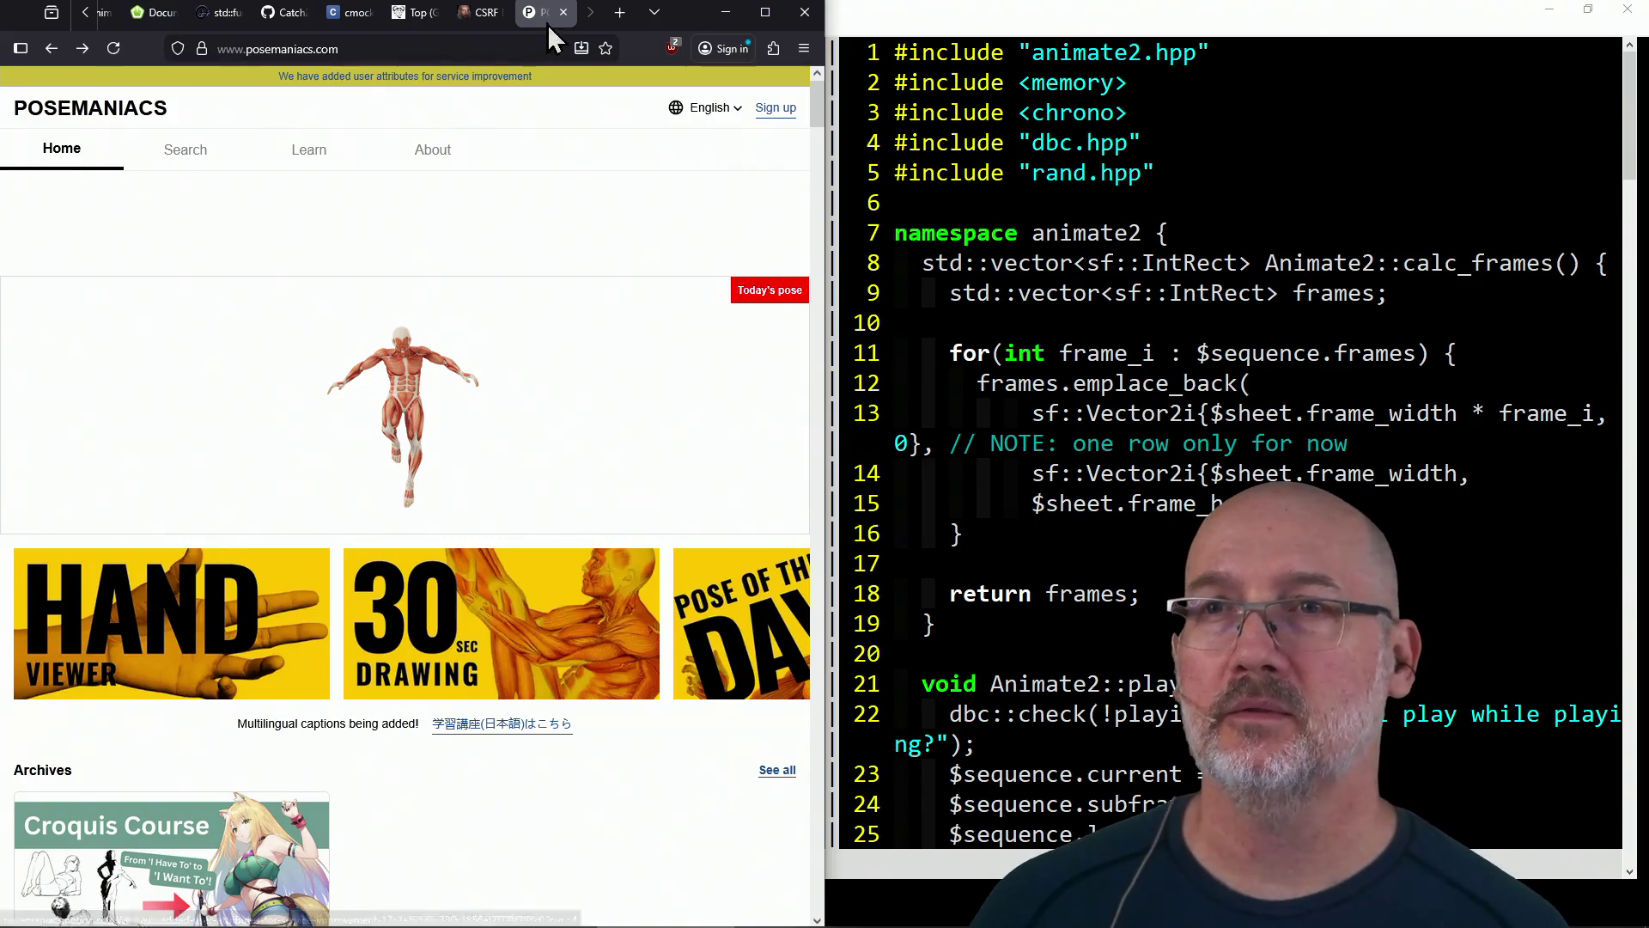
pyautogui.click(561, 12)
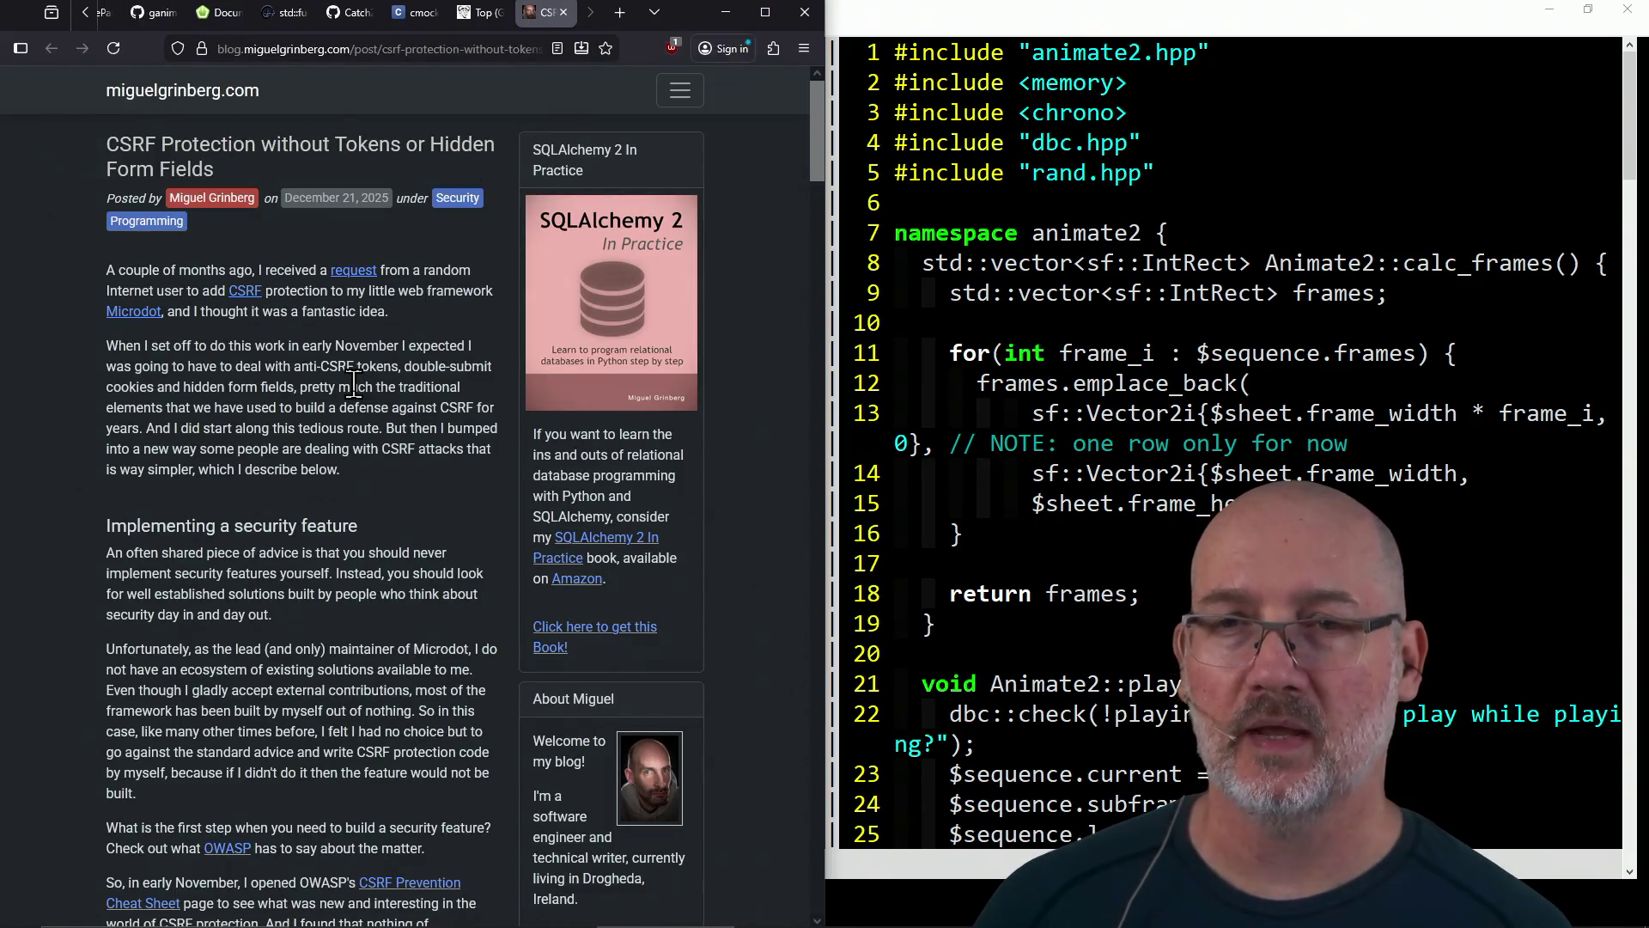
pyautogui.hotkey('ctrl', 't')
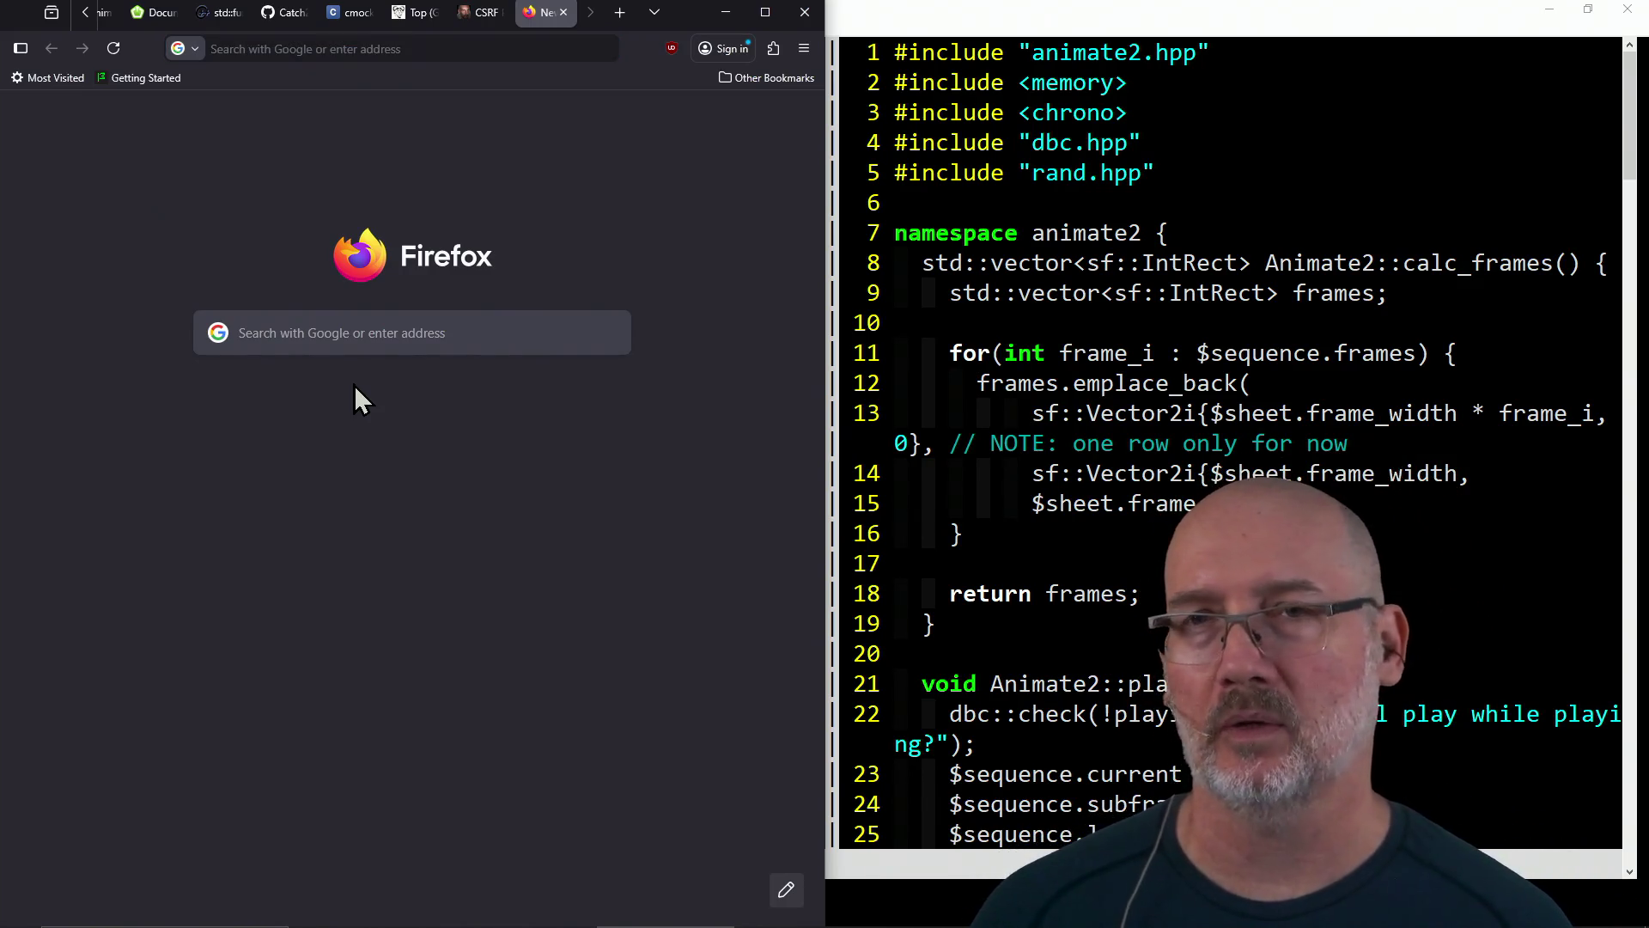
pyautogui.click(357, 48)
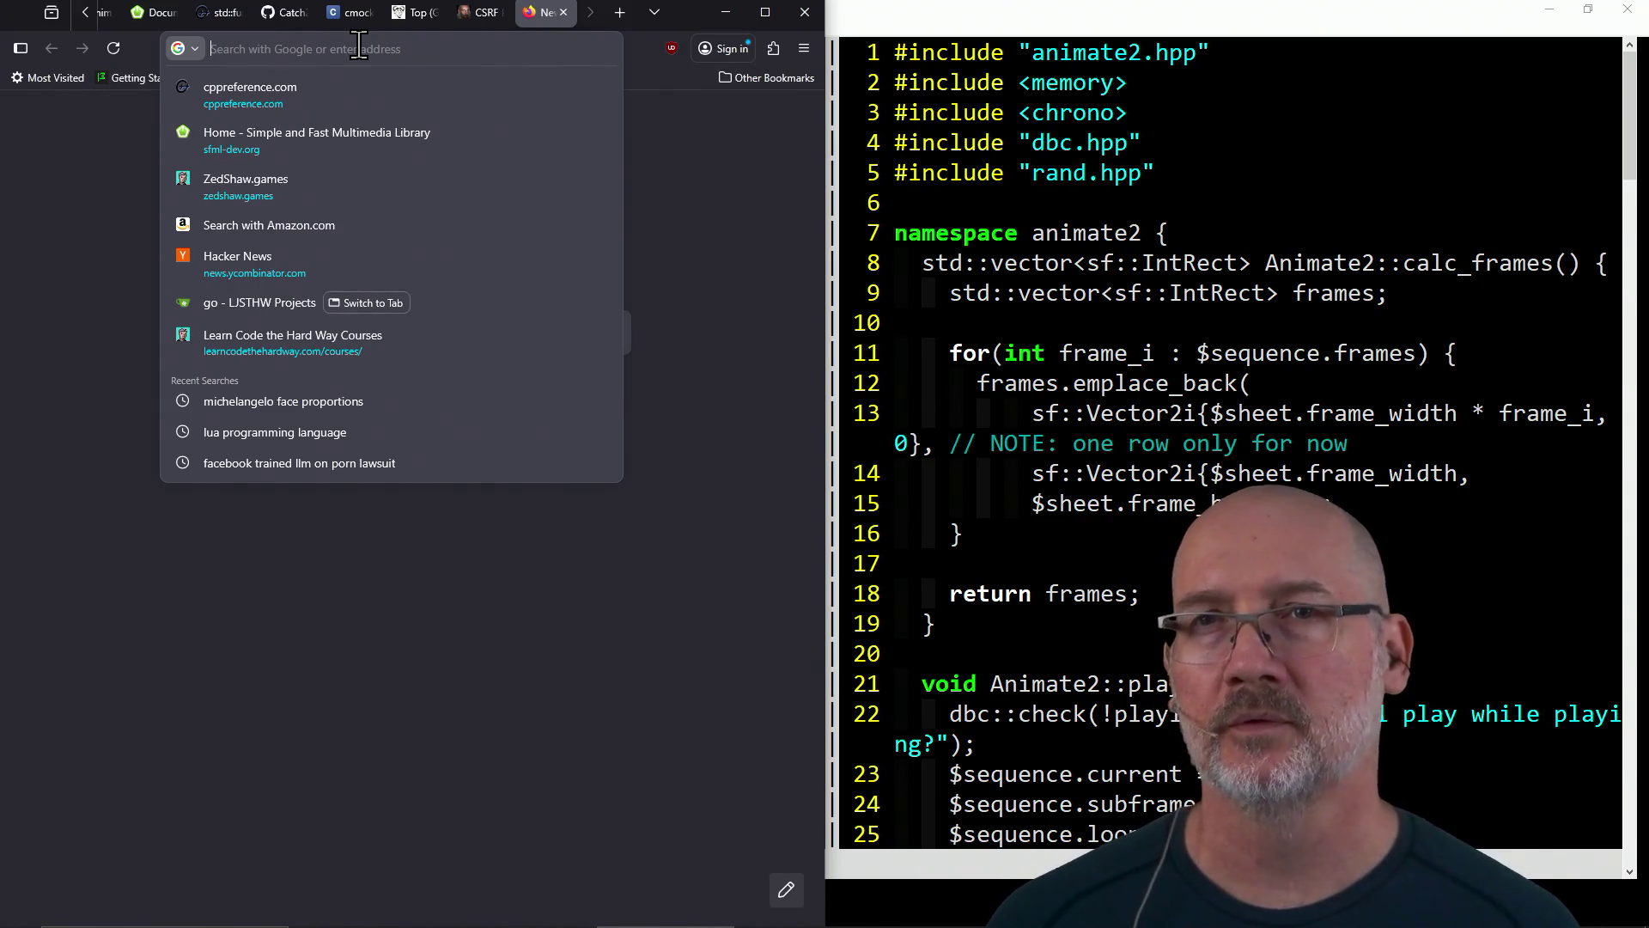
pyautogui.write('nim')
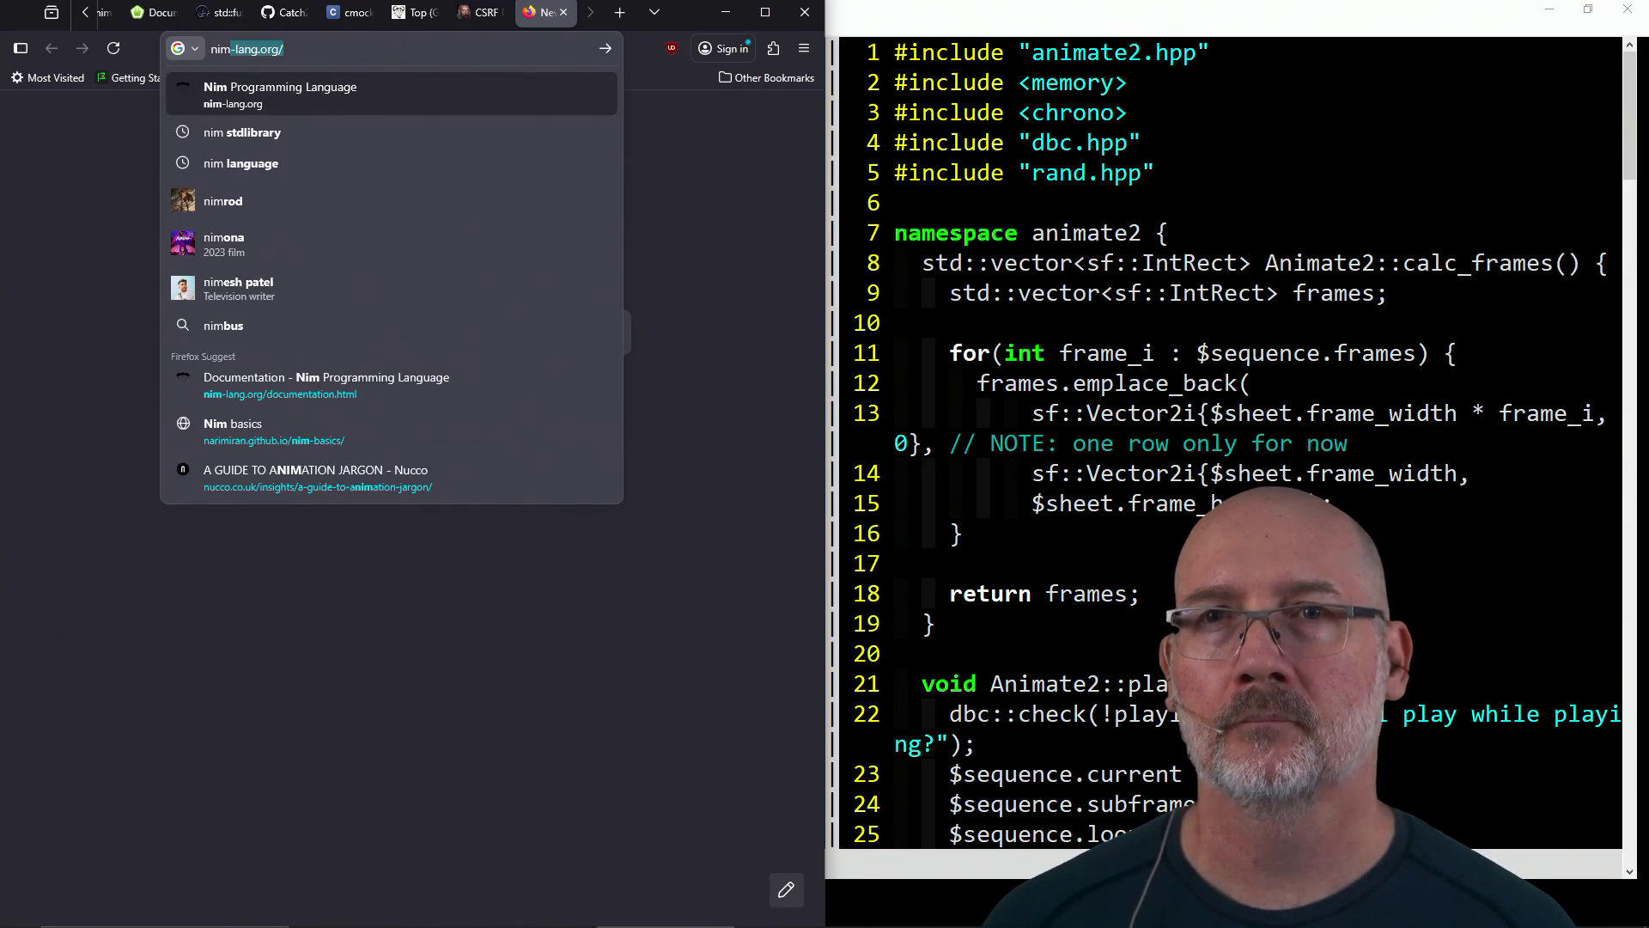
pyautogui.press('Return')
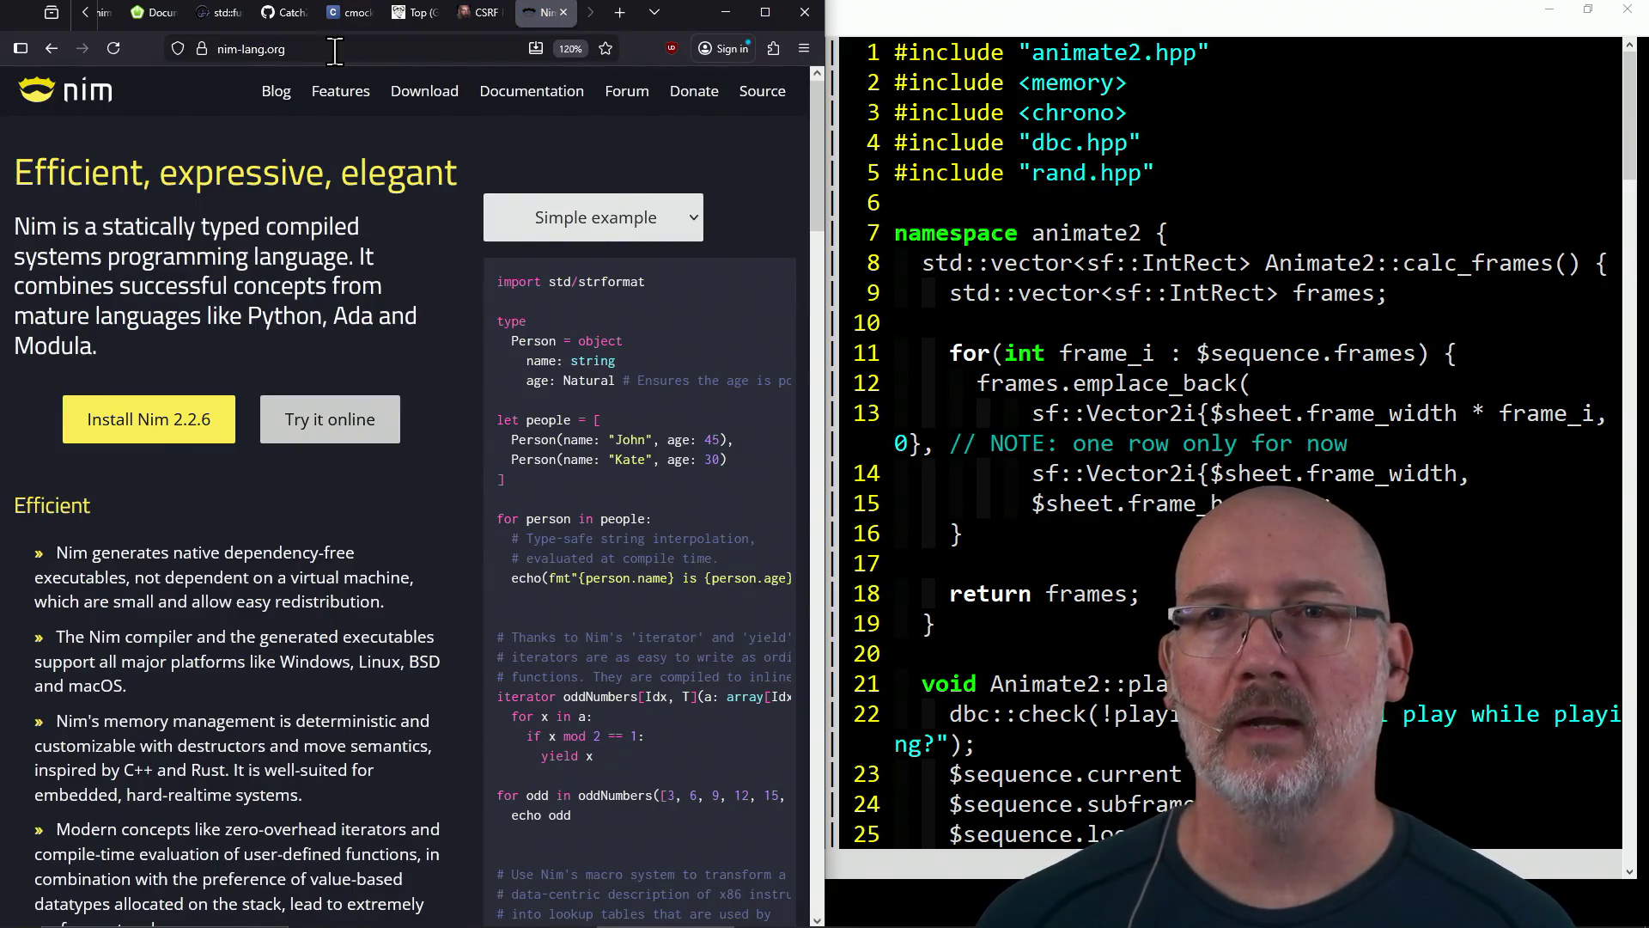
# - Close the Nim home page tab, leaving the CSRF blog post showing
pyautogui.click(335, 49)
pyautogui.hotkey('alt', 'Tab')
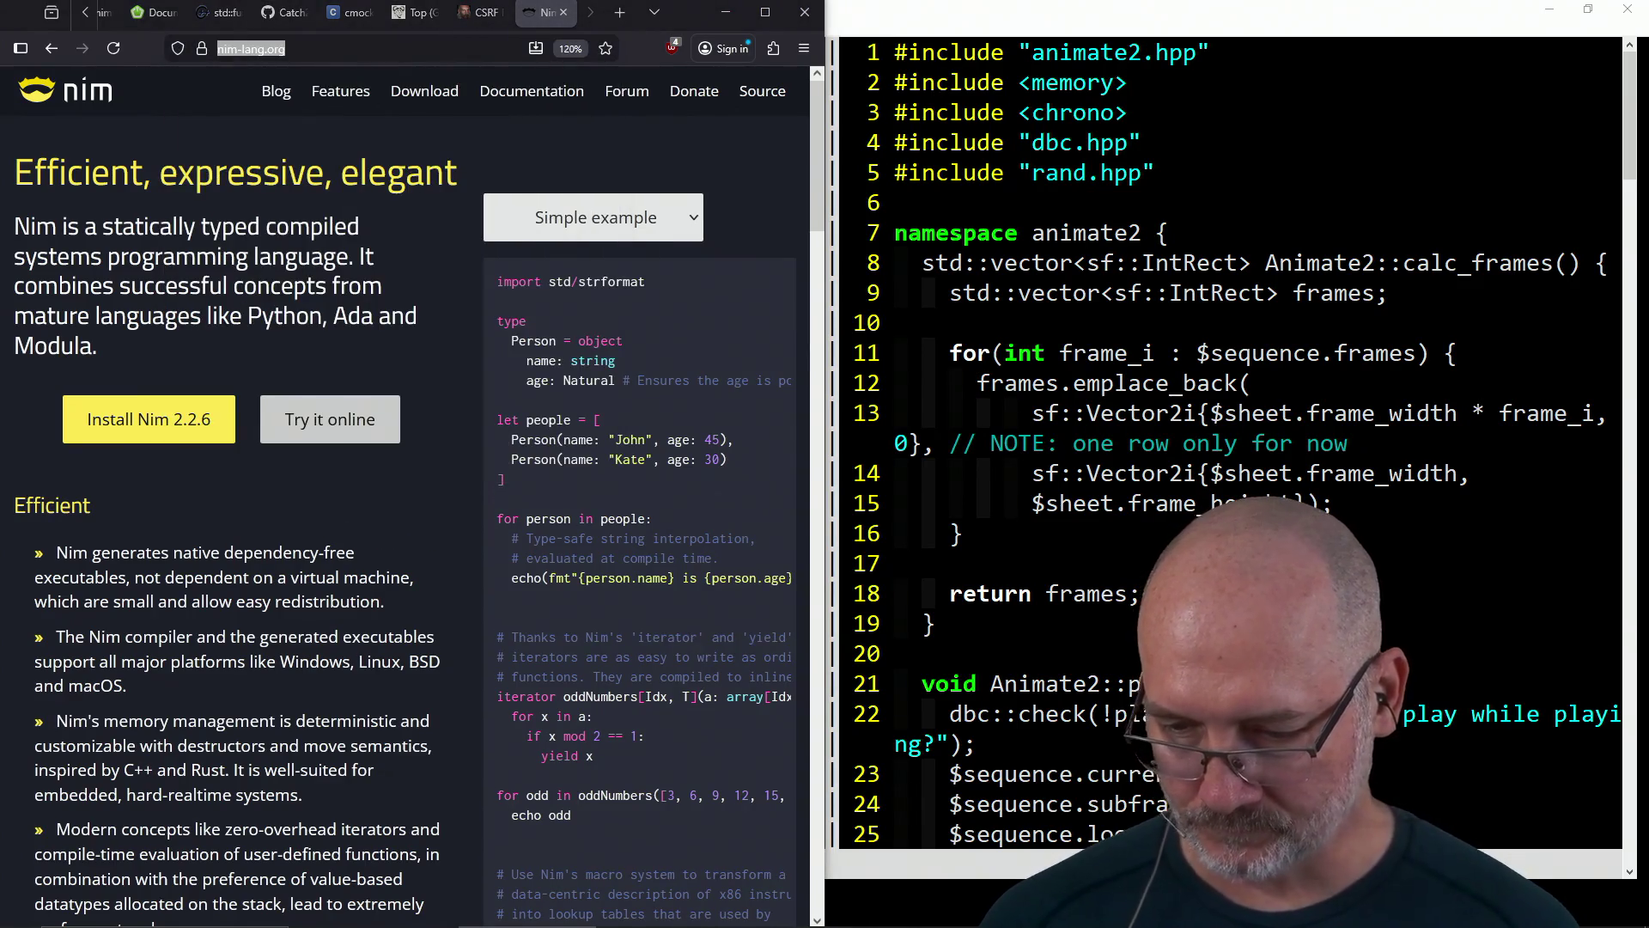
pyautogui.hotkey('alt', 'Tab')
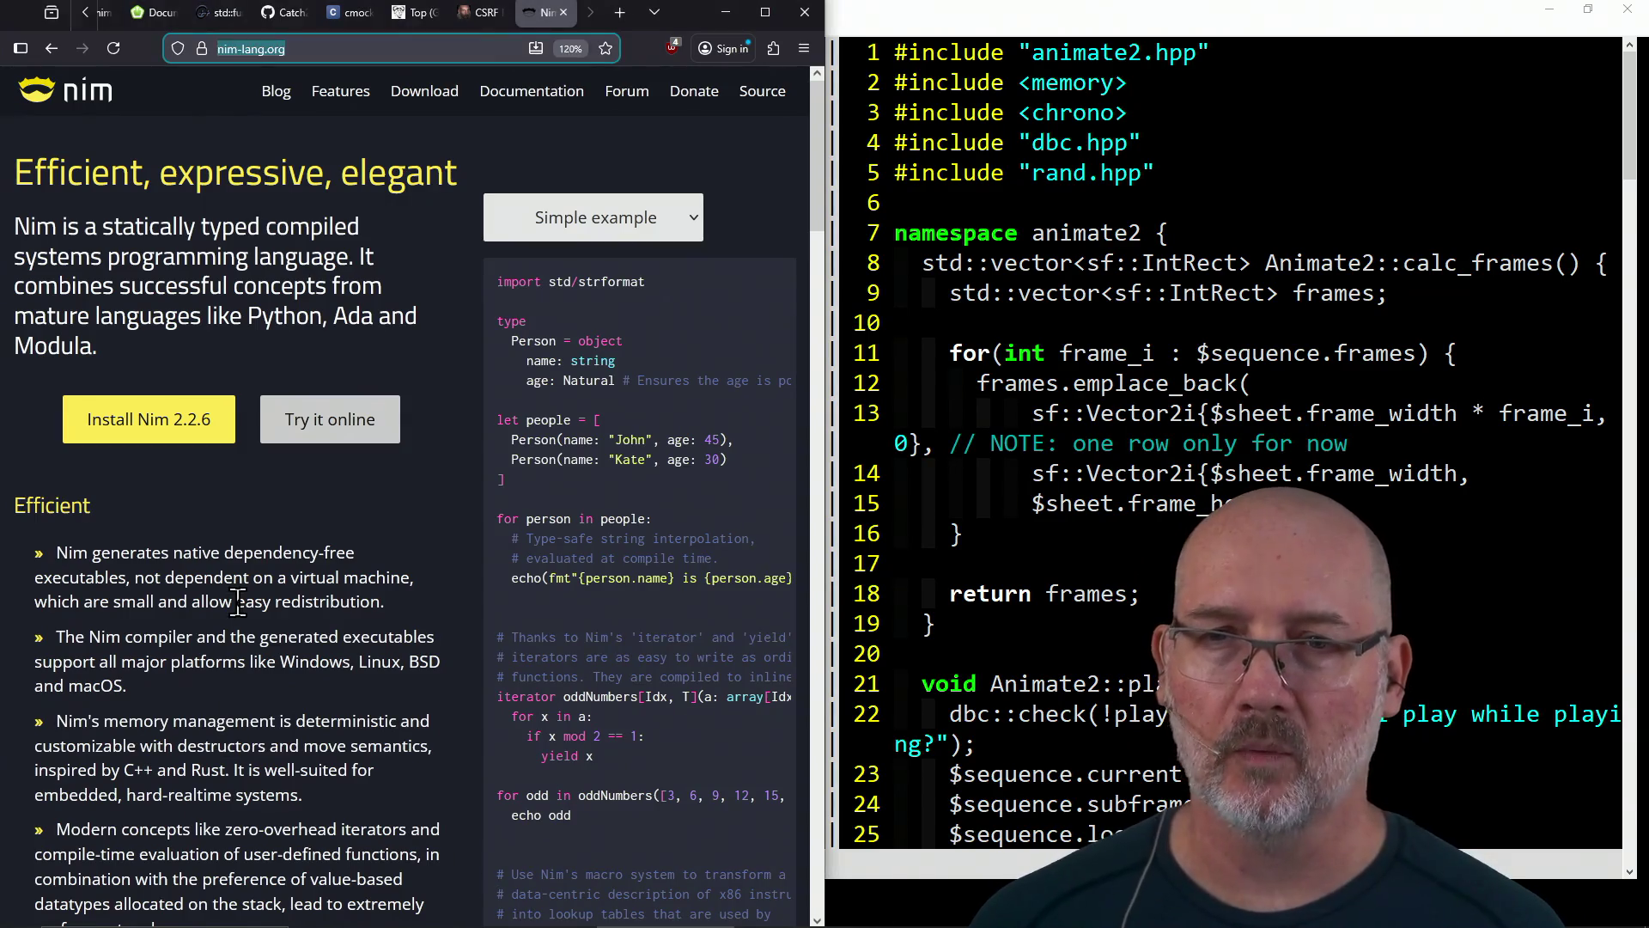
pyautogui.click(262, 550)
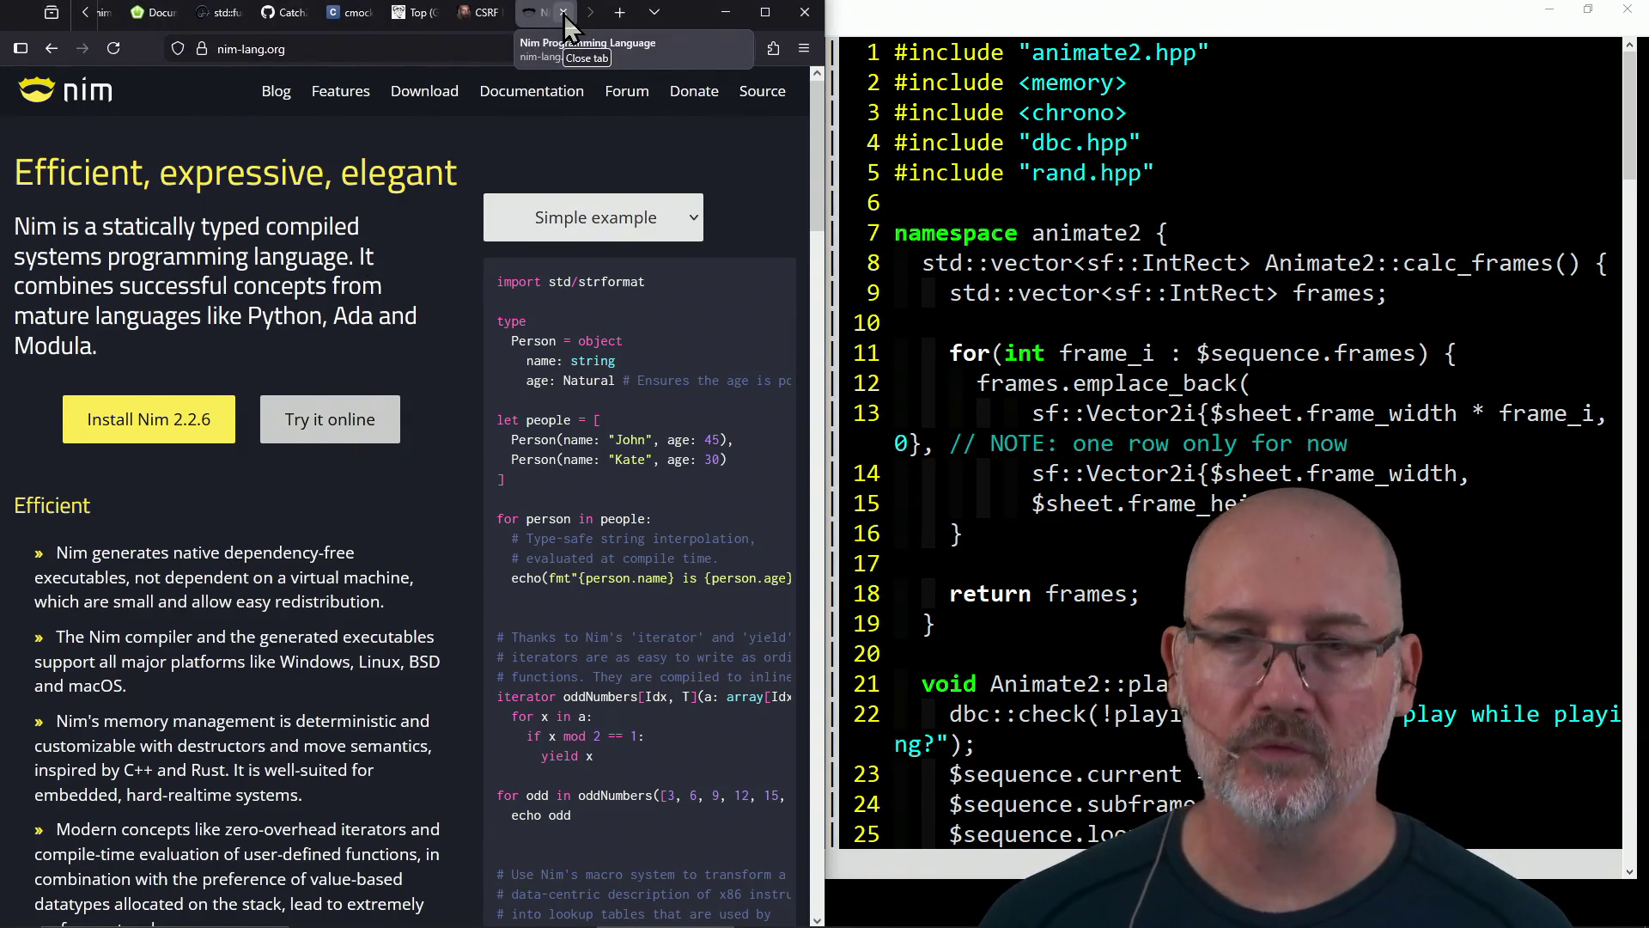
pyautogui.click(563, 12)
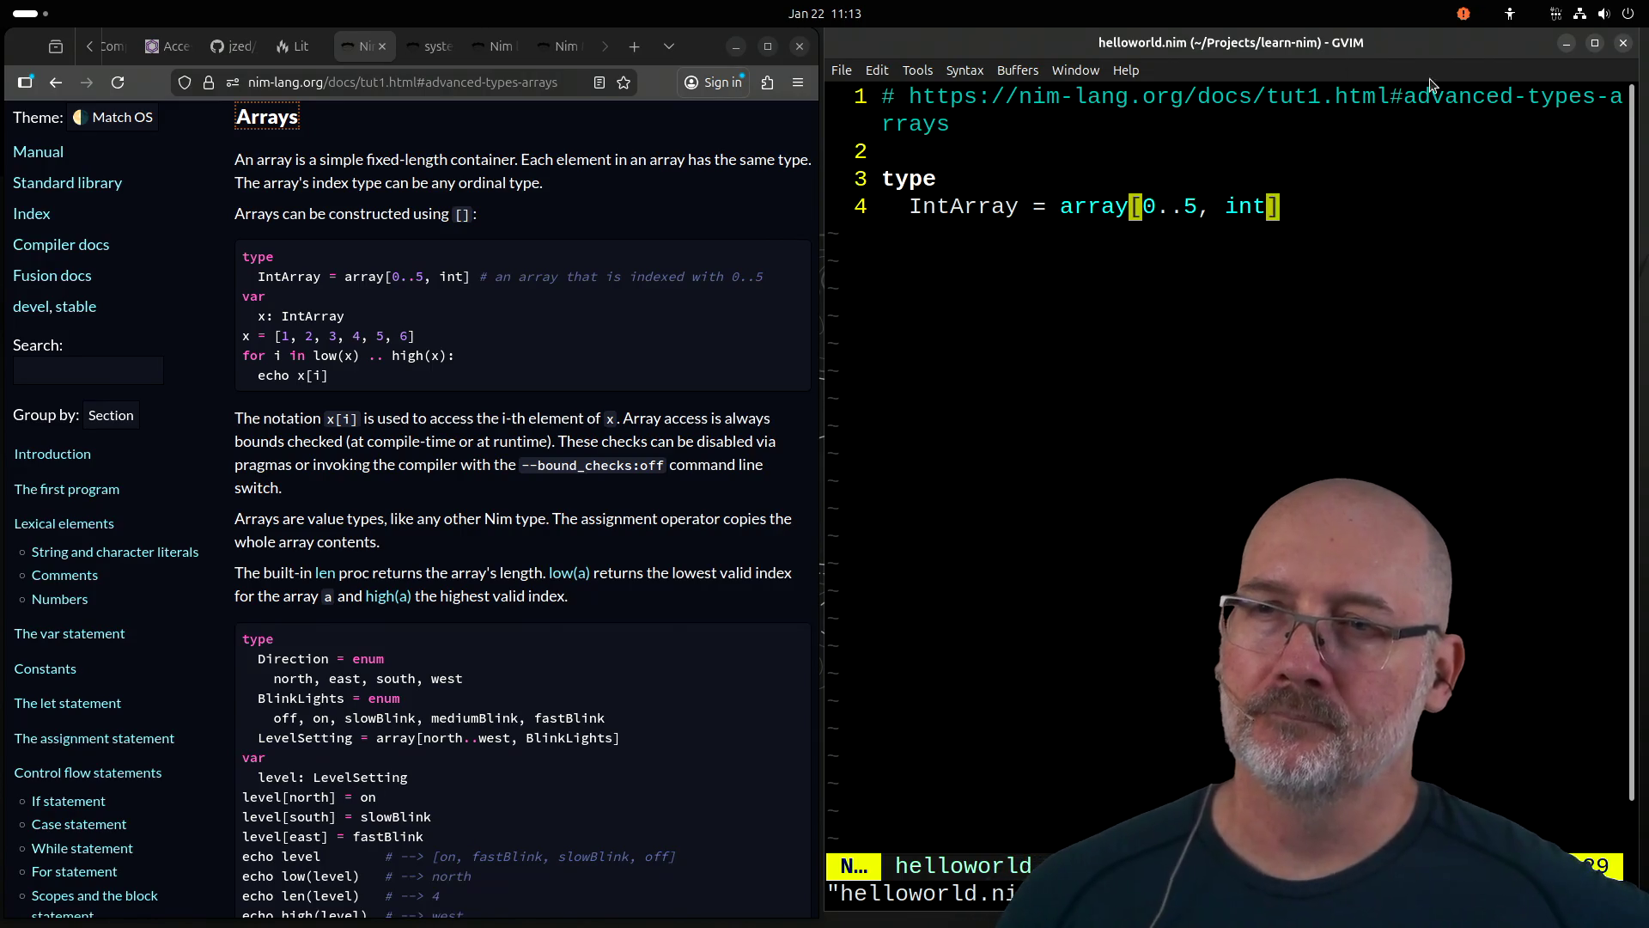
pyautogui.tripleClick(474, 423)
pyautogui.click(474, 423)
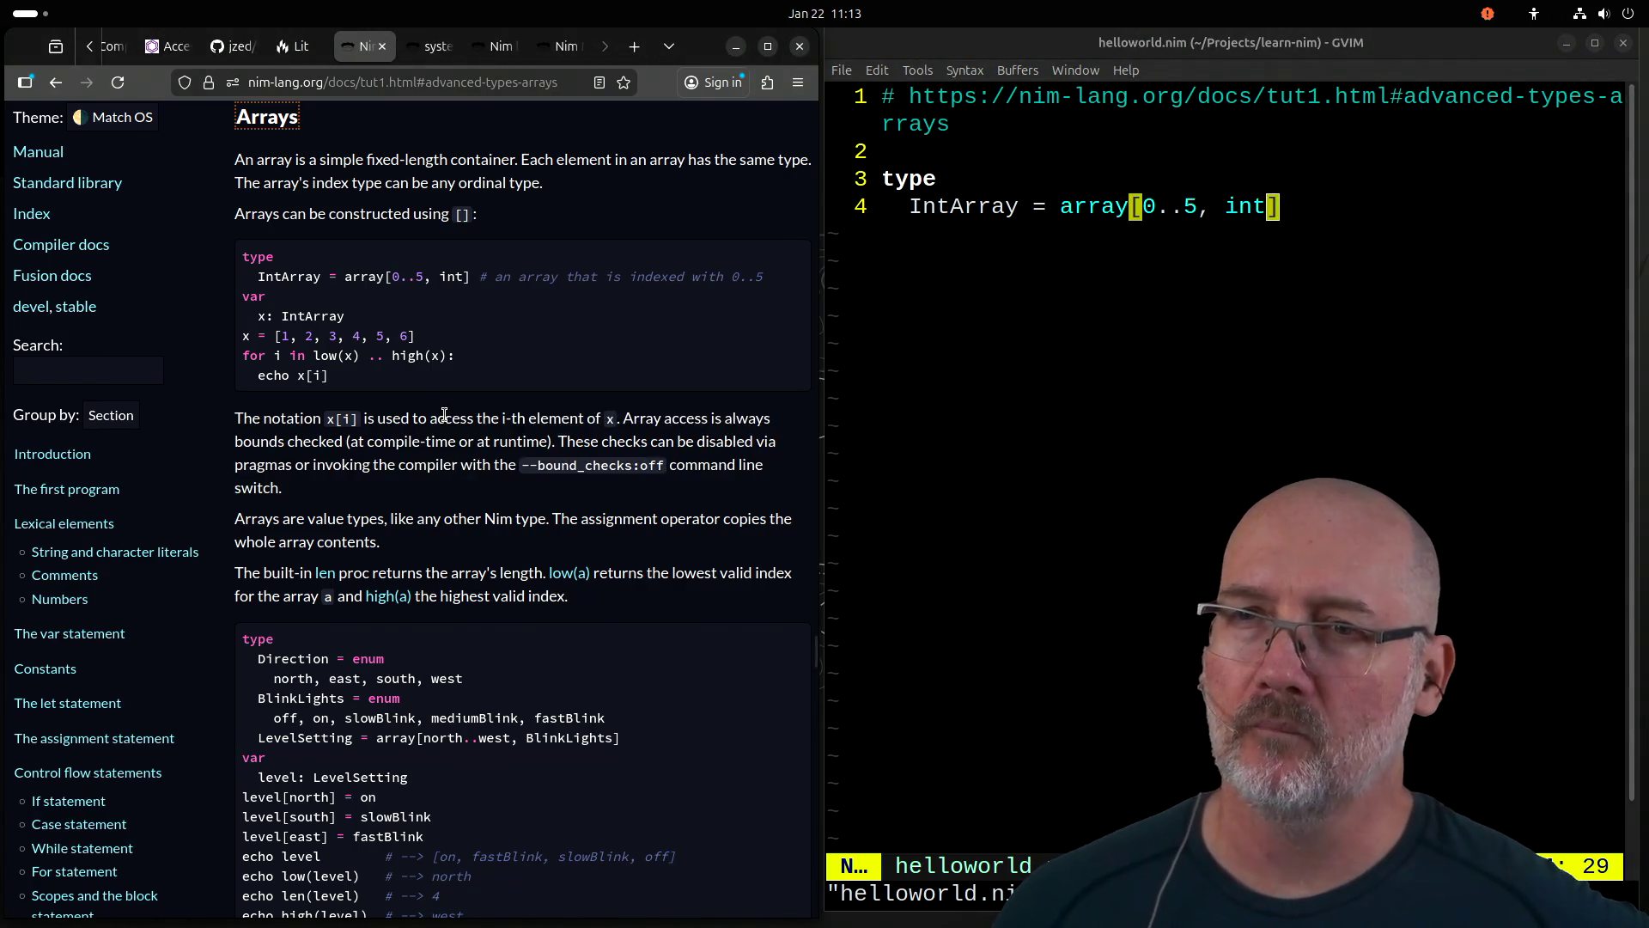
pyautogui.doubleClick(444, 418)
pyautogui.click(444, 418)
pyautogui.click(444, 418)
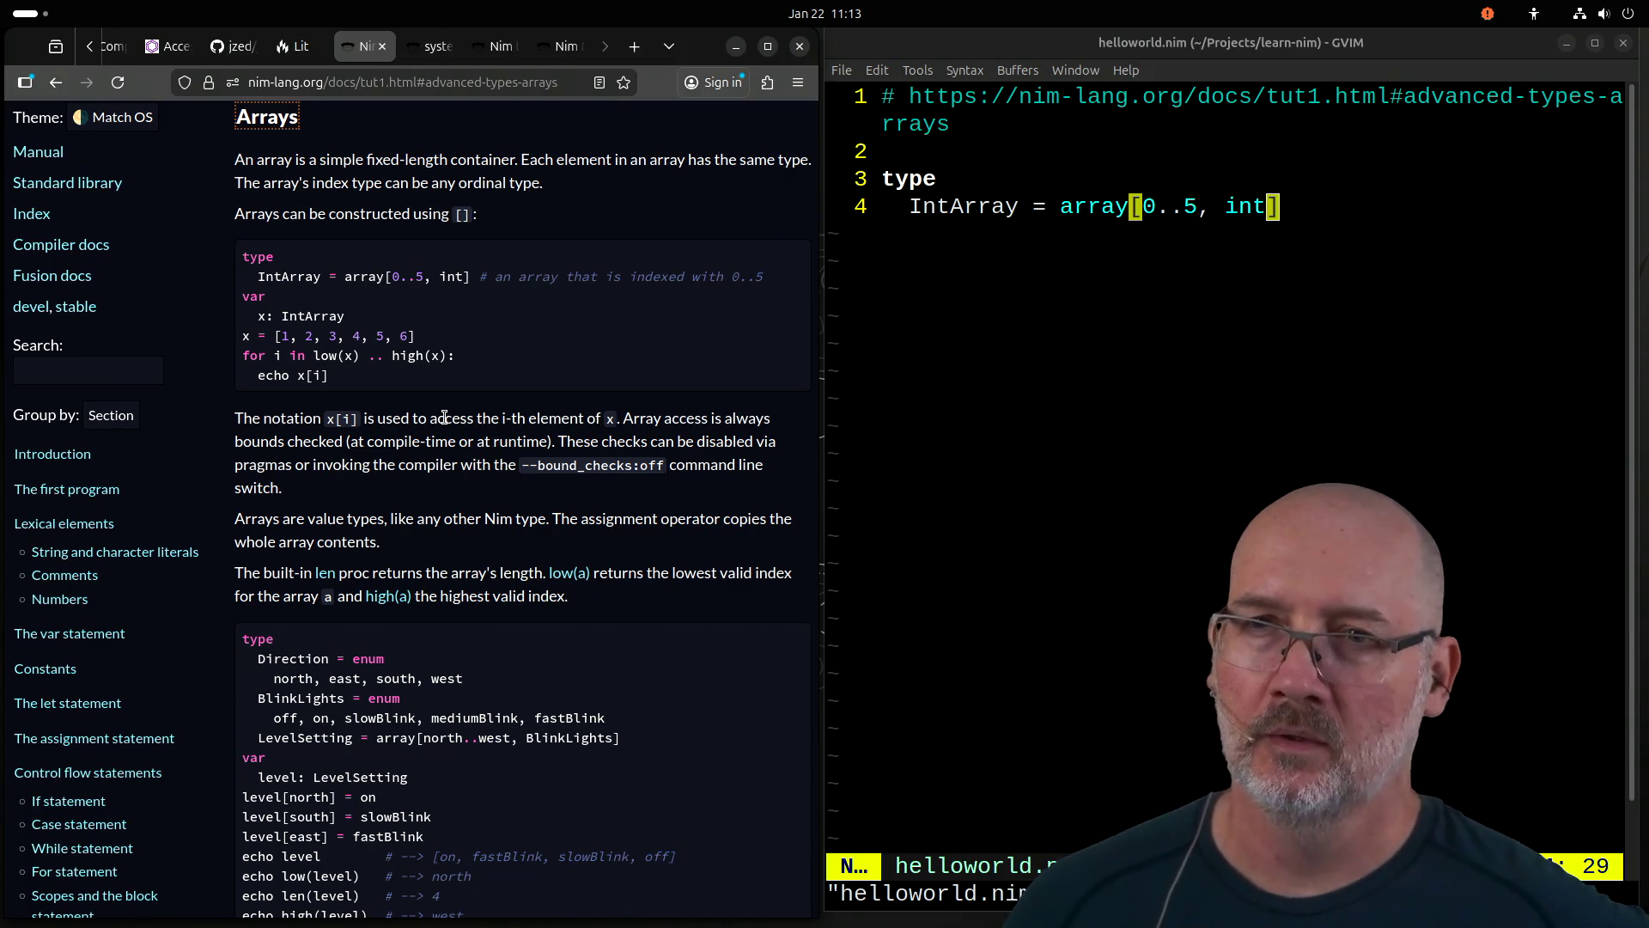
pyautogui.doubleClick(444, 417)
pyautogui.click(444, 418)
pyautogui.click(444, 418)
pyautogui.tripleClick(444, 418)
pyautogui.doubleClick(444, 417)
pyautogui.click(444, 418)
pyautogui.click(444, 417)
pyautogui.scroll(-2, 447, 419)
pyautogui.scroll(2, 449, 418)
pyautogui.doubleClick(450, 420)
pyautogui.click(450, 420)
pyautogui.click(451, 420)
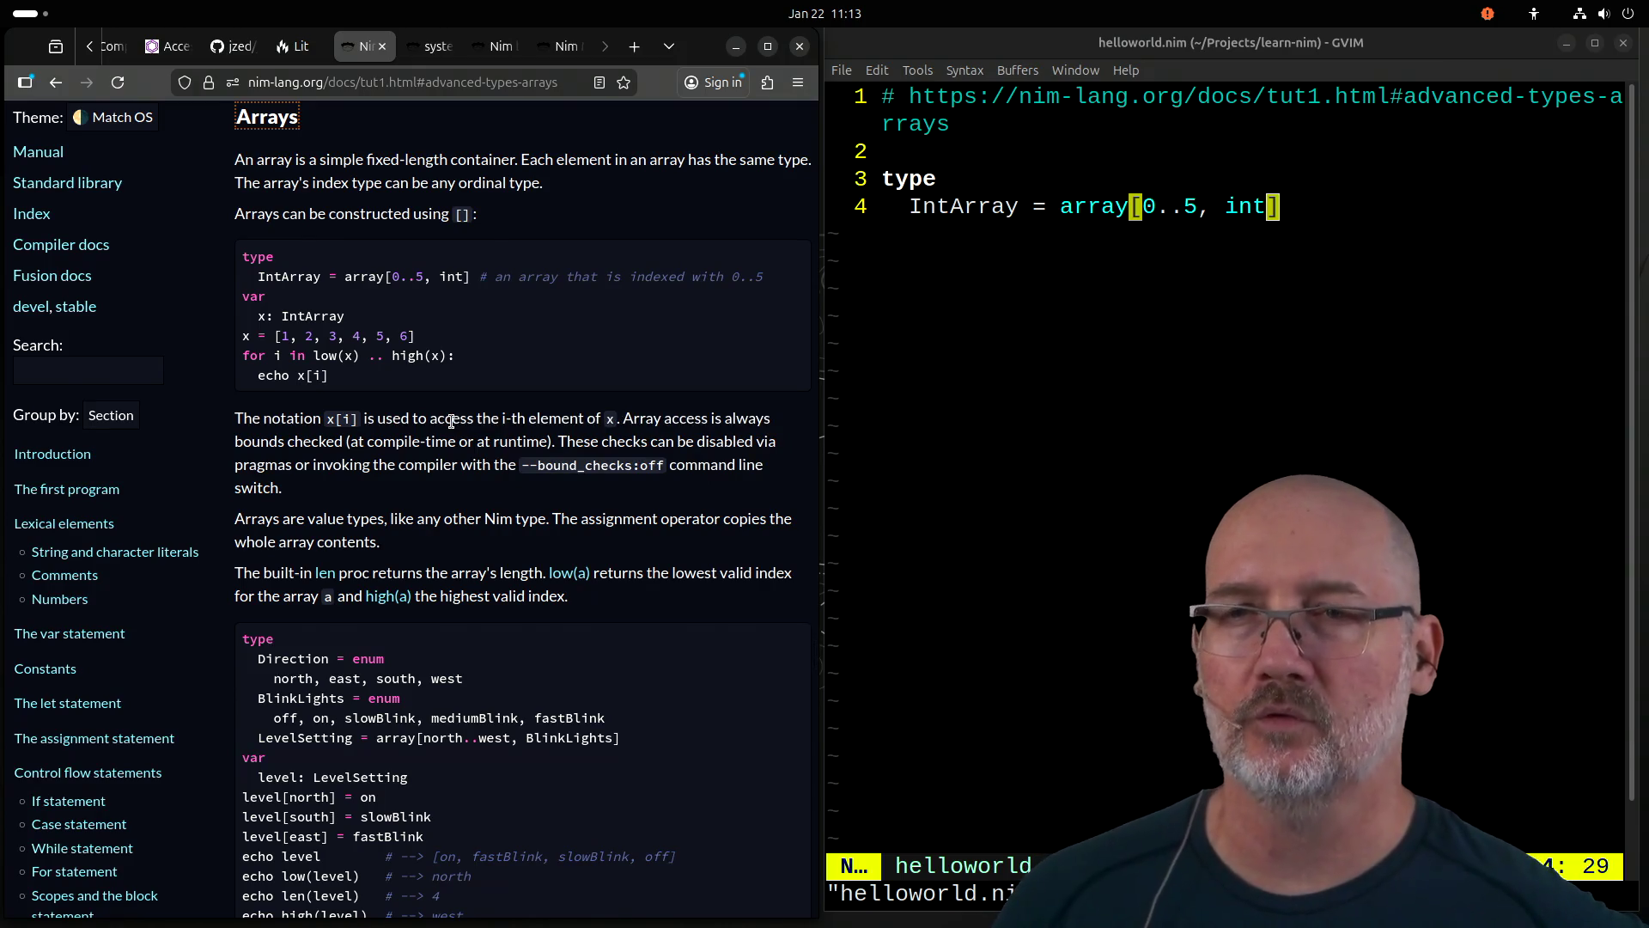
pyautogui.scroll(-4, 451, 421)
pyautogui.scroll(2, 449, 559)
pyautogui.scroll(2, 448, 559)
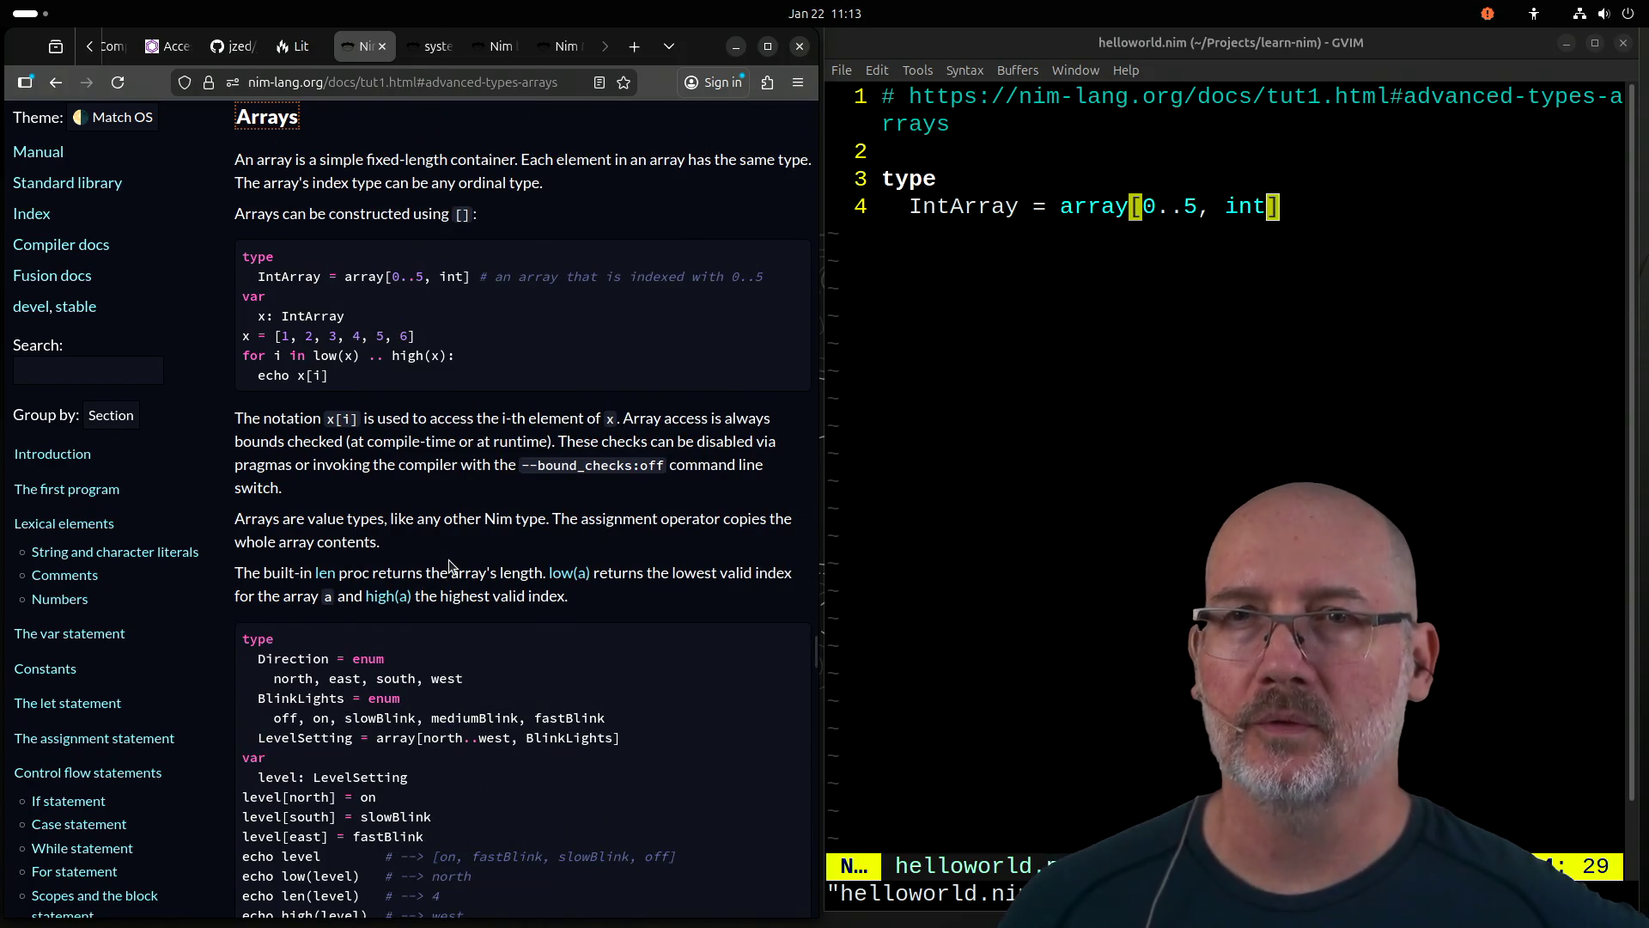
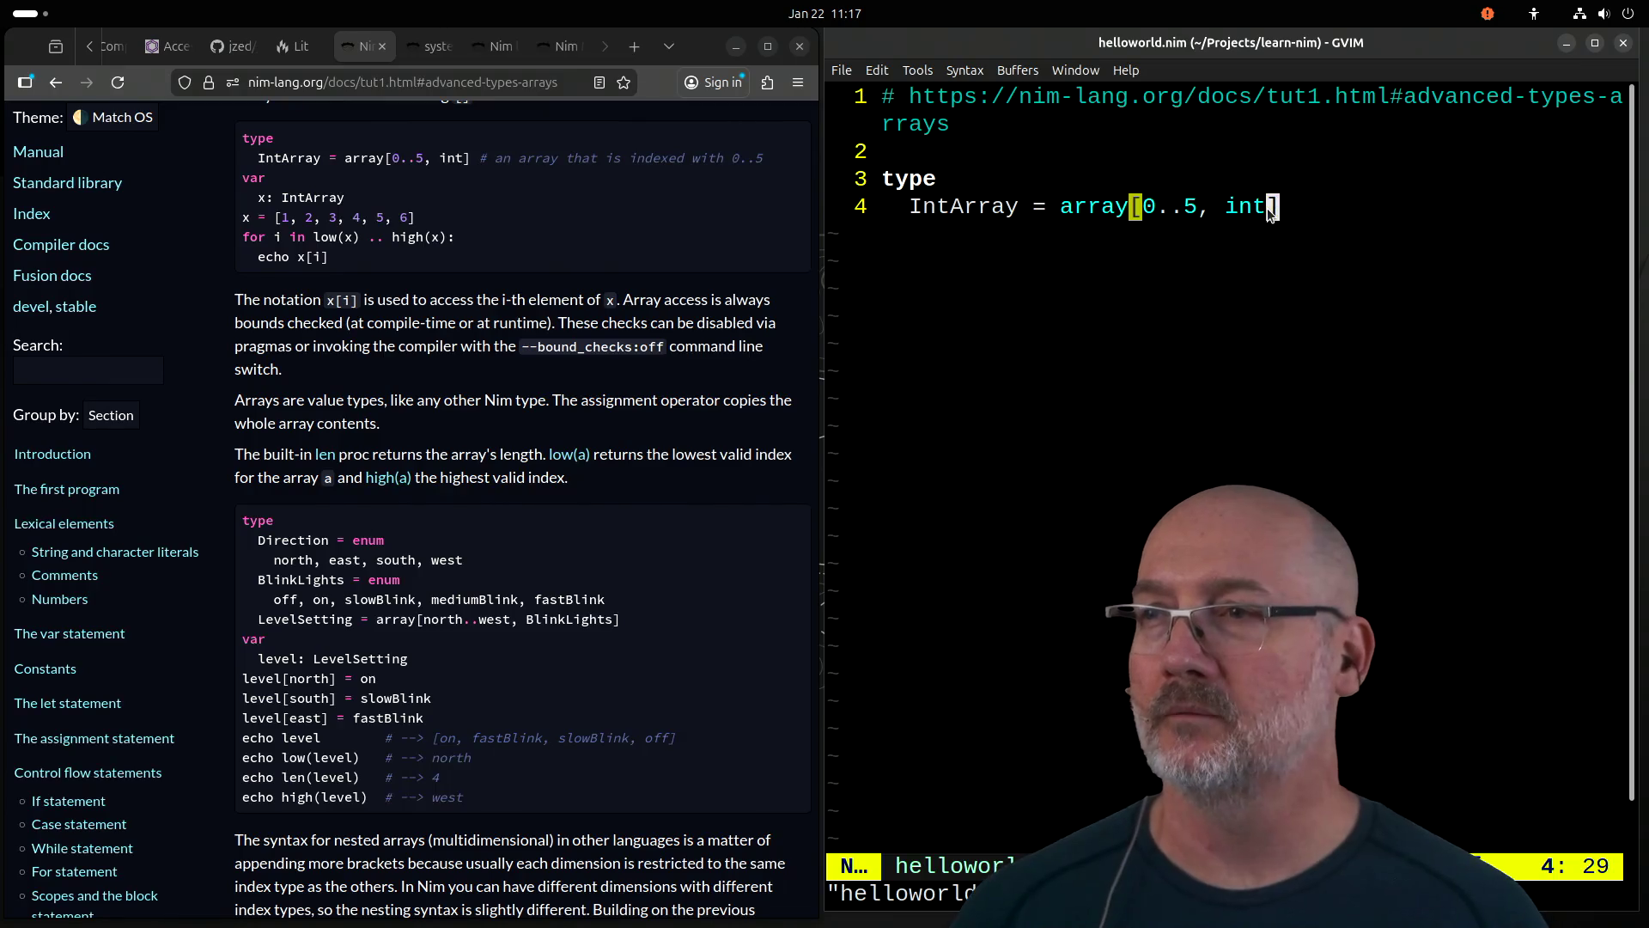
# - Declare a var section with x: IntArray below the IntArray type
pyautogui.press('h')
pyautogui.press('h')
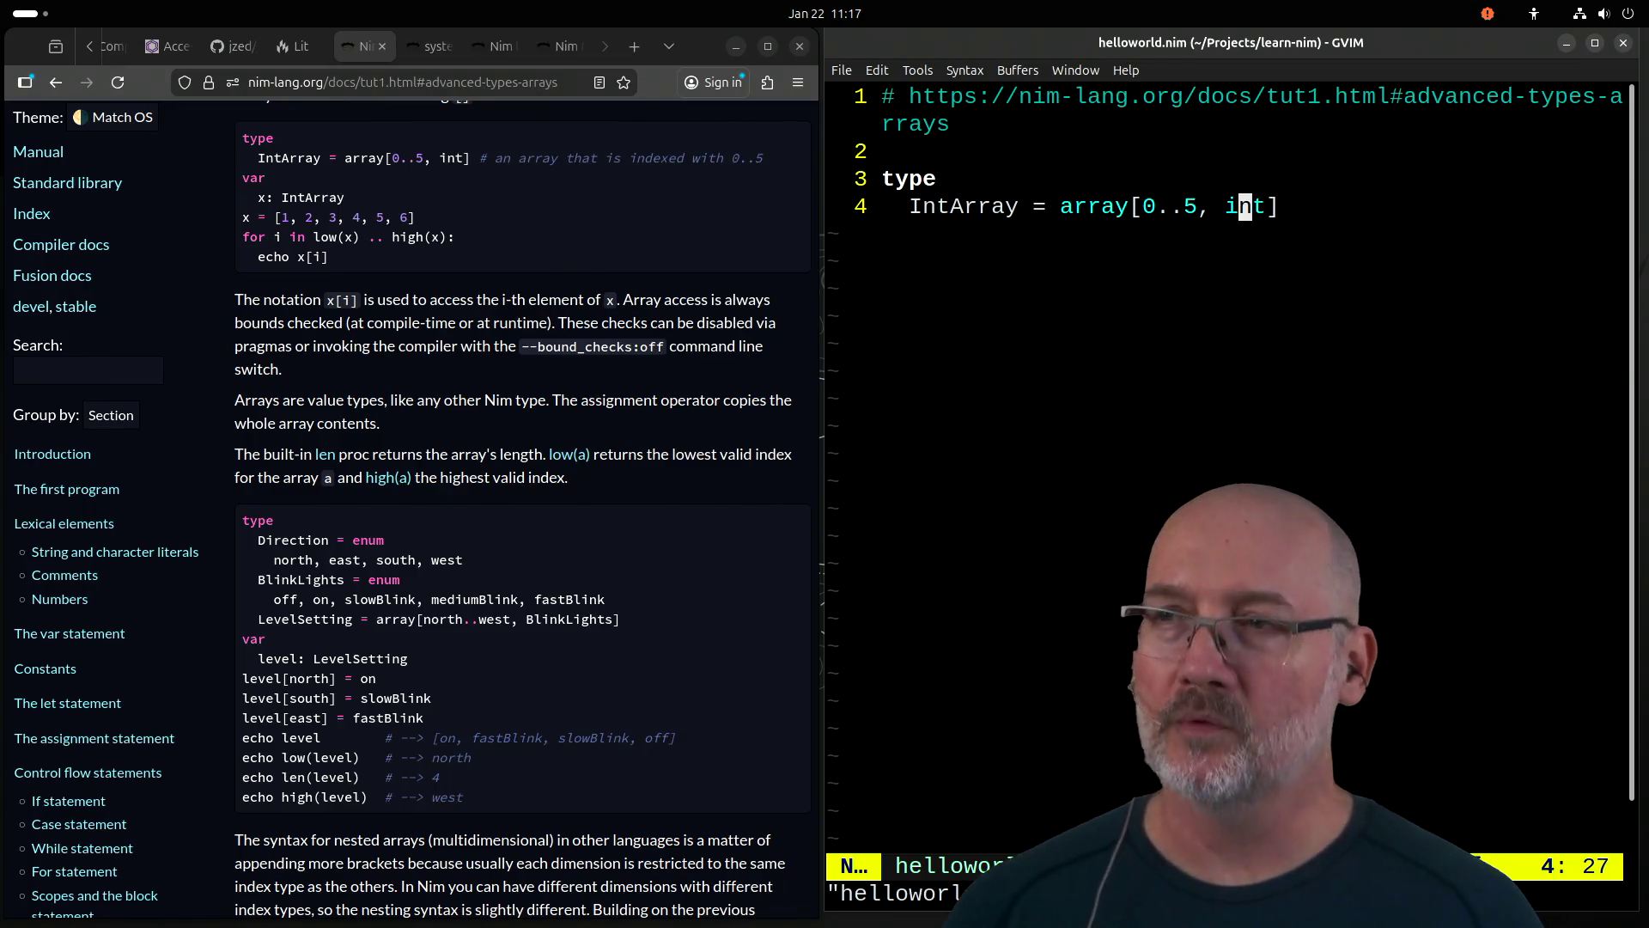
pyautogui.press('k')
pyautogui.press('j')
pyautogui.press('l')
pyautogui.press('l')
pyautogui.press('o')
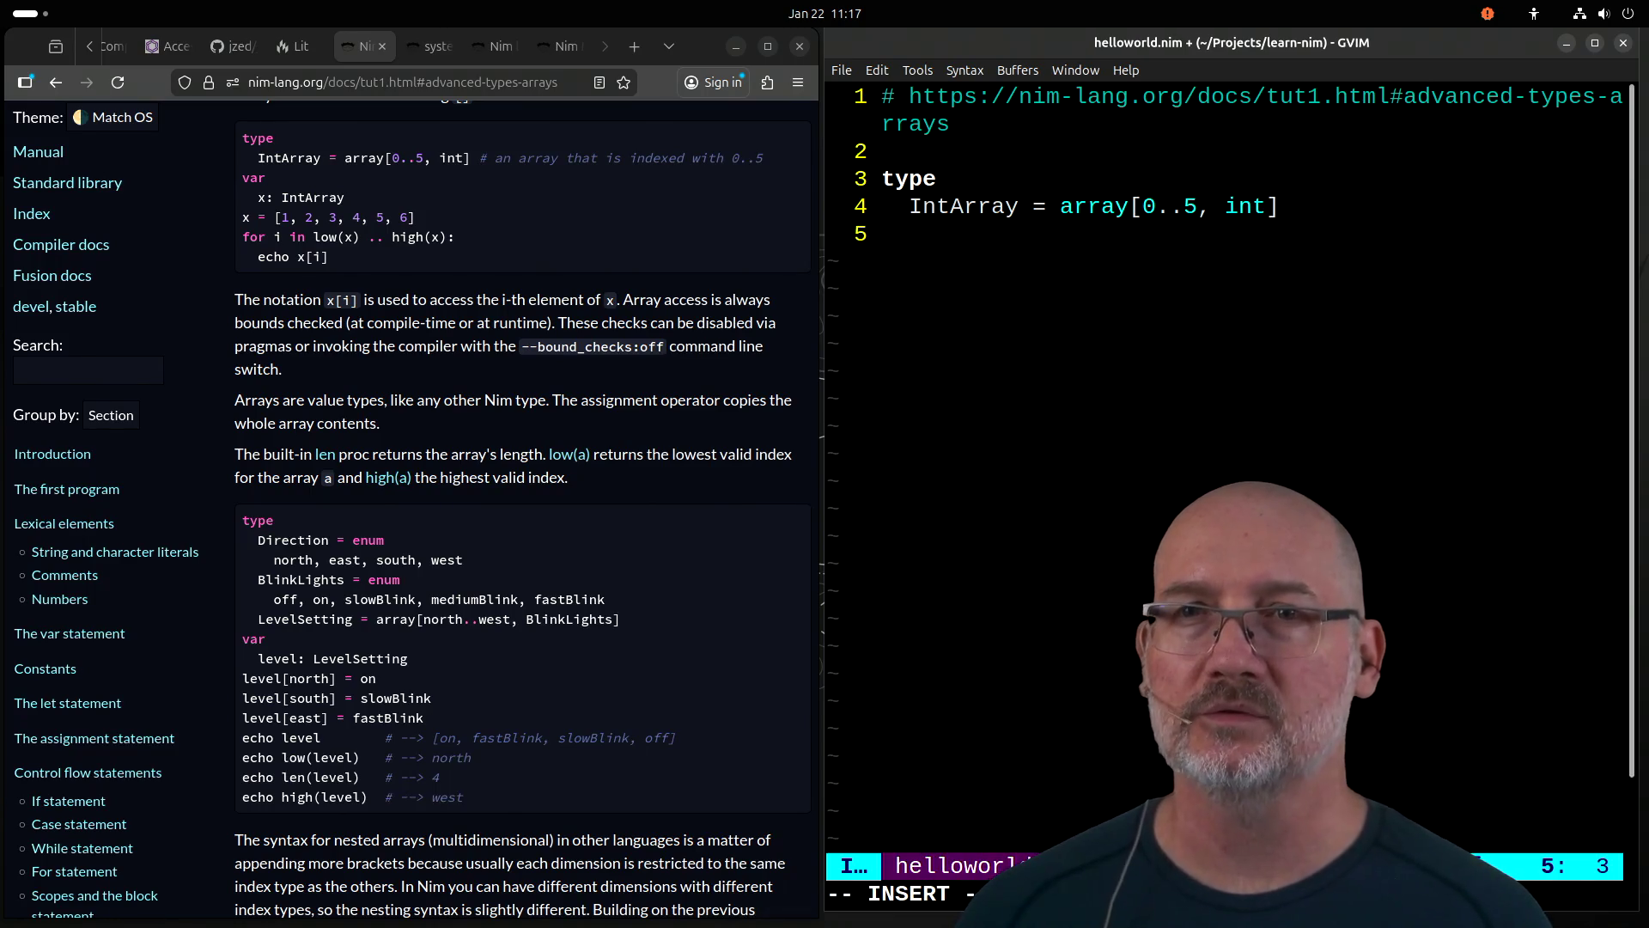
pyautogui.press('BackSpace')
pyautogui.write('va')
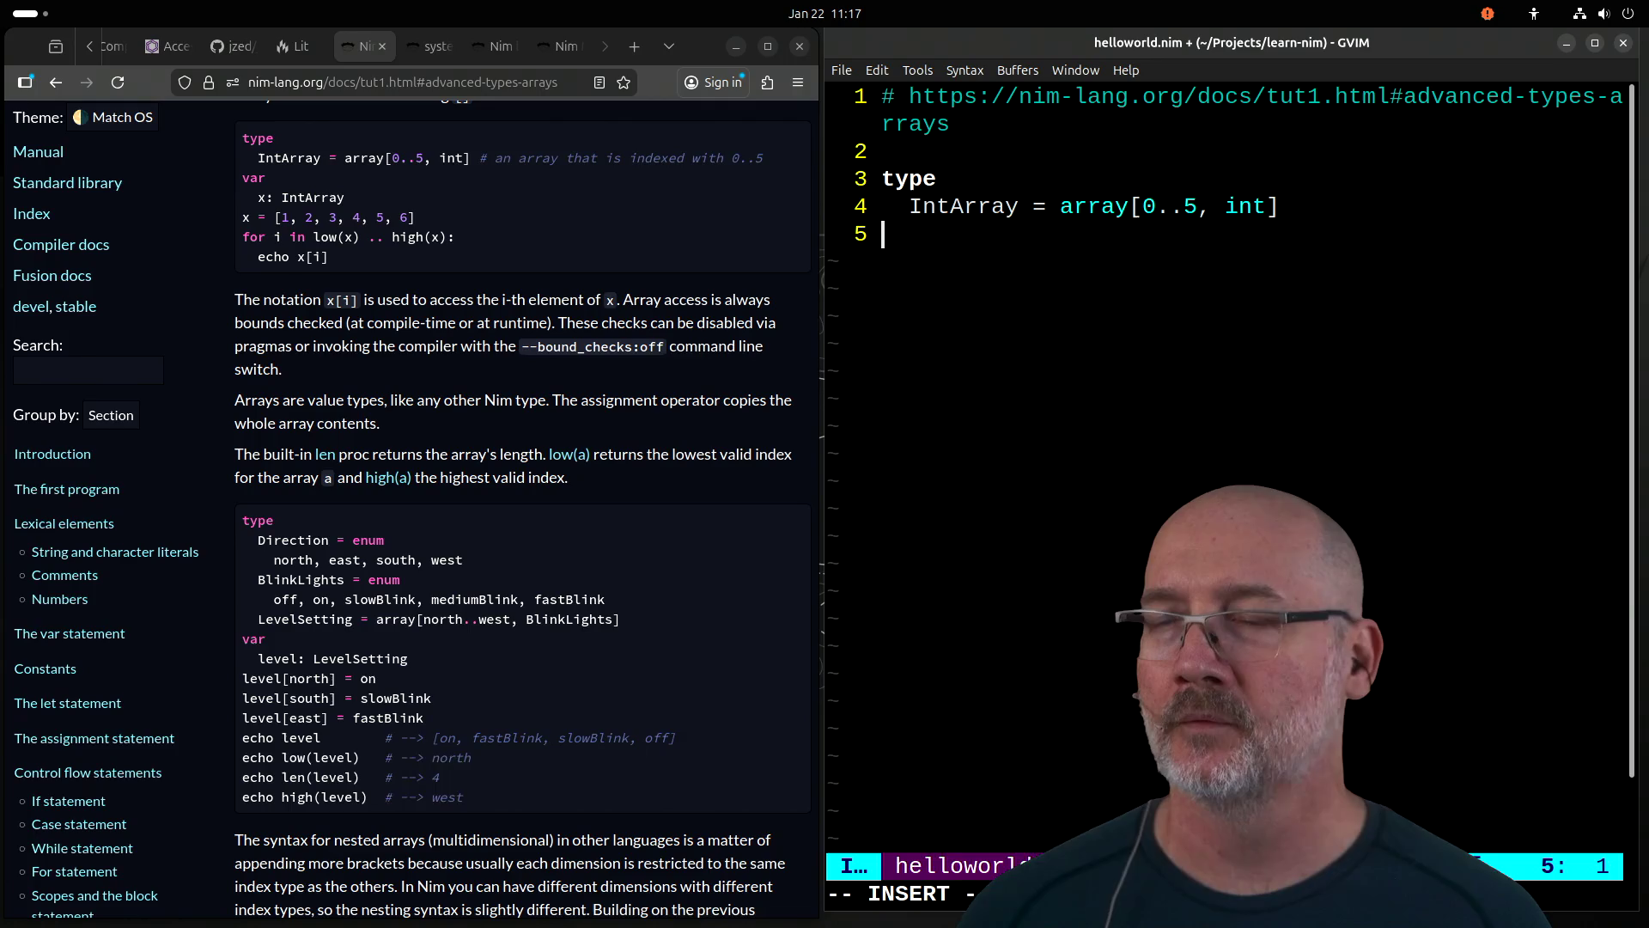
pyautogui.write('r')
pyautogui.press('Return')
pyautogui.write('x: ')
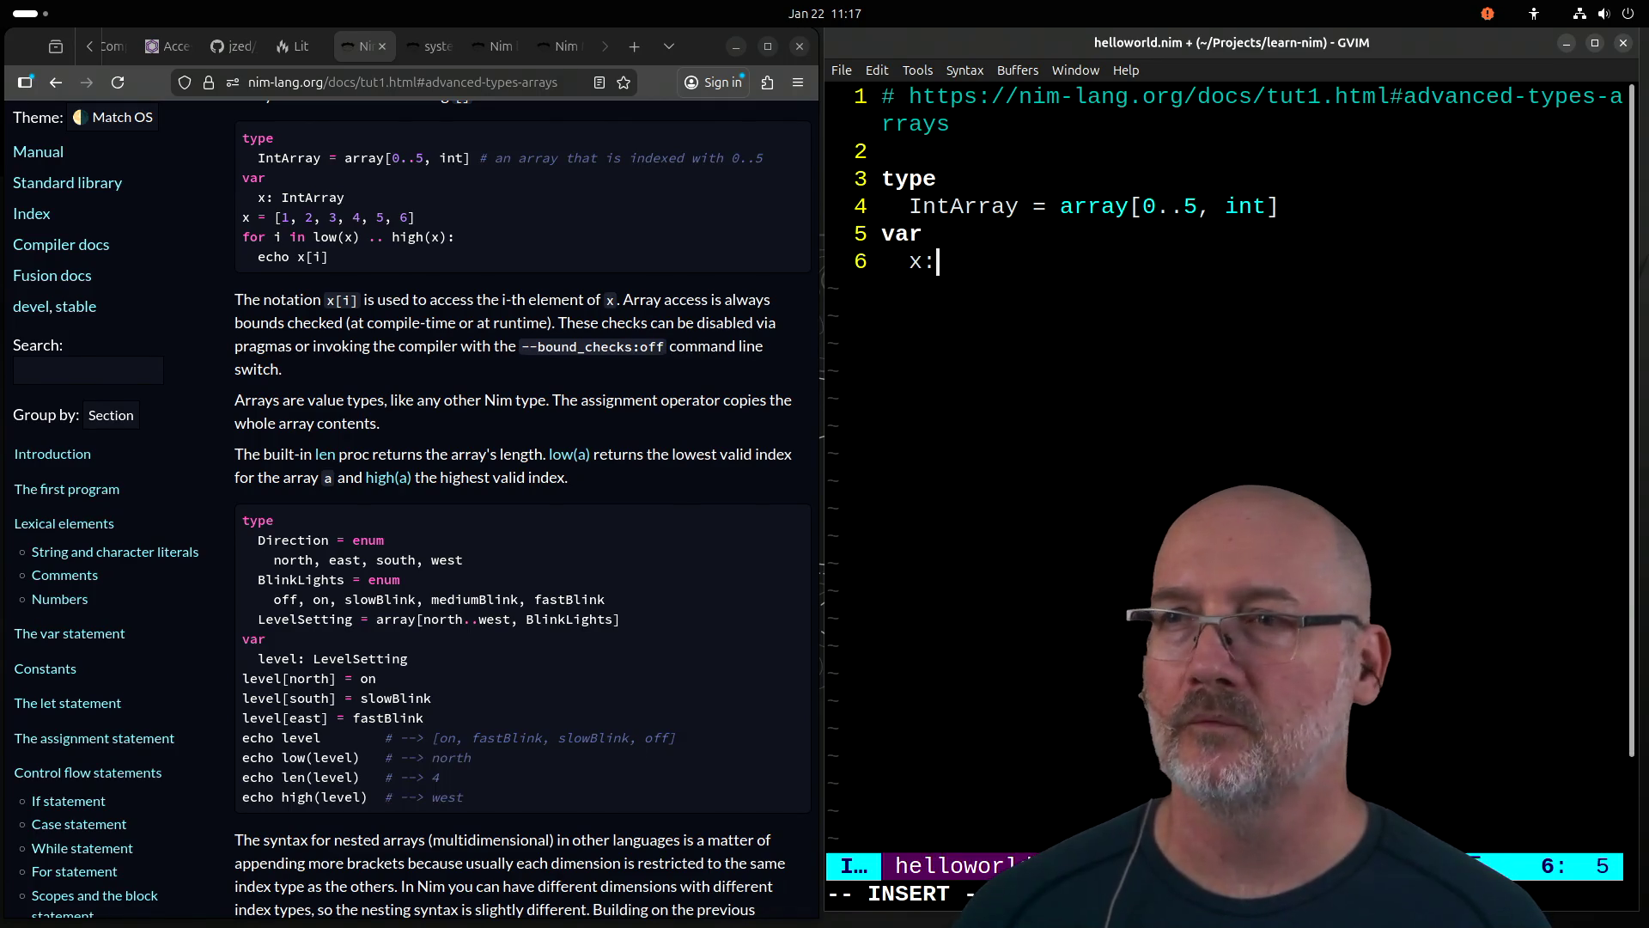
pyautogui.write('IntArray')
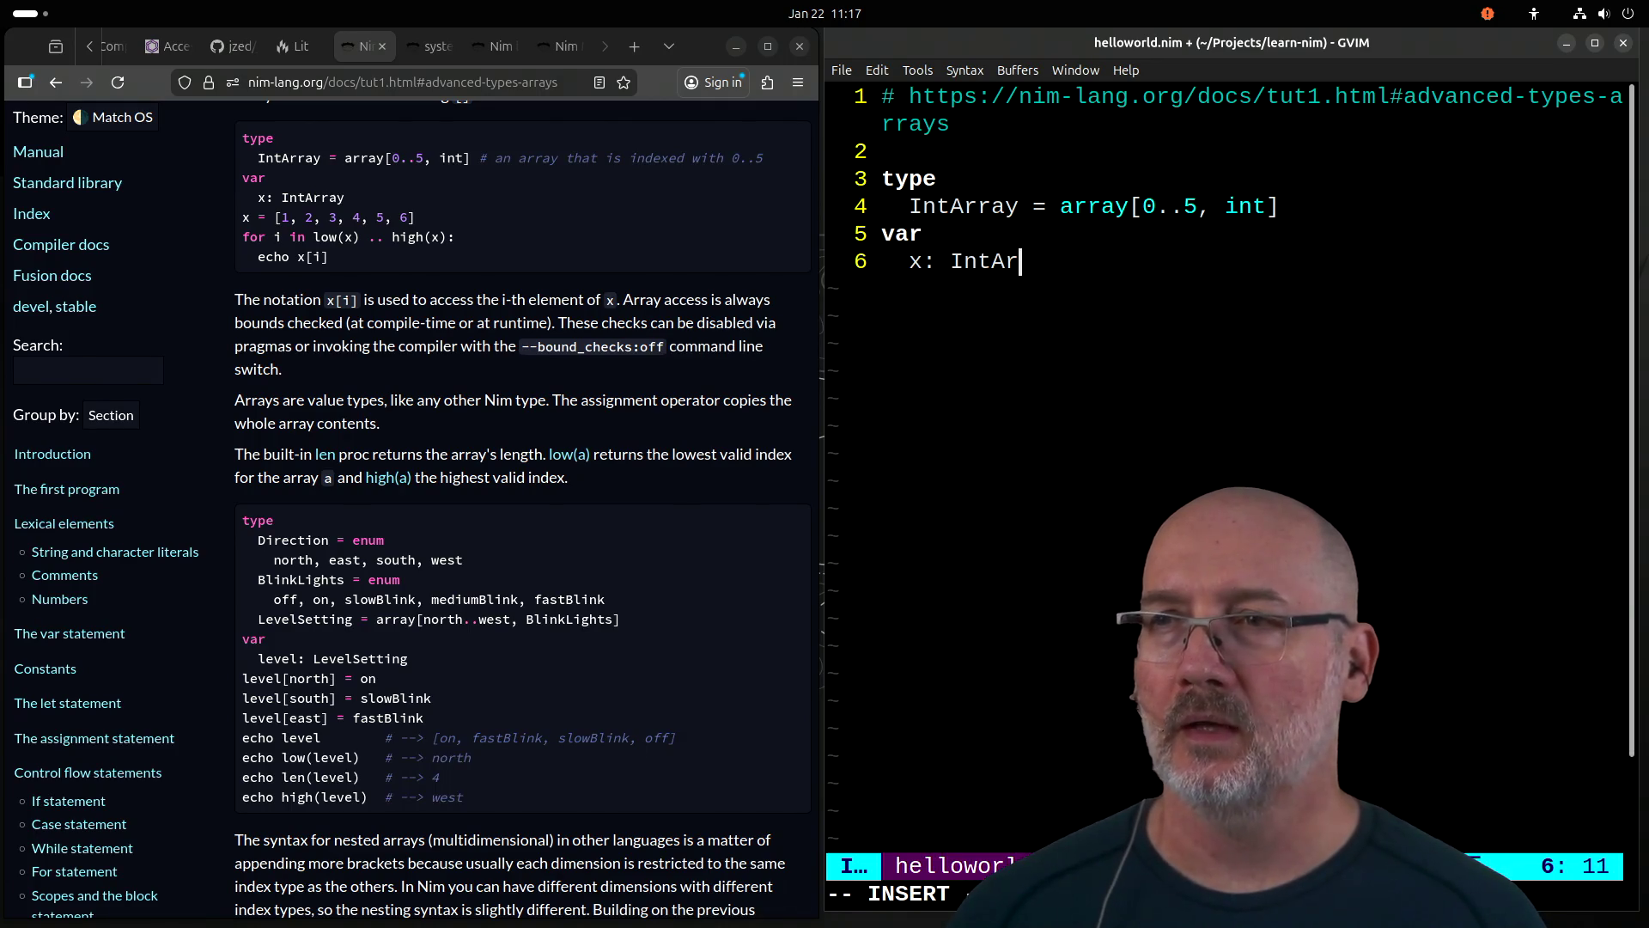
# - Assign x = [1, 2, 3, 4, 5, 6] after a blank line and save helloworld.nim
pyautogui.press('Return')
pyautogui.press('BackSpace')
pyautogui.press('Return')
pyautogui.write('s')
pyautogui.press('BackSpace')
pyautogui.write('x = [1,')
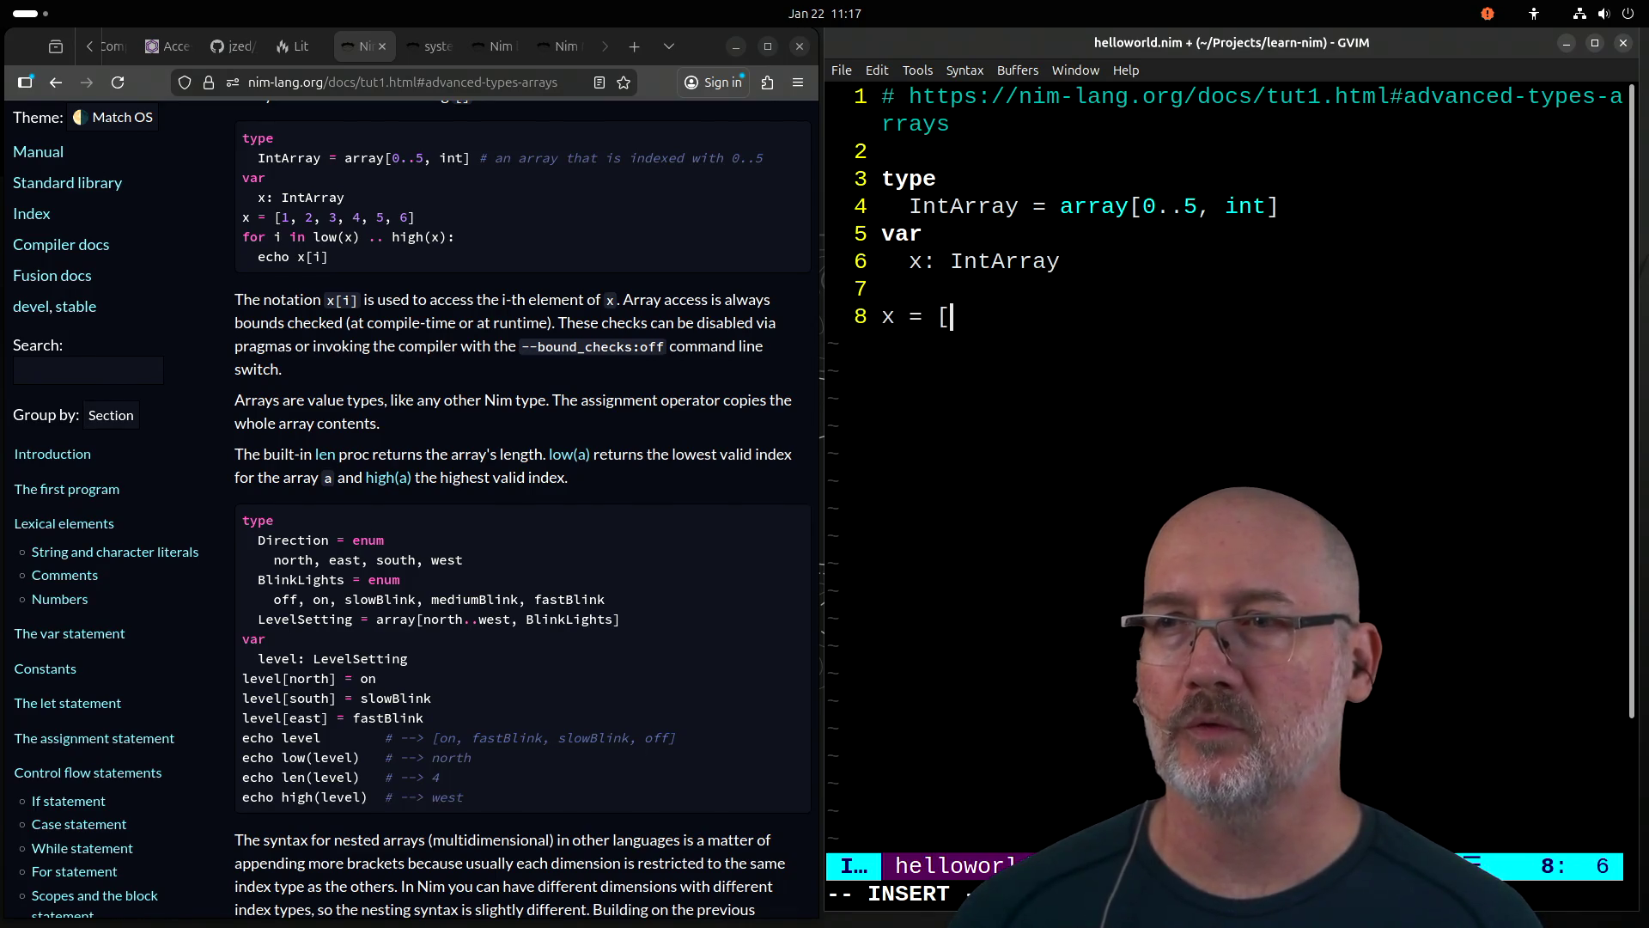
pyautogui.write(' 2, 3, 4, ')
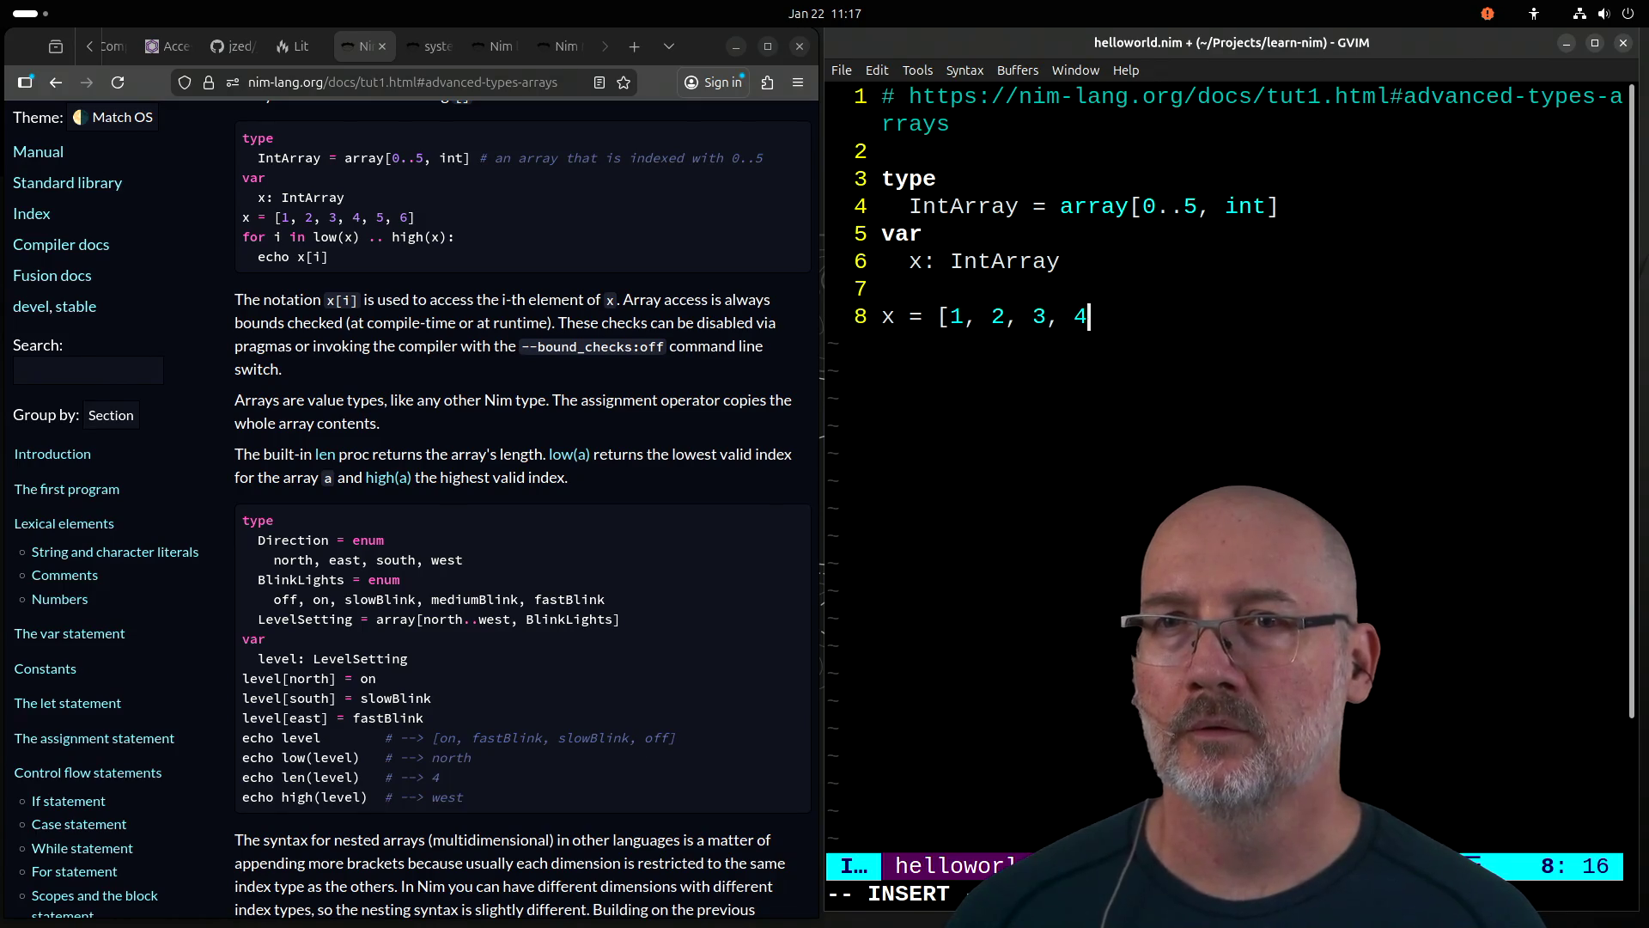
pyautogui.write('5, 6]')
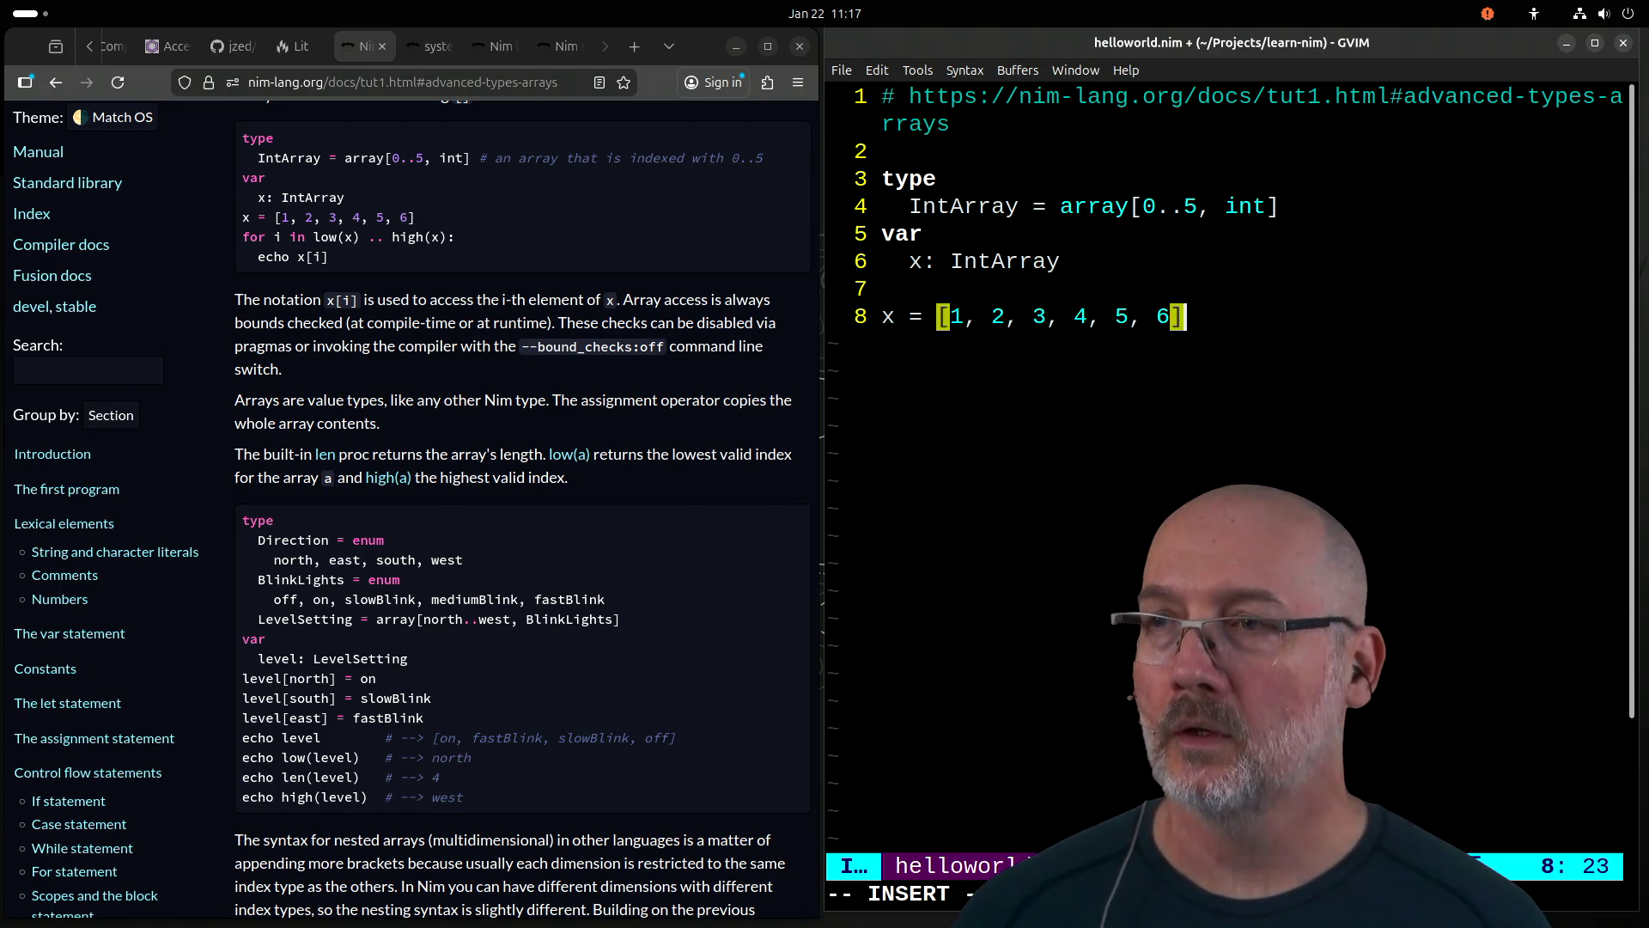
pyautogui.press('Escape')
pyautogui.write(':w')
pyautogui.press('Return')
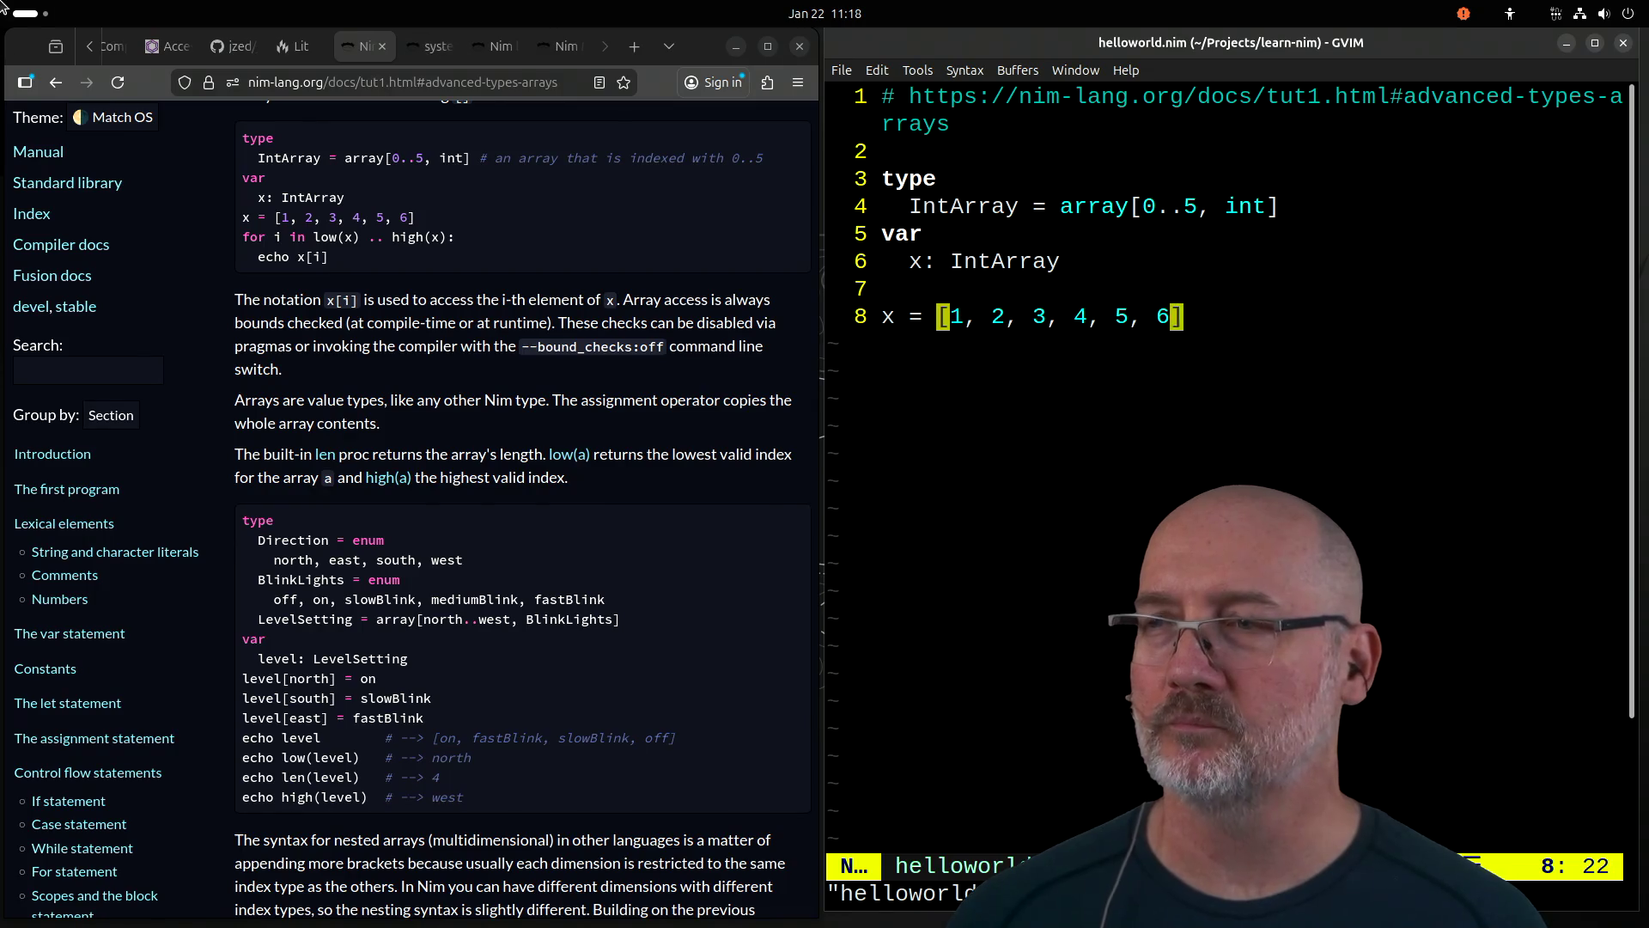
# - Add two empty lines below the x = [1, 2, 3, 4, 5, 6] assignment
pyautogui.press('A')
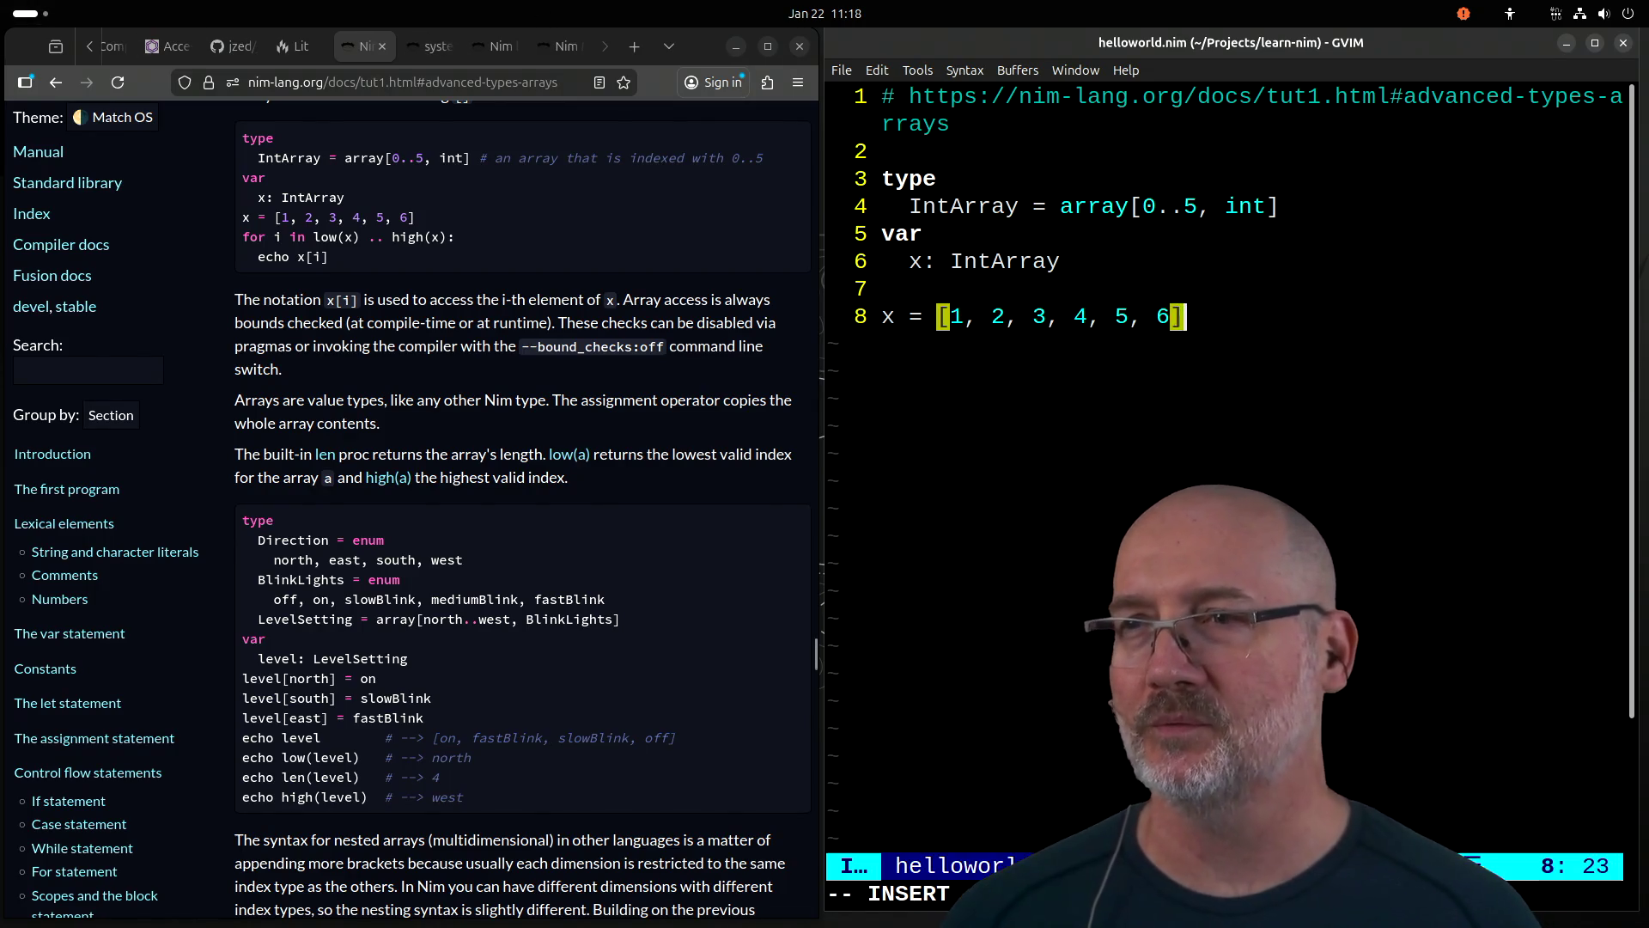
pyautogui.press('Return')
pyautogui.press('Return')
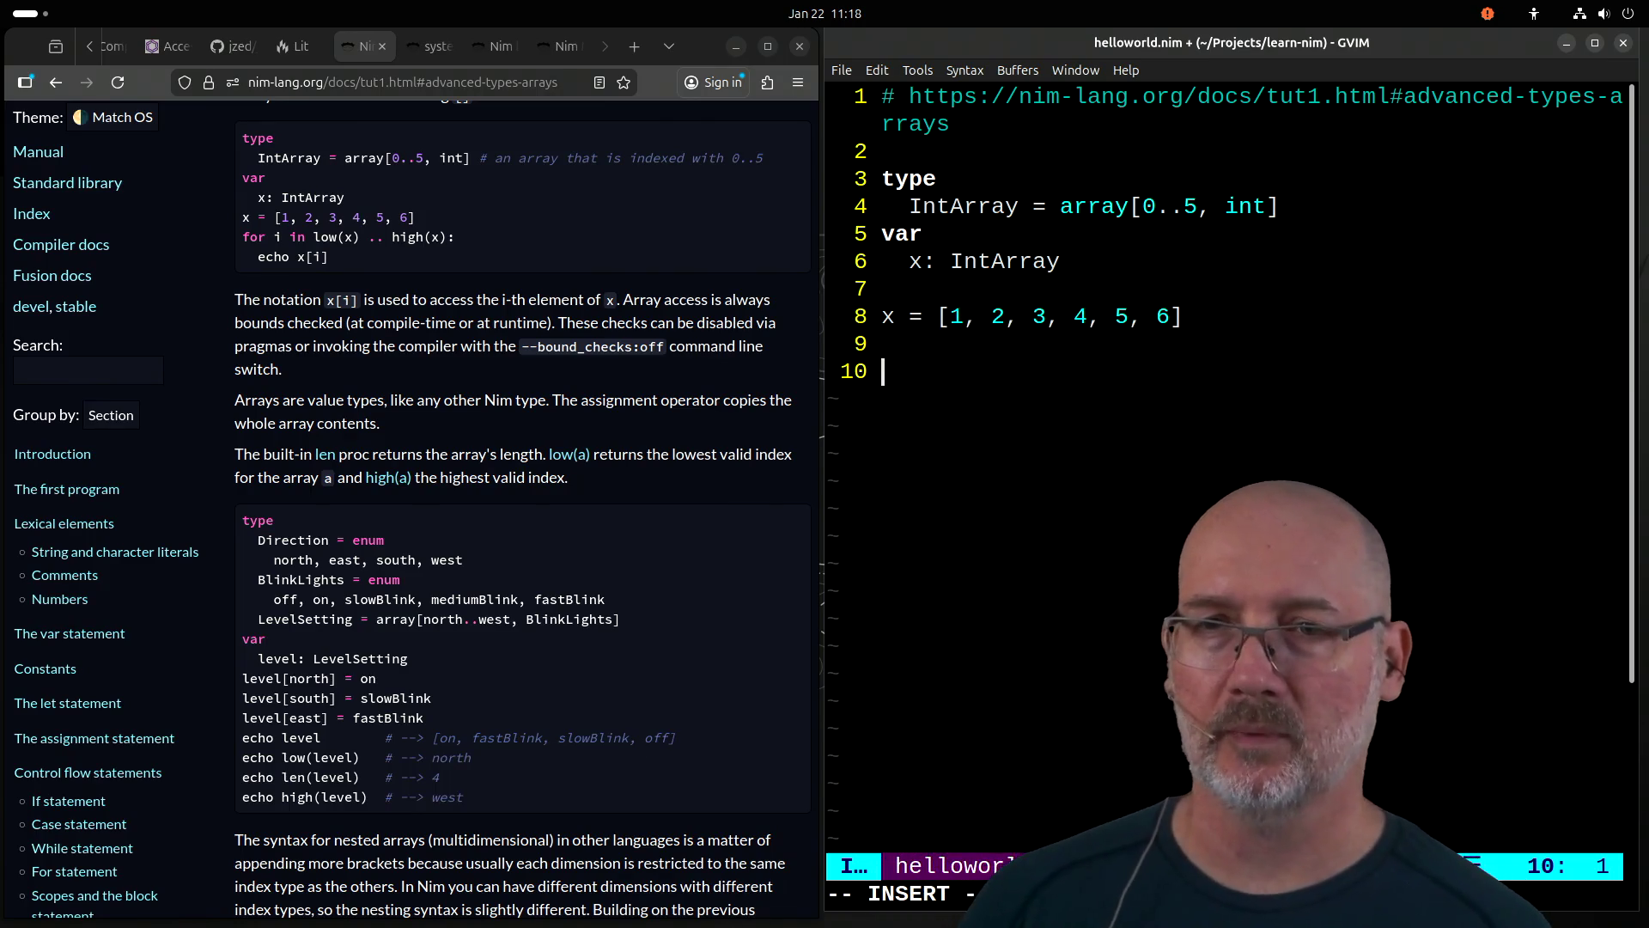
# - Write 'for i in low(x) .. high(x):' with an indented 'echo x[i]' body, and save
pyautogui.press('Escape')
pyautogui.write('k')
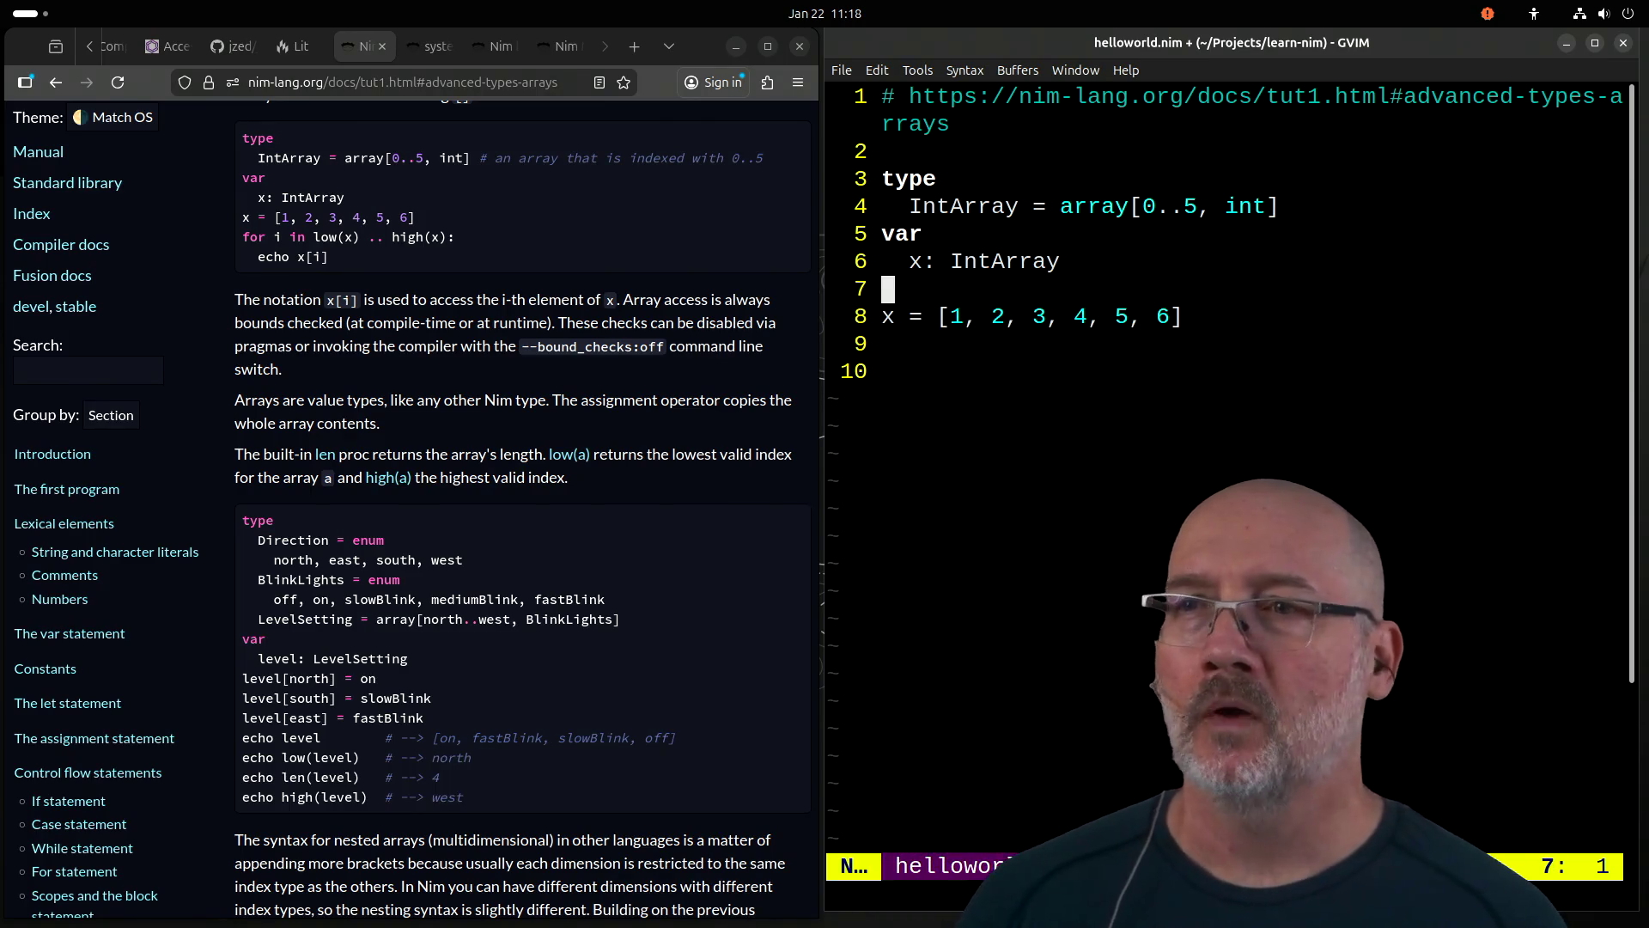
pyautogui.write('jifor i in')
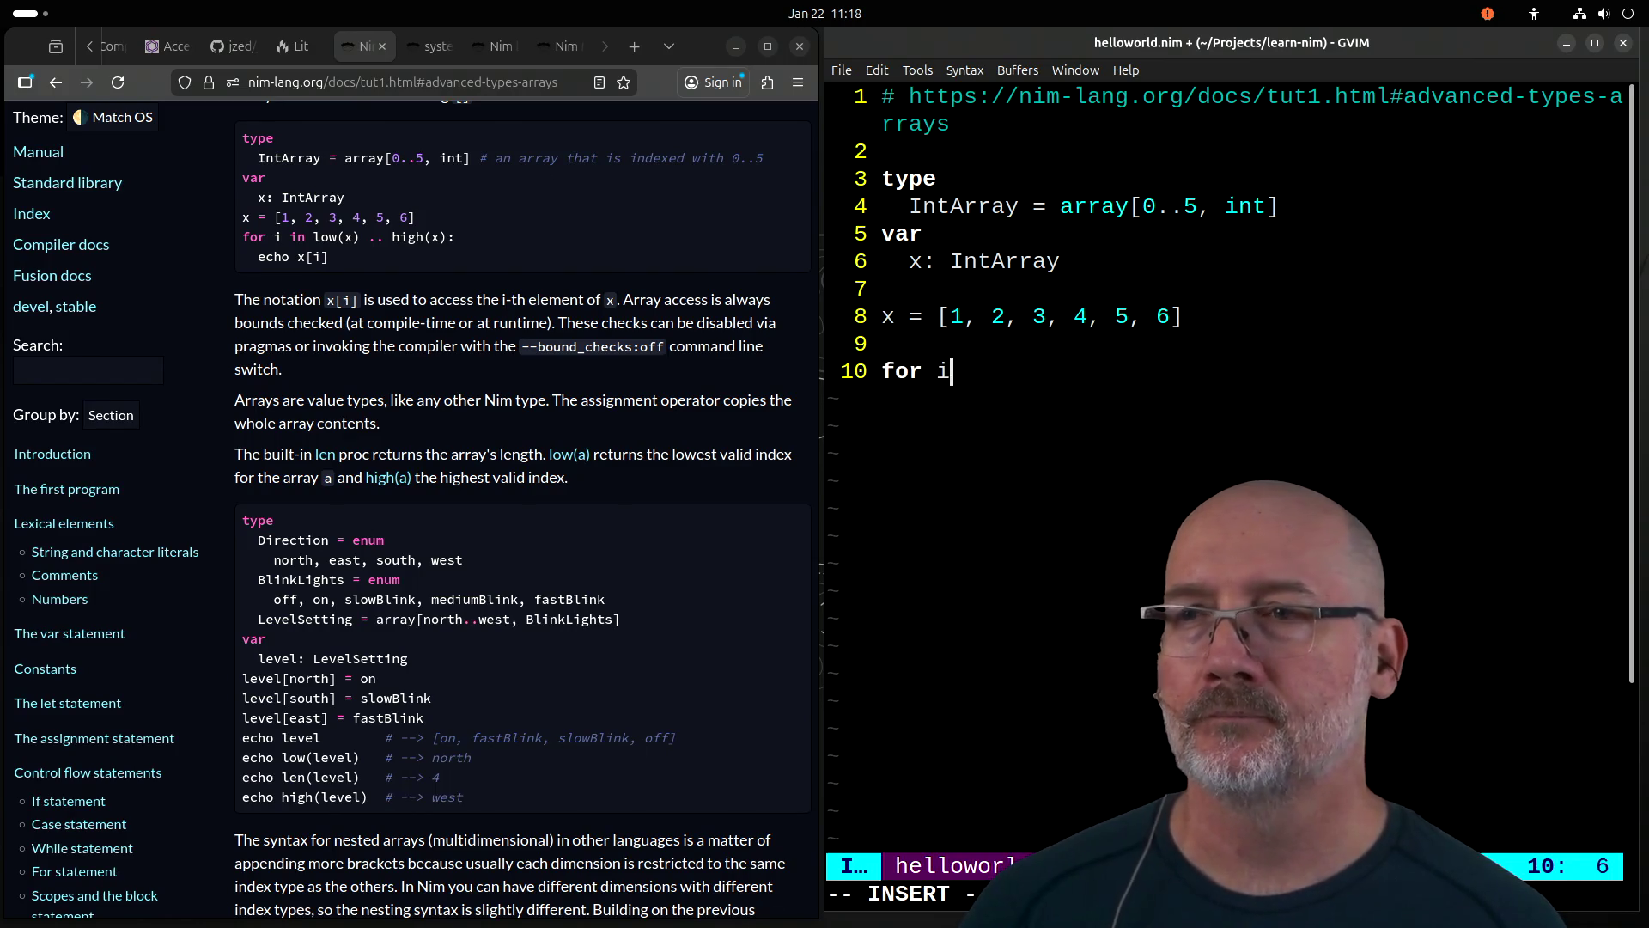
pyautogui.write(' (low')
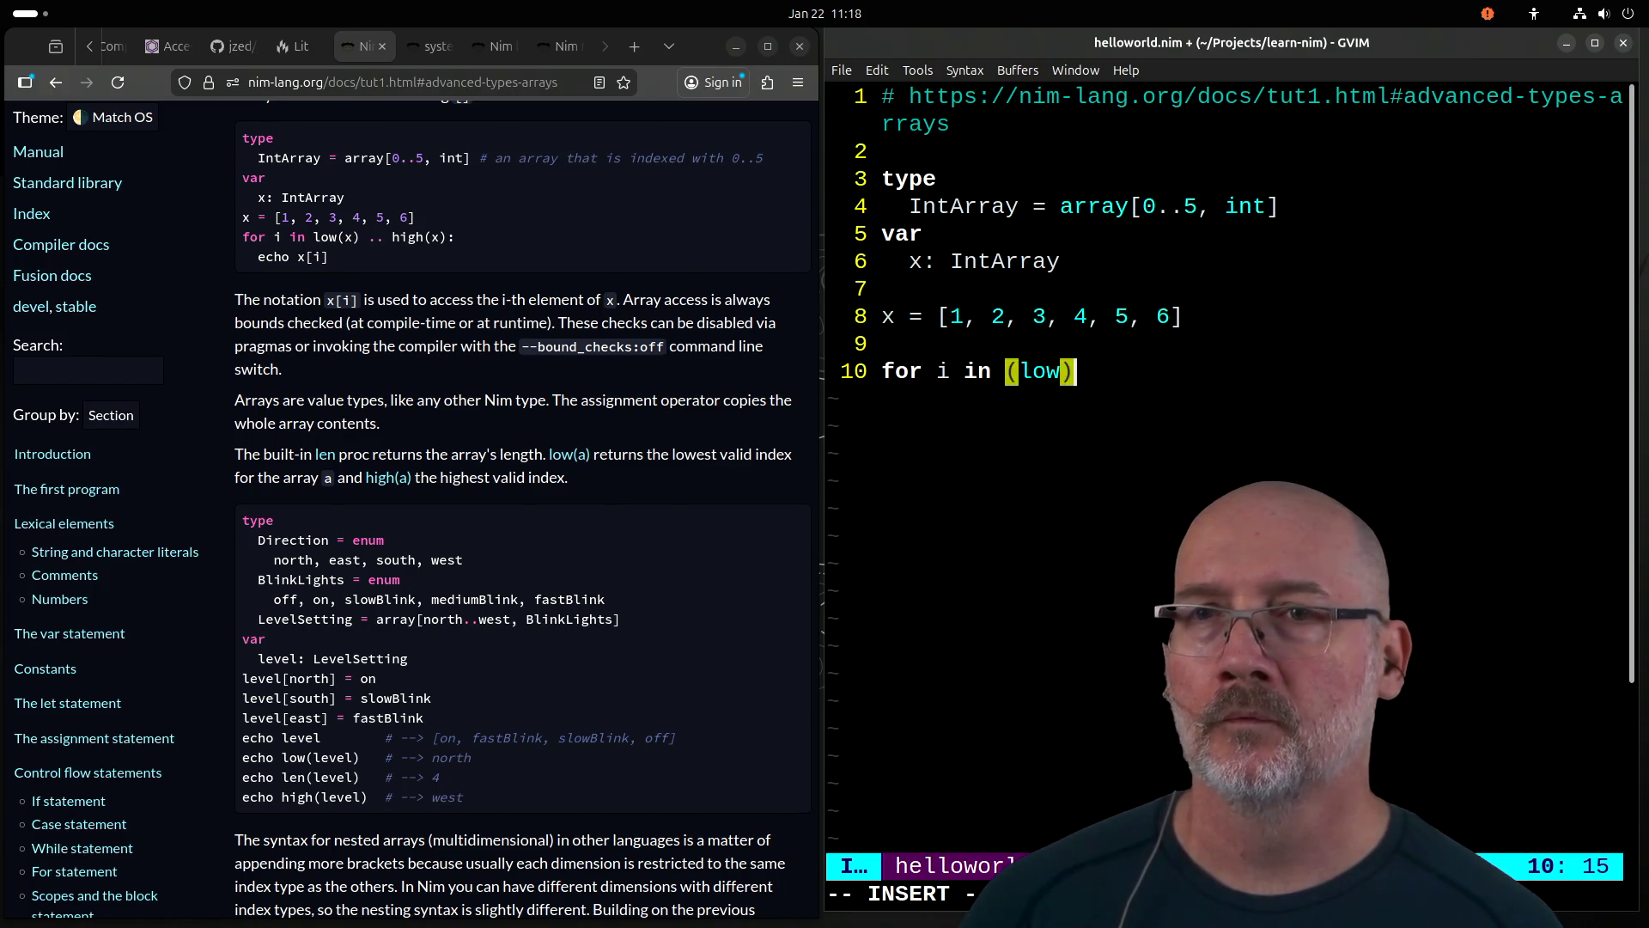
pyautogui.press('BackSpace')
pyautogui.press('BackSpace')
pyautogui.press('BackSpace')
pyautogui.write('low(x) ')
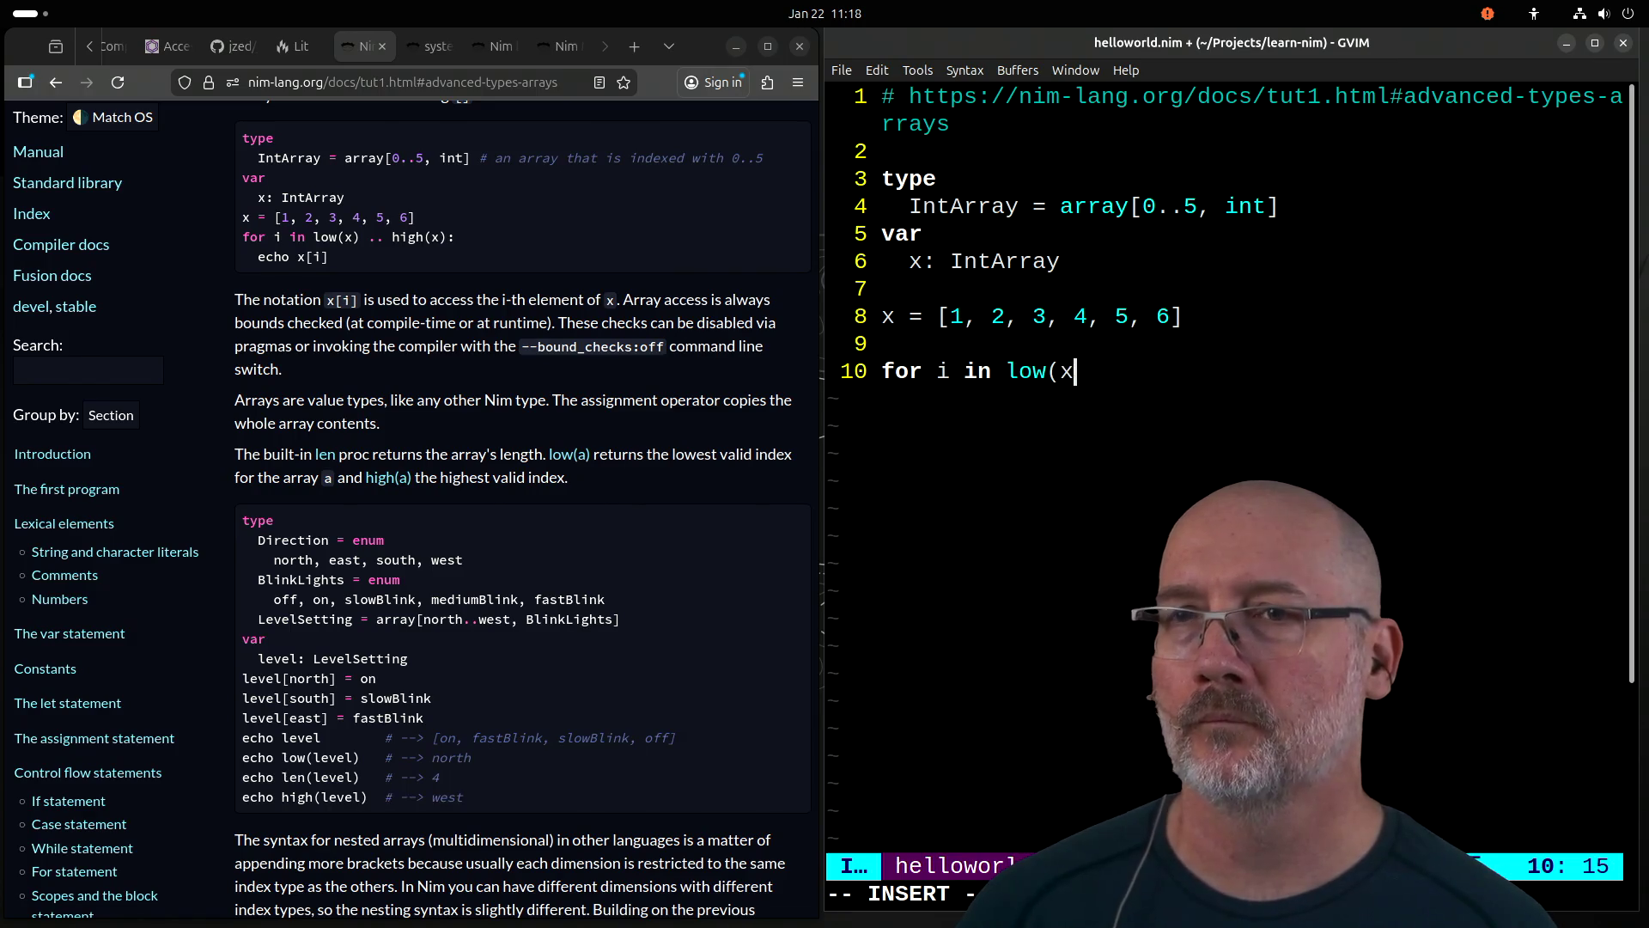
pyautogui.write('.. hi')
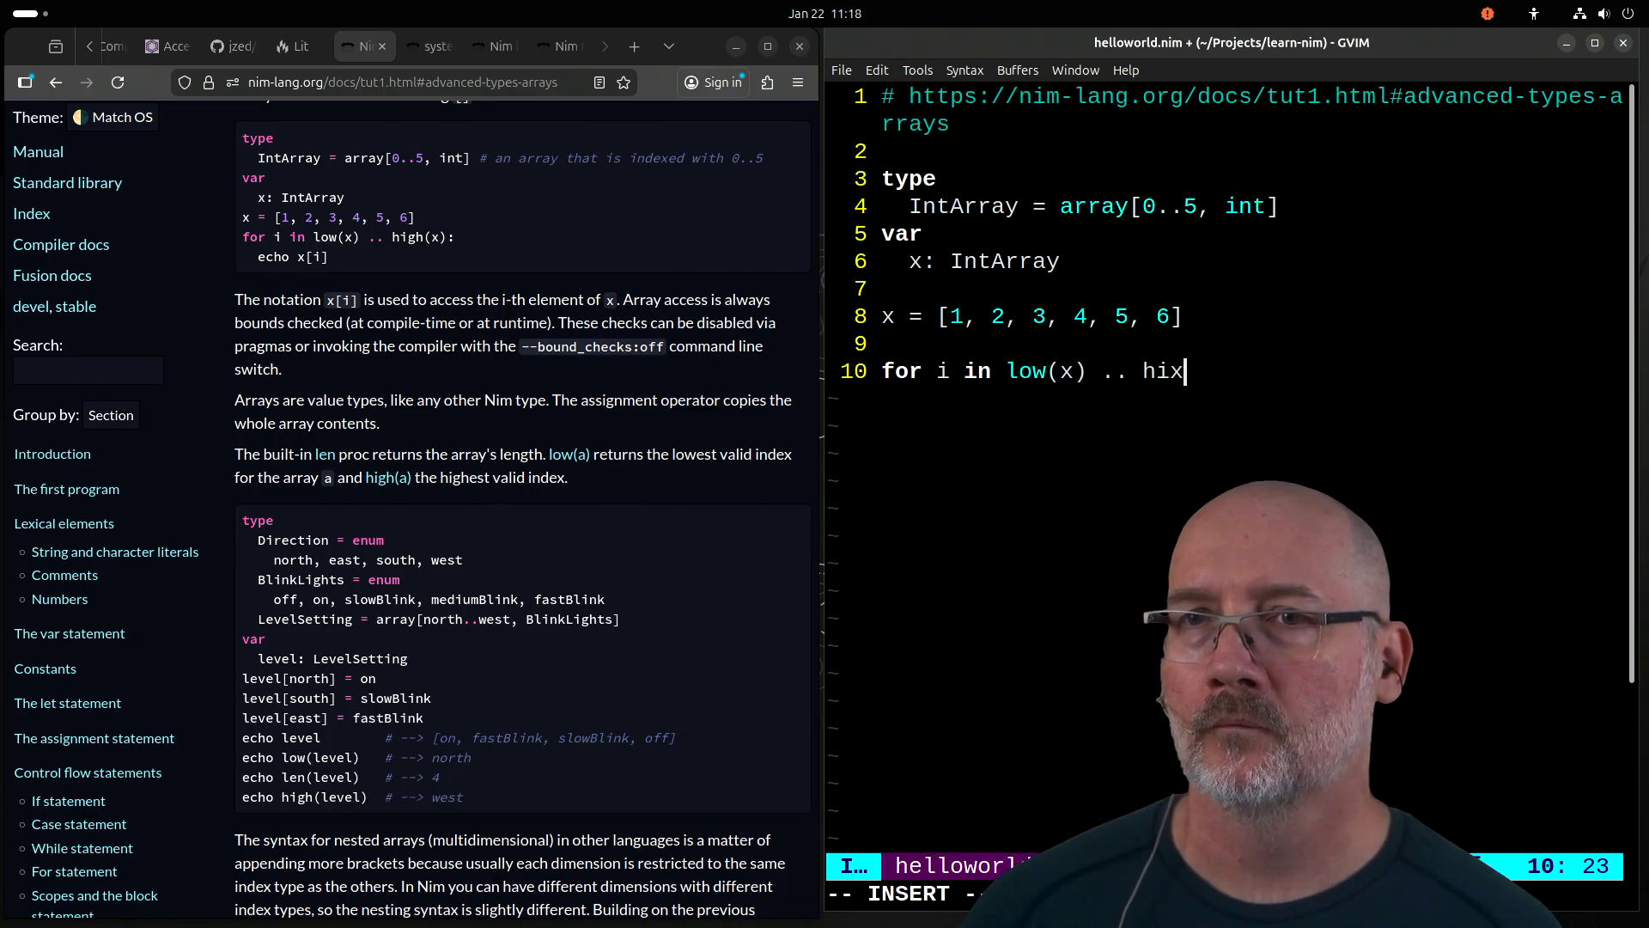
pyautogui.write('gh(x')
pyautogui.write('):')
pyautogui.press('Return')
pyautogui.write('echo x[')
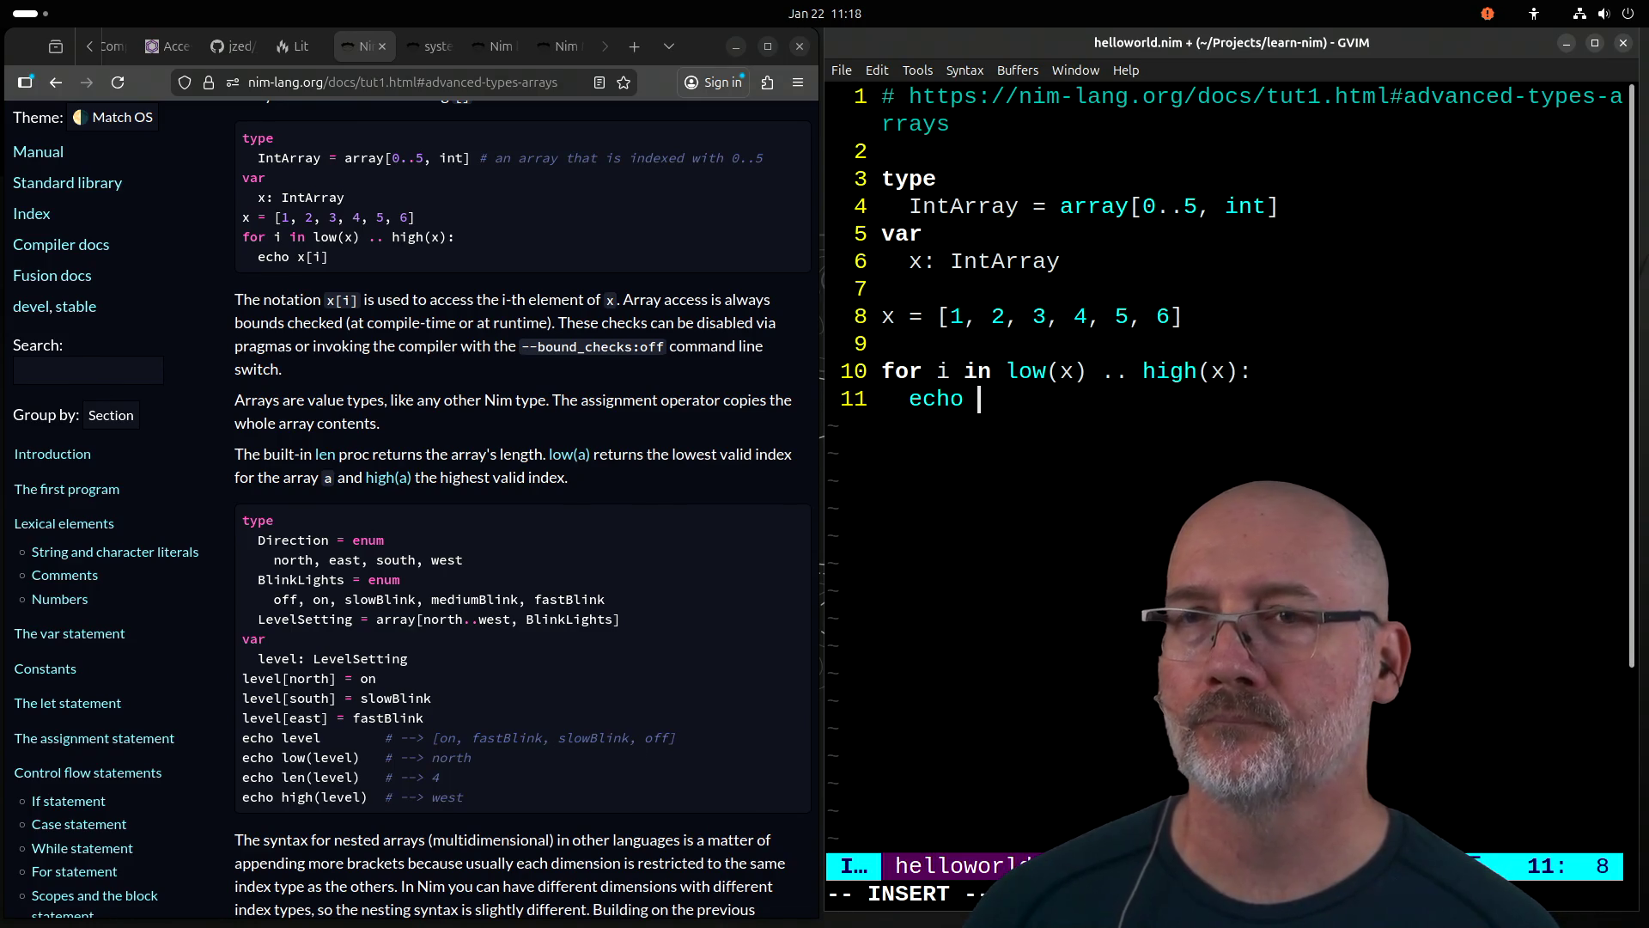
pyautogui.write('i]')
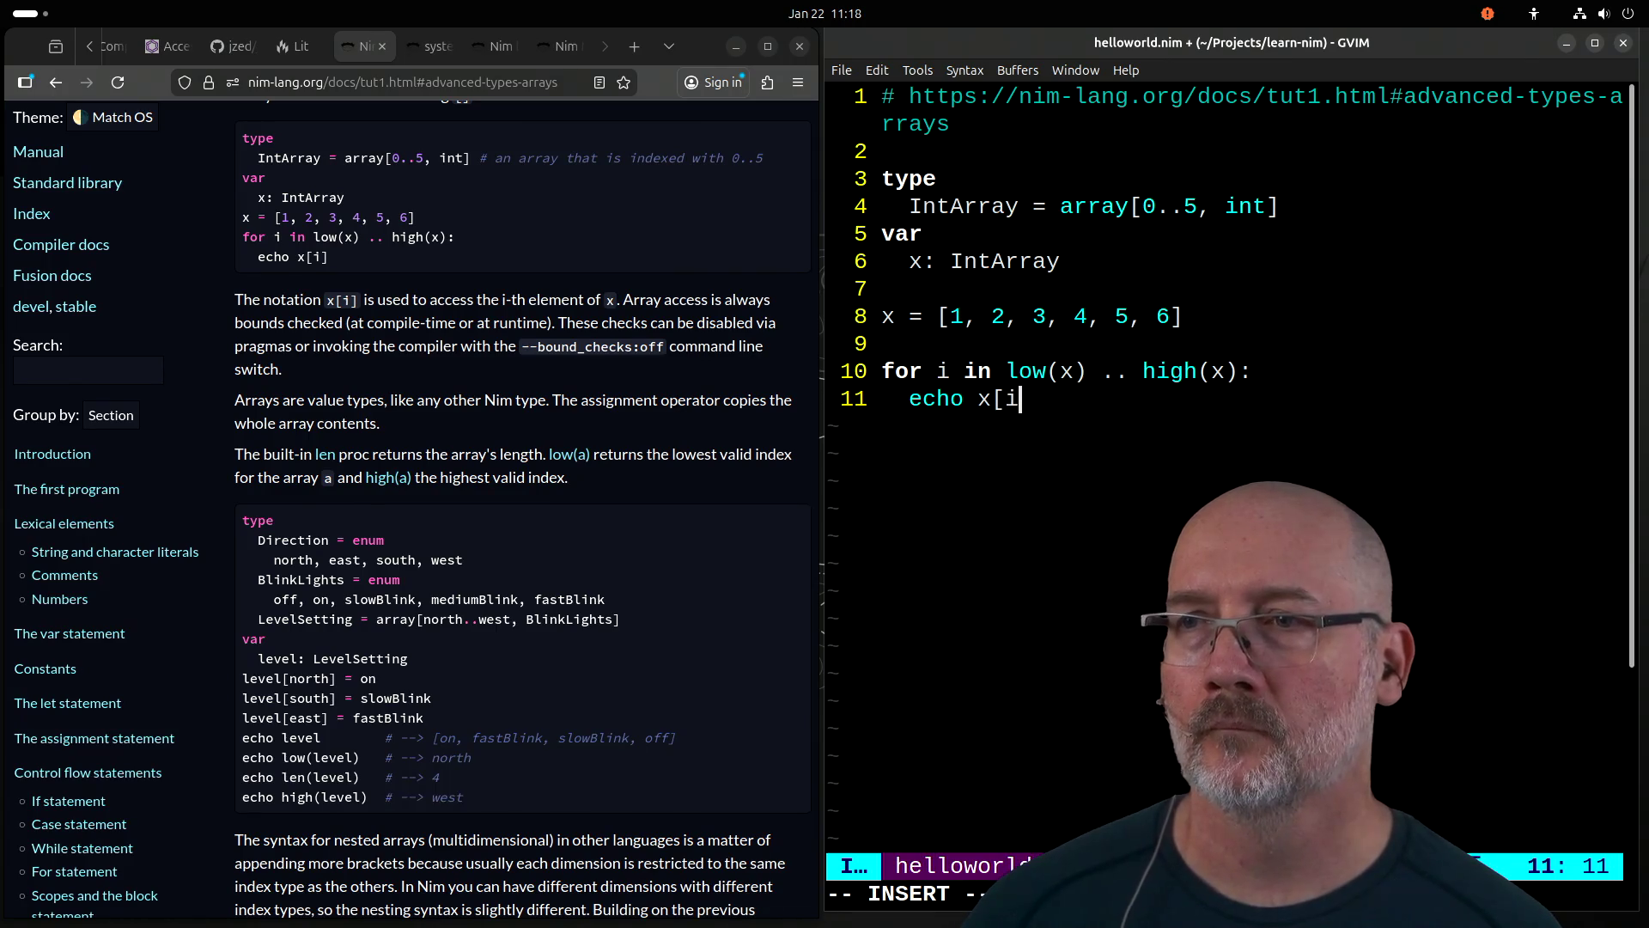
pyautogui.press('Escape')
pyautogui.write(':w')
pyautogui.press('Return')
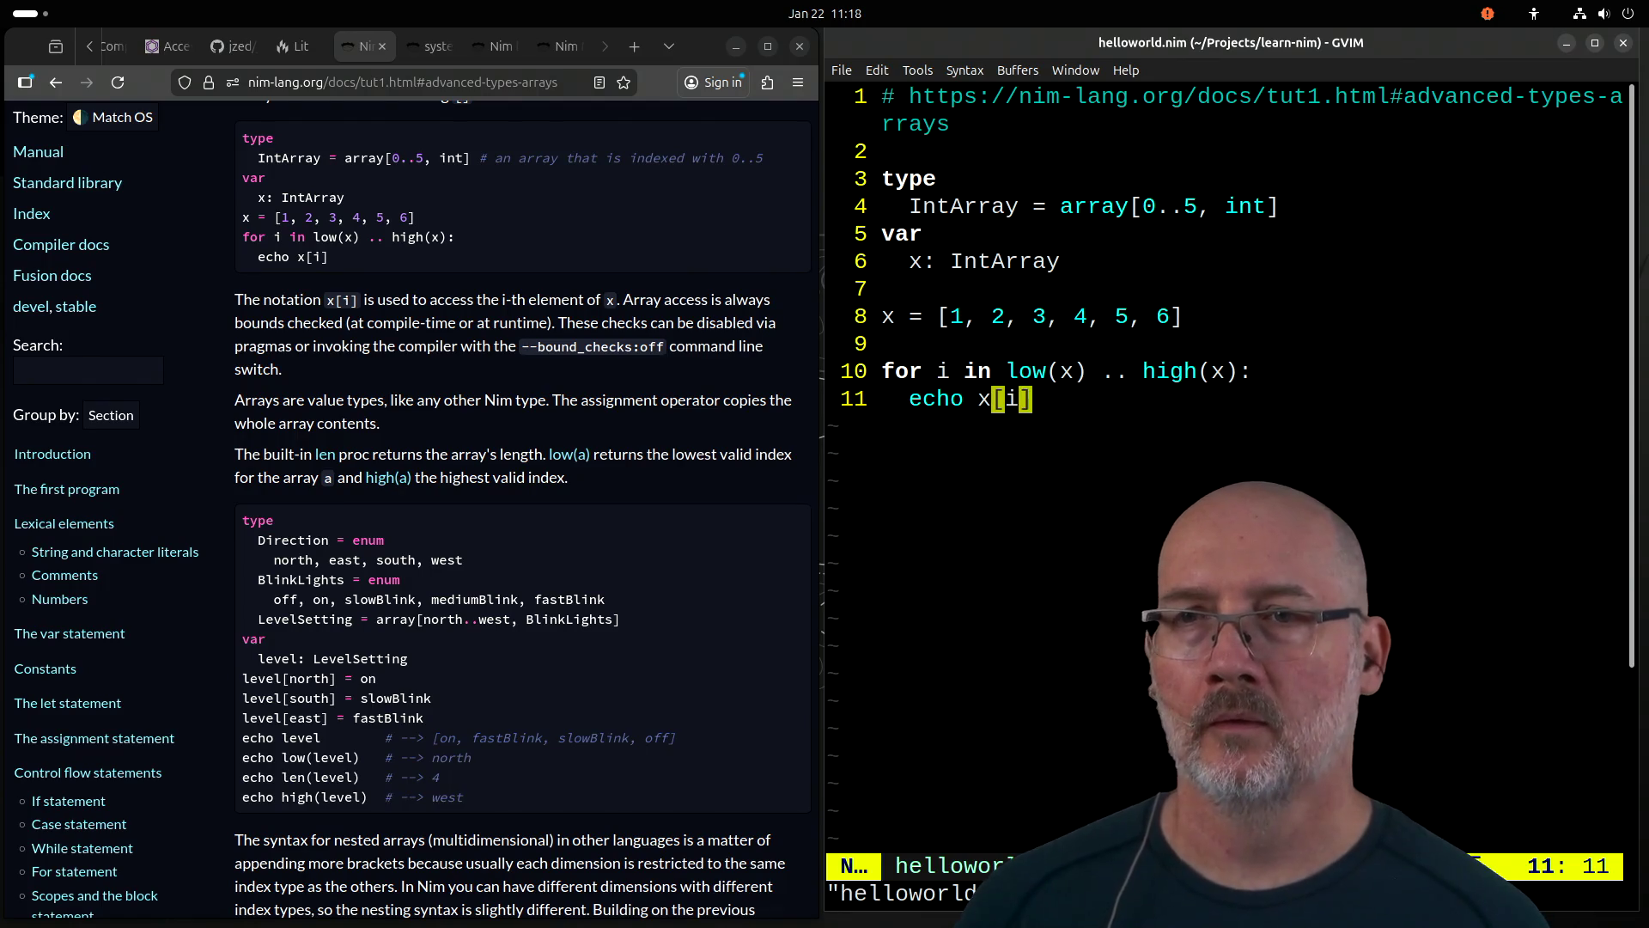
pyautogui.hotkey('alt', 'Tab')
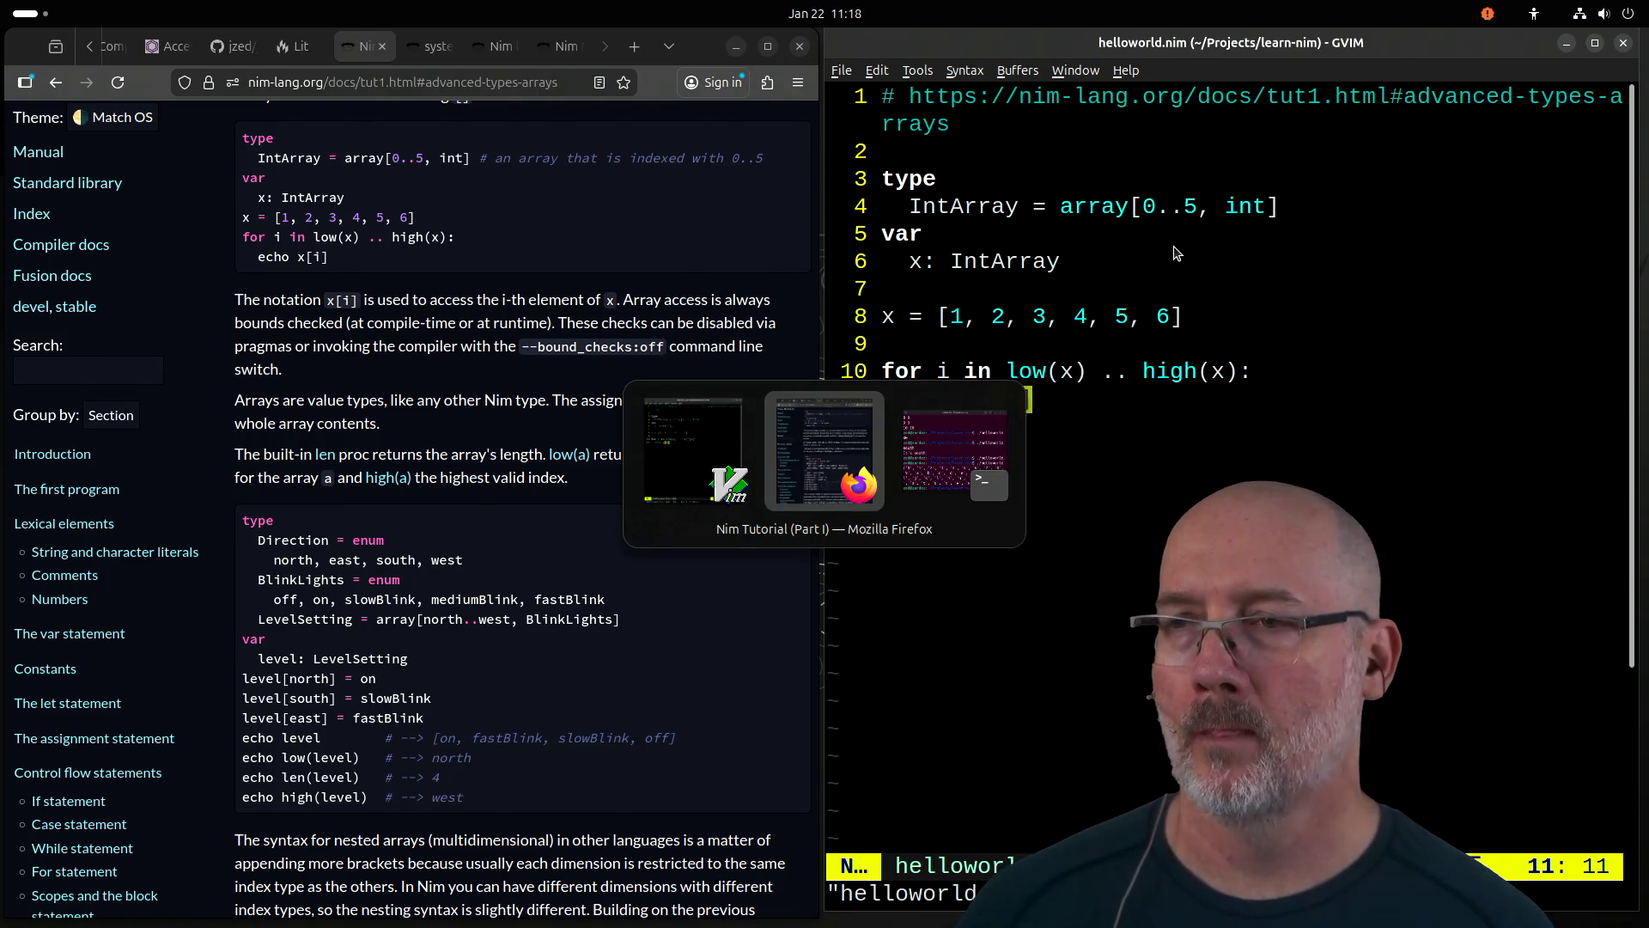
# - Compile helloworld.nim and run ./helloworld in the terminal, printing 1 through 6
pyautogui.hotkey('alt', 'Tab')
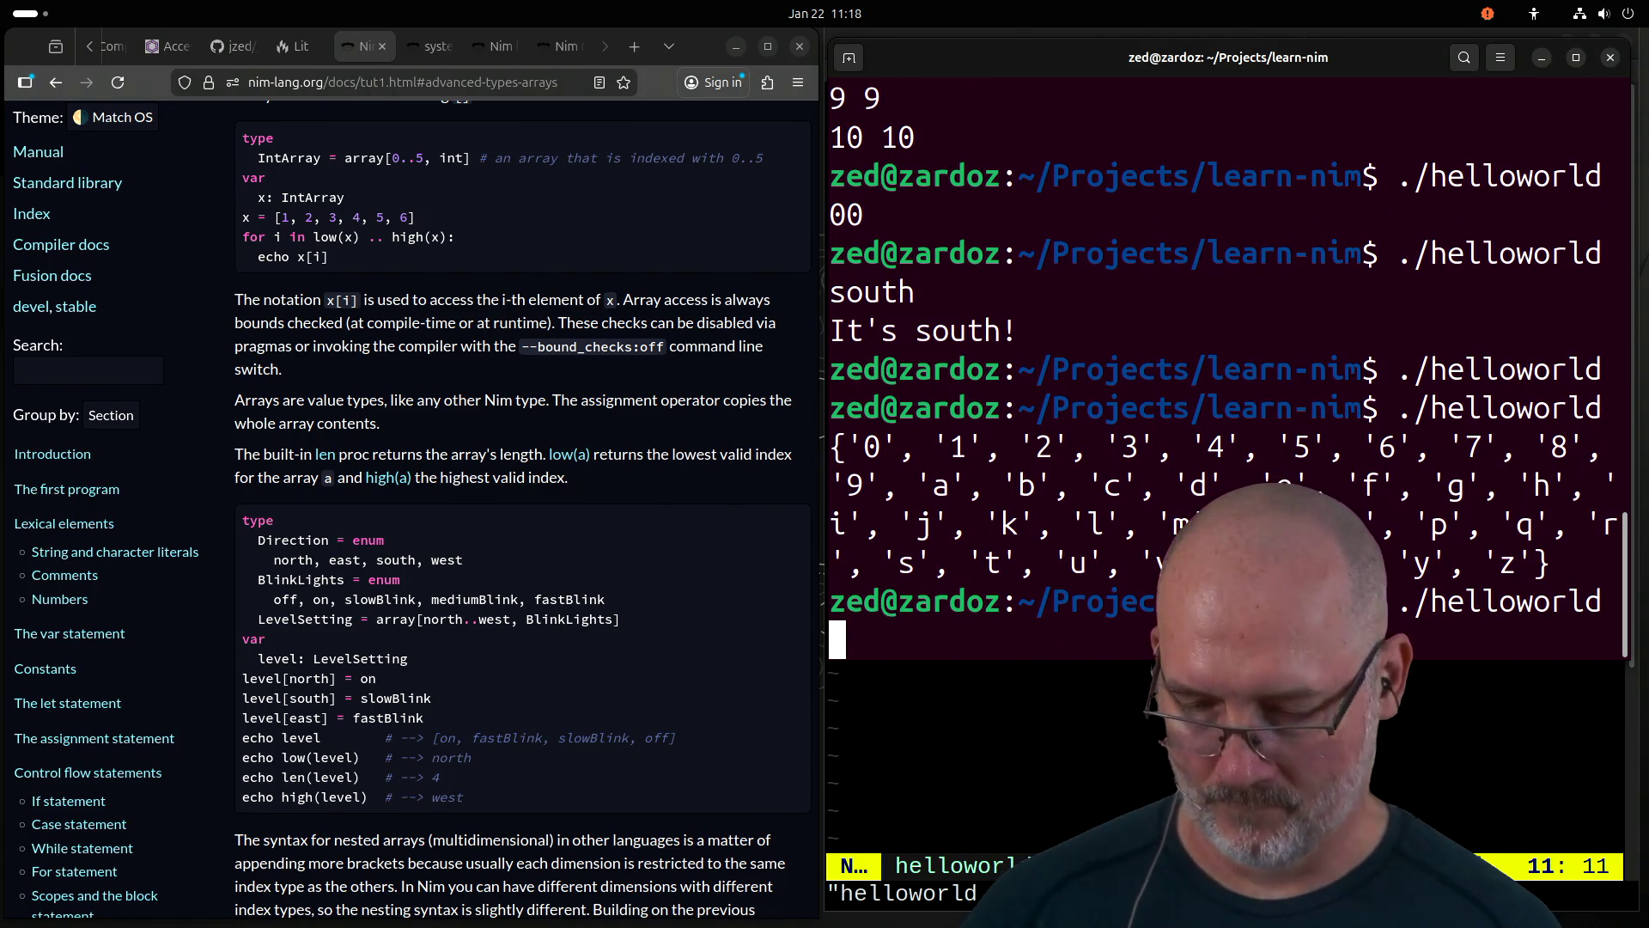
pyautogui.hotkey('alt', 'Tab')
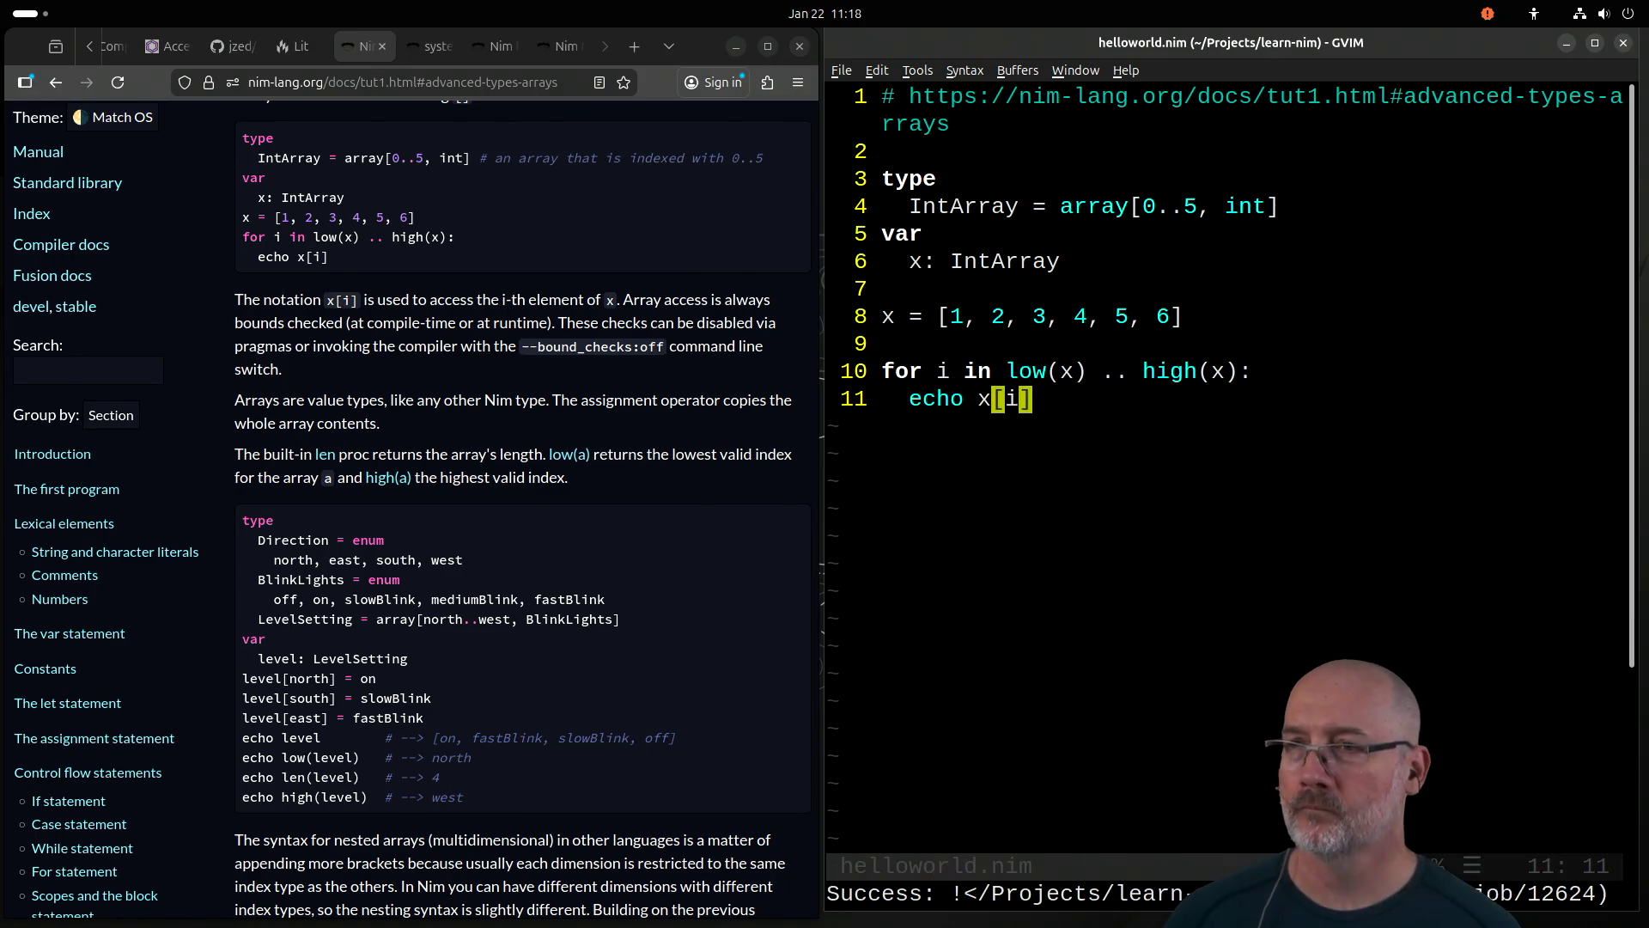
pyautogui.hotkey('alt', 'Tab')
pyautogui.press('Up')
pyautogui.press('Return')
pyautogui.hotkey('alt', 'Tab')
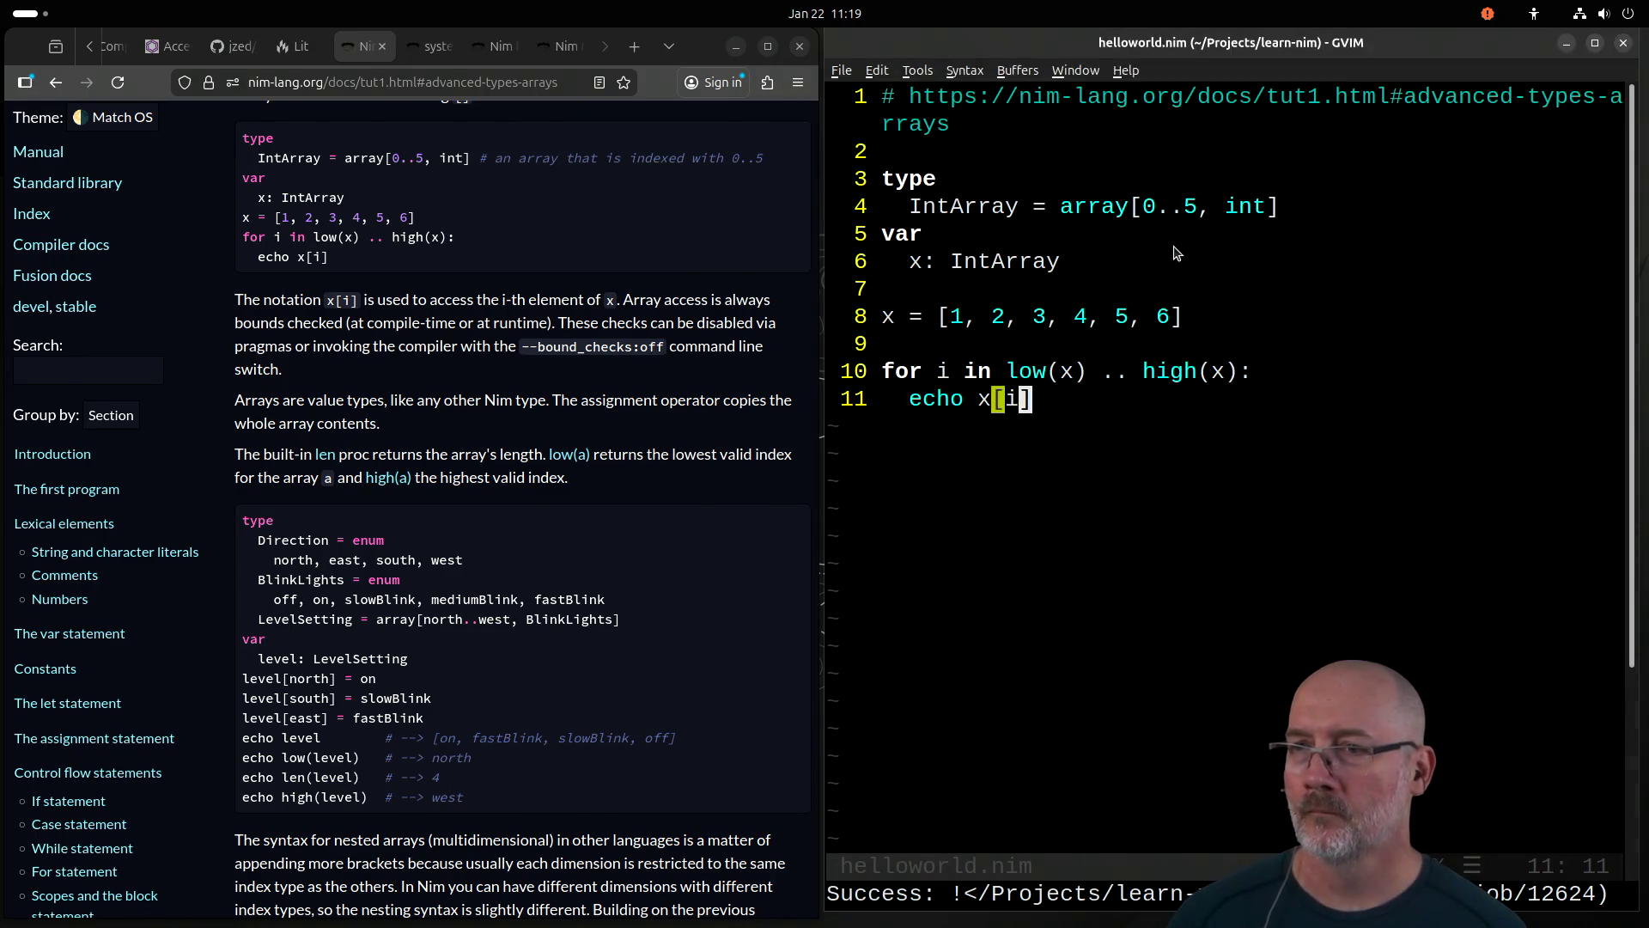
pyautogui.click(623, 486)
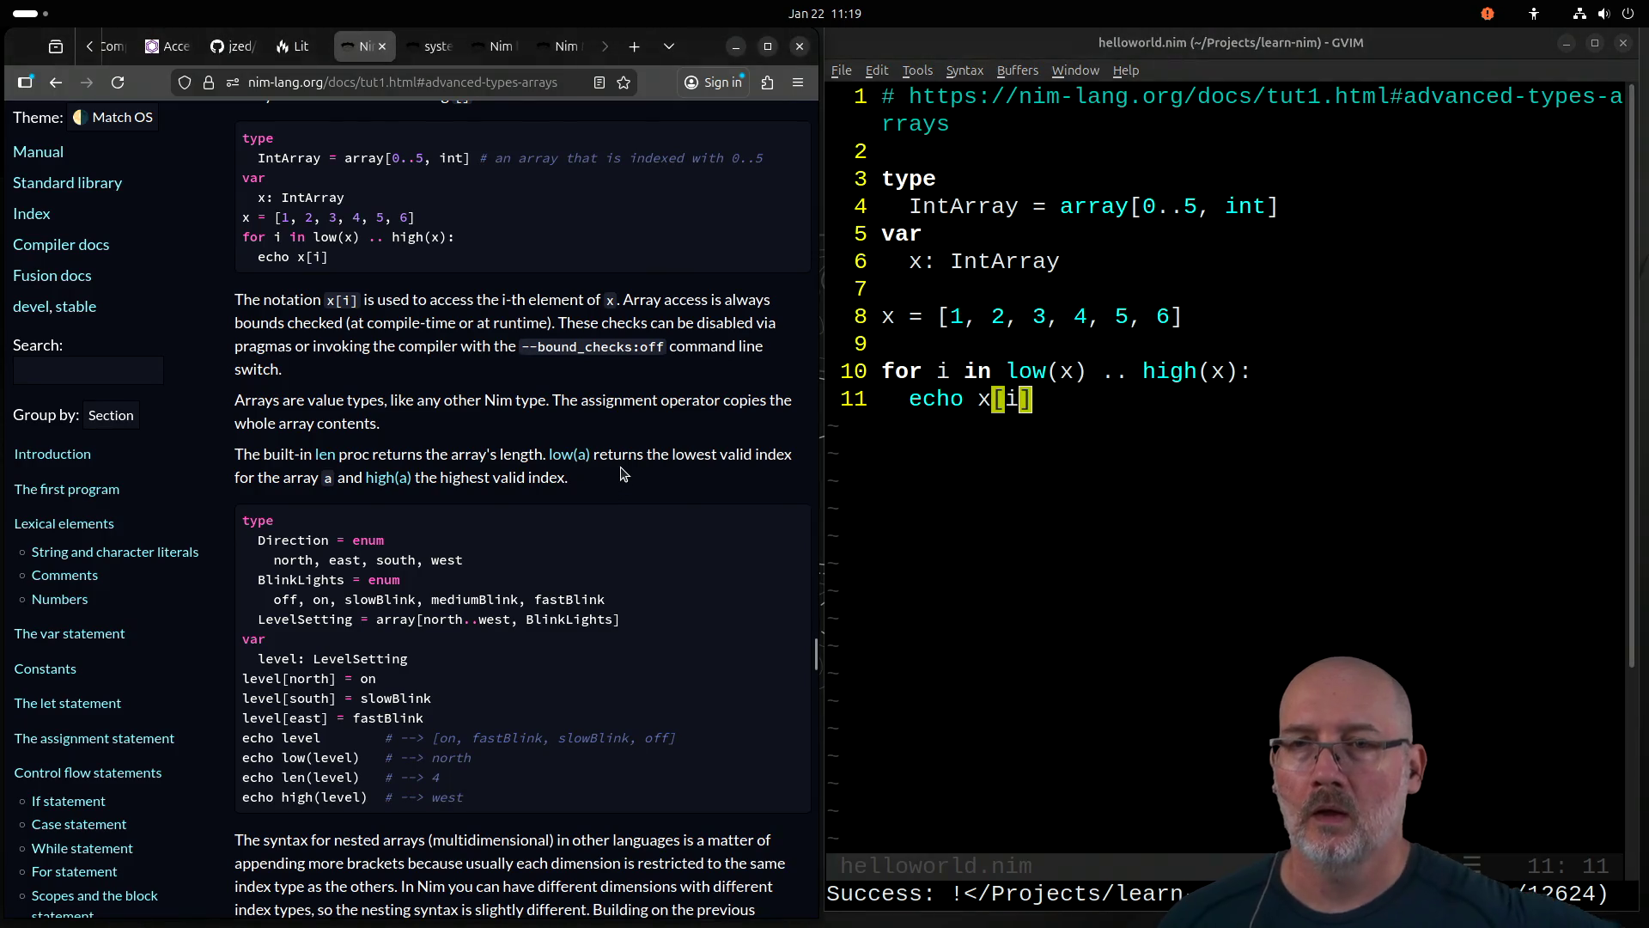
# - Scroll the Nim tutorial down to the nested-array LightTower example
pyautogui.scroll(-3, 638, 507)
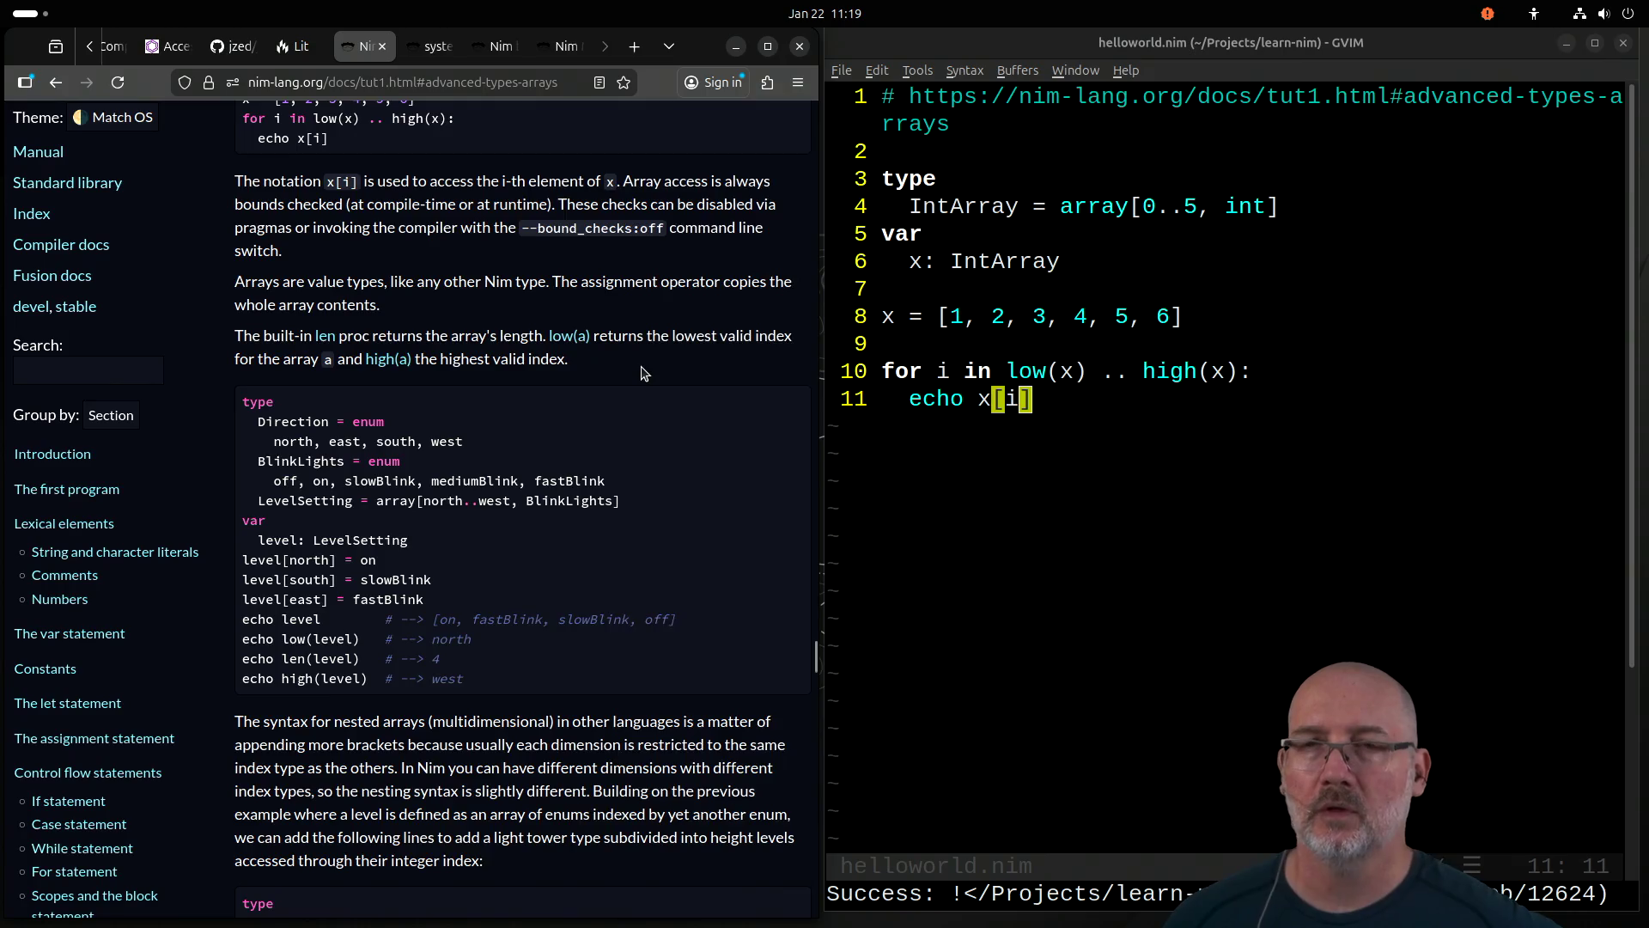
pyautogui.scroll(-3, 644, 373)
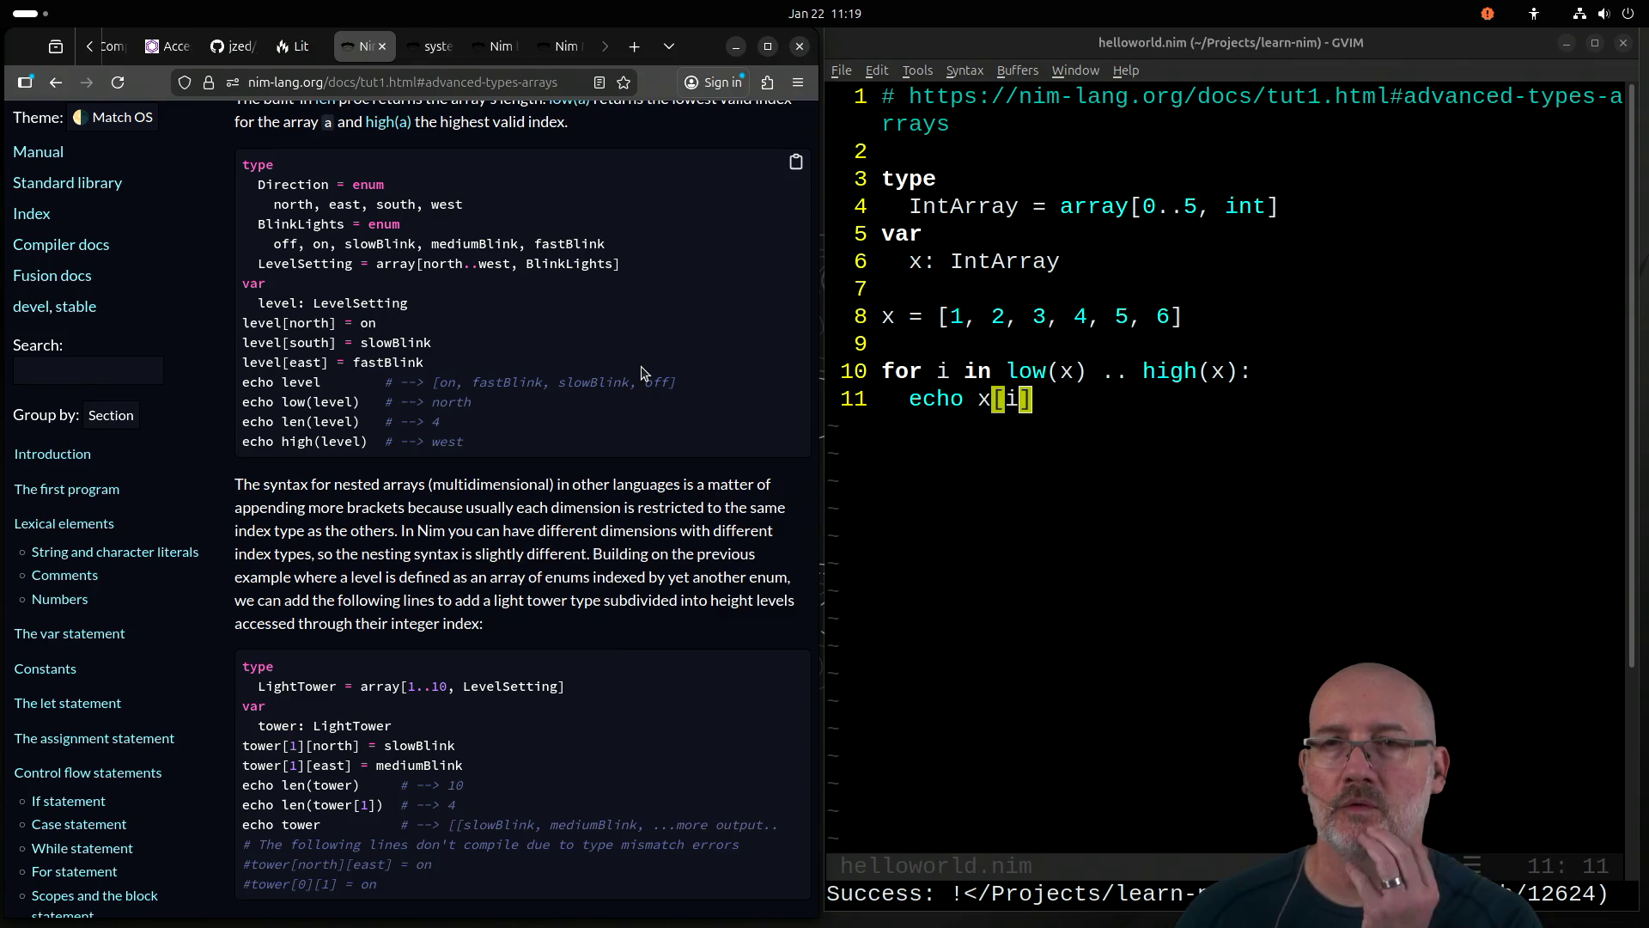
pyautogui.click(968, 543)
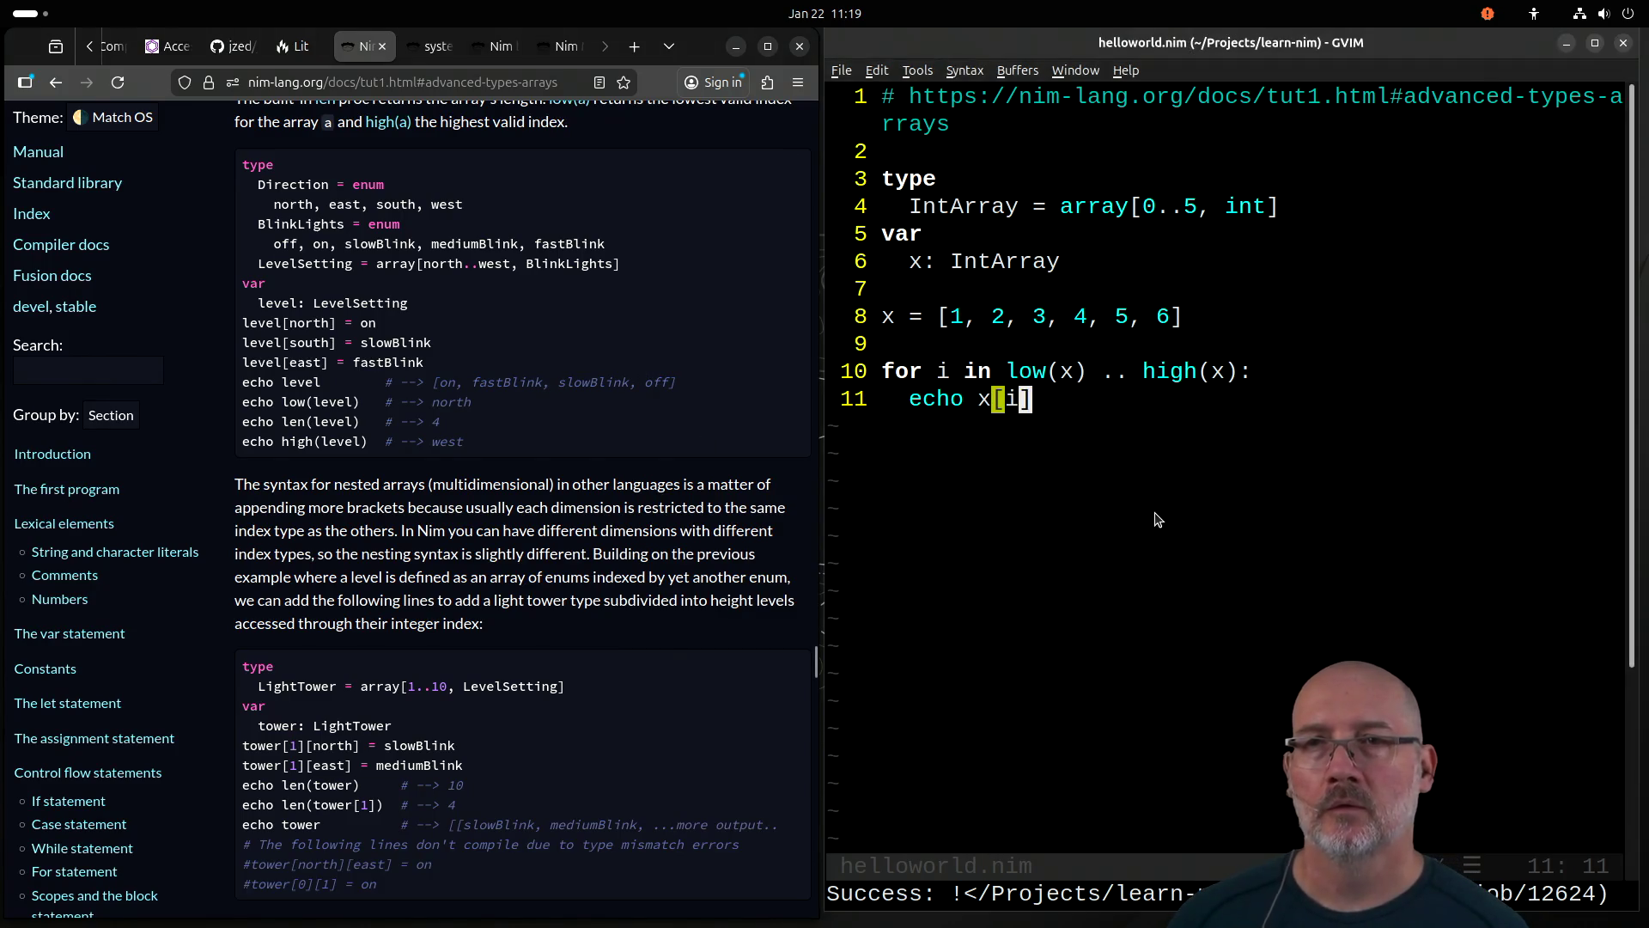
# - Replace the old code with a type block declaring Direction = enum of north, east, south, west
pyautogui.press('k')
pyautogui.press('k')
pyautogui.press('k')
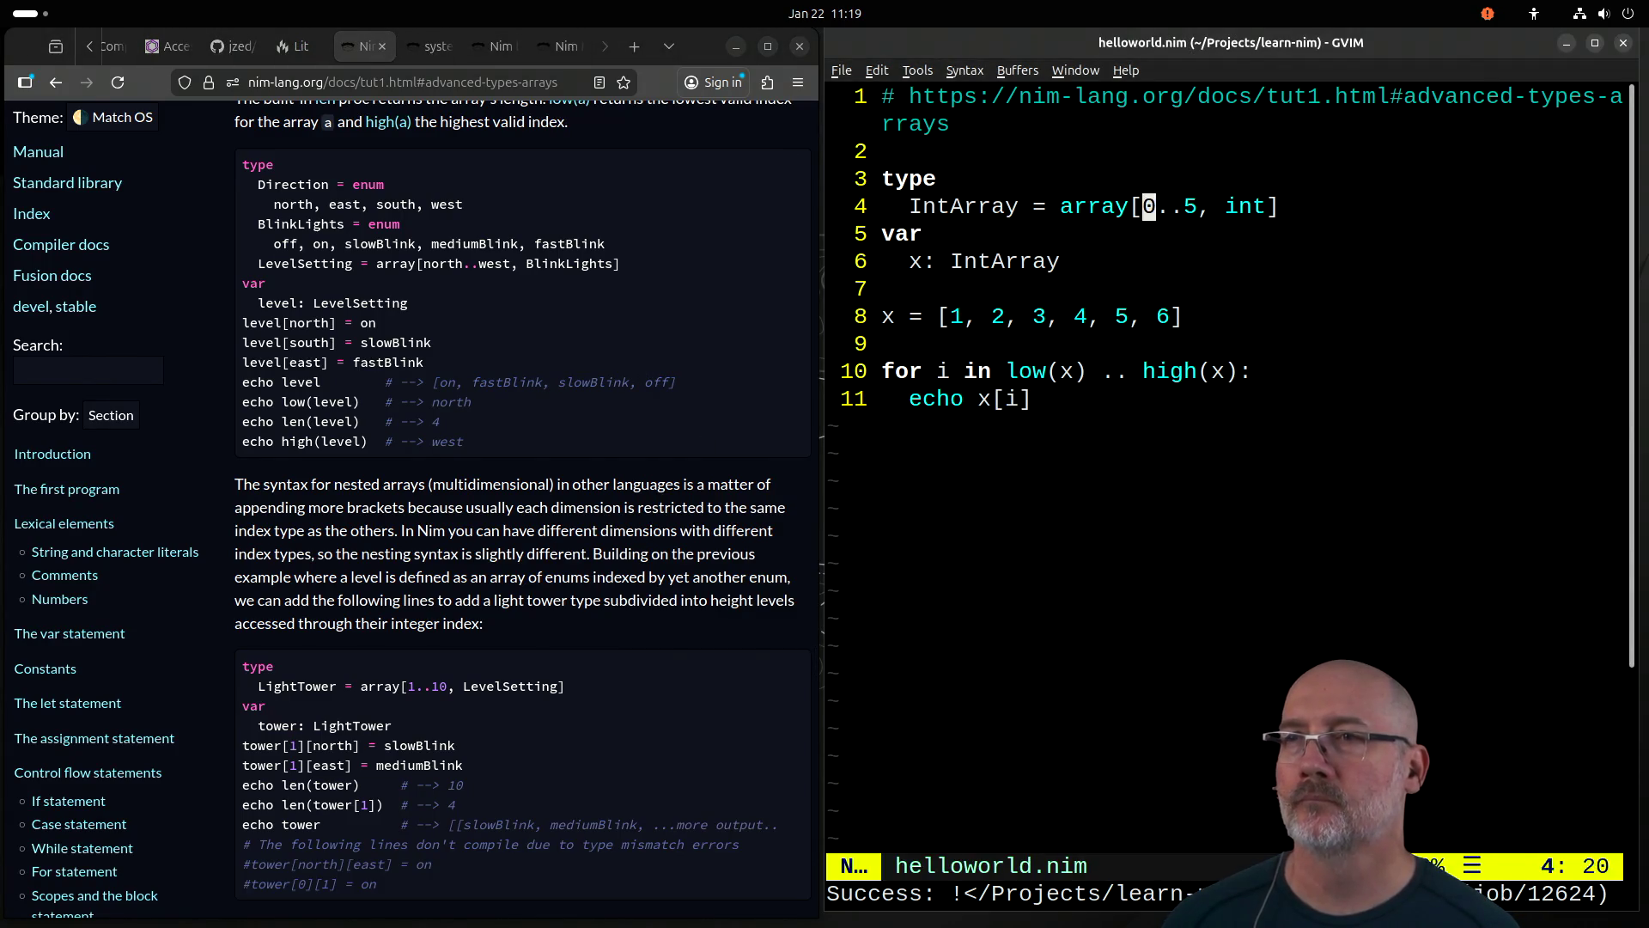
pyautogui.press('d')
pyautogui.hotkey('shift', 'g')
pyautogui.press('o')
pyautogui.press('Return')
pyautogui.write('type')
pyautogui.press('Return')
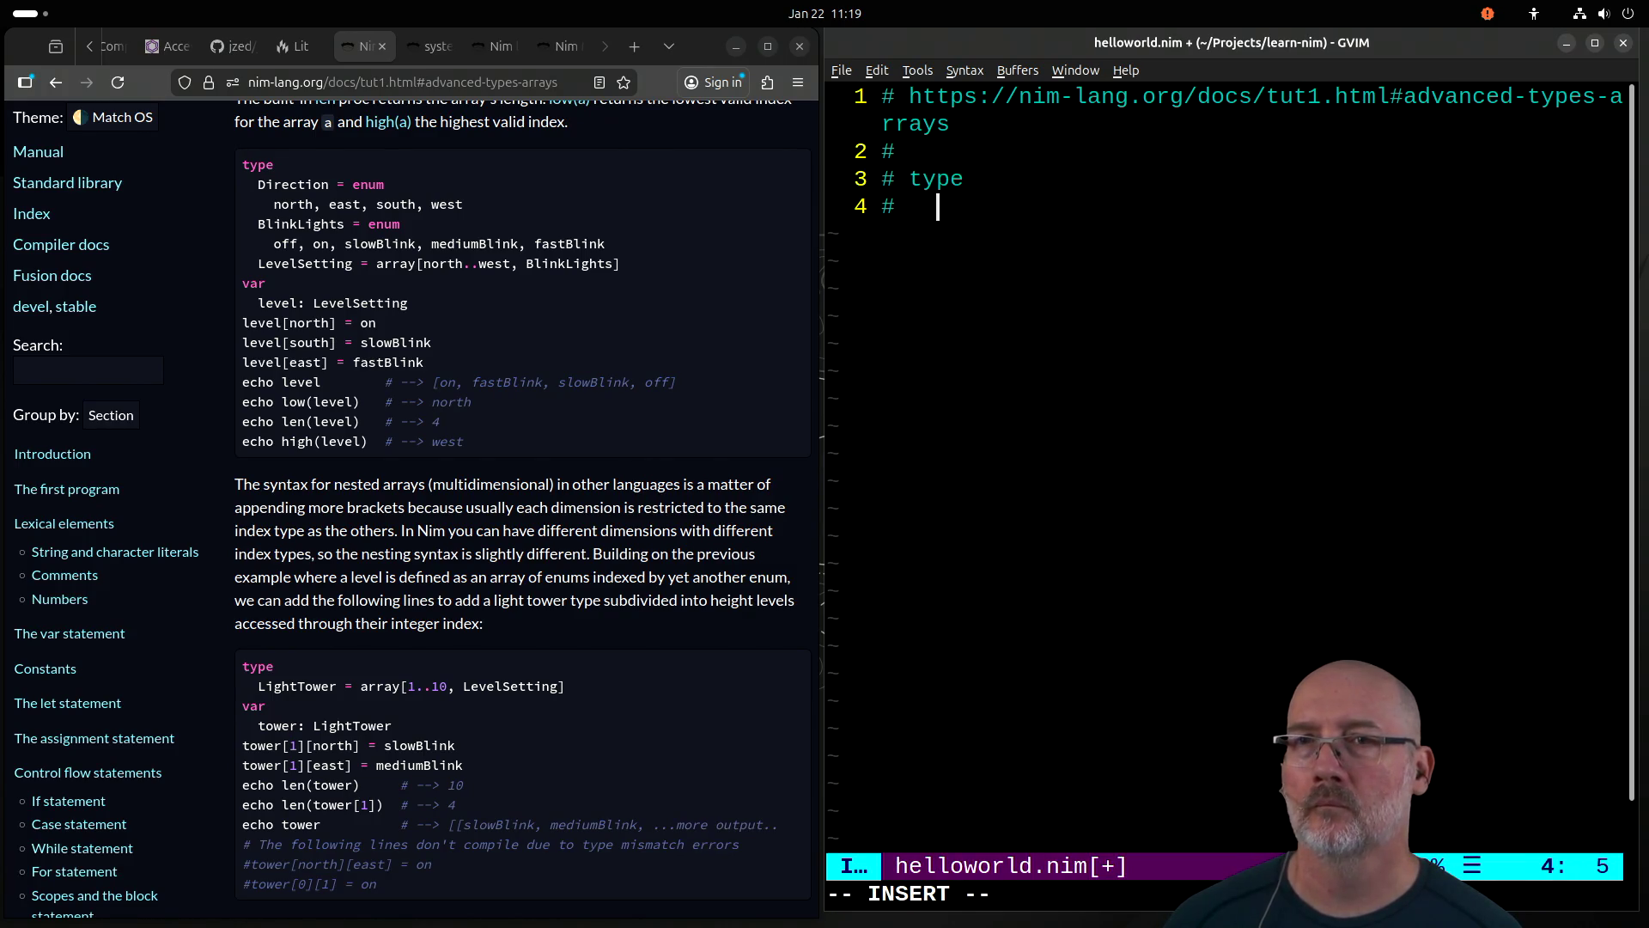
pyautogui.write('Direction = enu')
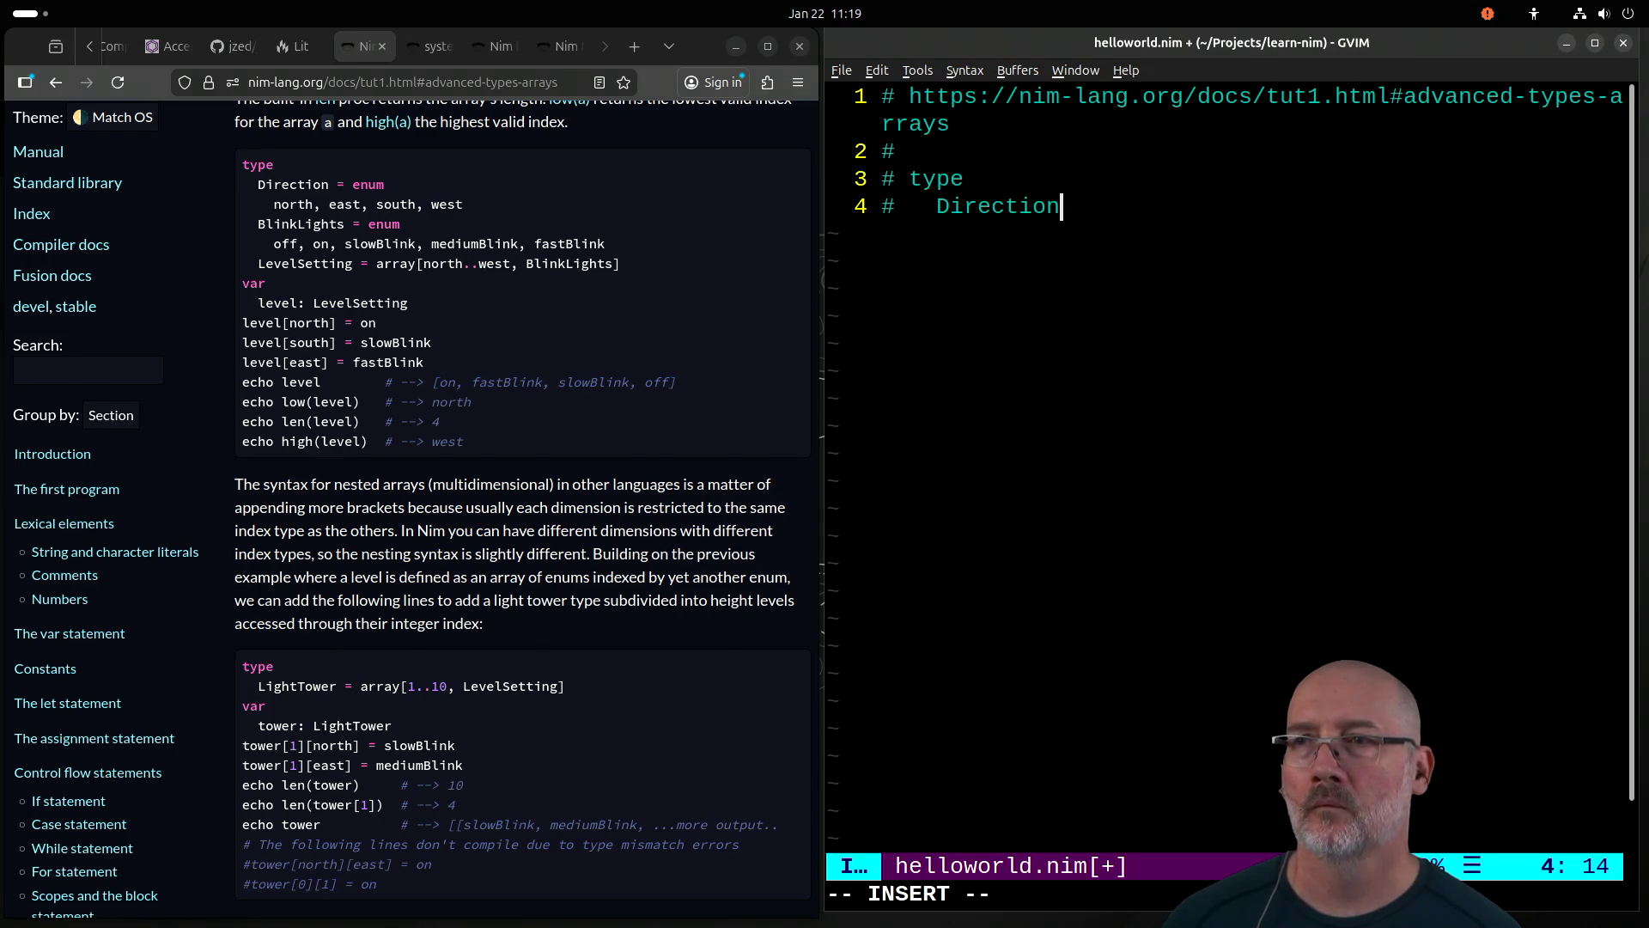
pyautogui.write('m')
pyautogui.press('Return')
pyautogui.write('north, east, south, west')
# - Add BlinkLights = enum (on, of, slowBlink, mediumBlink, fastBlink) and LevelSetting = array[nort..west, BlinkLights]
pyautogui.press('Return')
pyautogui.write('Blink')
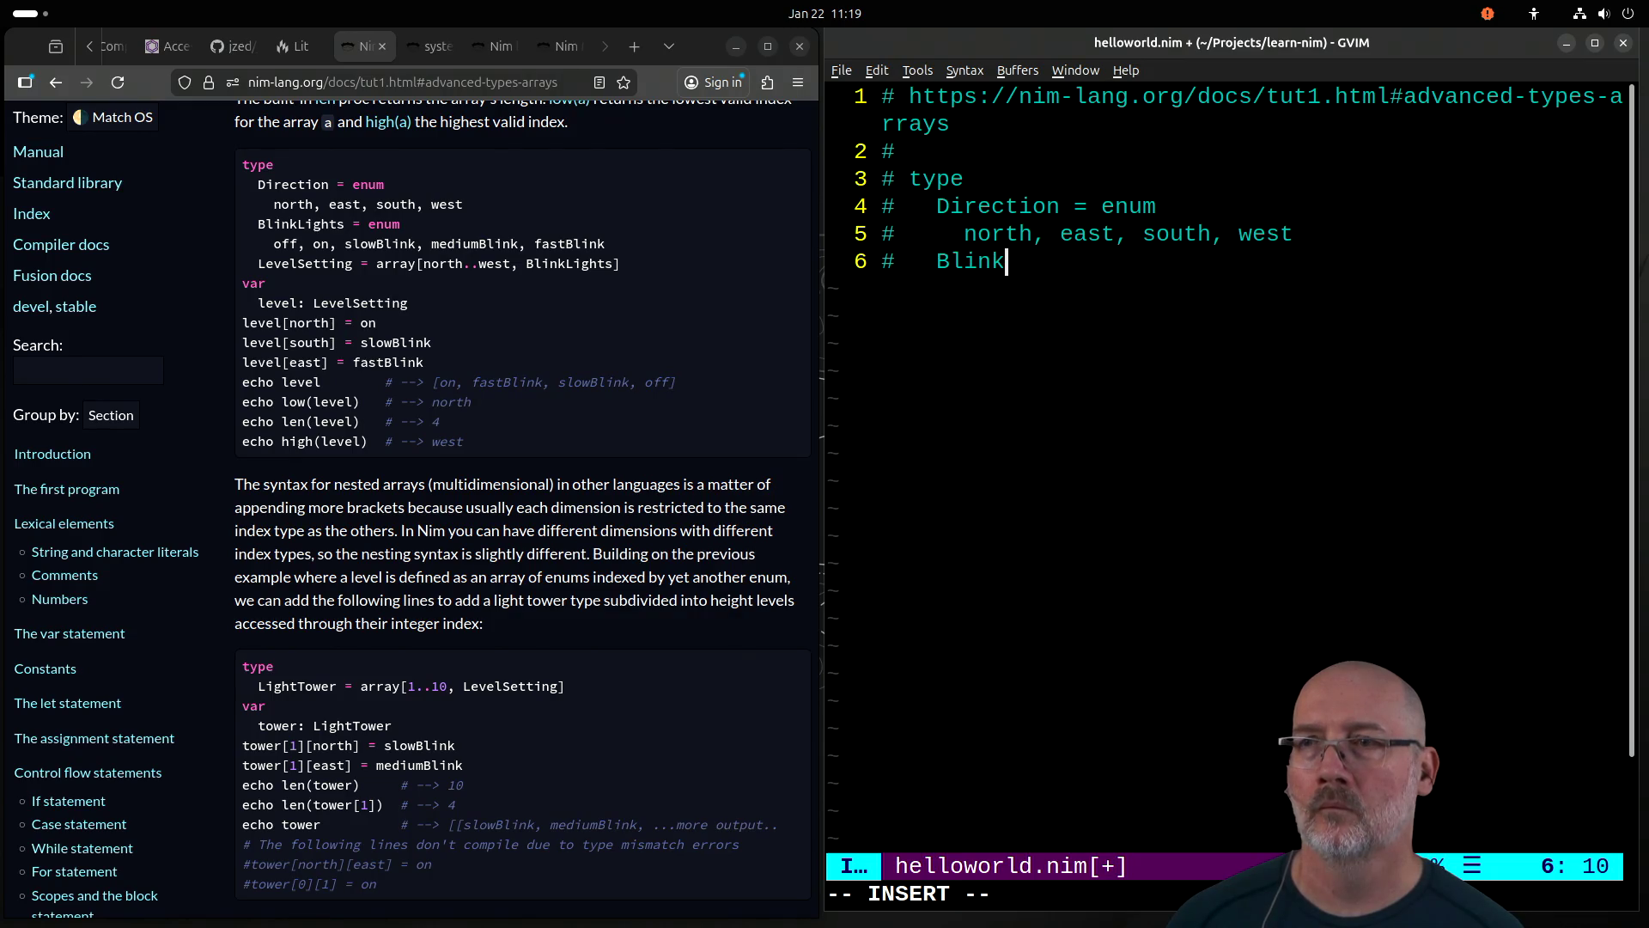
pyautogui.write('Lights = e')
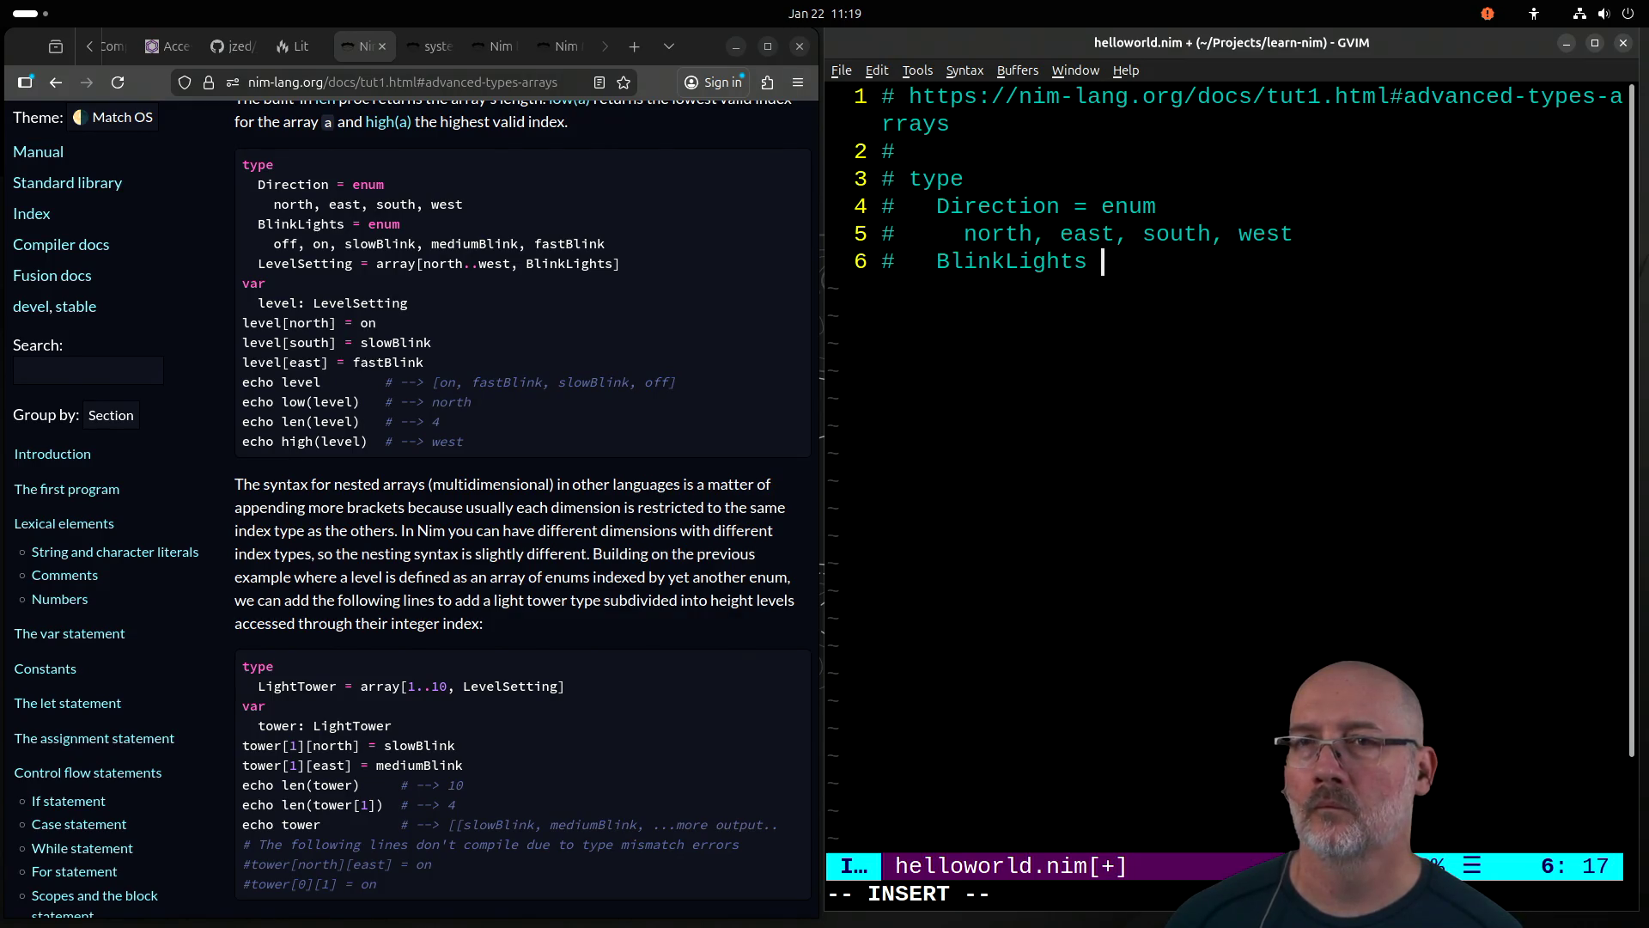
pyautogui.write('num')
pyautogui.press('Return')
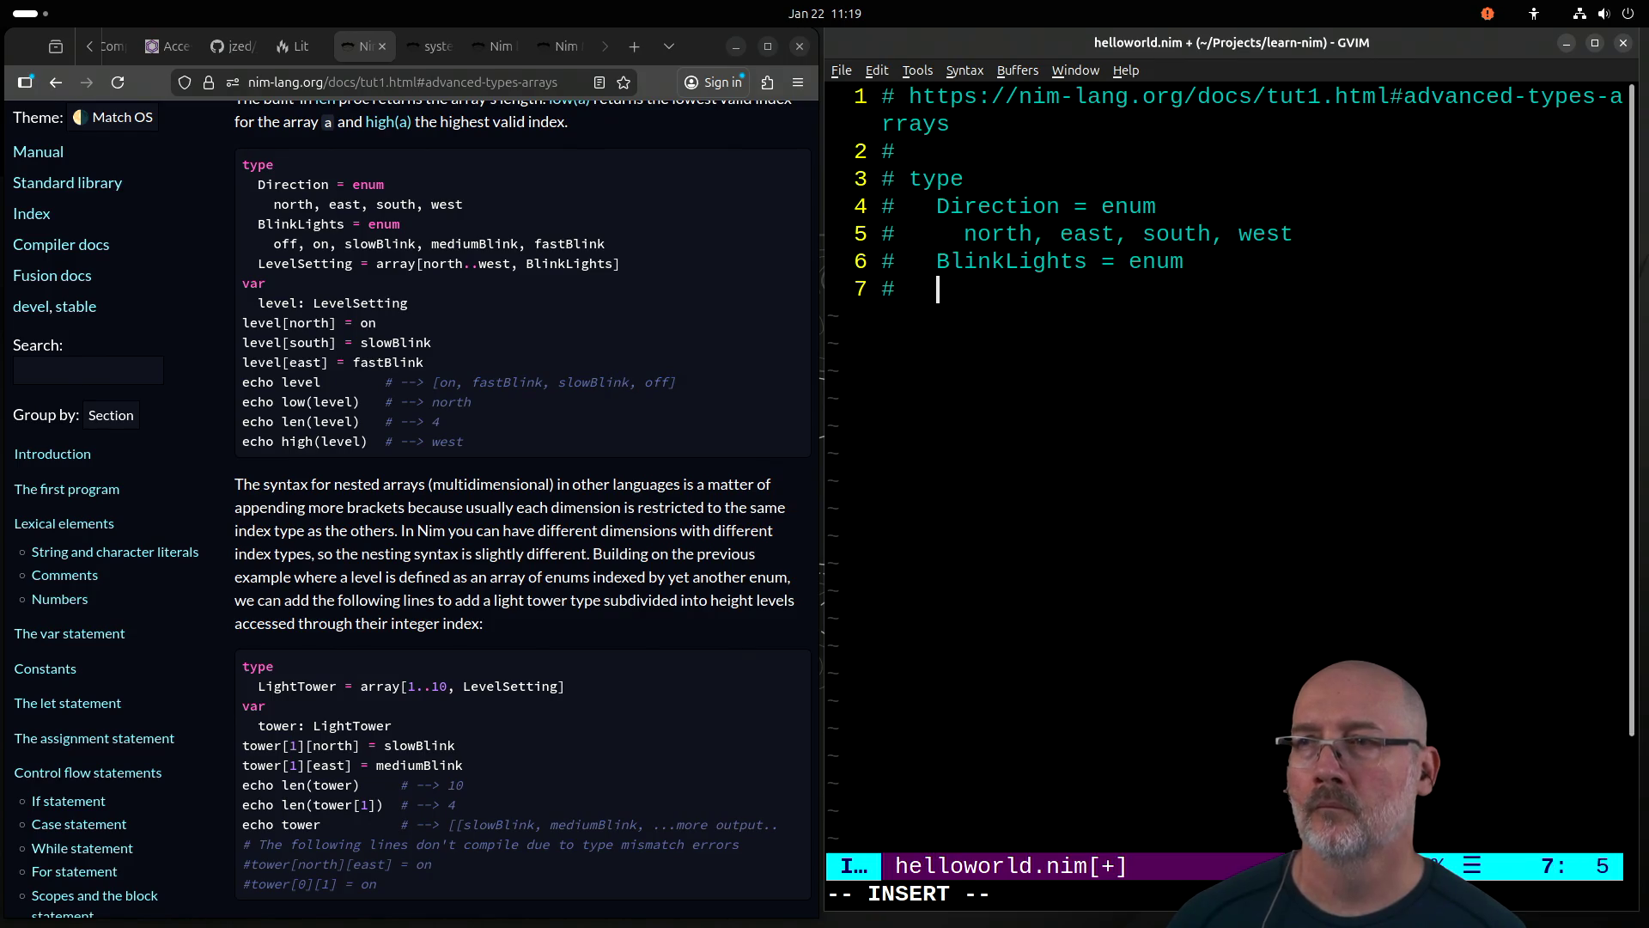
pyautogui.write('on, of, slowBlink, mediumBlink, fastB')
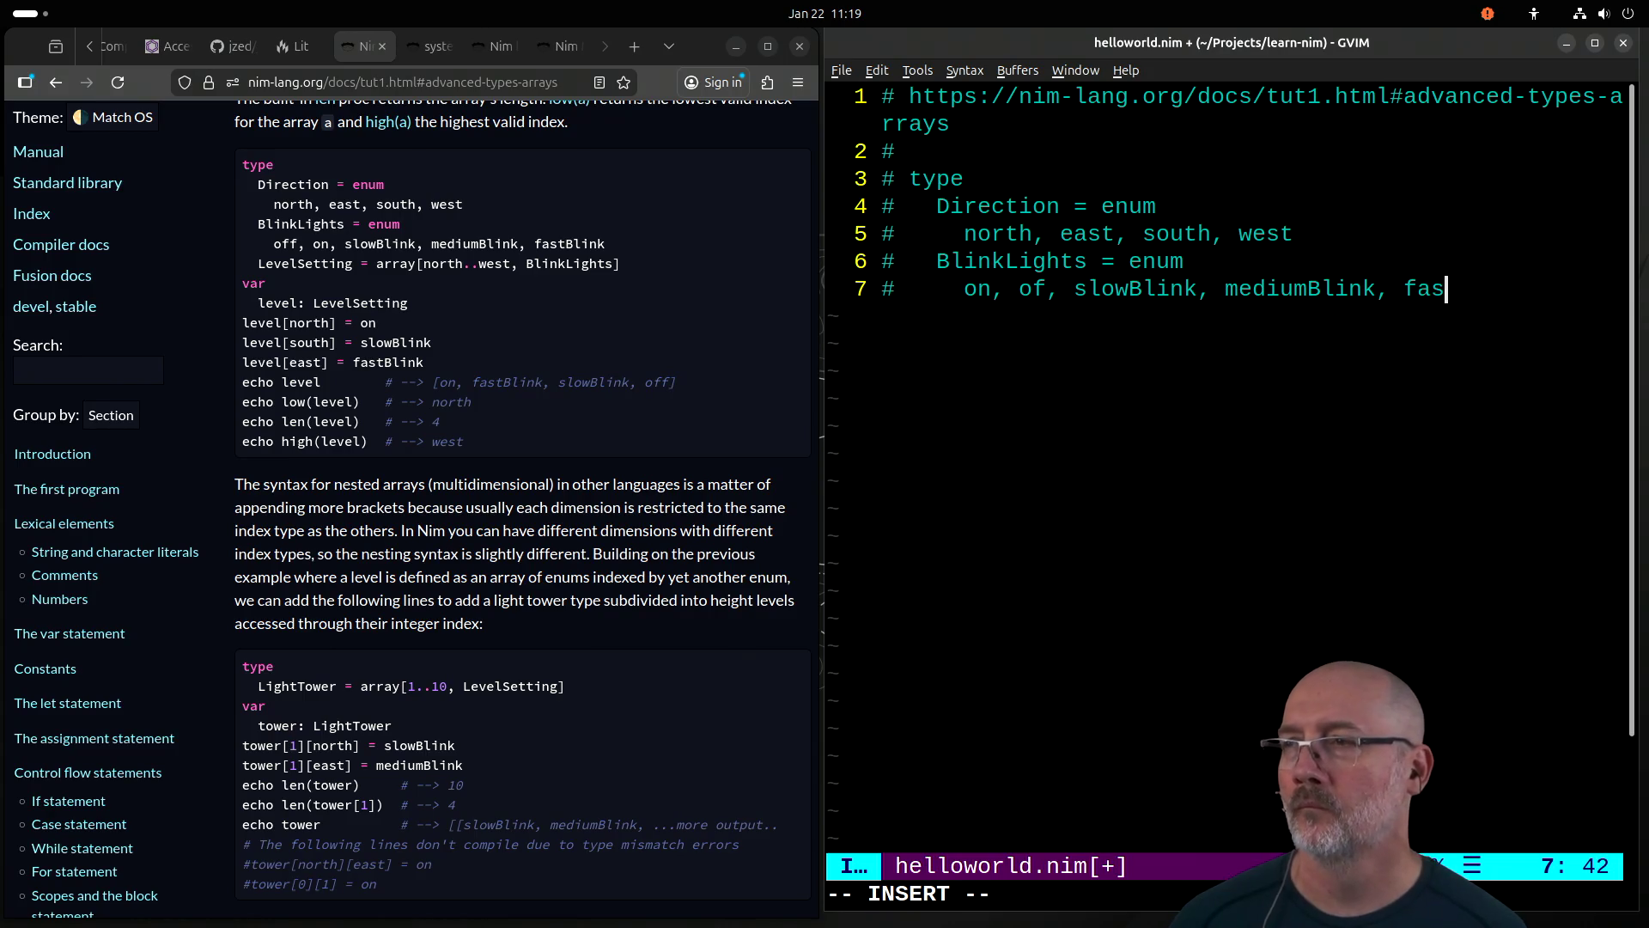
pyautogui.write('link')
pyautogui.press('Return')
pyautogui.press('BackSpace')
pyautogui.write('Leve')
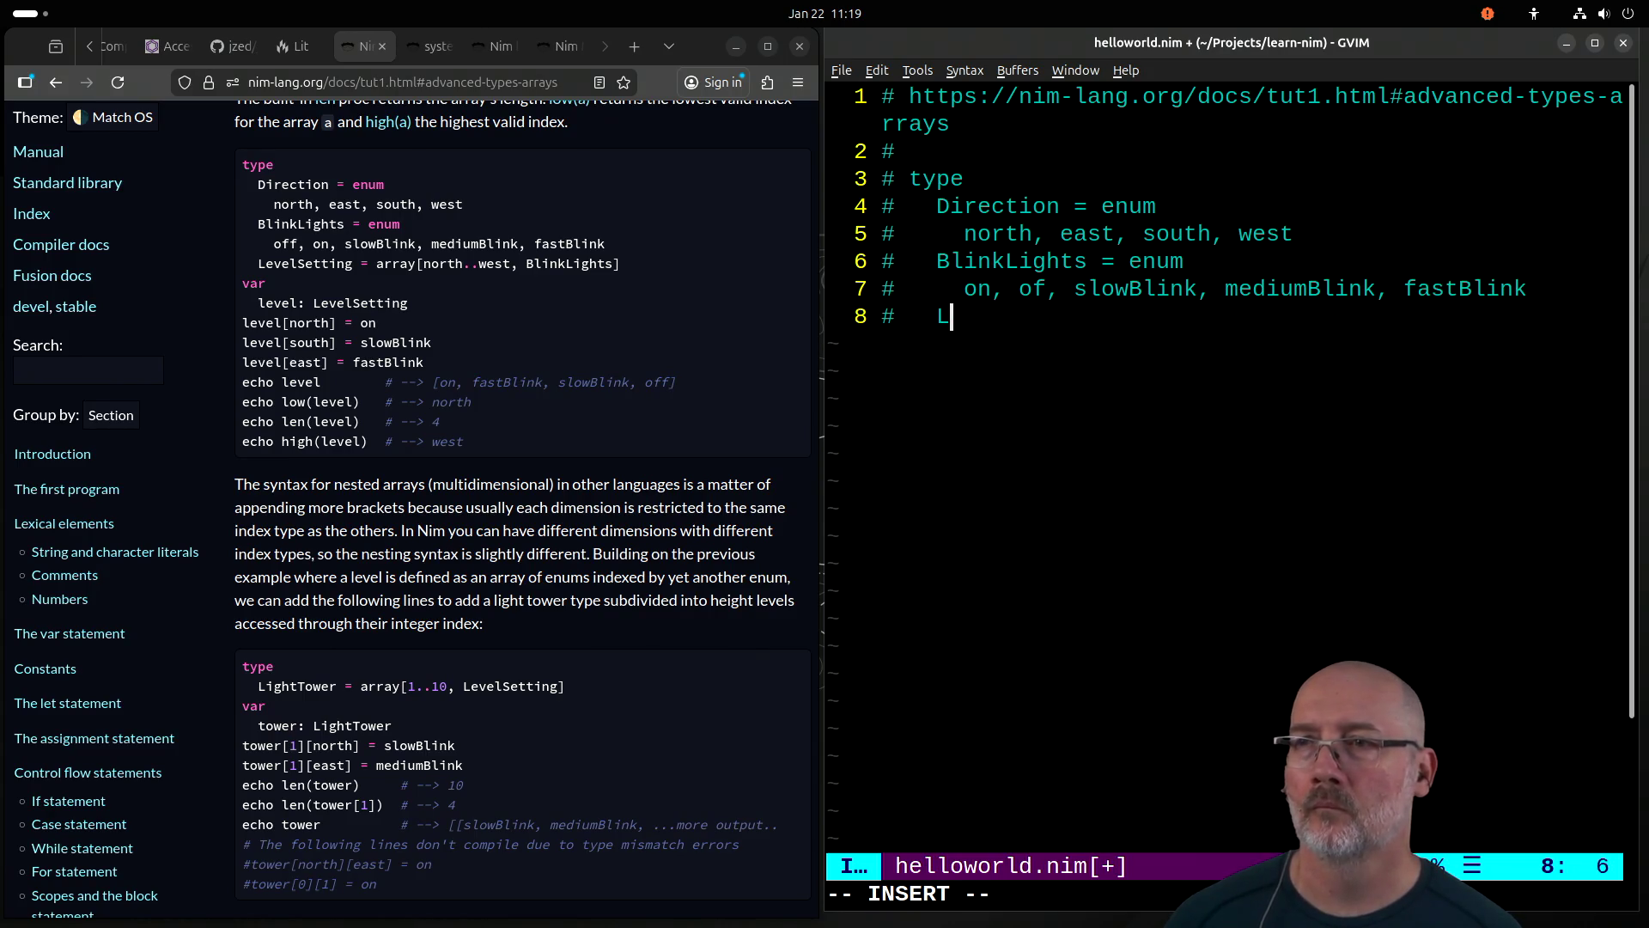
pyautogui.write('lSetting = arr')
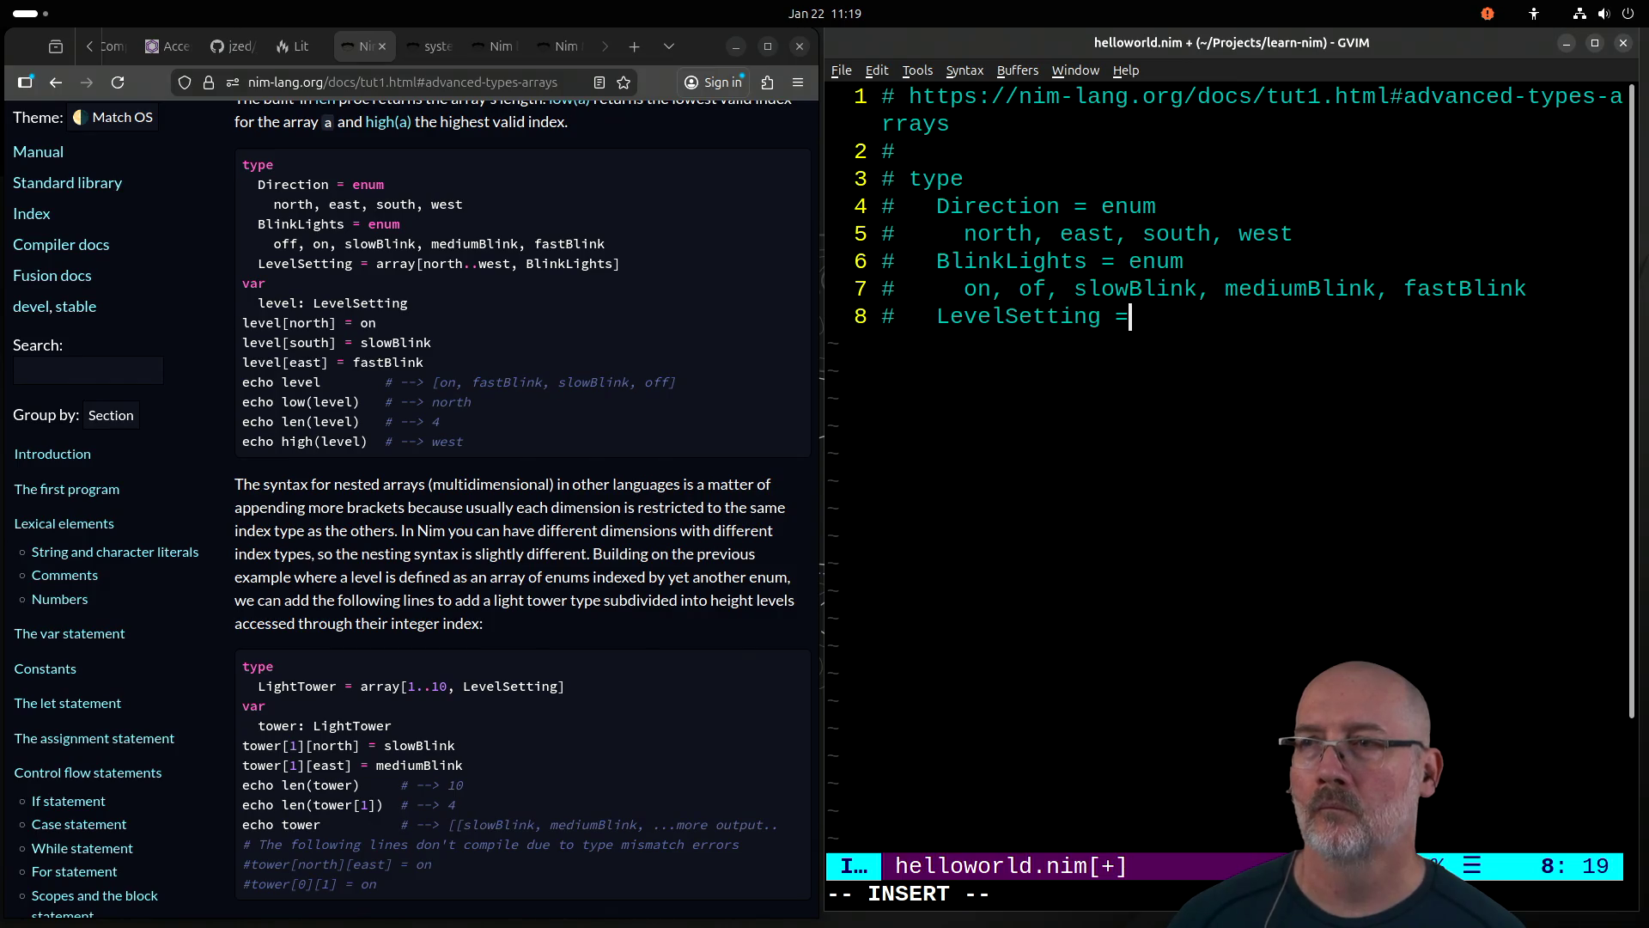
pyautogui.write('ay[nort')
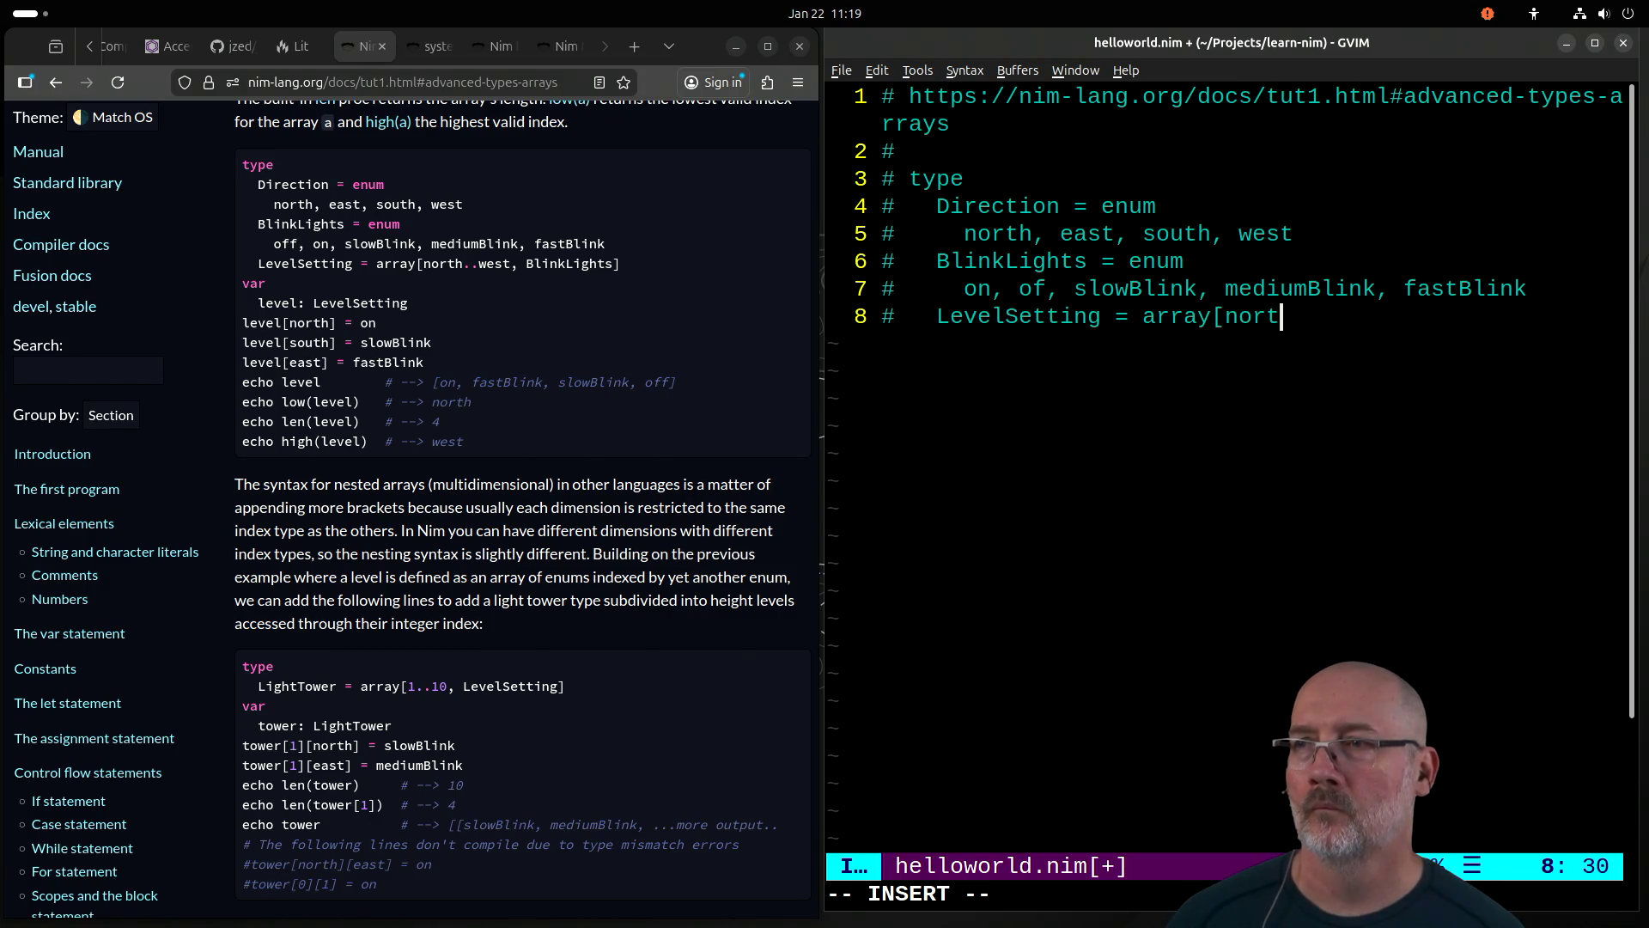
pyautogui.write('..west, blin')
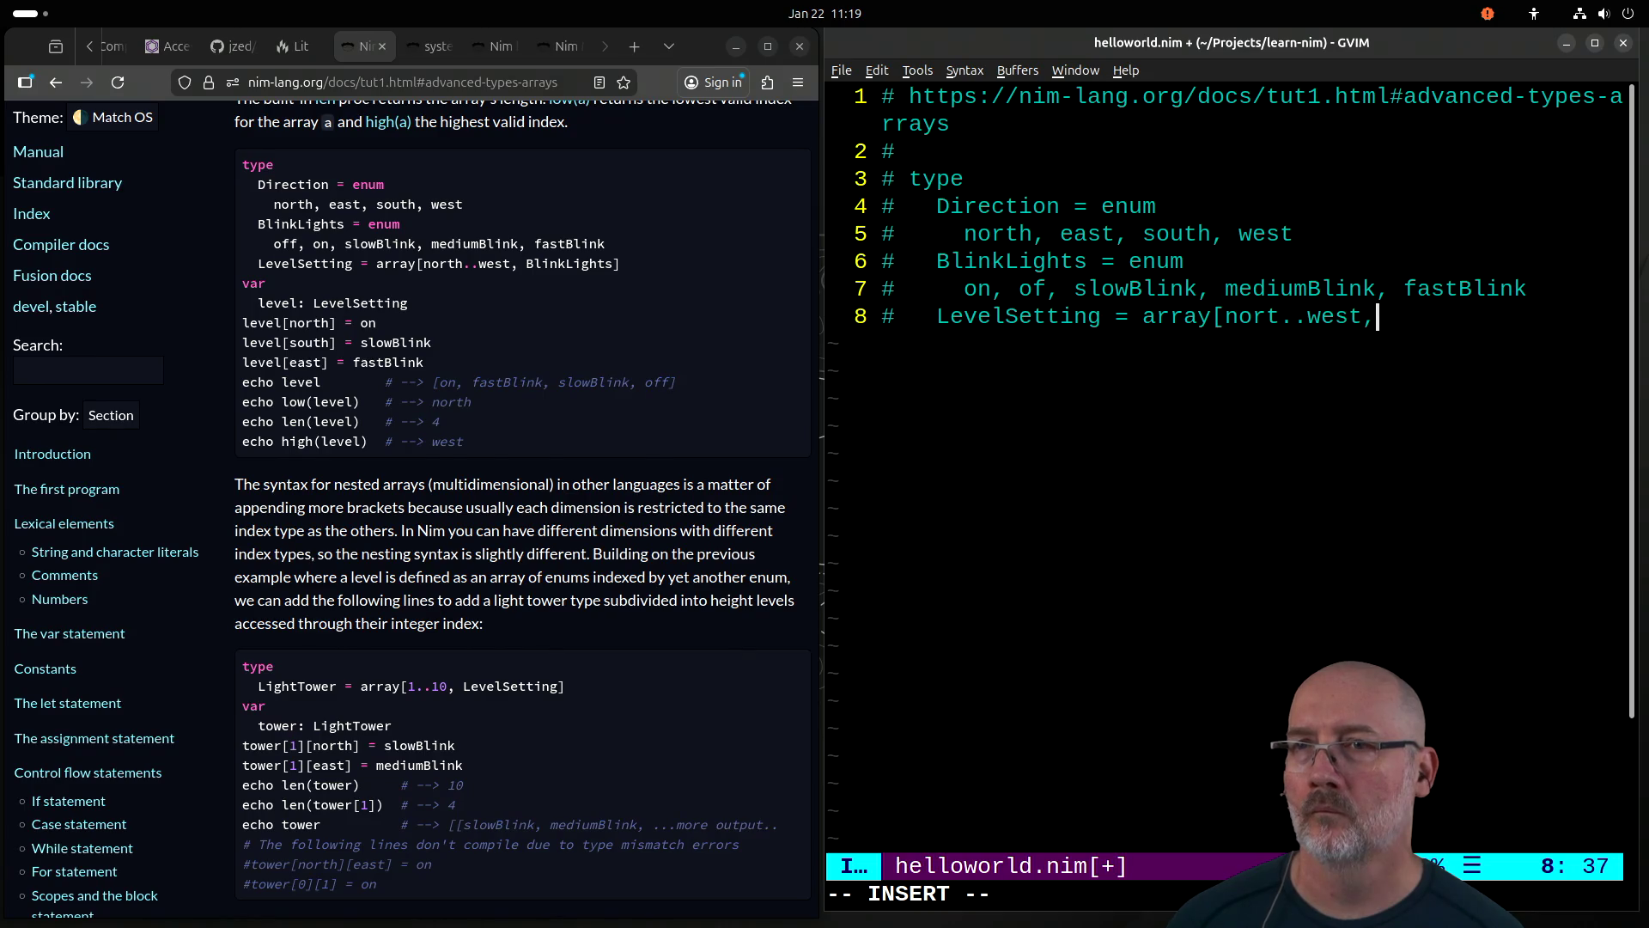
pyautogui.write('kList')
pyautogui.press('BackSpace')
pyautogui.press('BackSpace')
pyautogui.write('ghts]')
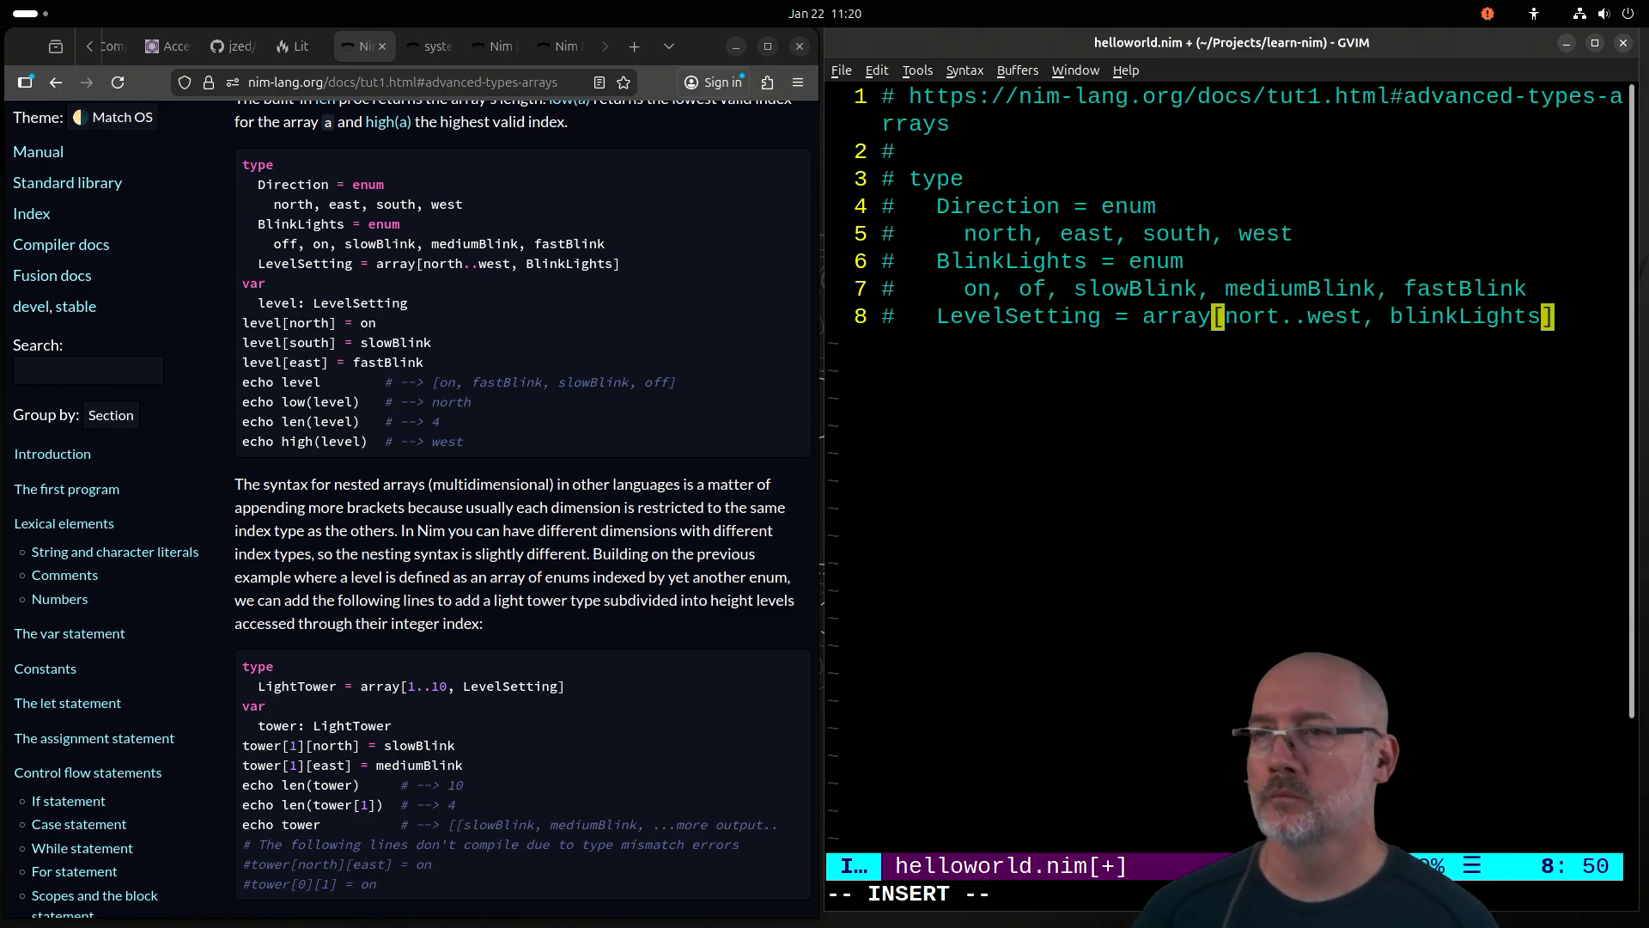
pyautogui.press('Return')
pyautogui.press('BackSpace')
pyautogui.press('BackSpace')
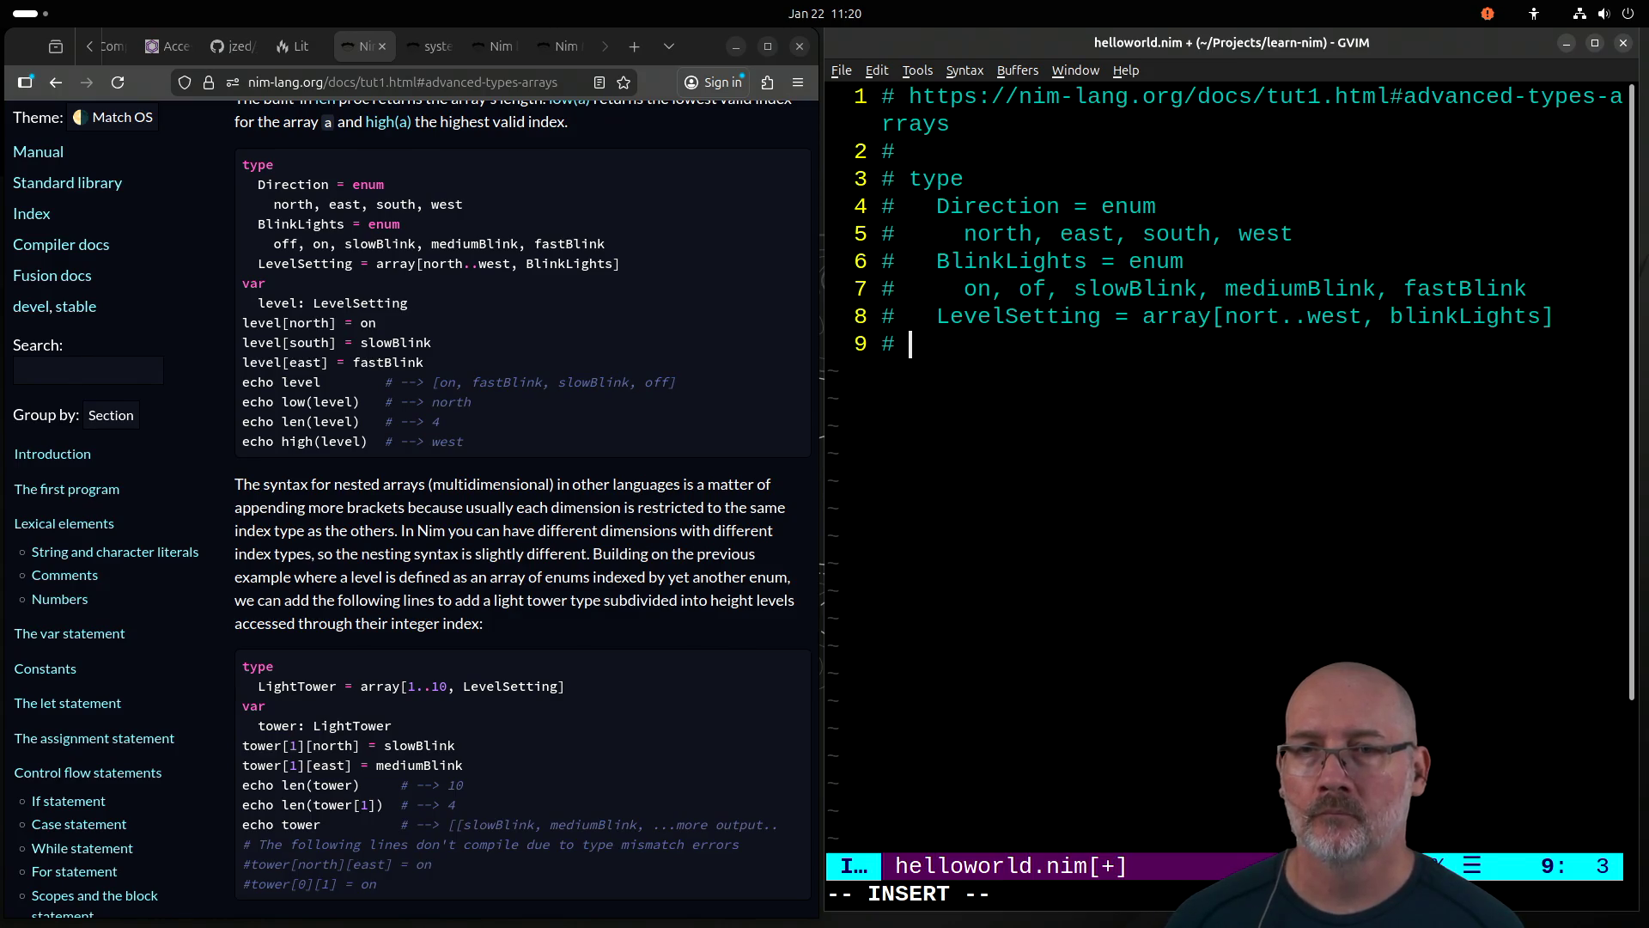
# - Add a var line and strip the '# ' comment markers from lines 2–11 with a block delete
pyautogui.press('Return')
pyautogui.write('var')
pyautogui.press('Return')
pyautogui.write('le')
pyautogui.press('BackSpace')
pyautogui.press('BackSpace')
pyautogui.press('Escape')
pyautogui.press('h')
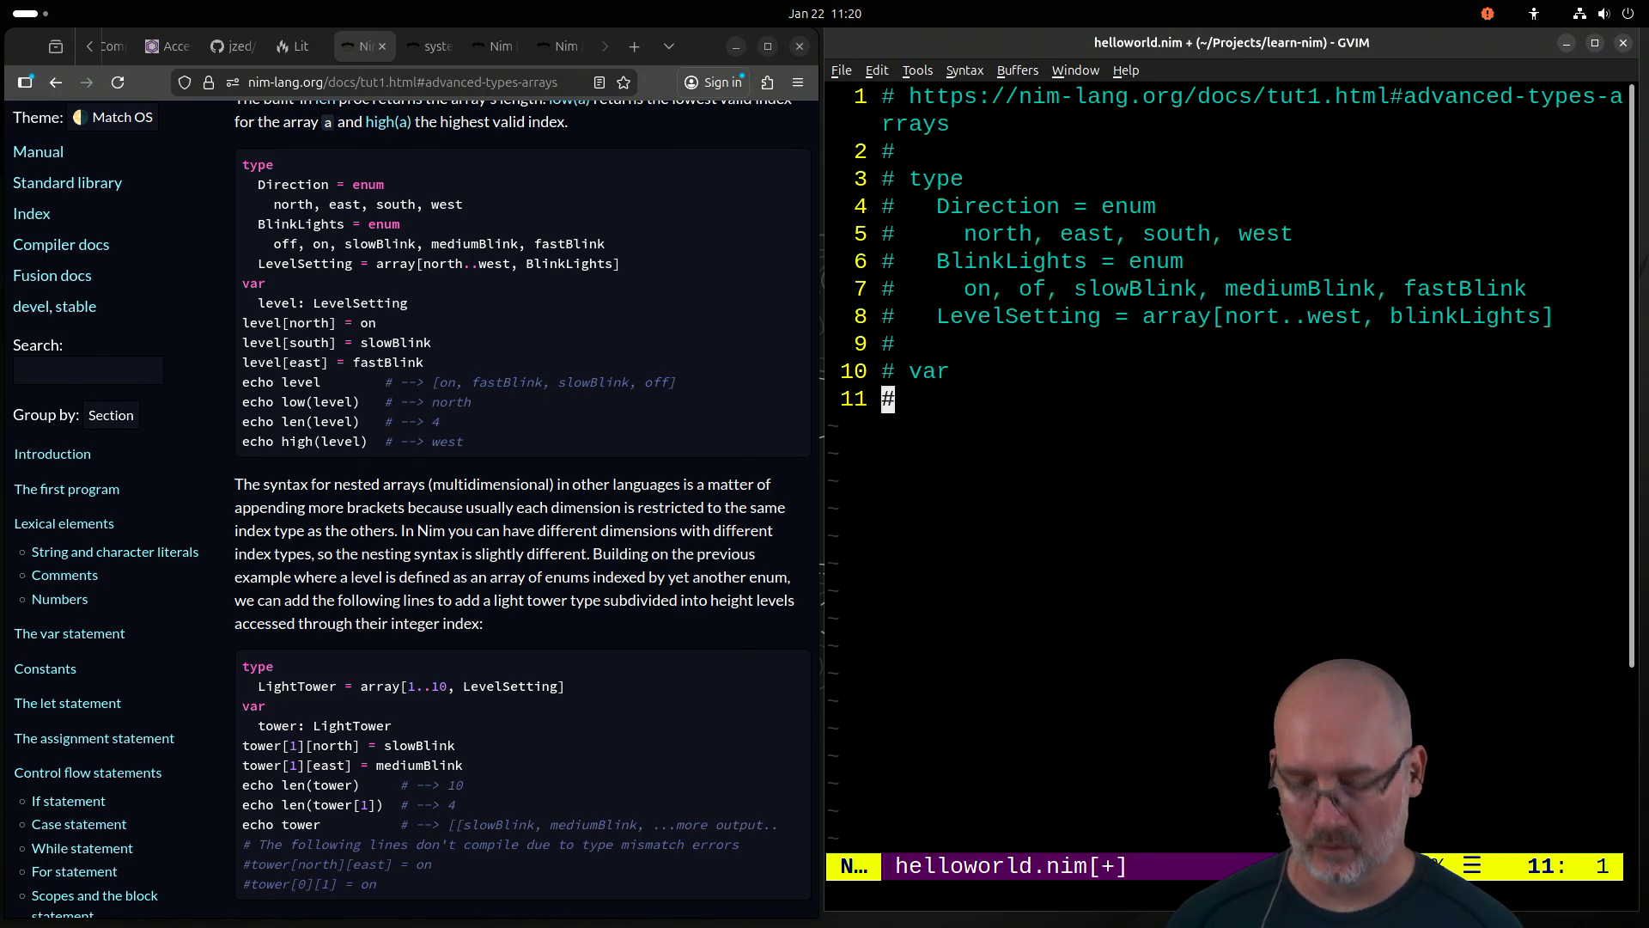
pyautogui.hotkey('ctrl', 'v')
pyautogui.press('k')
pyautogui.press('k')
pyautogui.press('k')
pyautogui.press('k')
pyautogui.press('k')
pyautogui.press('l')
pyautogui.press('d')
pyautogui.press('j')
pyautogui.press('j')
pyautogui.press('j')
pyautogui.press('j')
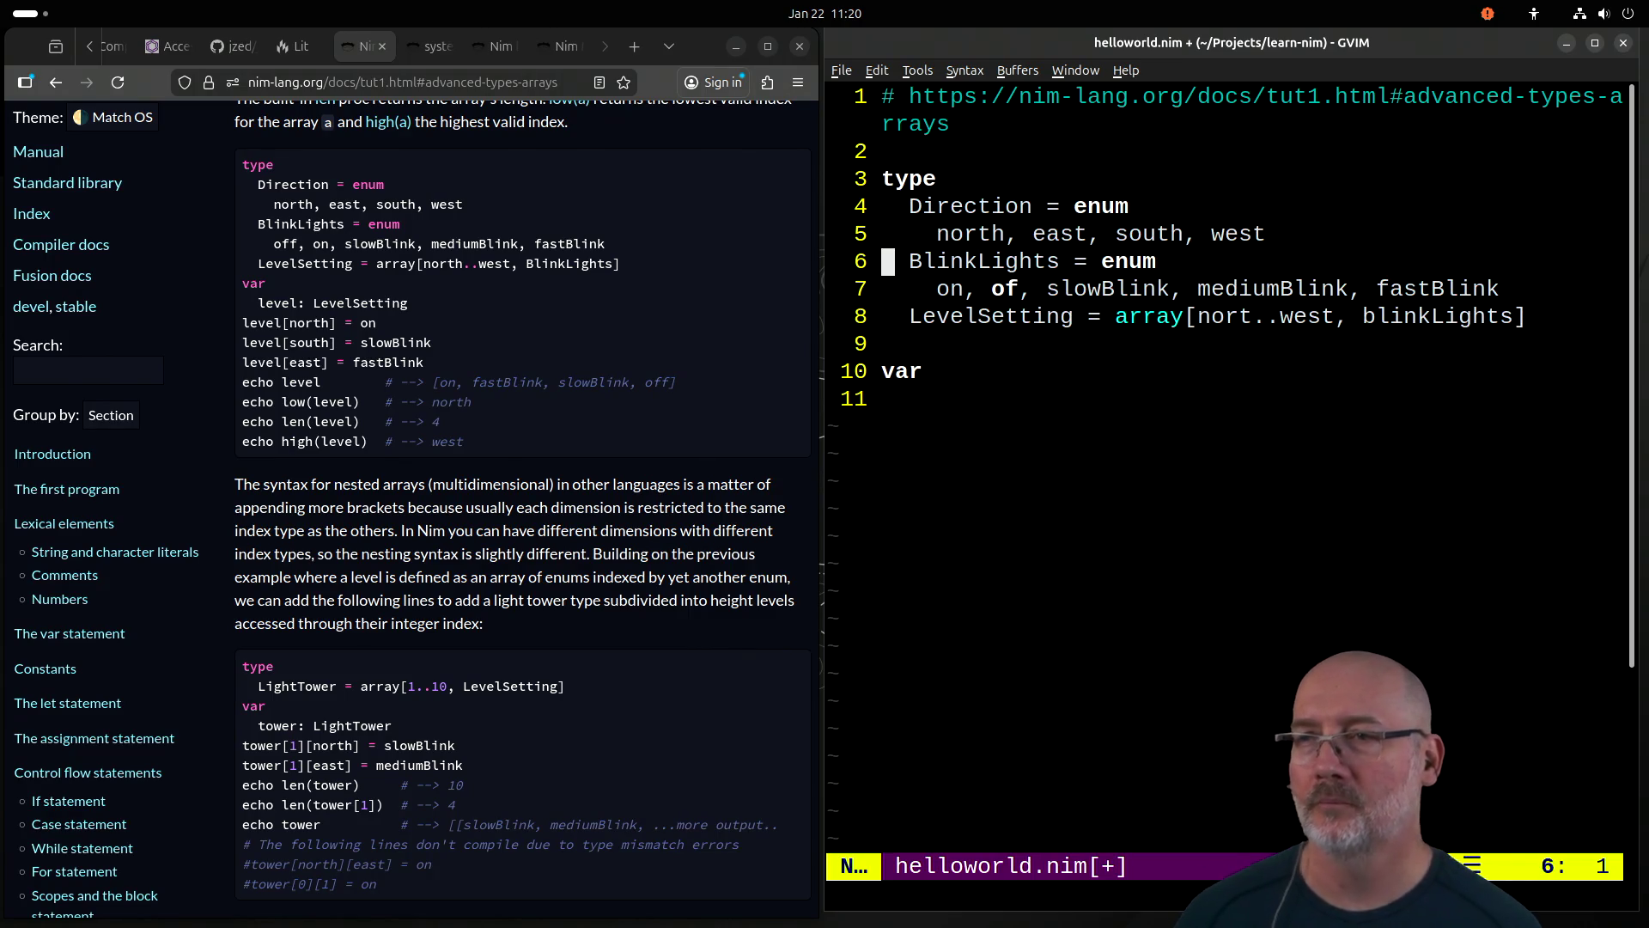
# - Declare level: LevelSetting under var, correct nort to north, and save
pyautogui.write('ko  ')
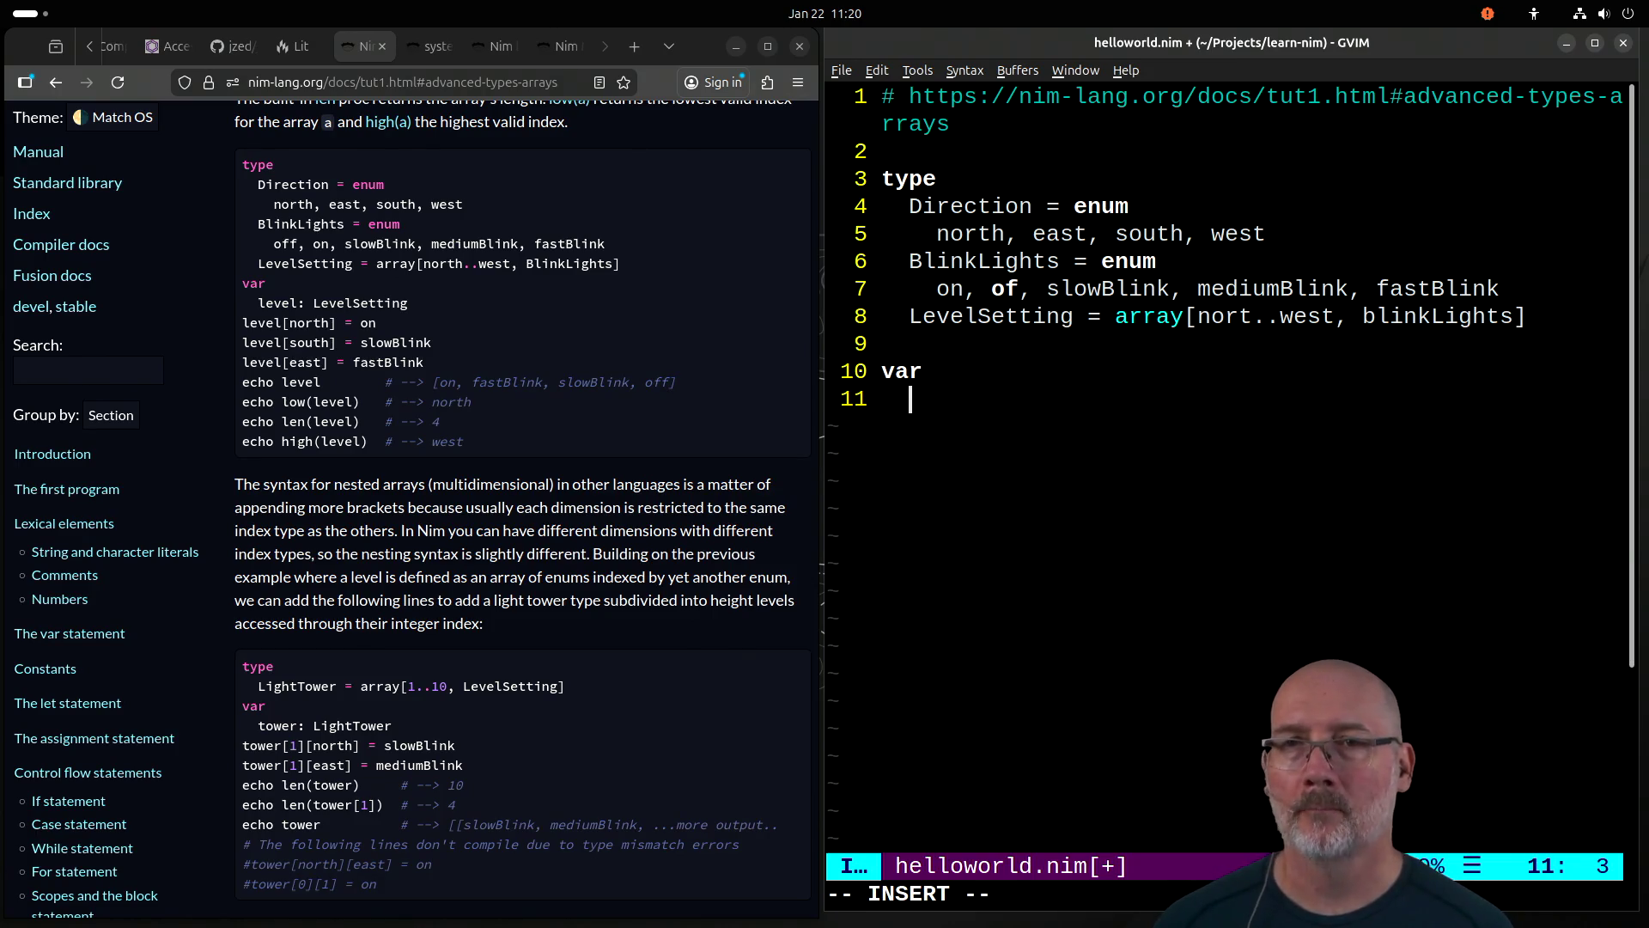
pyautogui.write('level: Level')
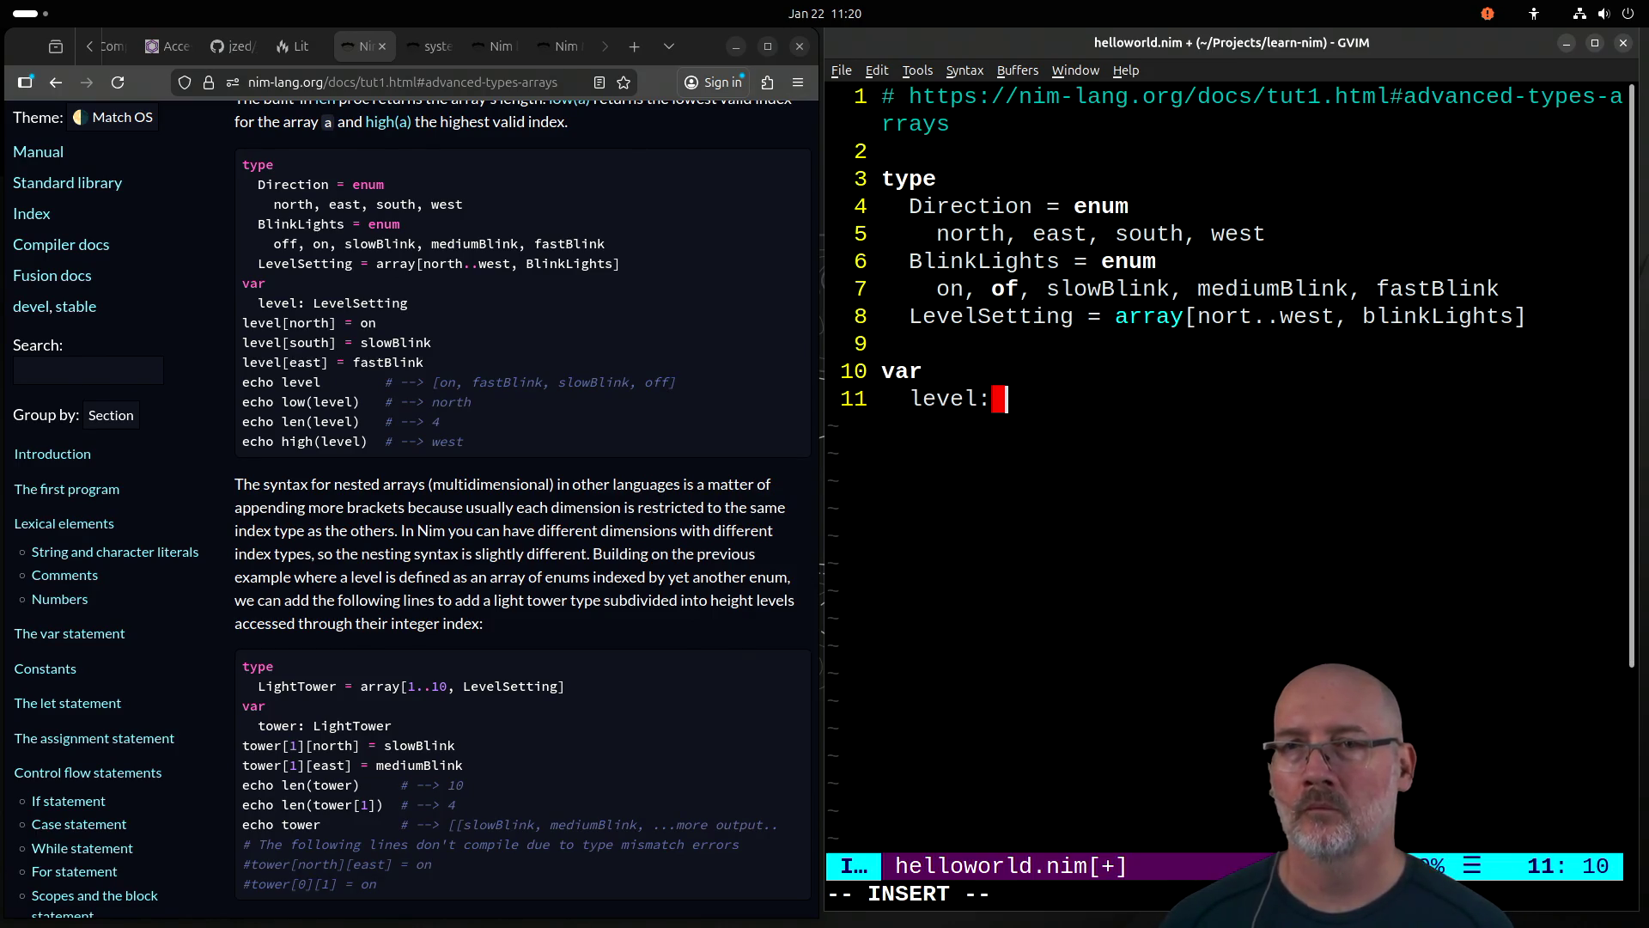
pyautogui.write('Setting')
pyautogui.press('Return')
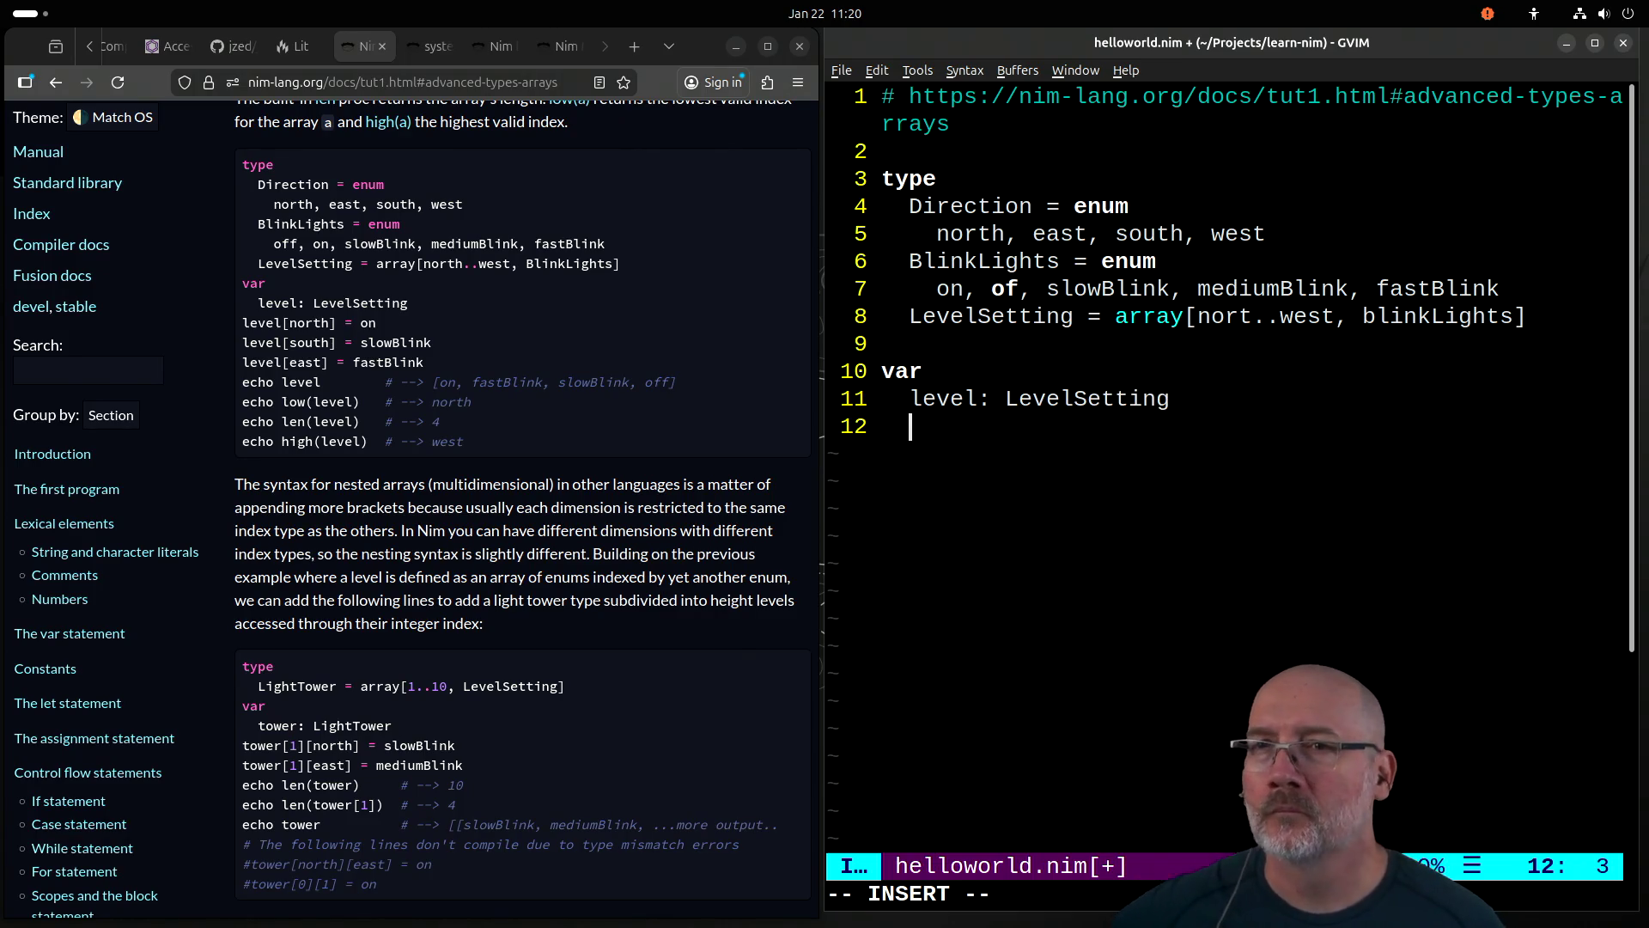
pyautogui.press('Escape')
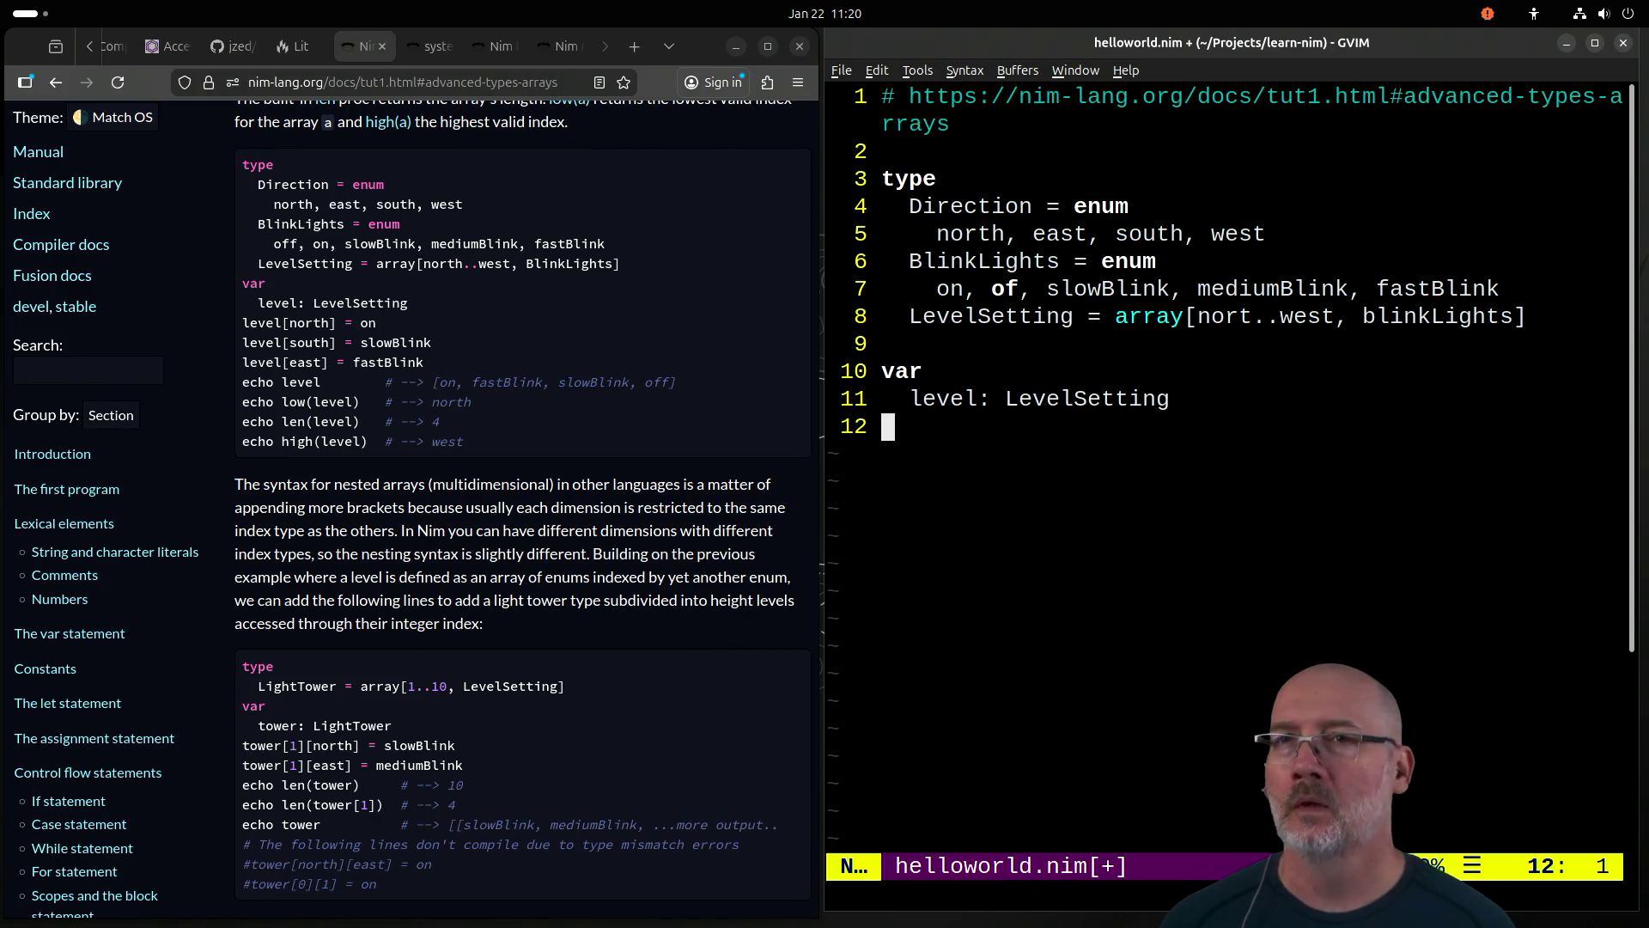
pyautogui.click(1247, 317)
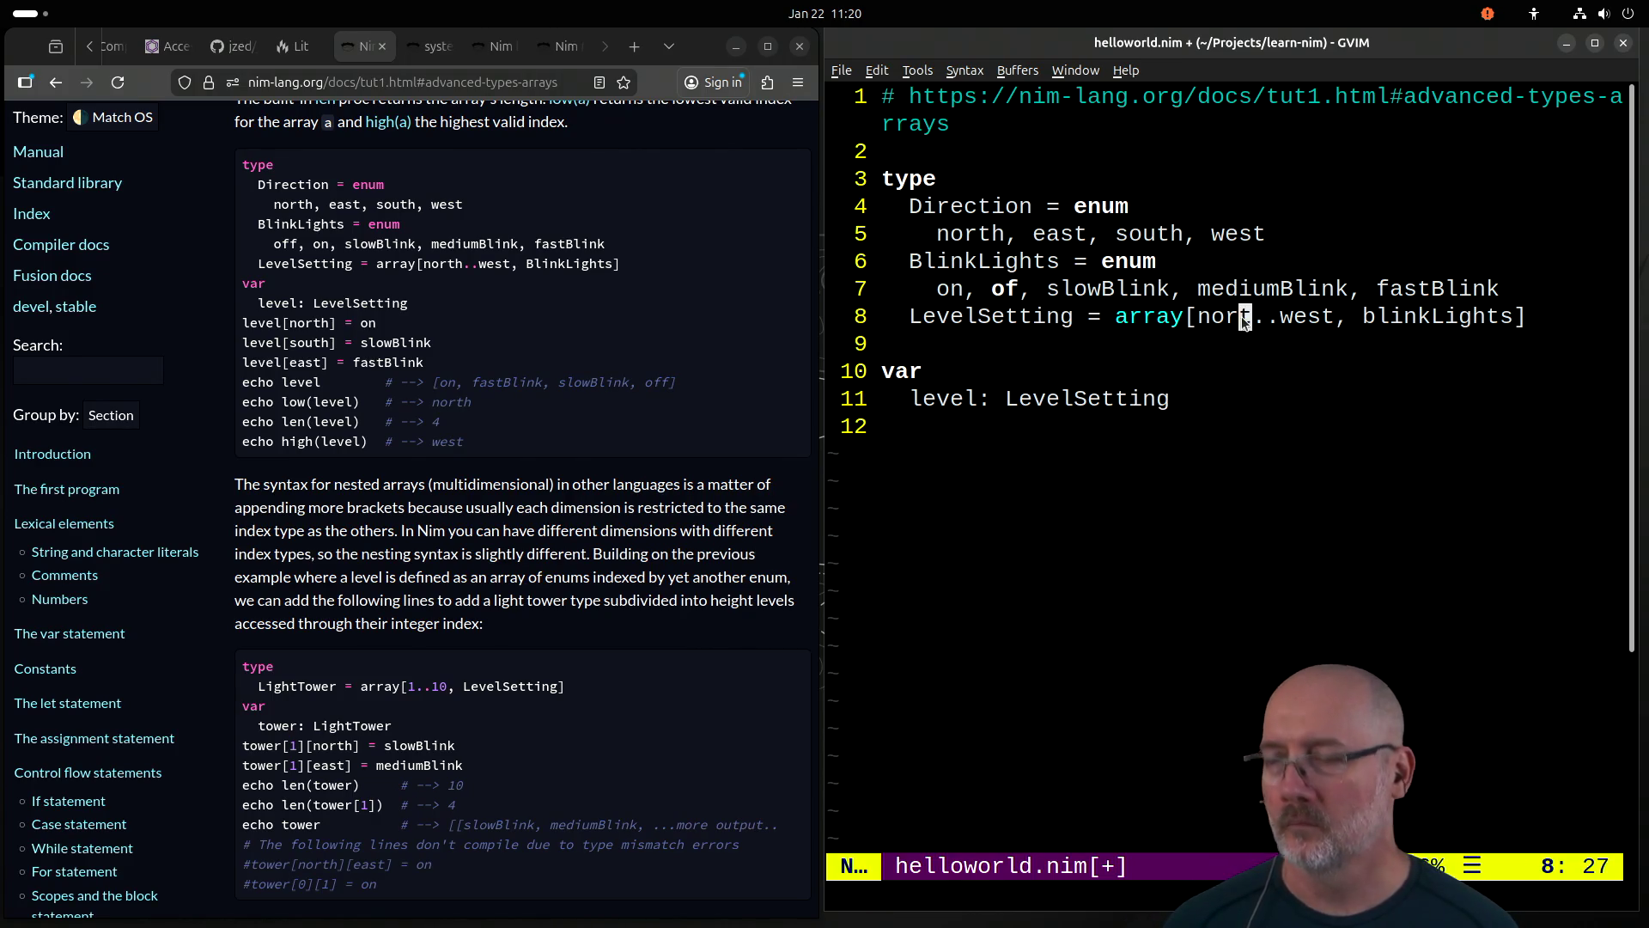
pyautogui.write('ah')
pyautogui.press('Escape')
pyautogui.write(':wa')
pyautogui.press('Return')
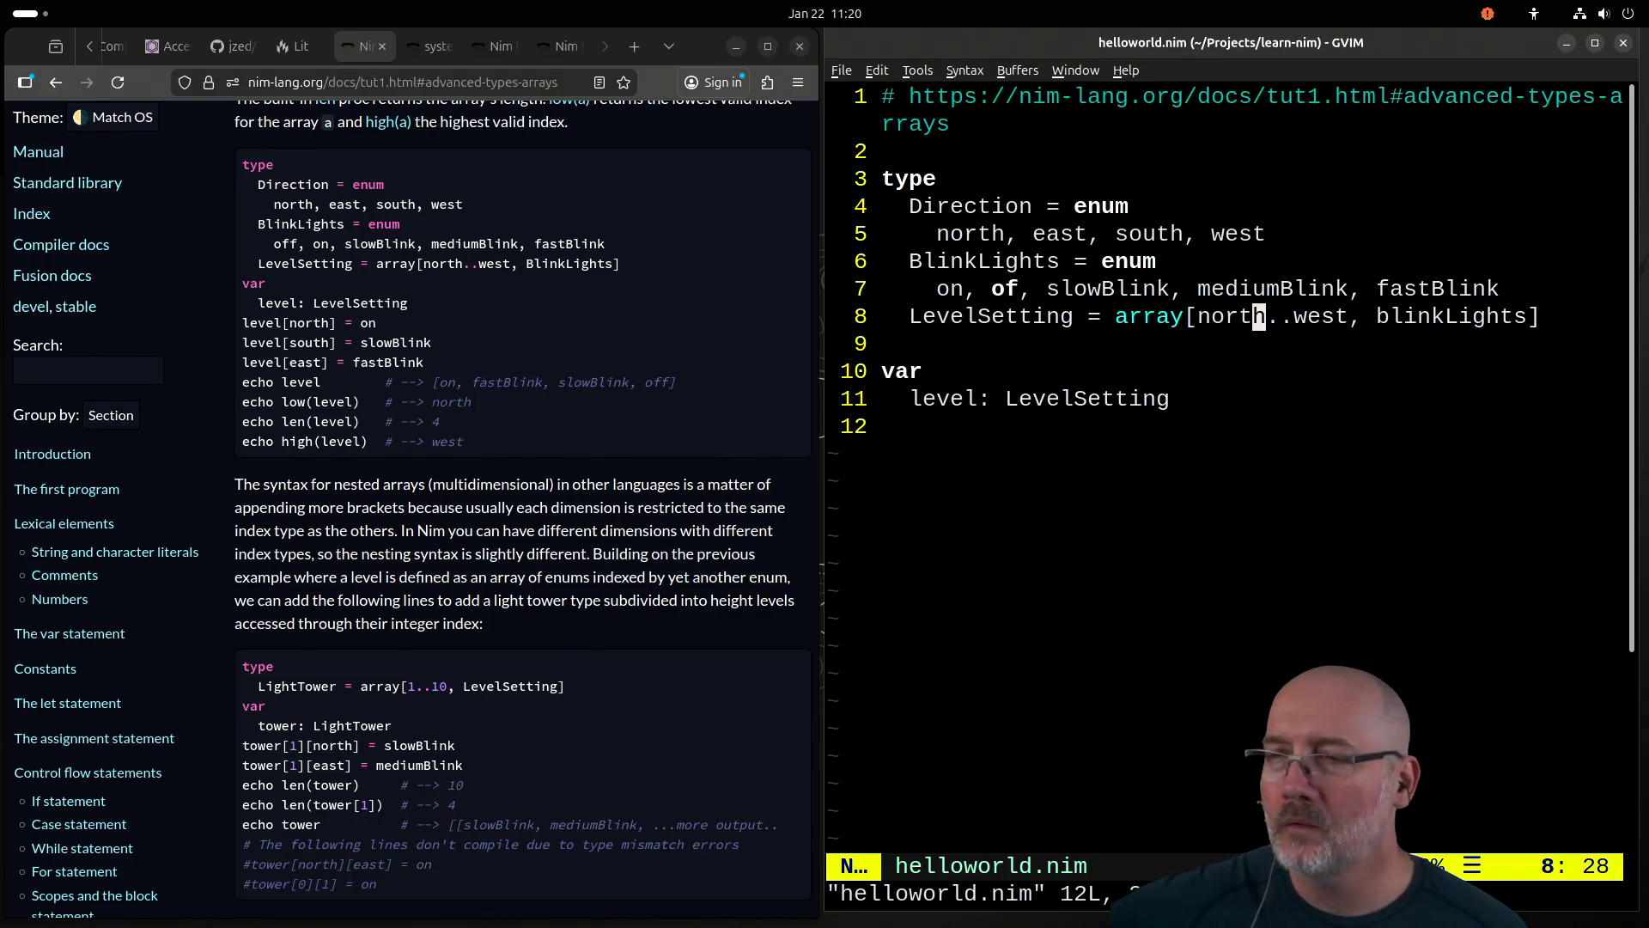
# - Add the assignment level[north] = on after a blank line below the var block
pyautogui.press('j')
pyautogui.press('j')
pyautogui.press('j')
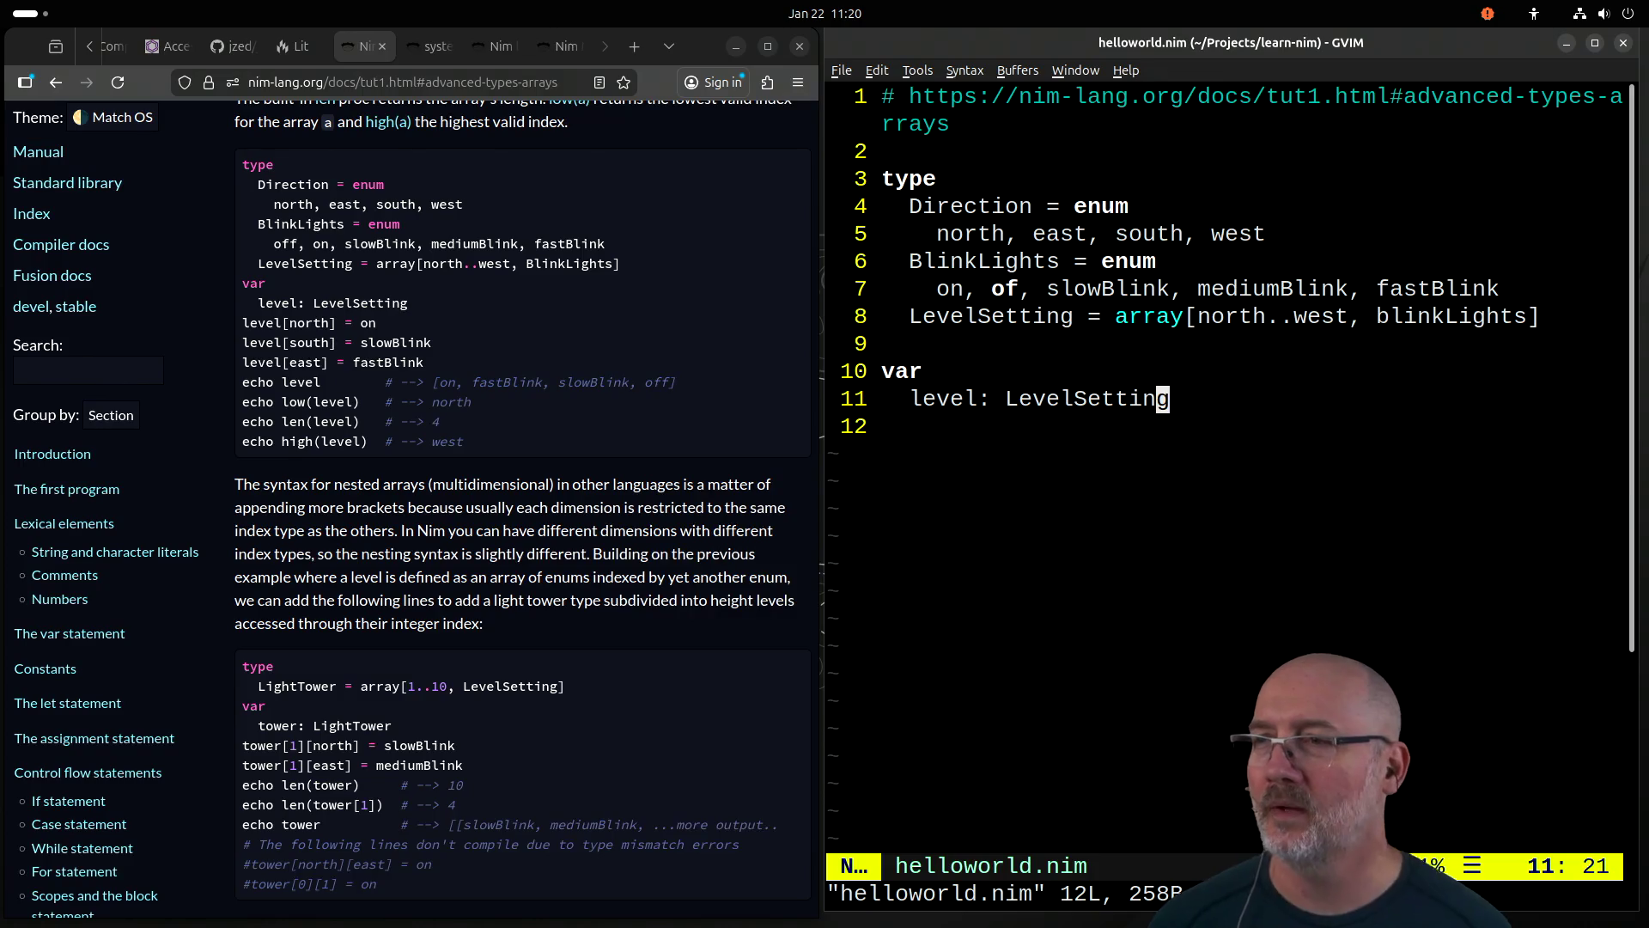
pyautogui.press('o')
pyautogui.press('Return')
pyautogui.press('BackSpace')
pyautogui.press('BackSpace')
pyautogui.write('level[north] = on')
pyautogui.press('Return')
# - Set level[south] = slowBlink and level[east] = fastBlink
pyautogui.write('level')
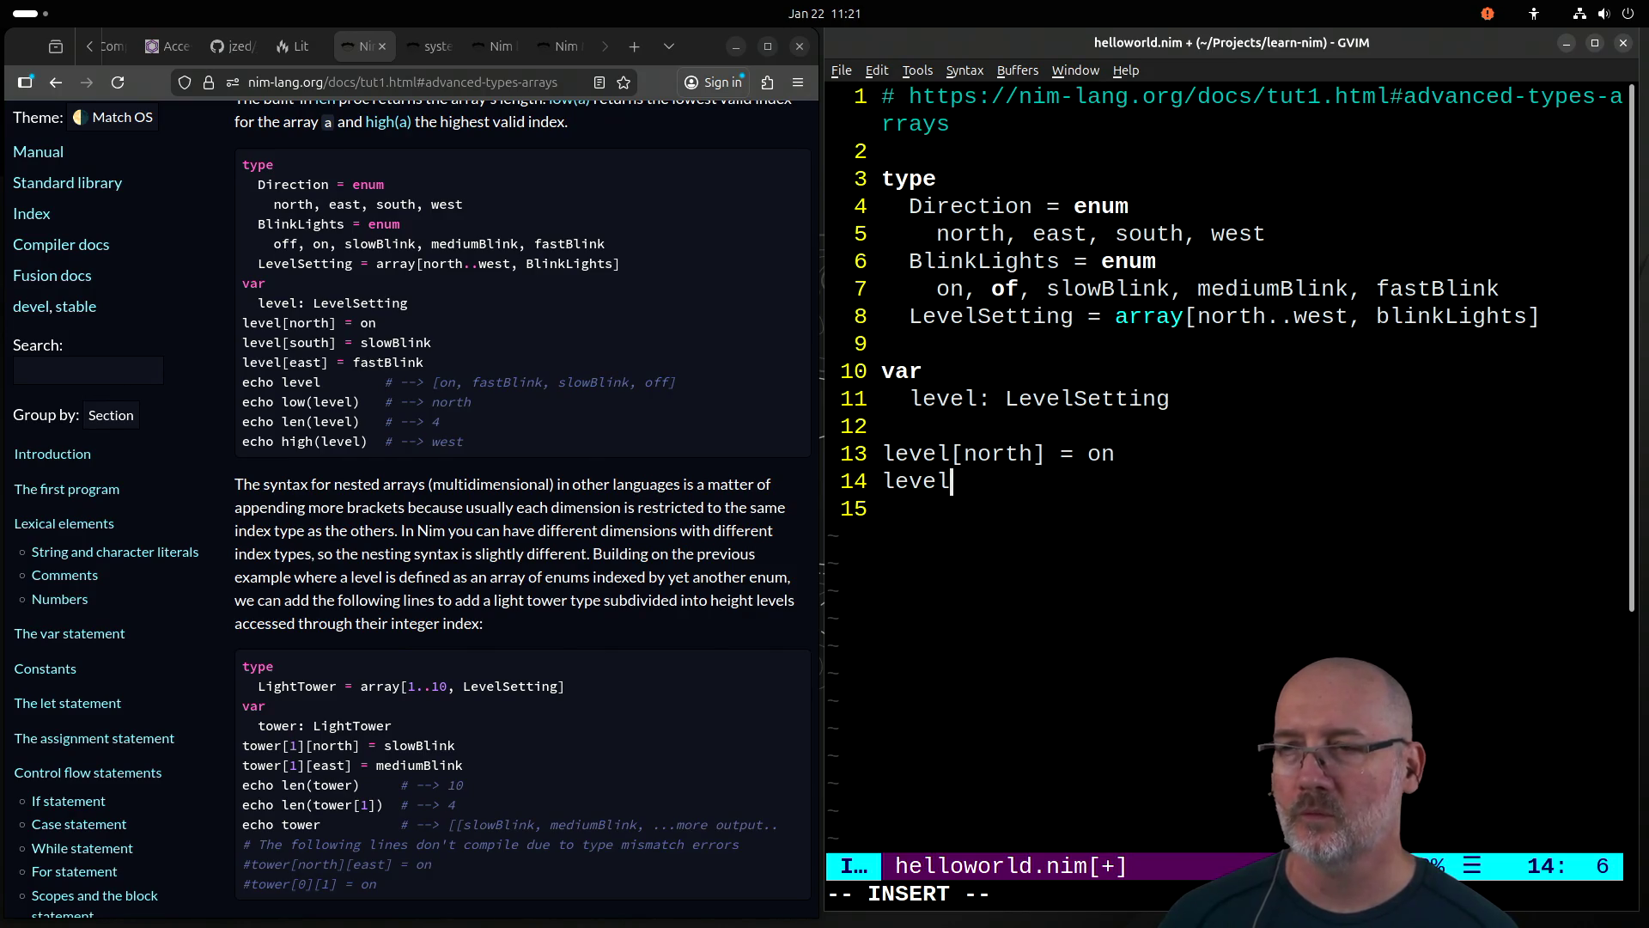
pyautogui.write('[south]')
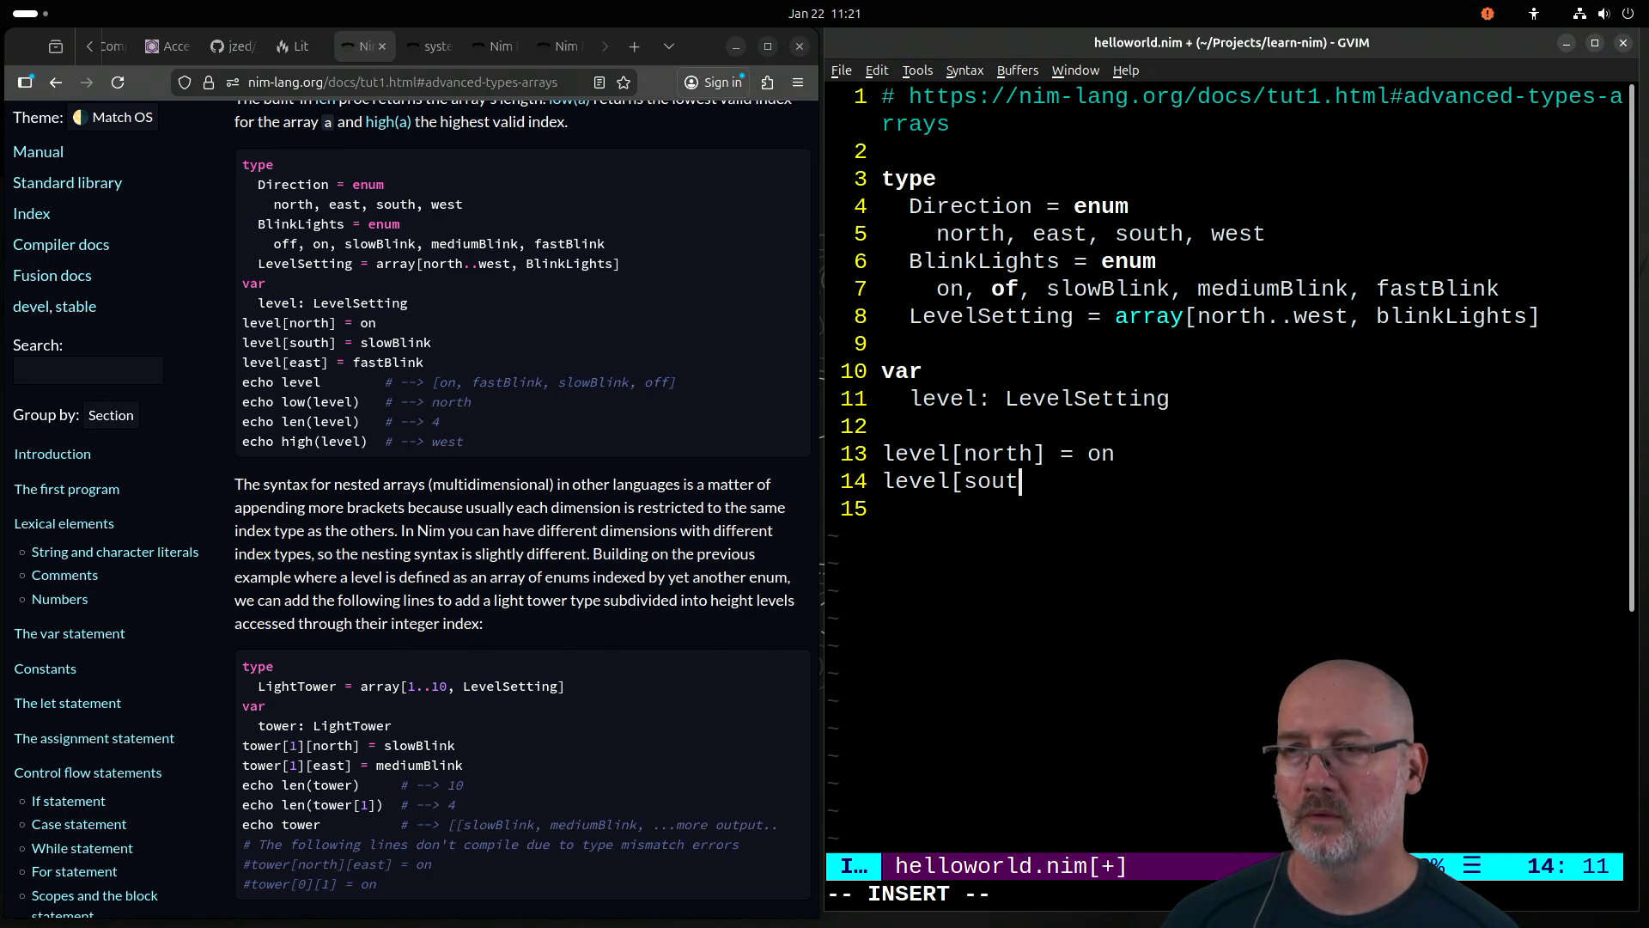
pyautogui.write(' = slowBl')
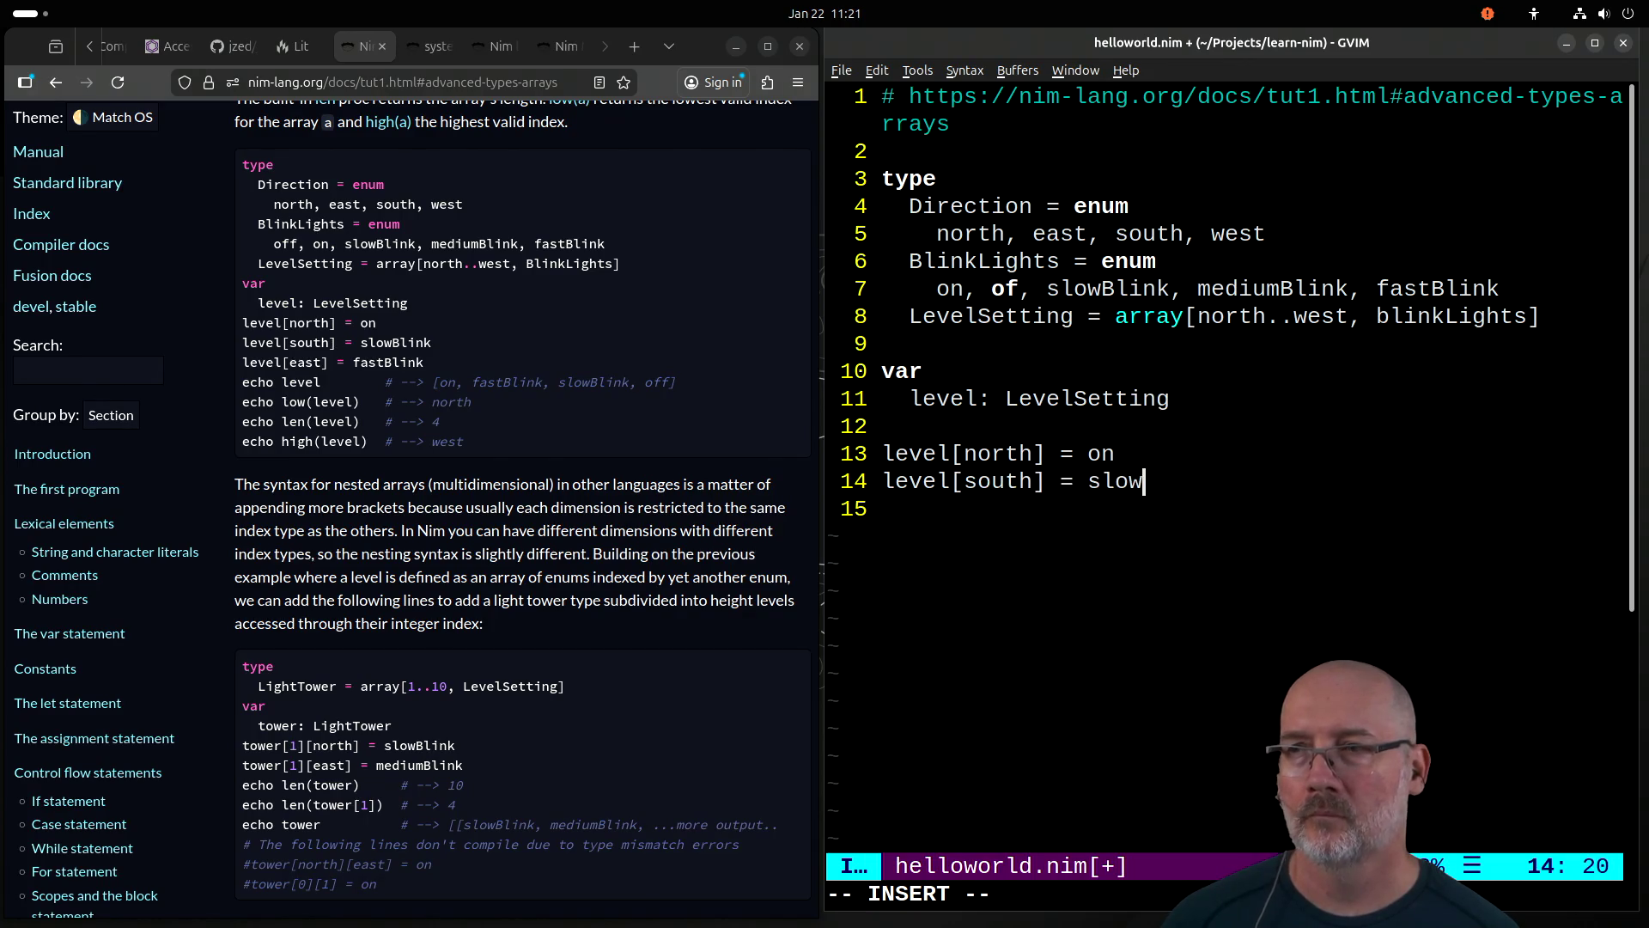
pyautogui.write('ink')
pyautogui.press('Return')
pyautogui.write('level[')
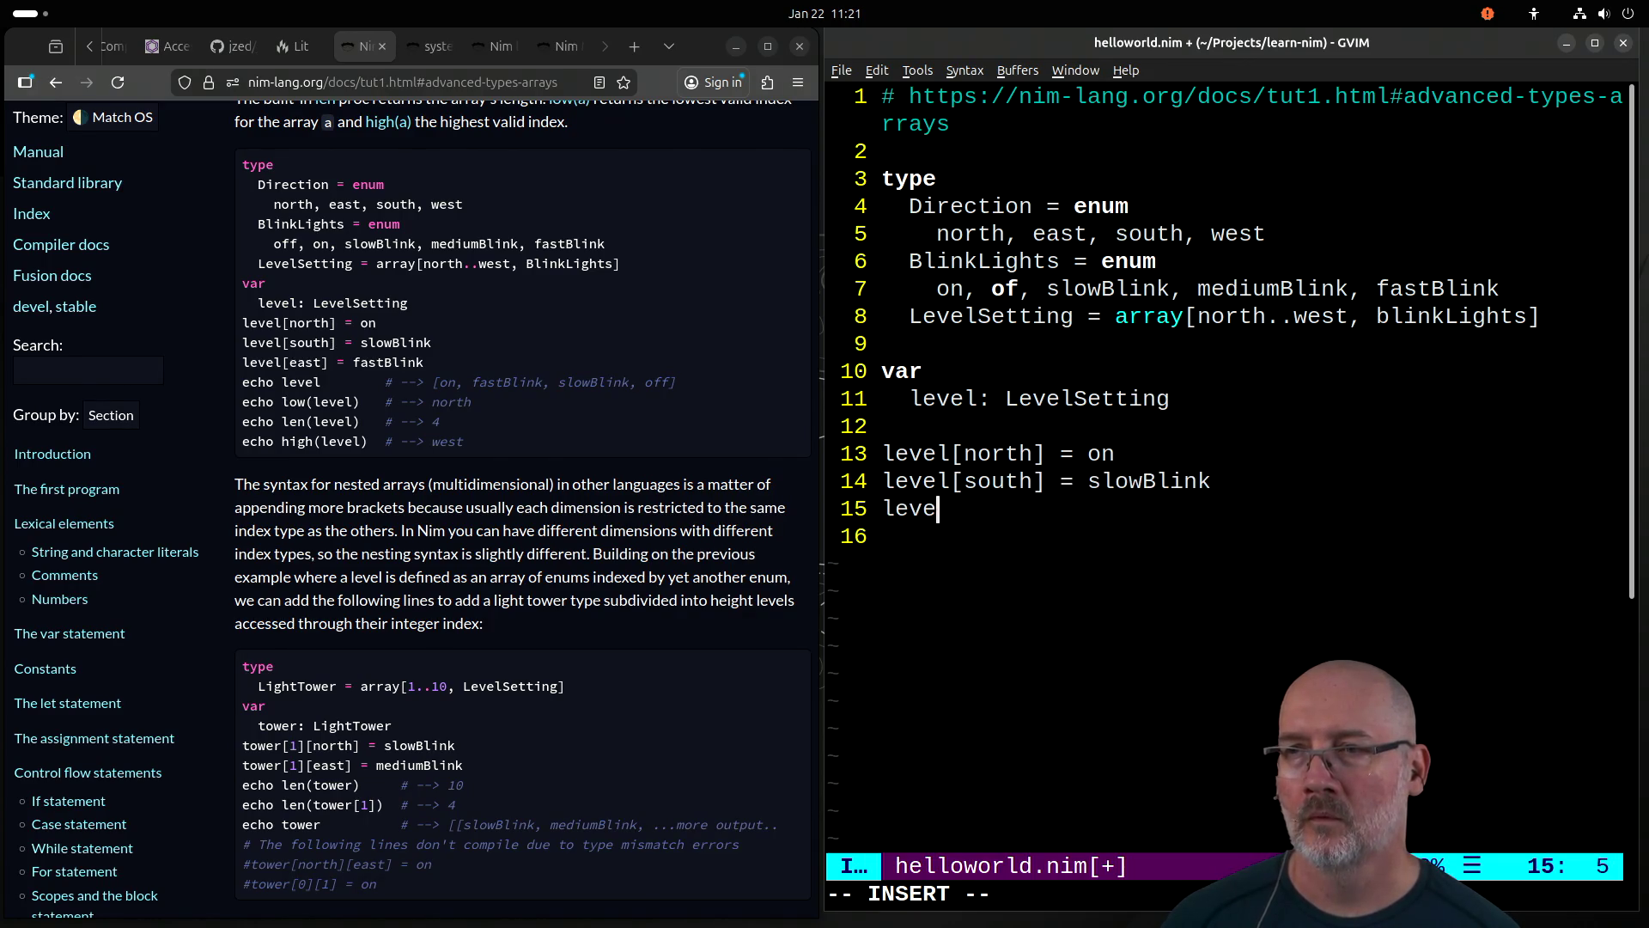
pyautogui.write('east] = fast')
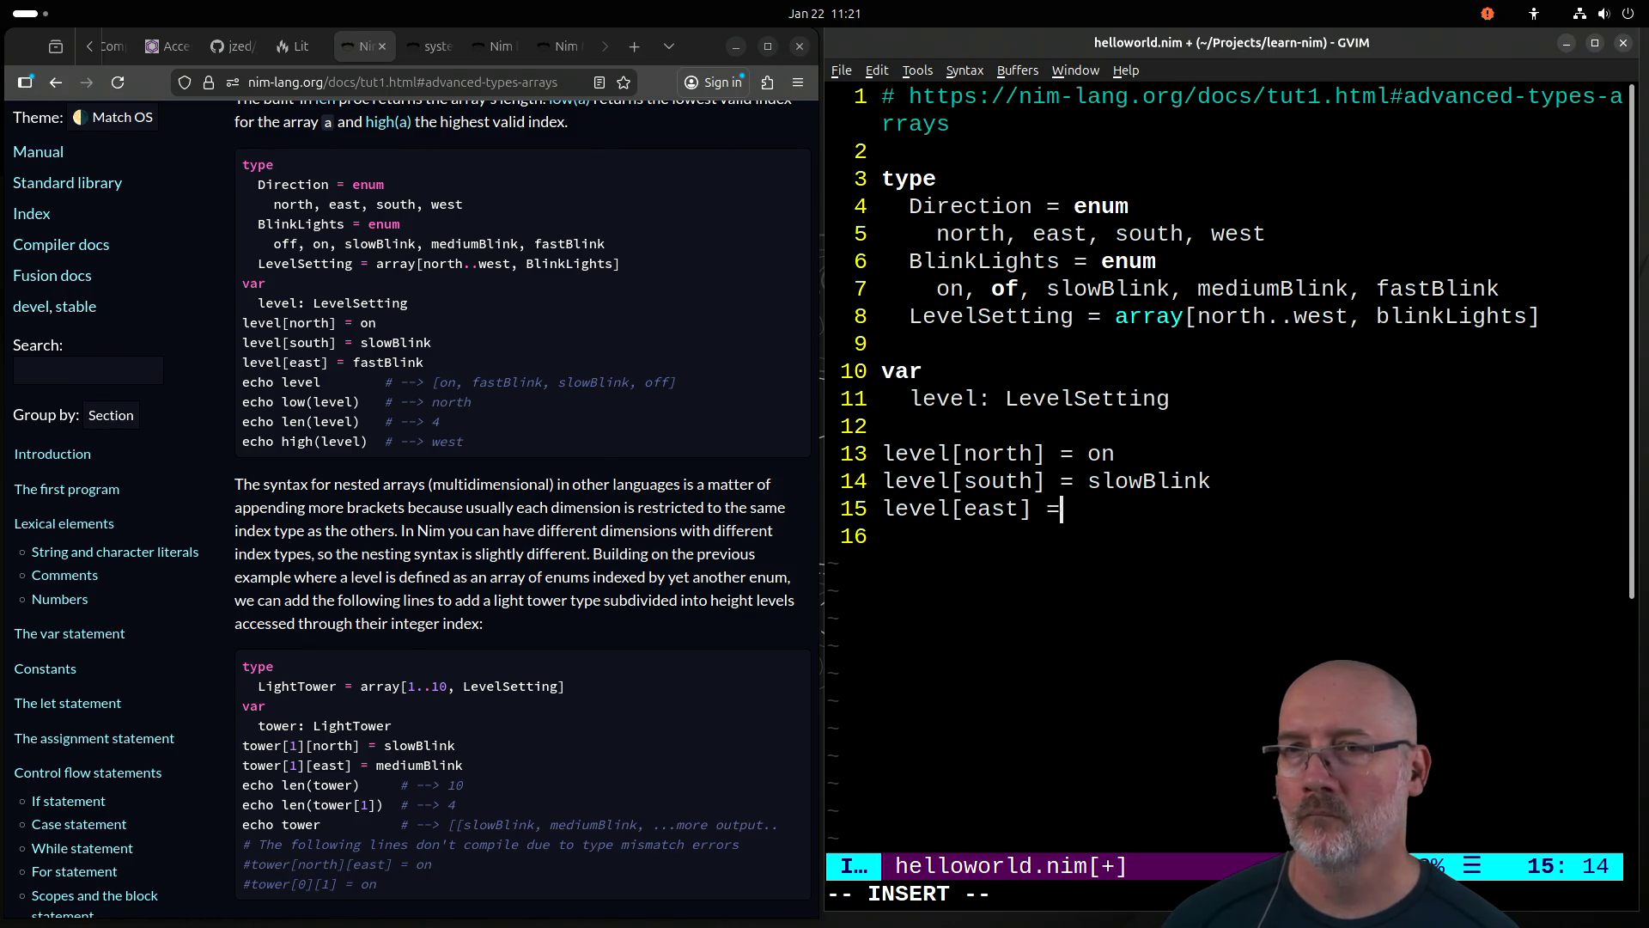
pyautogui.write('Blink')
pyautogui.press('Return')
pyautogui.press('Return')
# - Add echo lines for level, low(level), len(level) and high(level), then save
pyautogui.write('echo level')
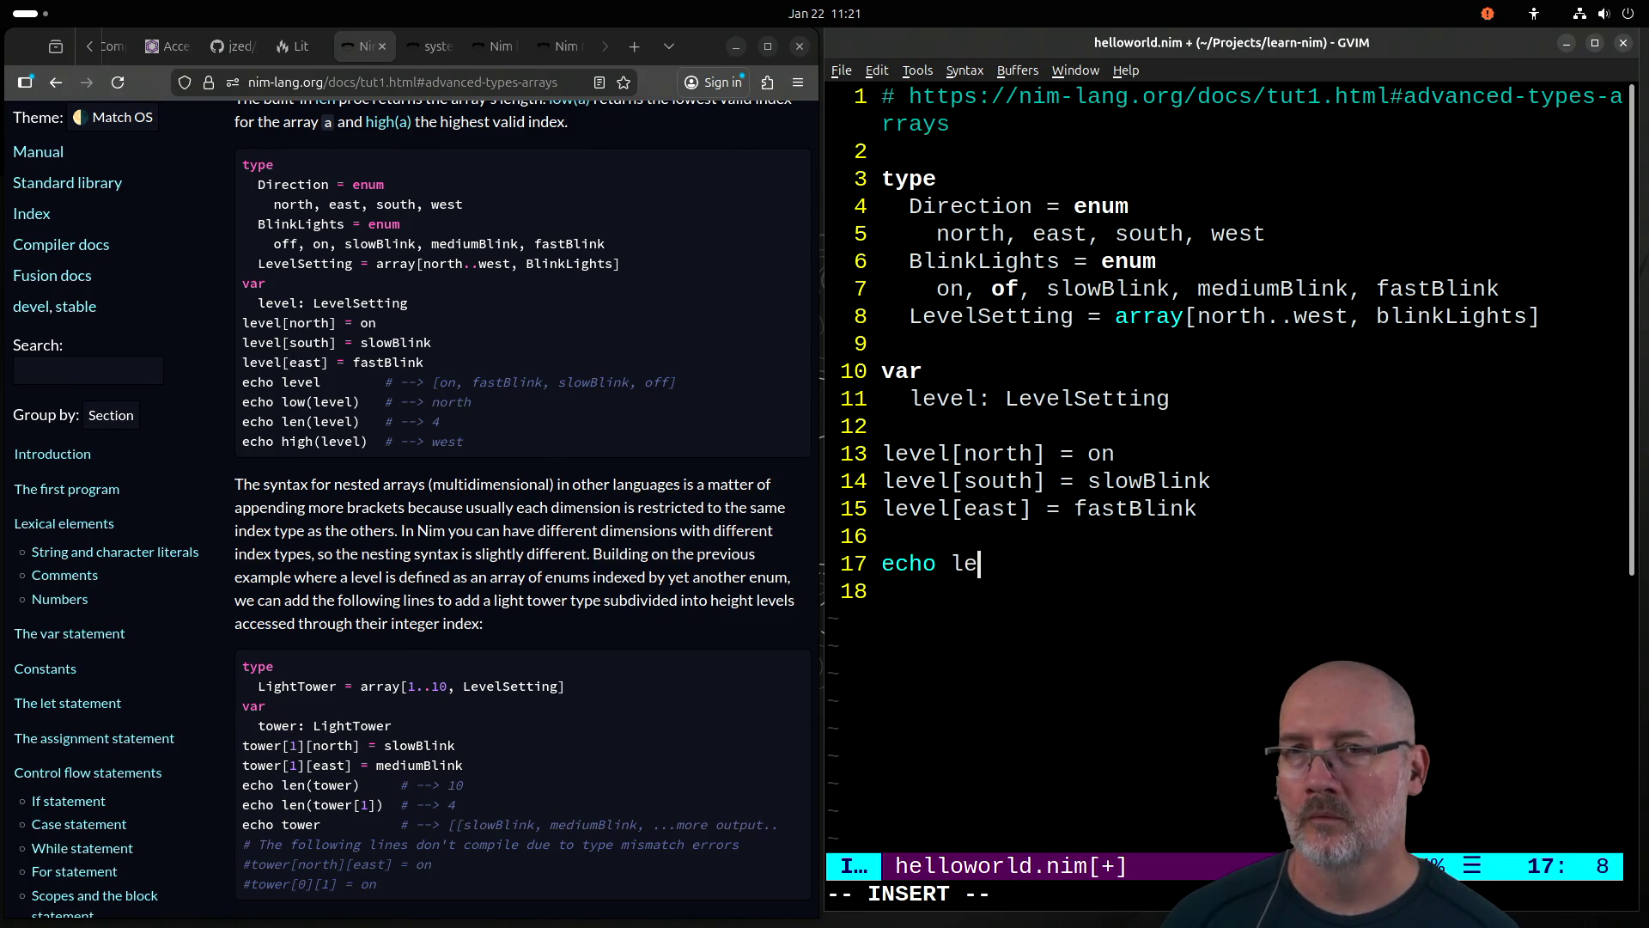
pyautogui.write(', low(')
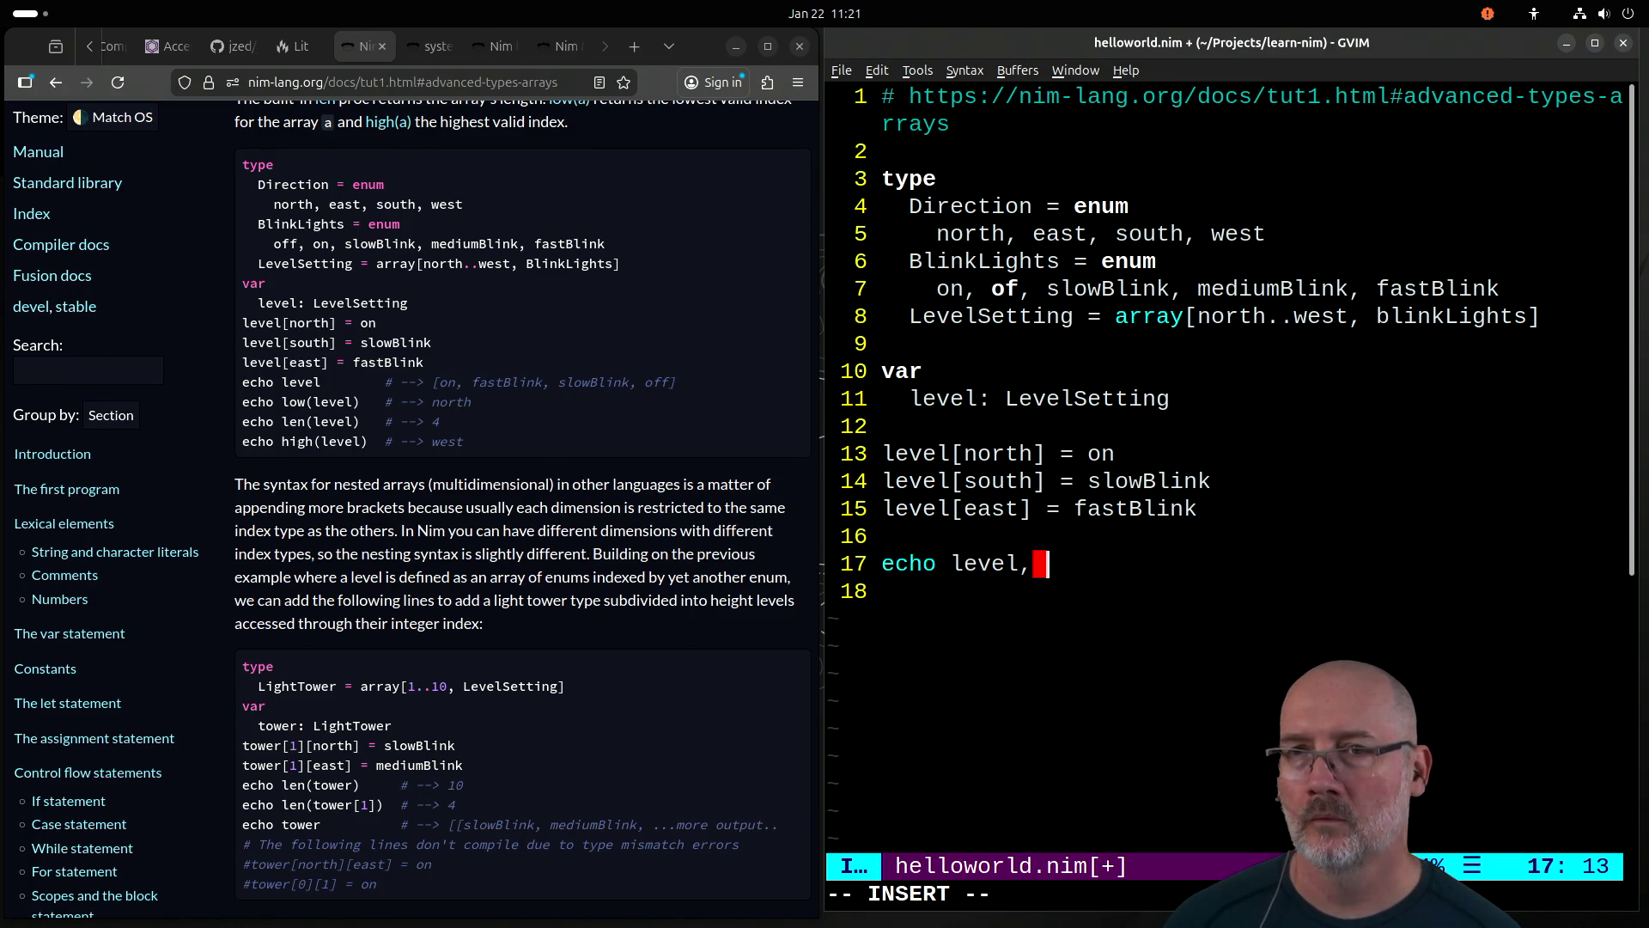
pyautogui.press('BackSpace')
pyautogui.press('BackSpace')
pyautogui.press('BackSpace')
pyautogui.press('BackSpace')
pyautogui.press('BackSpace')
pyautogui.press('Return')
pyautogui.write('ho low(level')
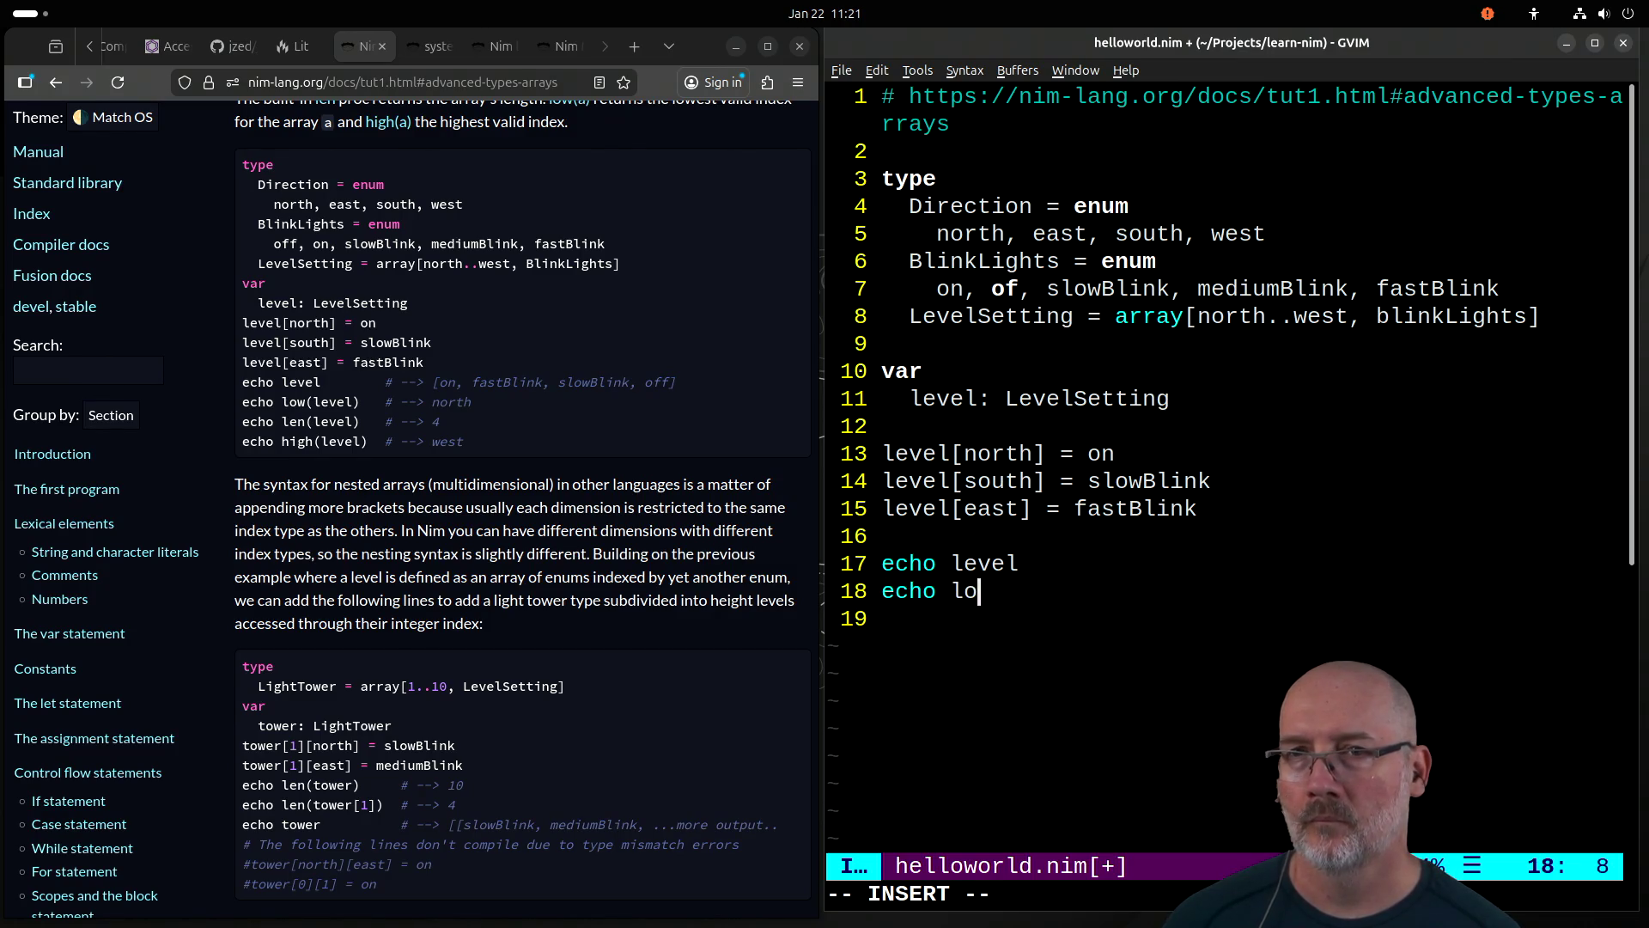
pyautogui.write(')')
pyautogui.press('Return')
pyautogui.write('echo le')
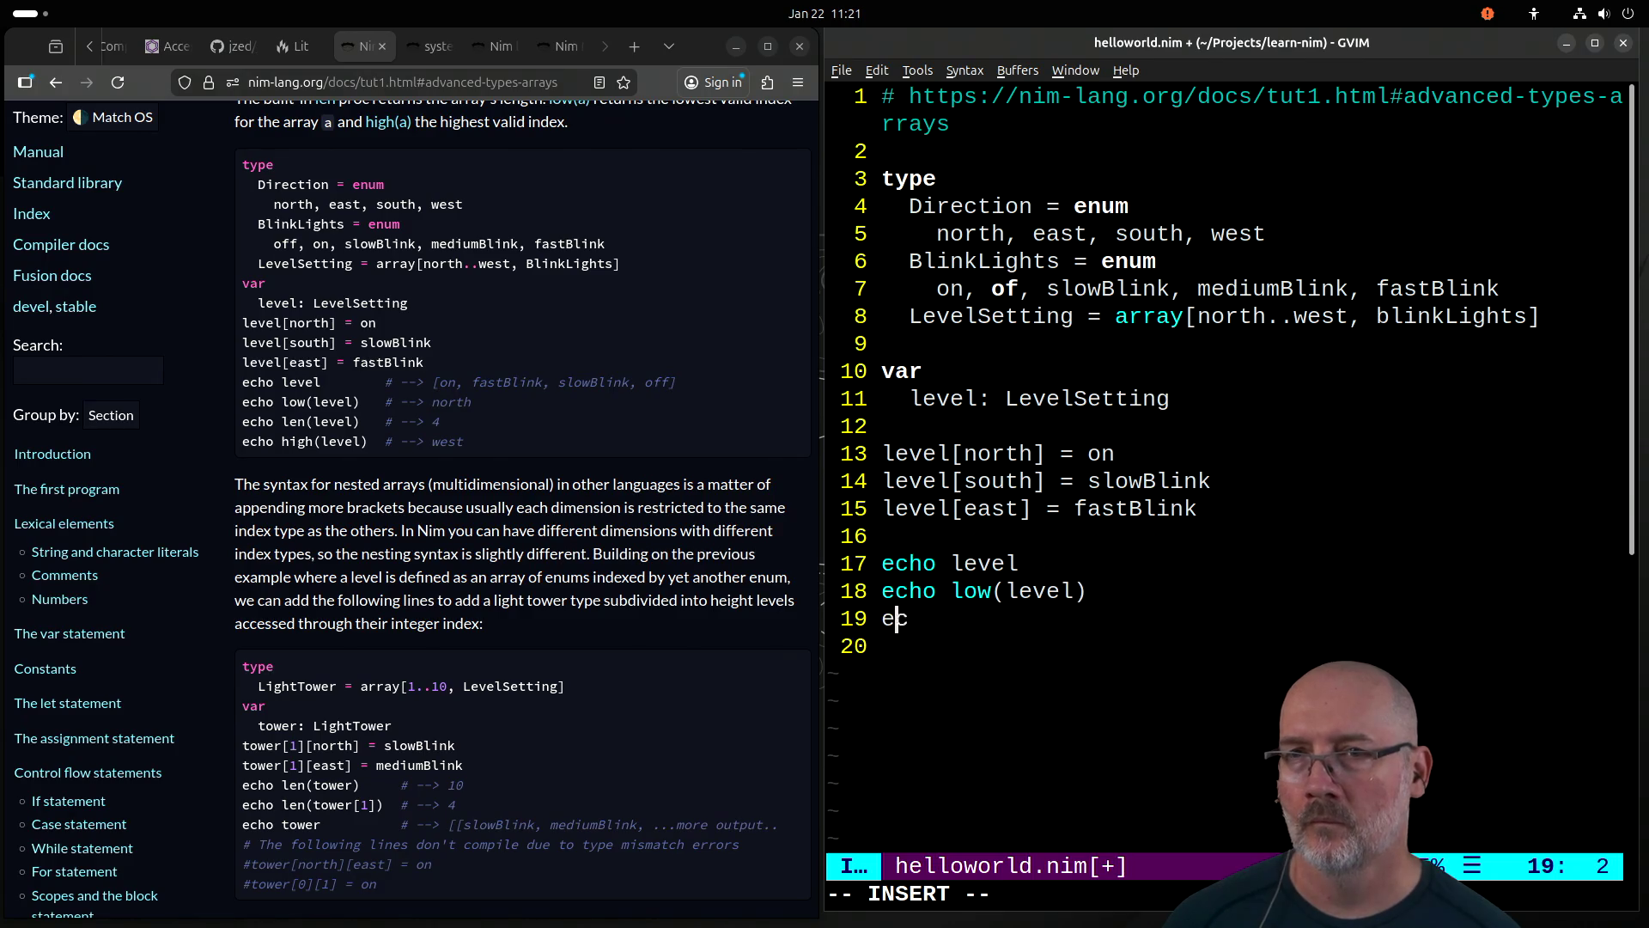
pyautogui.write('n(leve')
pyautogui.press('Down')
pyautogui.press('Up')
pyautogui.write('l)')
pyautogui.press('Return')
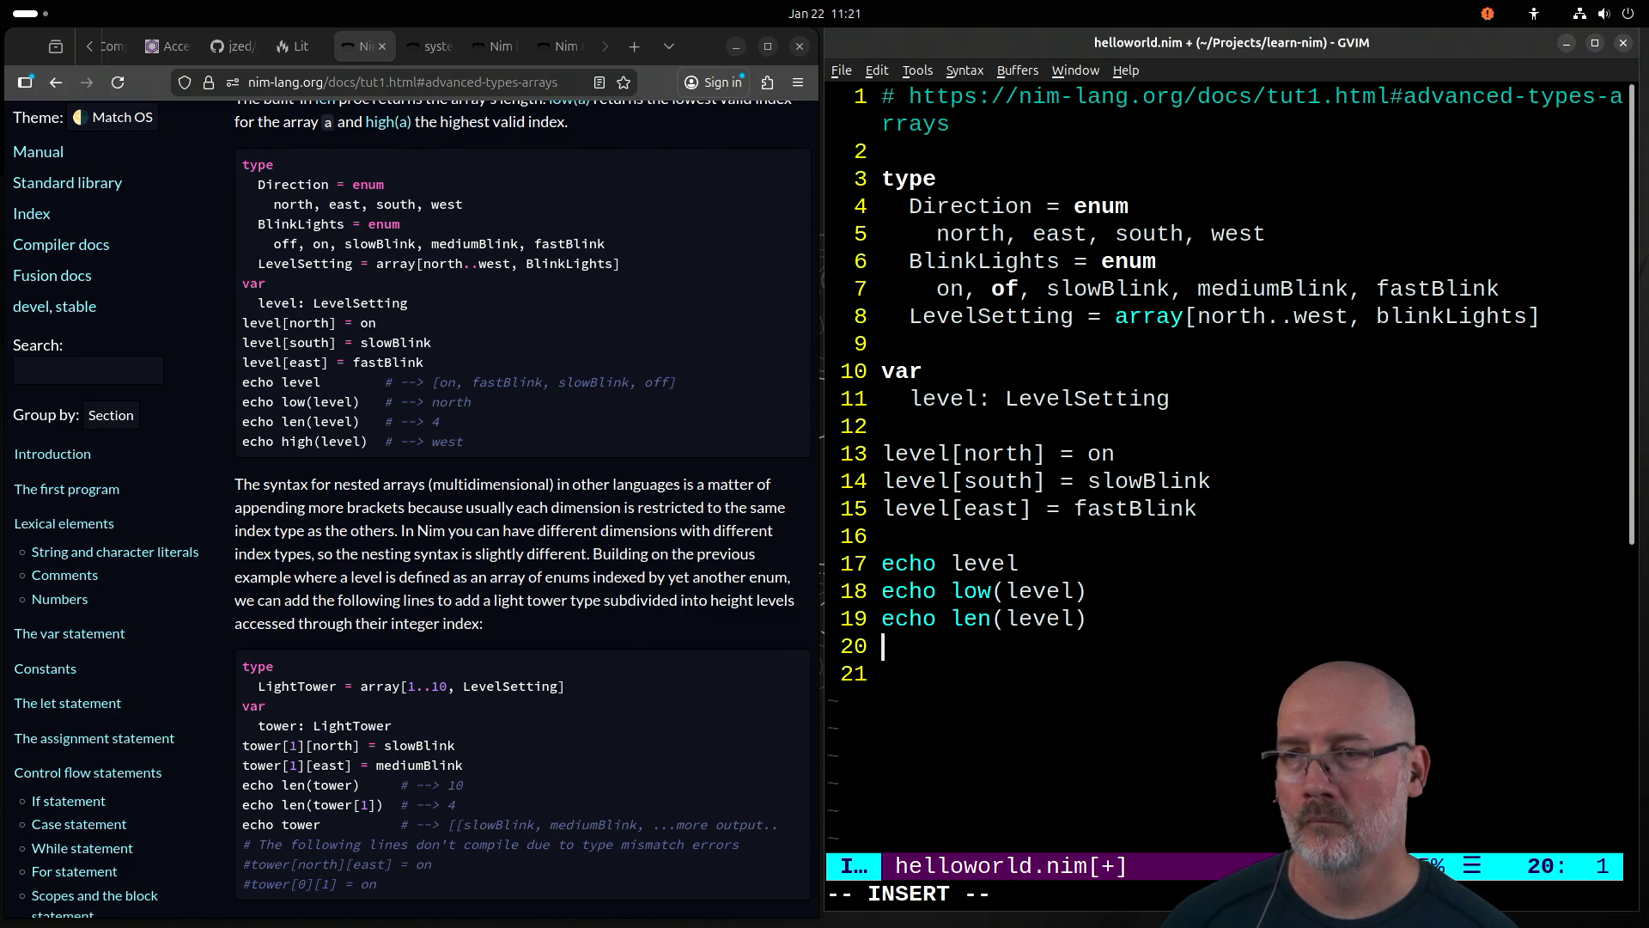
pyautogui.write('echo high(')
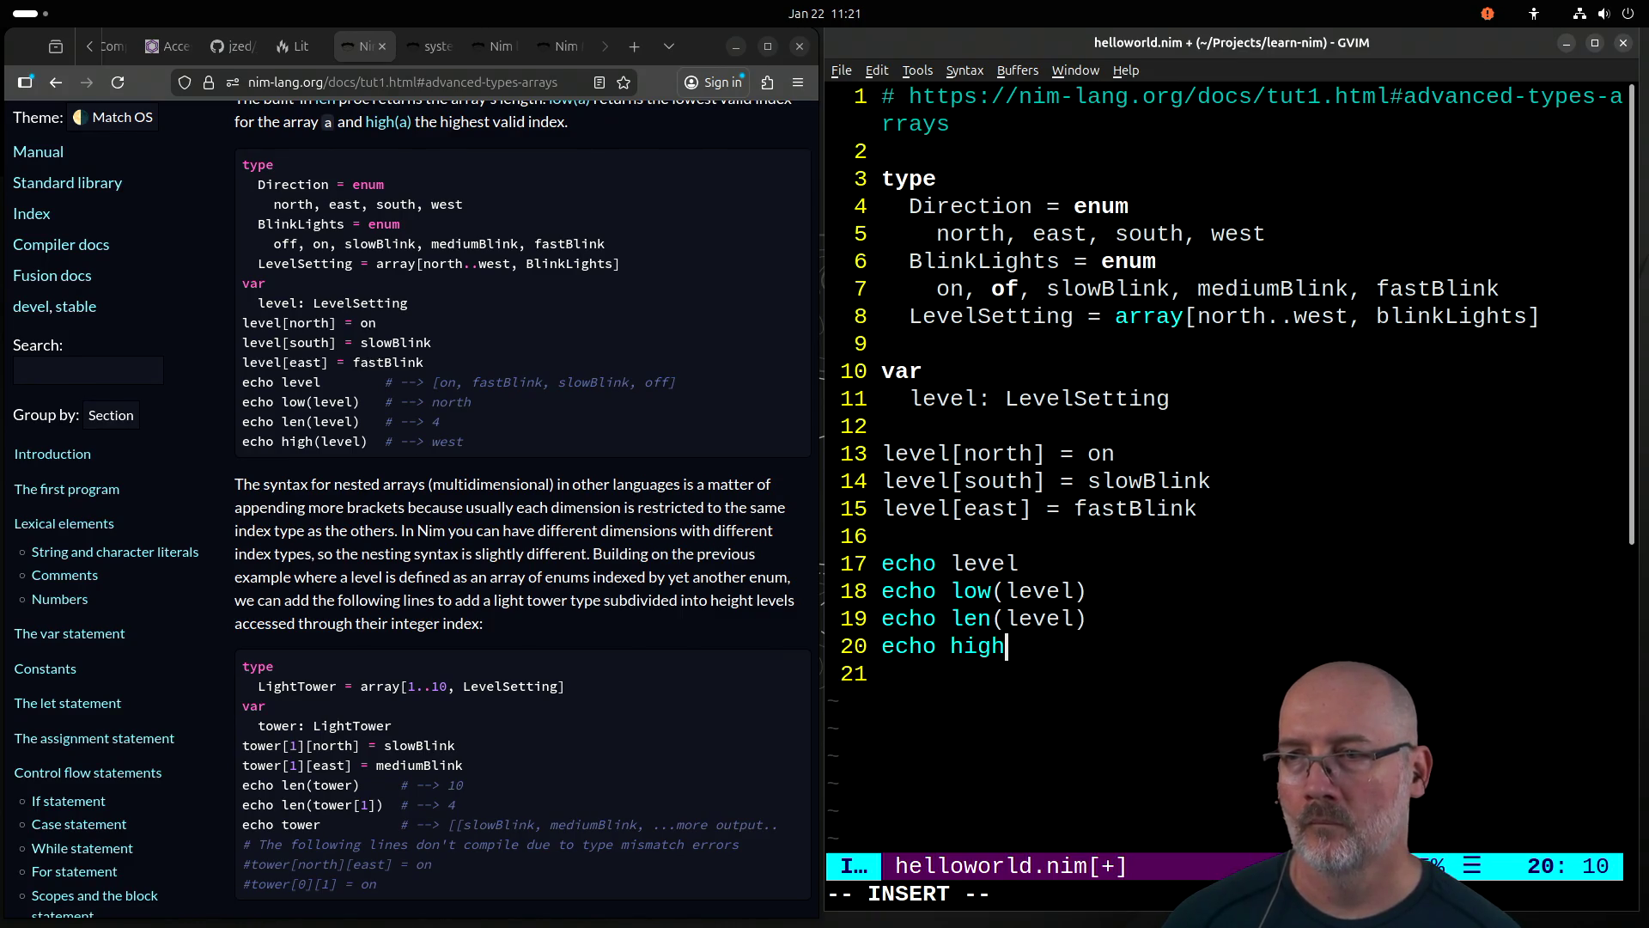
pyautogui.write('level)')
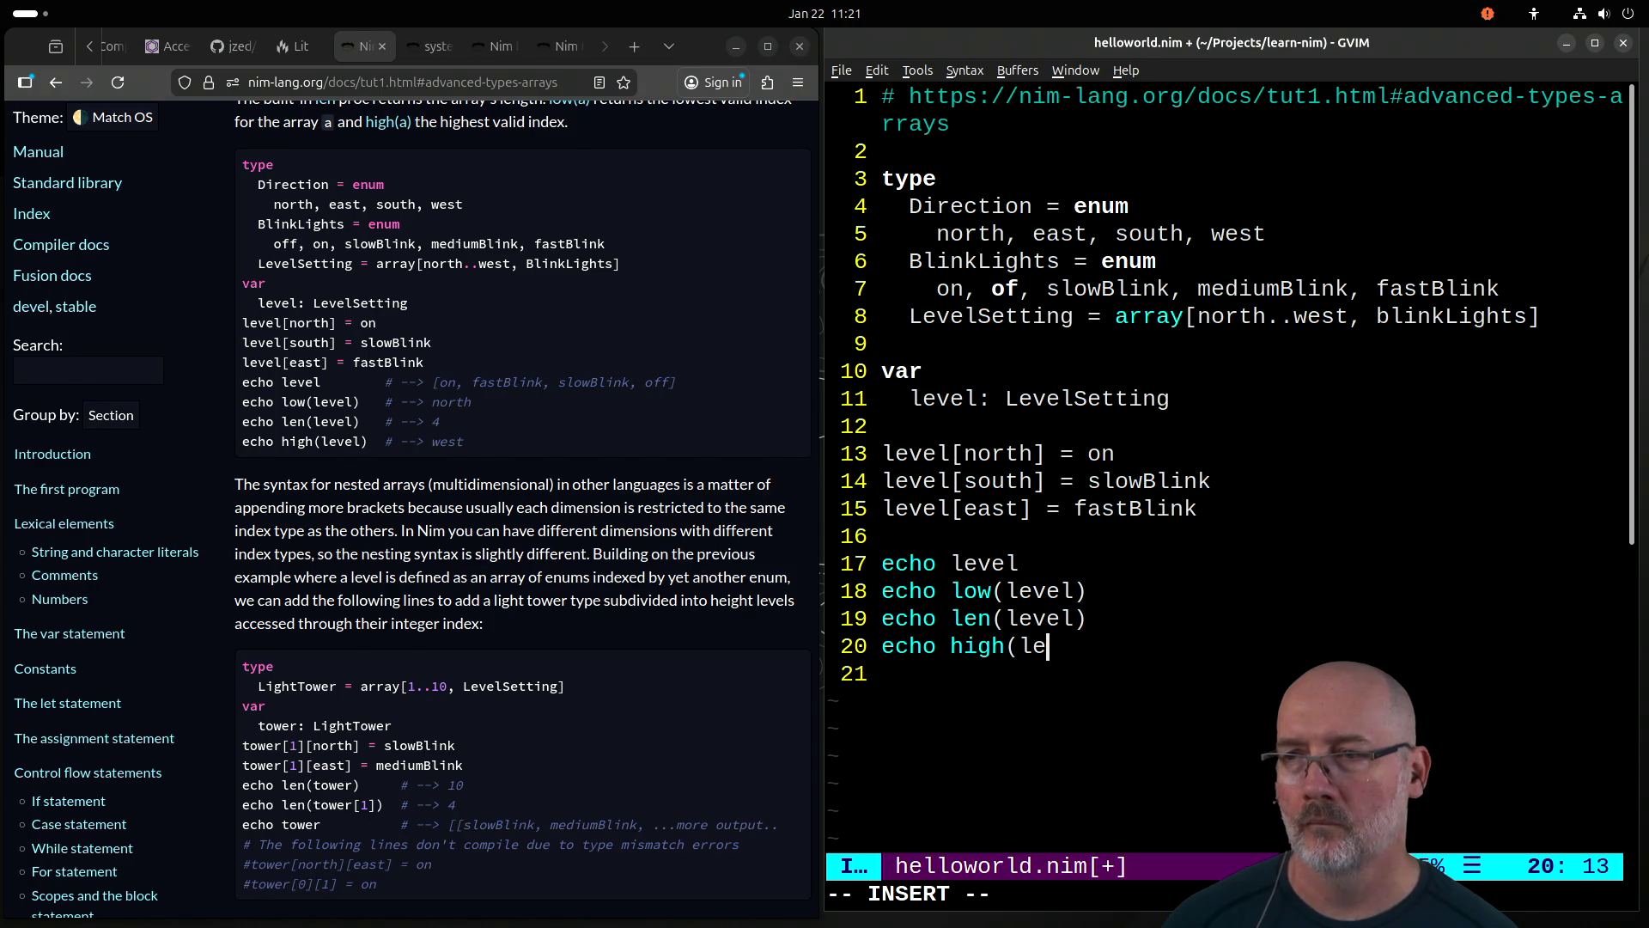
pyautogui.press('Escape')
pyautogui.write(':w')
pyautogui.press('Return')
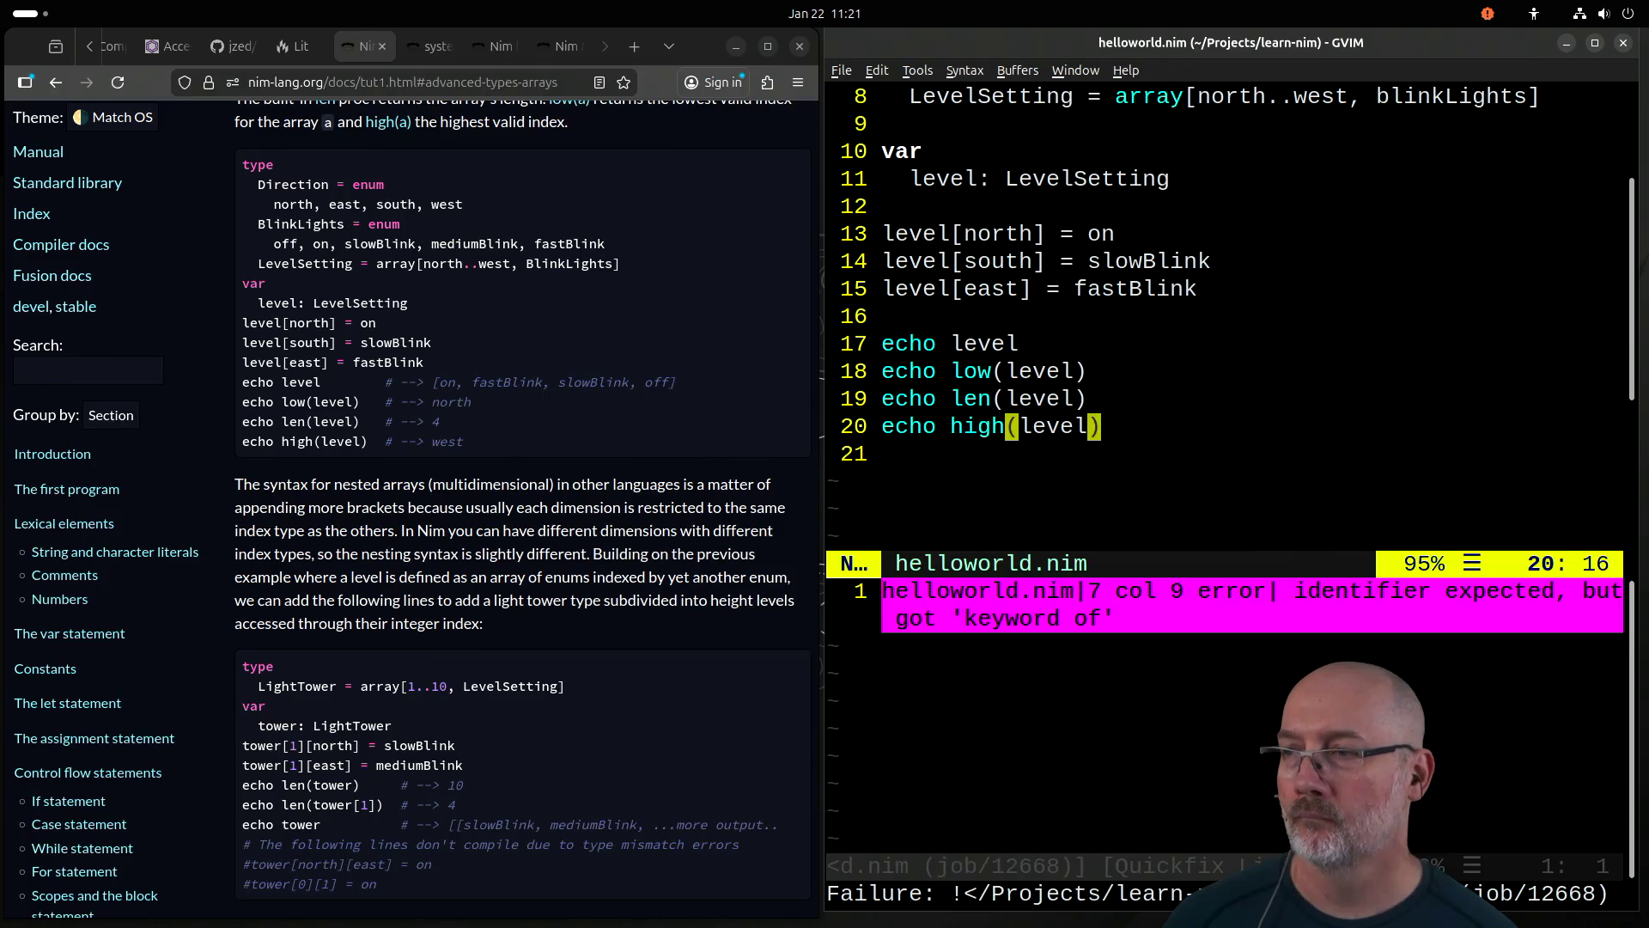
# - Find the BlinkLights value 'of', change it to 'on', and save
pyautogui.write('/of')
pyautogui.press('Return')
pyautogui.press('Return')
pyautogui.press('k')
pyautogui.press('l')
pyautogui.press('l')
pyautogui.press('l')
pyautogui.press('l')
pyautogui.press('l')
pyautogui.write('rn:w')
pyautogui.press('Return')
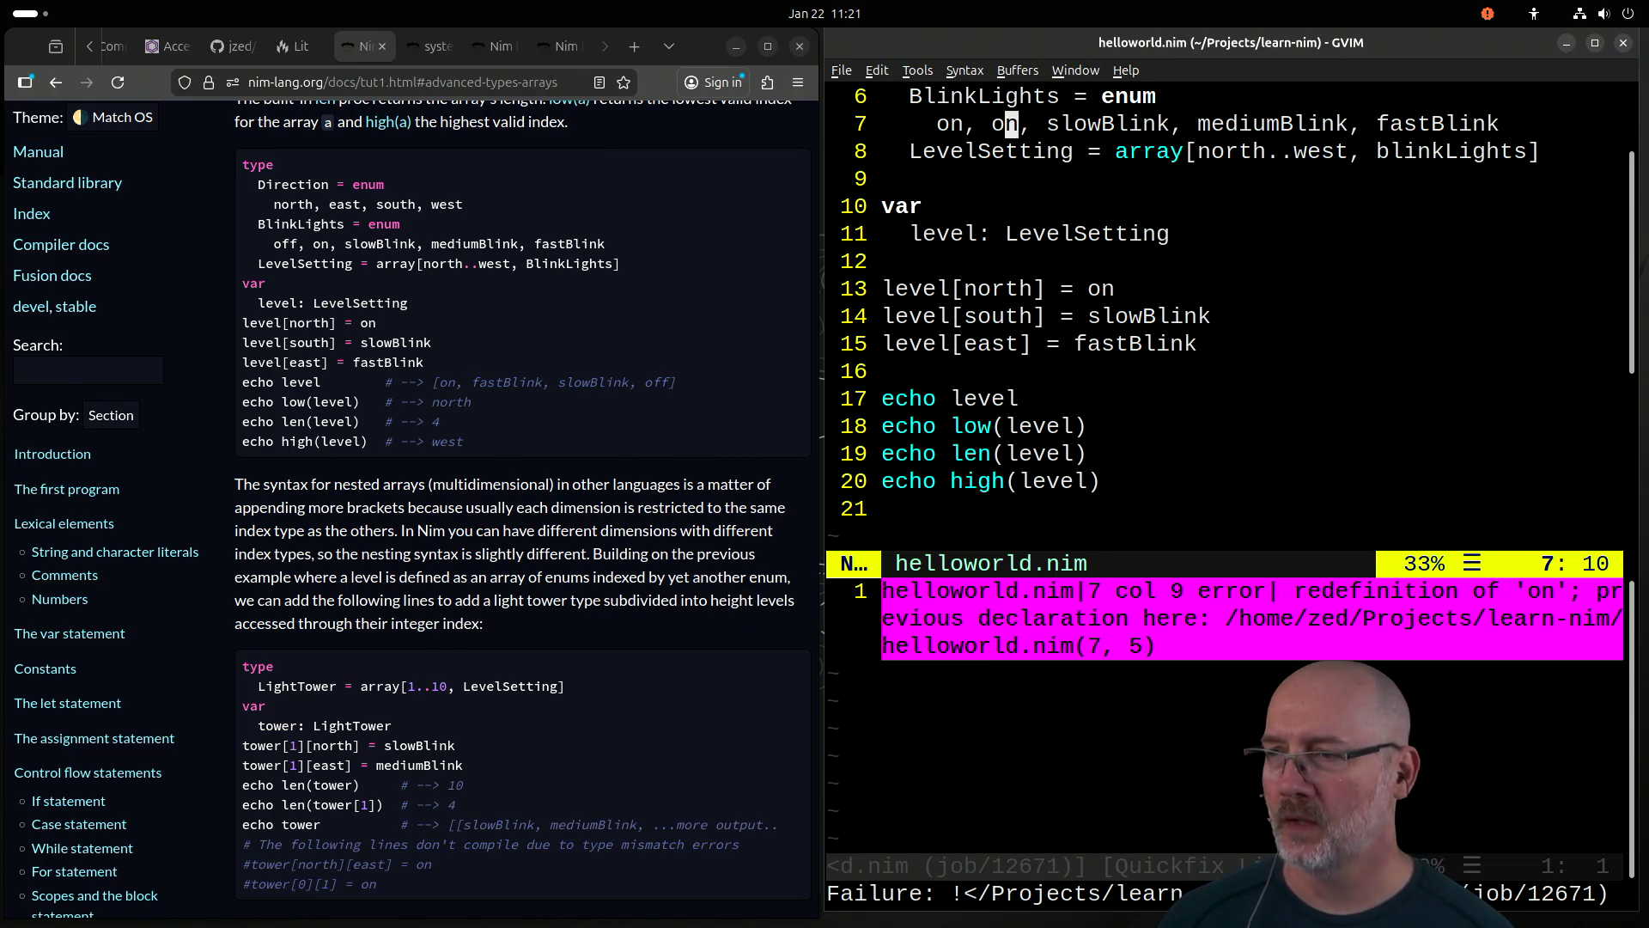
# - Go to the reported compile error, make the first BlinkLights value off, and save
pyautogui.hotkey('ctrl', 'w')
pyautogui.press('j')
pyautogui.press('Return')
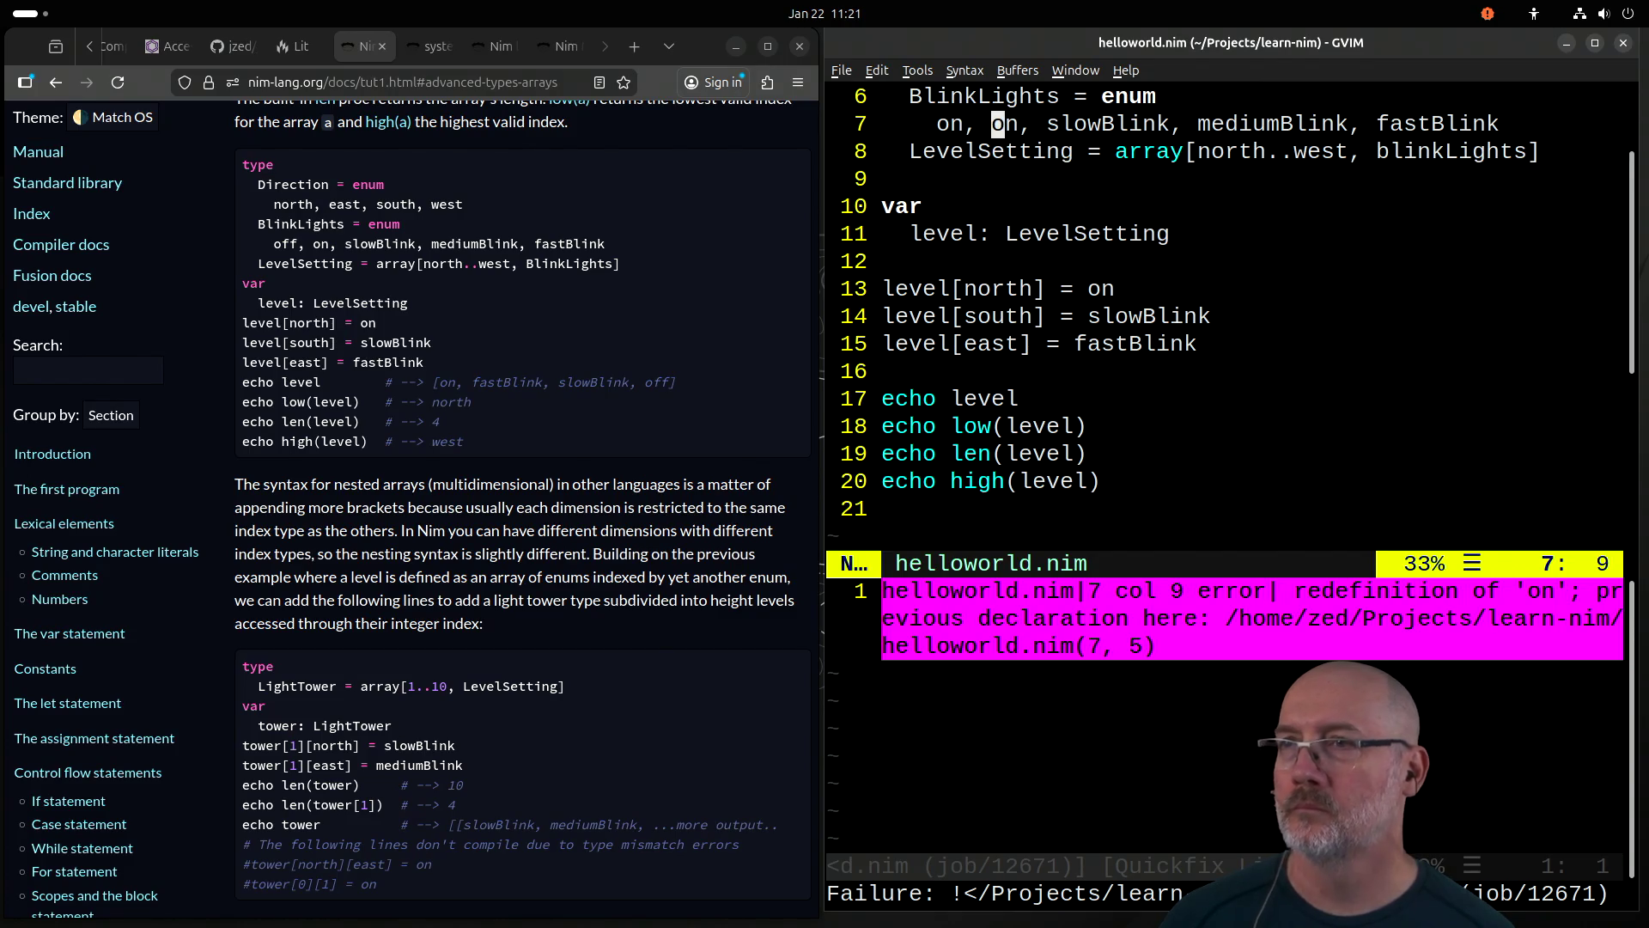
pyautogui.press('k')
pyautogui.press('k')
pyautogui.press('k')
pyautogui.press('j')
pyautogui.press('j')
pyautogui.press('j')
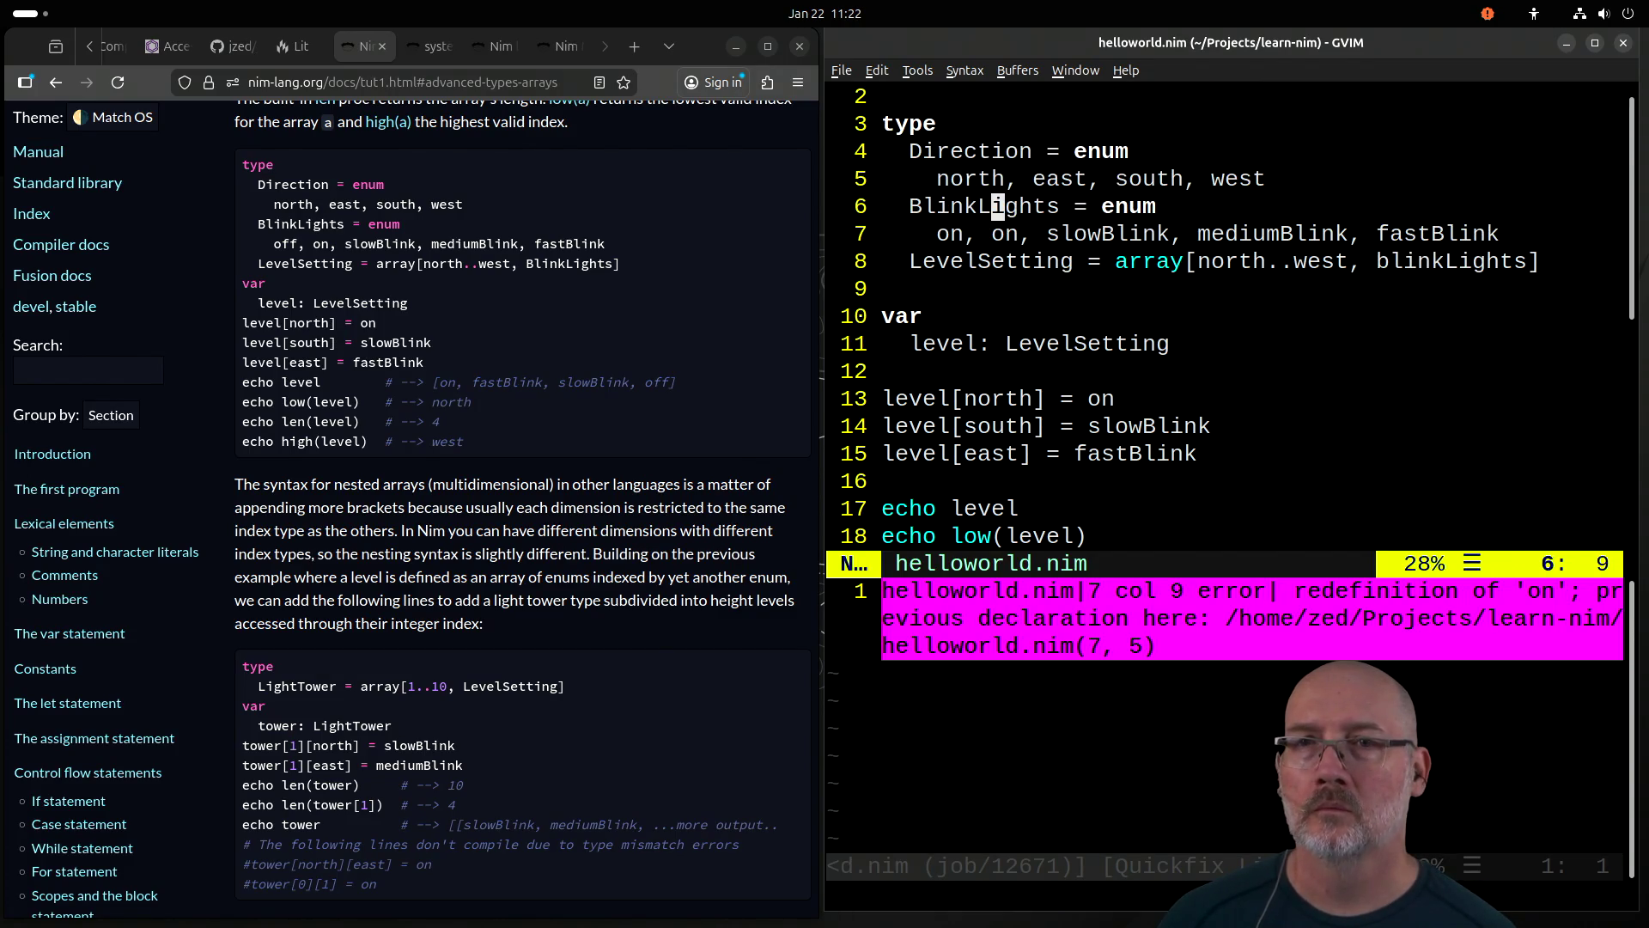
pyautogui.press('j')
pyautogui.press('h')
pyautogui.press('h')
pyautogui.press('h')
pyautogui.write('sff')
pyautogui.press('Escape')
pyautogui.write(':w')
pyautogui.press('Return')
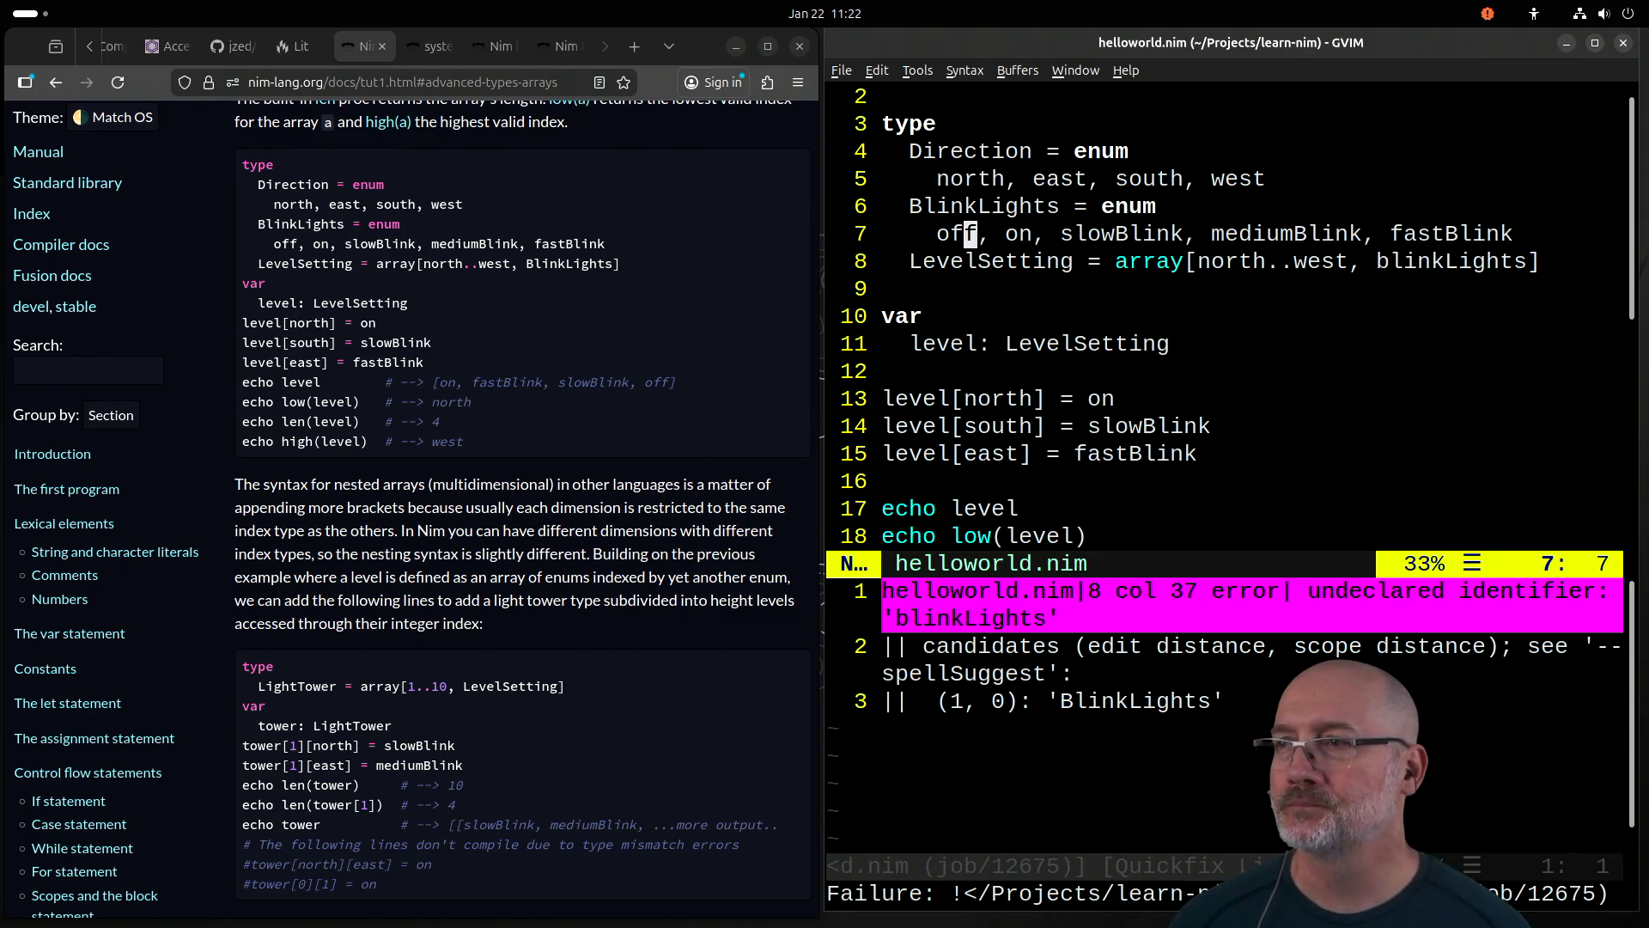
# - Capitalize blinkLights to BlinkLights in LevelSetting, save, and rerun helloworld
pyautogui.press('j')
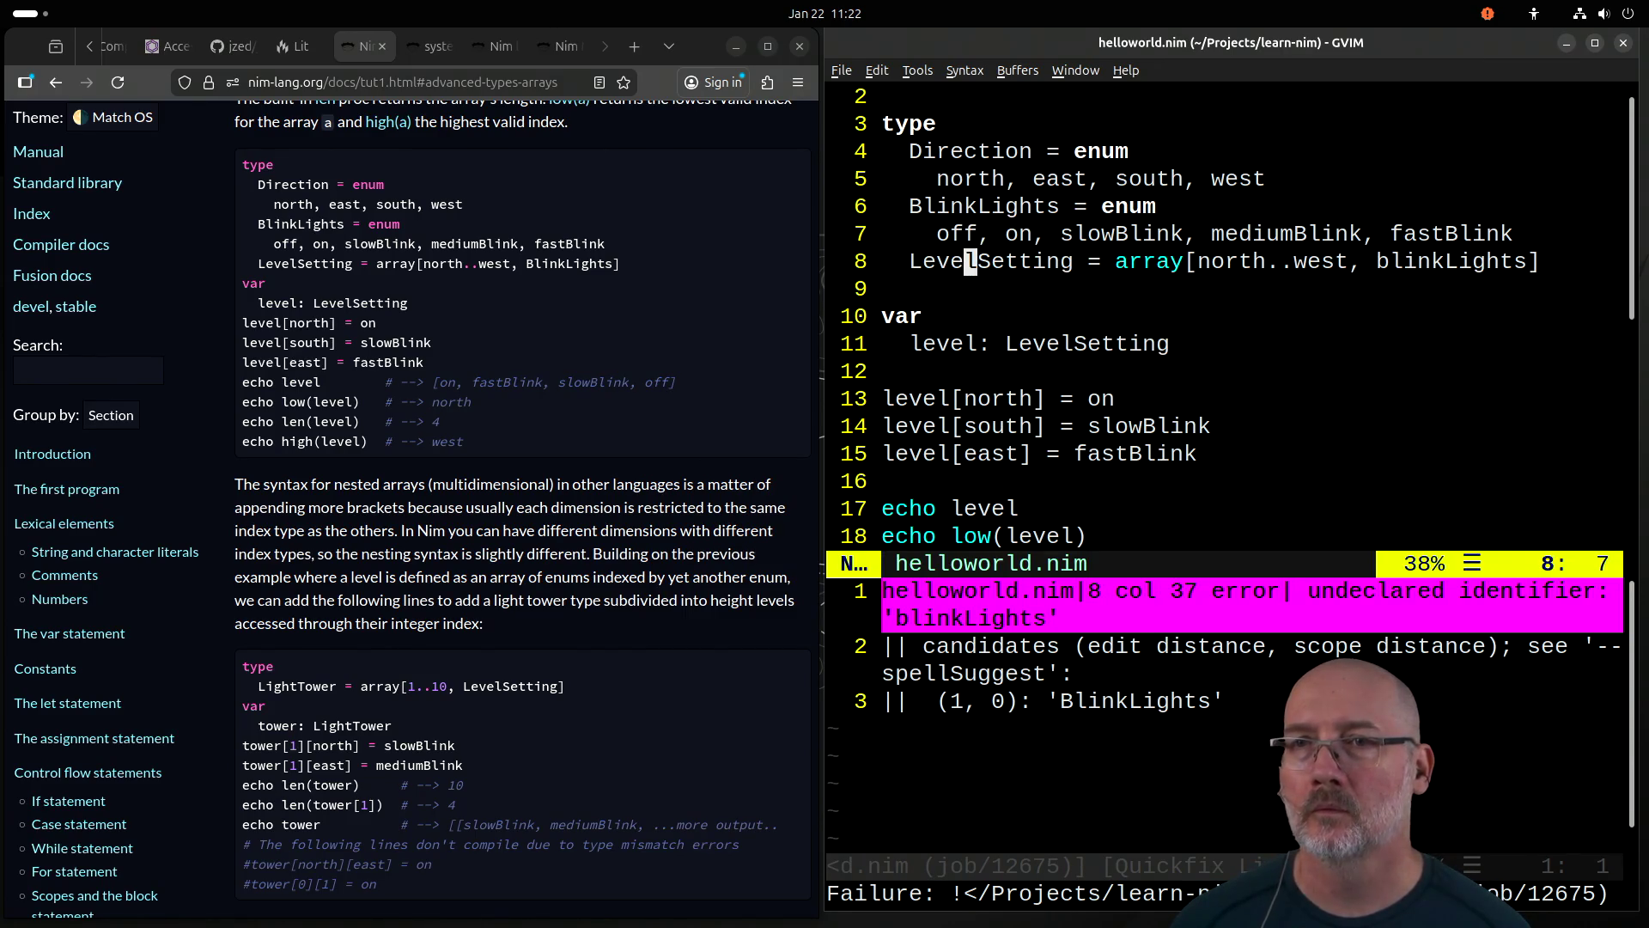
pyautogui.press('w')
pyautogui.press('w')
pyautogui.press('w')
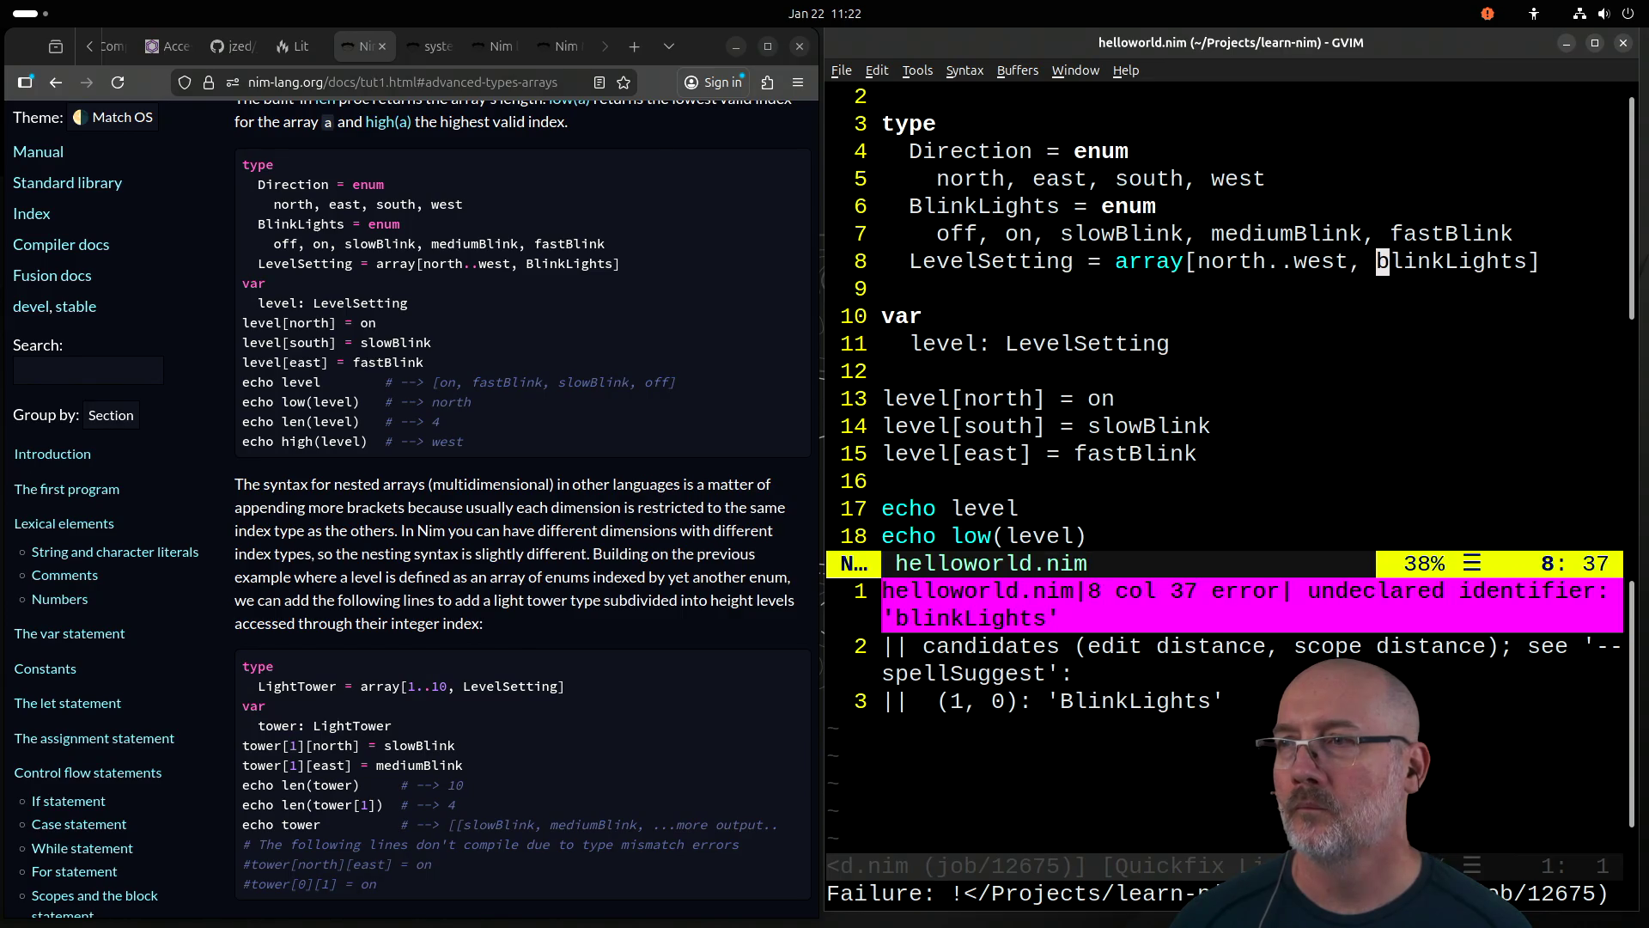
pyautogui.write('st, B')
pyautogui.press('Escape')
pyautogui.write(':w')
pyautogui.press('Return')
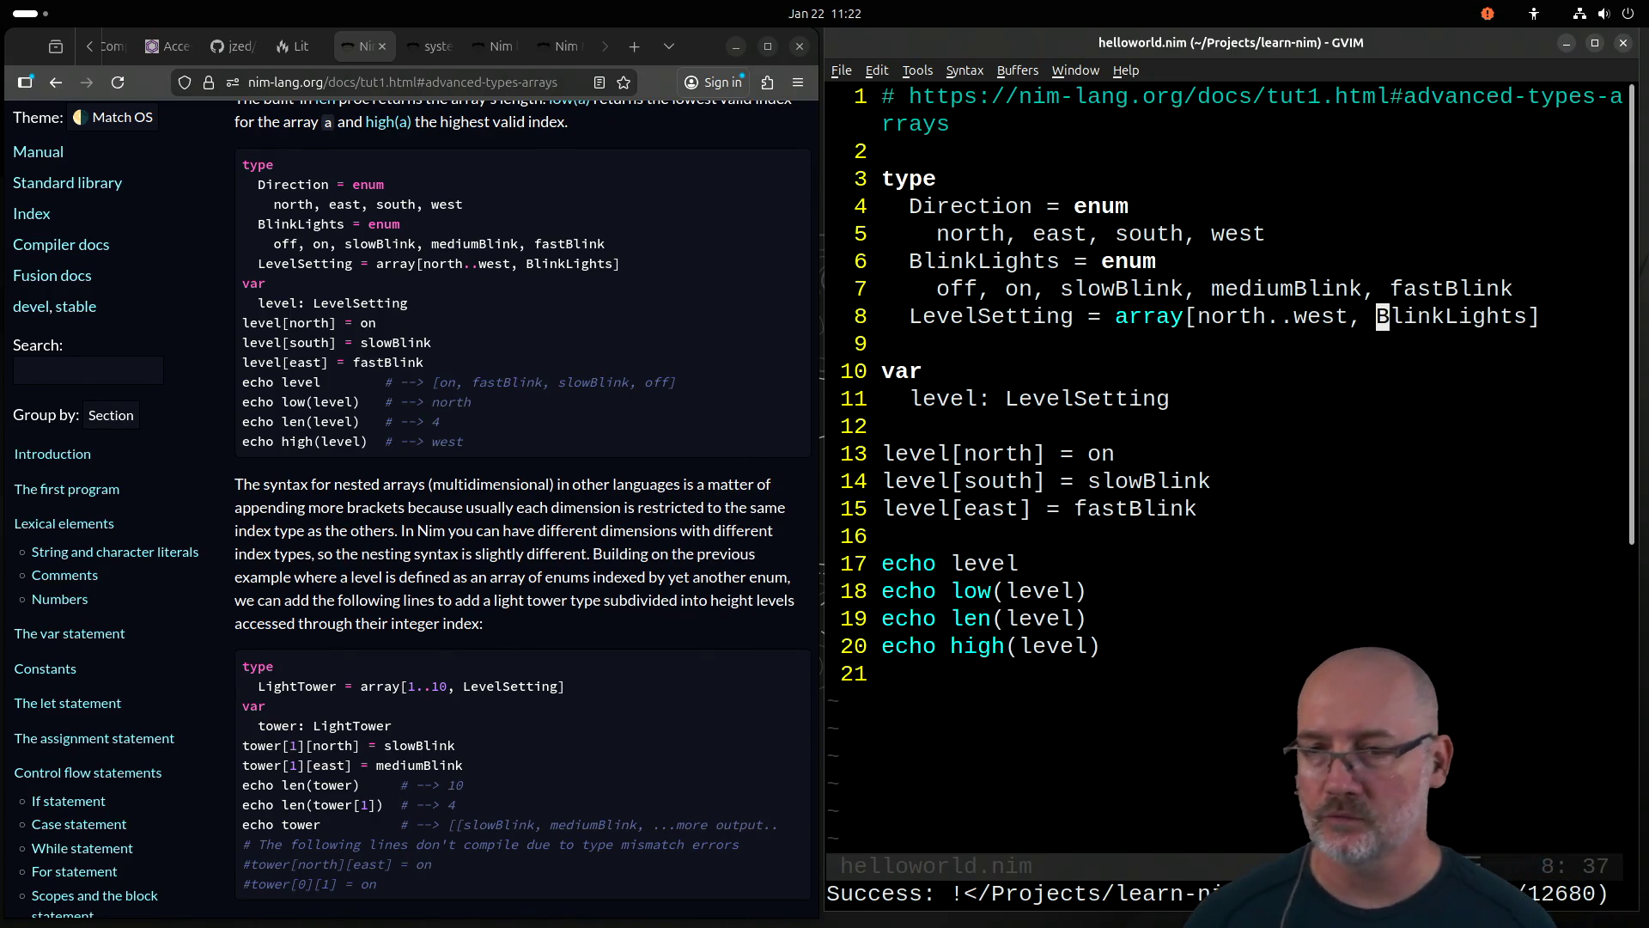
pyautogui.hotkey('alt', 'Tab')
pyautogui.press('Up')
pyautogui.press('Return')
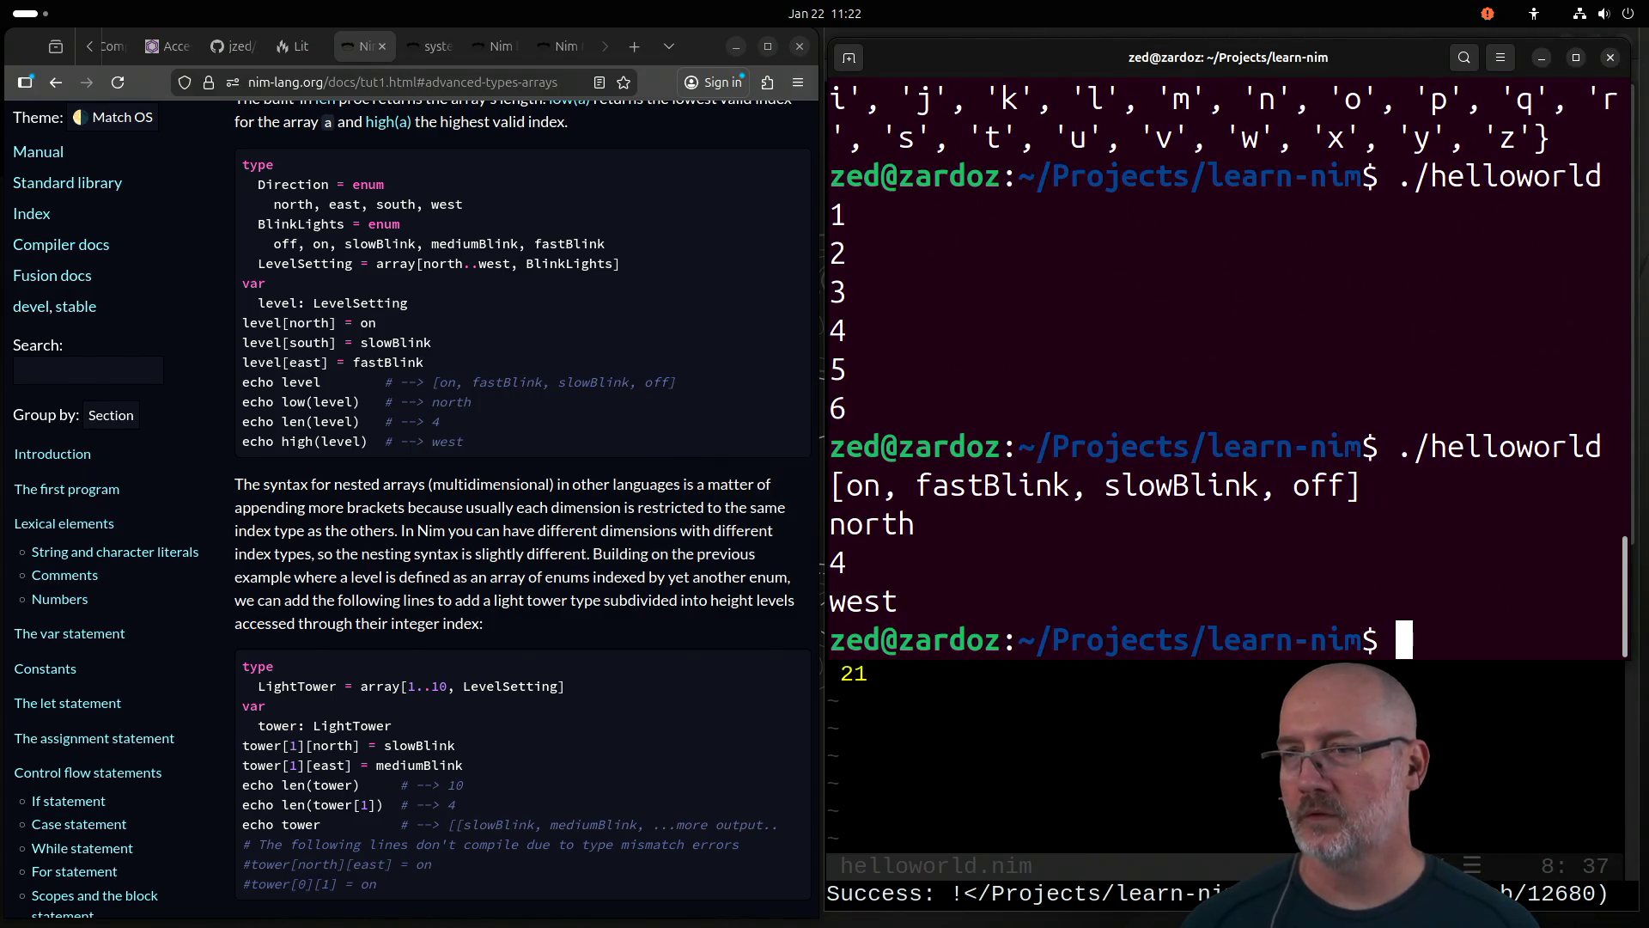
# - View the terminal output [on, fastBlink, slowBlink, off], north, 4 and west
pyautogui.hotkey('alt', 'Tab')
pyautogui.hotkey('alt', 'Tab')
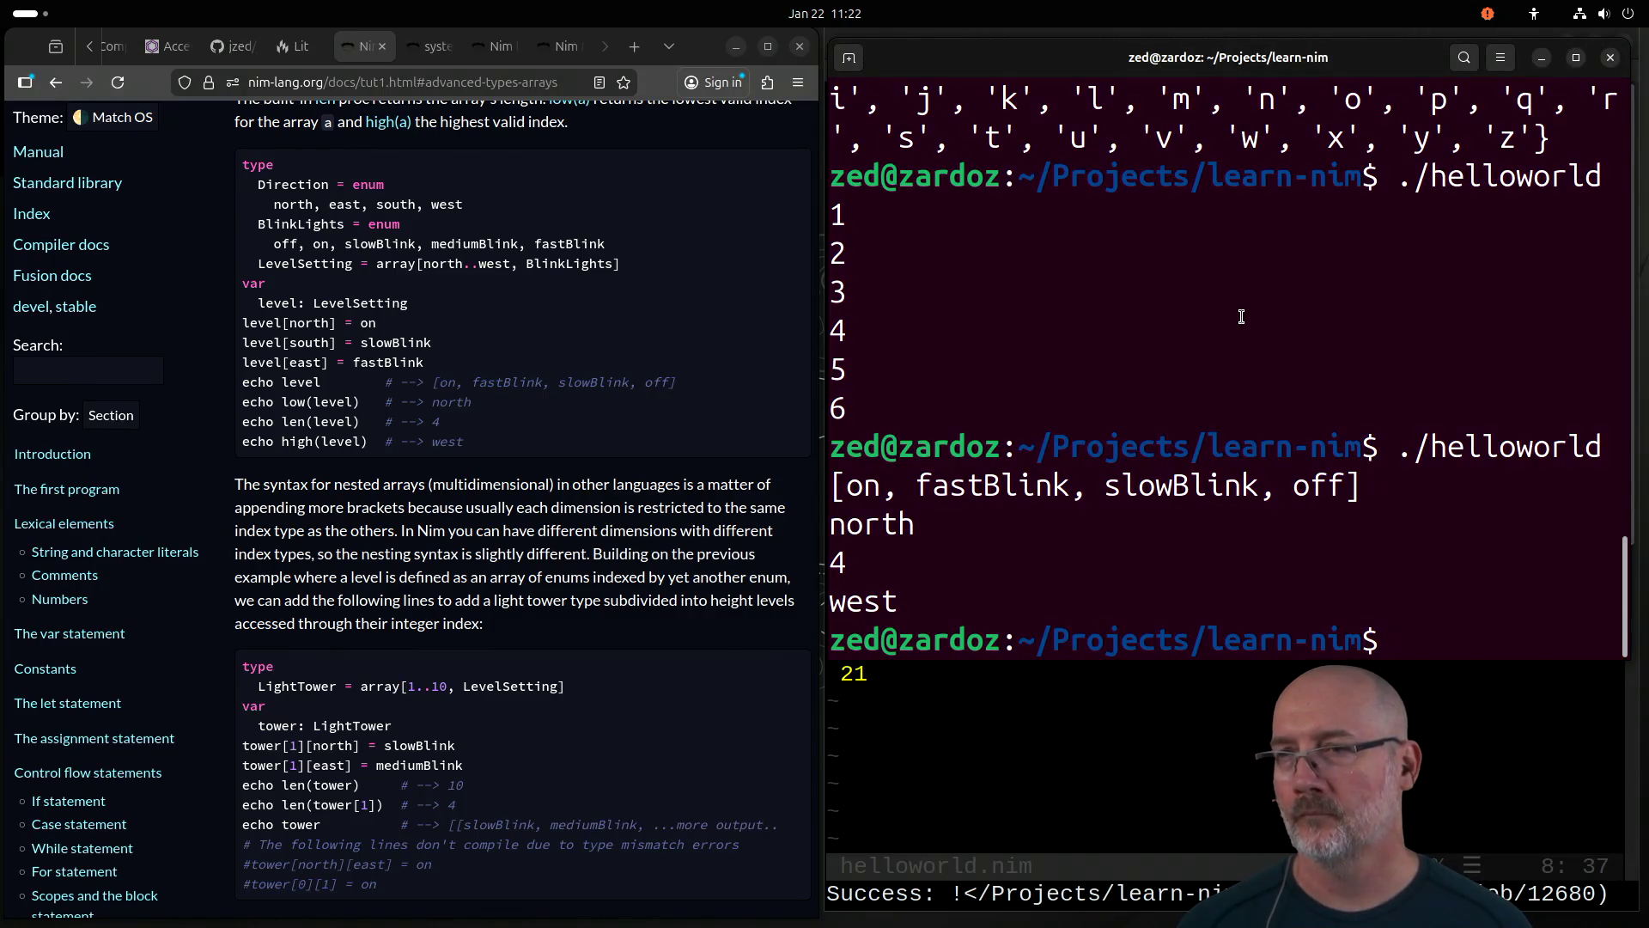
pyautogui.hotkey('alt', 'Tab')
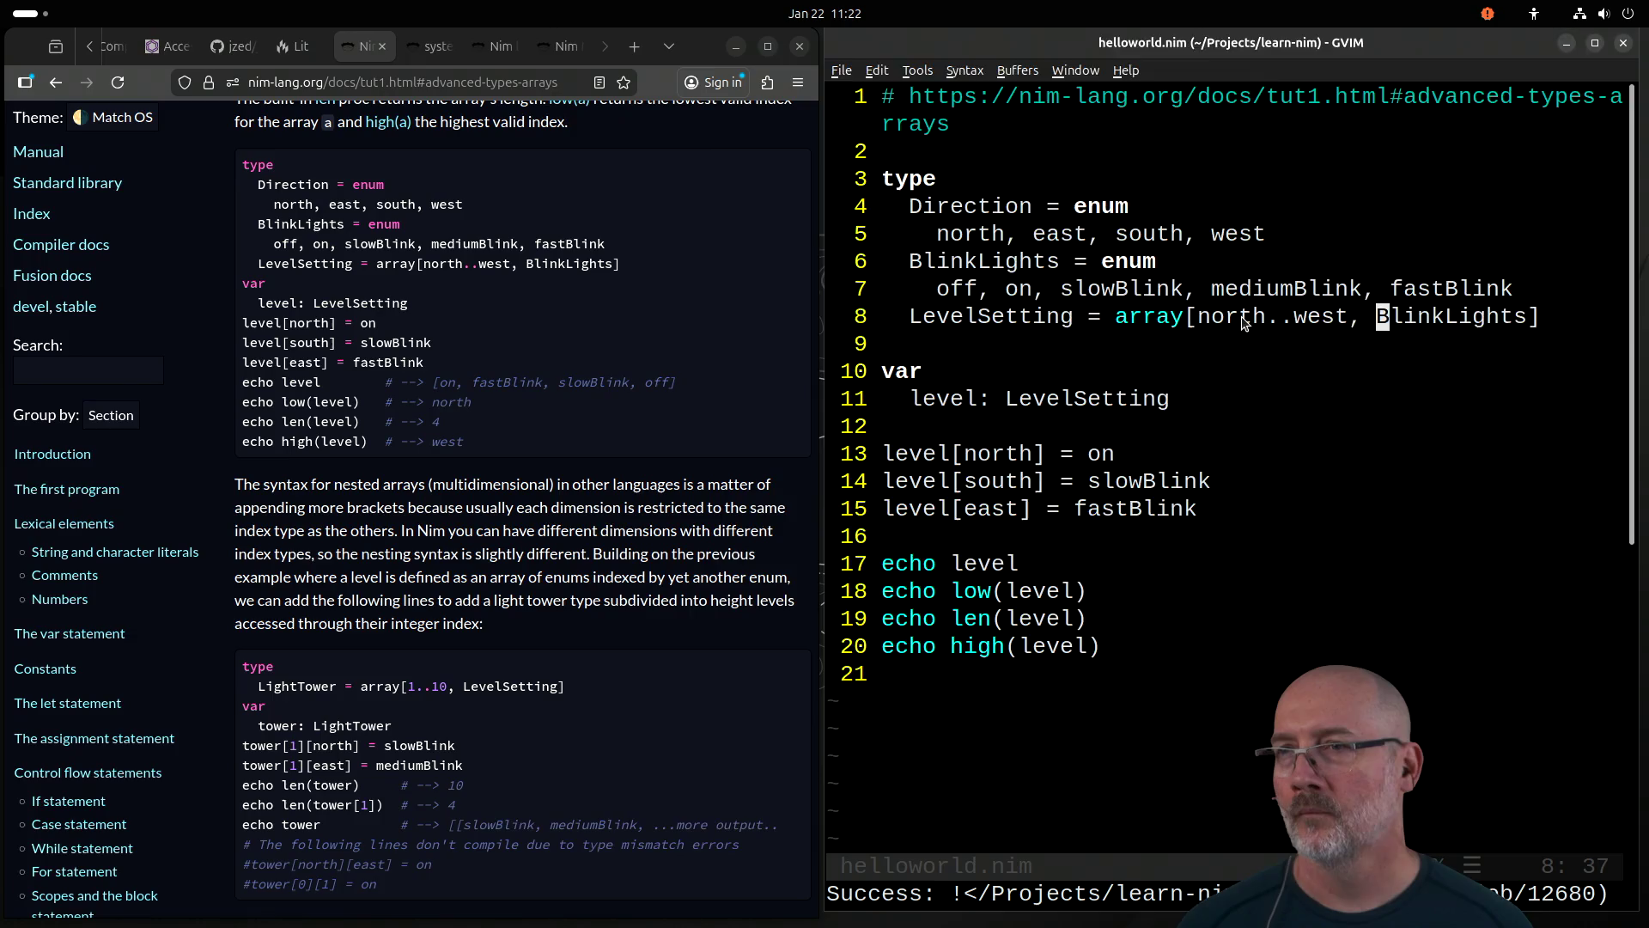
# - Return to the editor and read further down the Nim arrays tutorial page
pyautogui.hotkey('alt', 'Tab')
pyautogui.hotkey('alt', 'Tab')
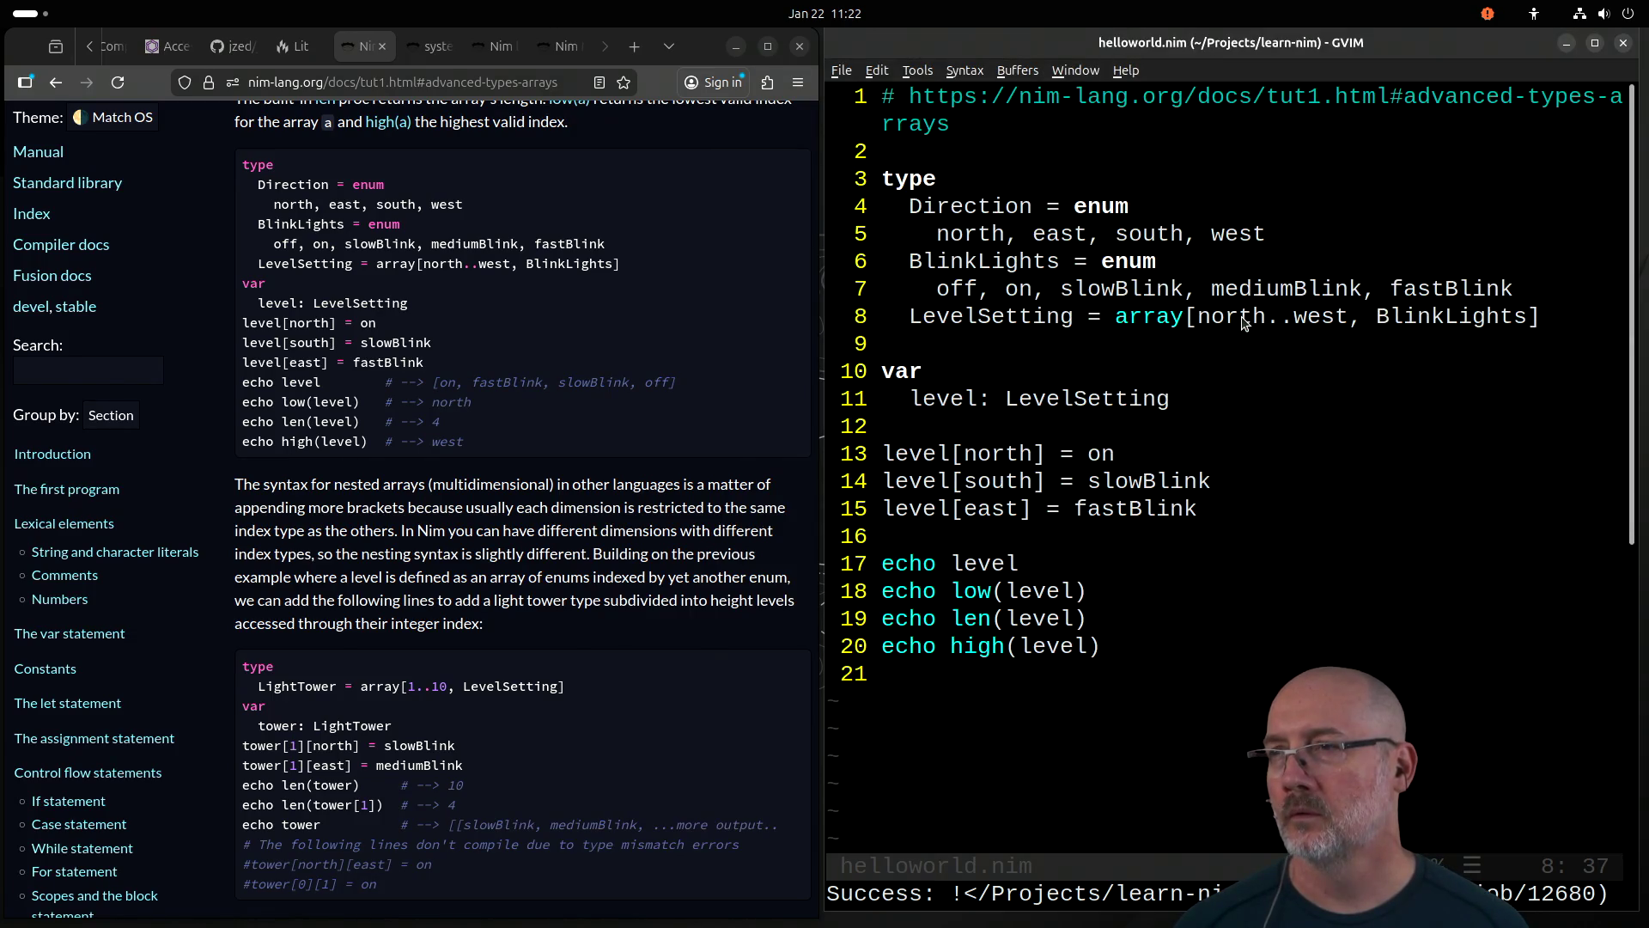
pyautogui.moveTo(1336, 324); pyautogui.dragTo(1229, 324)
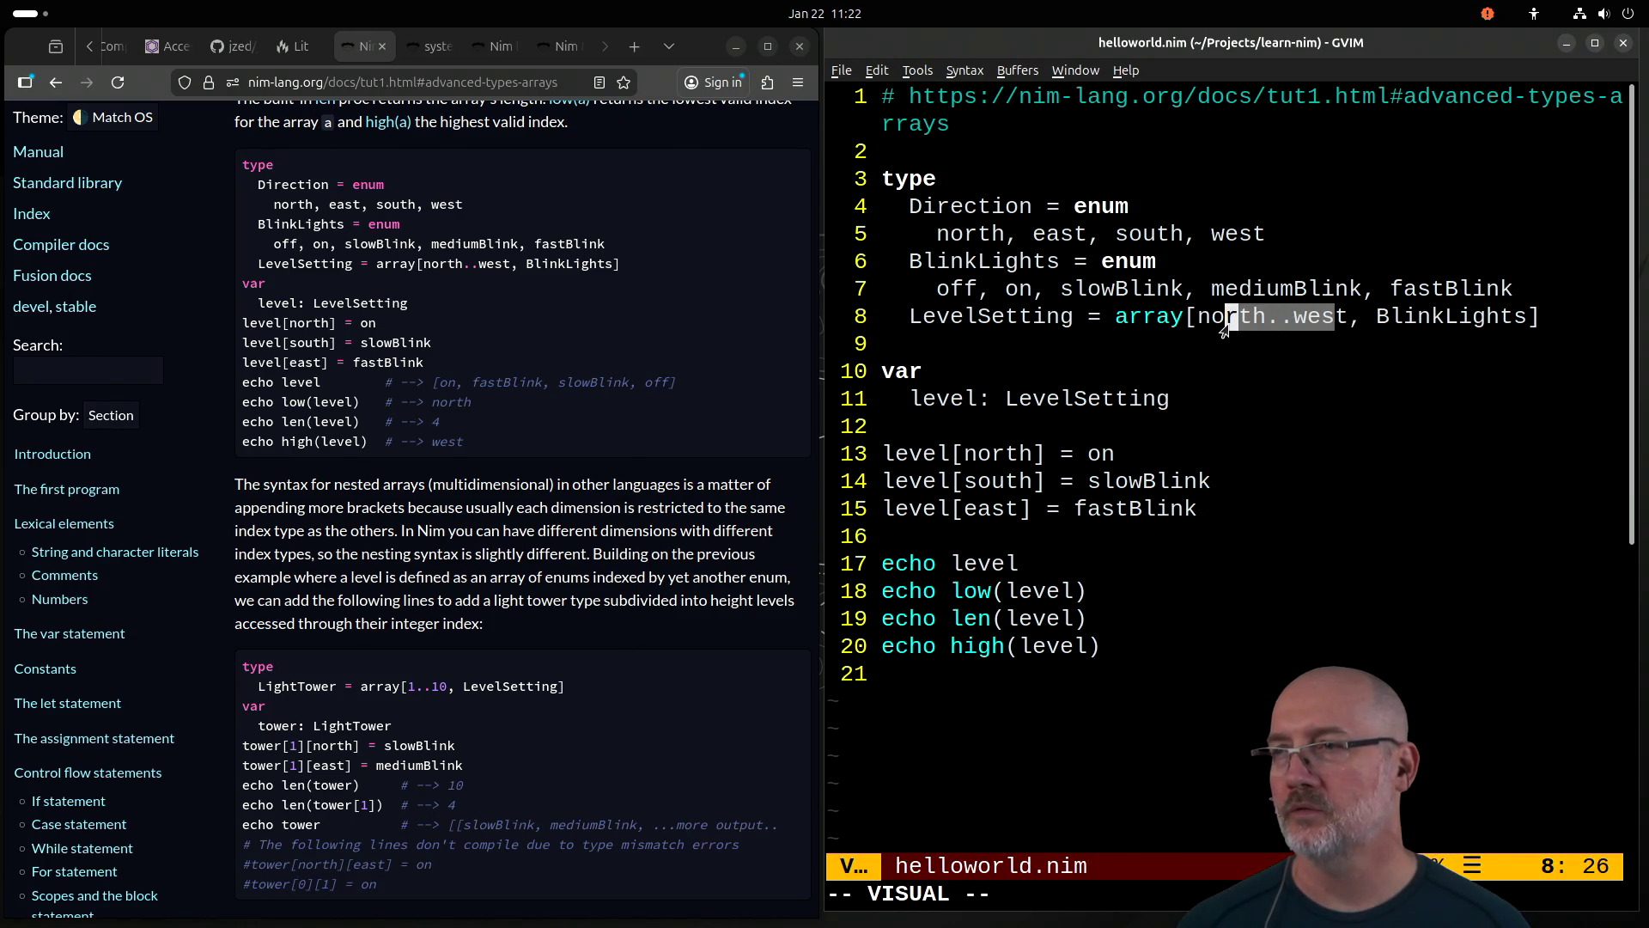
pyautogui.click(1374, 325)
pyautogui.click(913, 325)
pyautogui.click(649, 543)
pyautogui.scroll(5, 646, 547)
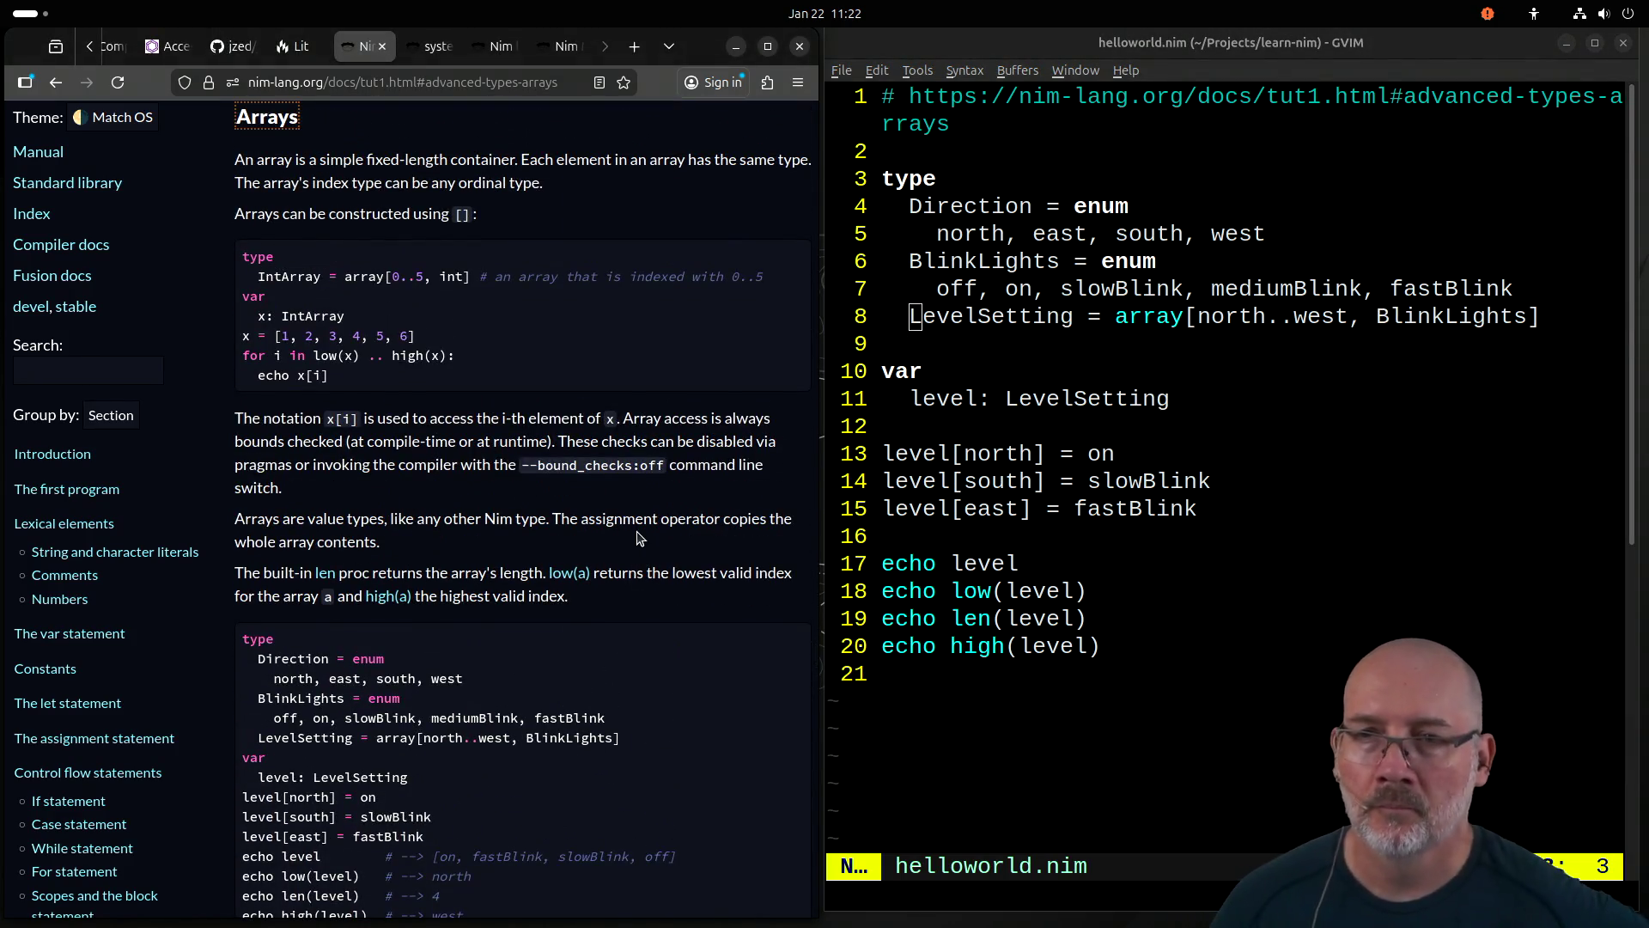
pyautogui.scroll(-2, 637, 539)
pyautogui.scroll(-2, 637, 539)
pyautogui.scroll(-3, 601, 533)
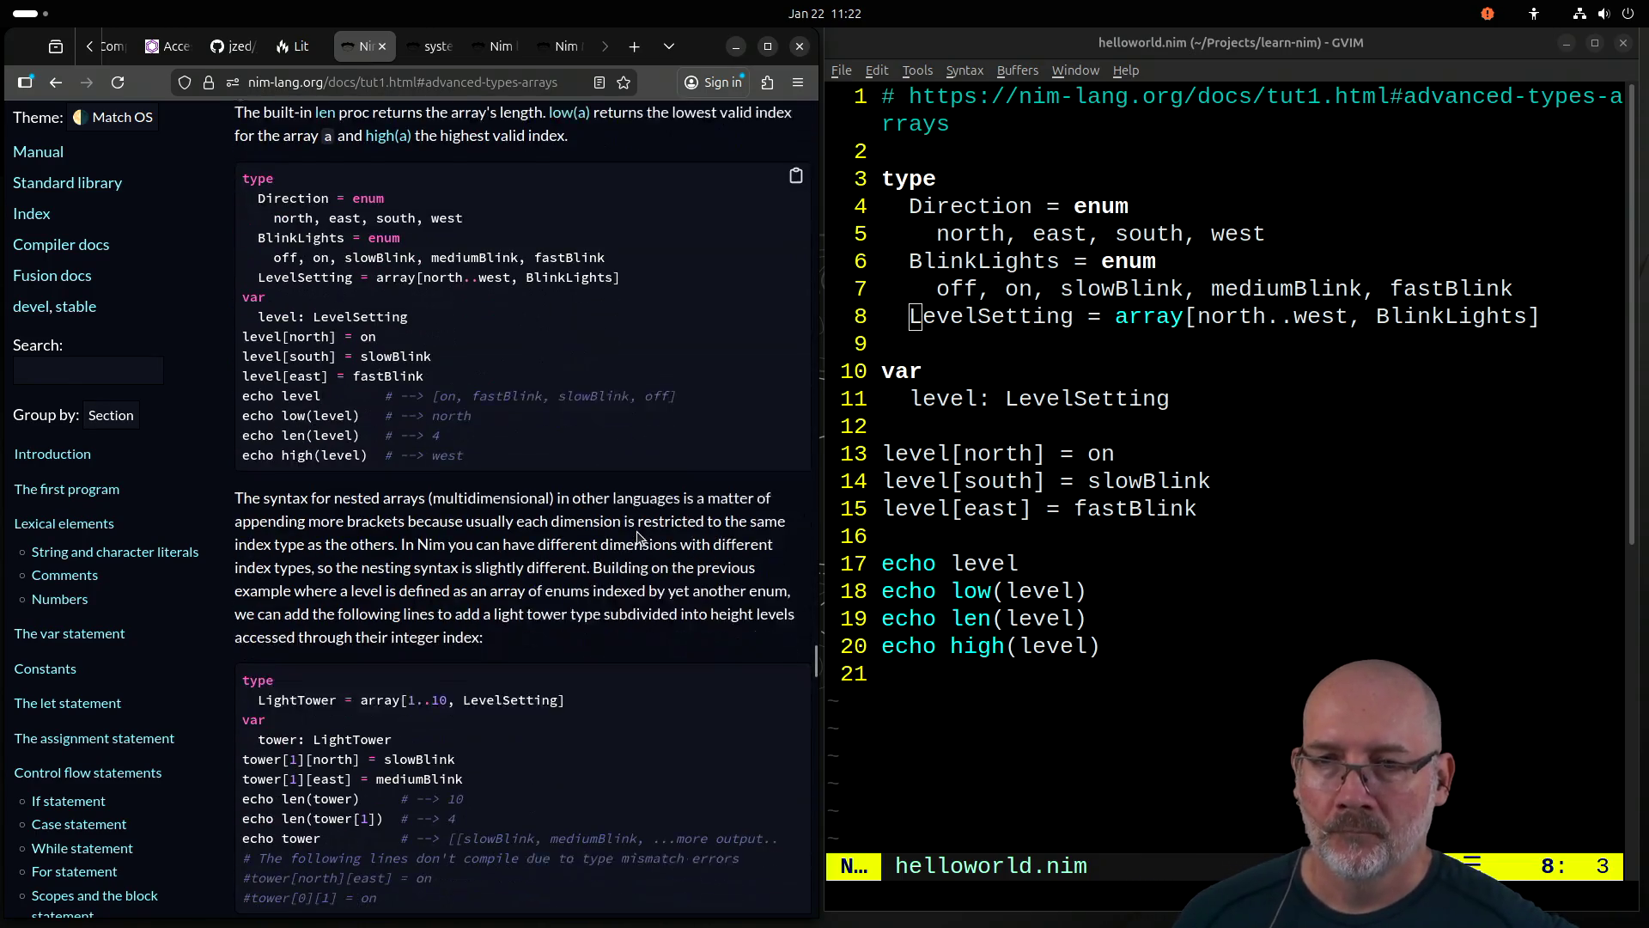
pyautogui.scroll(1, 478, 521)
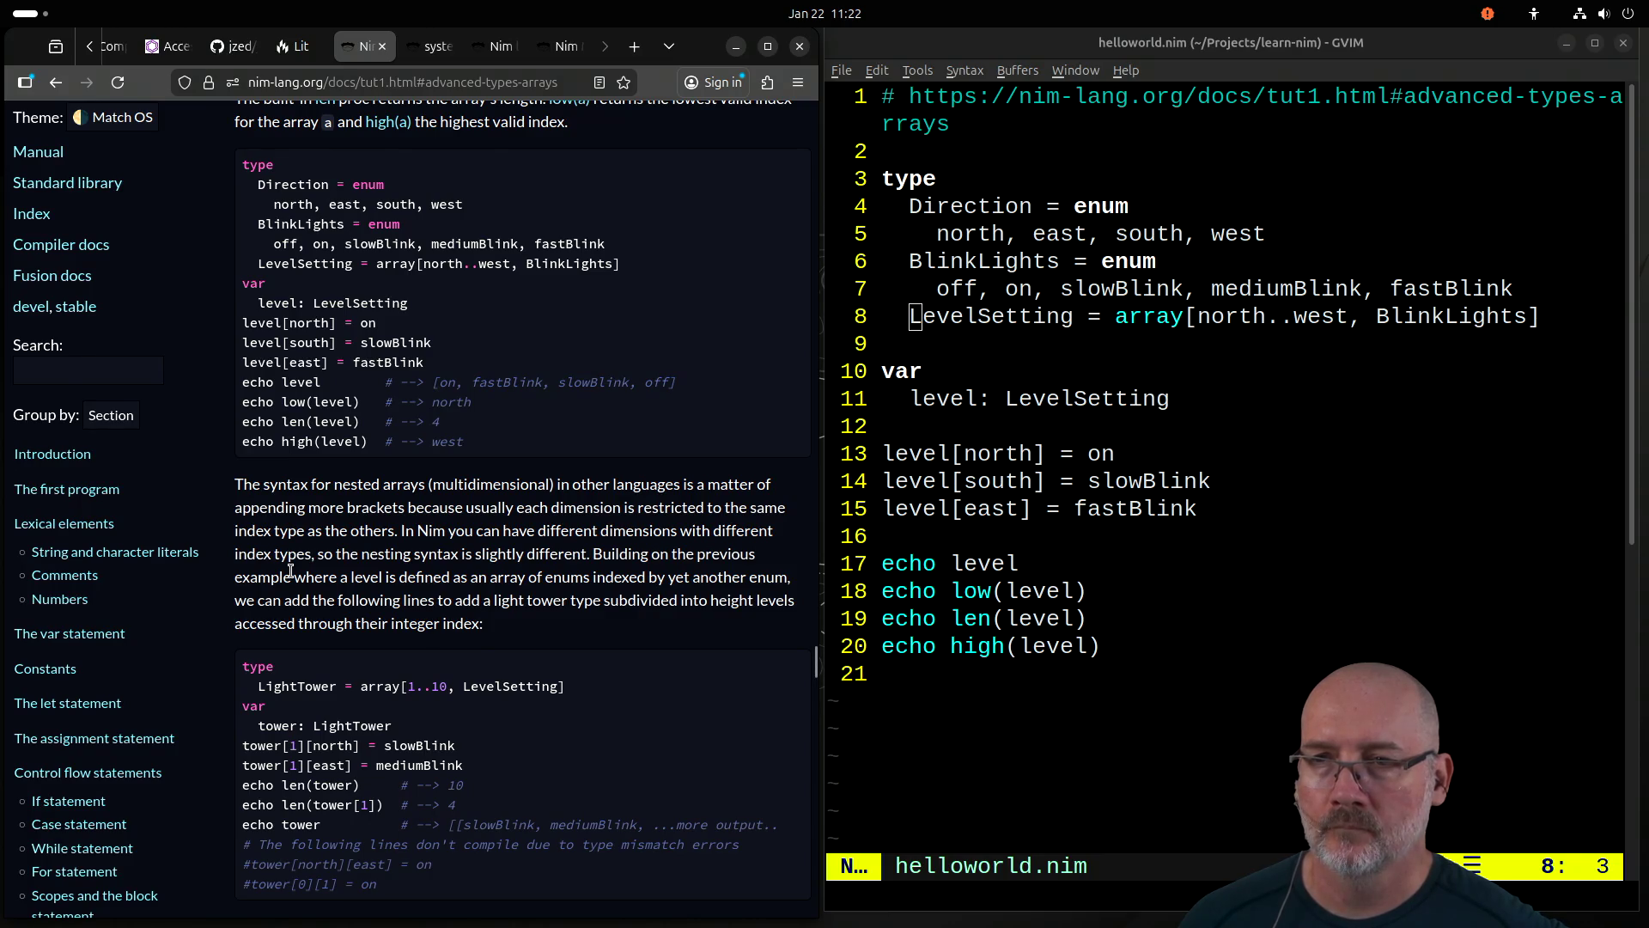
pyautogui.scroll(-1, 290, 570)
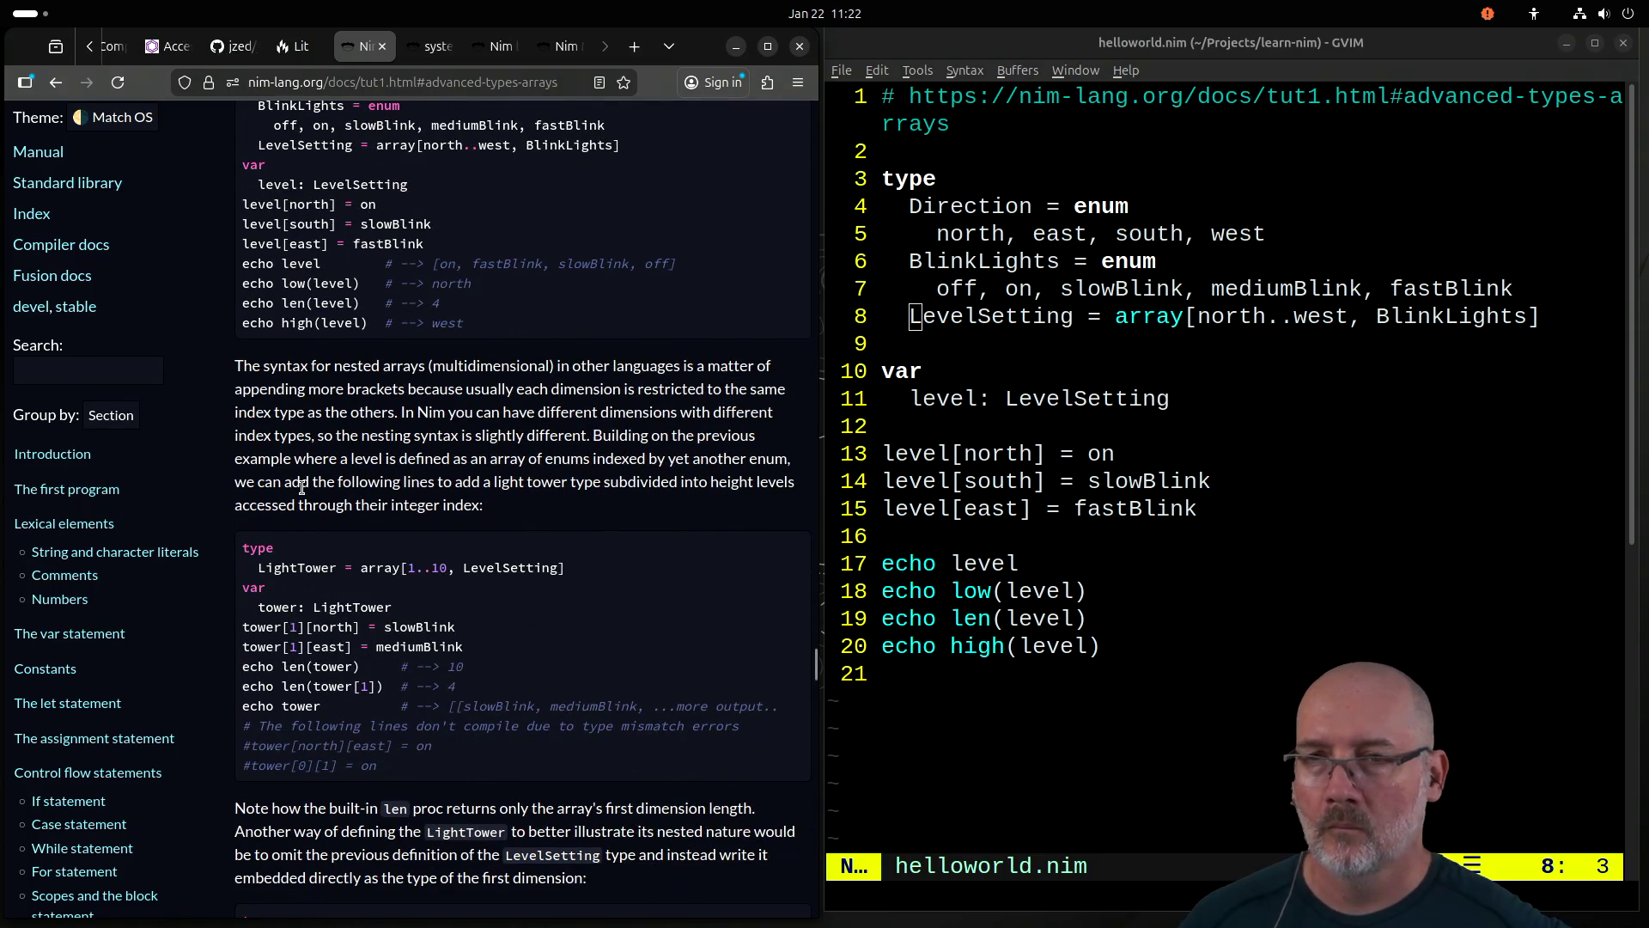
pyautogui.scroll(-1, 562, 554)
pyautogui.scroll(-2, 562, 554)
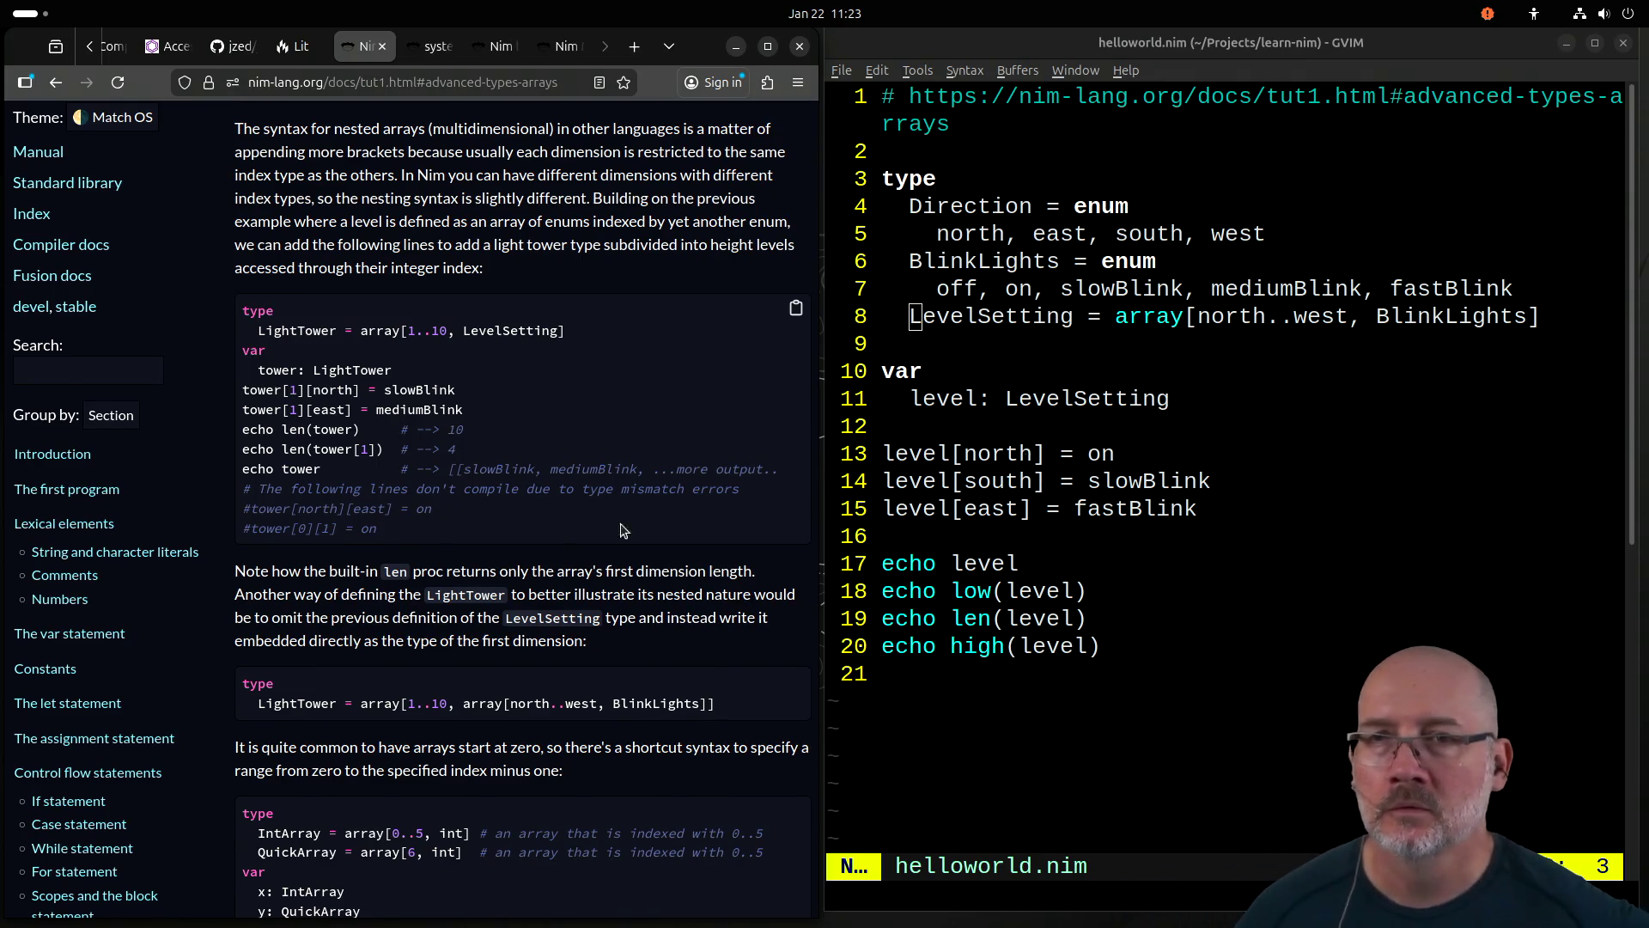
# - Add a LightTower = array[1..10] of LevelSetting type line below LevelSetting
pyautogui.click(1289, 343)
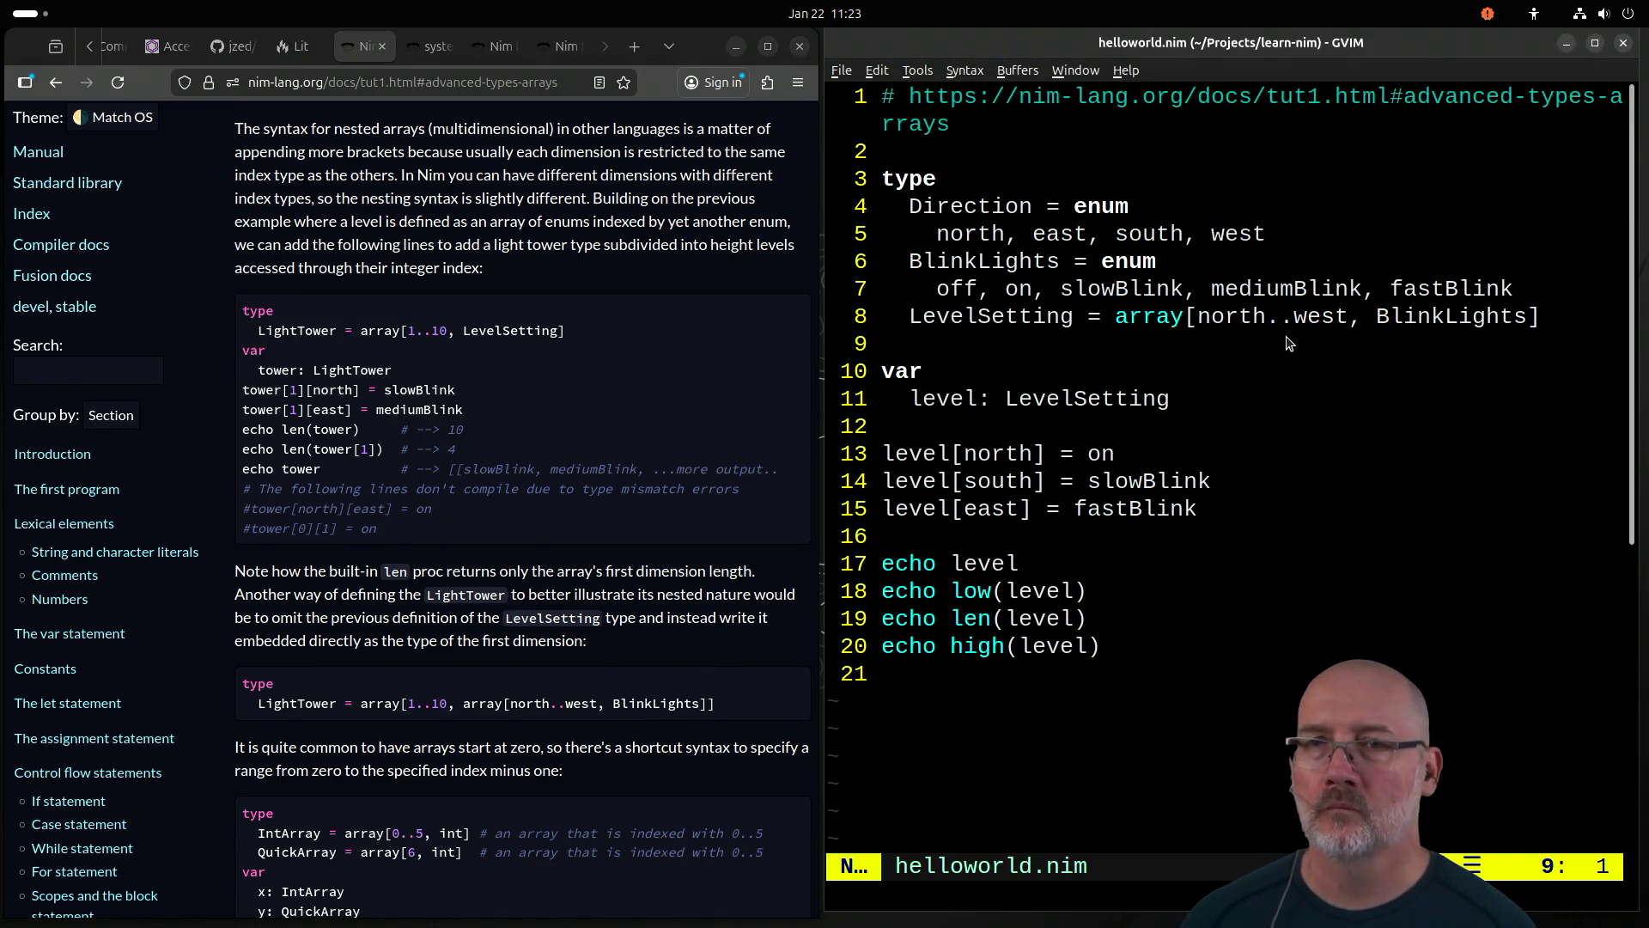
pyautogui.press('k')
pyautogui.write('o')
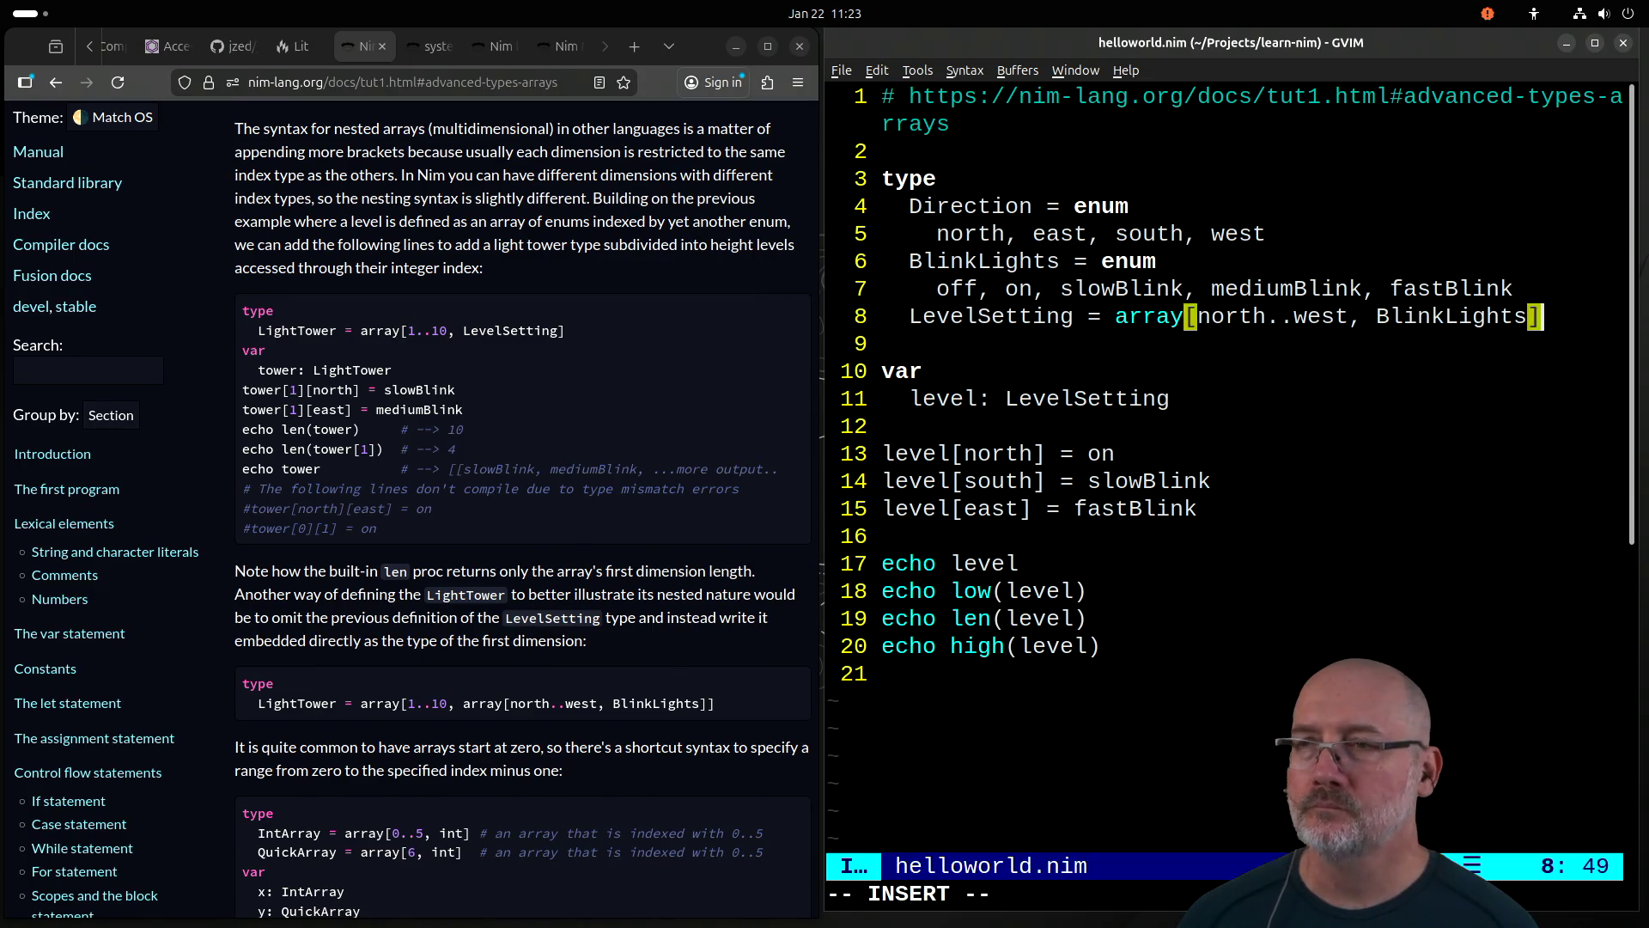
pyautogui.write('LightTower = ')
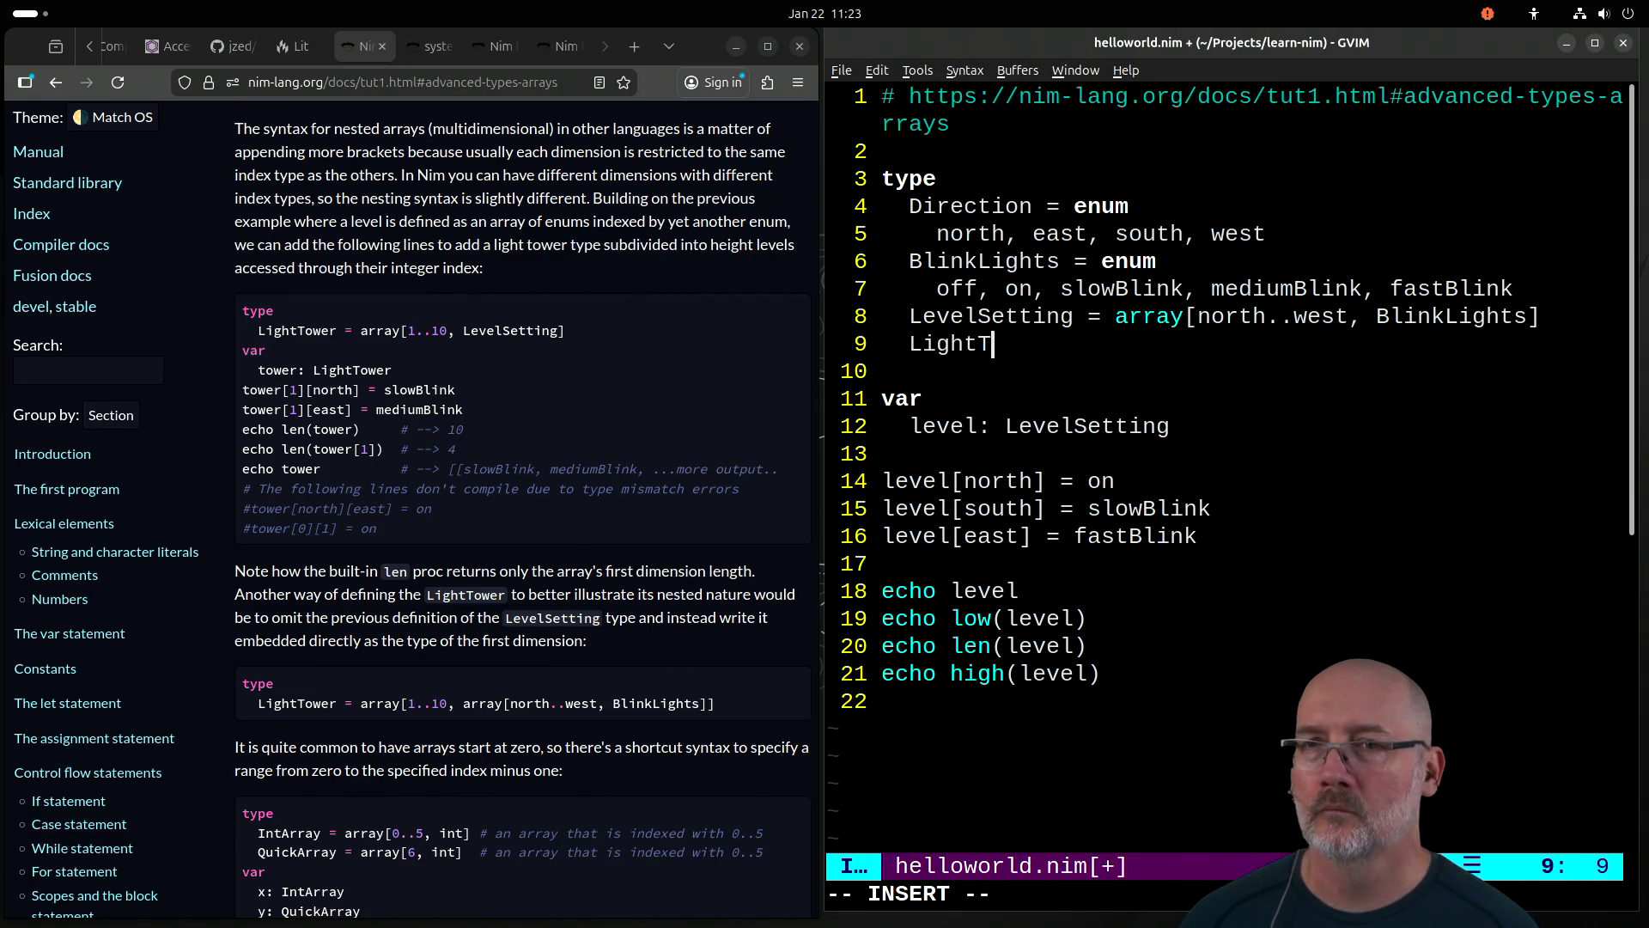
pyautogui.write('array[1,')
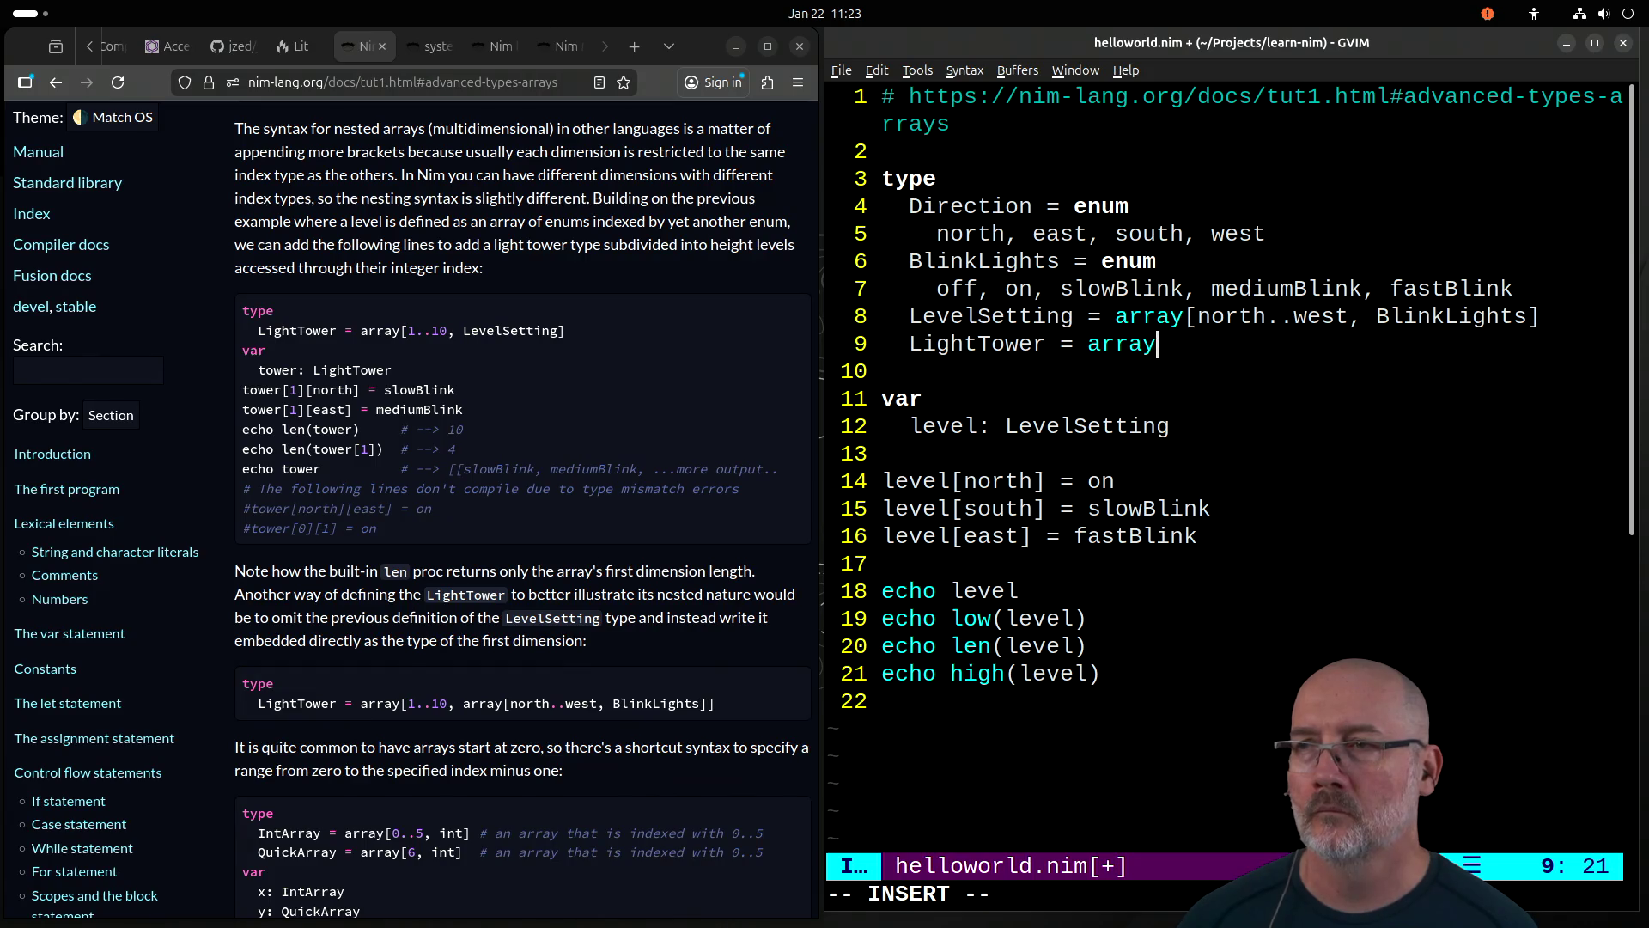
pyautogui.press('BackSpace')
pyautogui.write('..10]')
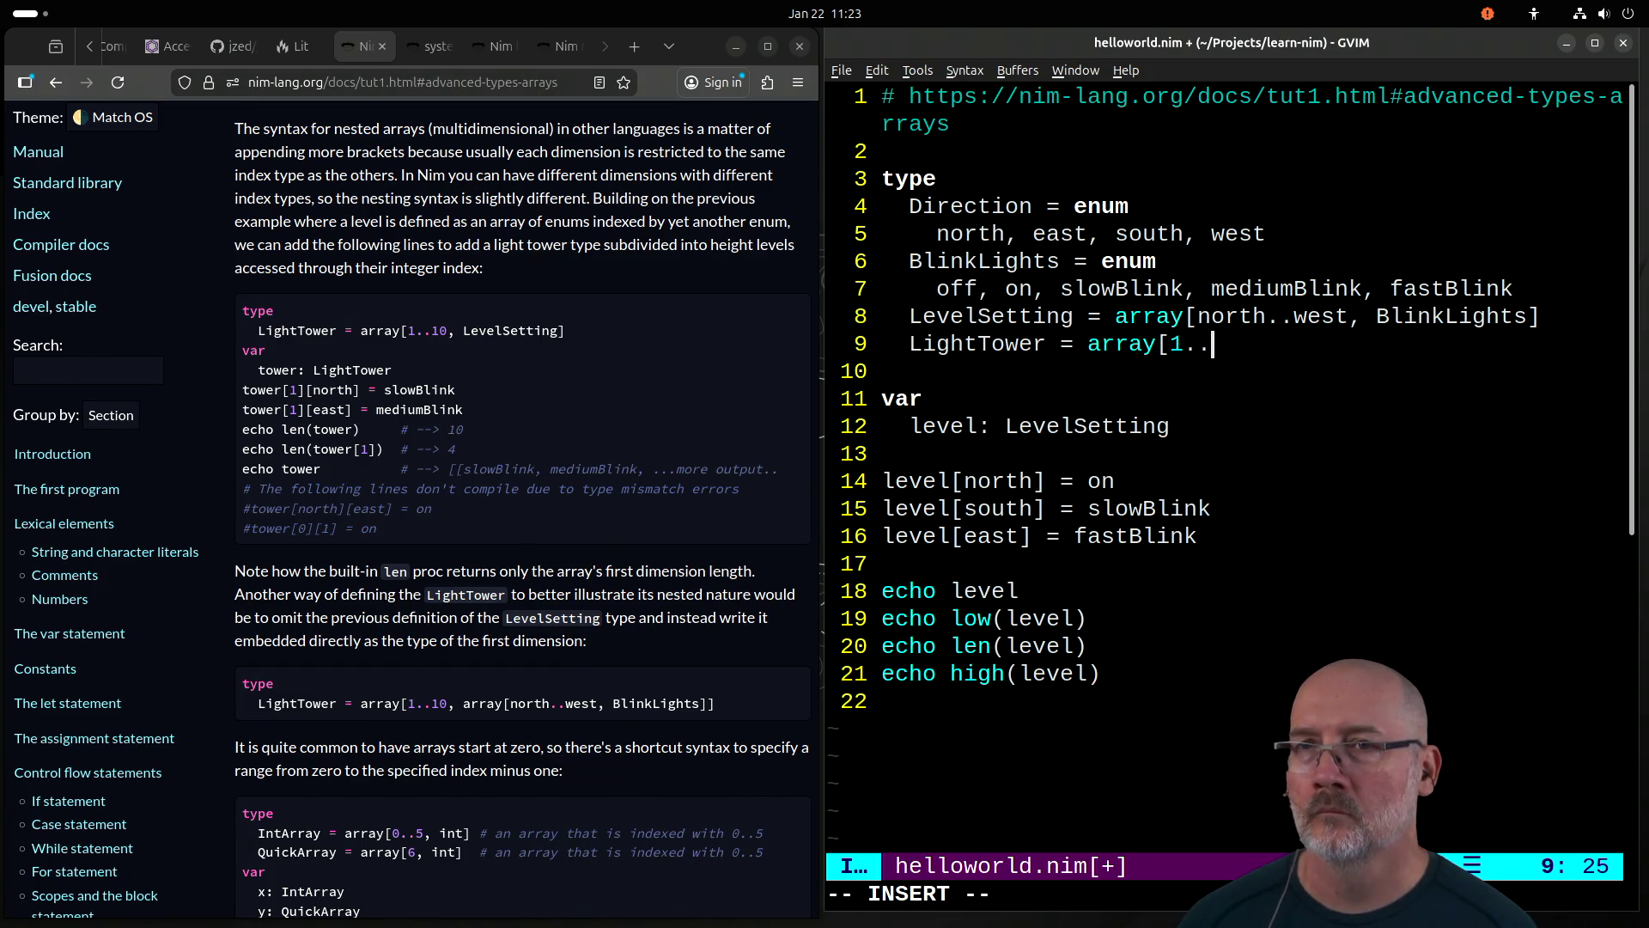
pyautogui.write(', LevelS')
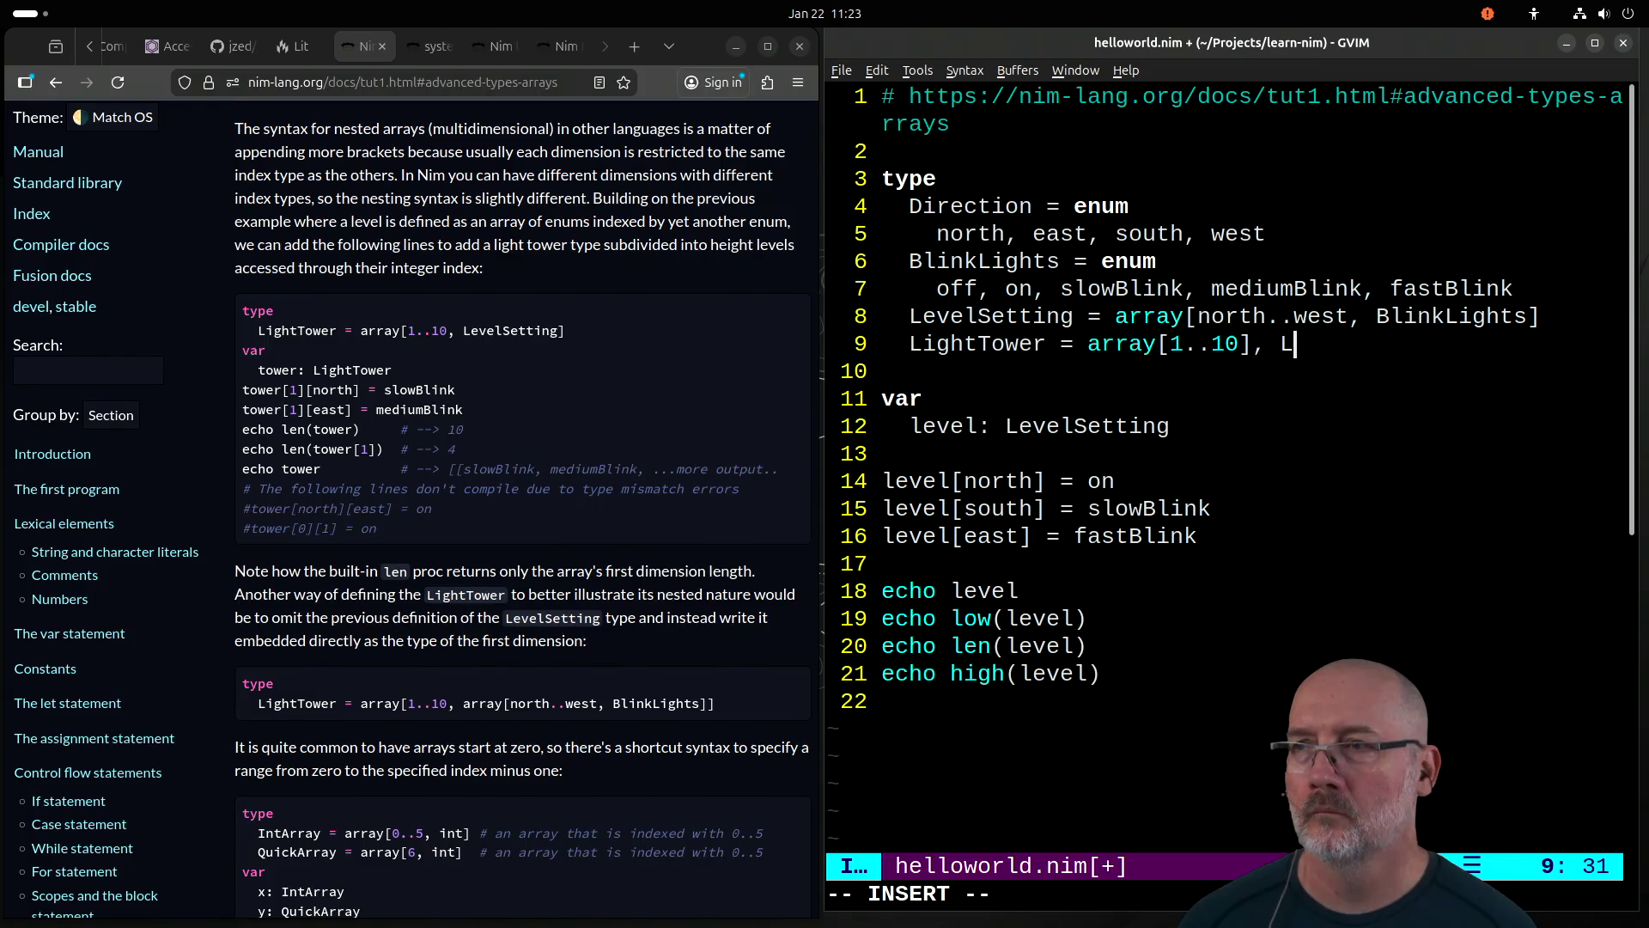
pyautogui.write('etting')
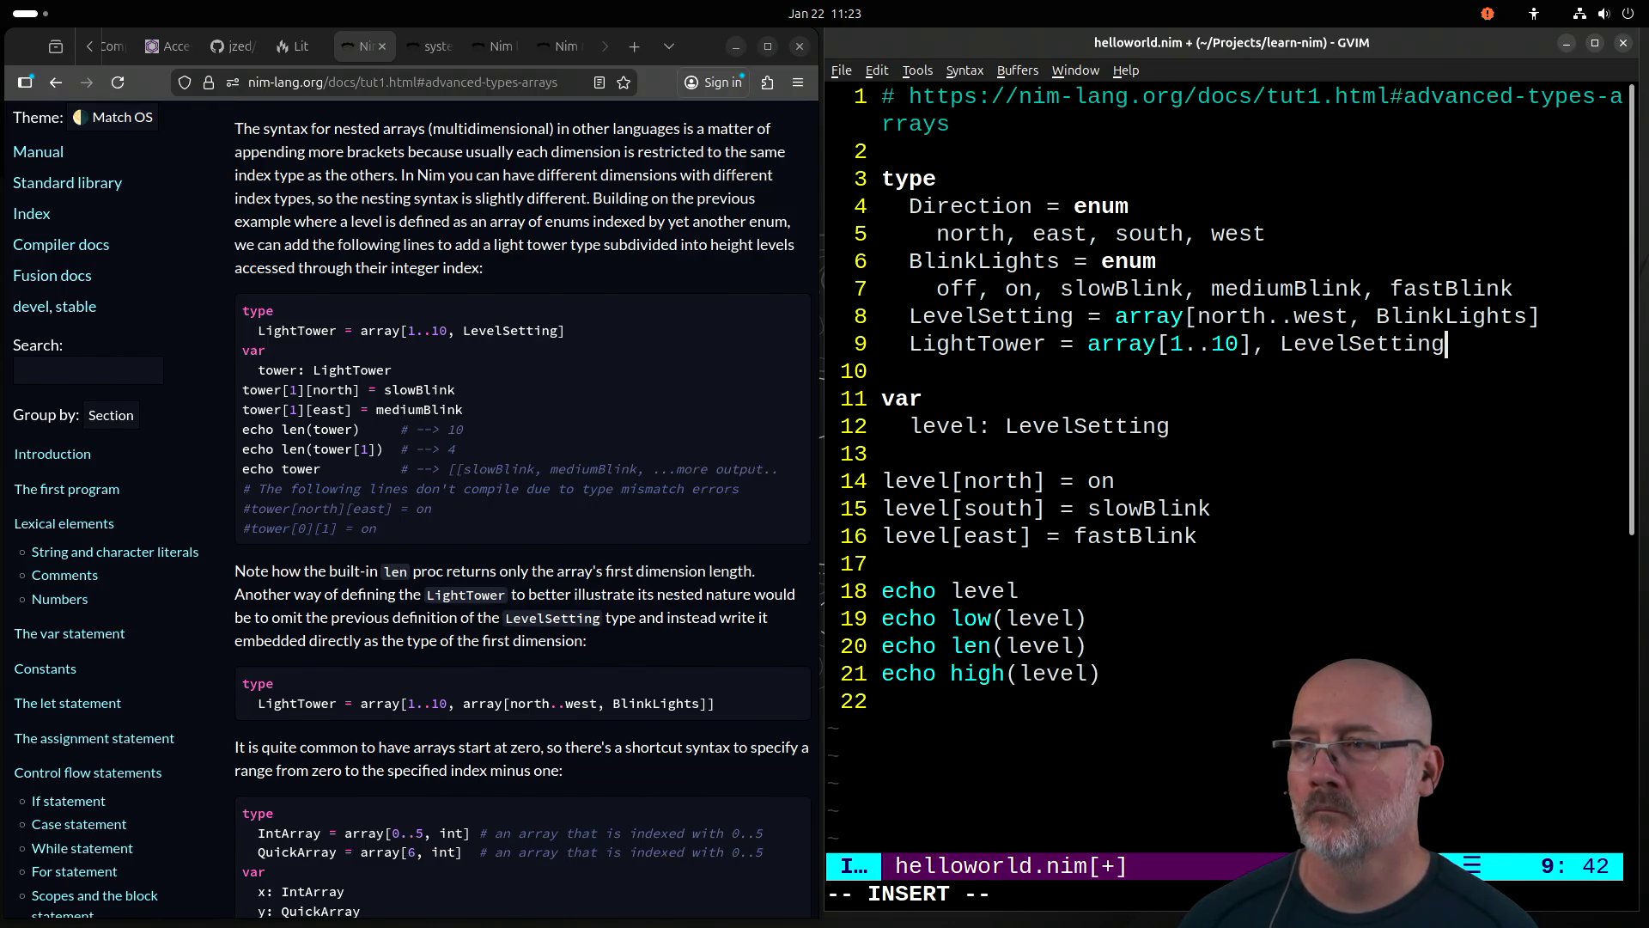
pyautogui.press('Escape')
# - Declare a 'tower: LightTower' variable in the var section
pyautogui.press('j')
pyautogui.press('j')
pyautogui.press('j')
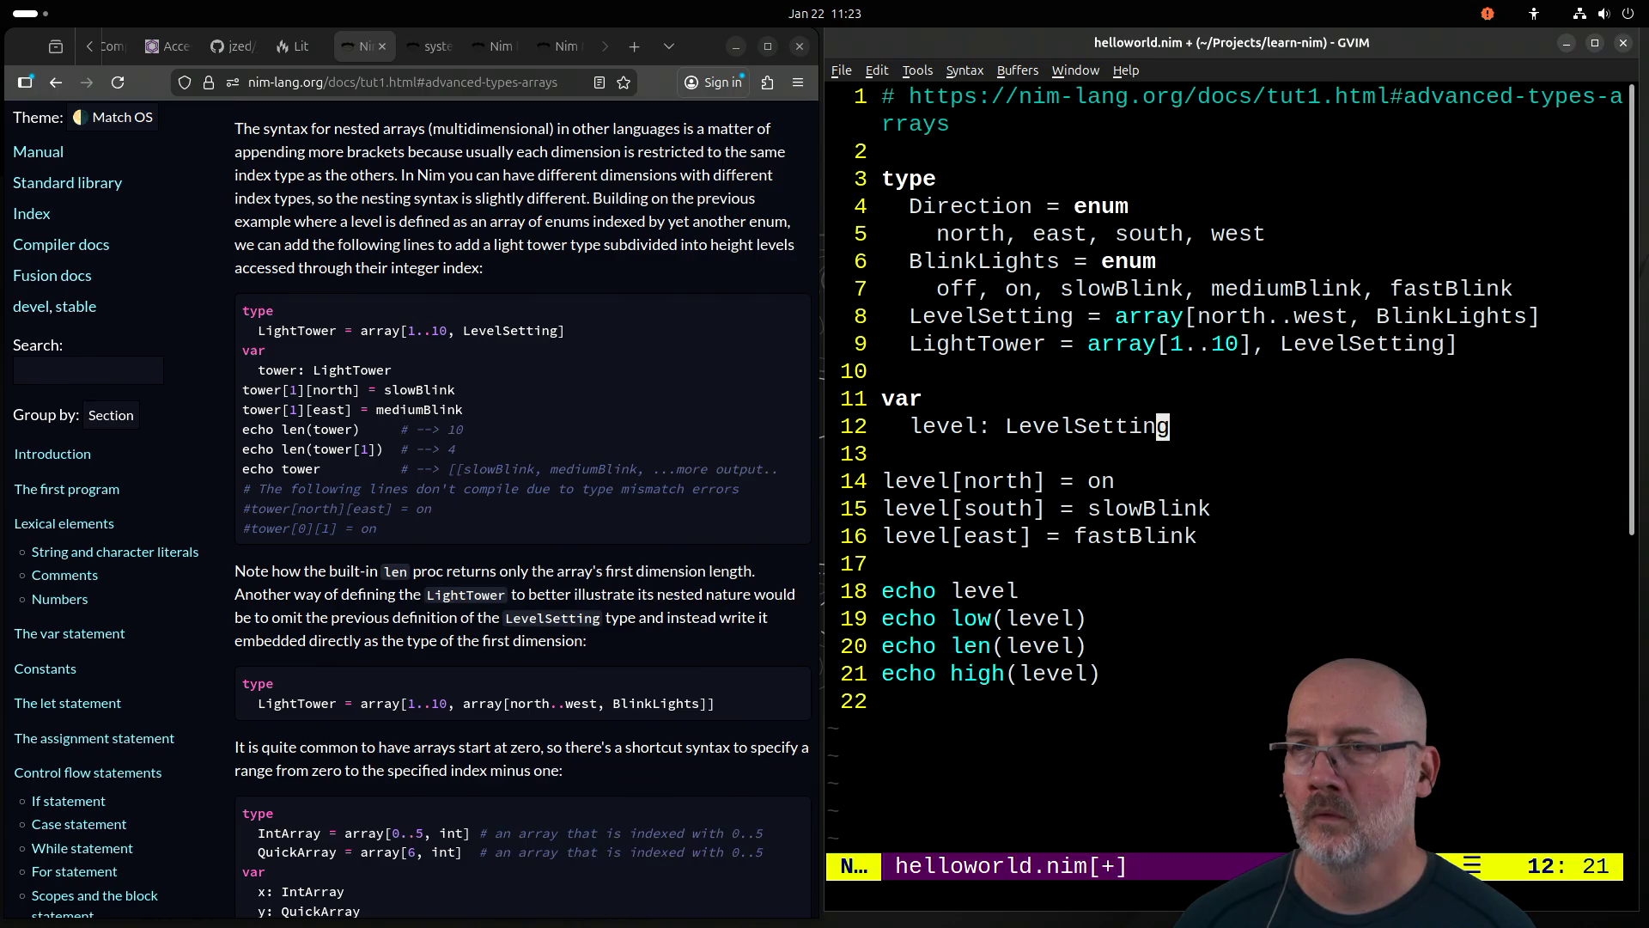
pyautogui.write('otouwe')
pyautogui.press('BackSpace')
pyautogui.write('wer: LightTow')
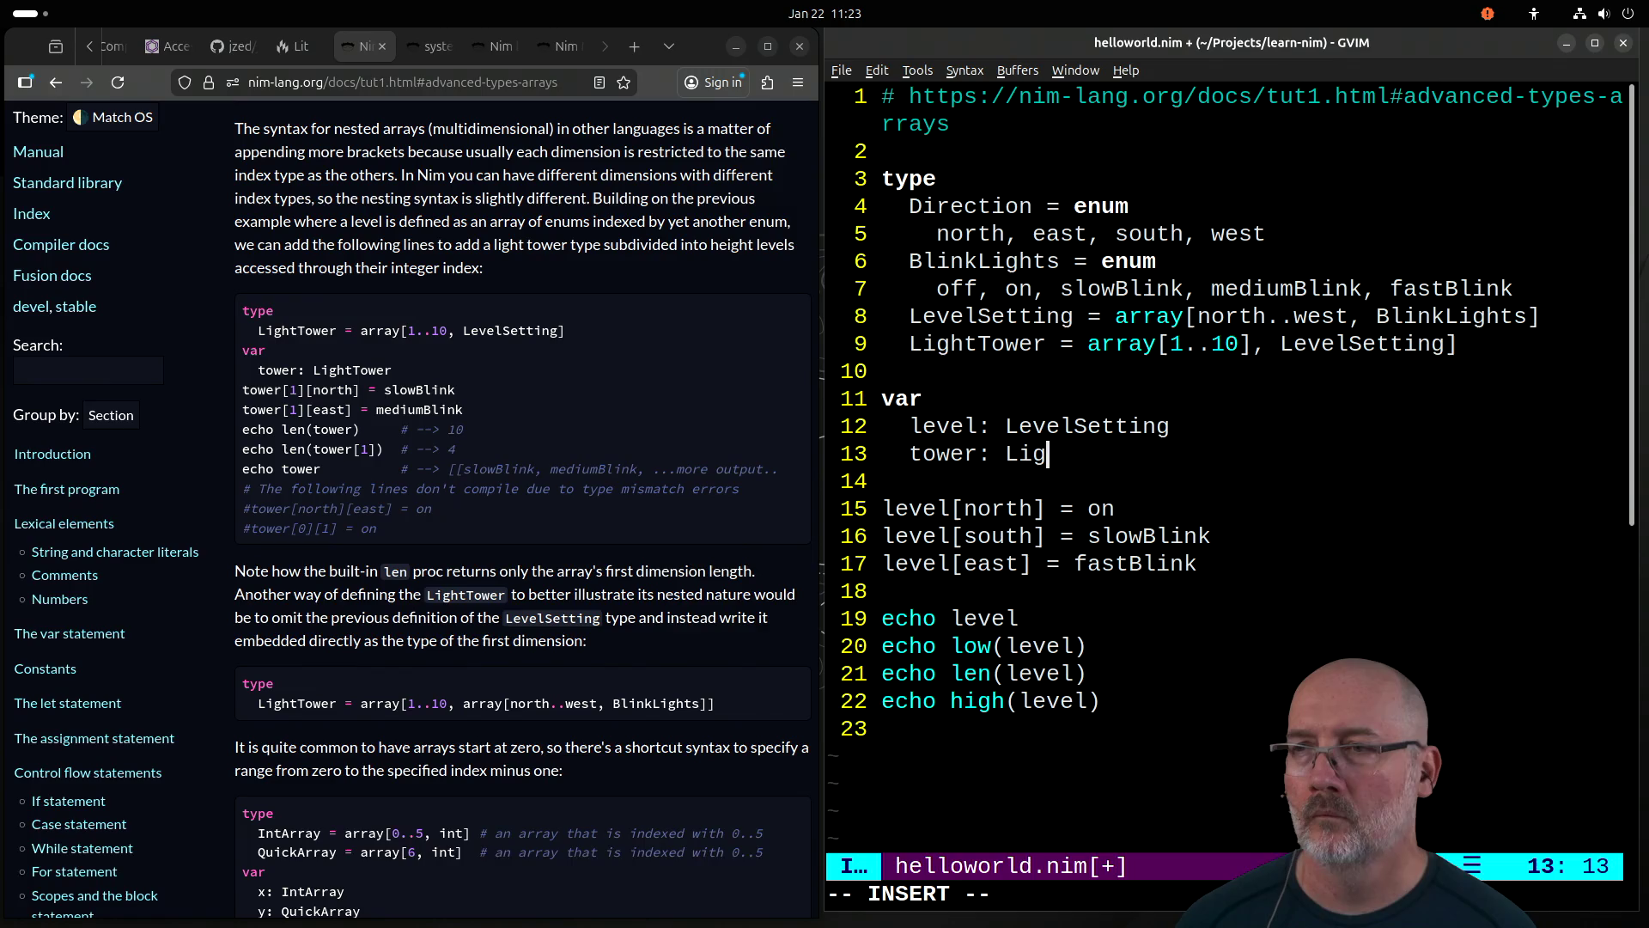
pyautogui.write('er')
pyautogui.press('Escape')
# - Move down to the echo lines below the level assignments and start selecting them
pyautogui.press('j')
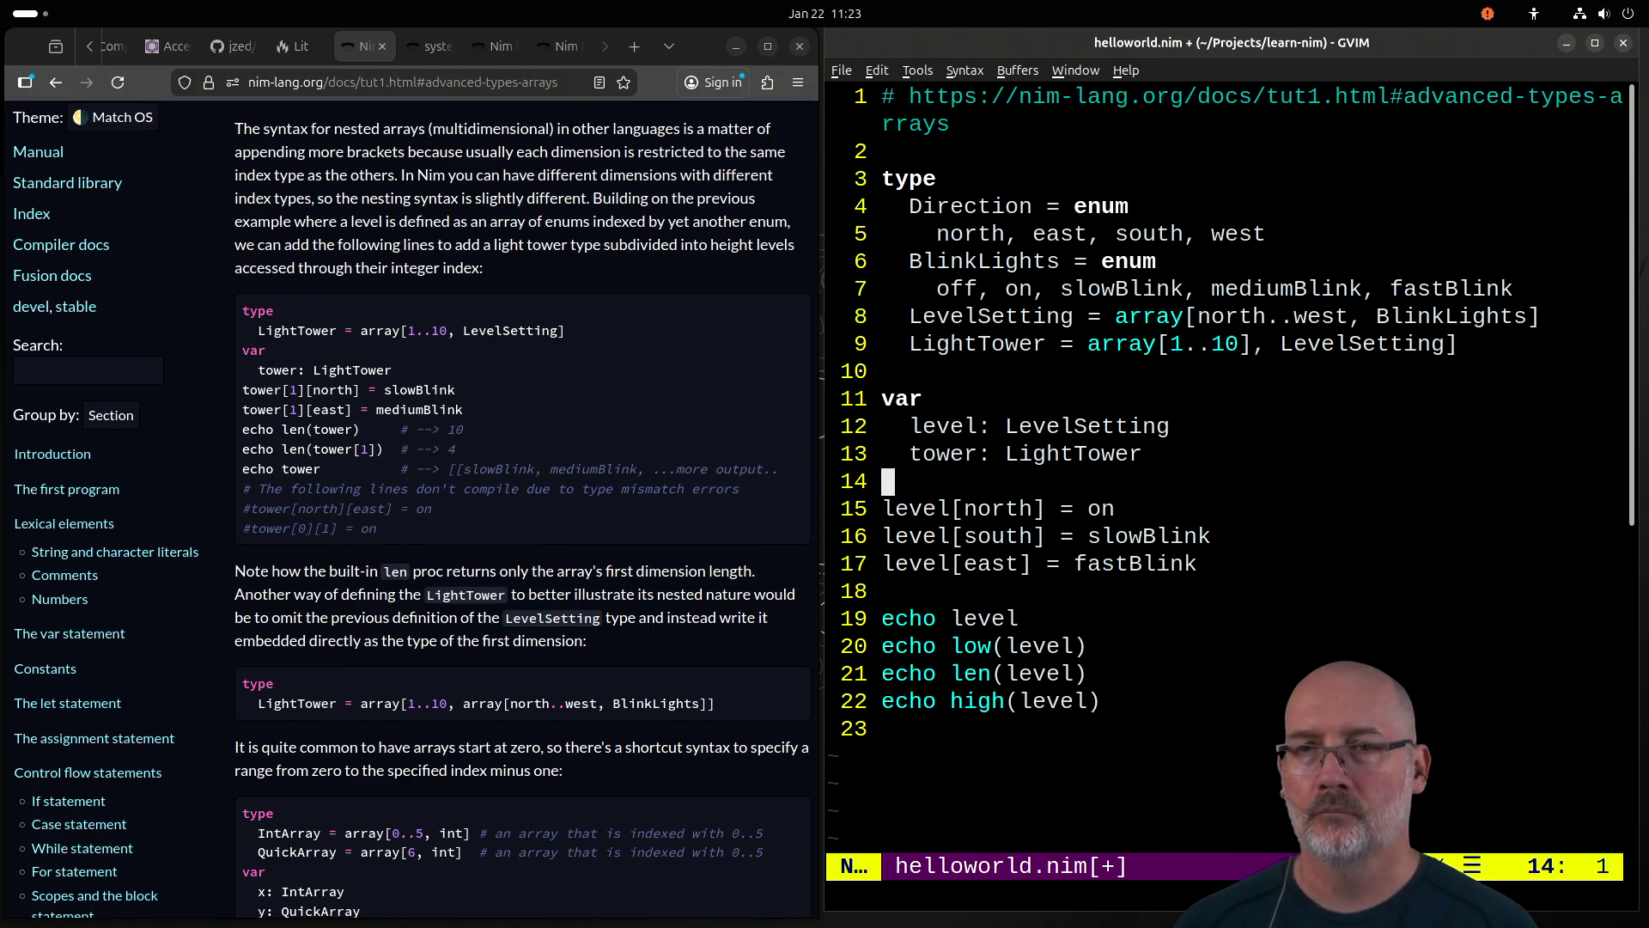
pyautogui.click(1135, 536)
pyautogui.press('j')
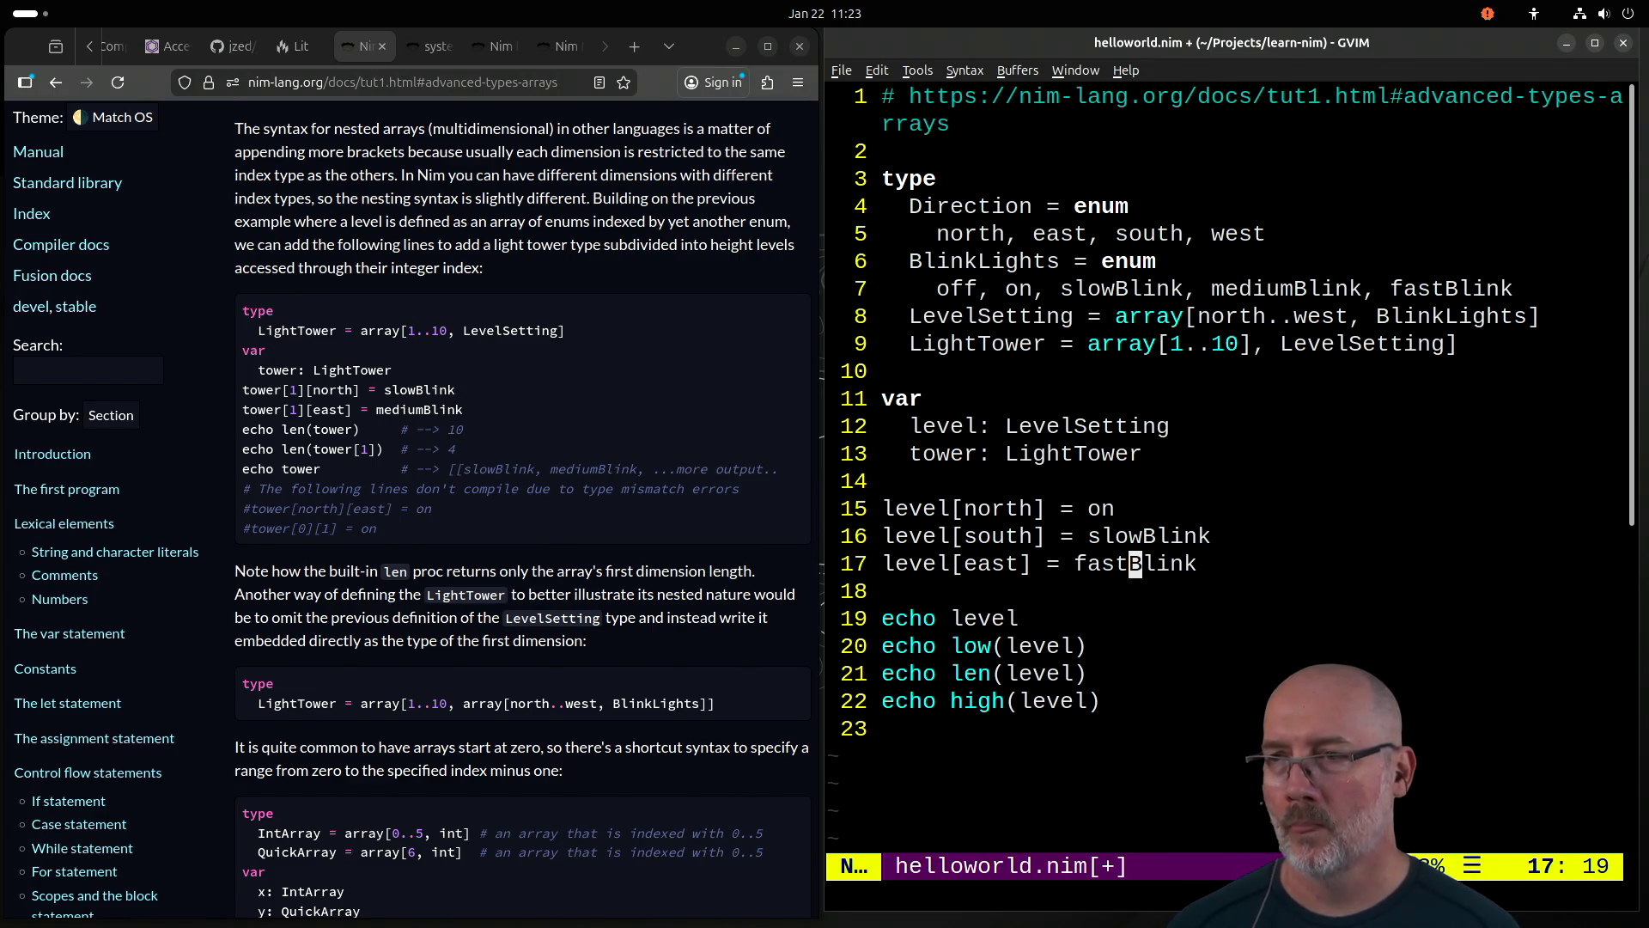
pyautogui.press('j')
# - Replace the echo lines with tower[1][north] = level and tower[1][east] = level
pyautogui.press('j')
pyautogui.hotkey('shift', 'v')
pyautogui.press('j')
pyautogui.press('j')
pyautogui.press('j')
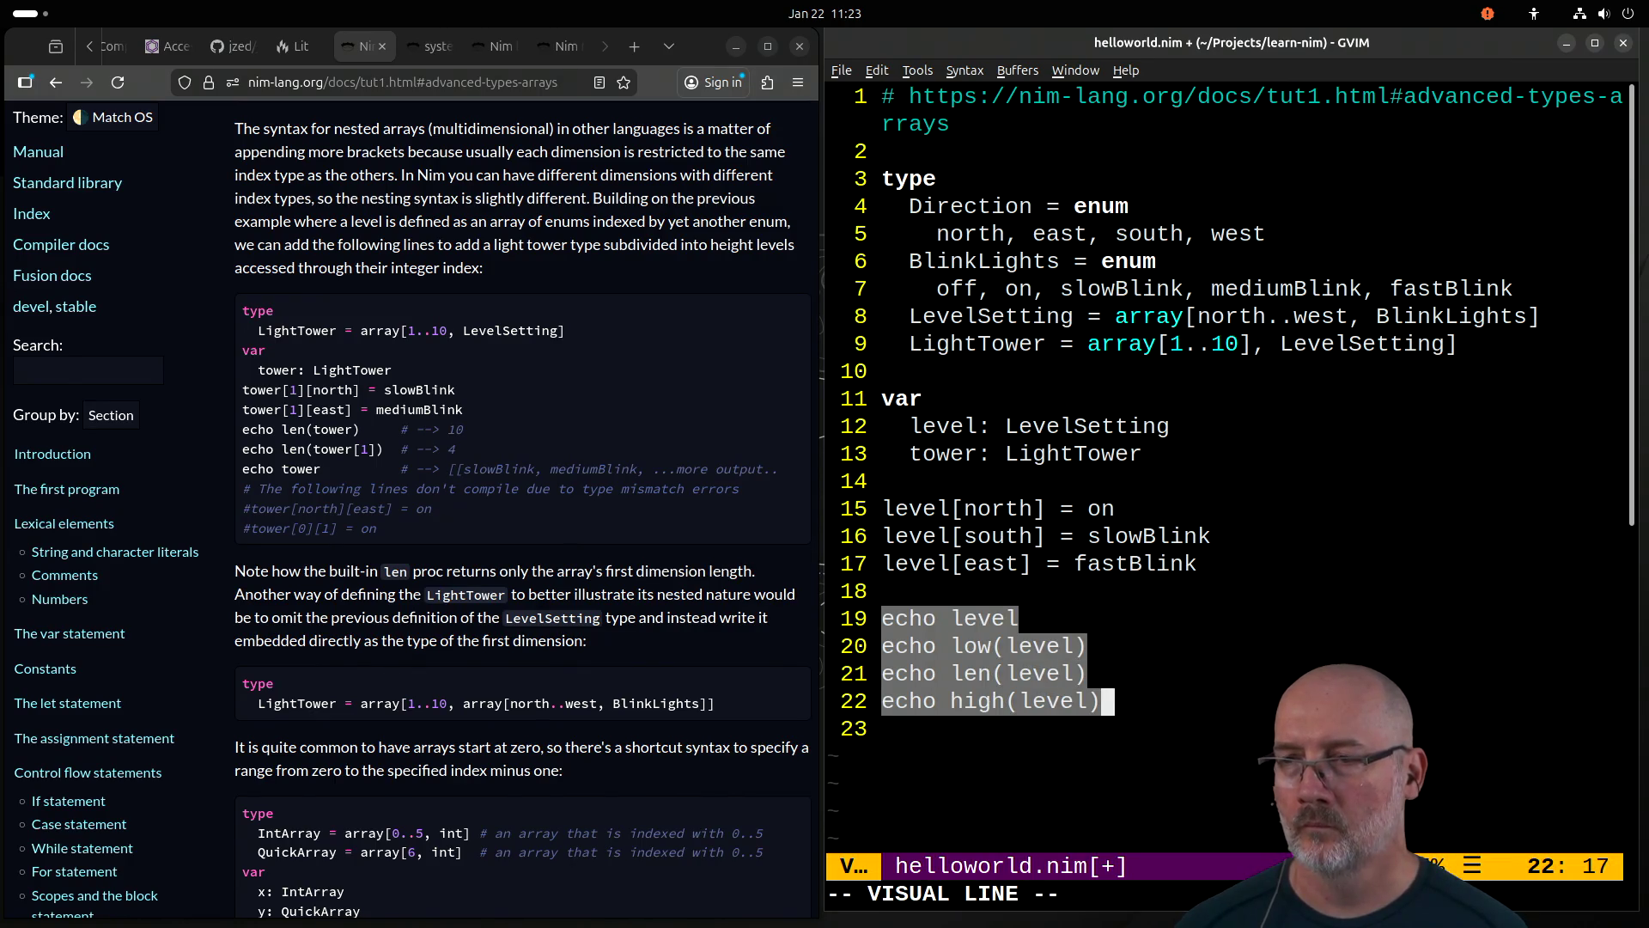
pyautogui.press('c')
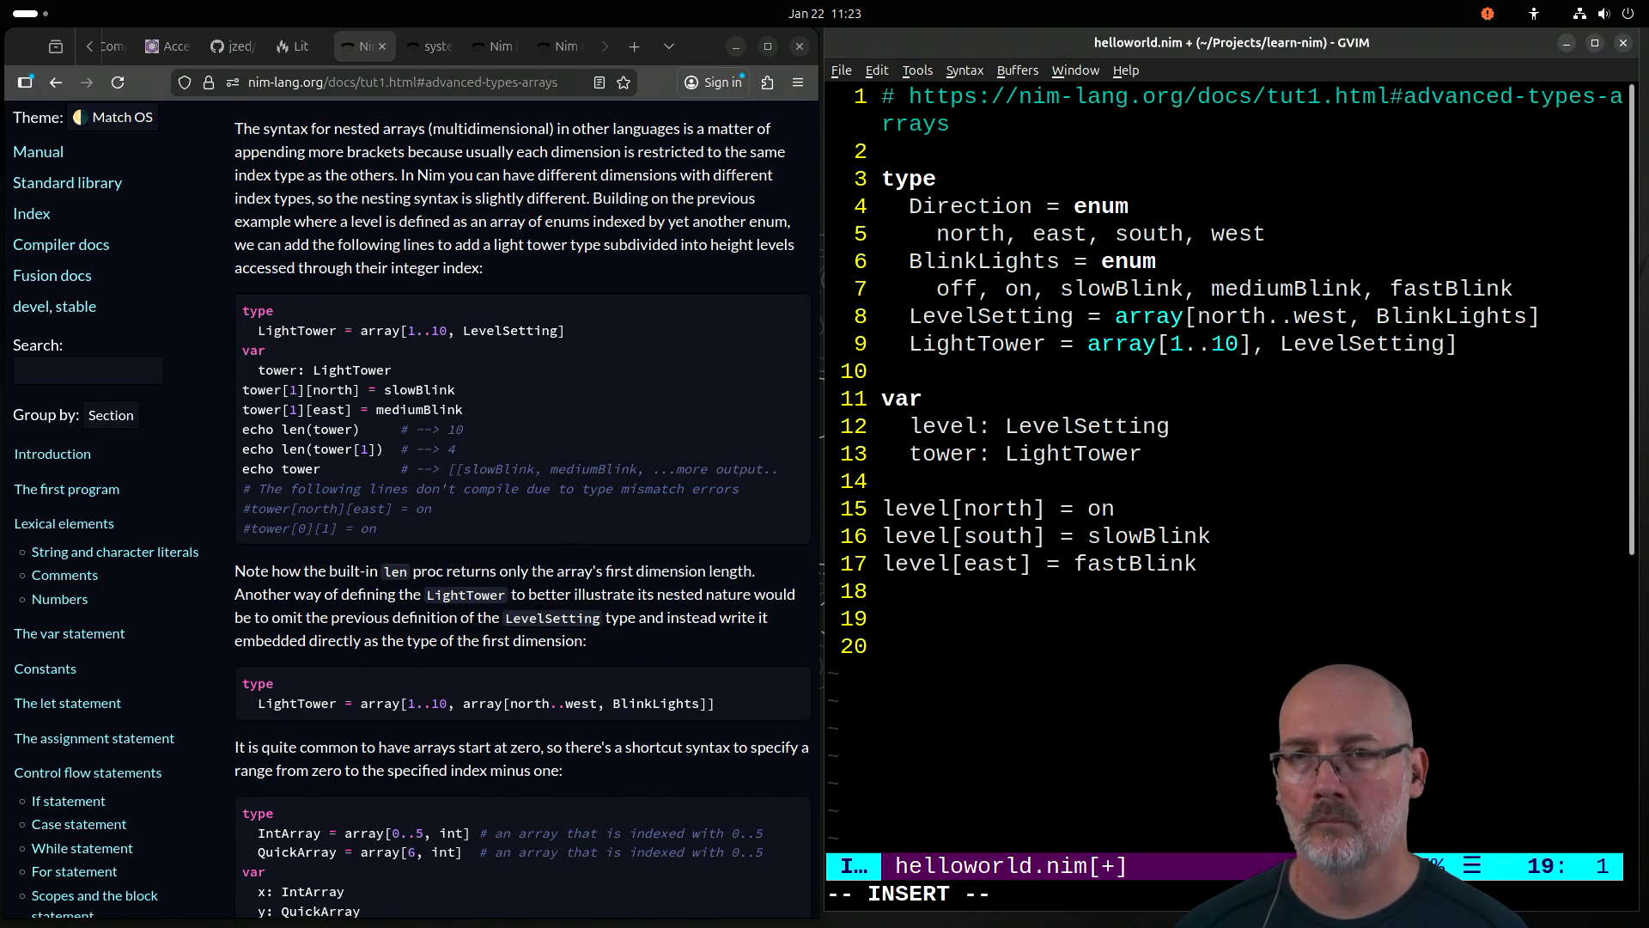
pyautogui.write('tower[')
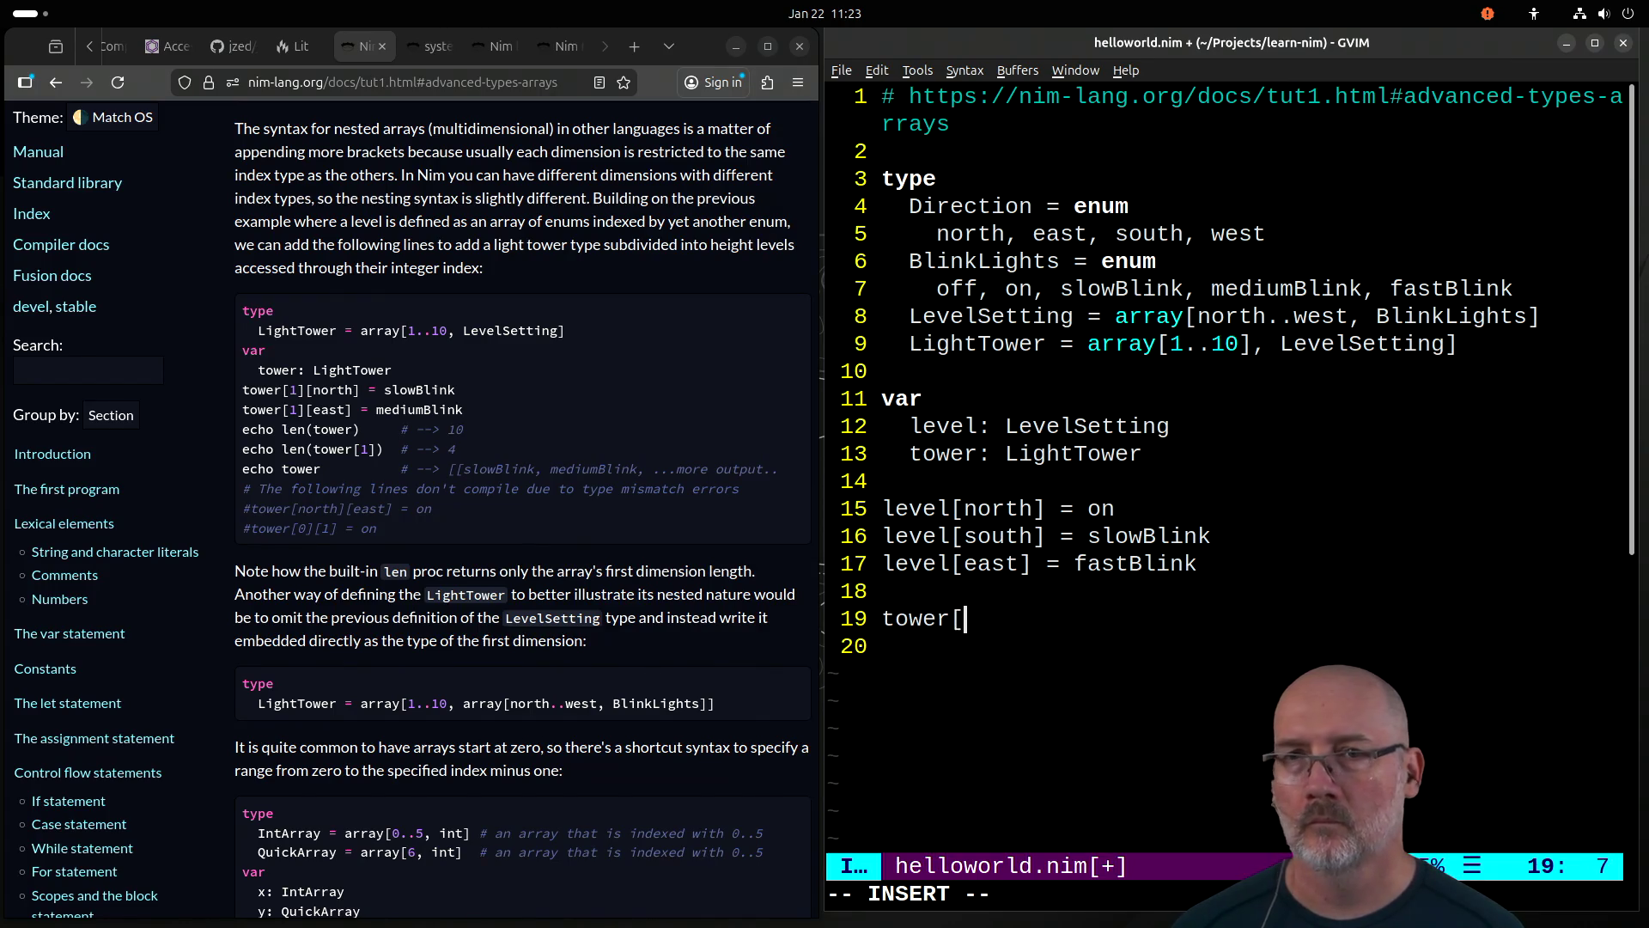
pyautogui.write('1][n')
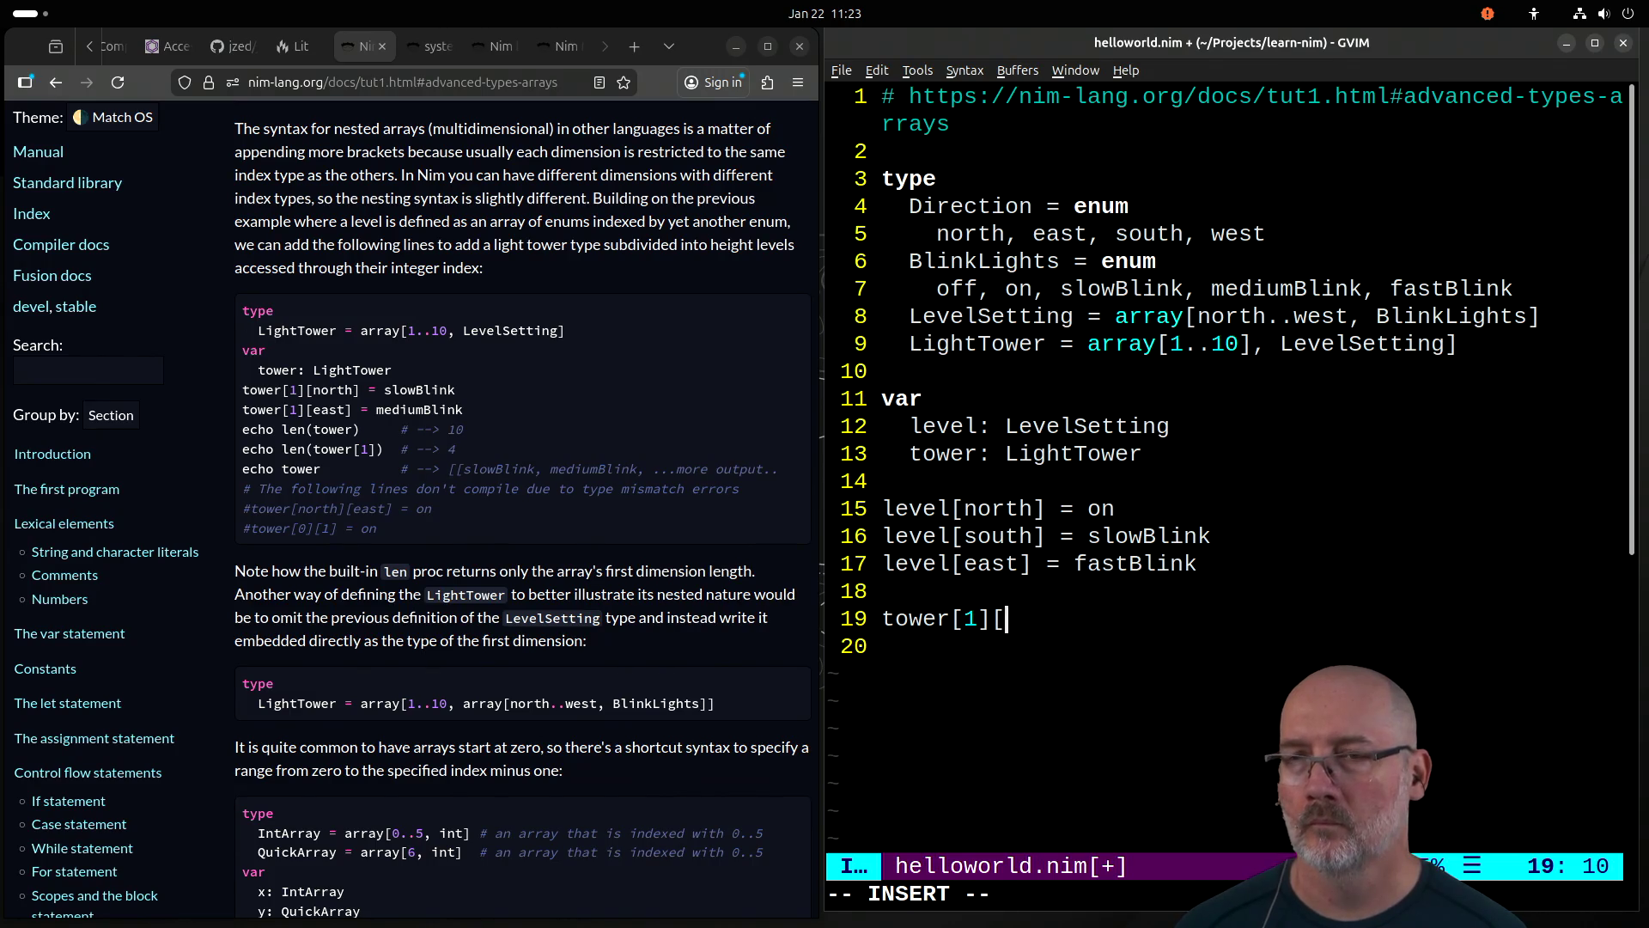
pyautogui.write('orth] = ')
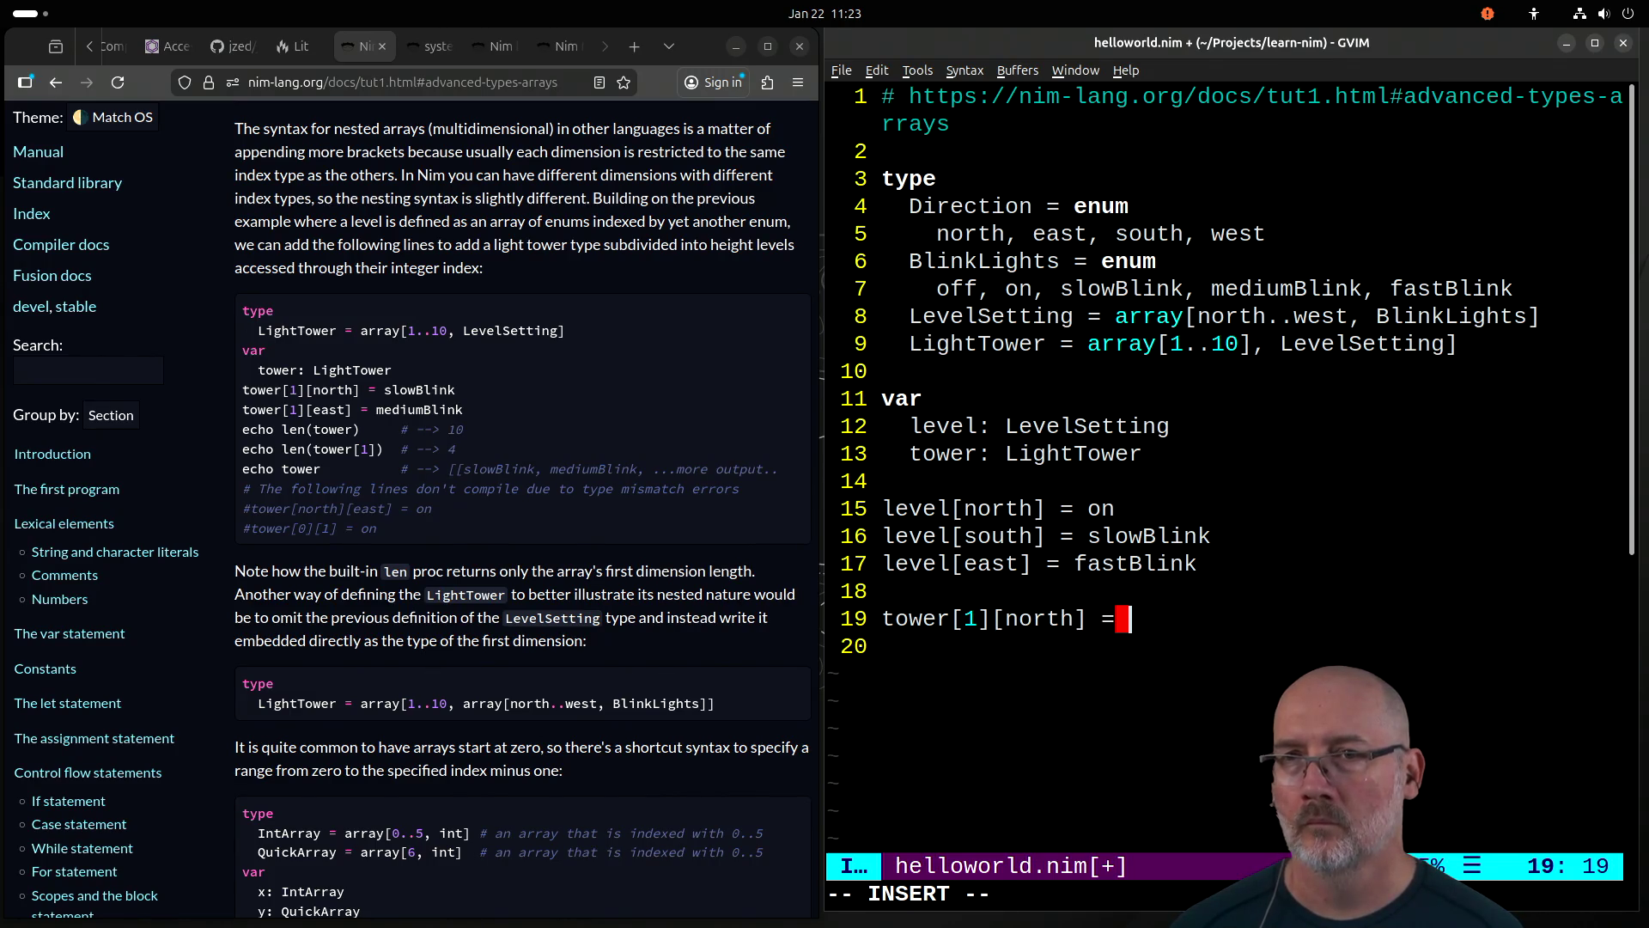
pyautogui.write('level')
pyautogui.press('Return')
pyautogui.write('tower[2]')
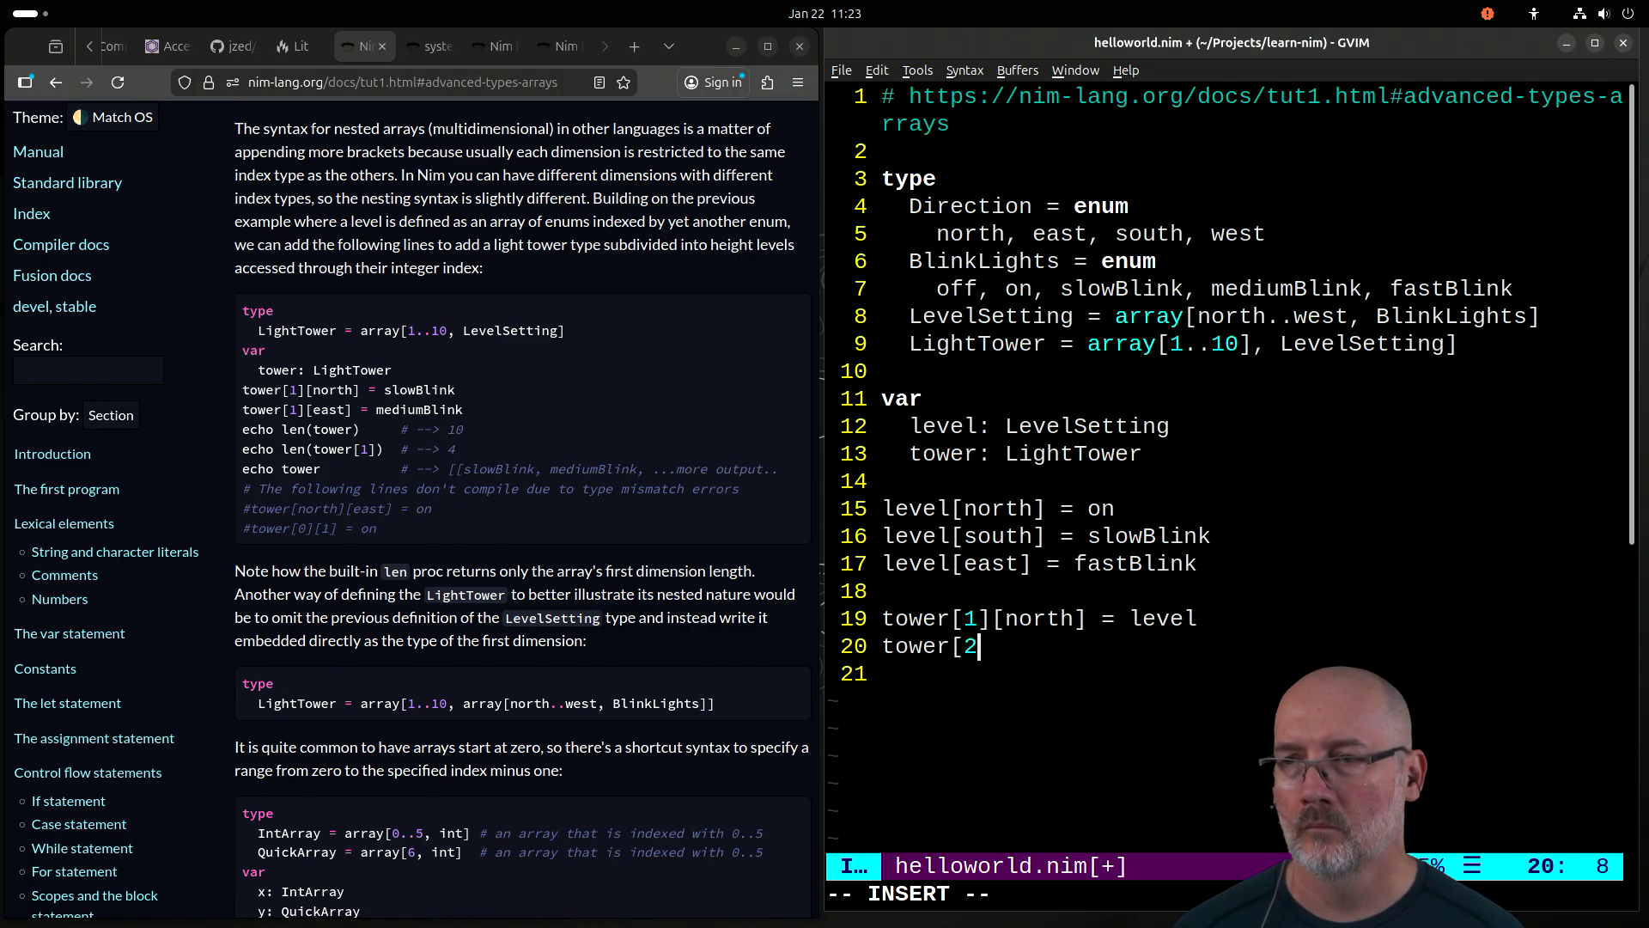
pyautogui.press('BackSpace')
pyautogui.press('BackSpace')
pyautogui.write('1][ea')
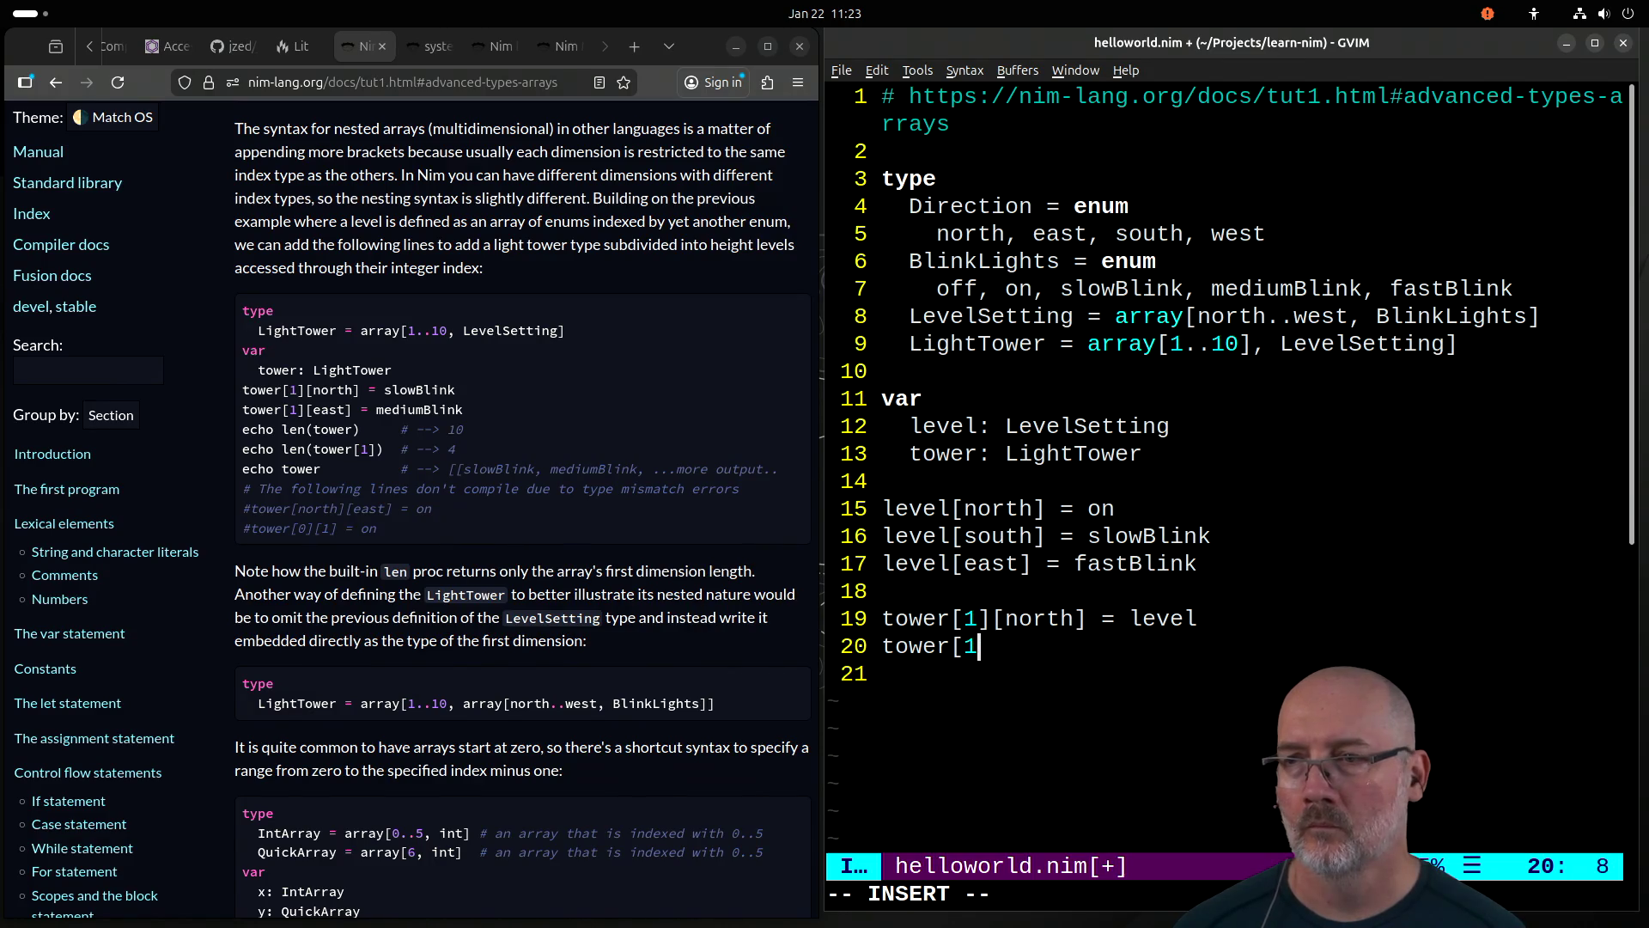
pyautogui.write('st] = l')
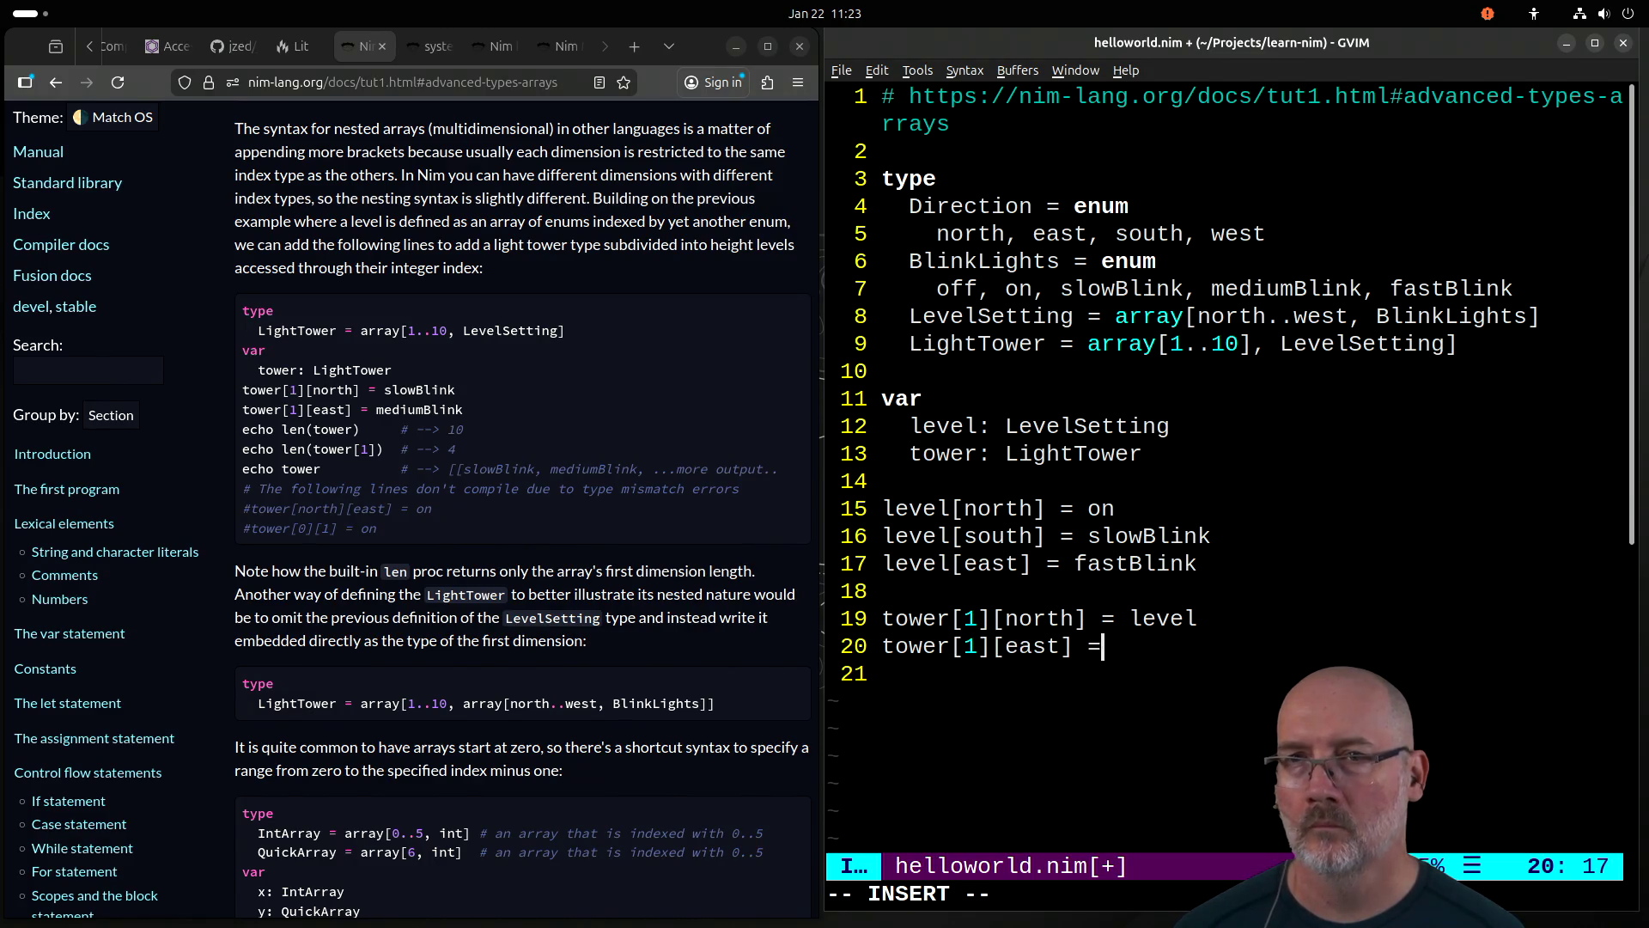
pyautogui.write('evel')
# - Add an 'echo tower' line and save with :w to trigger the build
pyautogui.press('Return')
pyautogui.press('Return')
pyautogui.write('echo tower')
pyautogui.press('Escape')
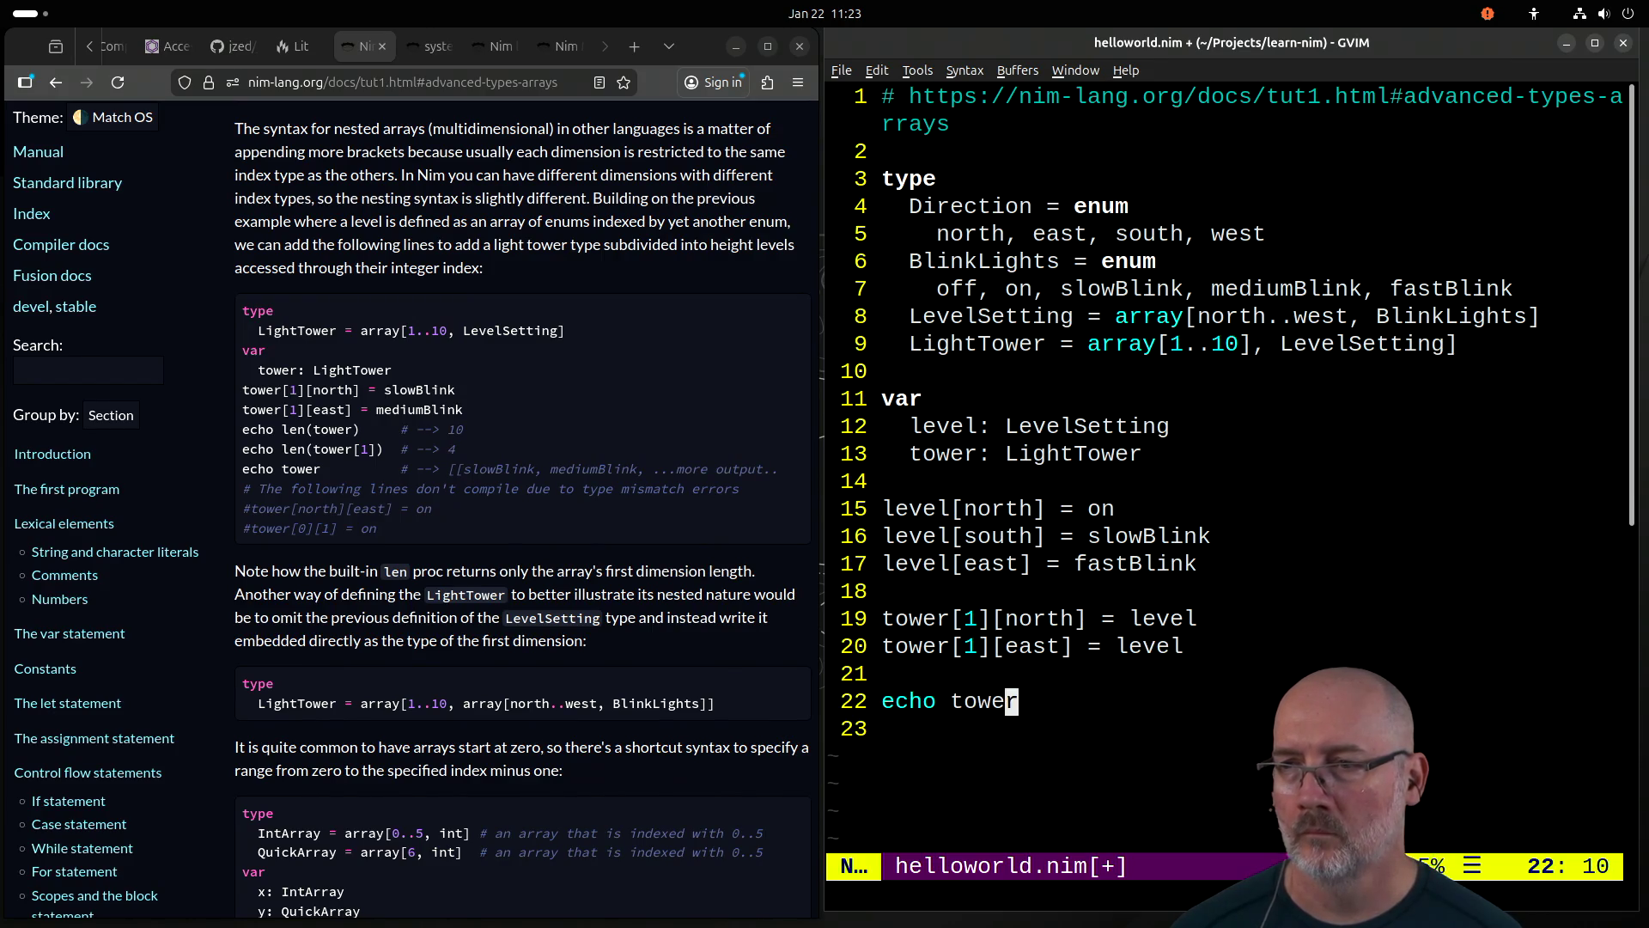
pyautogui.write(':w')
pyautogui.press('Return')
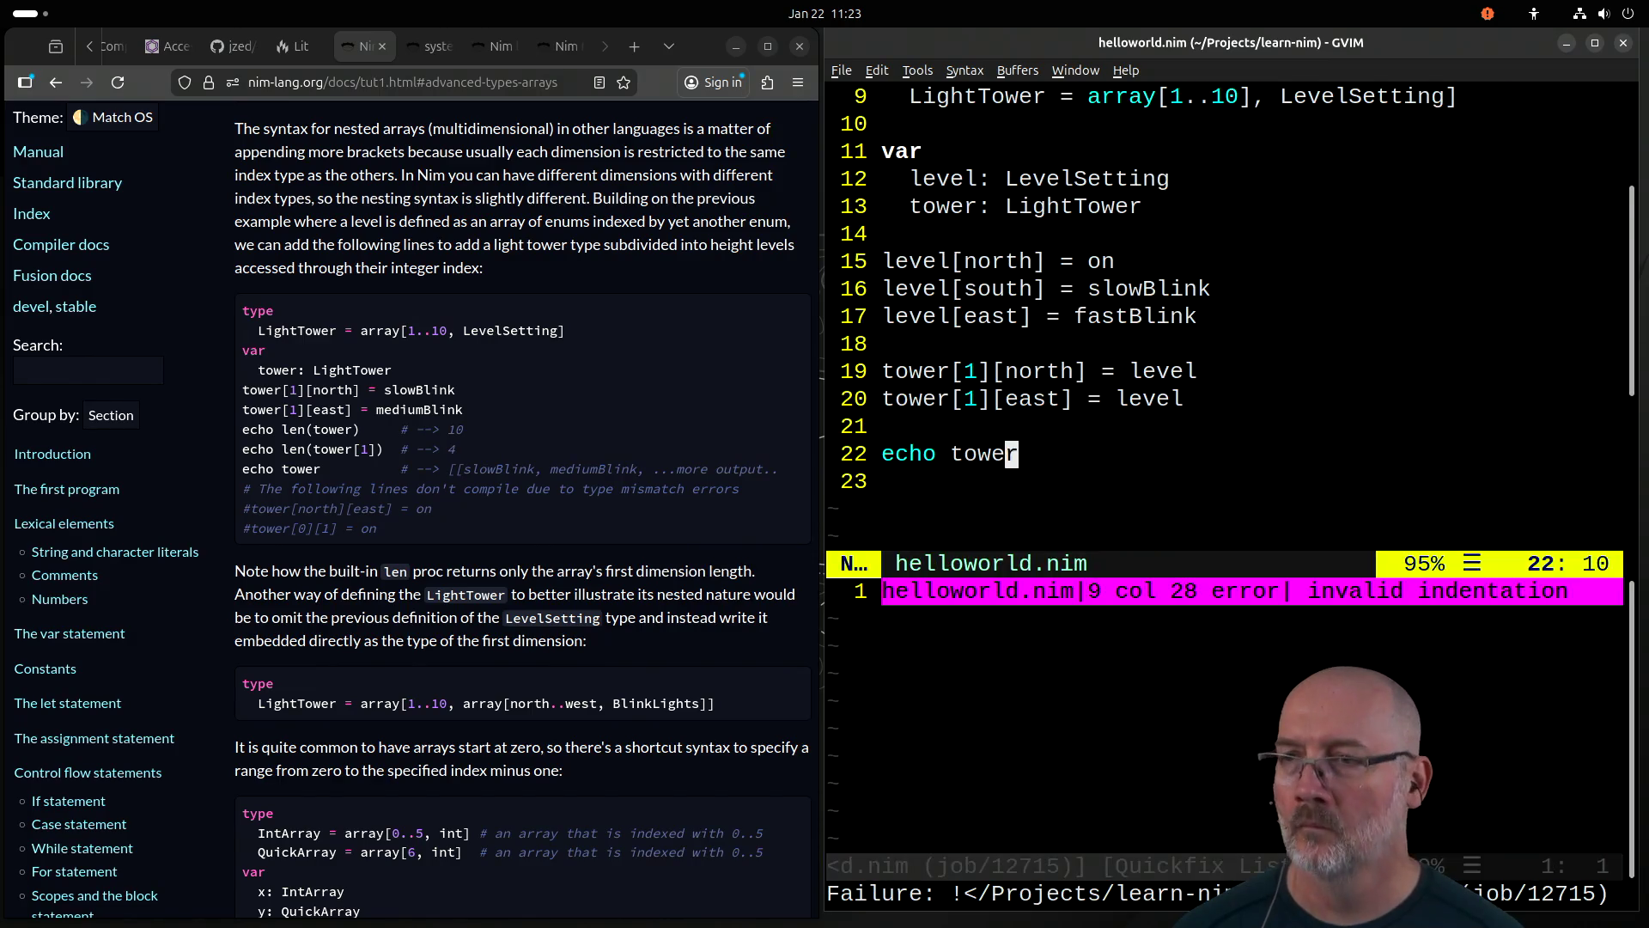
# - Jump to the first build error with :cc, delete the stray ']' in LightTower, and save
pyautogui.write(':cc')
pyautogui.press('Return')
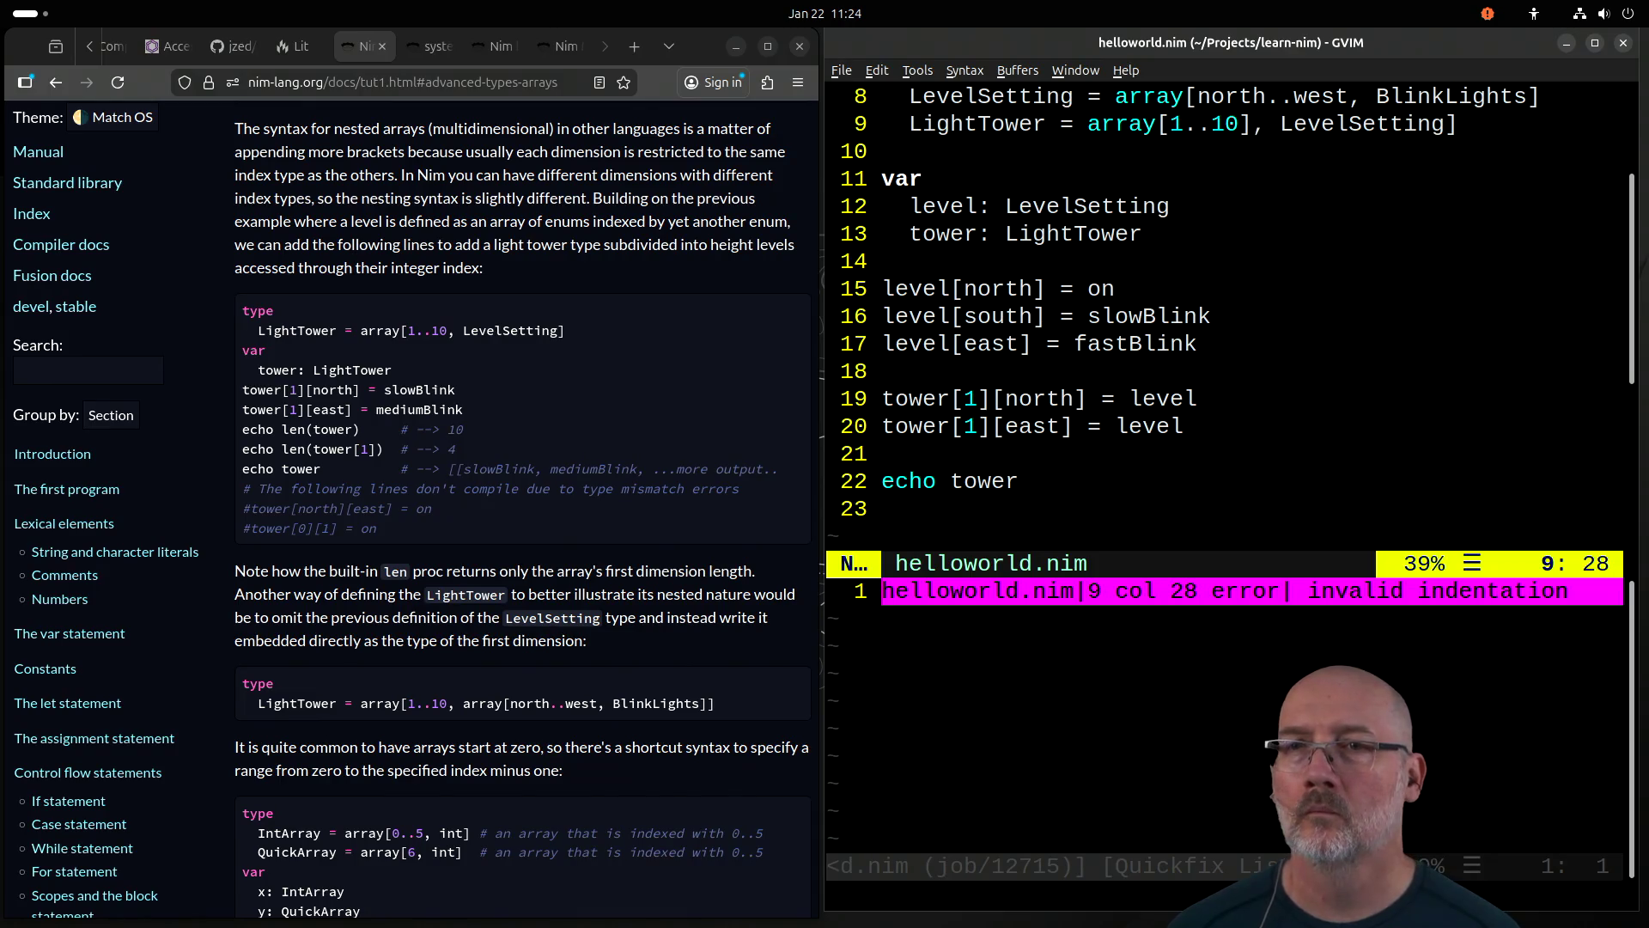
pyautogui.write('X:w')
pyautogui.press('Return')
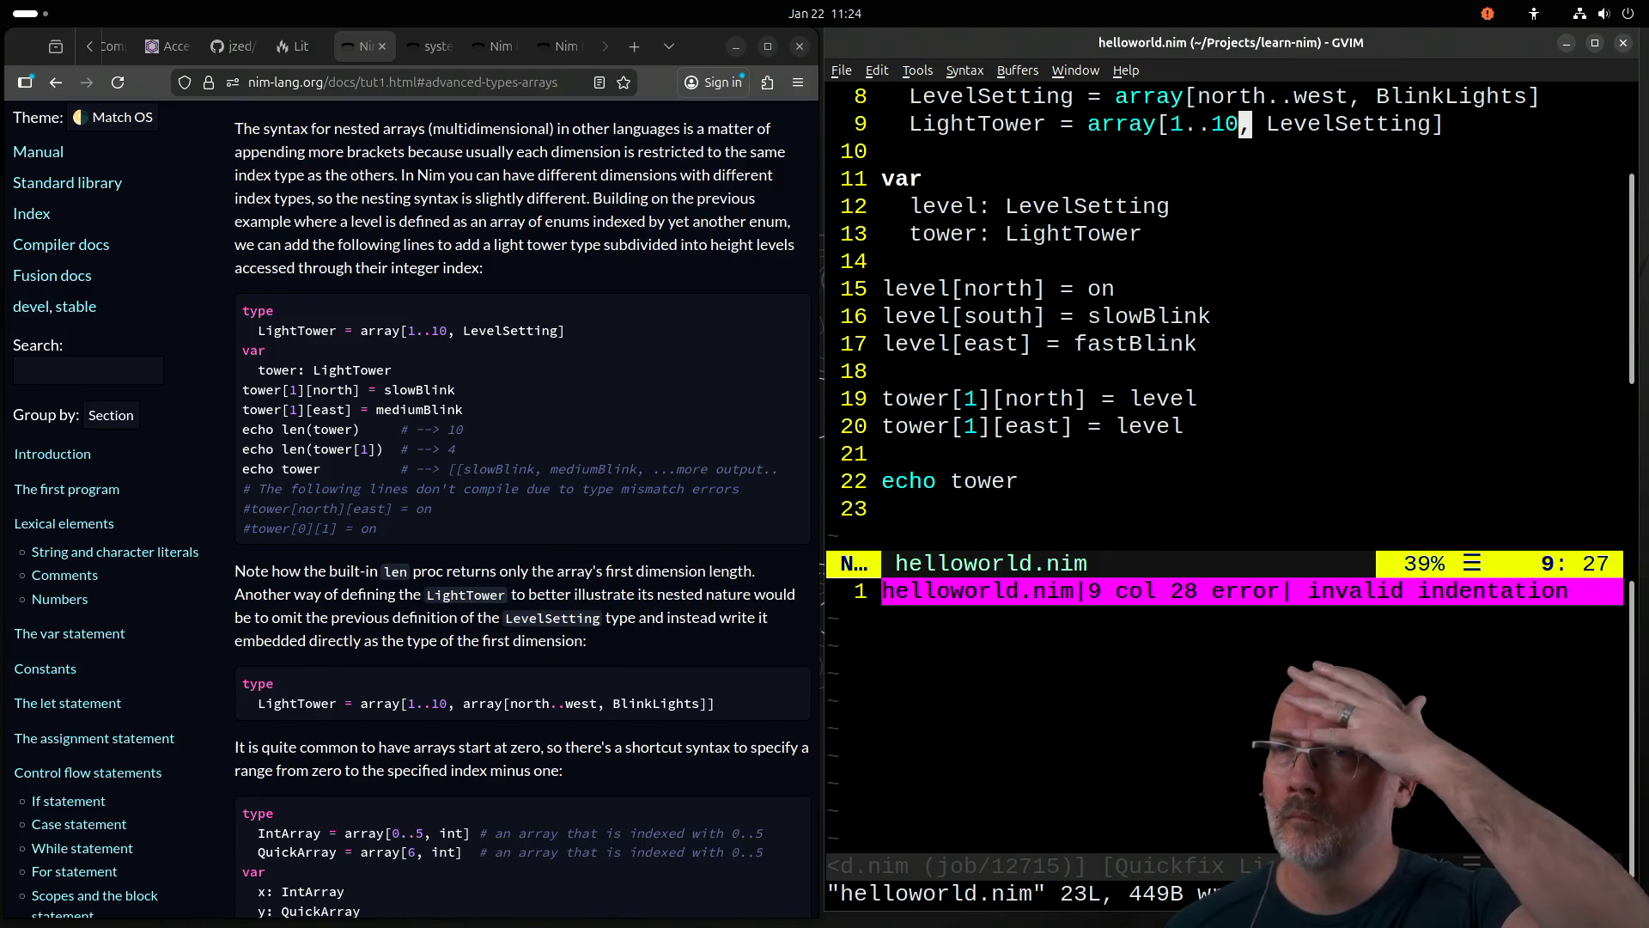
# - Review the enum definitions and go to the type mismatch error on line 19
pyautogui.press('k')
pyautogui.press('k')
pyautogui.press('k')
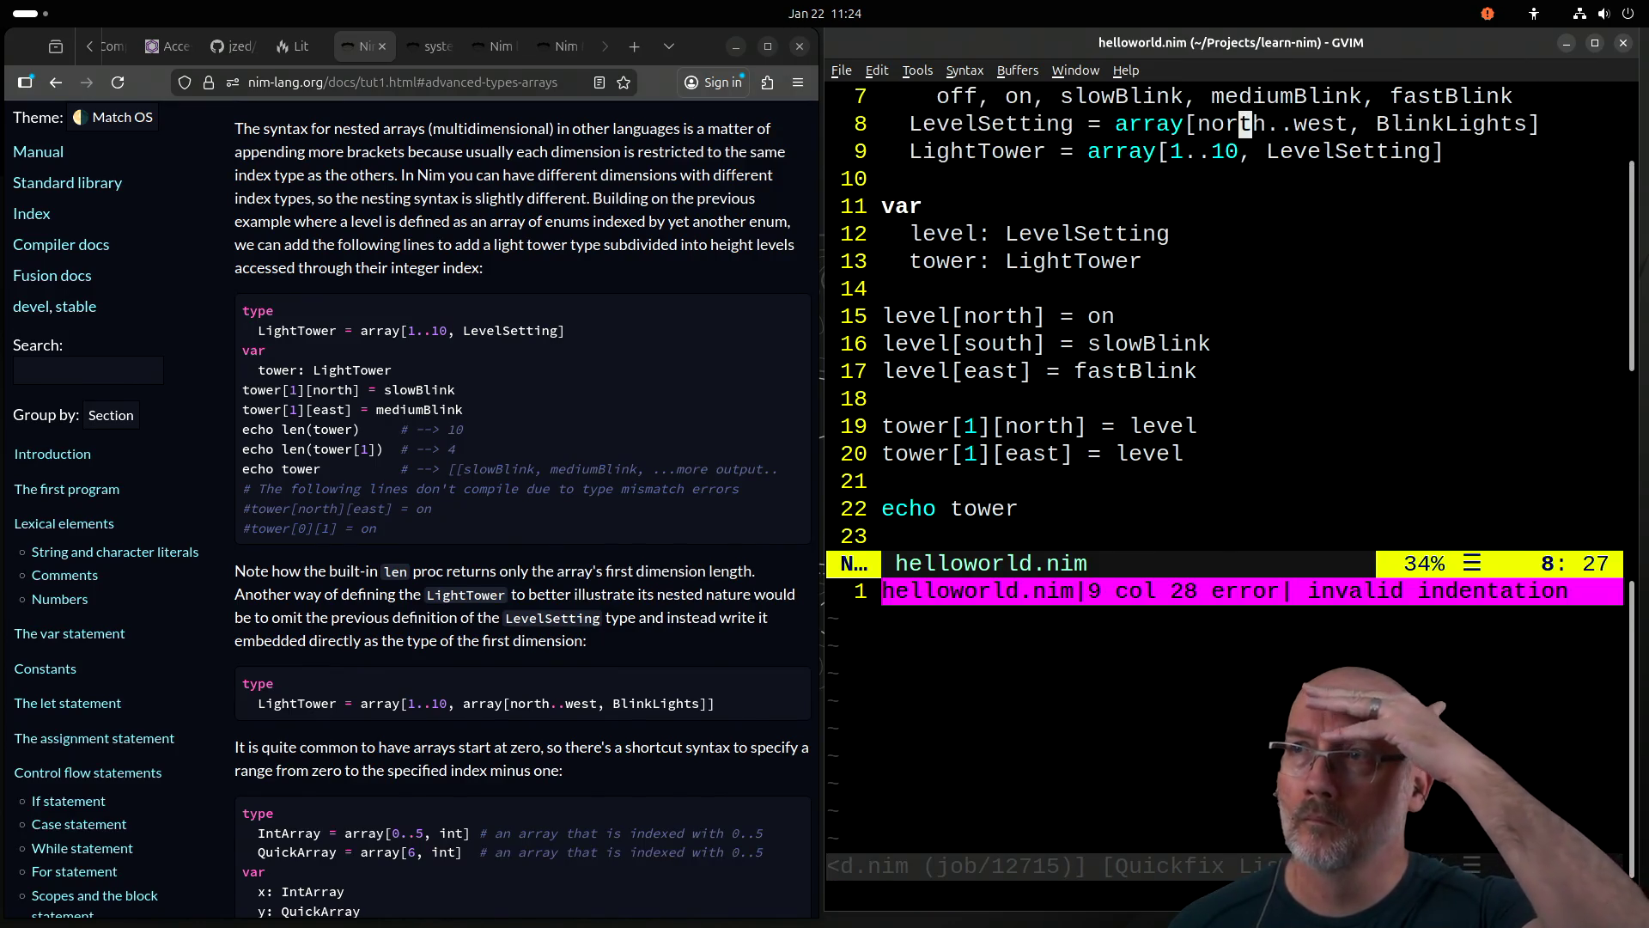
pyautogui.press('j')
pyautogui.press('j')
pyautogui.press('j')
pyautogui.press('j')
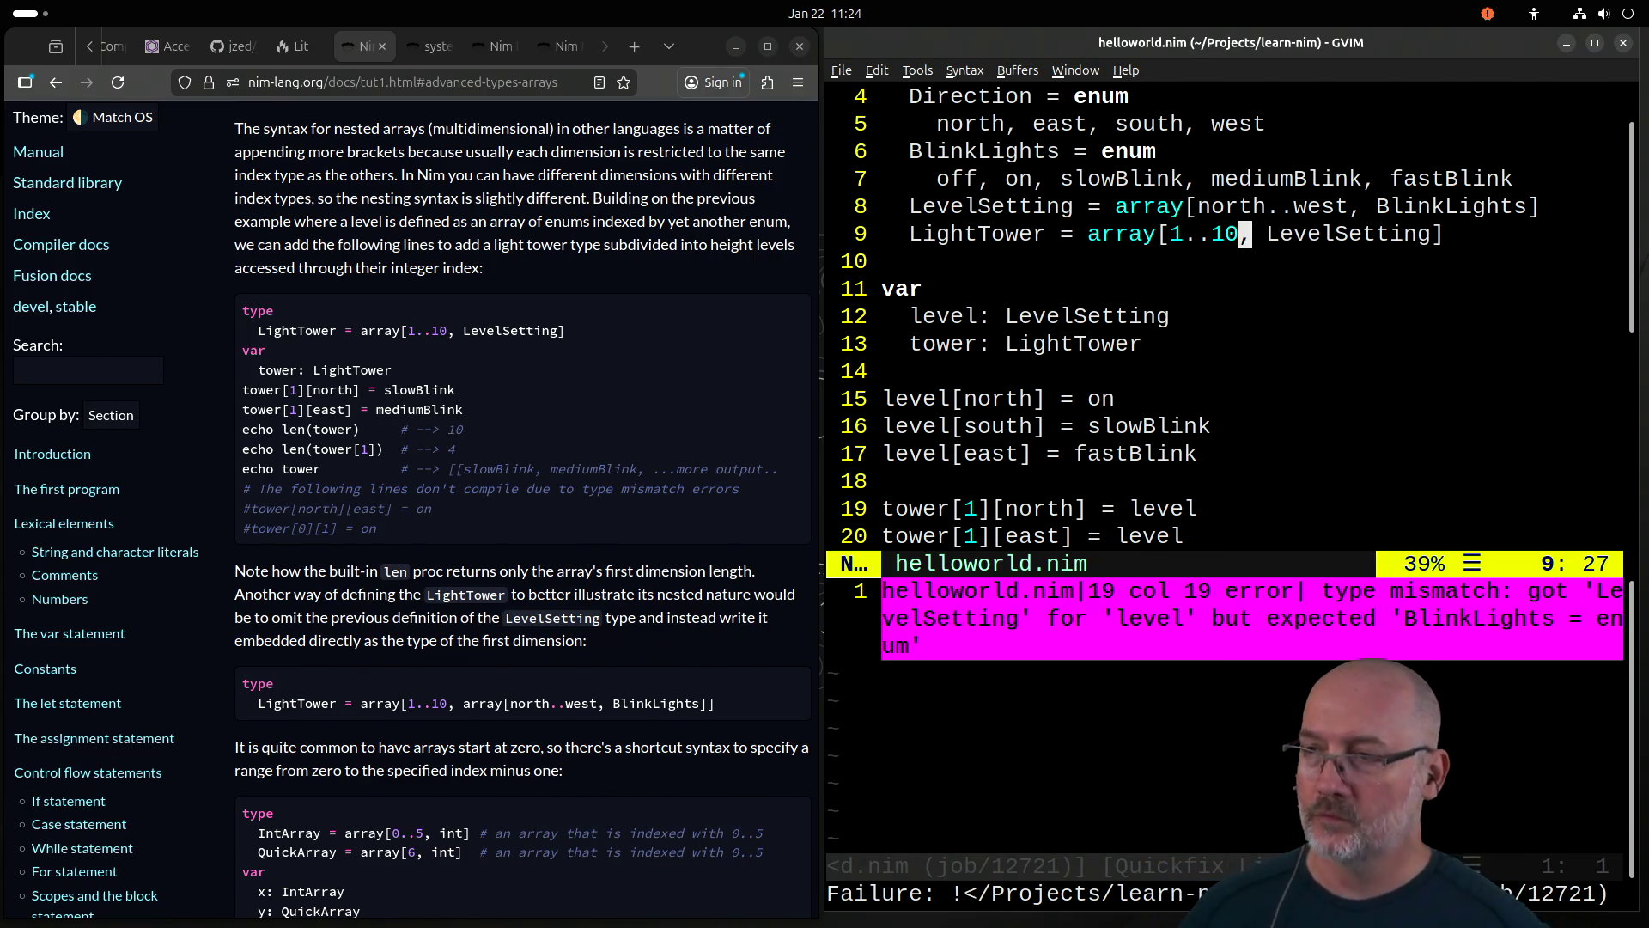
pyautogui.hotkey('ctrl', 'w')
pyautogui.press('j')
pyautogui.press('Return')
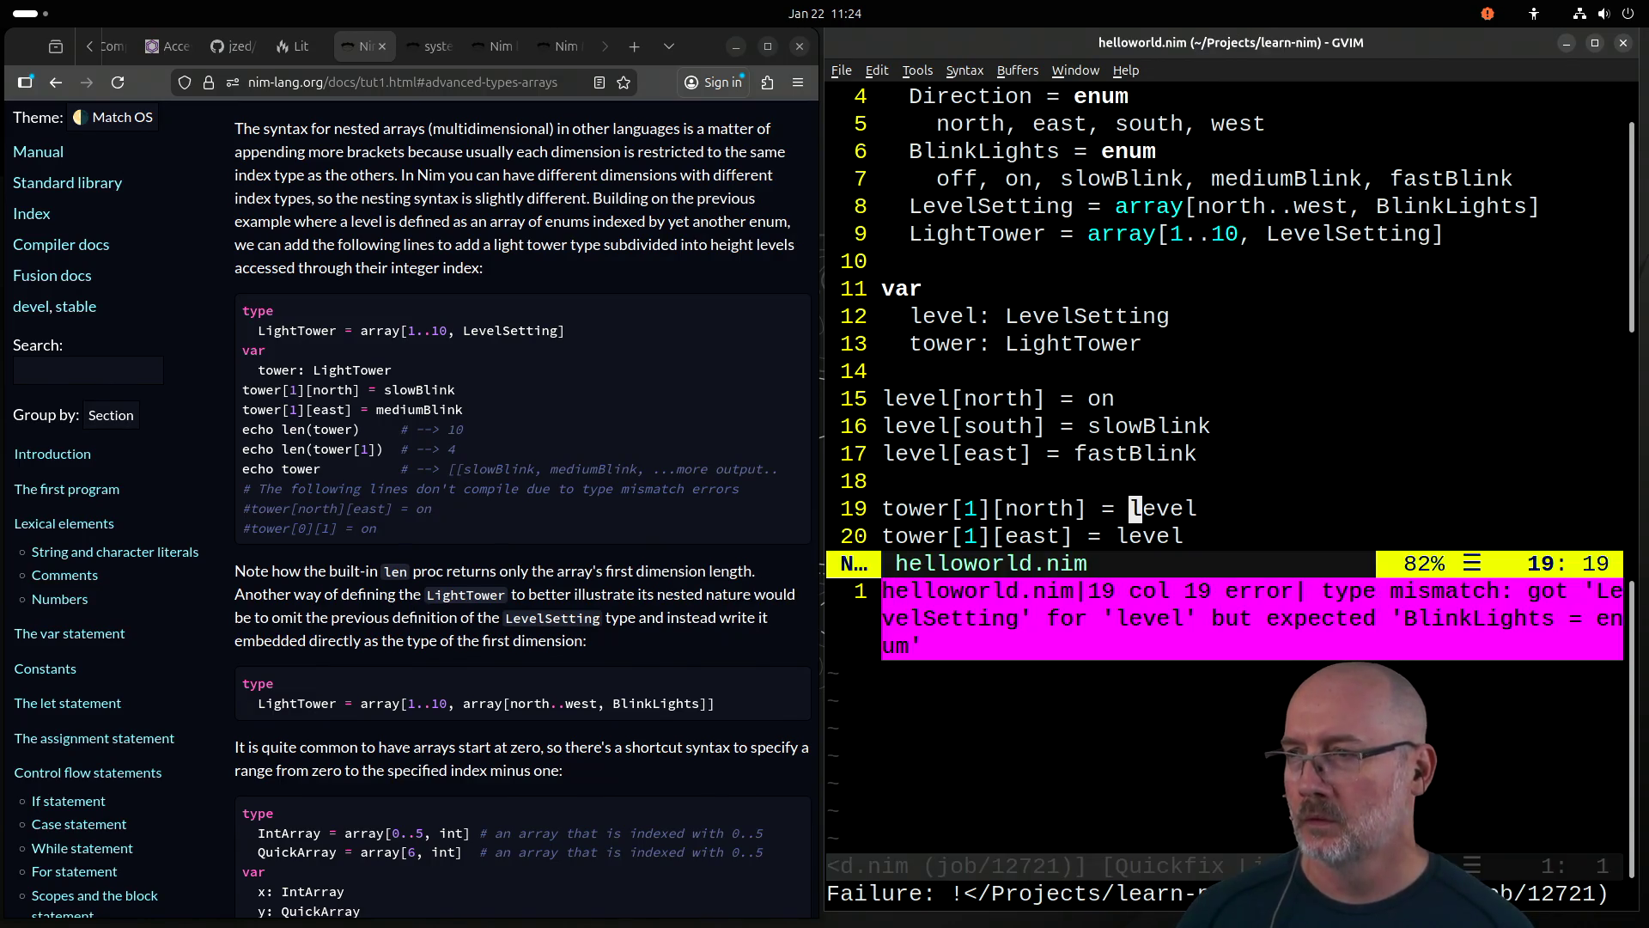
pyautogui.press('j')
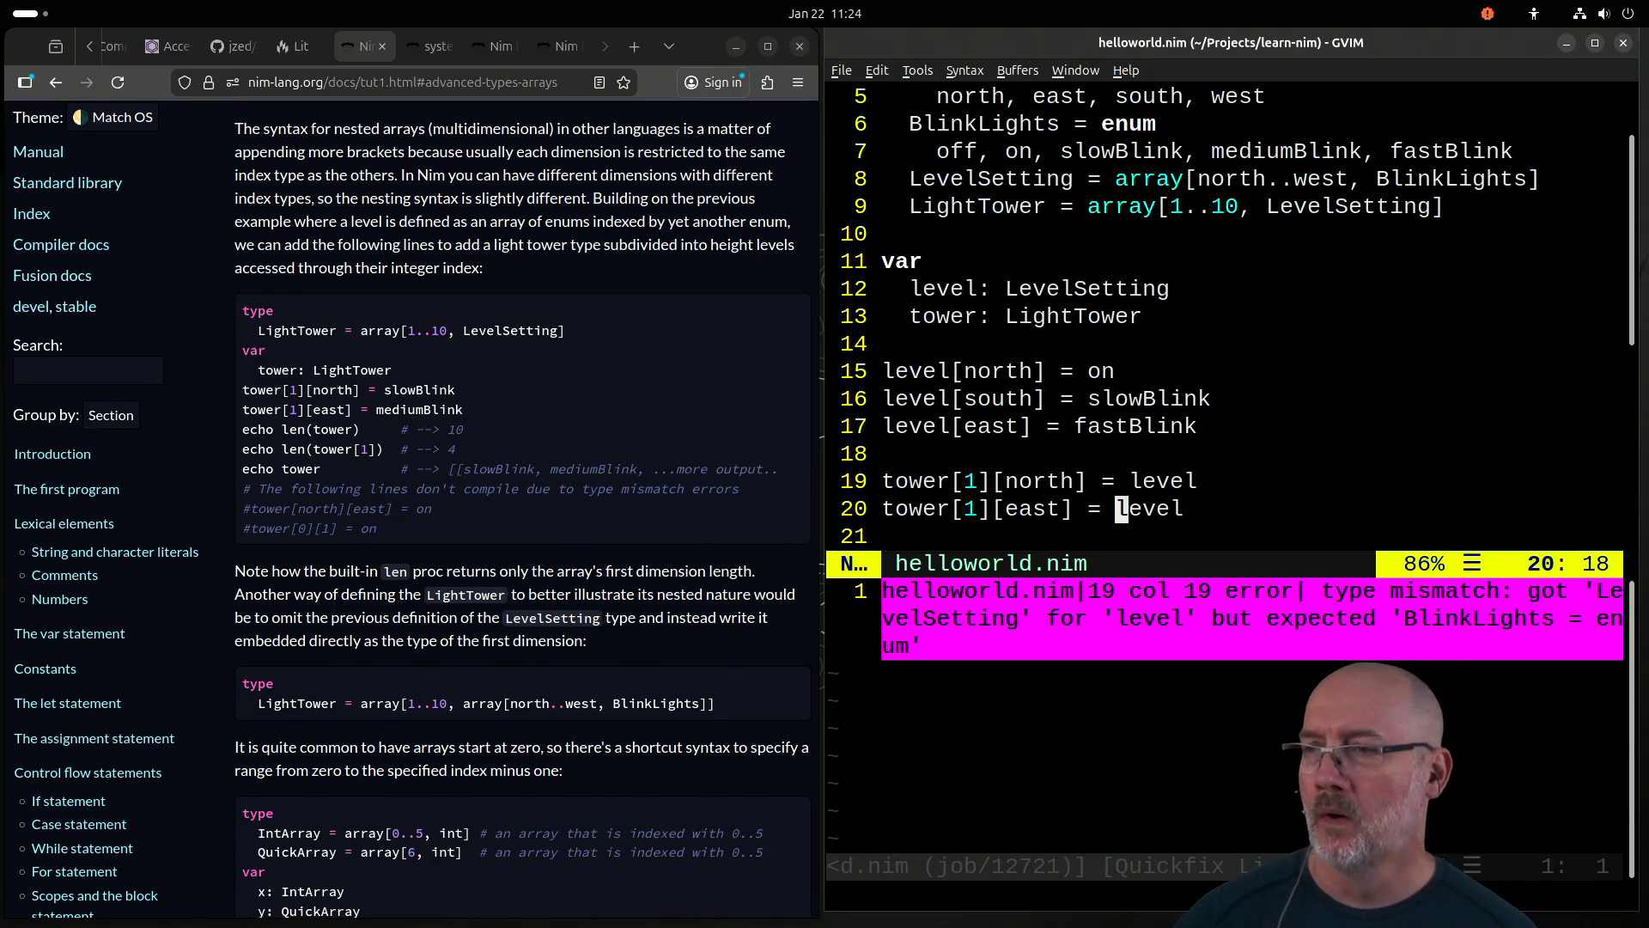
pyautogui.hotkey('ctrl', 'w')
pyautogui.press('j')
pyautogui.press('Return')
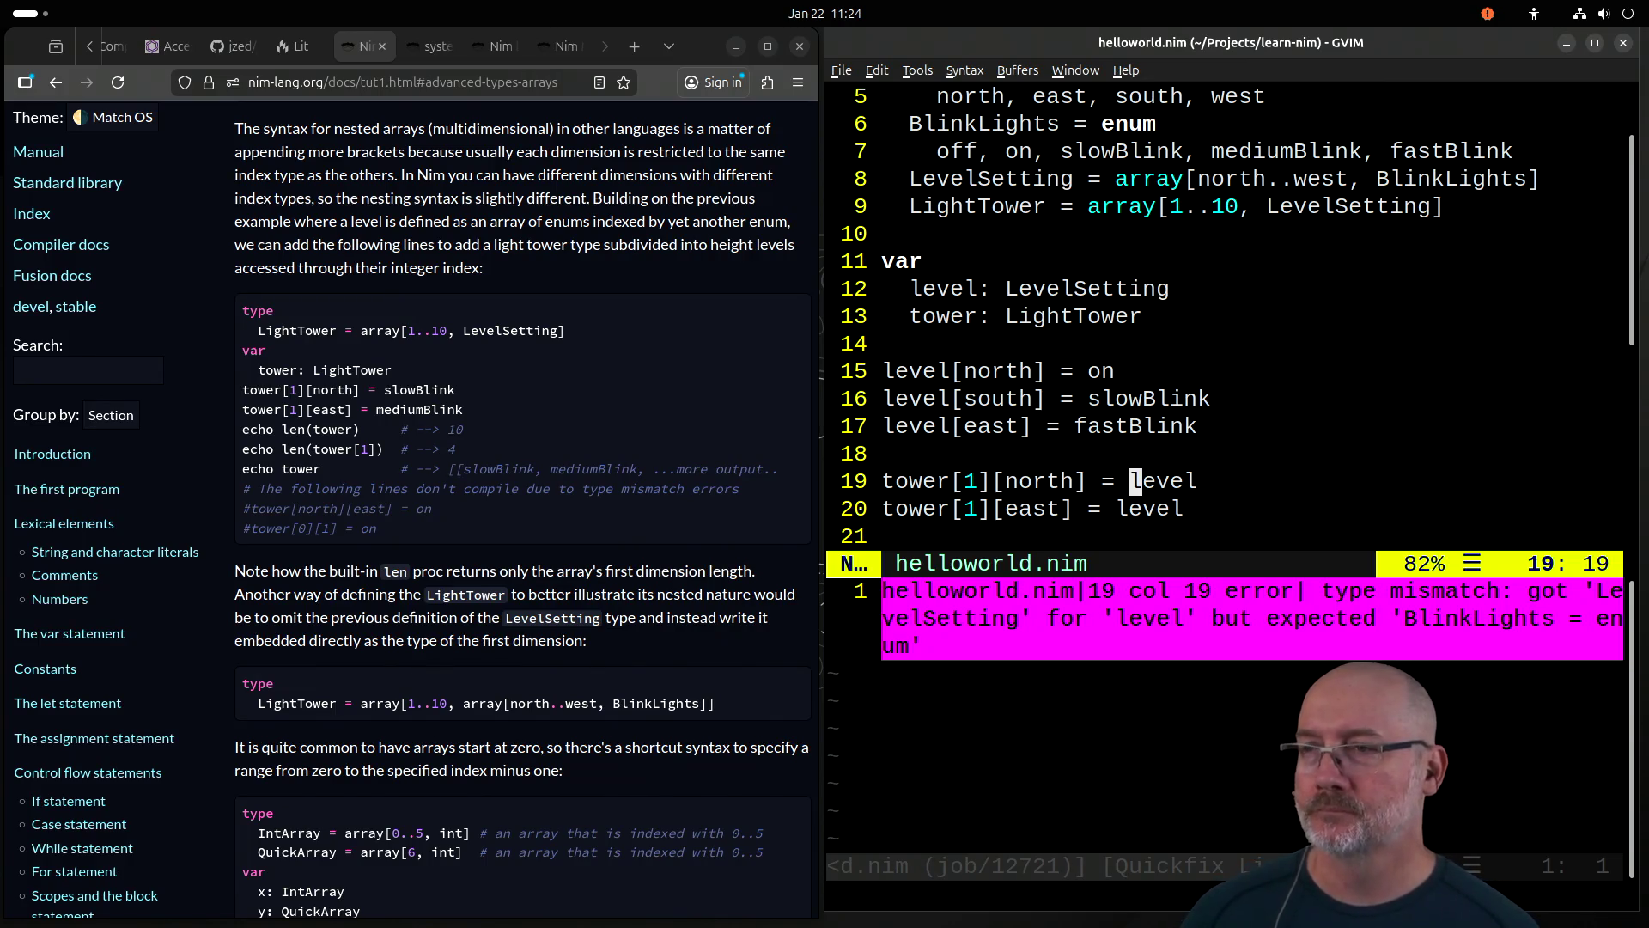
# - Set tower[1][north] to slowBlink, drop the [east] index on line 20, and save
pyautogui.write('cwslow')
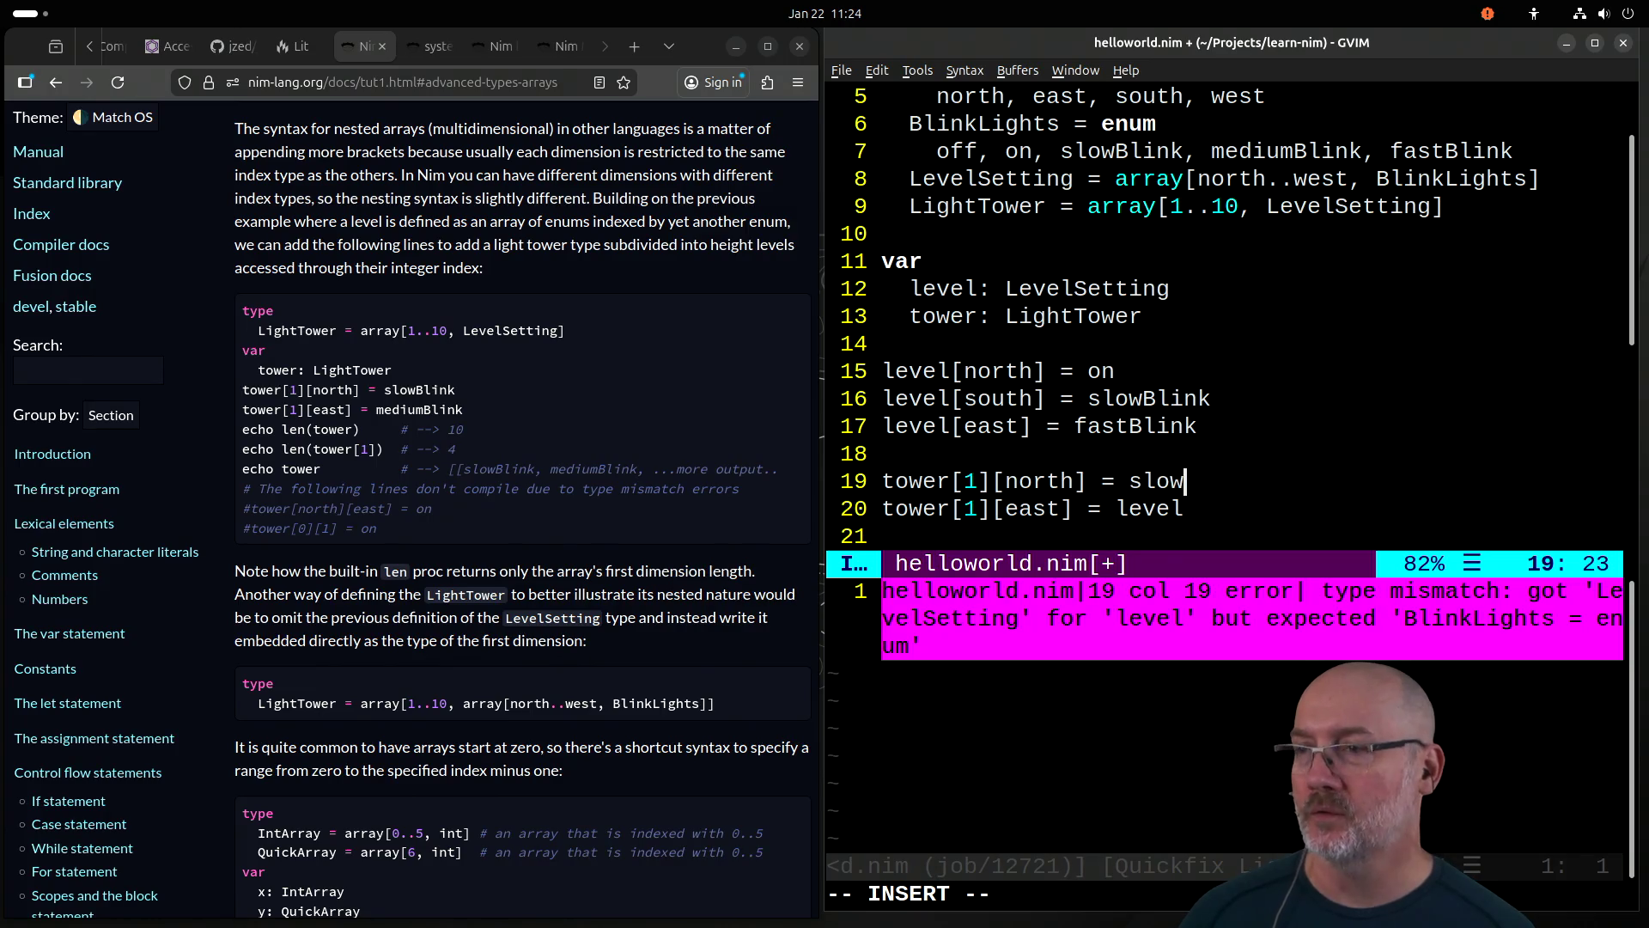
pyautogui.write('Blink')
pyautogui.press('Escape')
pyautogui.press('j')
pyautogui.press('h')
pyautogui.press('h')
pyautogui.press('h')
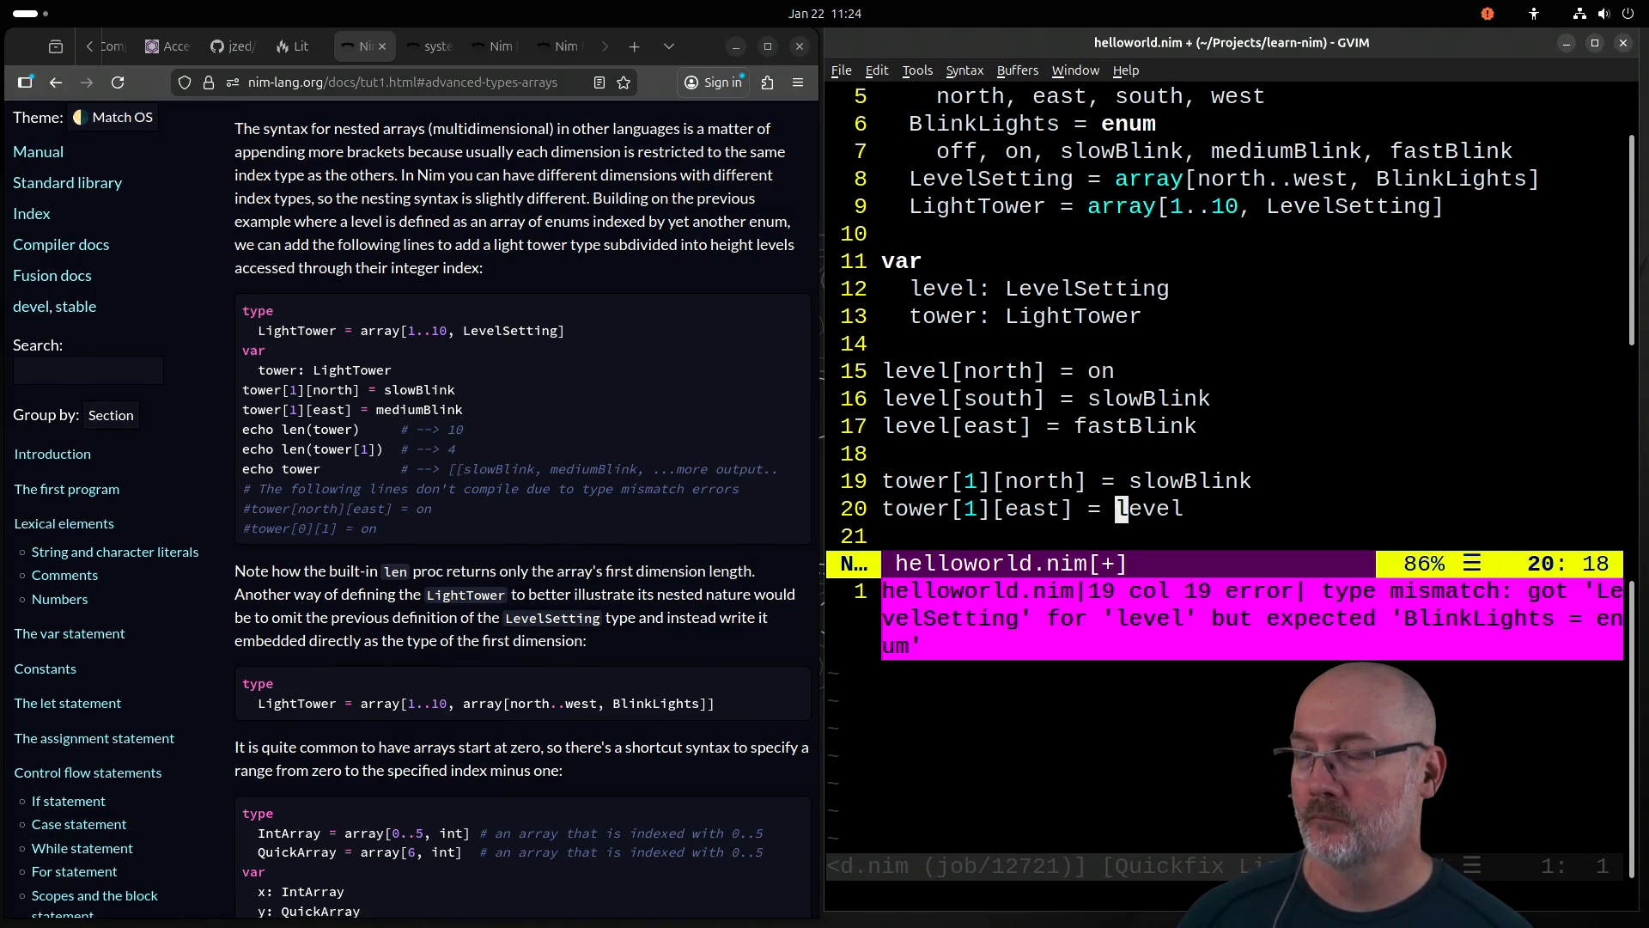
pyautogui.press('b')
pyautogui.press('b')
pyautogui.press('b')
pyautogui.press('X')
pyautogui.press('x')
pyautogui.press('x')
pyautogui.press('x')
pyautogui.press('x')
pyautogui.press('x')
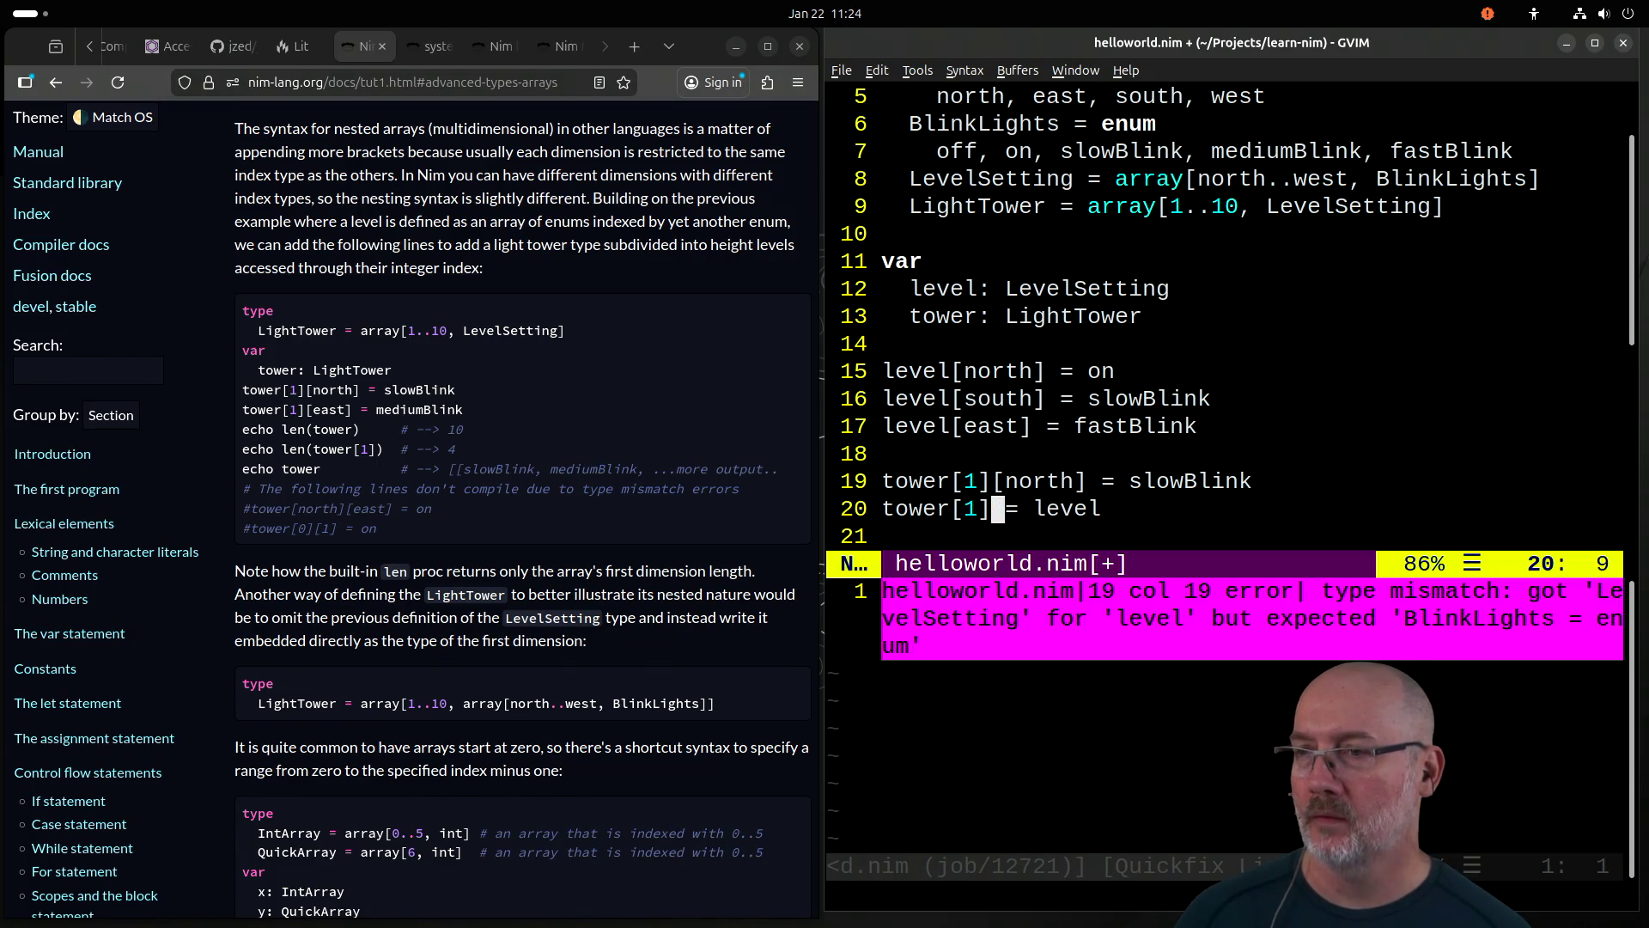
pyautogui.write(':w')
pyautogui.press('Return')
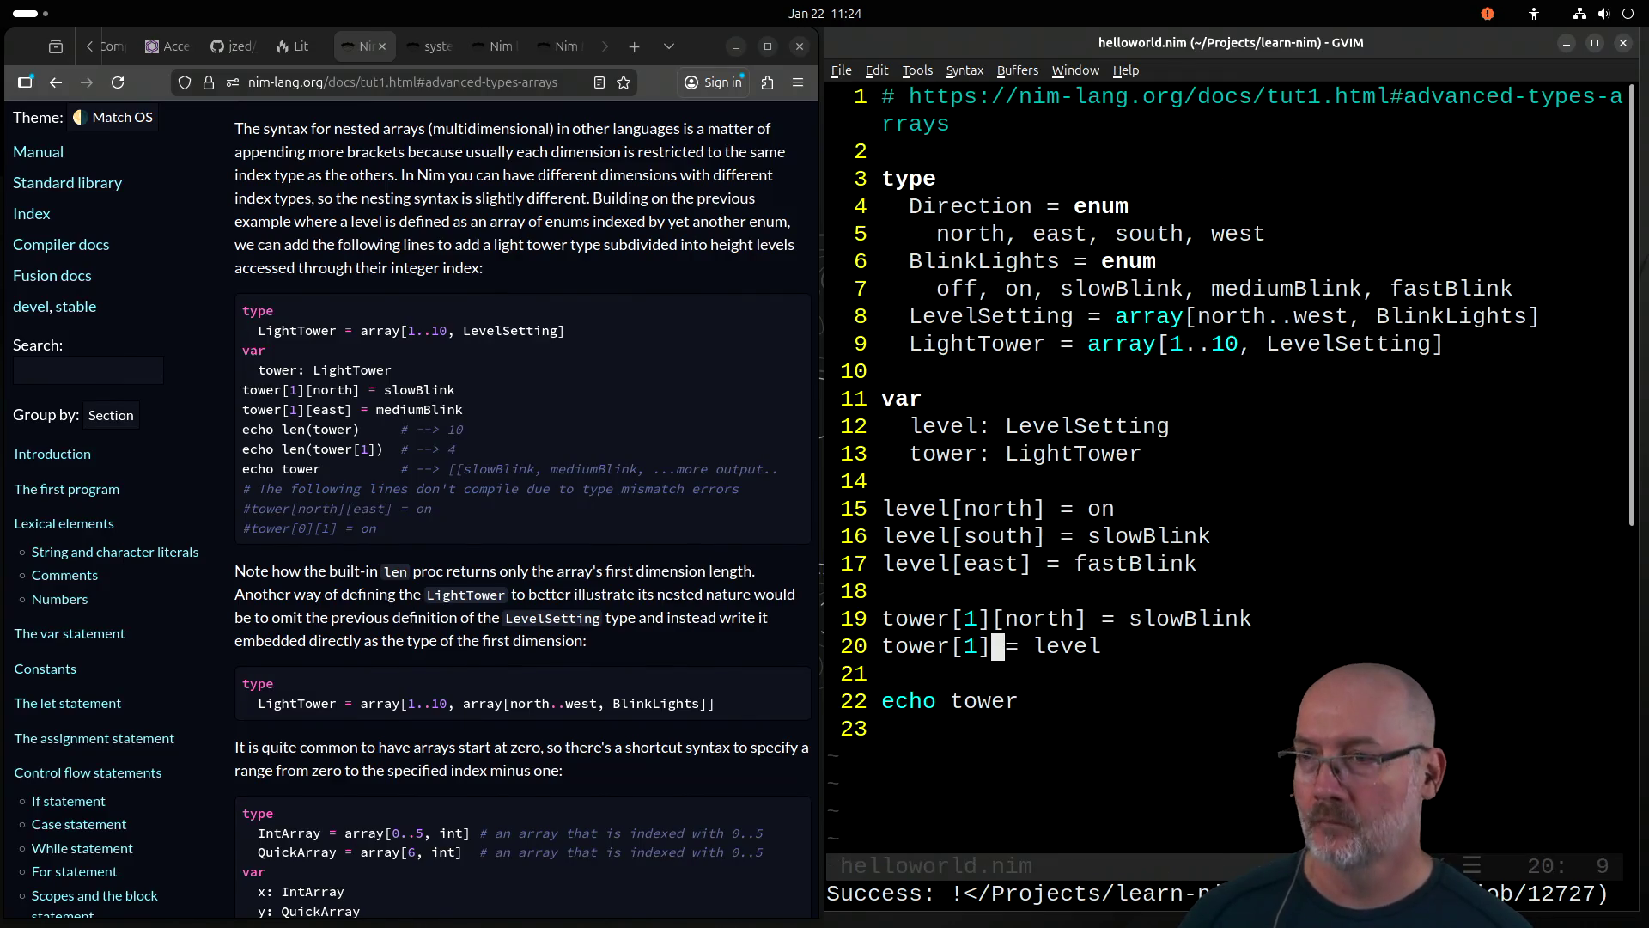
# - Close the error list and rerun ./helloworld in the terminal to print the tower array
pyautogui.press('j')
pyautogui.press('j')
pyautogui.hotkey('alt', 'Tab')
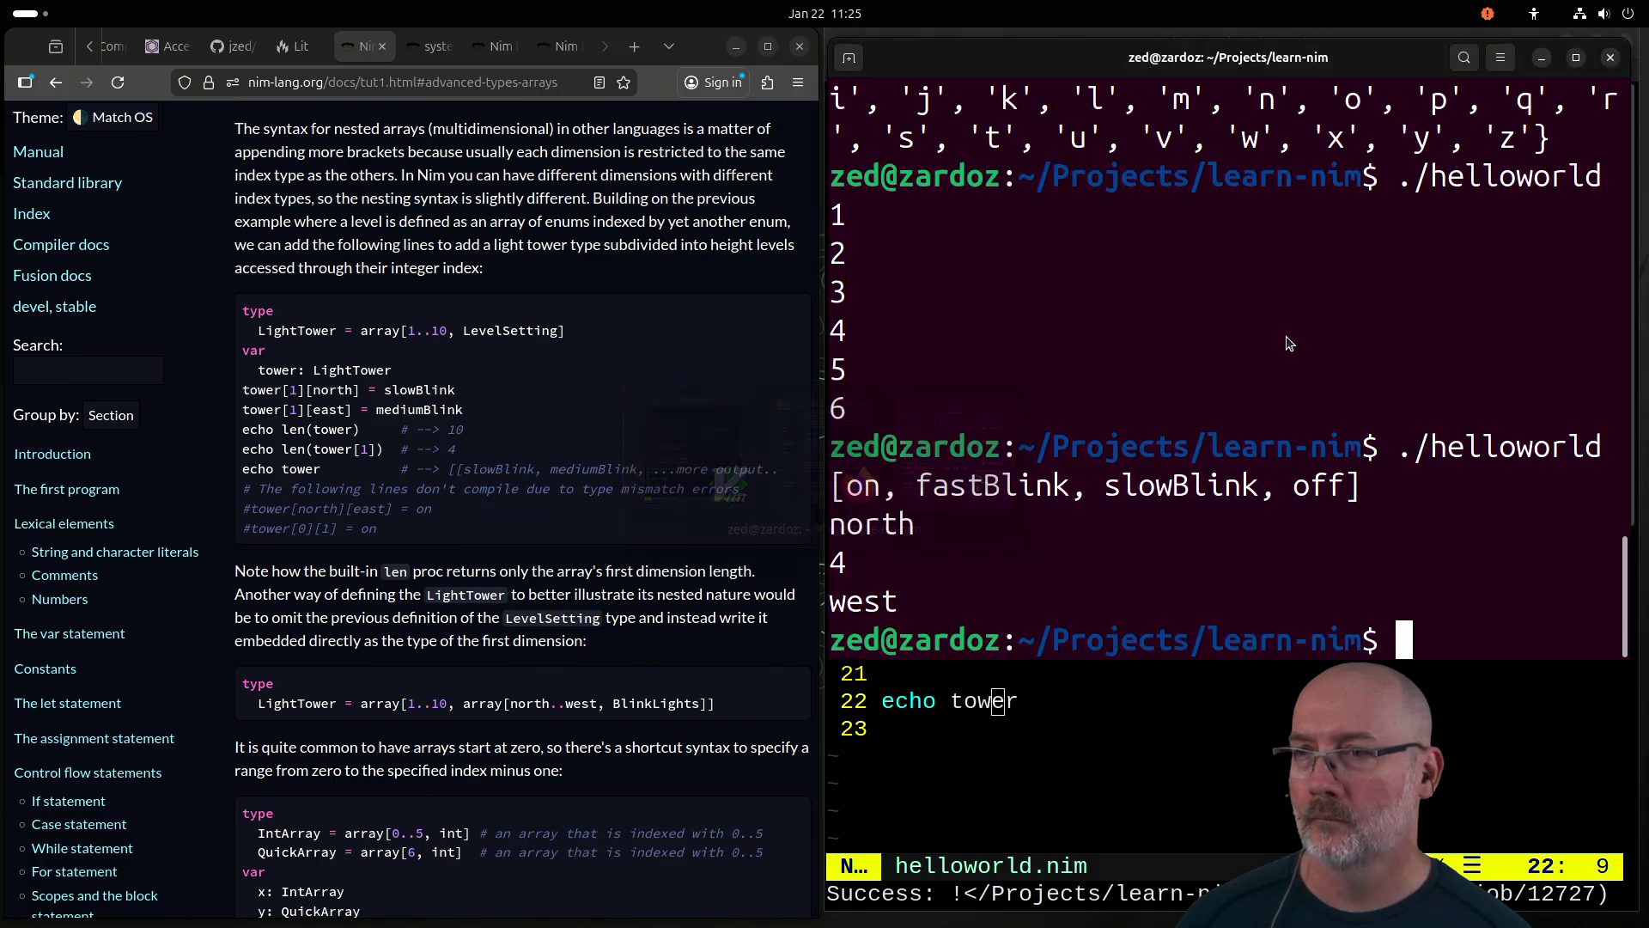
pyautogui.press('Up')
pyautogui.press('Return')
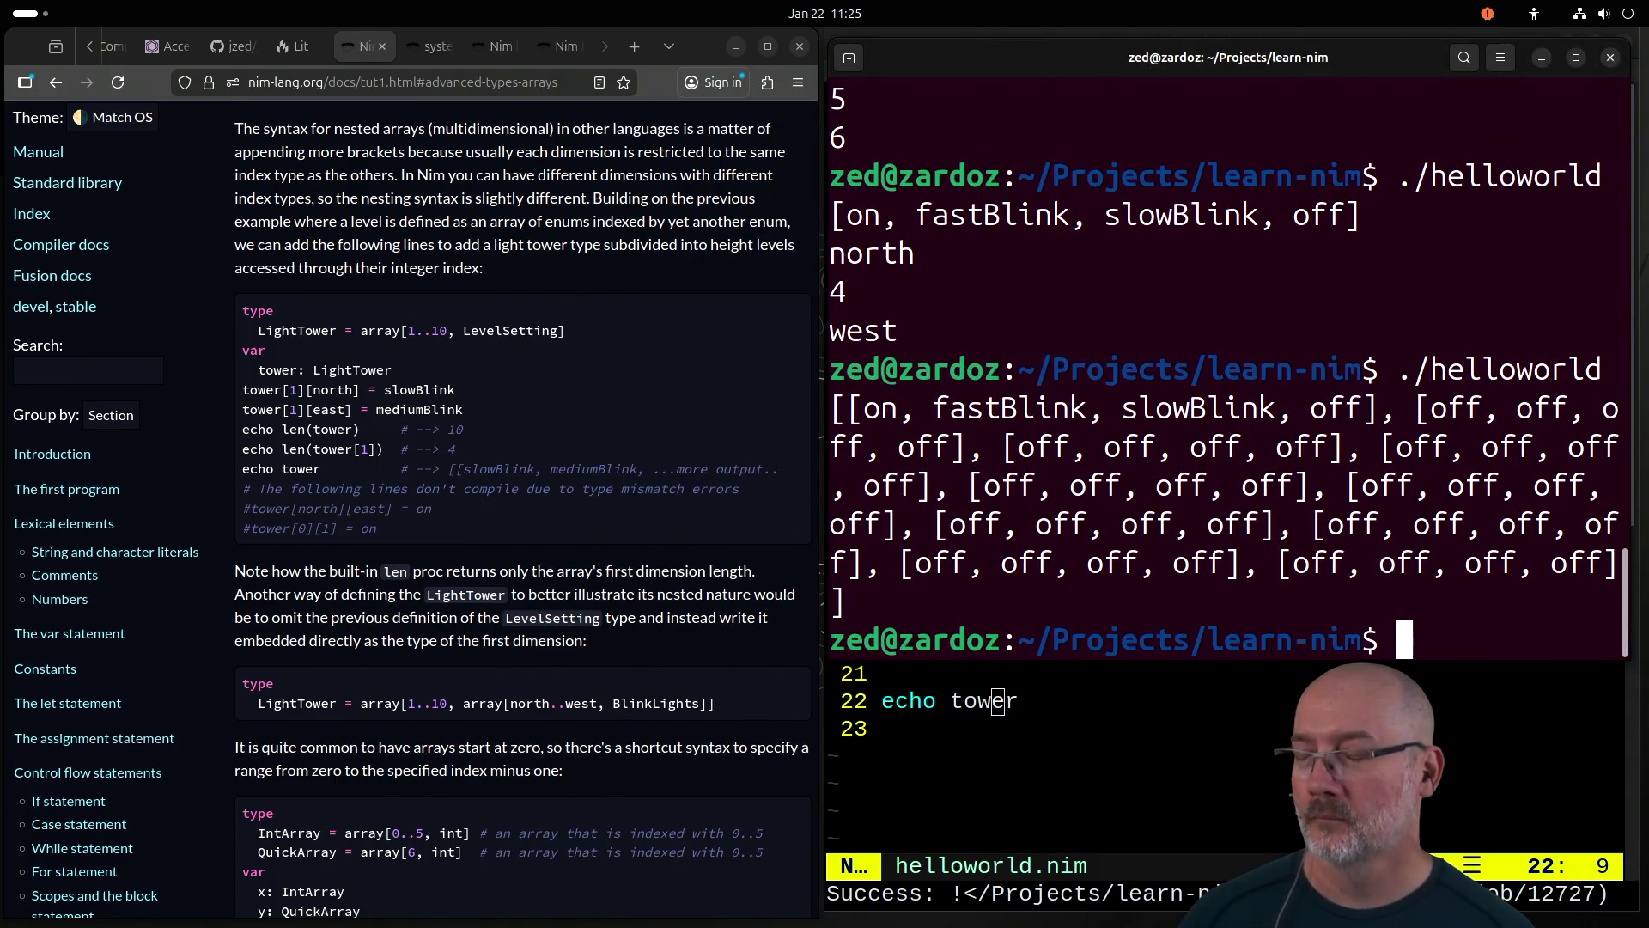
# - Return to GVIM, scroll the tutorial to the IntArray example, and place the cursor on line 2
pyautogui.hotkey('alt', 'Tab')
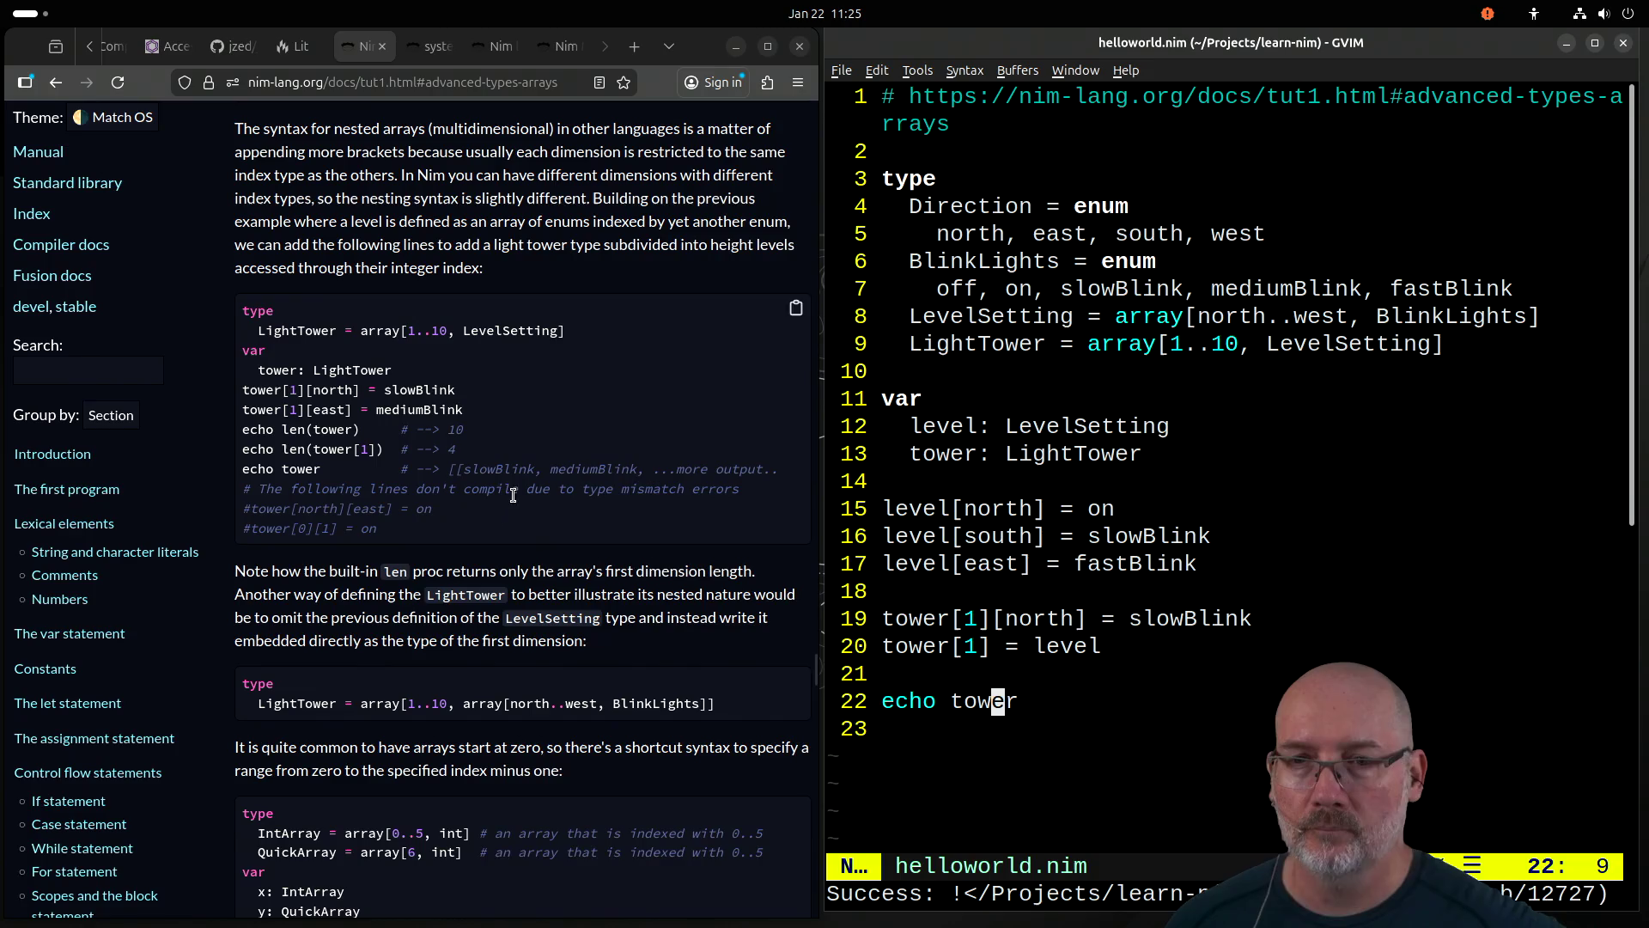
pyautogui.scroll(-4, 307, 603)
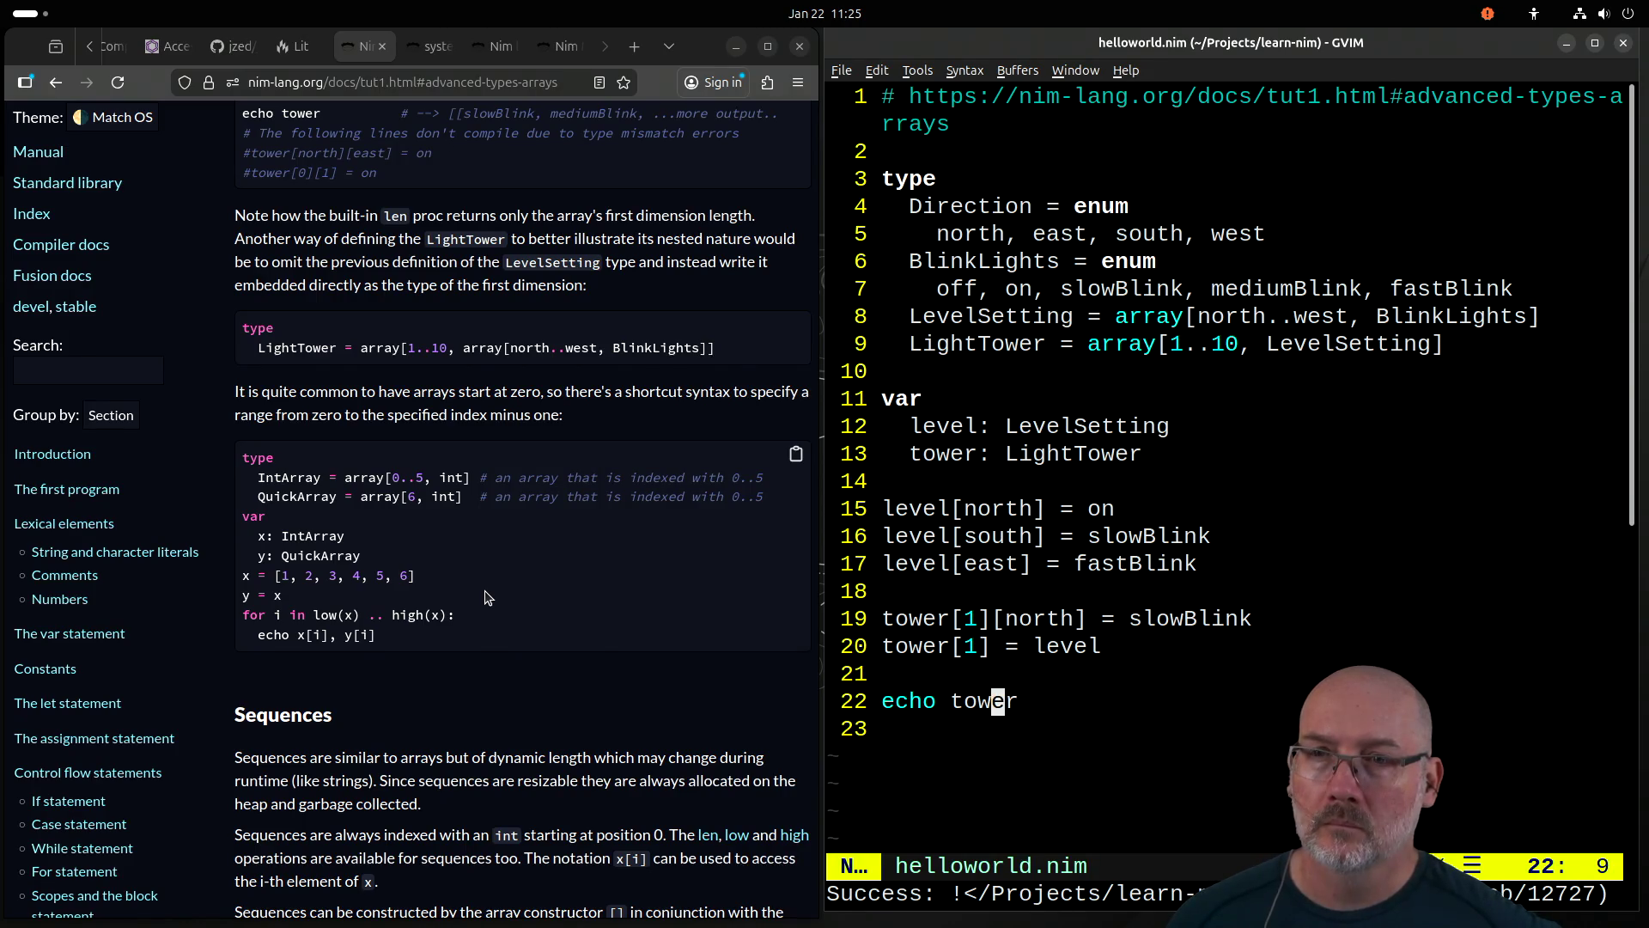
pyautogui.scroll(-3, 486, 597)
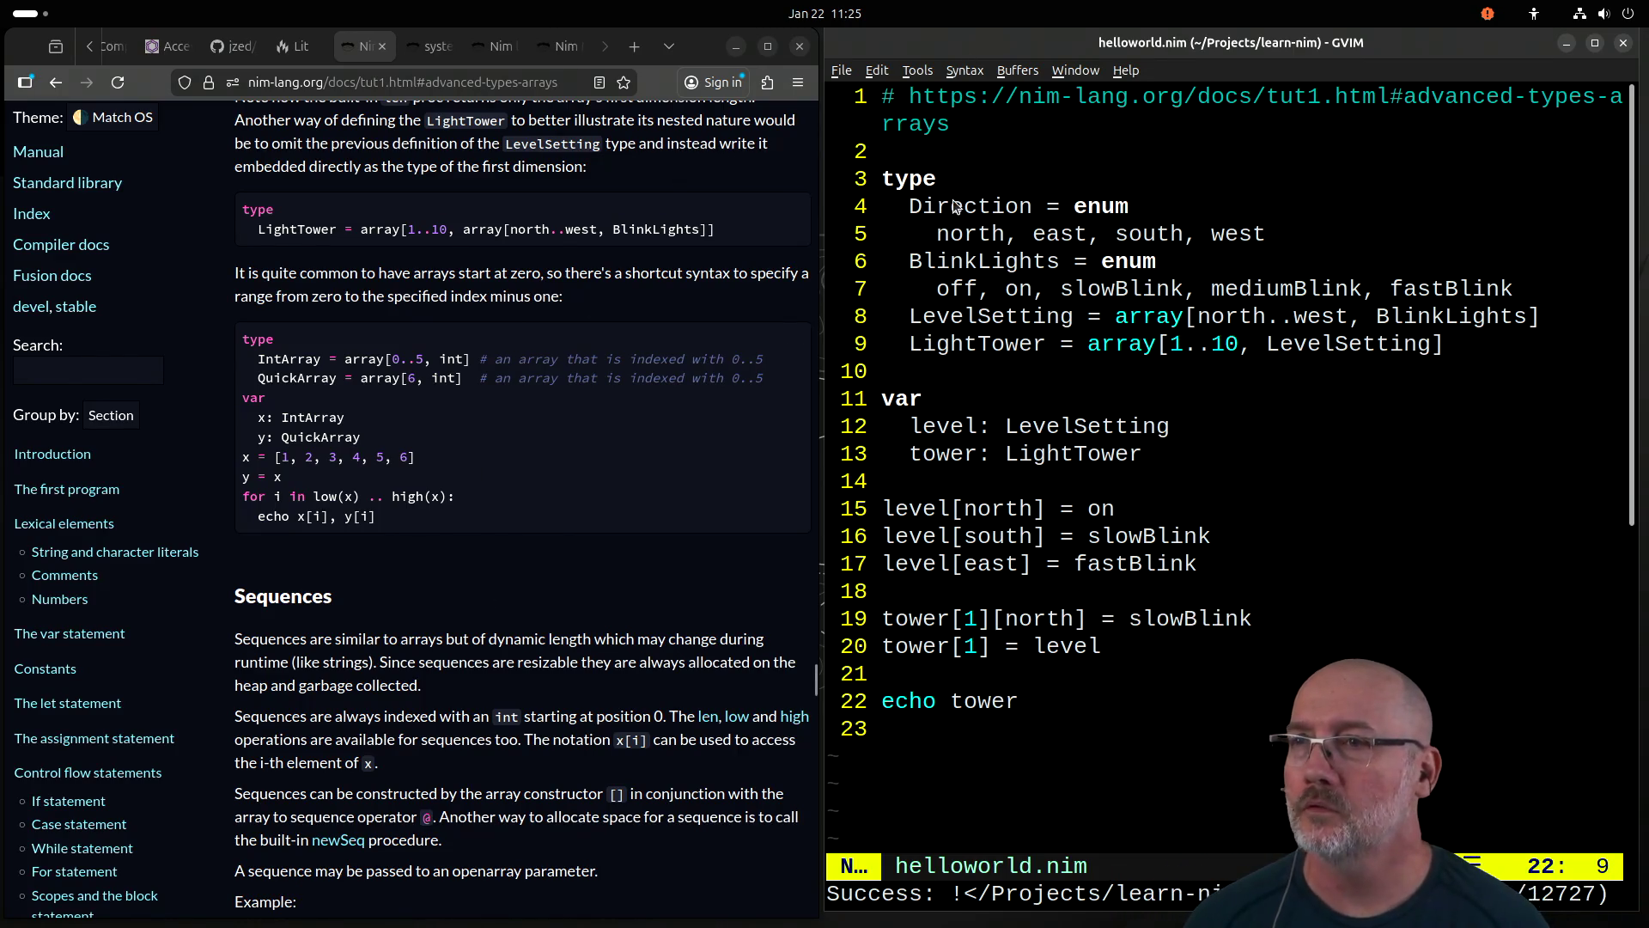
pyautogui.click(968, 164)
# - Delete all code below the URL comment and begin a type block: IntArray = array[10..20, int], then QuickArray
pyautogui.press('d')
pyautogui.hotkey('shift', 'g')
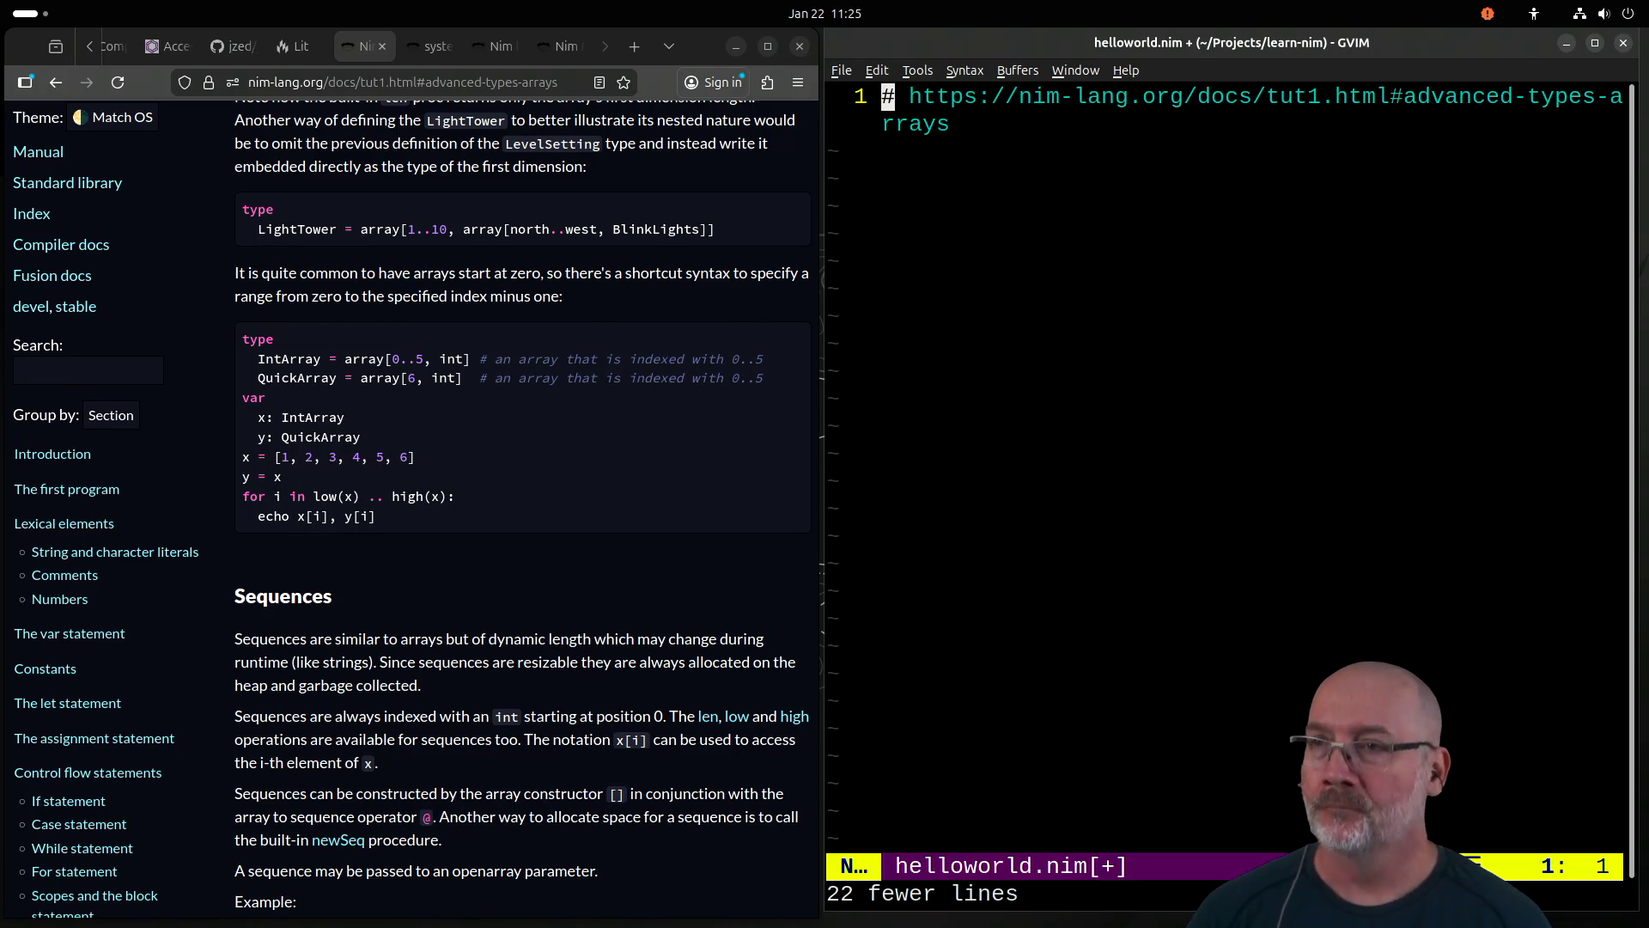
pyautogui.press('o')
pyautogui.press('Return')
pyautogui.write('#  ')
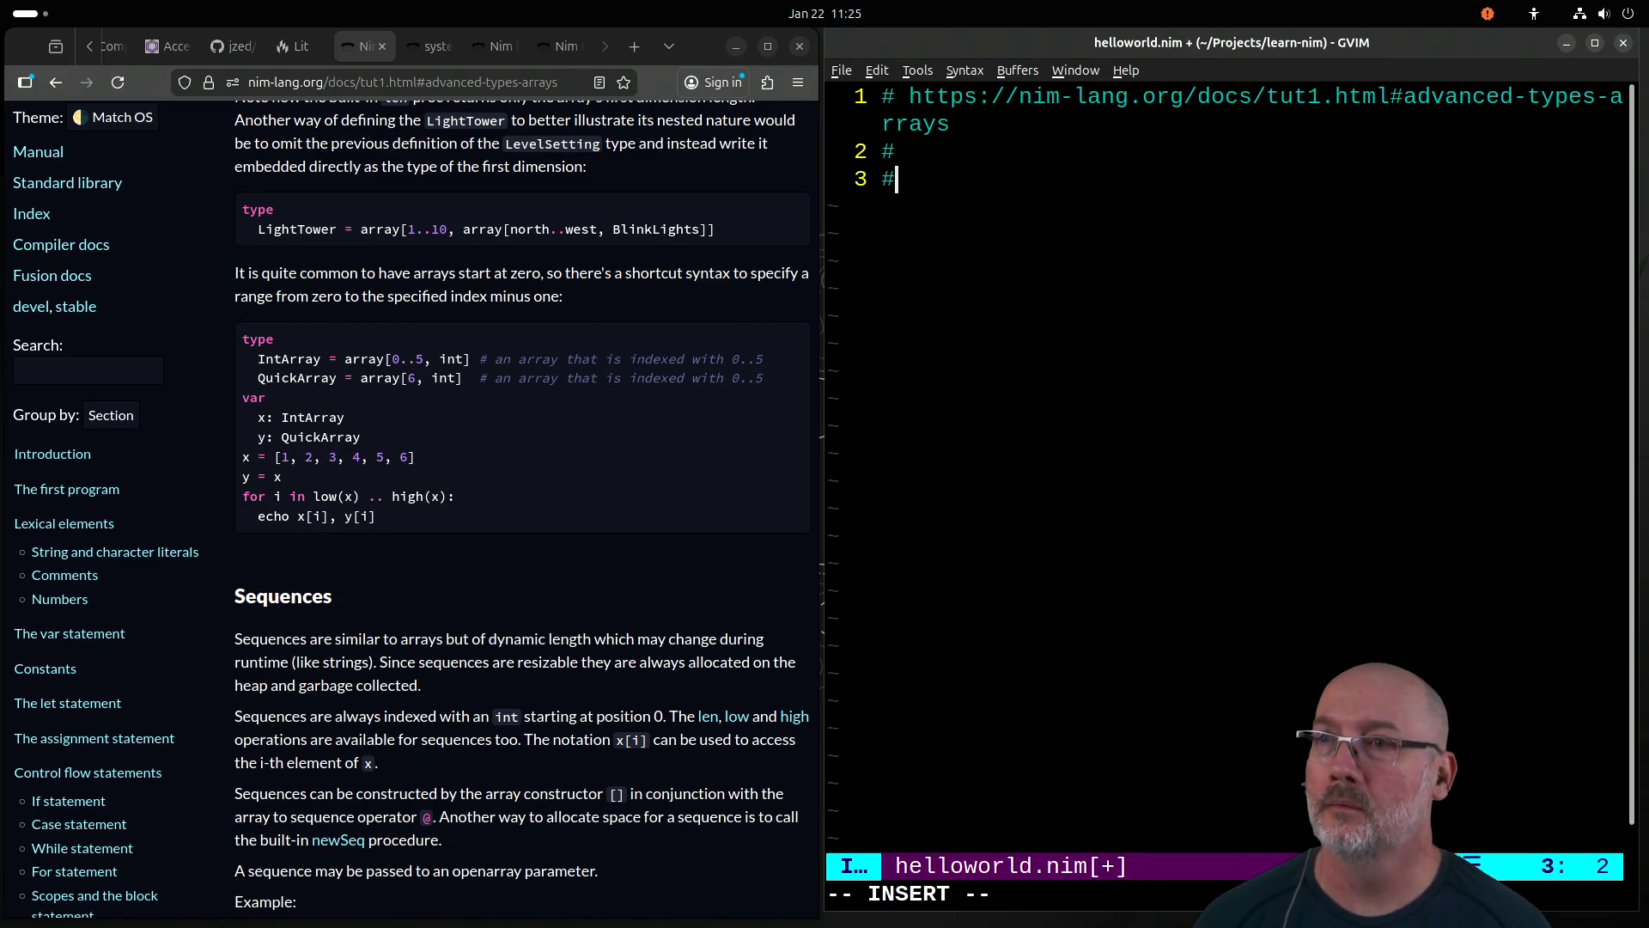
pyautogui.write('type')
pyautogui.press('Return')
pyautogui.write('IntArray = ')
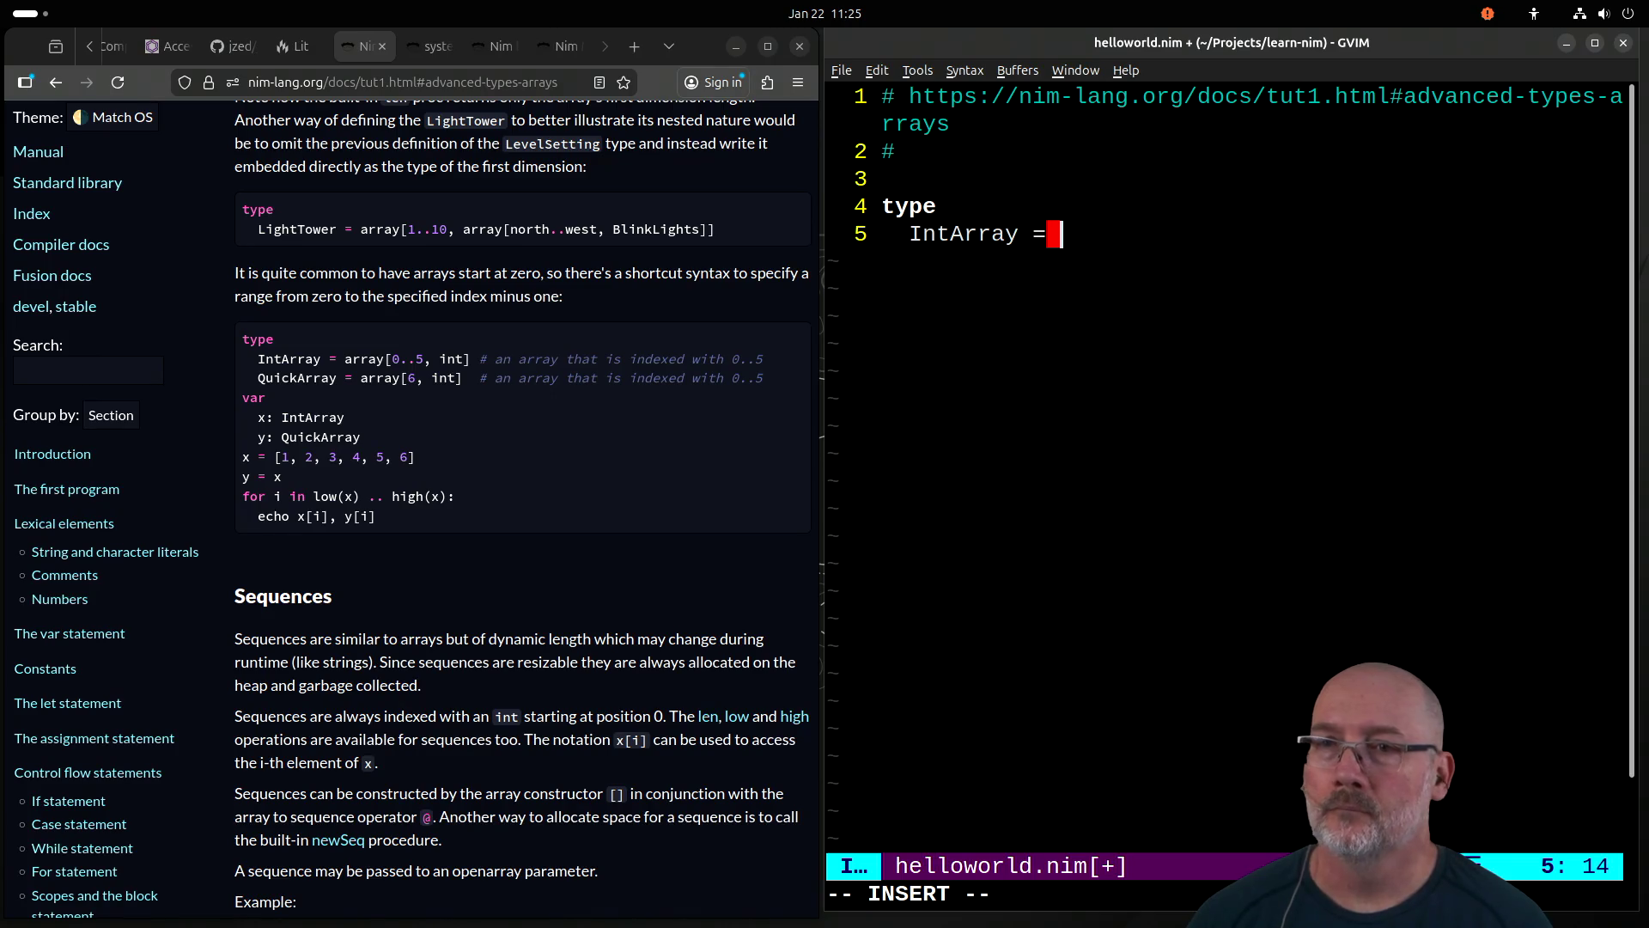
pyautogui.write('array[')
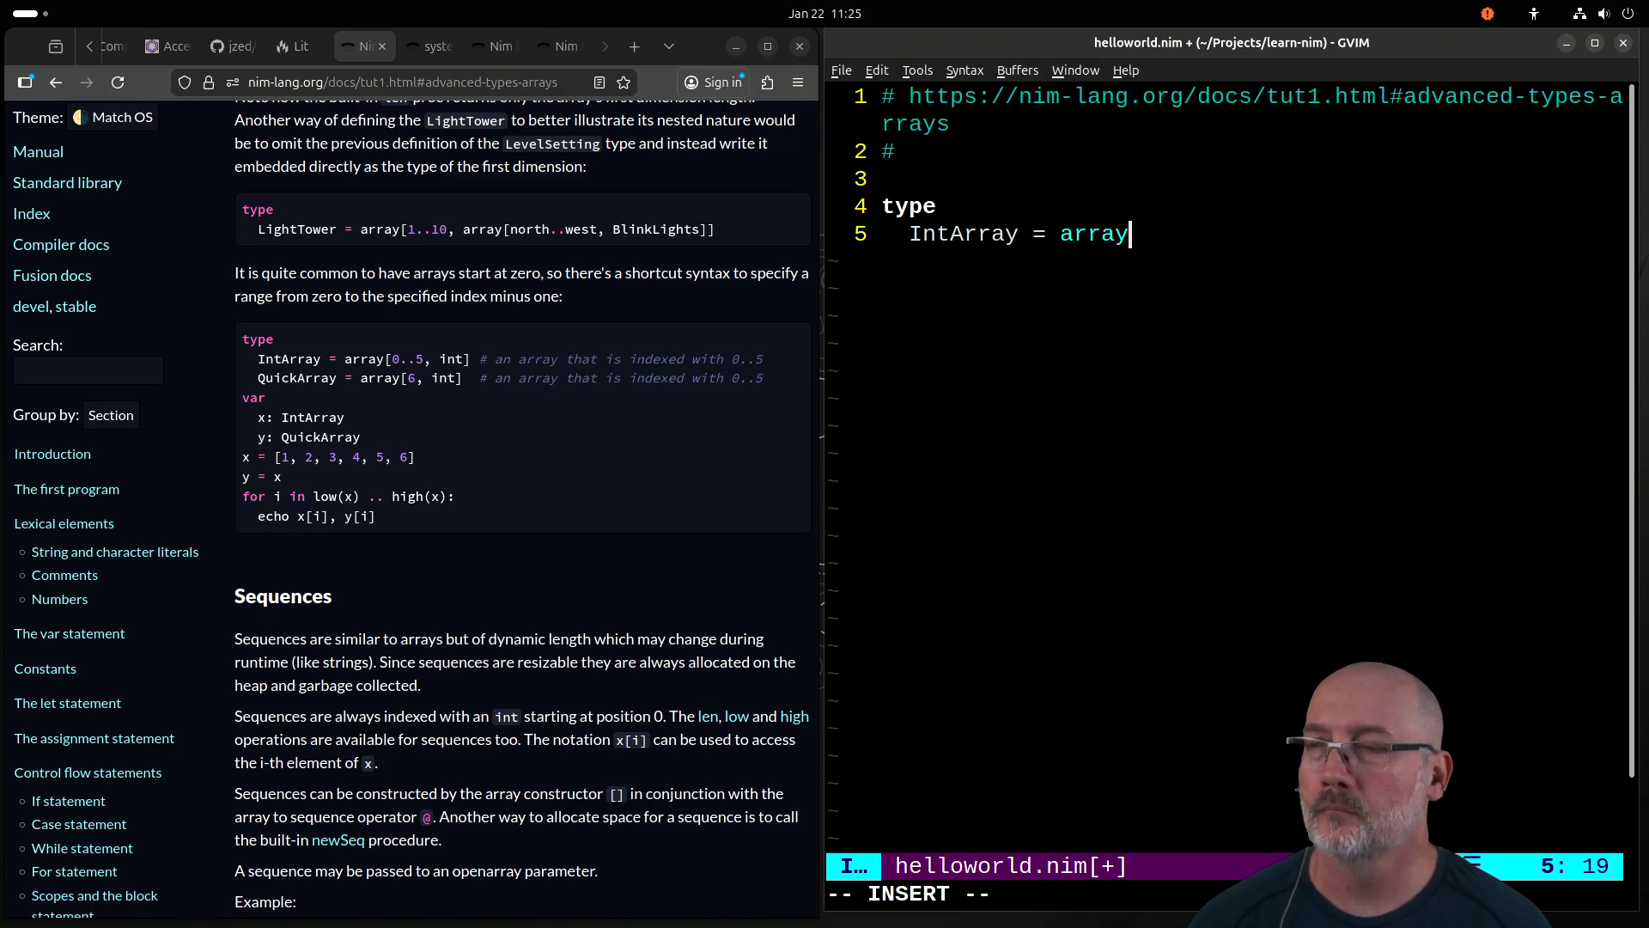
pyautogui.write('10..20,')
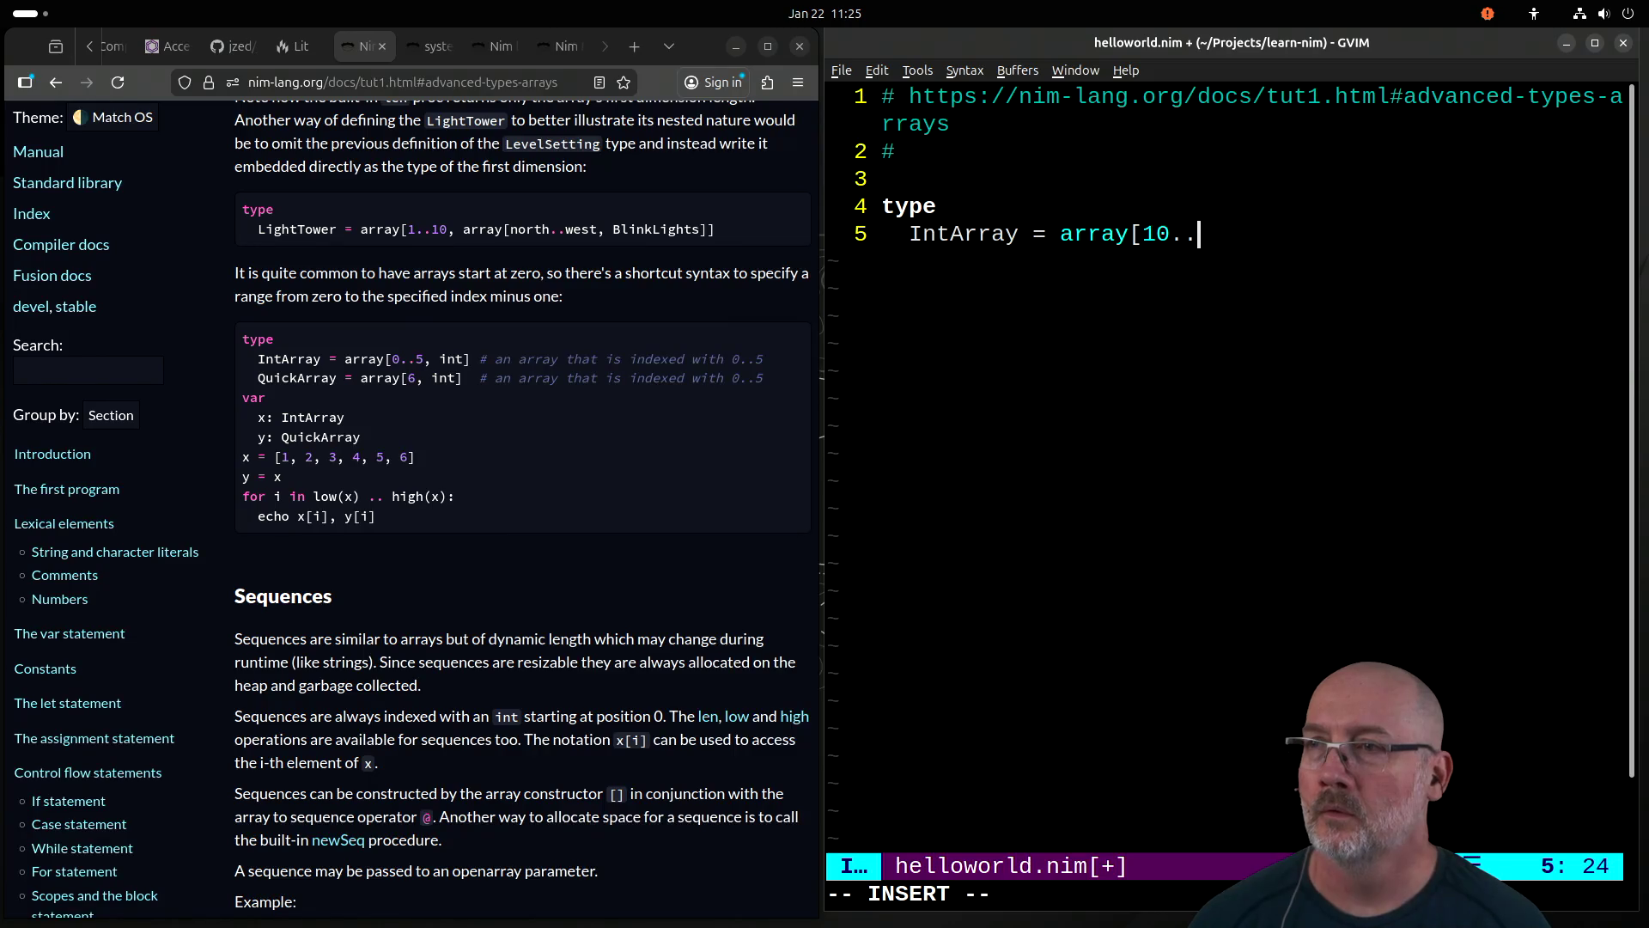
pyautogui.write(' int]')
pyautogui.press('Return')
pyautogui.write('QuickArr')
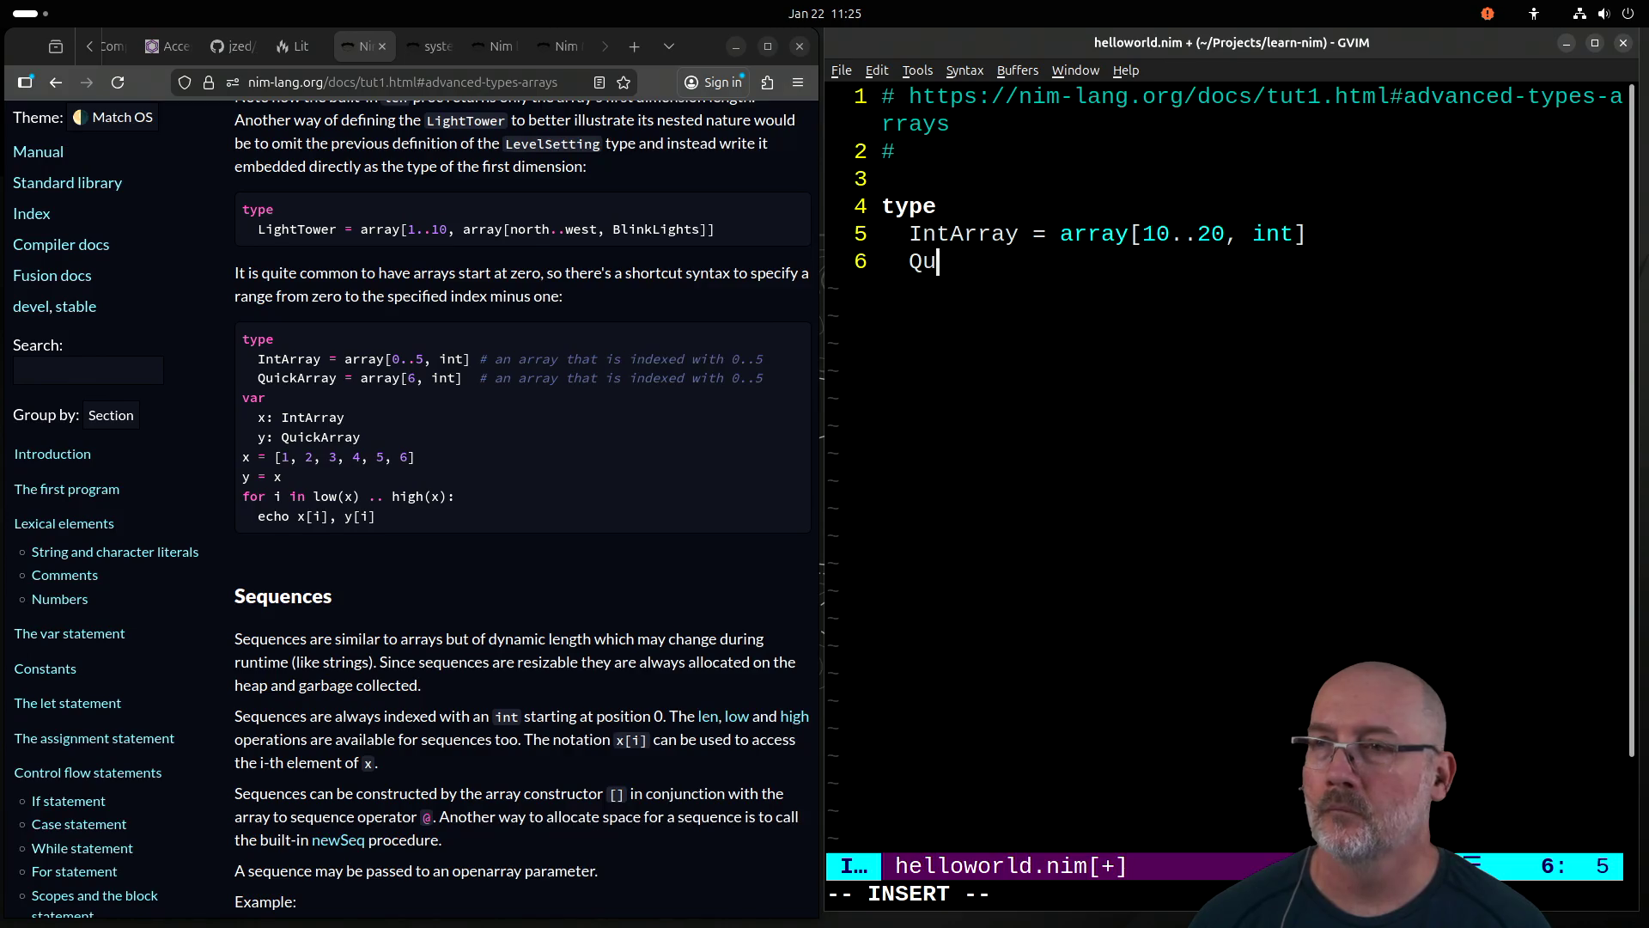